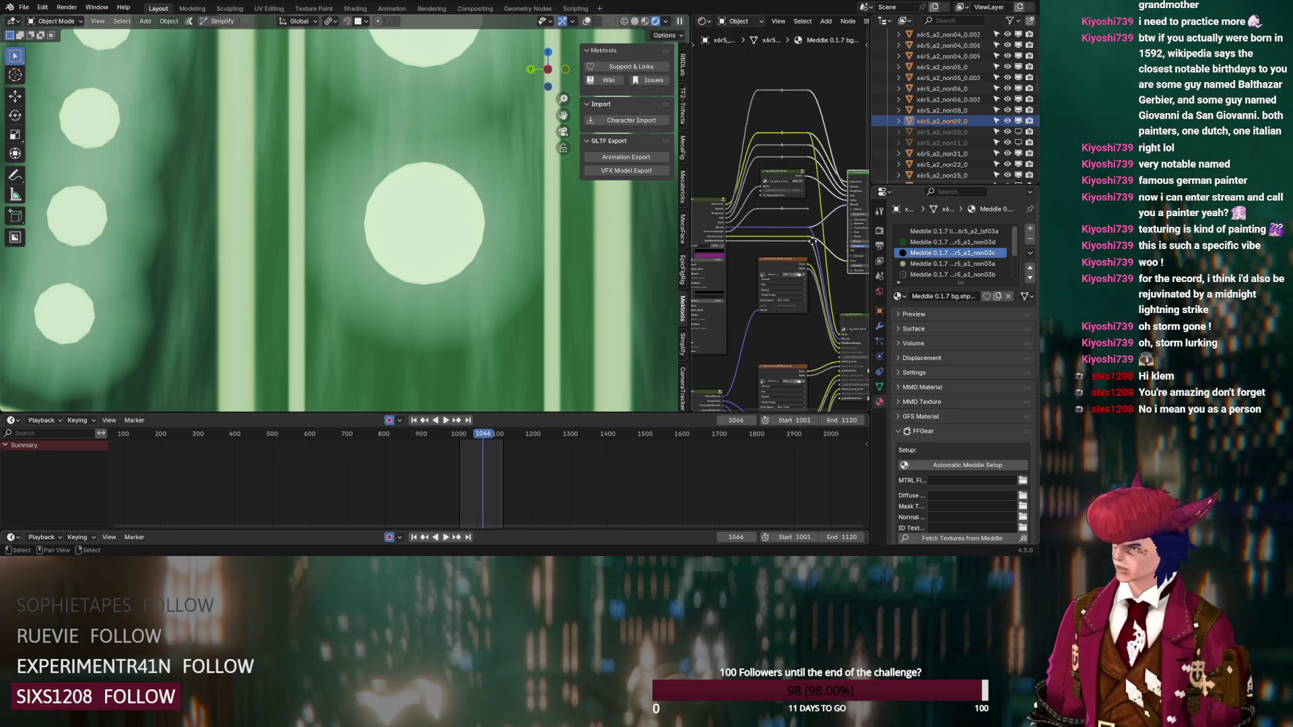
Step: Wire a node link into the emblem material's Principled BSDF inputs
mouse_move(801, 253)
mouse_down()
mouse_move(801, 202)
mouse_move(814, 213)
mouse_move(797, 149)
mouse_up()
scroll(813, 212, up, 2)
middle_drag(797, 150, 759, 148)
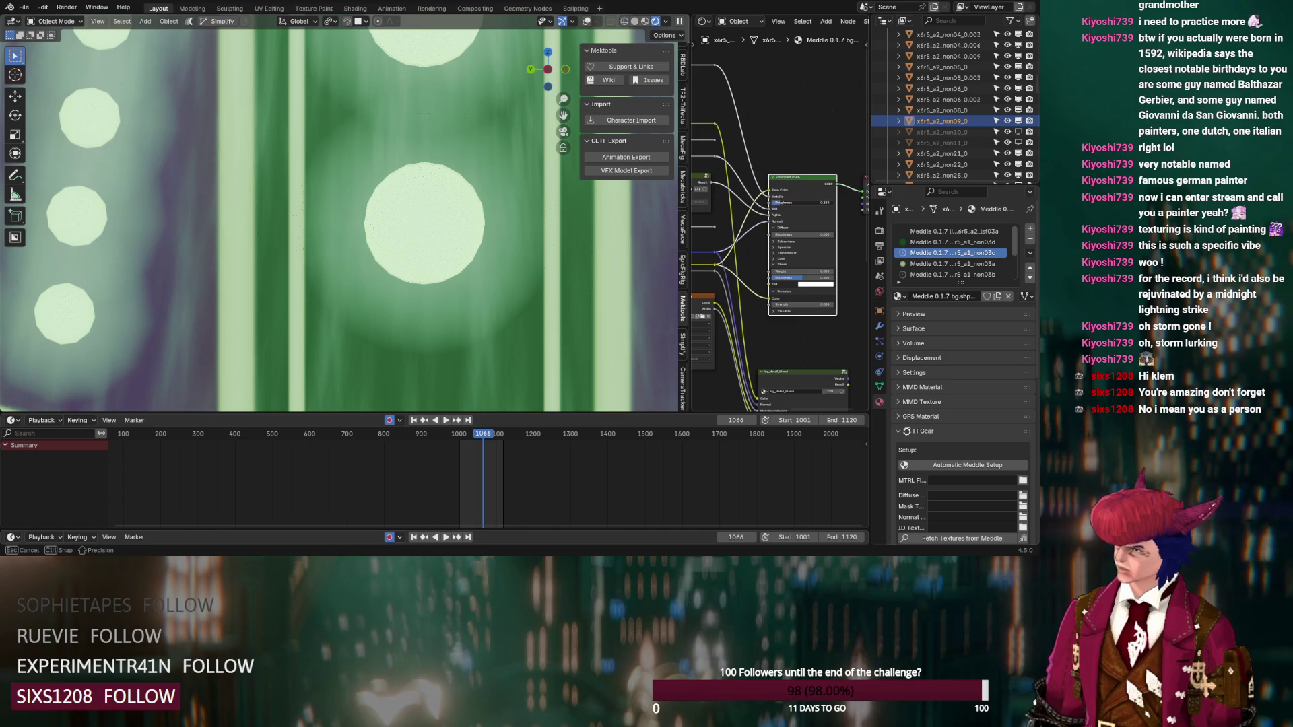
scroll(471, 283, down, 5)
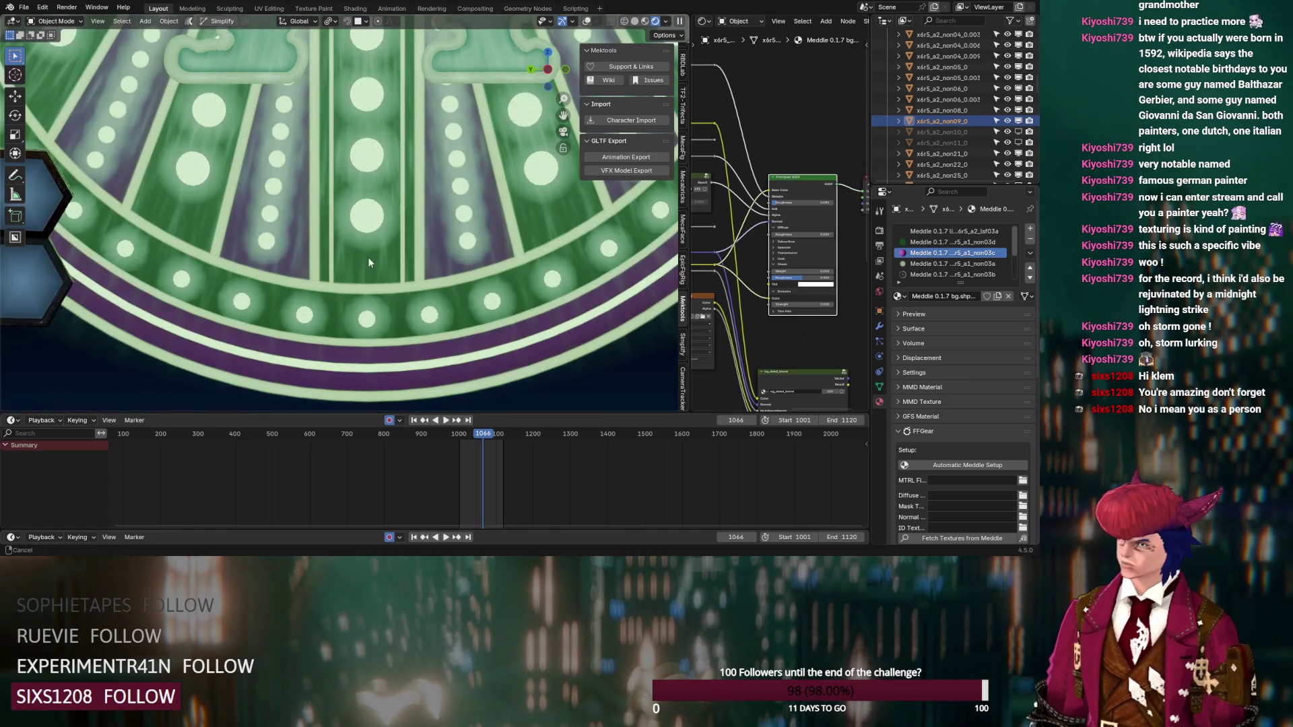
scroll(355, 260, up, 5)
scroll(747, 266, up, 1)
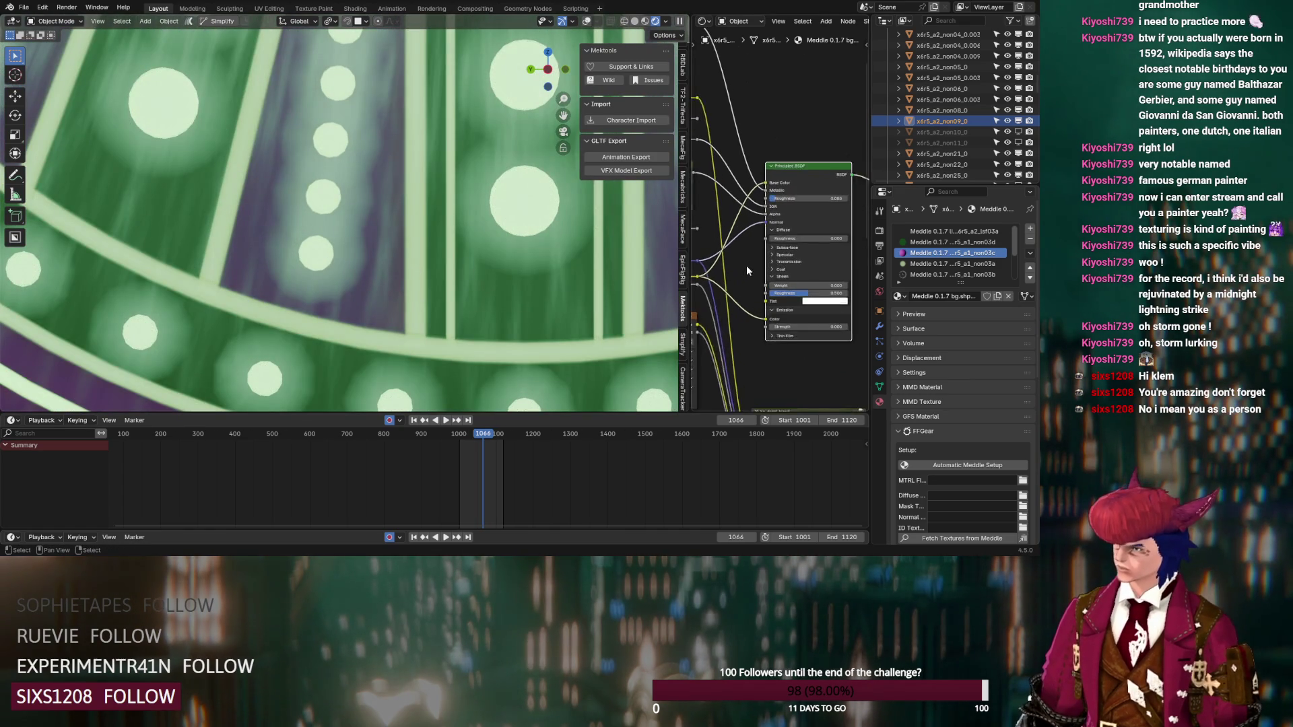
scroll(746, 266, down, 3)
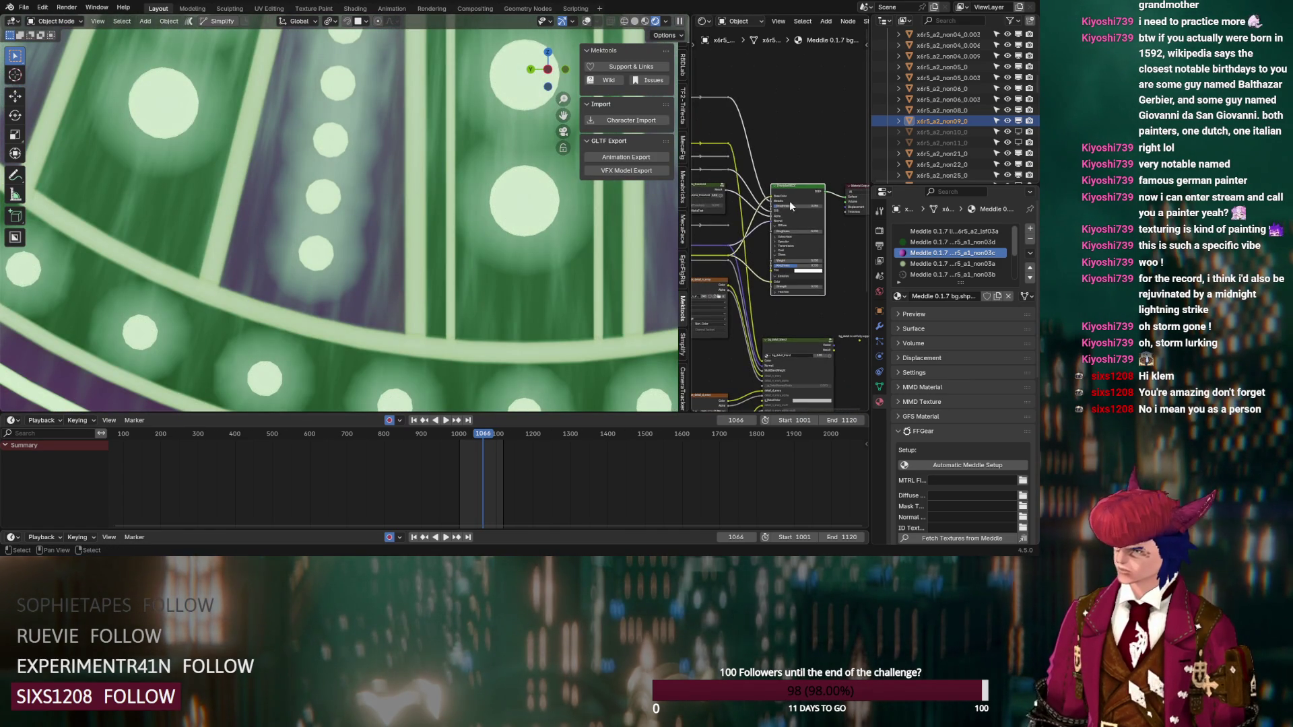
Step: Lower the Principled BSDF Roughness to a smaller value
drag(781, 205, 825, 204)
click(798, 286)
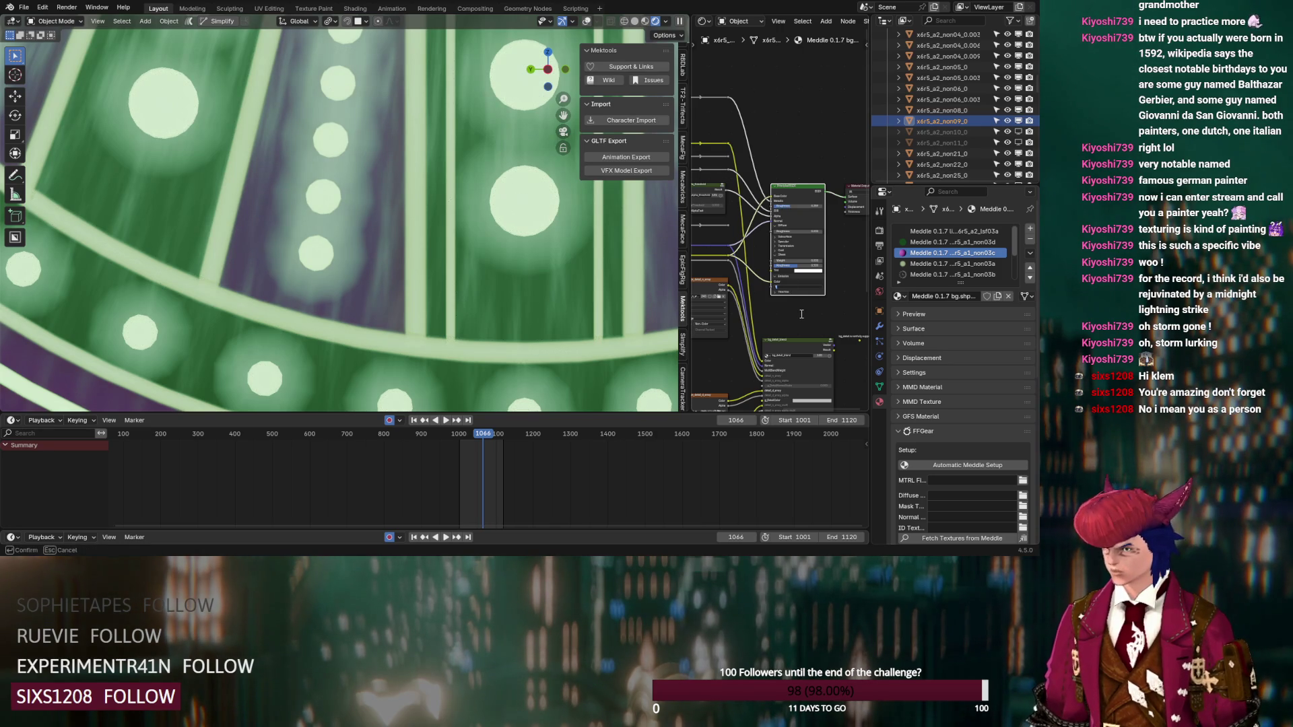
key(Return)
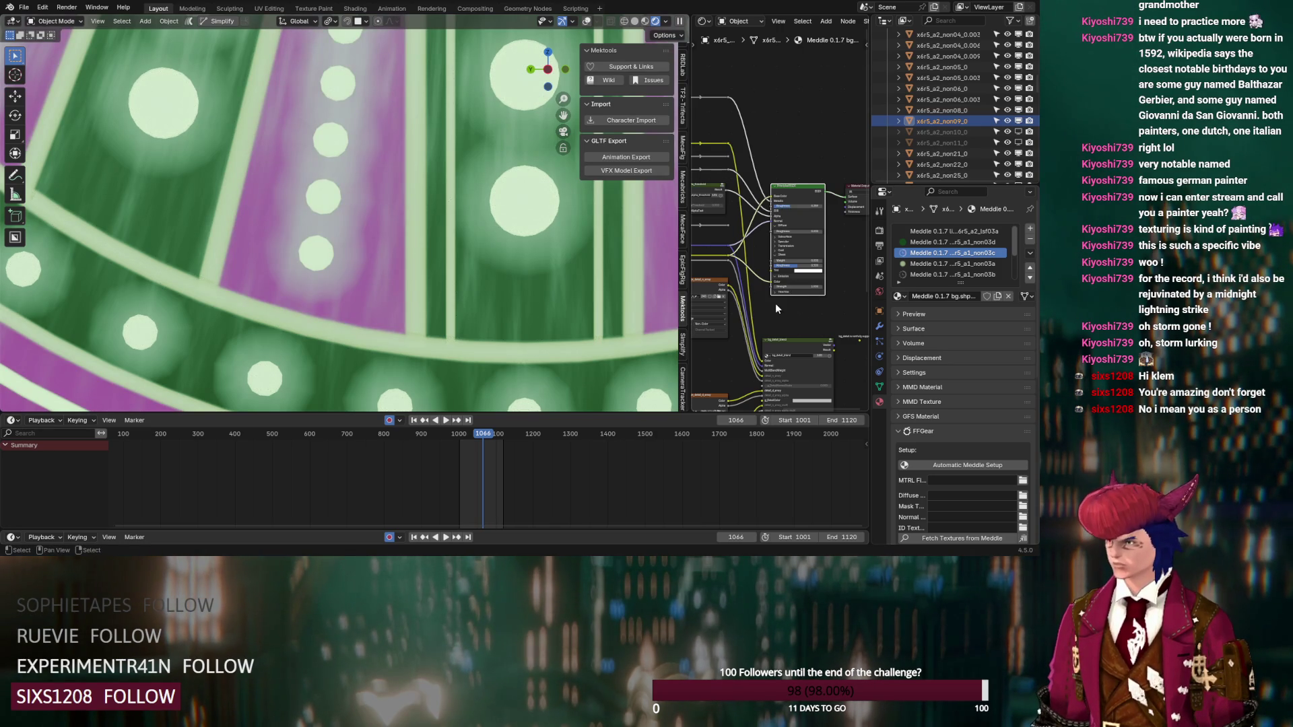
Step: Set the Principled BSDF Base Color to a darker, muted purple
middle_drag(777, 308, 726, 270)
ctrl+scroll(742, 241, right, 5)
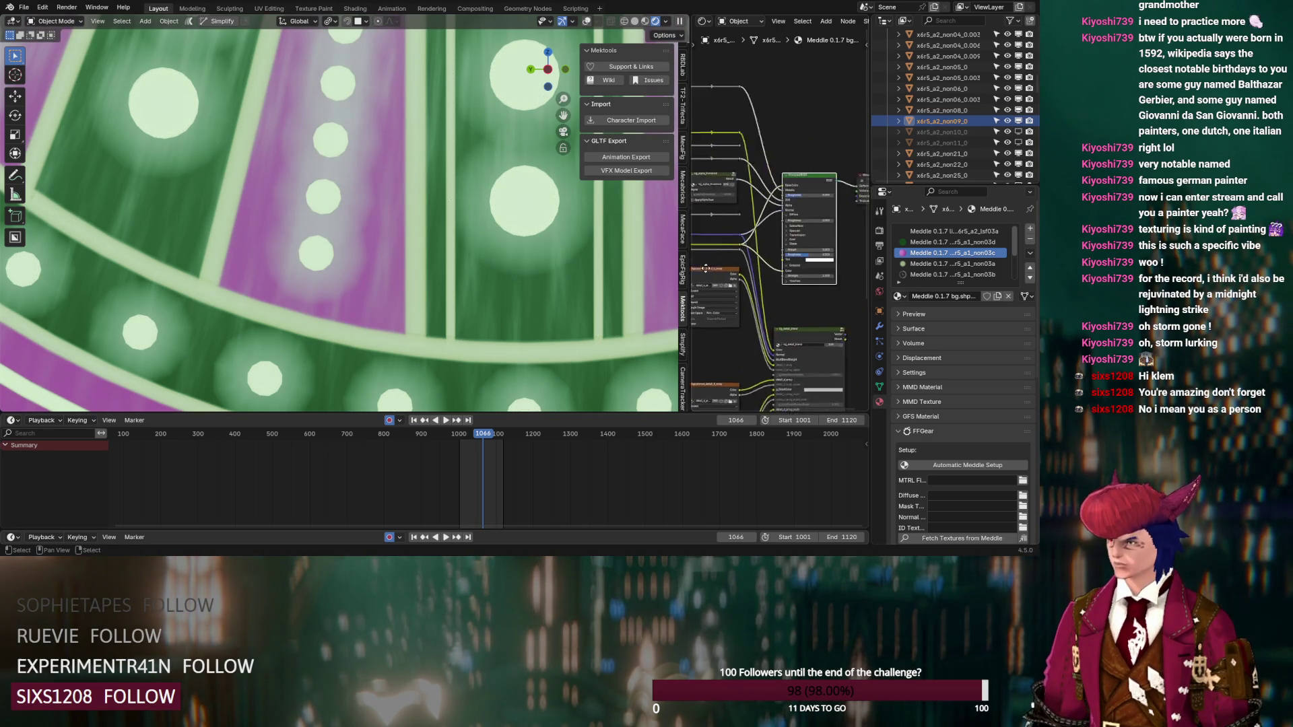
drag(727, 200, 721, 208)
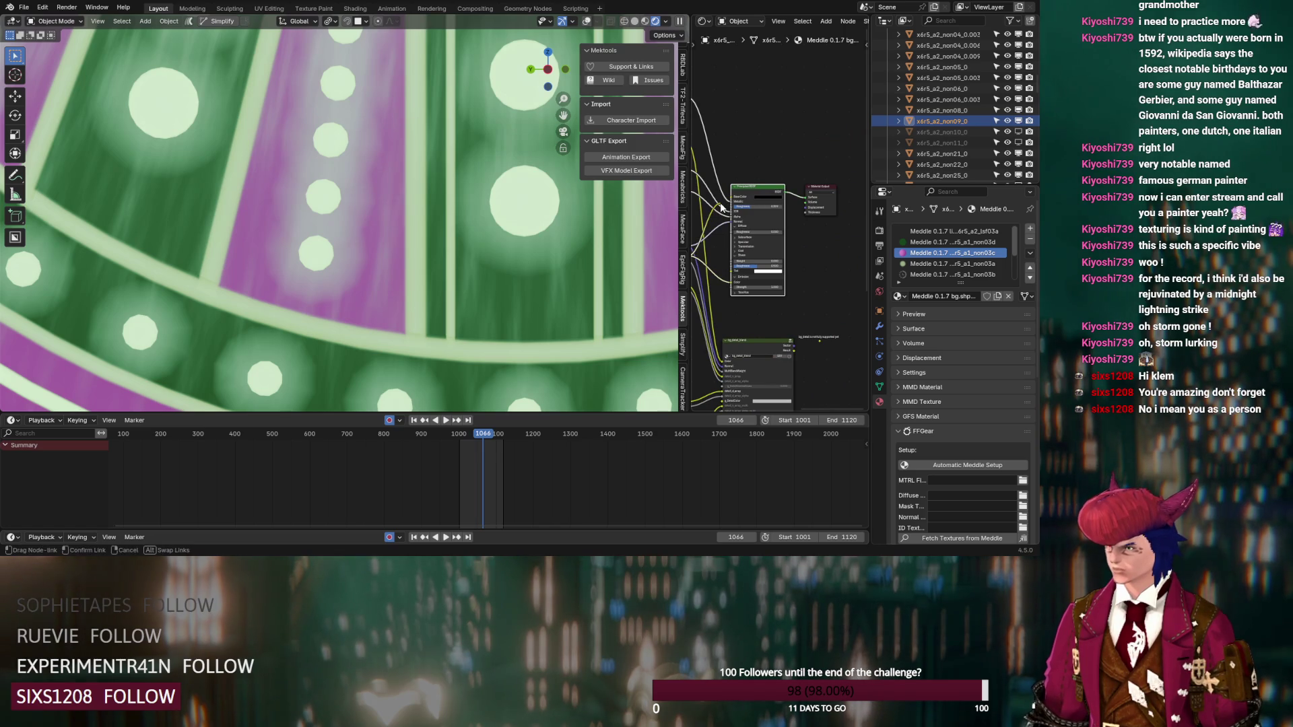
click(770, 198)
ctrl+scroll(747, 174, left, 5)
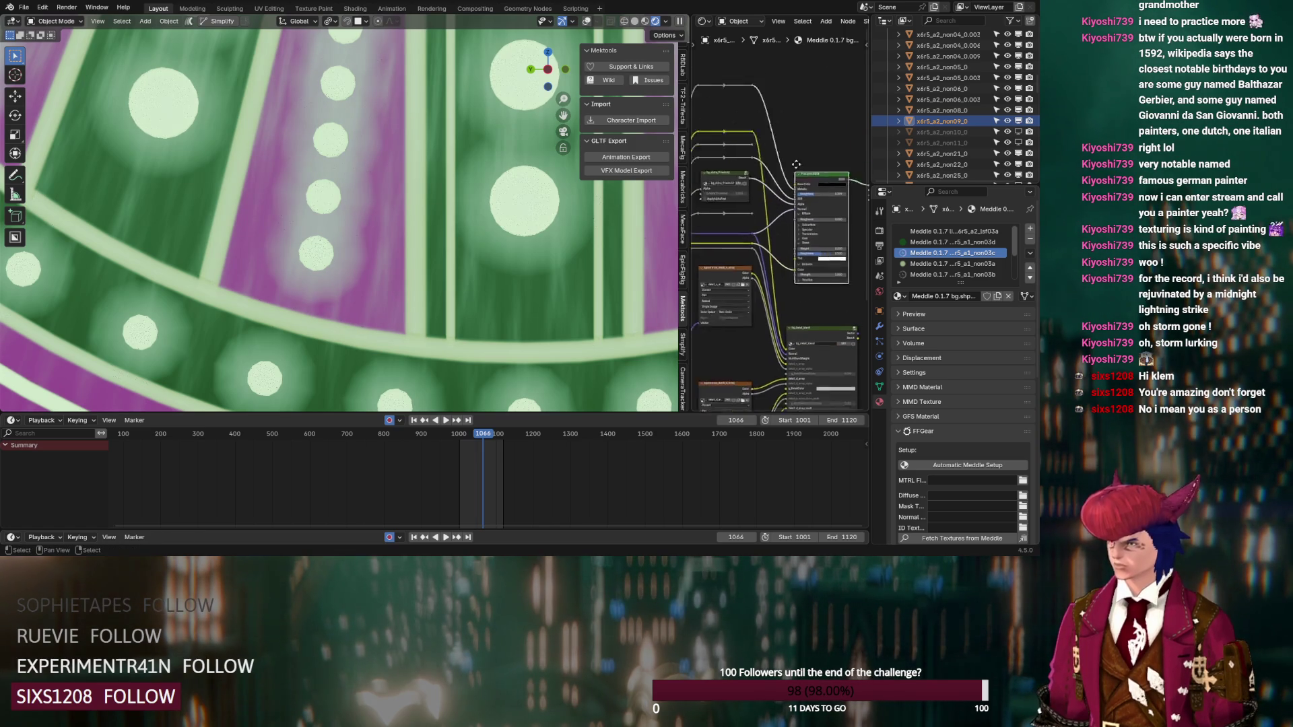
click(721, 244)
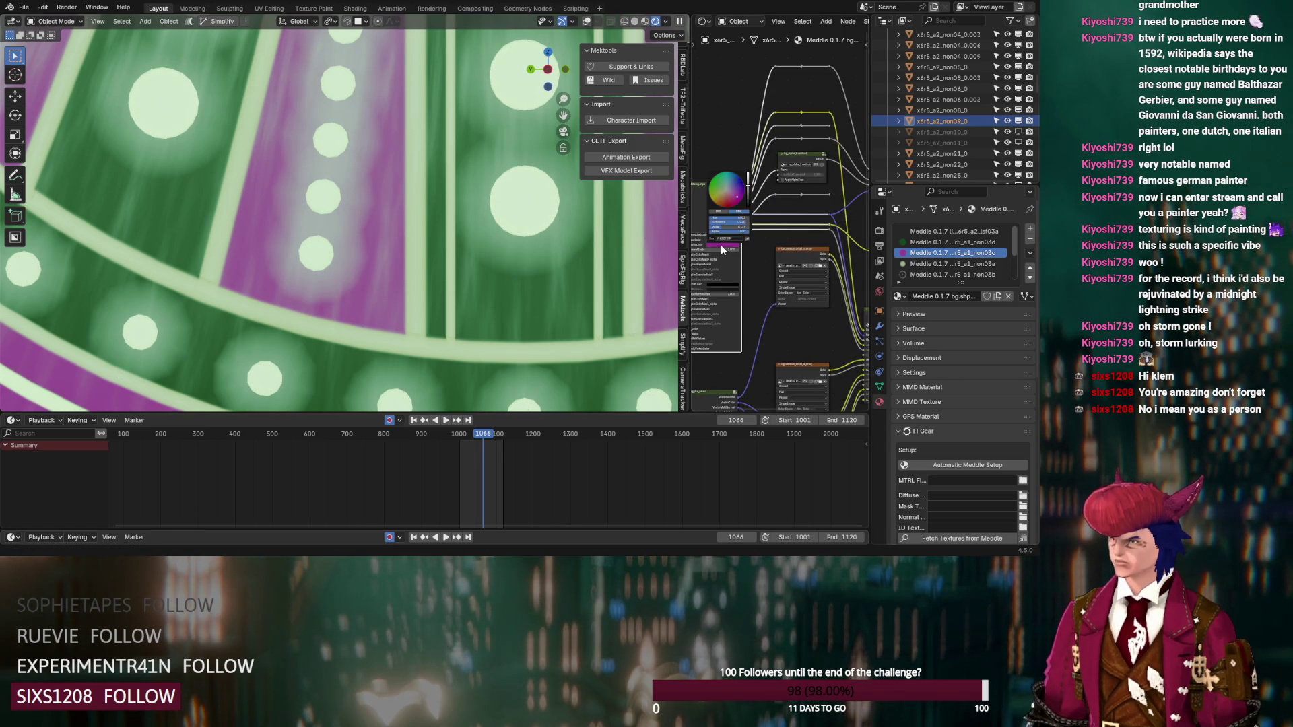
drag(749, 199, 747, 194)
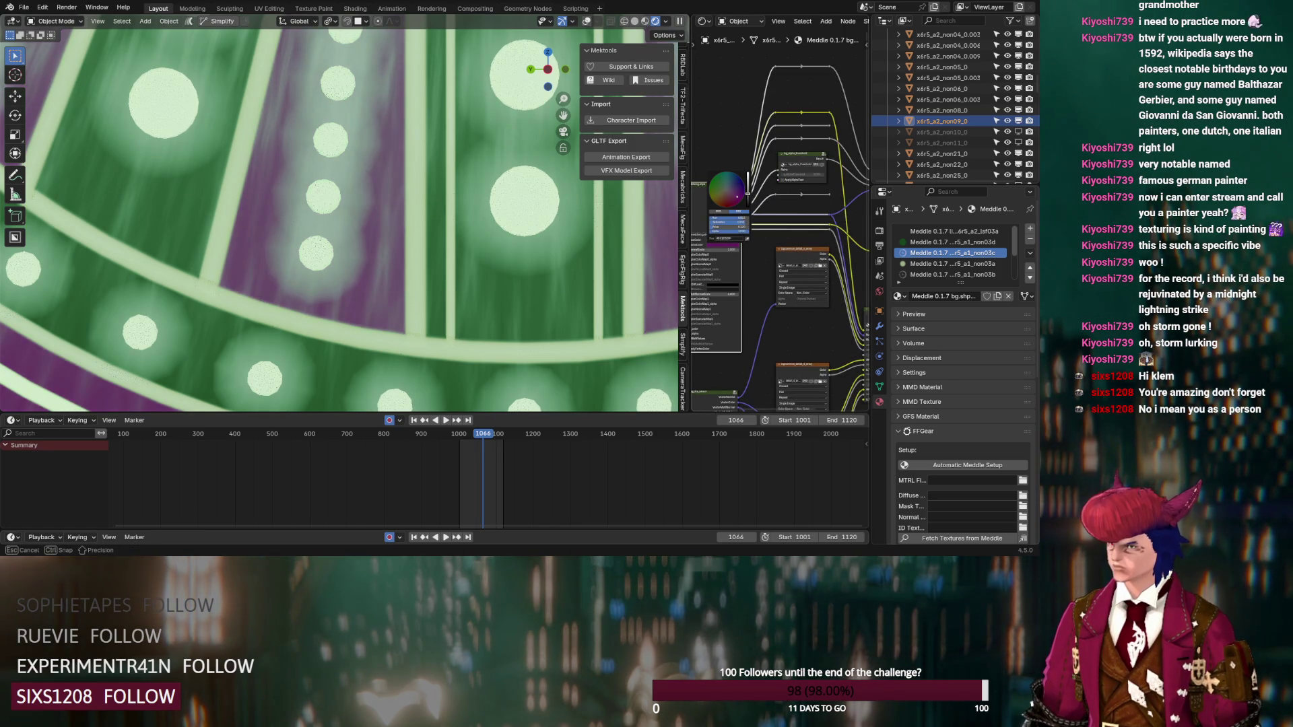
key(KP_0)
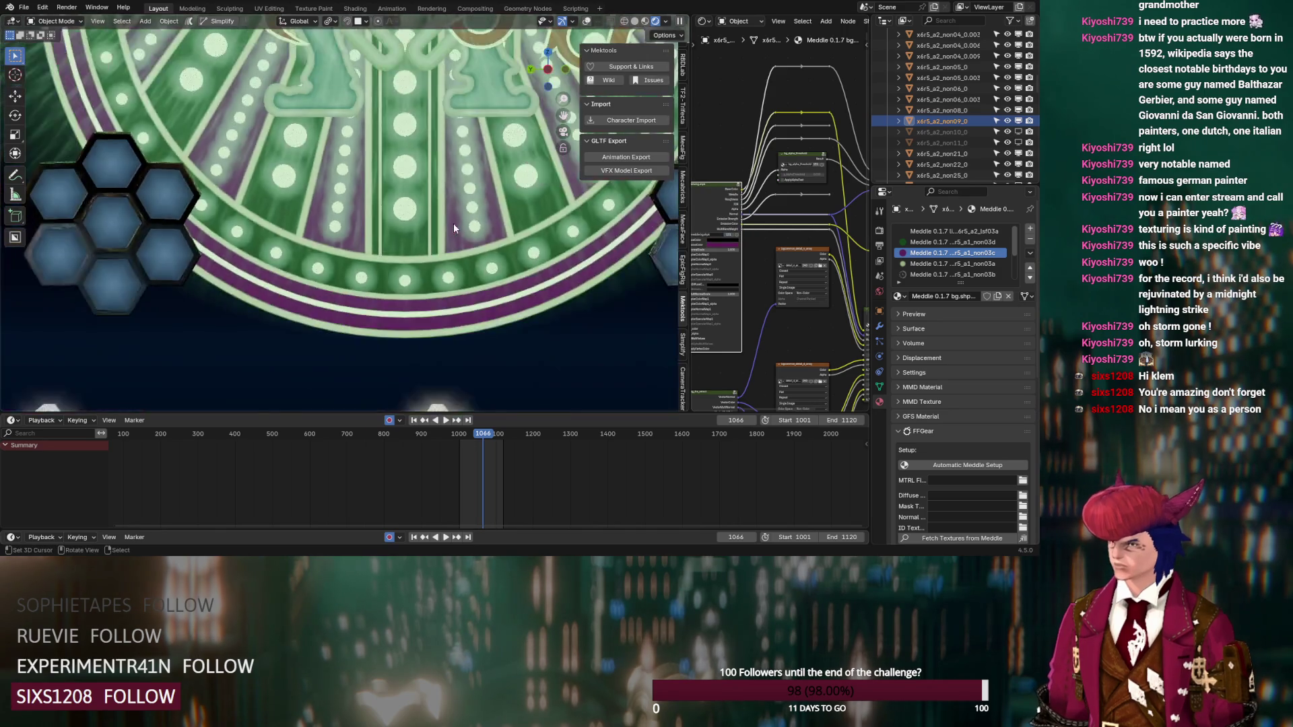
Step: Switch to the non03d material, hide x6r5_a2_non09_0, and select a bulb object
scroll(360, 242, up, 5)
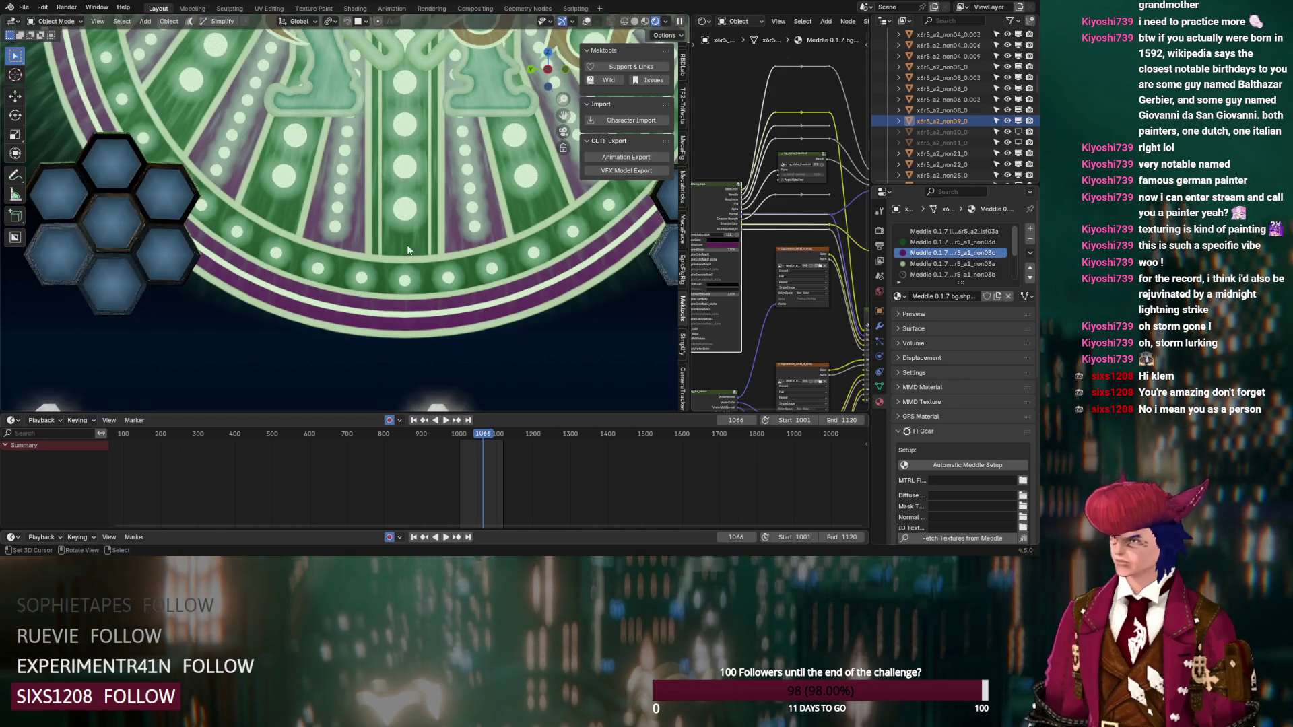
click(914, 243)
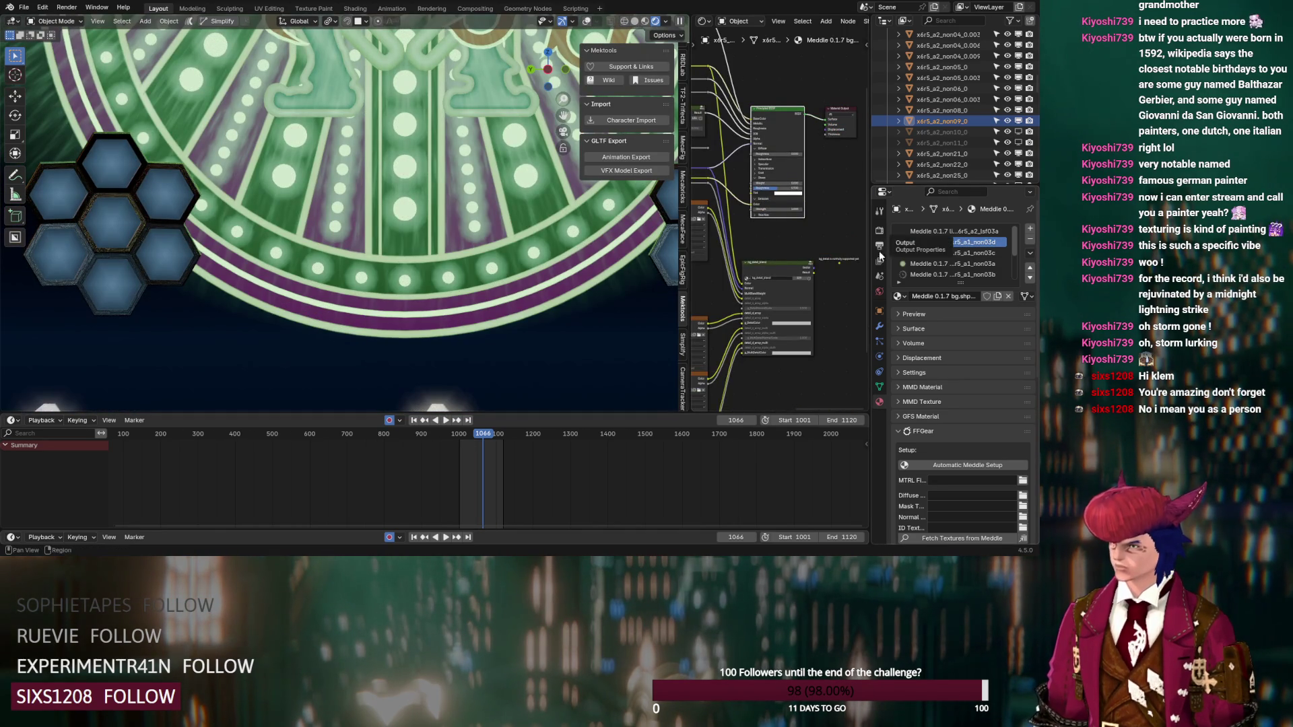
scroll(382, 251, up, 3)
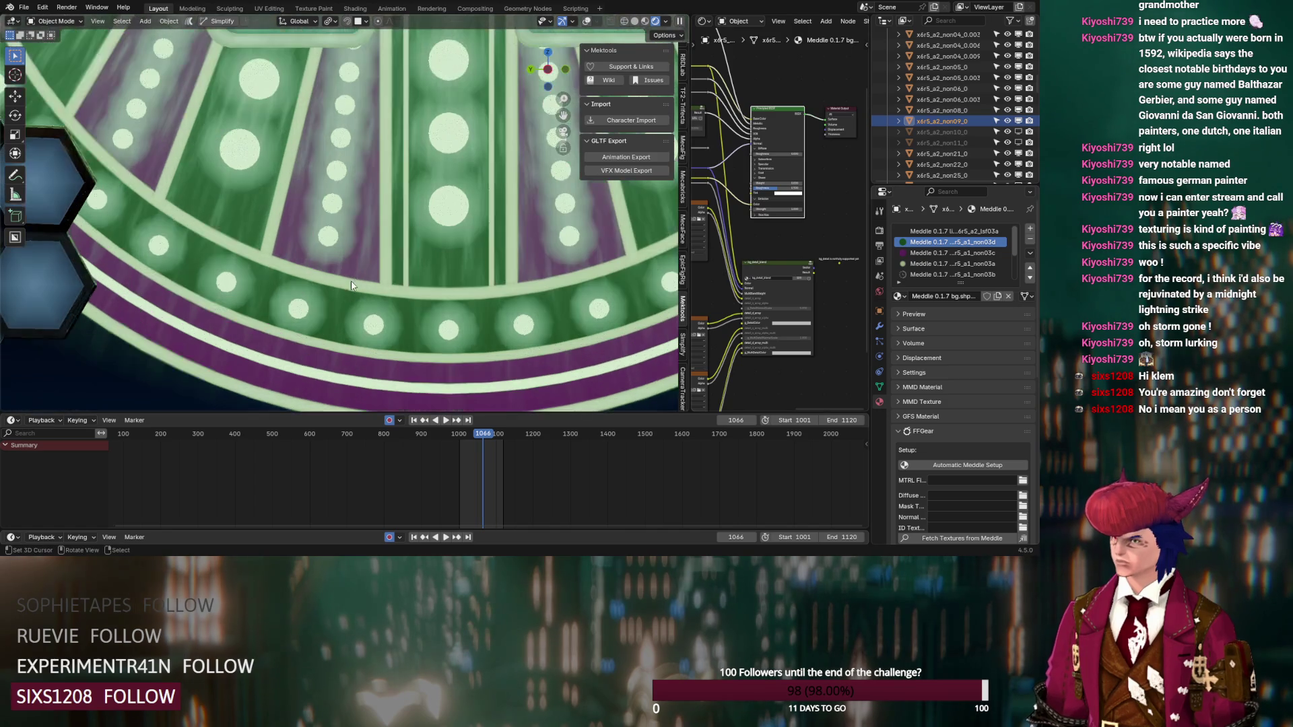
click(1008, 122)
click(382, 330)
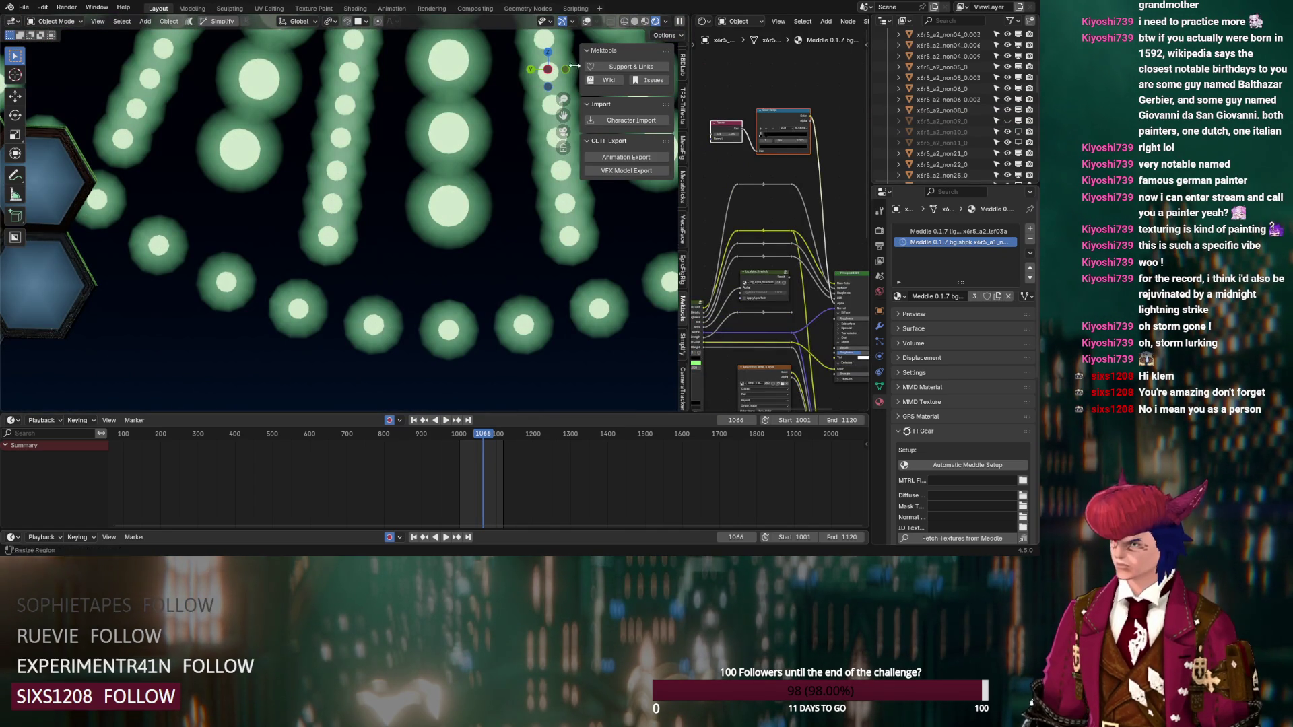
Step: Turn on overlays and select all bulb faces by material in Edit Mode
click(587, 21)
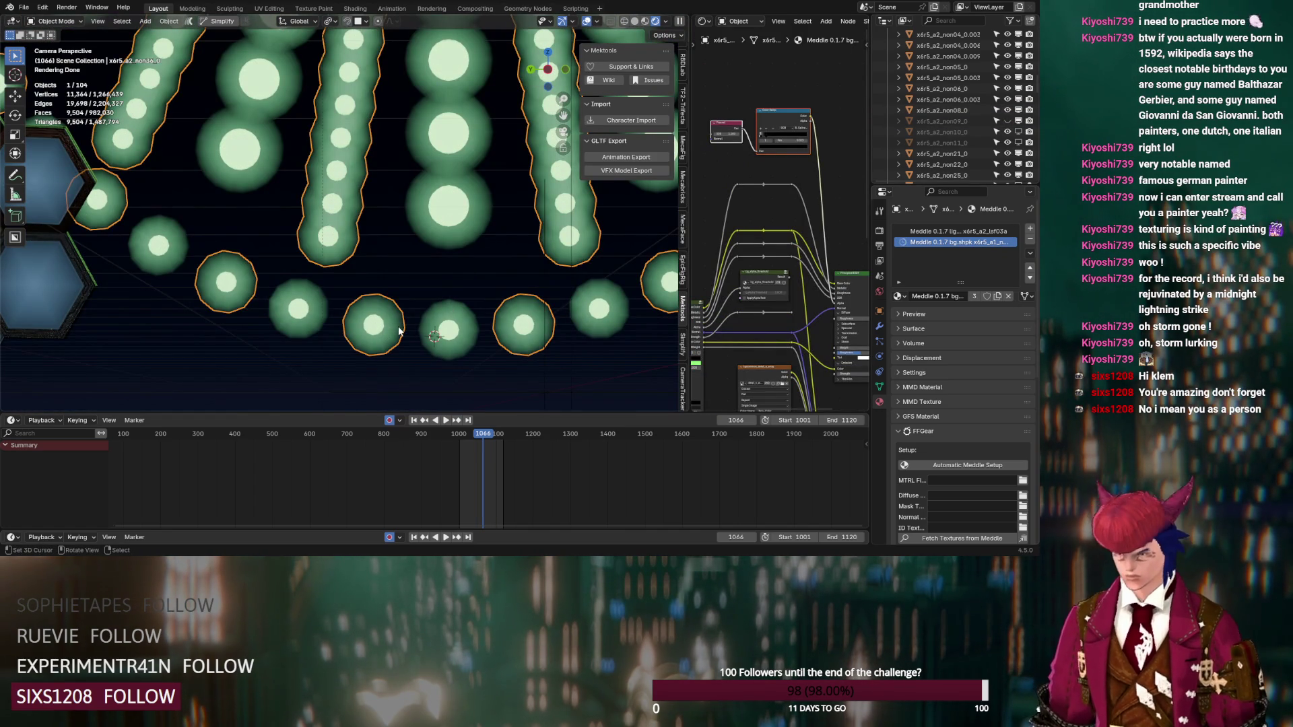
key(Tab)
click(393, 313)
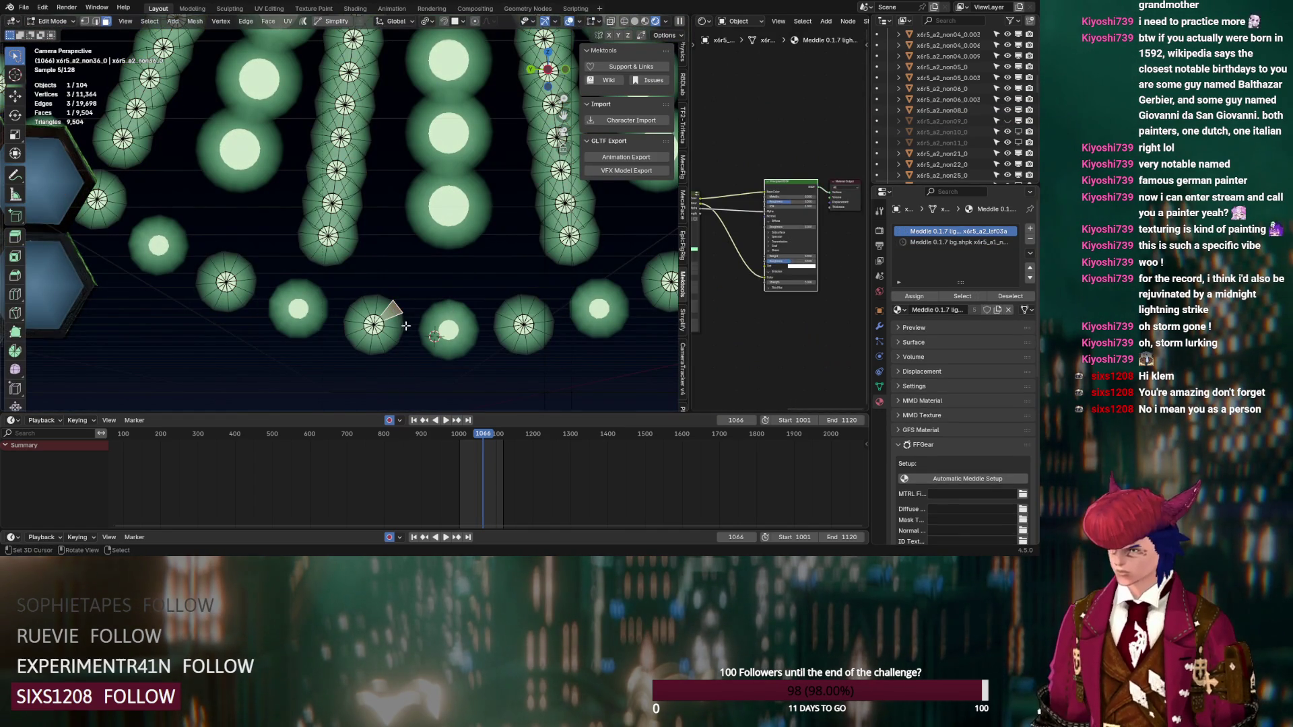
click(971, 296)
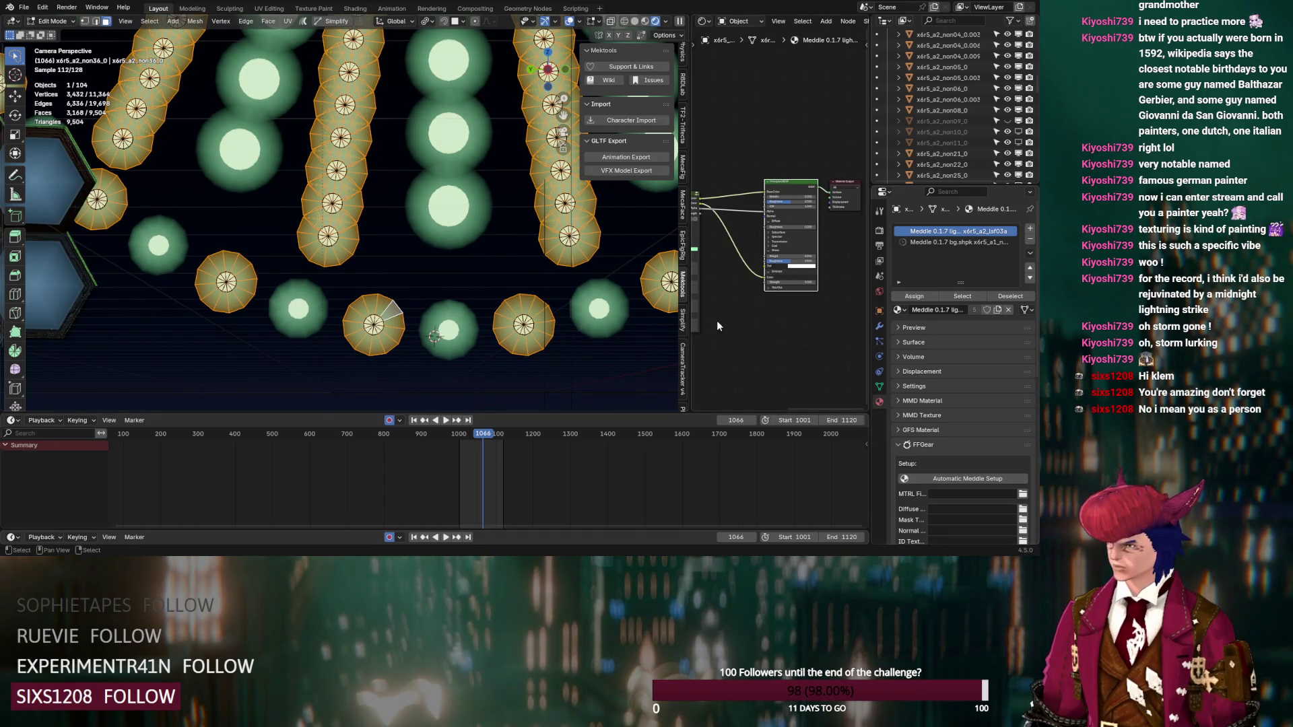
Step: Drop a Color Ramp node onto the bulb shader link and return to Object Mode
middle_drag(718, 326, 770, 324)
key(shift+a)
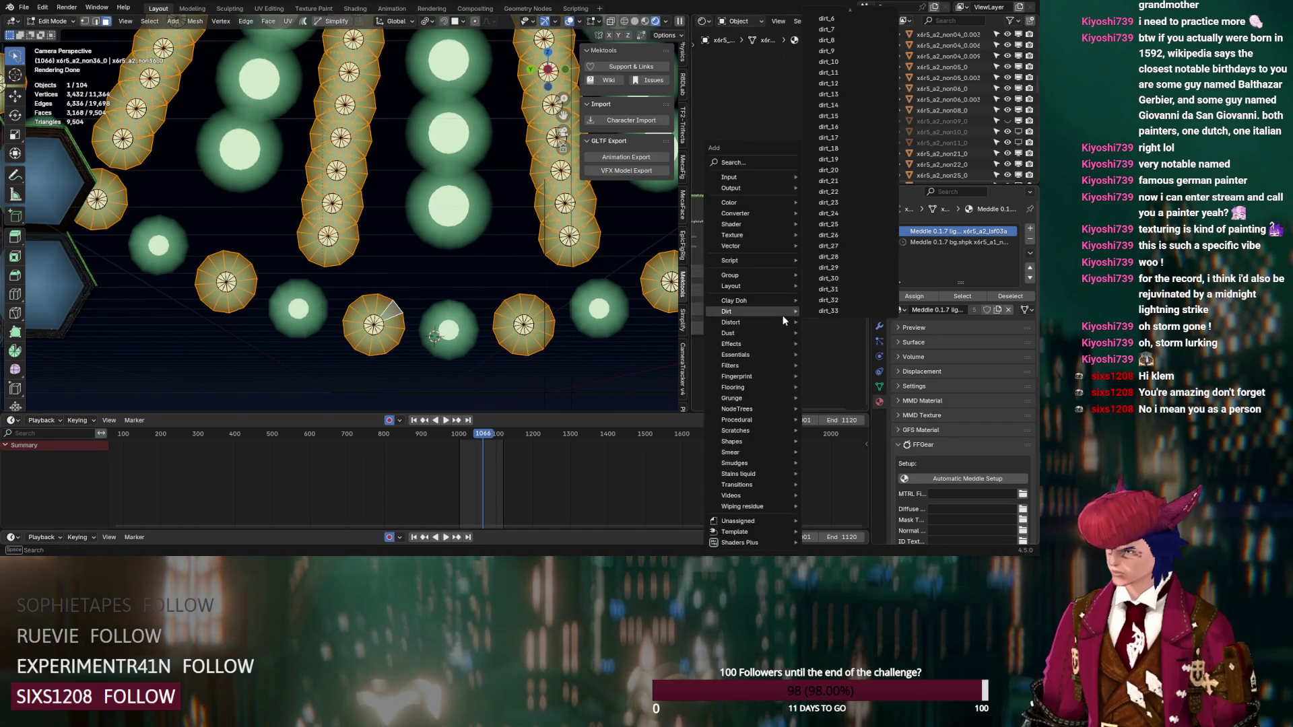
text(col)
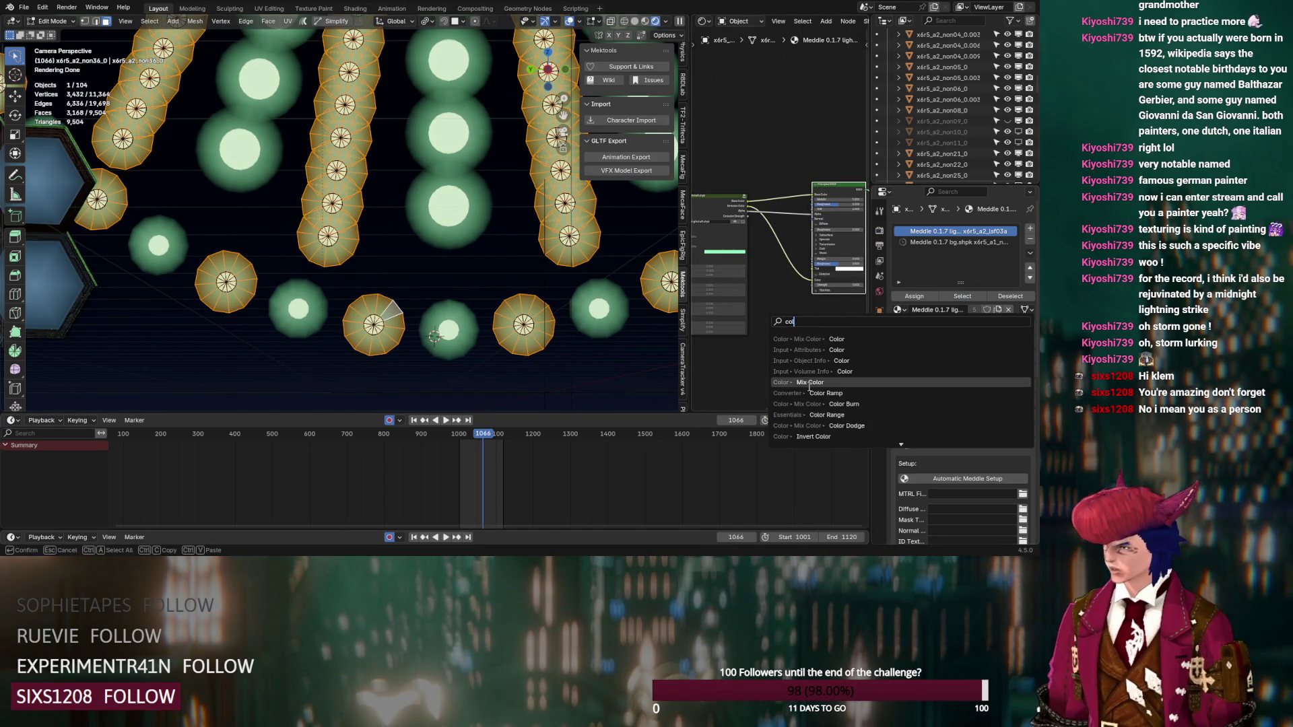
click(825, 393)
click(748, 231)
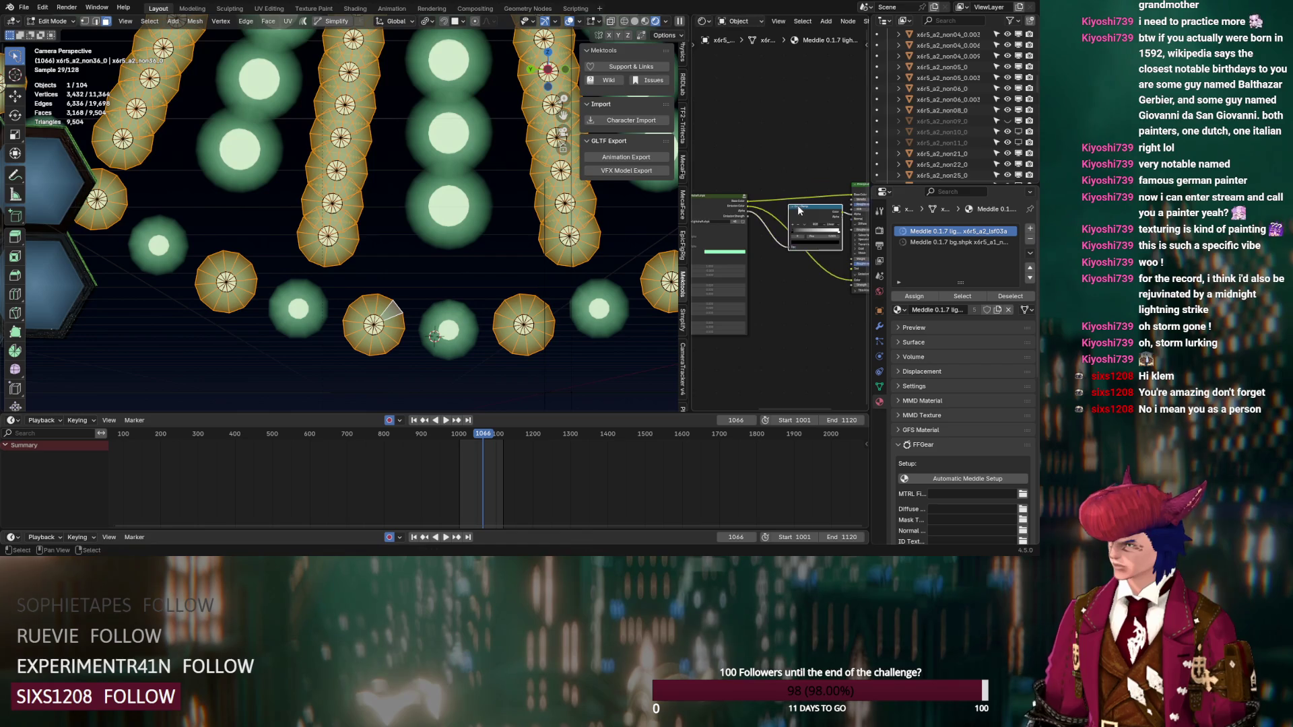
key(Tab)
scroll(421, 275, up, 3)
scroll(734, 263, up, 1)
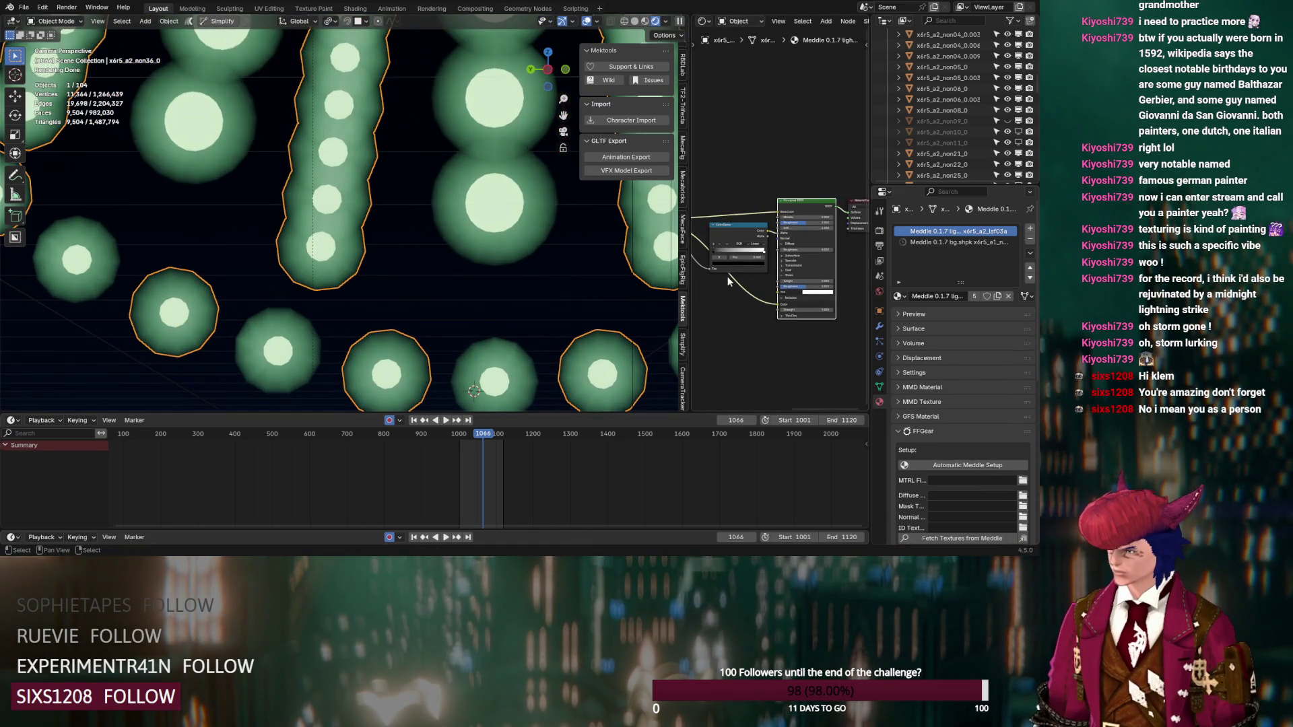
Step: Set the Color Ramp interpolation to Constant and move its stop to shrink the bright cores
click(757, 244)
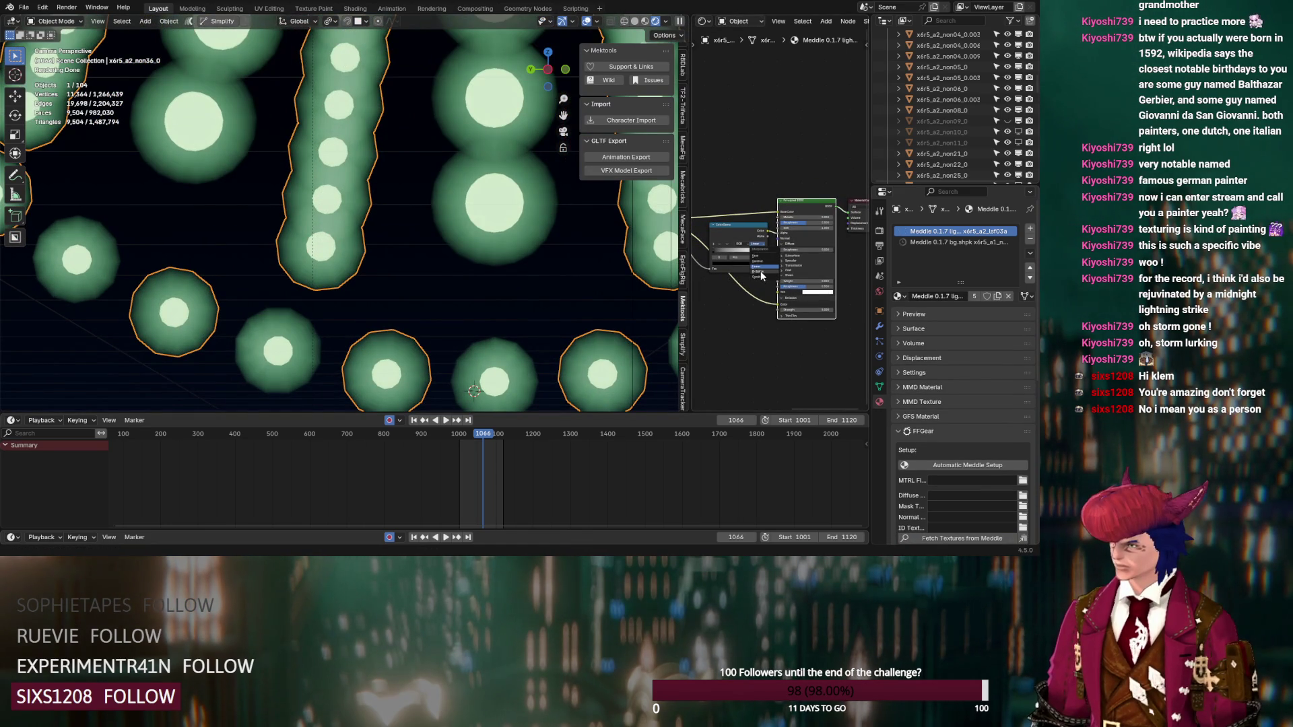
click(759, 277)
drag(722, 255, 732, 256)
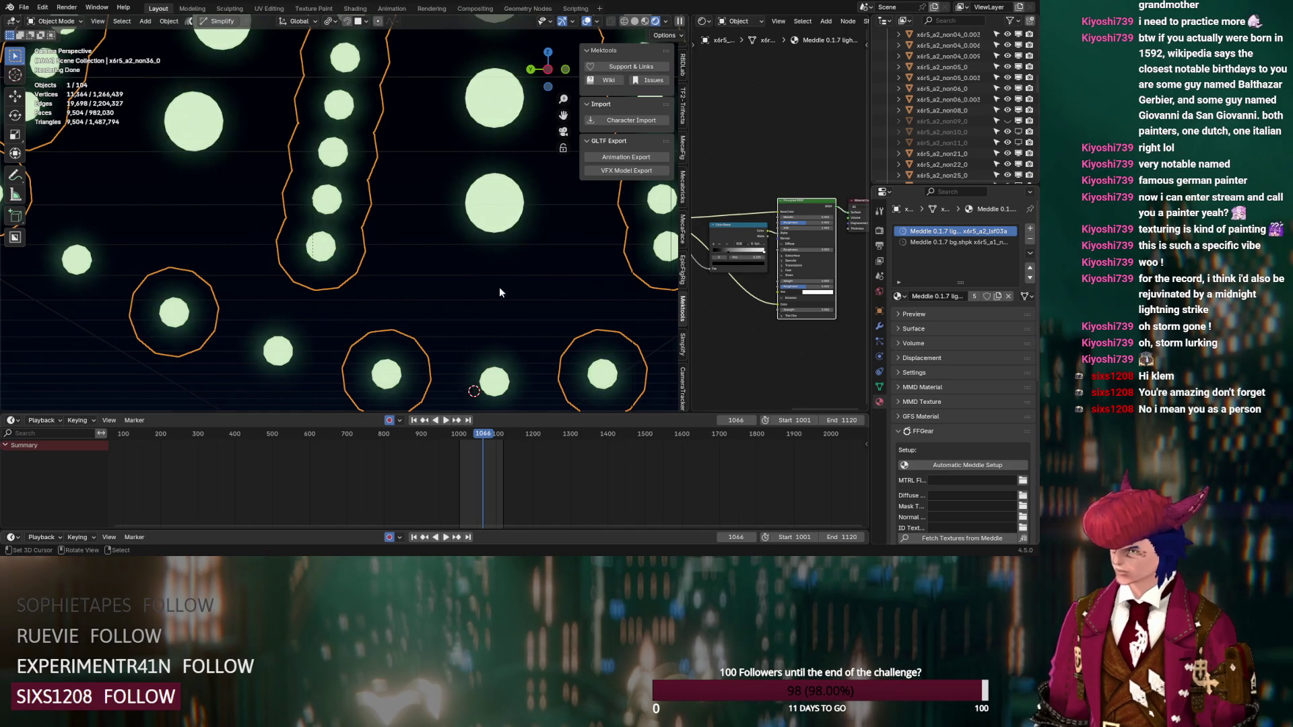
scroll(556, 283, down, 3)
scroll(453, 288, up, 2)
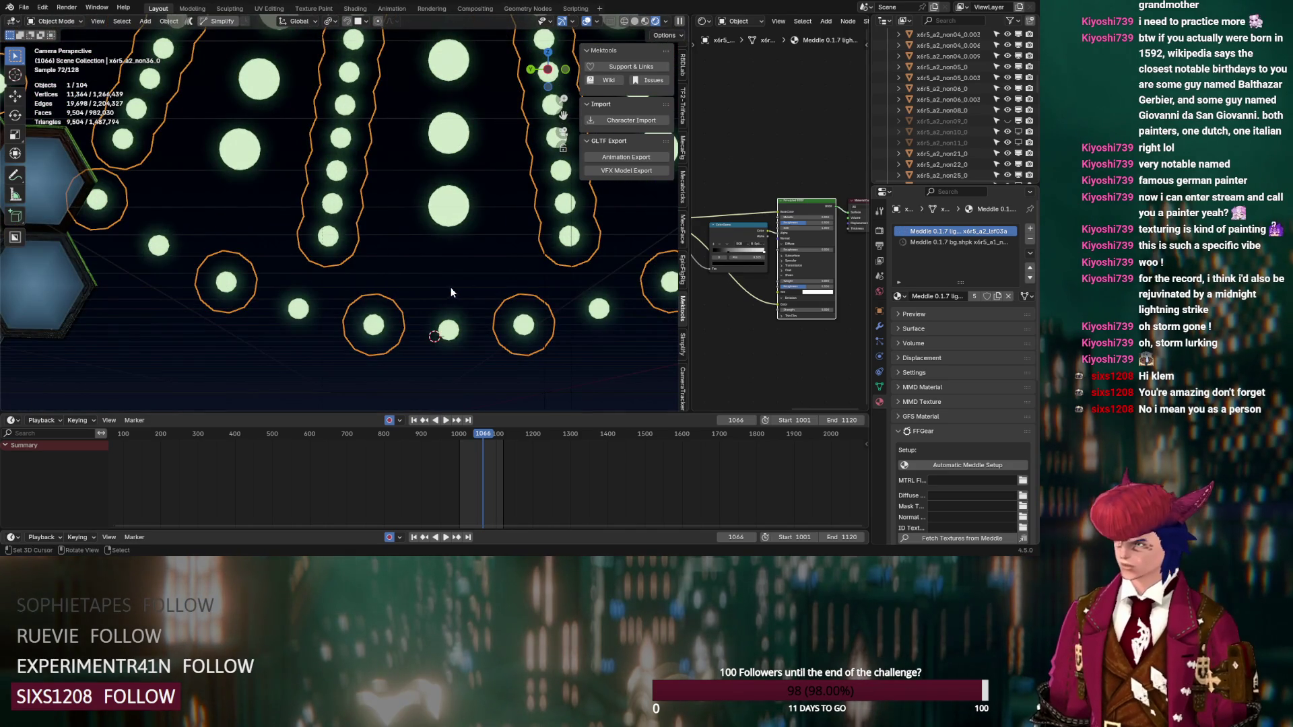
Step: Unhide emblem non09, set the ramp stop to about 0.233, and save DS_Lord_Klemmbaustein_v12.blend
click(1008, 121)
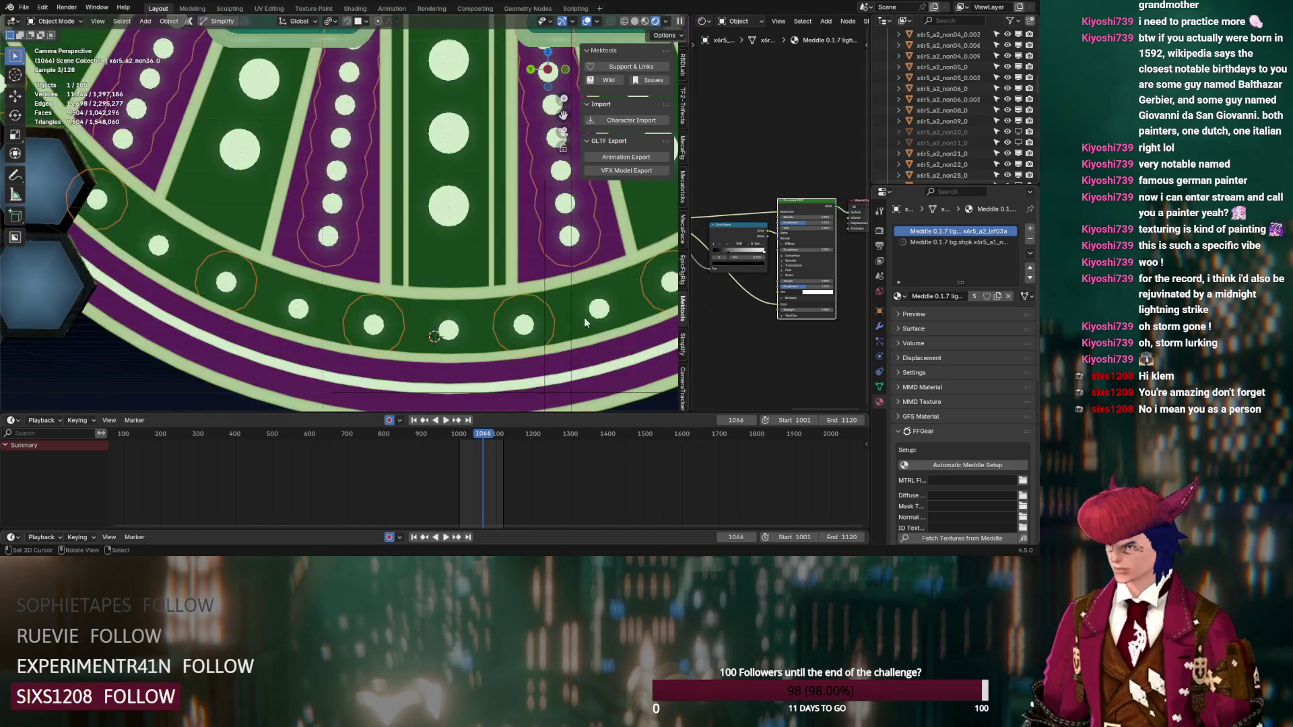
scroll(730, 311, up, 1)
middle_drag(723, 317, 773, 312)
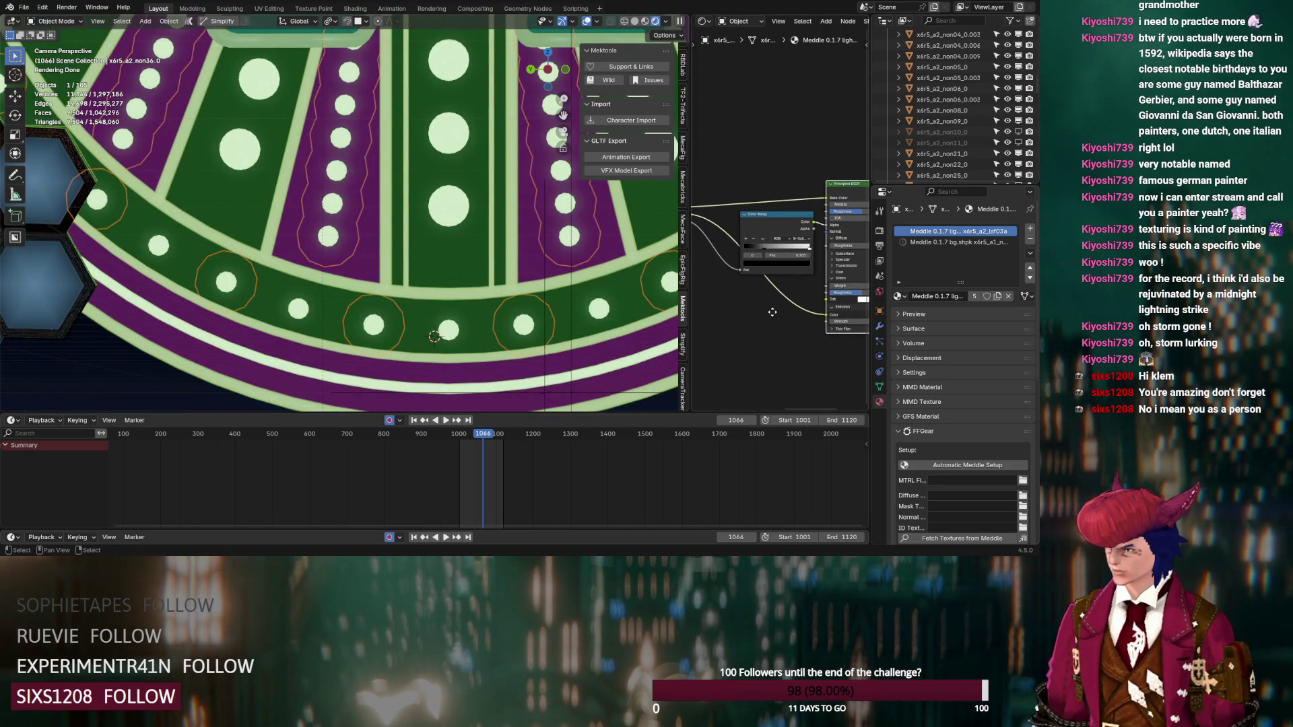
drag(771, 252, 752, 253)
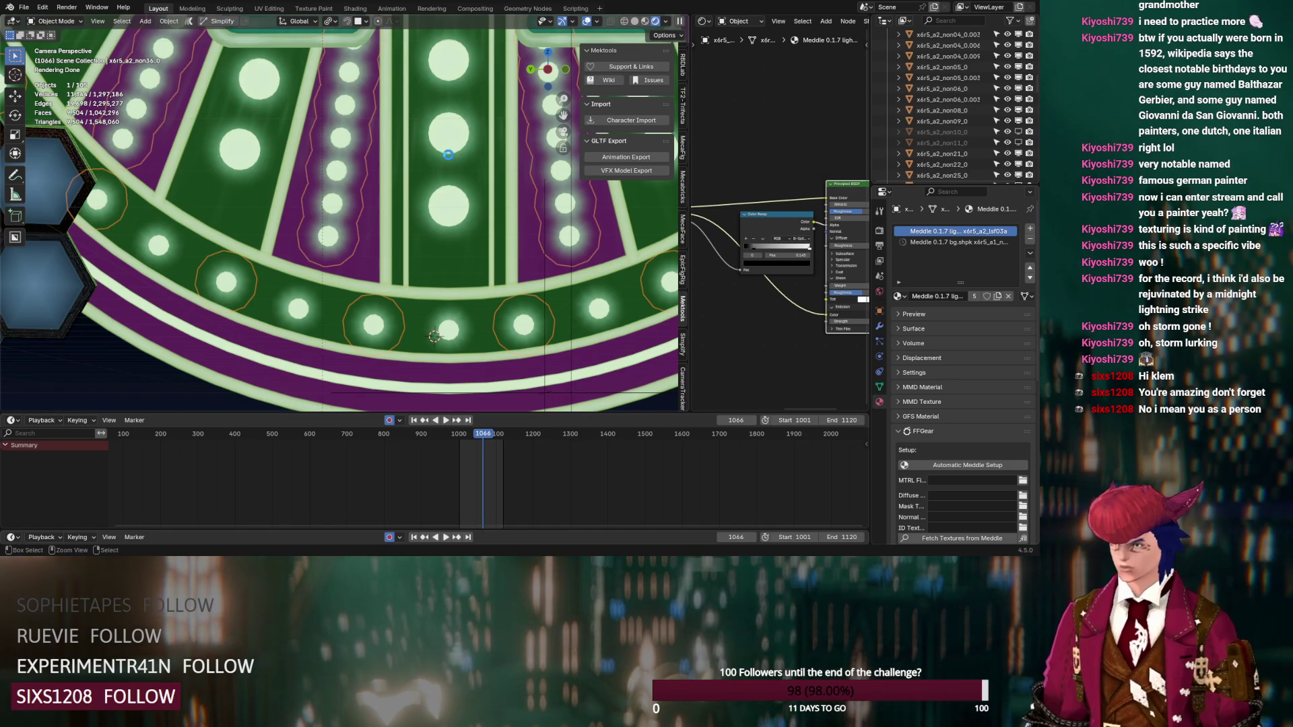
key(ctrl+s)
click(702, 21)
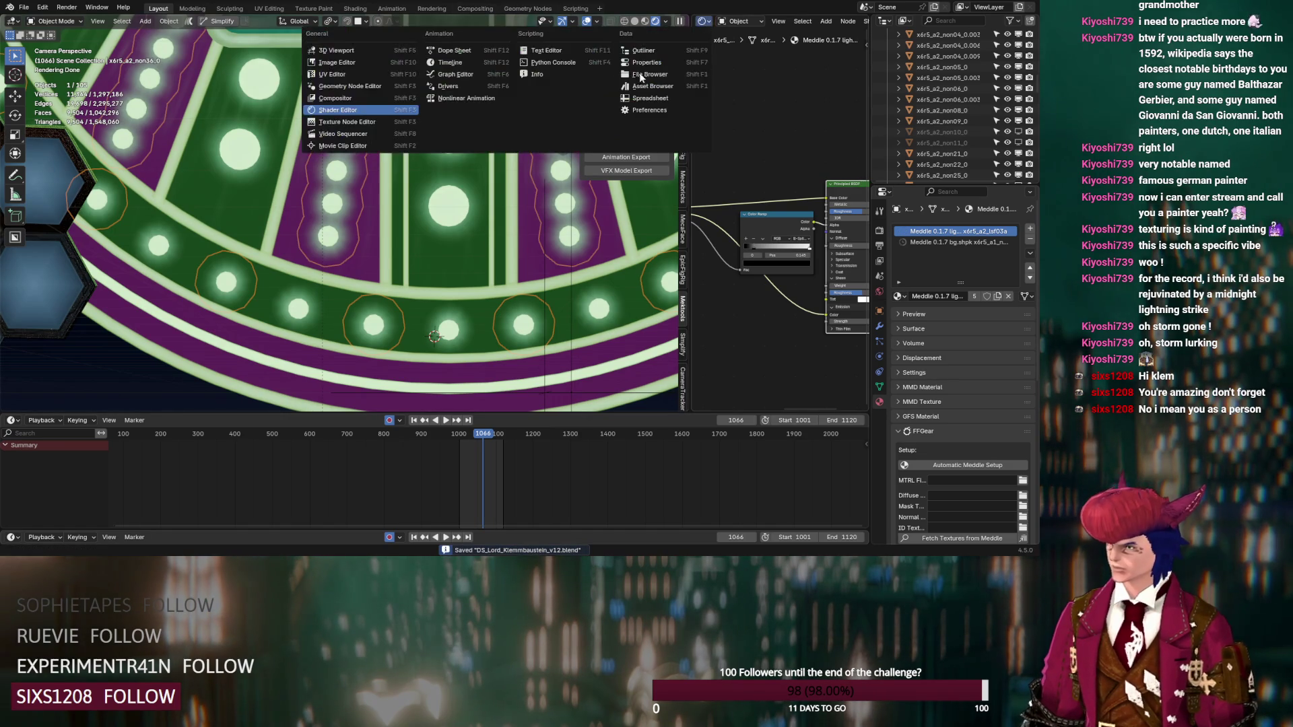
Step: Switch the node area to the Compositor and enable Use Nodes
click(347, 98)
drag(691, 106, 451, 106)
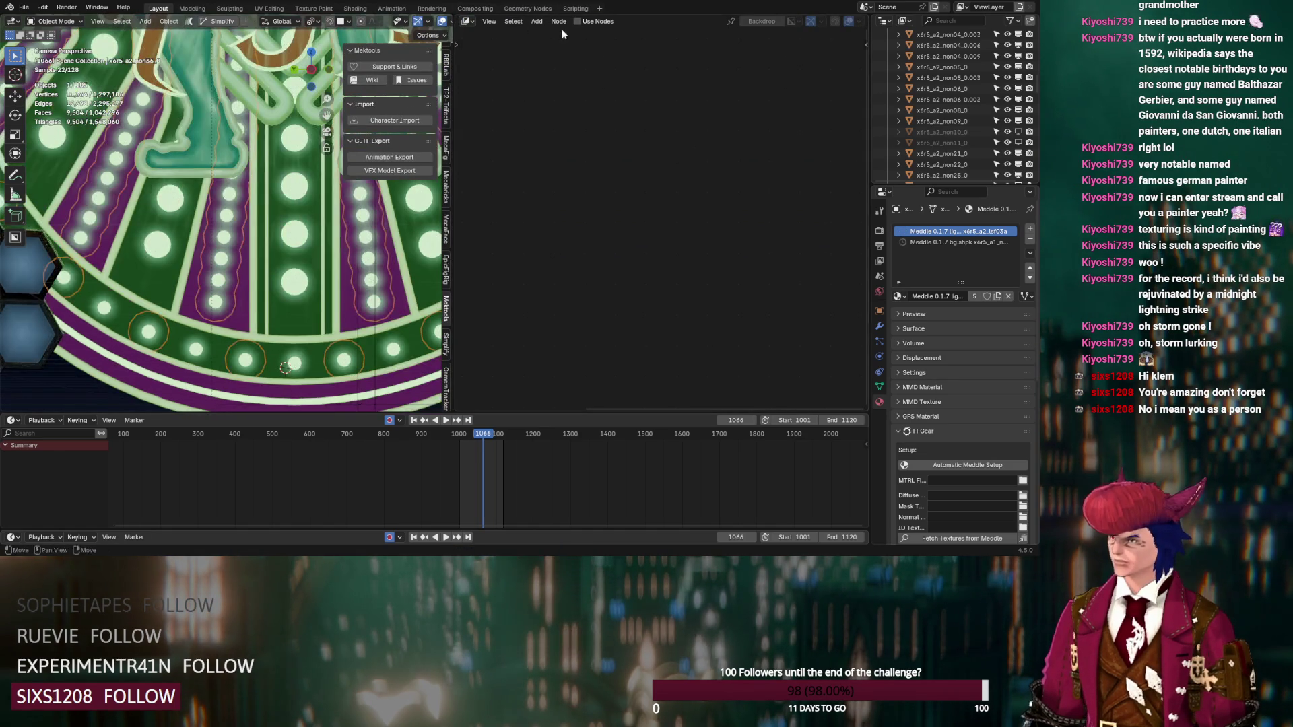
click(576, 21)
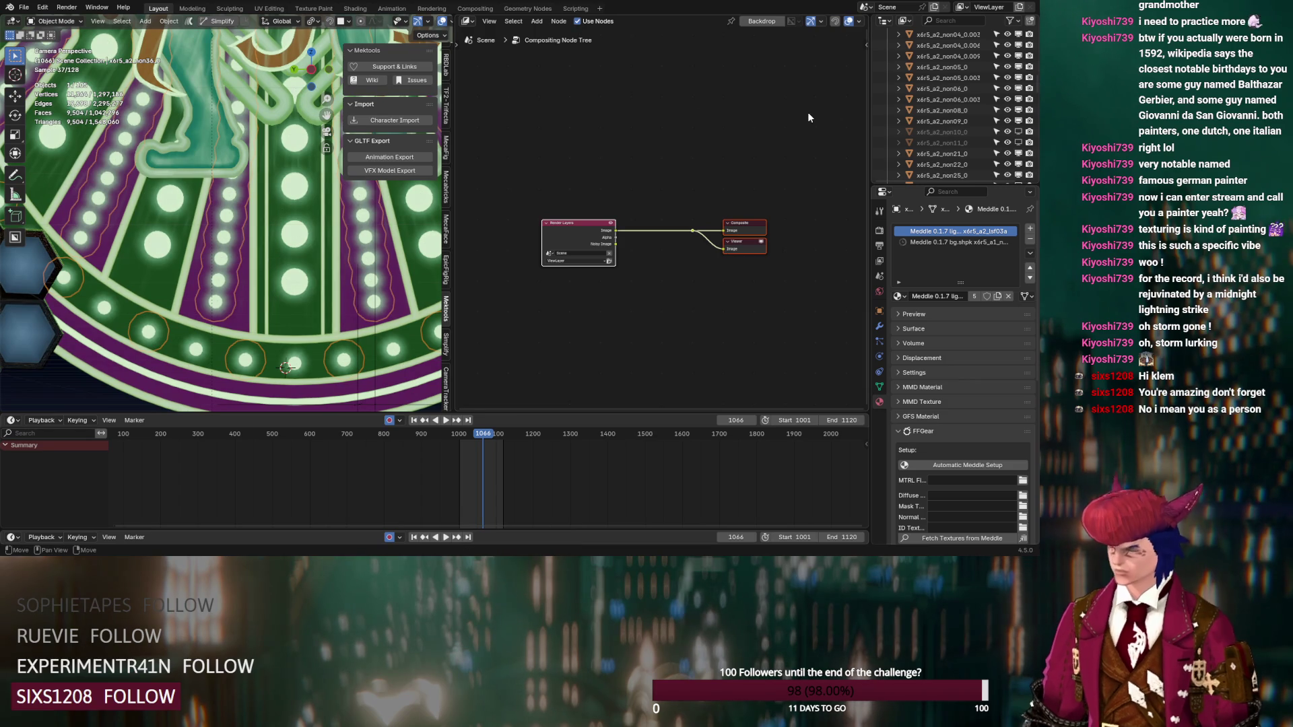
key(n)
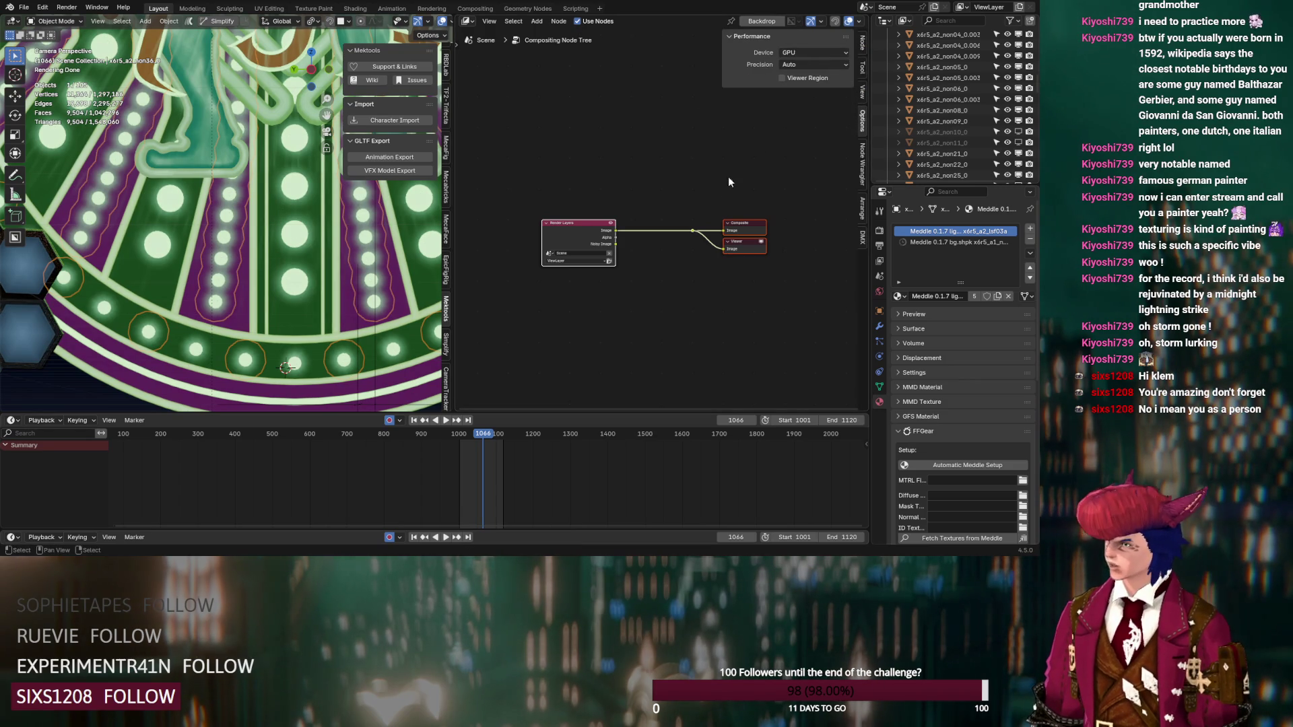
key(n)
key(Home)
Step: Insert a Bloom Glare node between Render Layers and the Composite/Viewer outputs
key(shift+a)
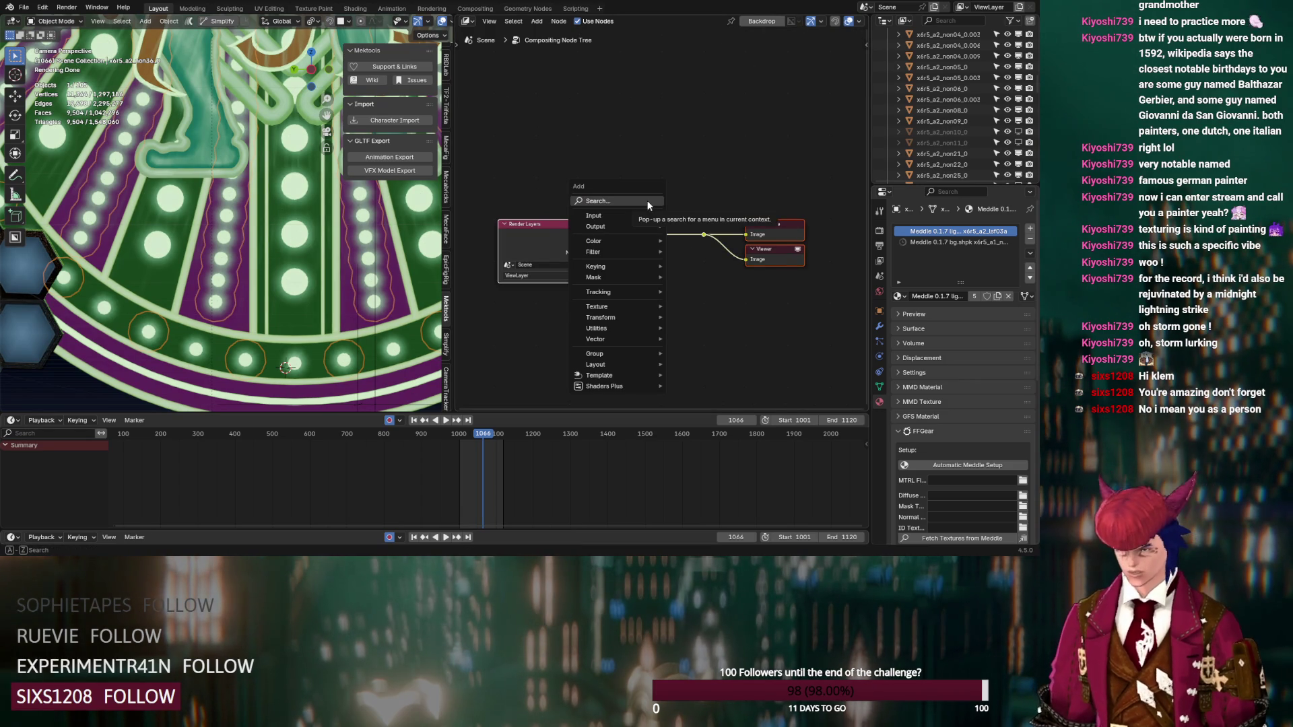
click(646, 200)
text(glar)
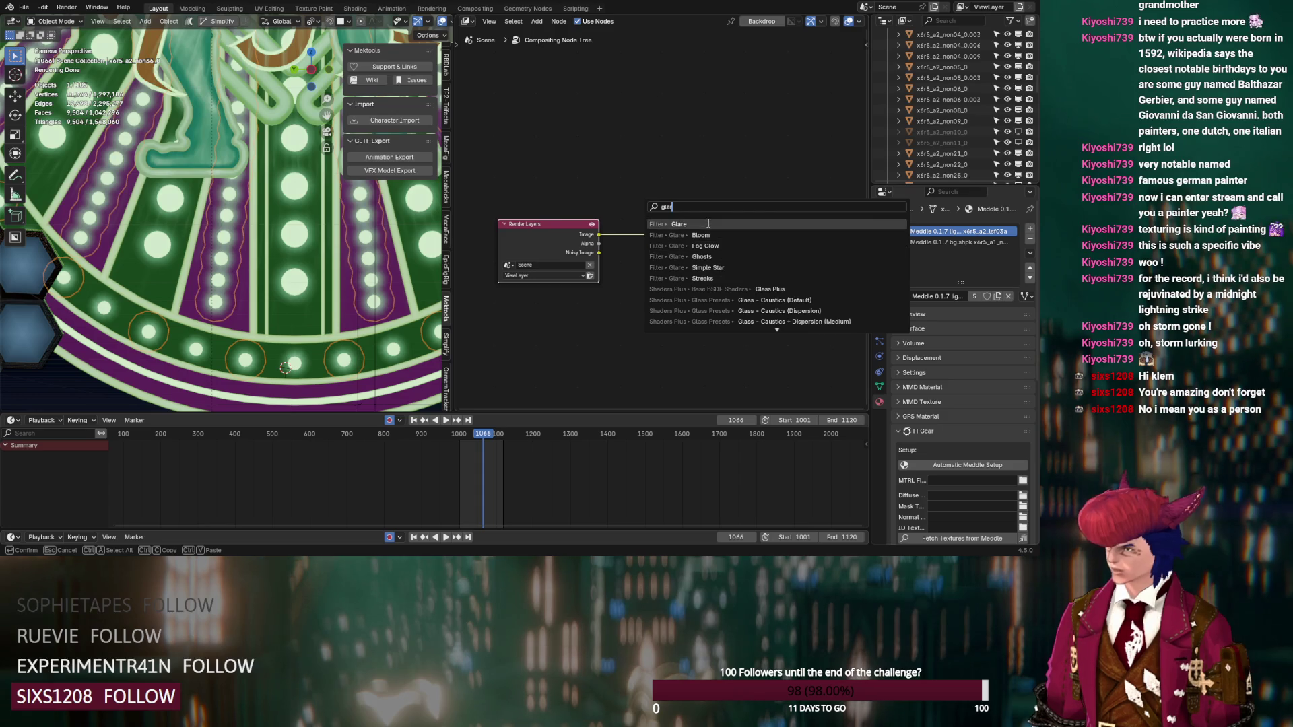
click(679, 224)
click(627, 202)
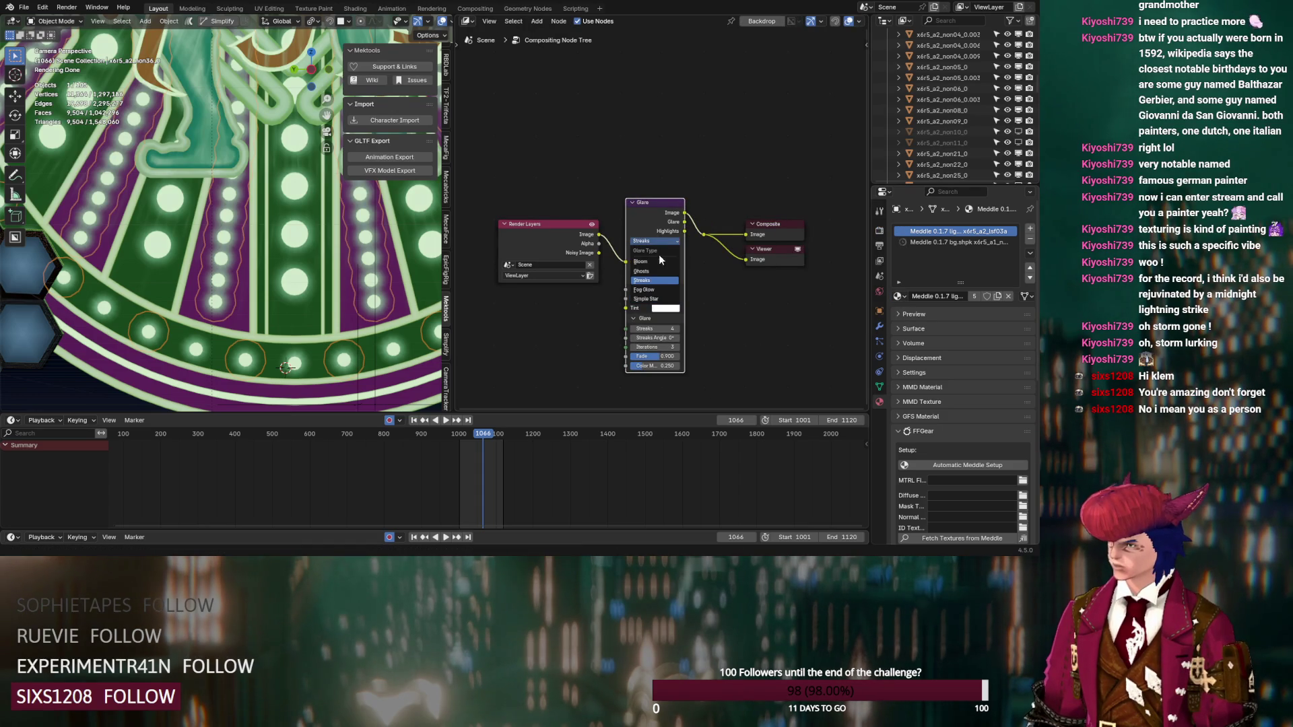
click(656, 261)
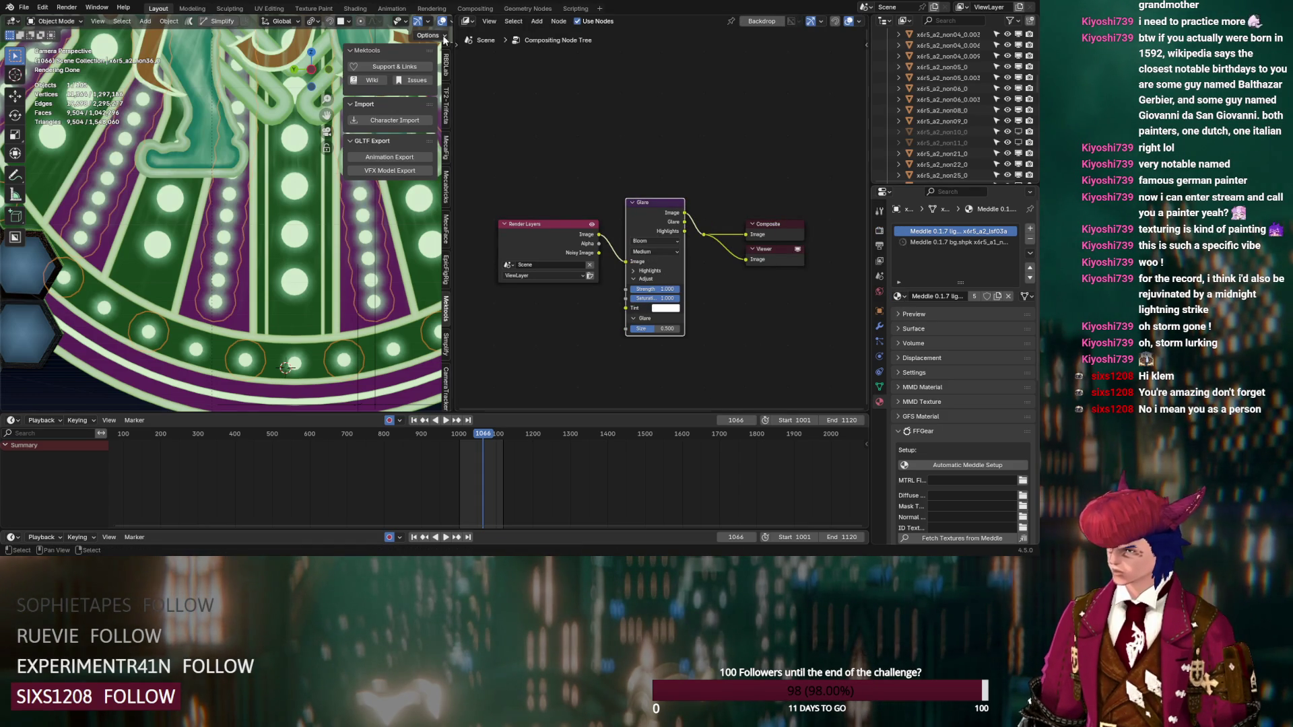
drag(451, 41, 542, 41)
click(524, 24)
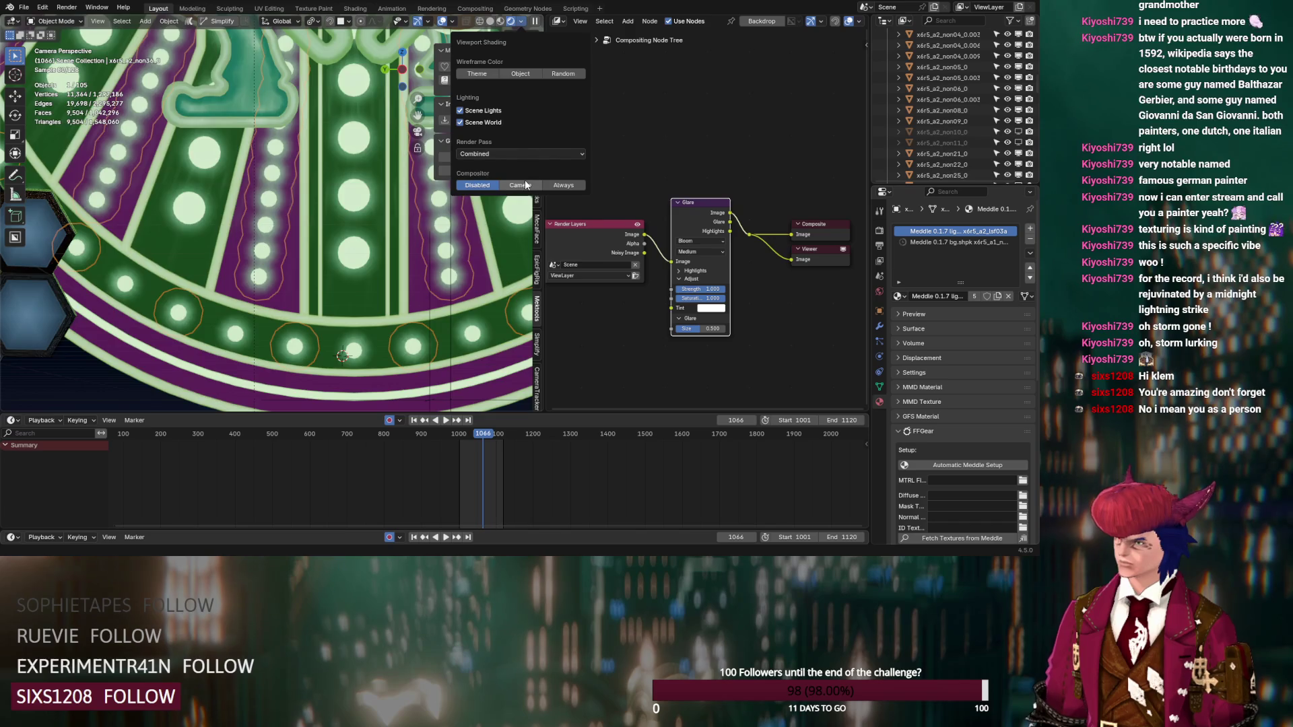
Step: Preview the compositor in the viewport and set bloom threshold 0.5, smoothness 0.4, size 0.125
click(538, 181)
scroll(692, 351, up, 1)
drag(706, 350, 673, 350)
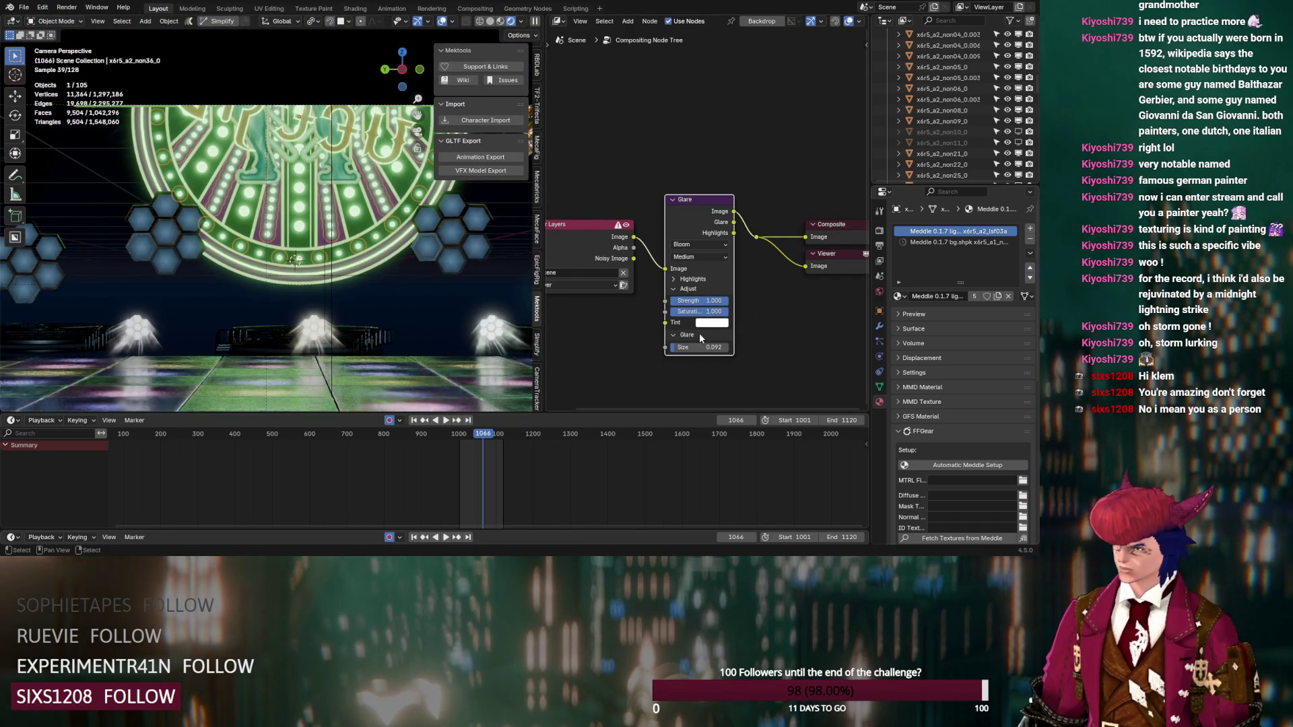
click(674, 279)
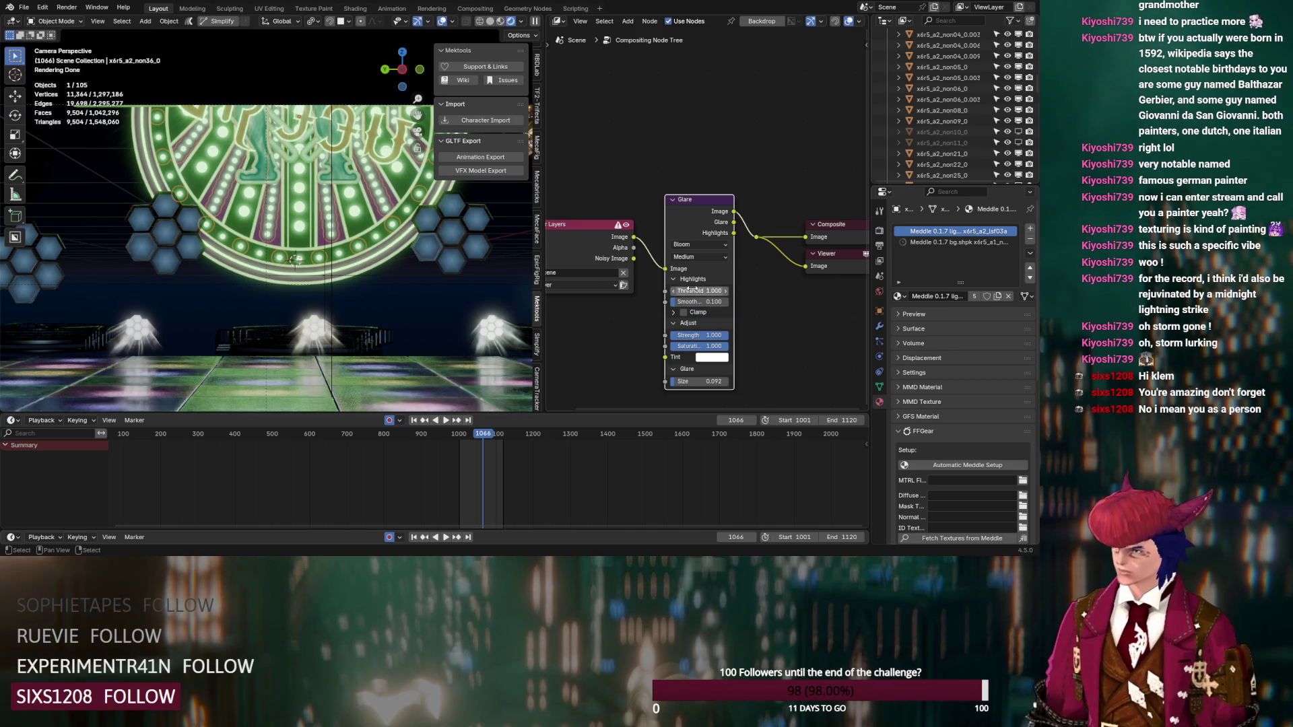
mouse_move(701, 290)
mouse_down()
mouse_move(728, 290)
mouse_move(707, 302)
mouse_move(721, 302)
mouse_up()
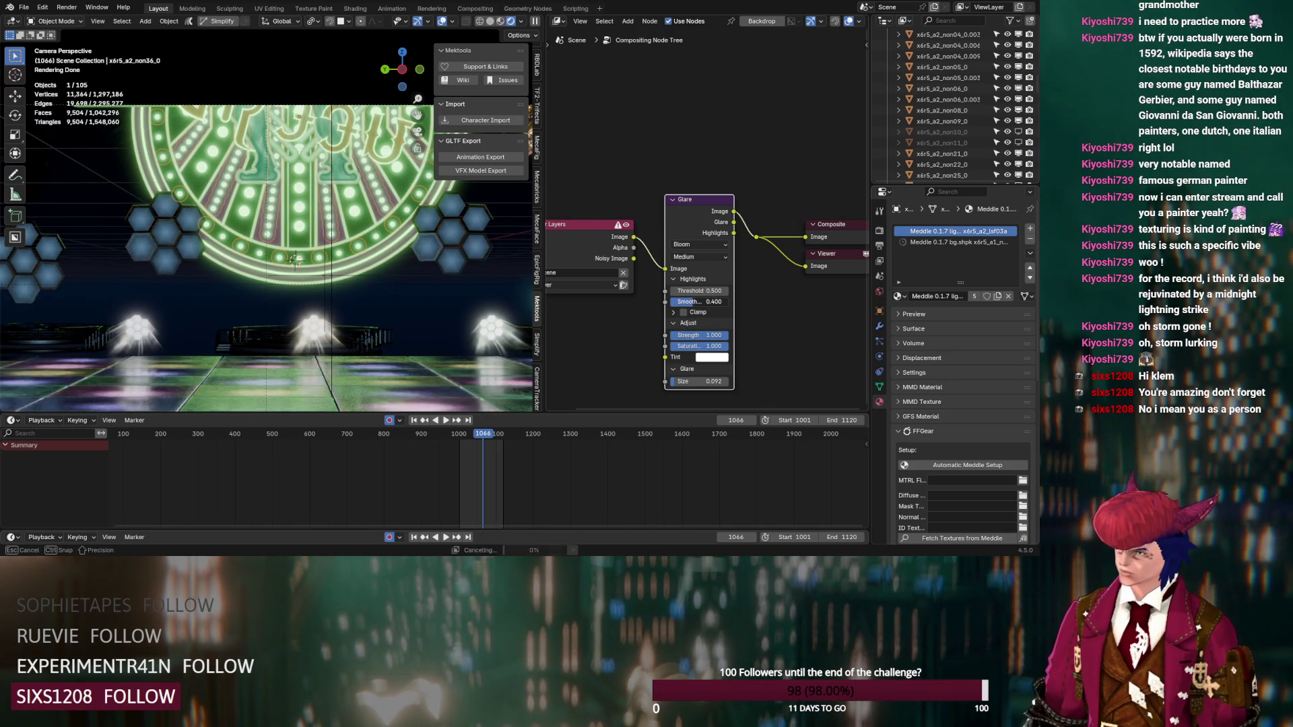
drag(693, 381, 708, 381)
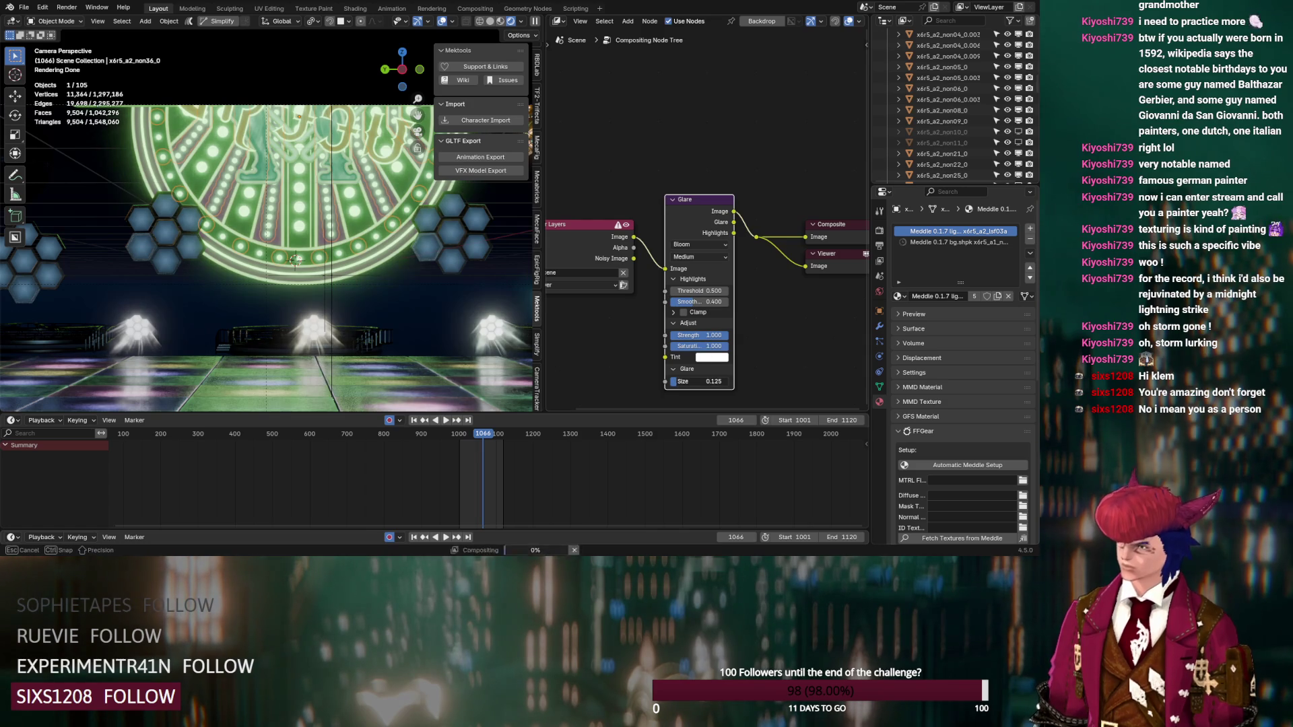
drag(701, 334, 708, 334)
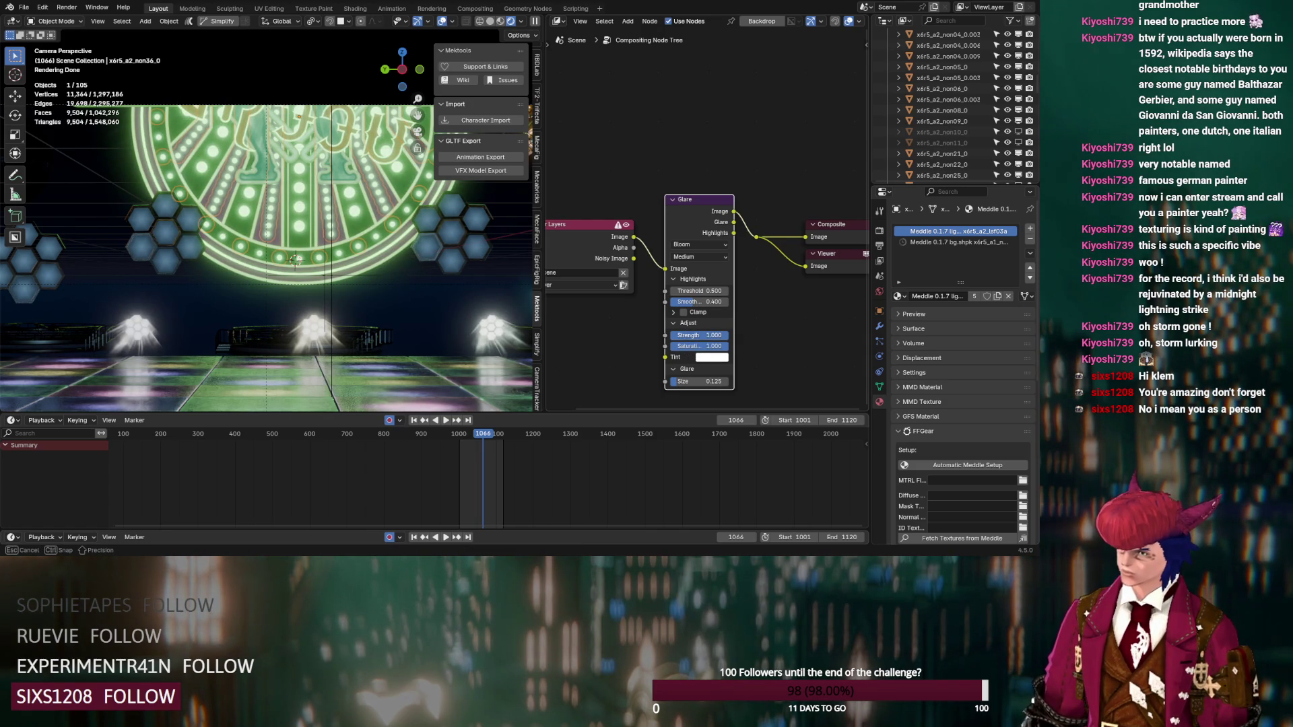
scroll(283, 281, up, 5)
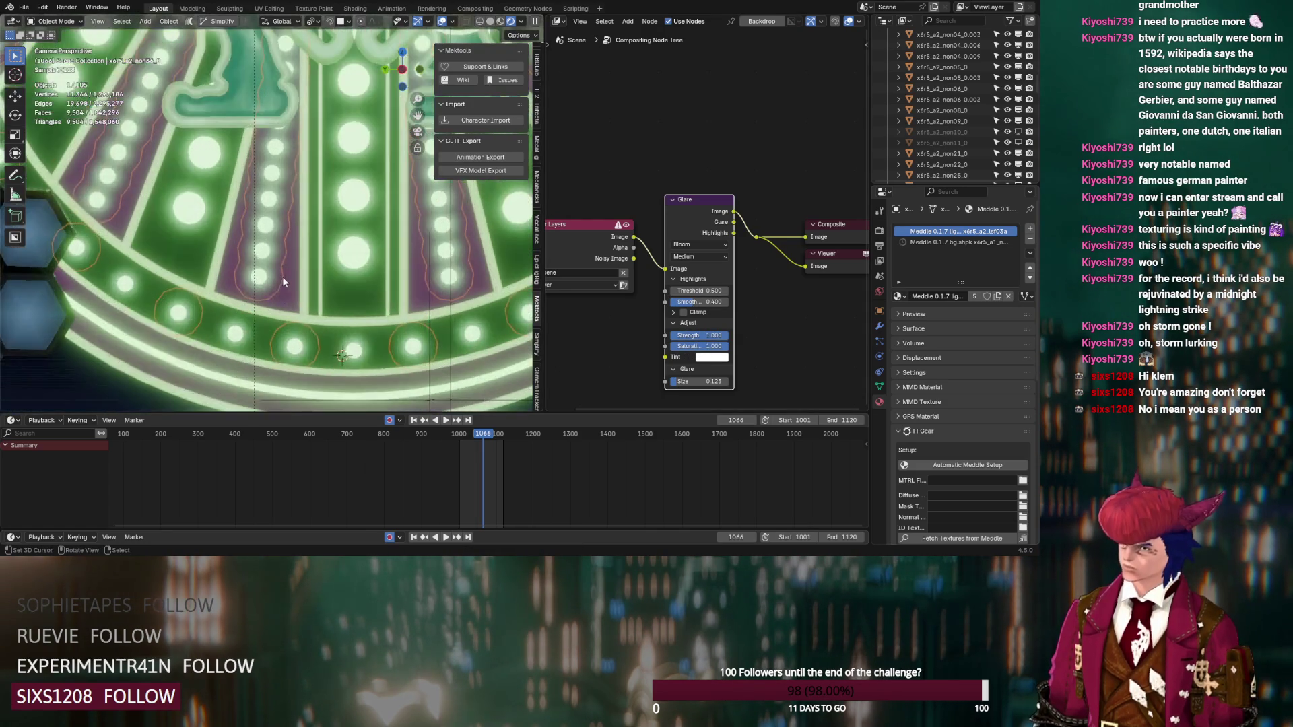
scroll(285, 277, down, 5)
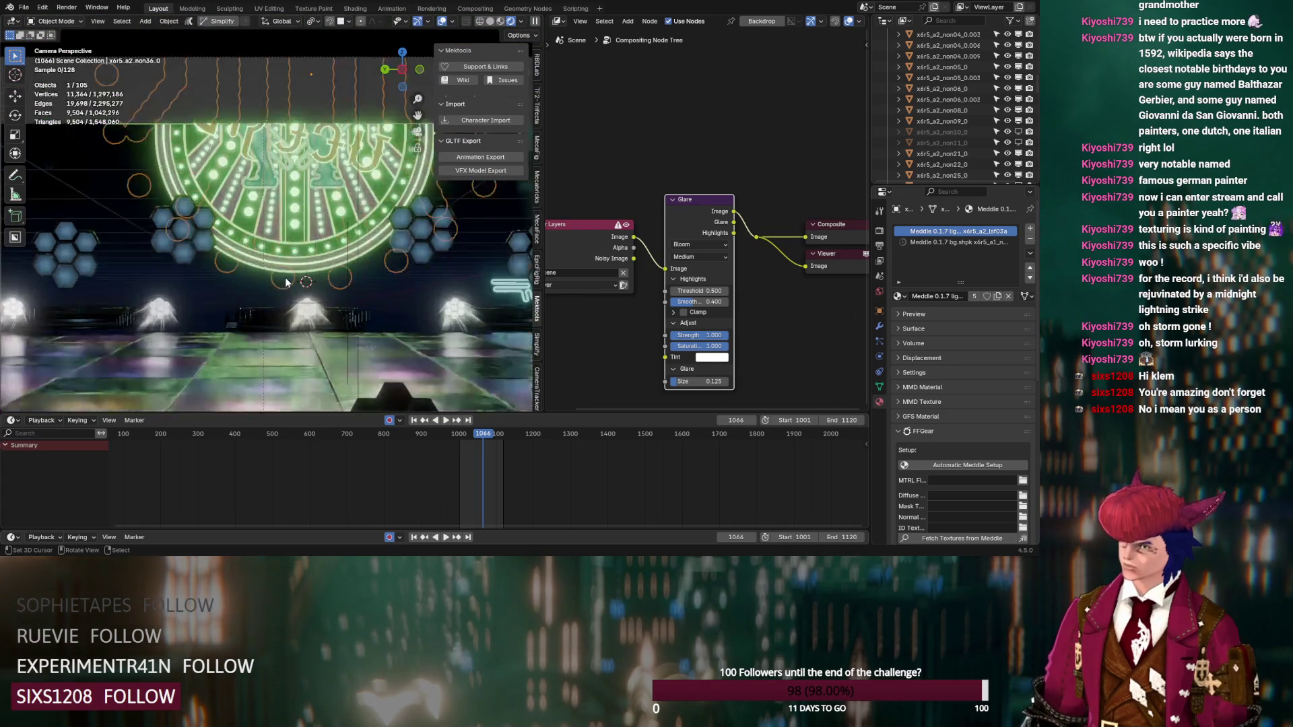
scroll(285, 277, up, 5)
scroll(285, 277, down, 5)
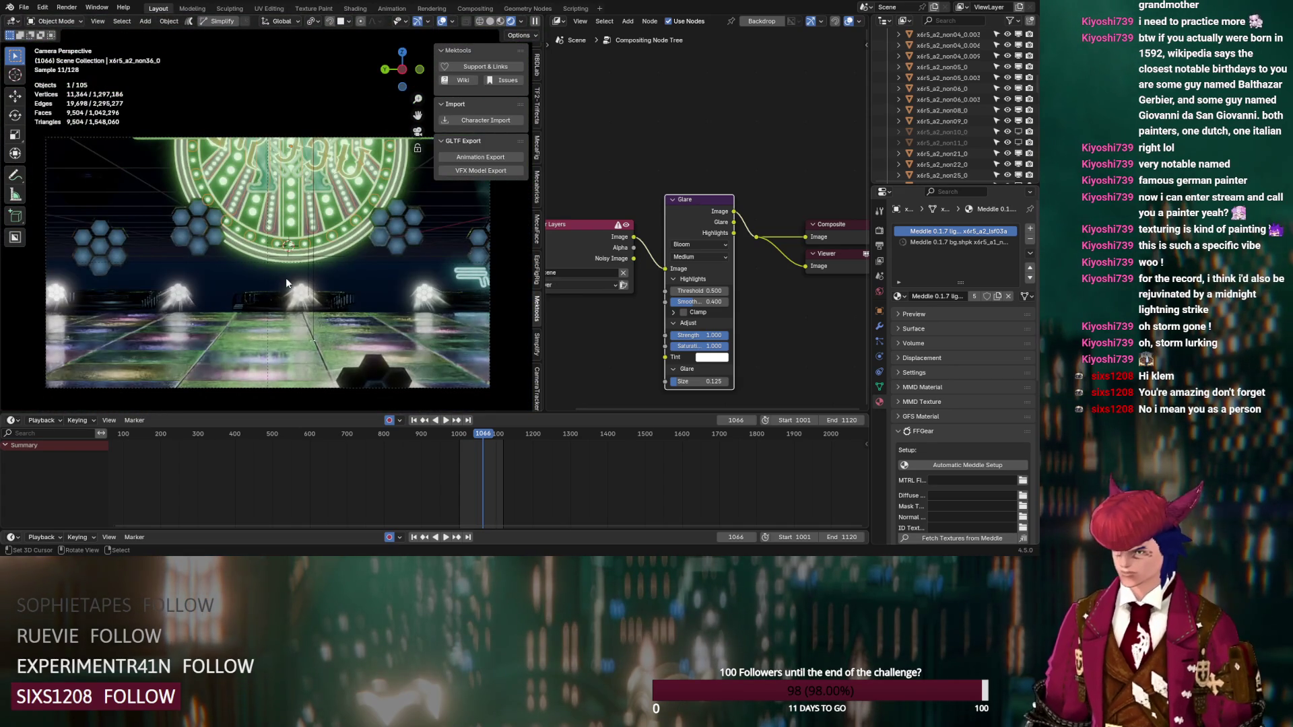
scroll(286, 278, up, 5)
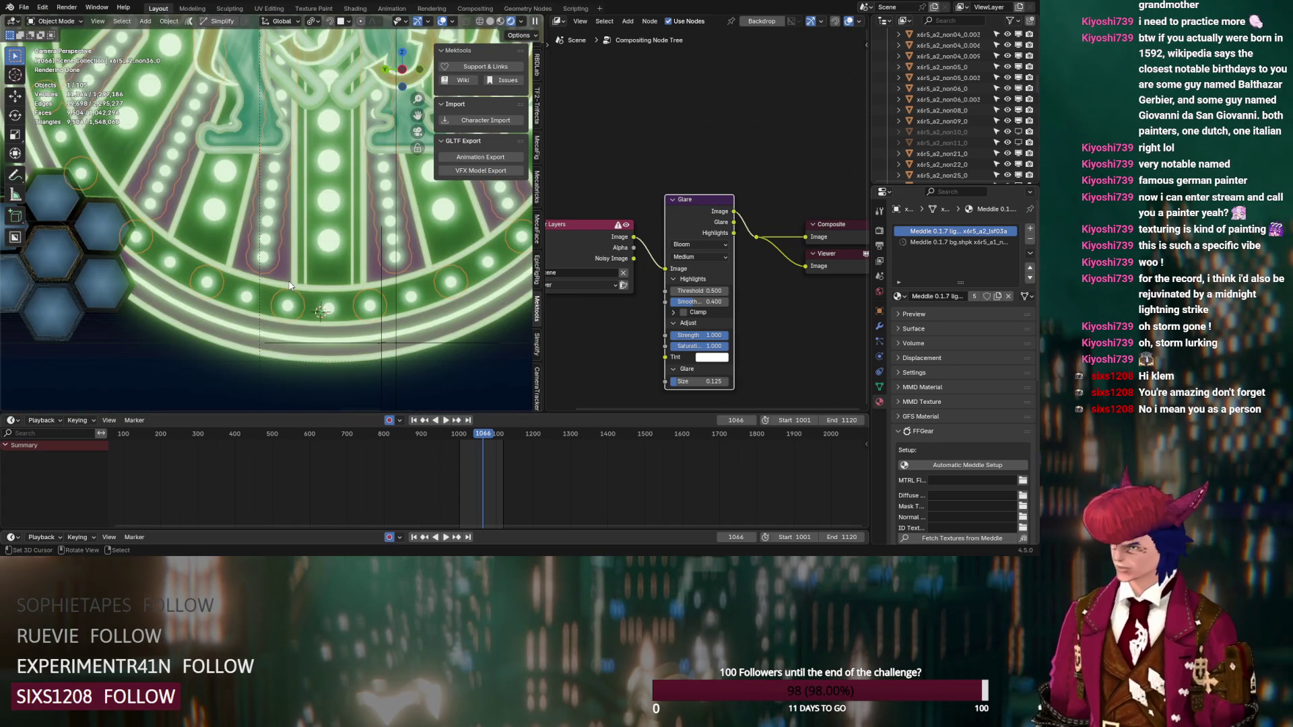
Step: Shift the output nodes right and chain a duplicate Glare node after the first
middle_drag(808, 134, 688, 135)
drag(790, 188, 620, 288)
drag(701, 225, 835, 208)
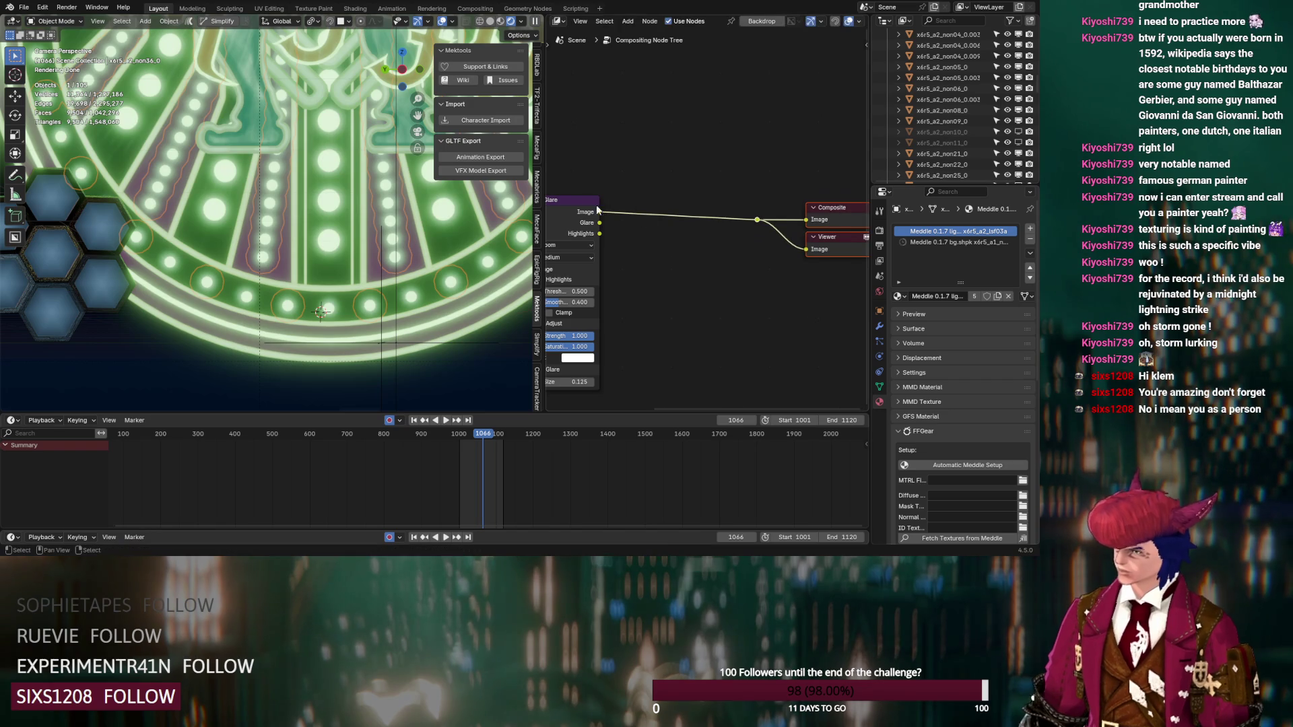
key(shift+d)
click(676, 237)
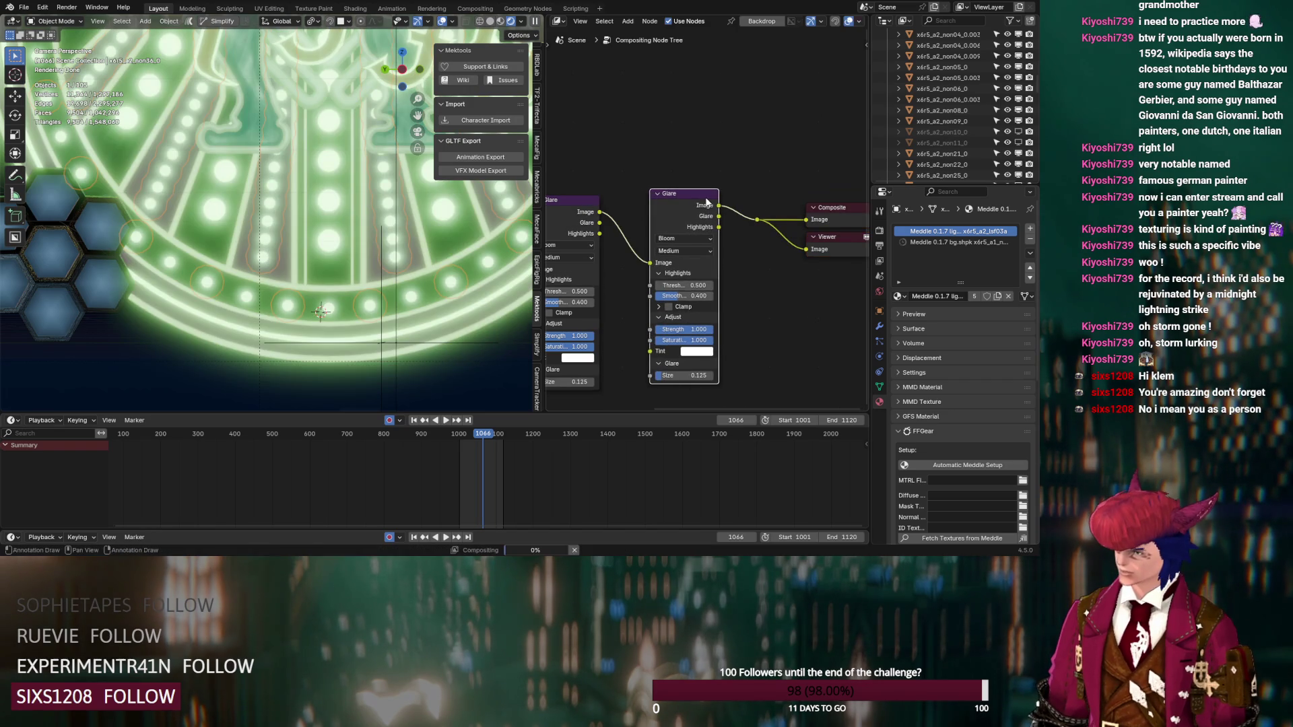
Step: Switch the second Glare node to Simple Star with fade 1.000 and 5 iterations
scroll(677, 237, up, 2)
click(676, 244)
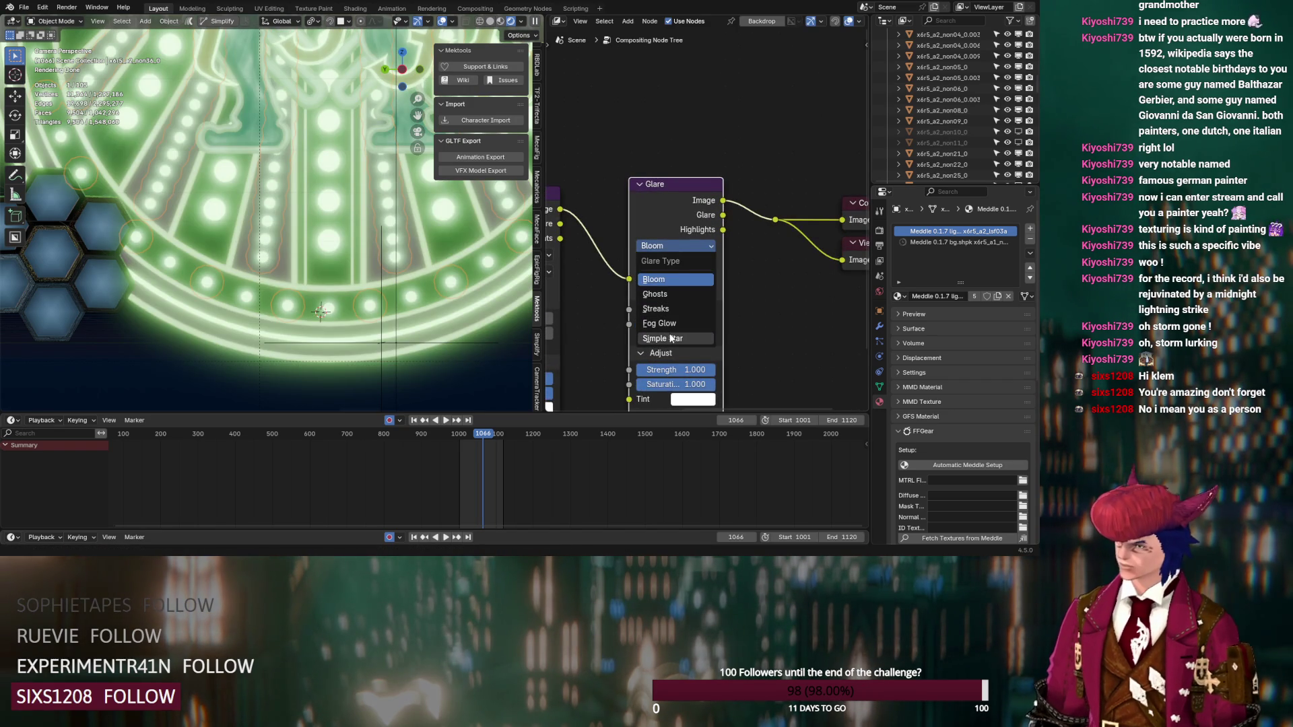
click(671, 339)
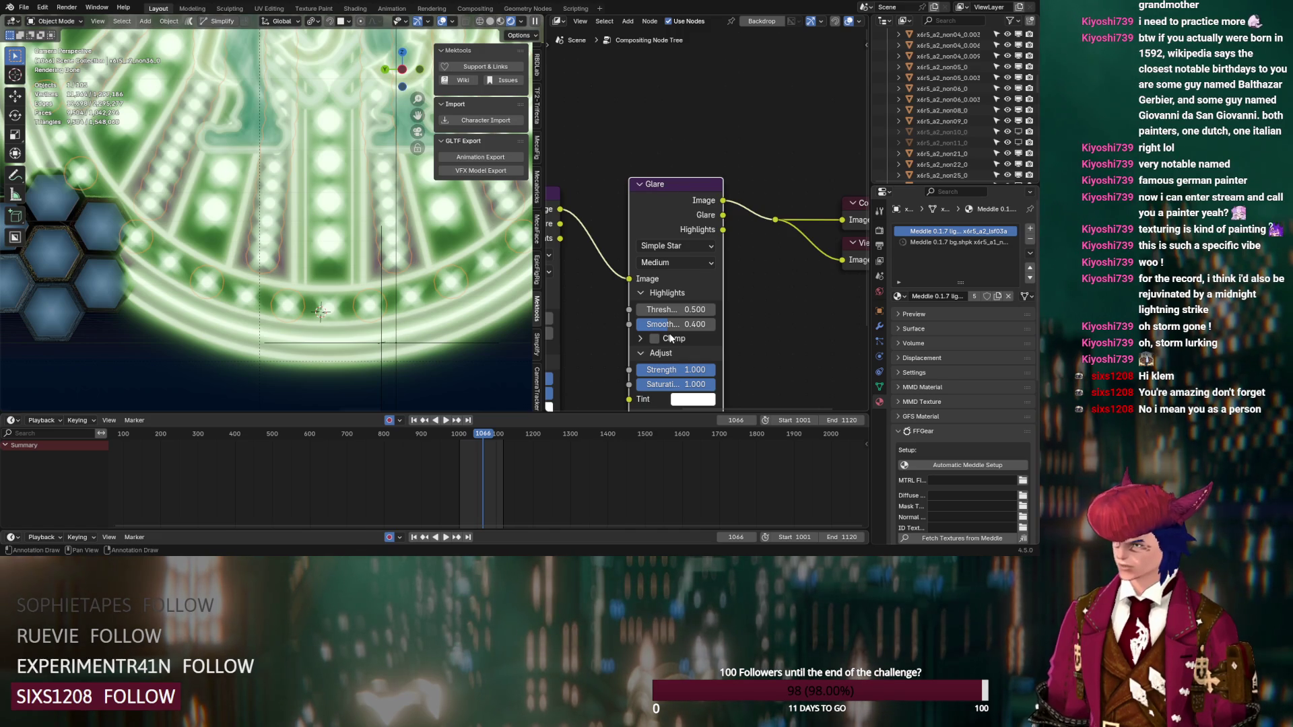
middle_drag(621, 334, 647, 228)
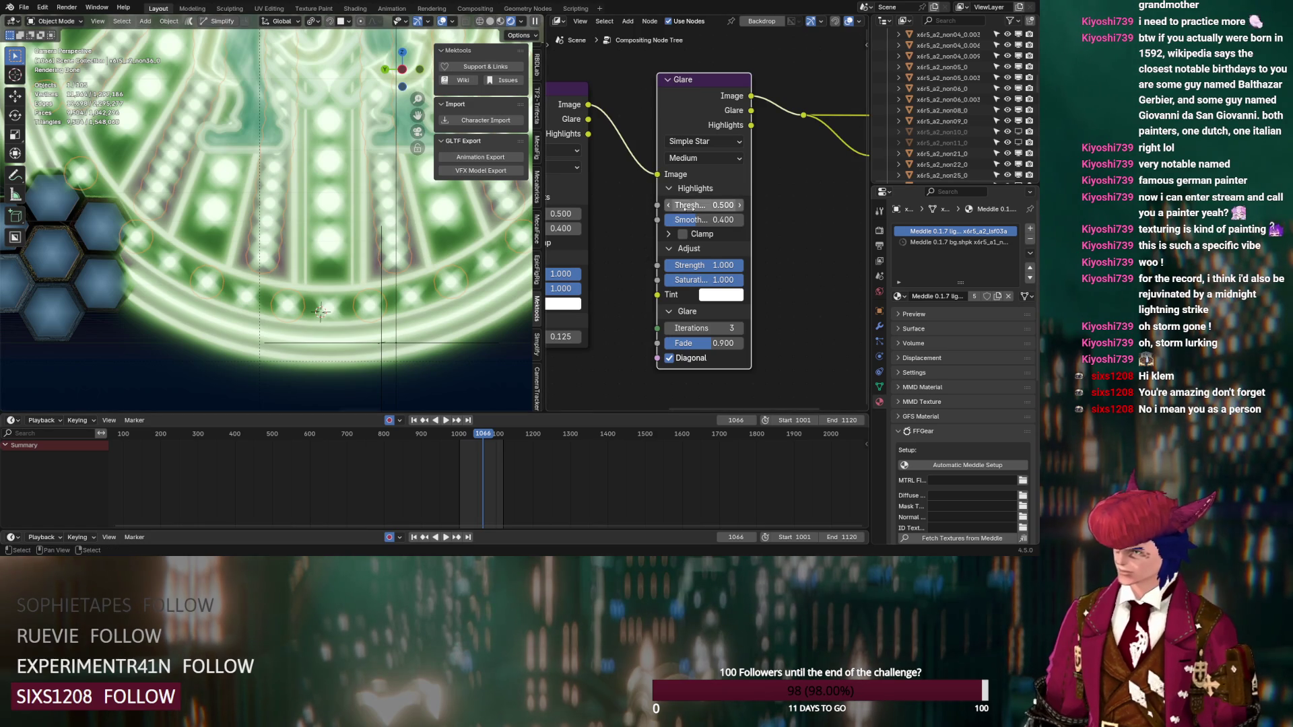
mouse_move(683, 343)
mouse_down()
mouse_move(707, 343)
mouse_move(724, 280)
mouse_up()
mouse_move(705, 327)
mouse_down()
mouse_move(724, 327)
mouse_move(705, 327)
mouse_up()
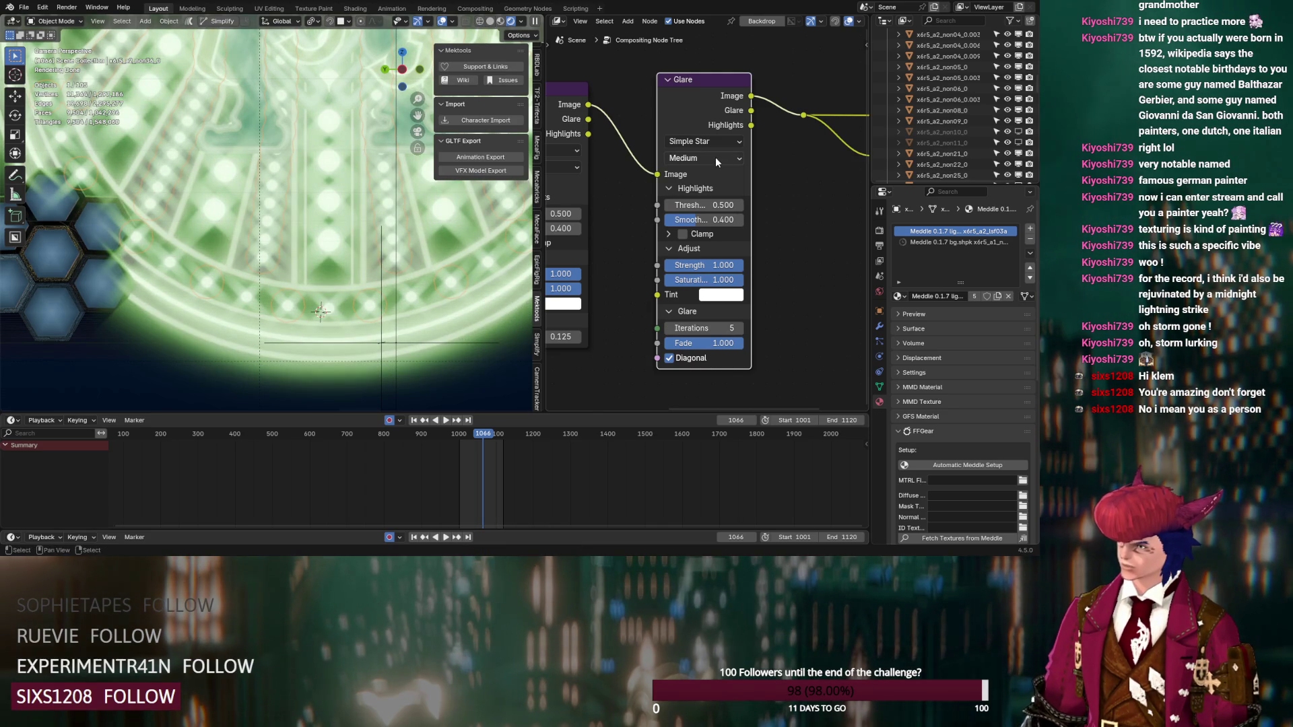
Step: Finish the star glare's 5 iterations and set its quality to Low
click(715, 156)
click(709, 196)
click(697, 143)
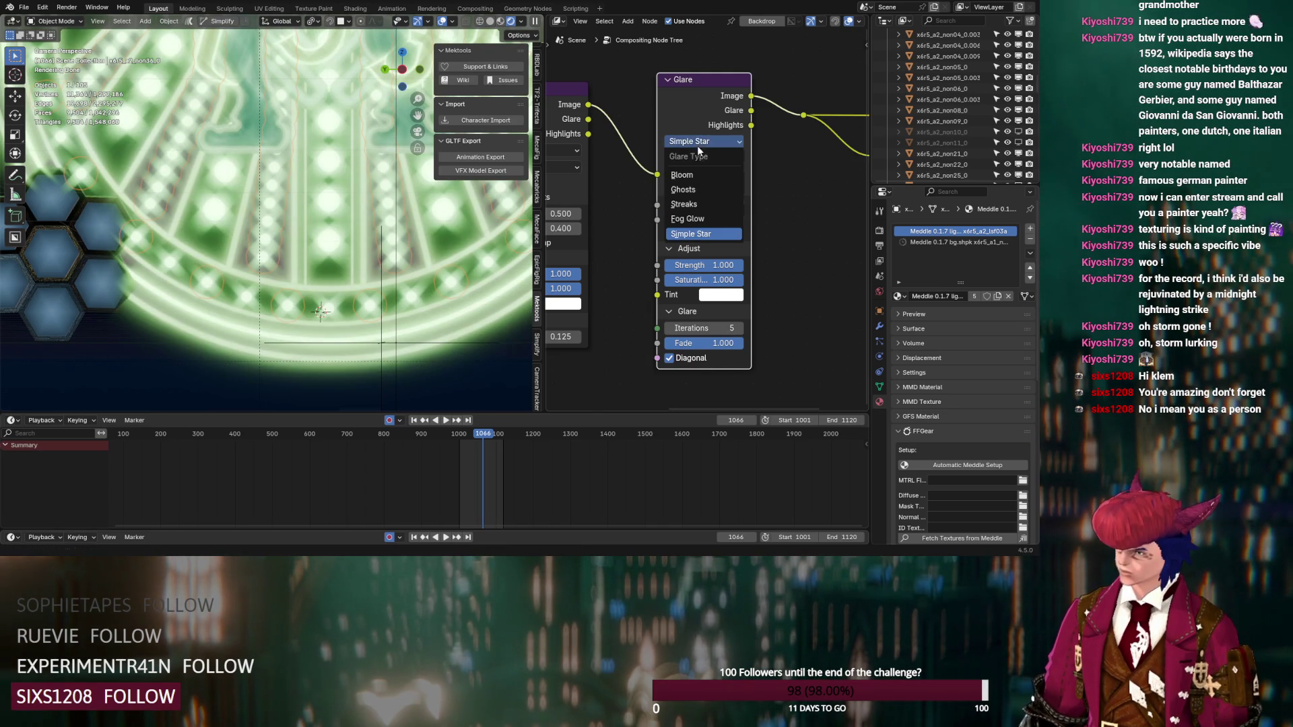
click(699, 158)
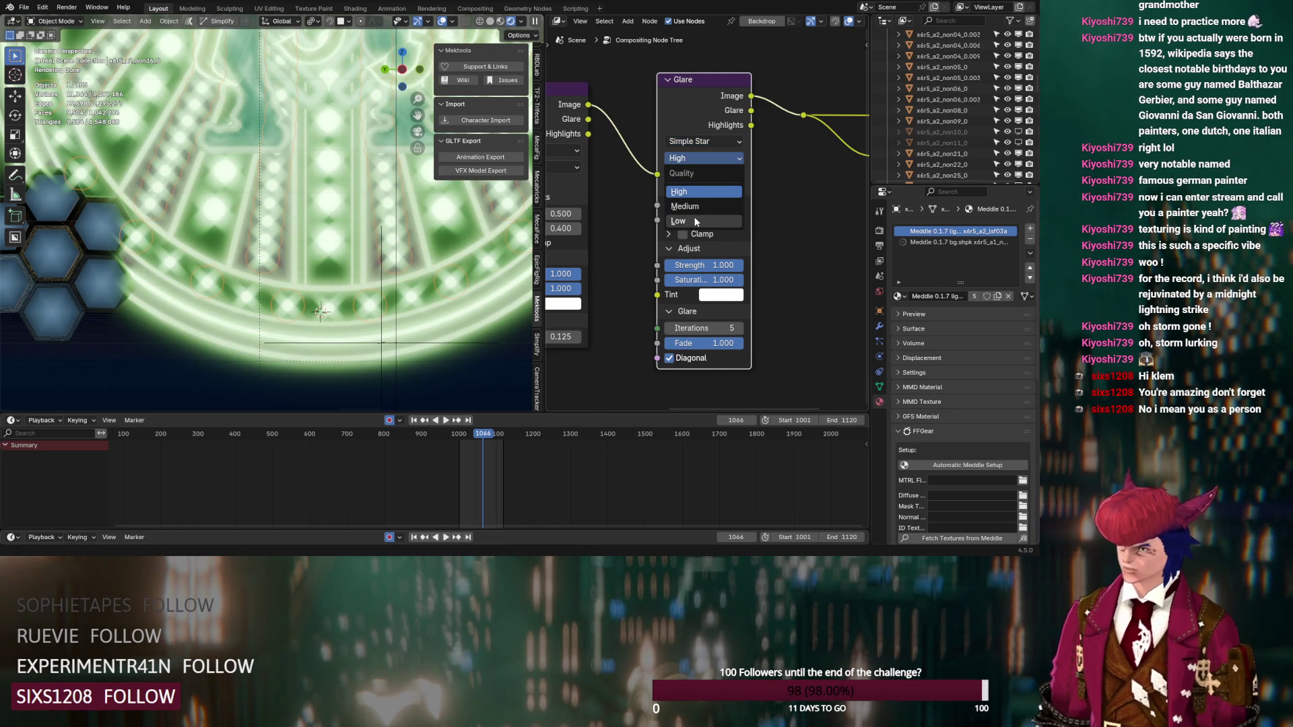
click(678, 220)
Step: Set star smoothness 0.600, clamp highlights, lower strength to 0.292, then go to frame 1018
scroll(373, 271, down, 3)
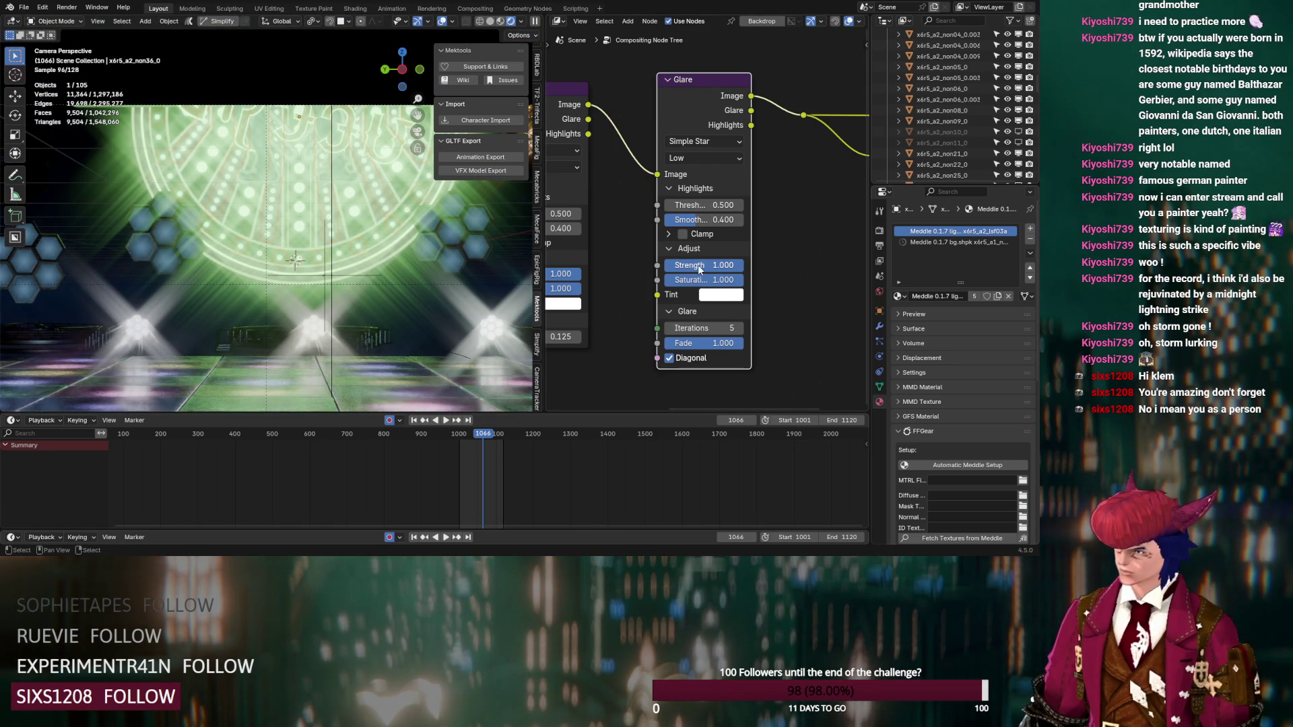
mouse_move(683, 219)
mouse_down()
mouse_move(774, 205)
mouse_move(704, 205)
mouse_up()
click(683, 234)
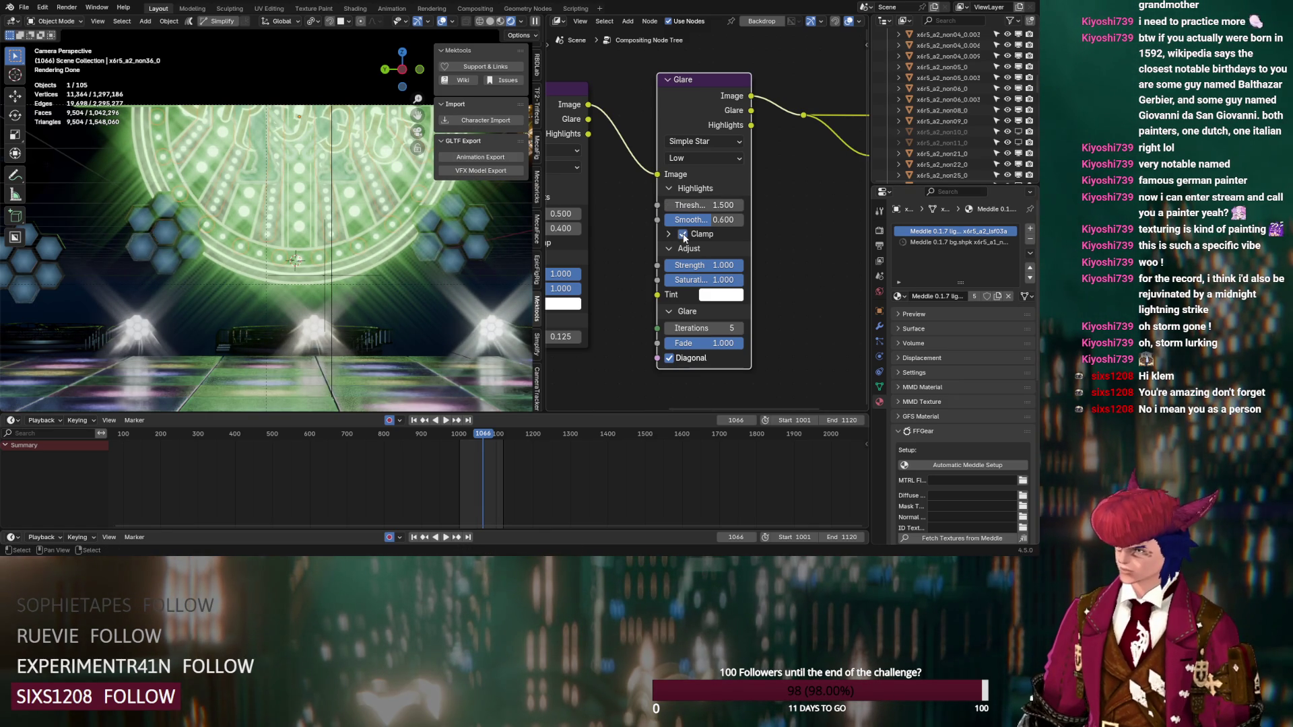
mouse_move(716, 272)
mouse_down()
mouse_move(666, 272)
mouse_move(695, 271)
mouse_up()
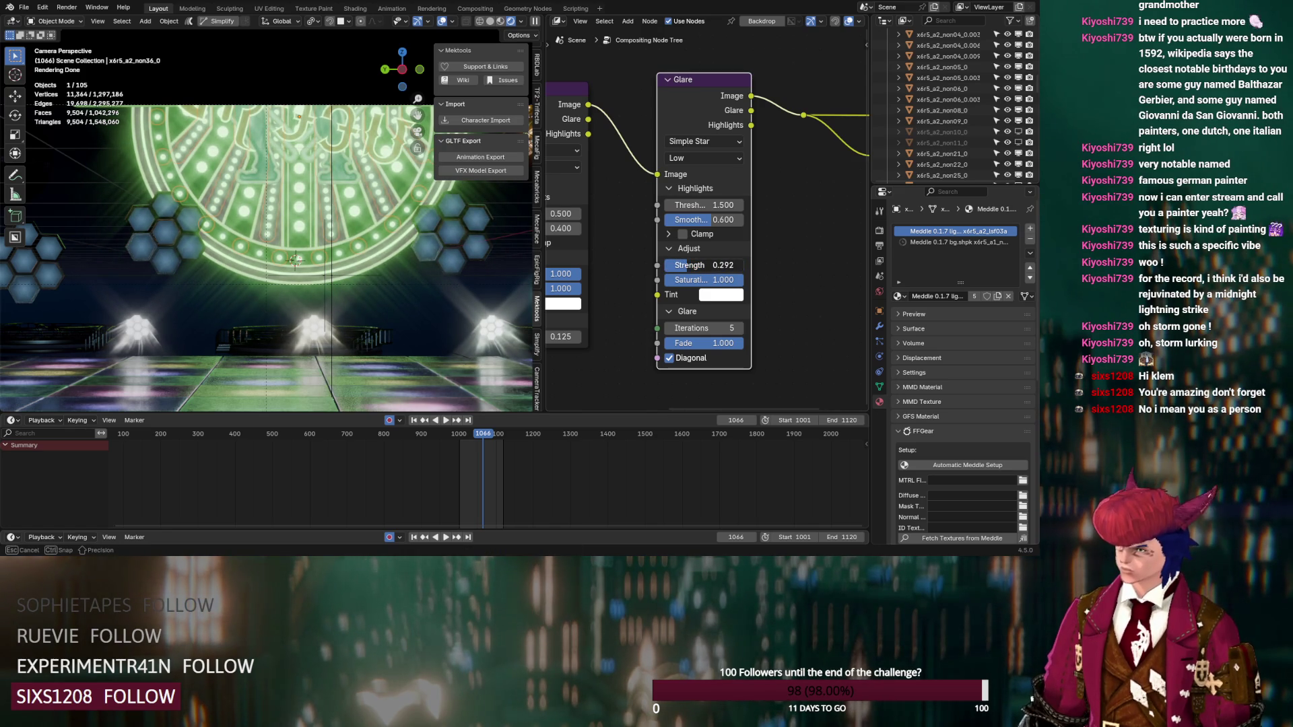
click(465, 434)
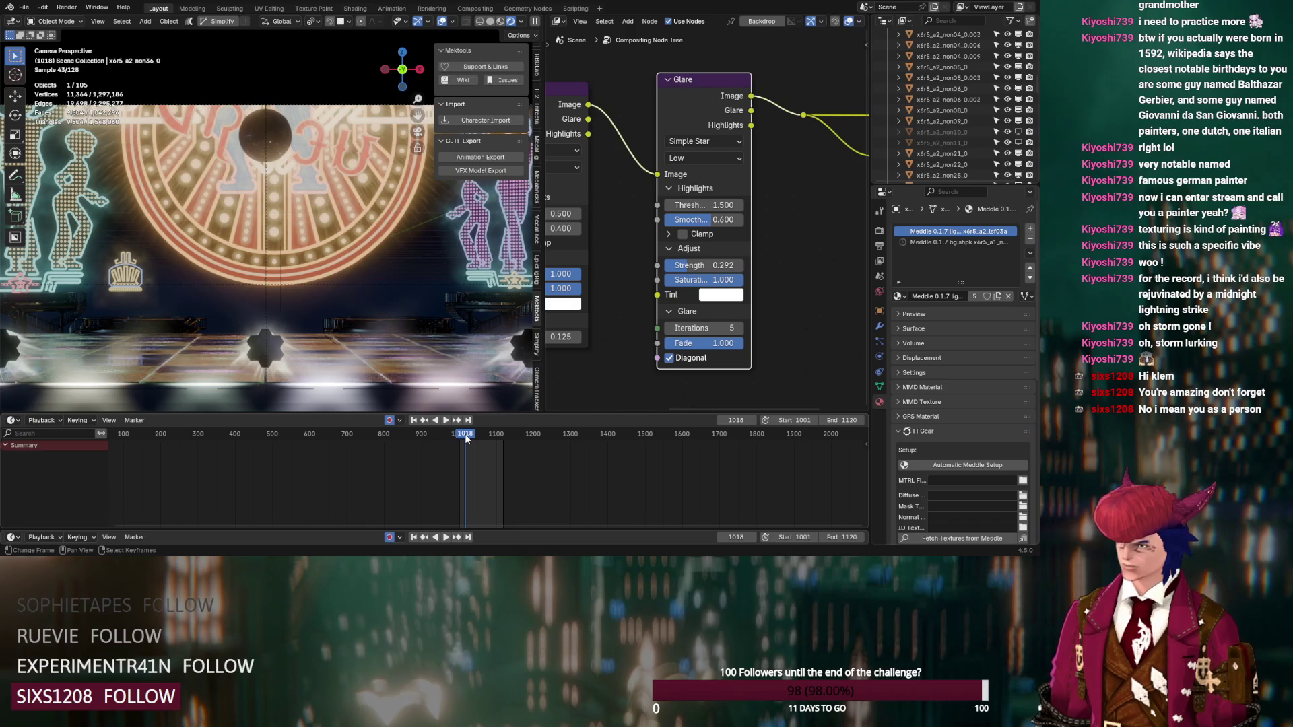
Step: Re-include the BgParts collection and scrub the timeline to frame 1063
scroll(418, 345, down, 3)
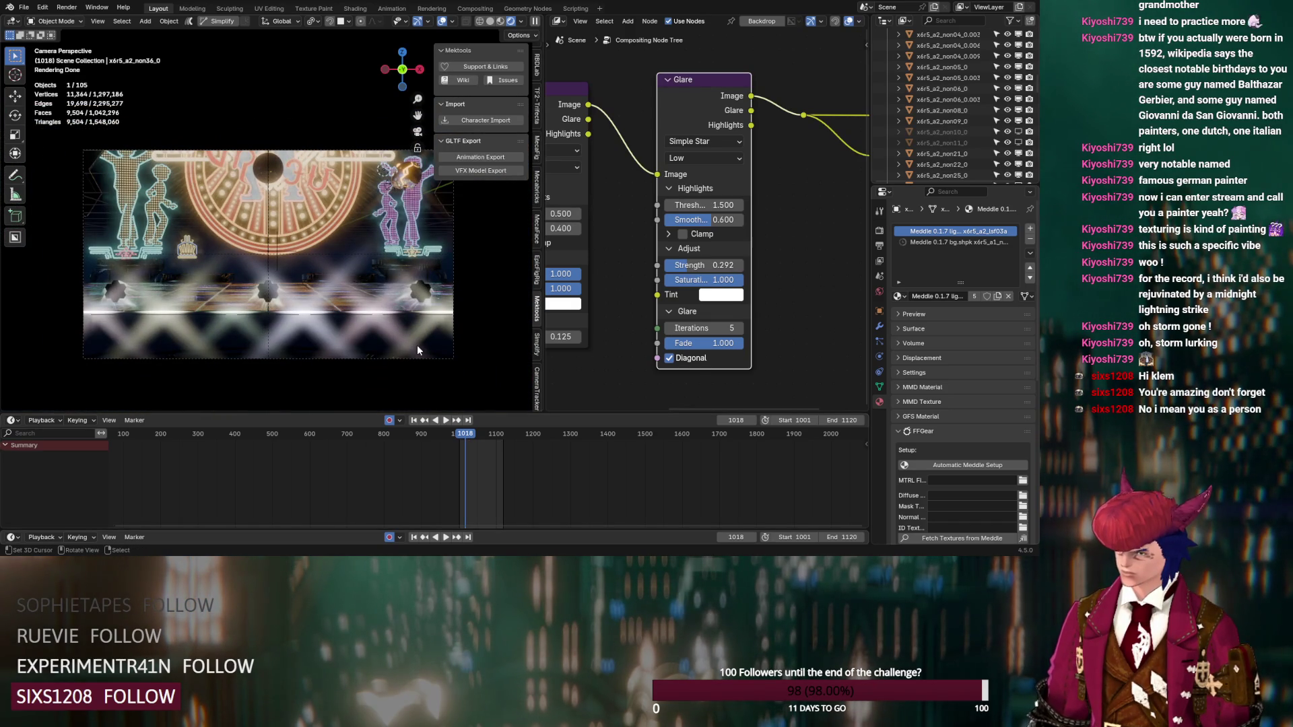
scroll(707, 217, up, 1)
scroll(909, 135, up, 10)
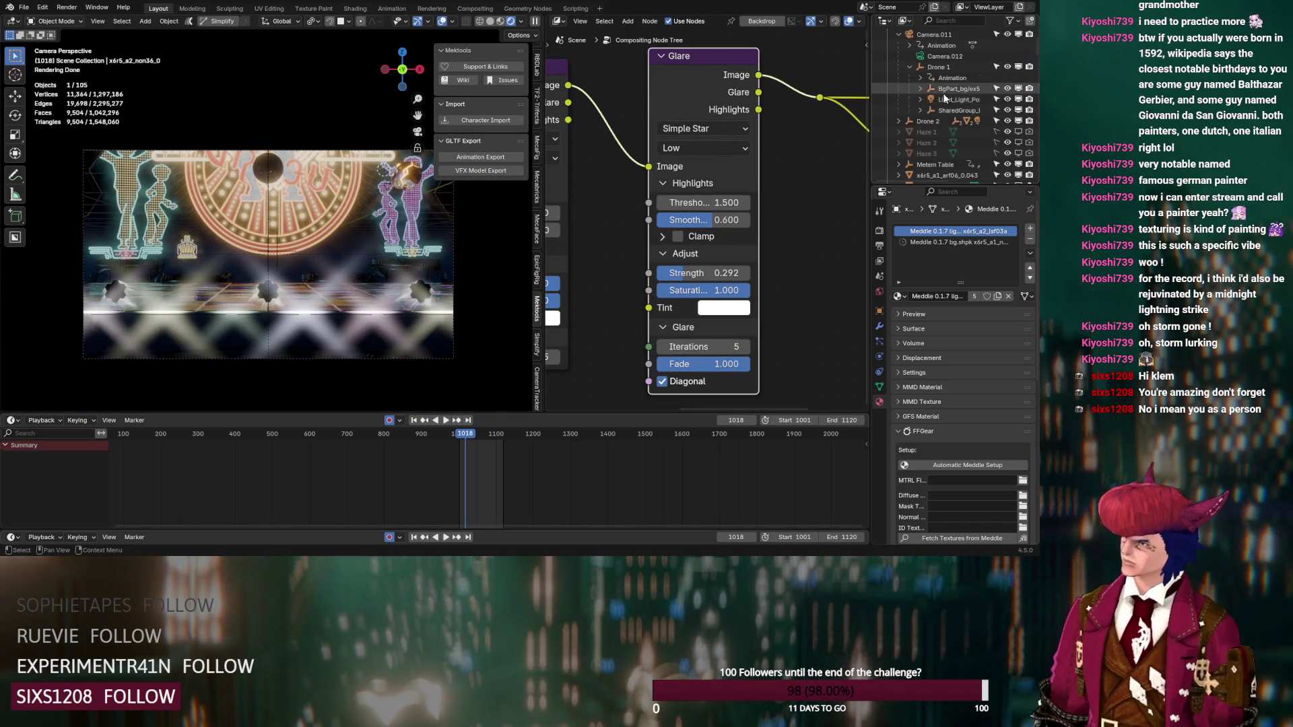
scroll(942, 97, up, 3)
click(986, 56)
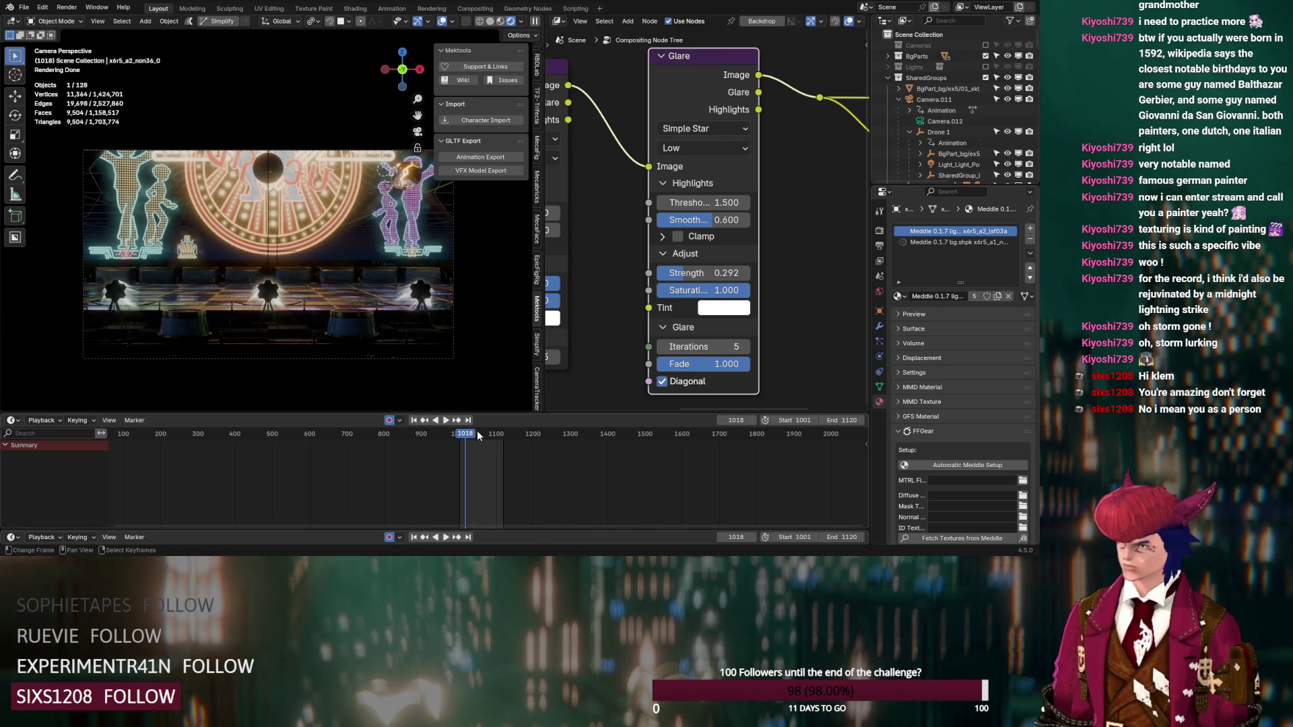
drag(480, 436, 483, 436)
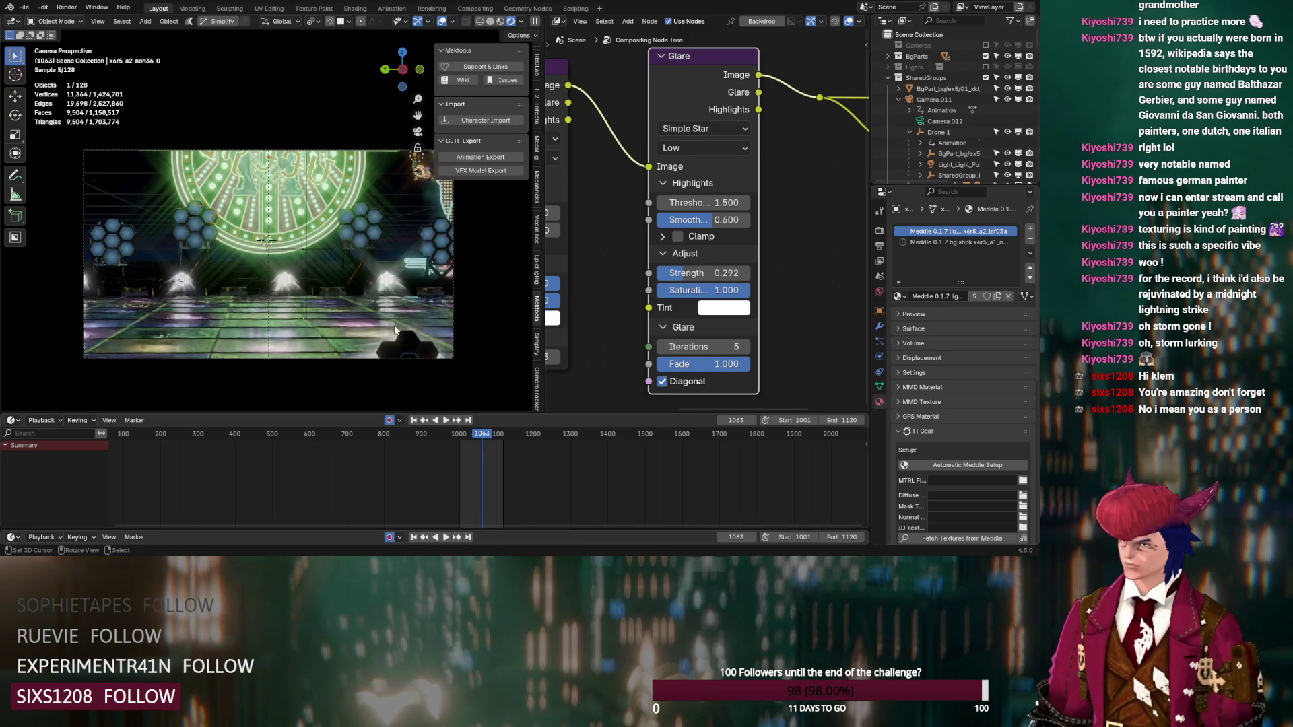
click(879, 232)
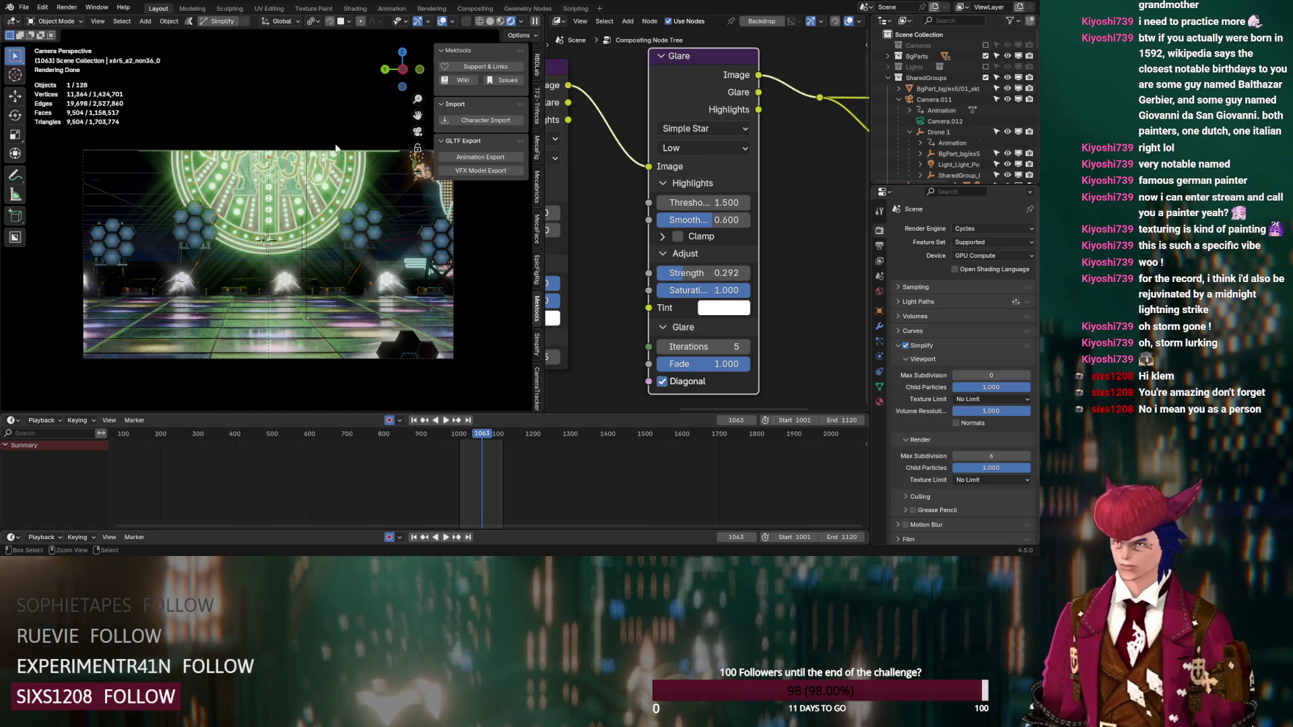
Step: Save the project again as DS_Lord_Klemmbaustein_v12.blend
key(ctrl+s)
Step: Set the Glare node to High quality Streaks with a 45° streak angle
ctrl+middle_drag(335, 145, 335, 265)
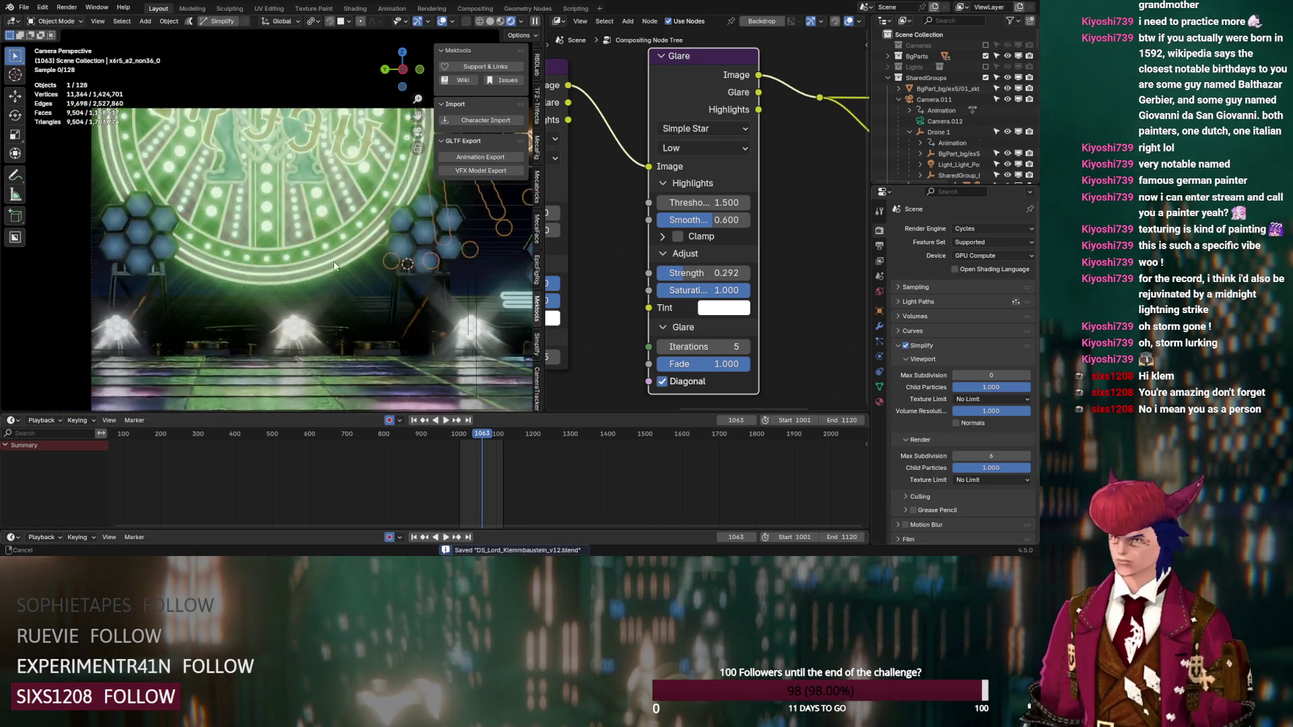
scroll(237, 263, up, 4)
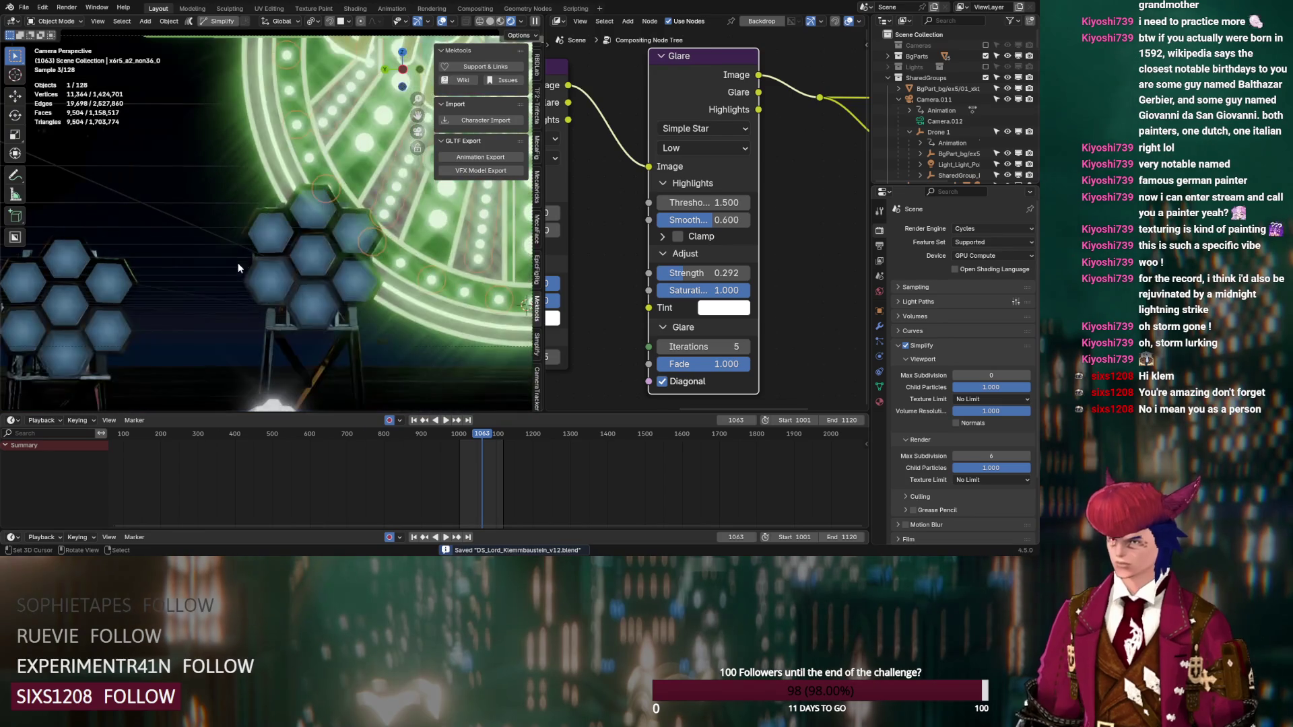
click(718, 149)
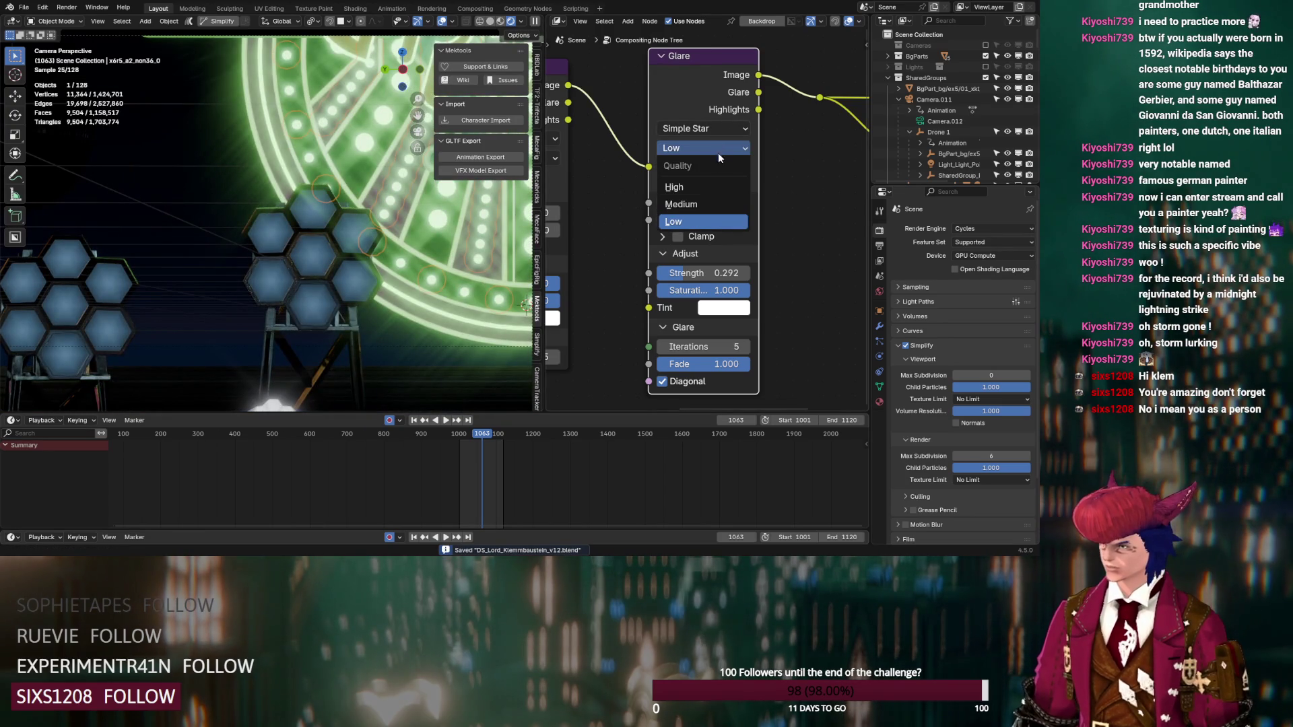
click(709, 187)
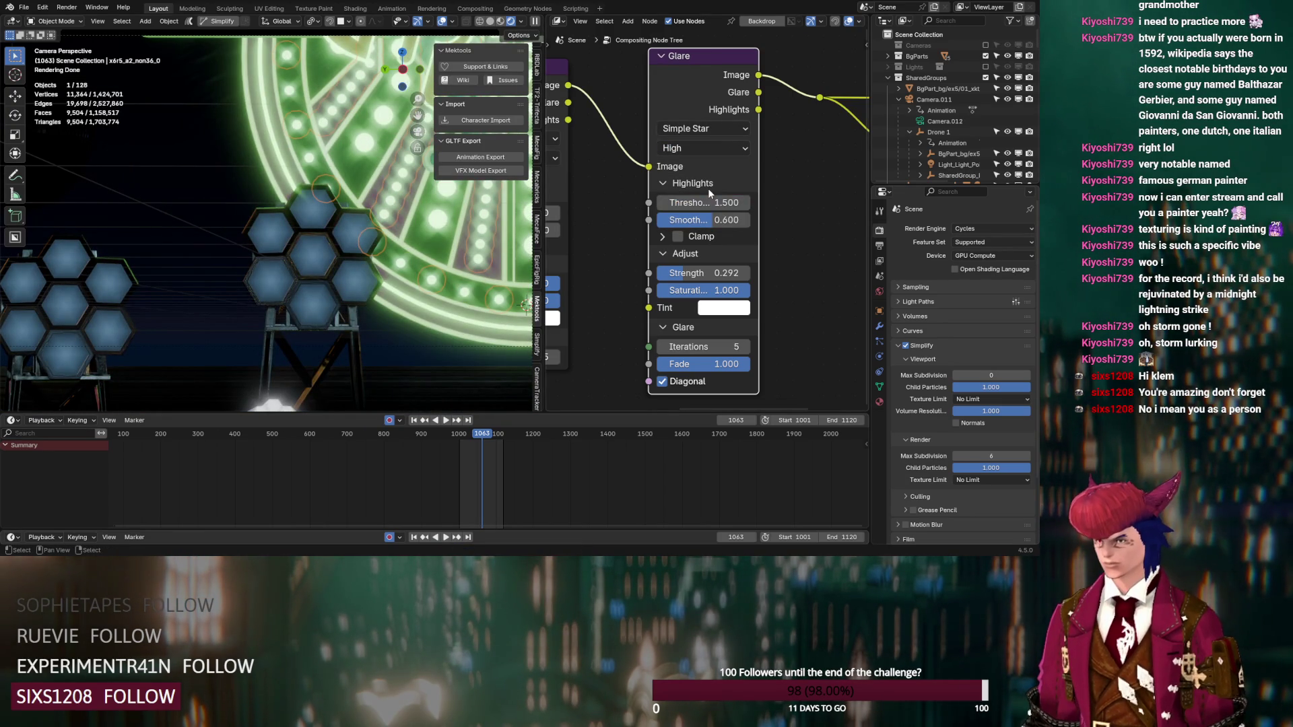
scroll(284, 208, down, 3)
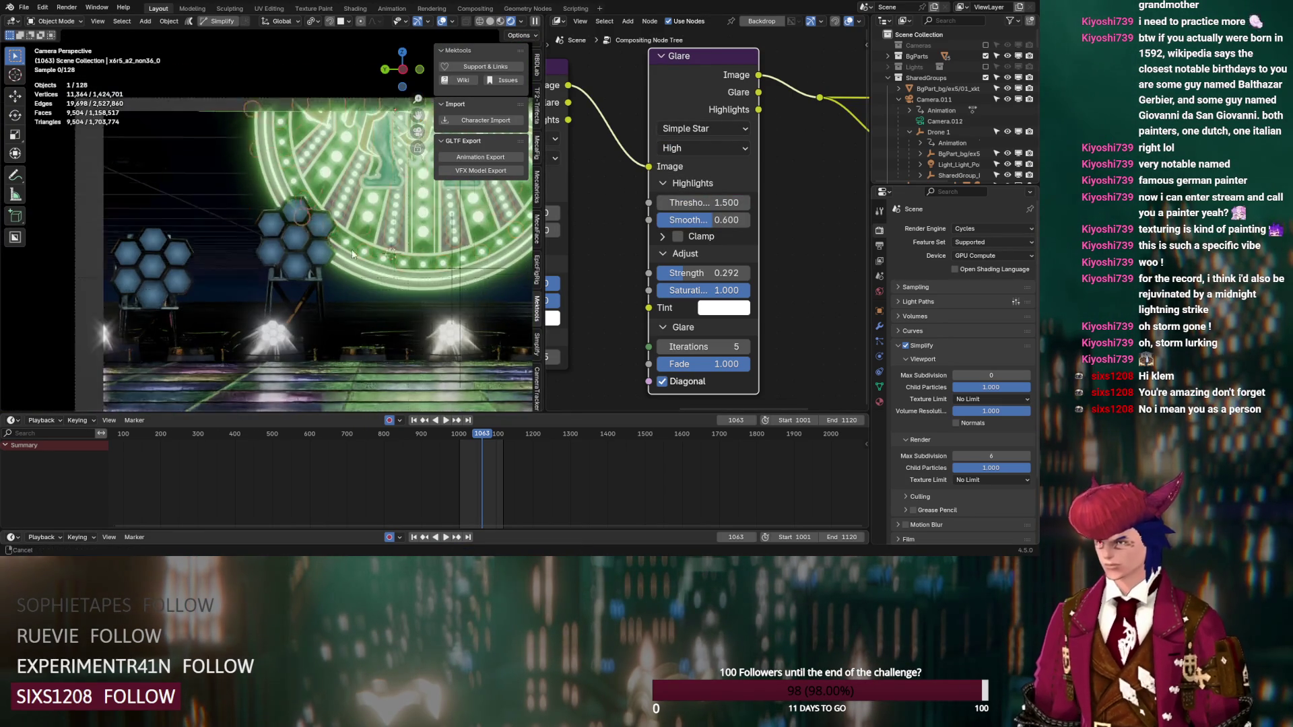
shift+middle_drag(369, 261, 281, 228)
click(699, 130)
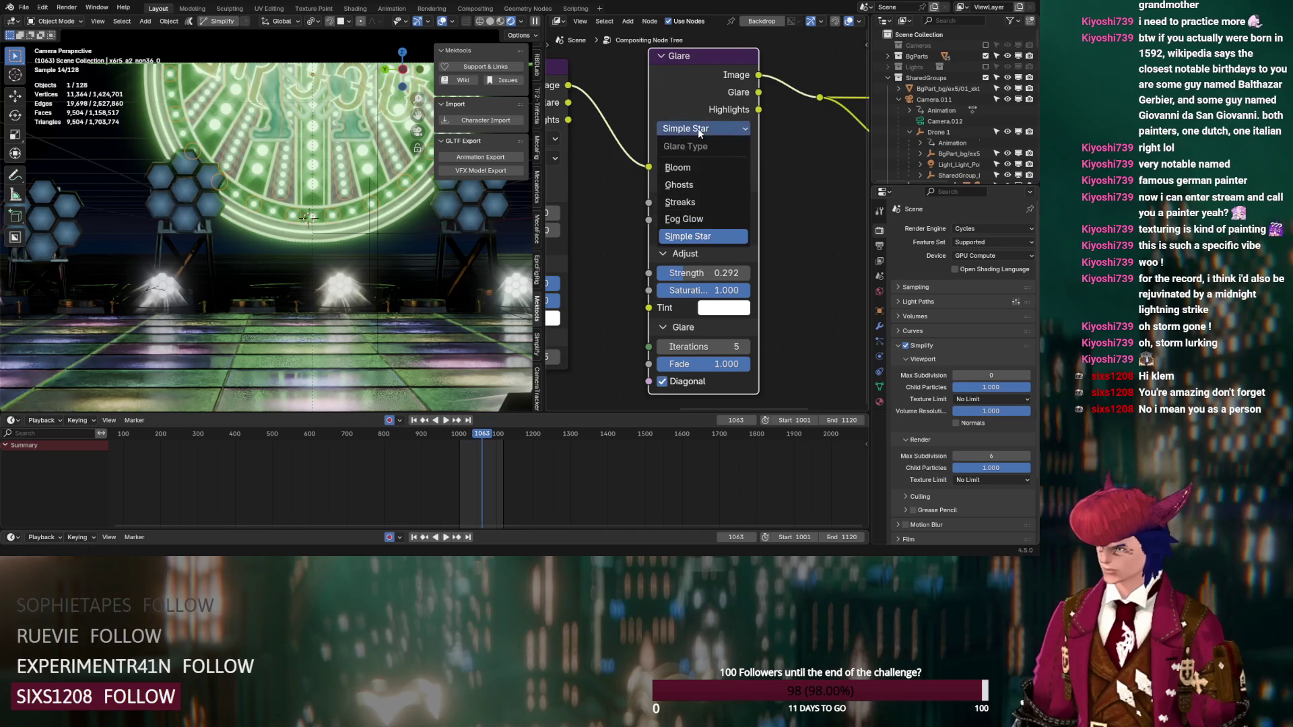
click(703, 202)
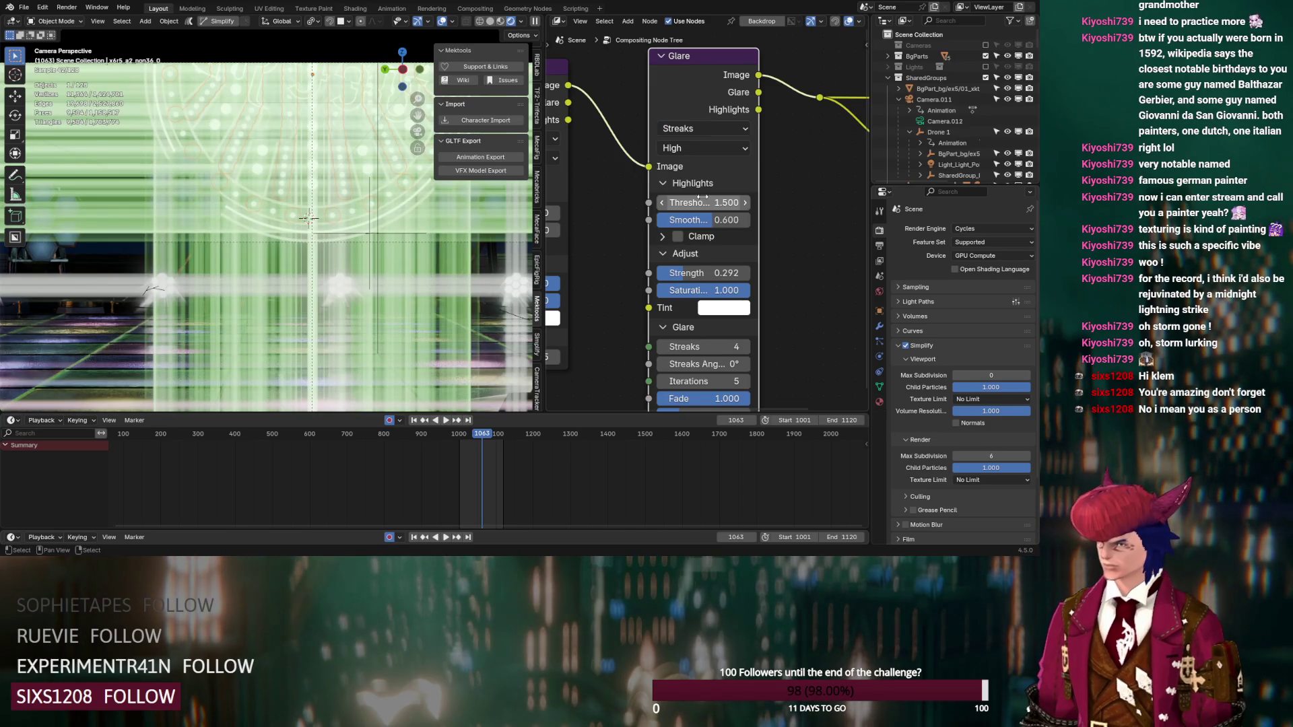
scroll(632, 275, down, 1)
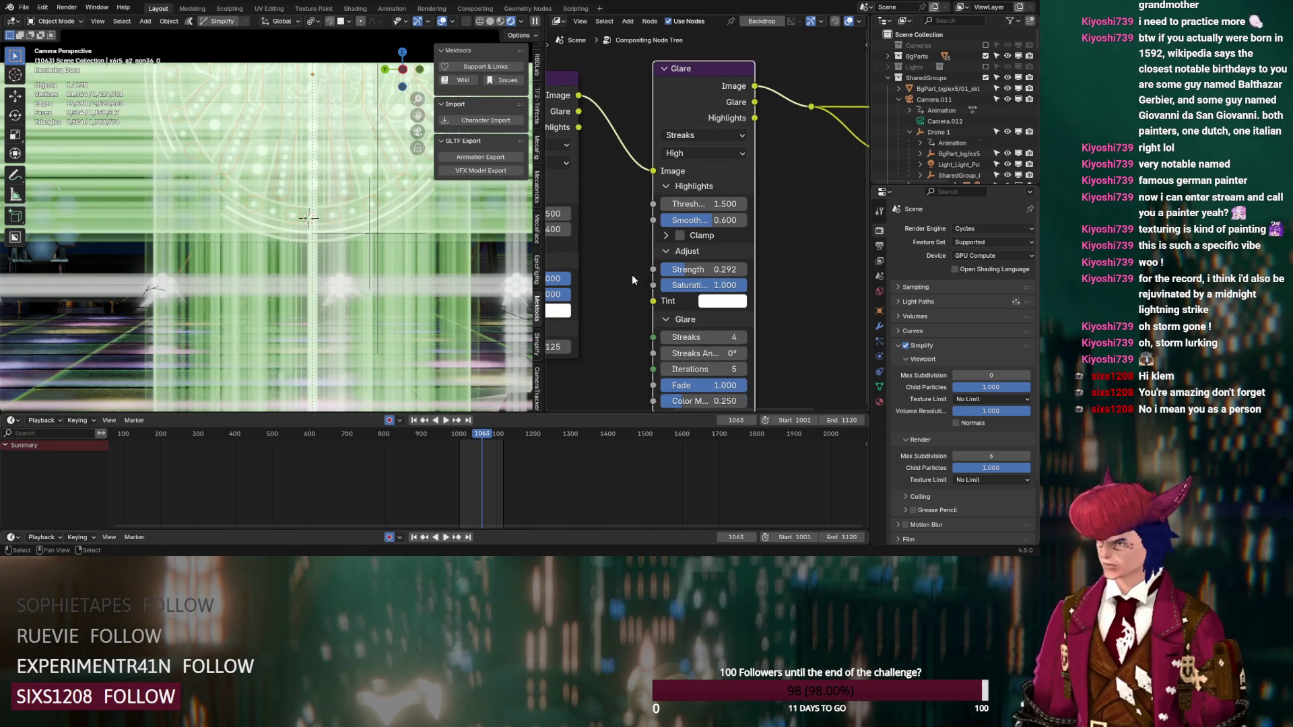
click(697, 353)
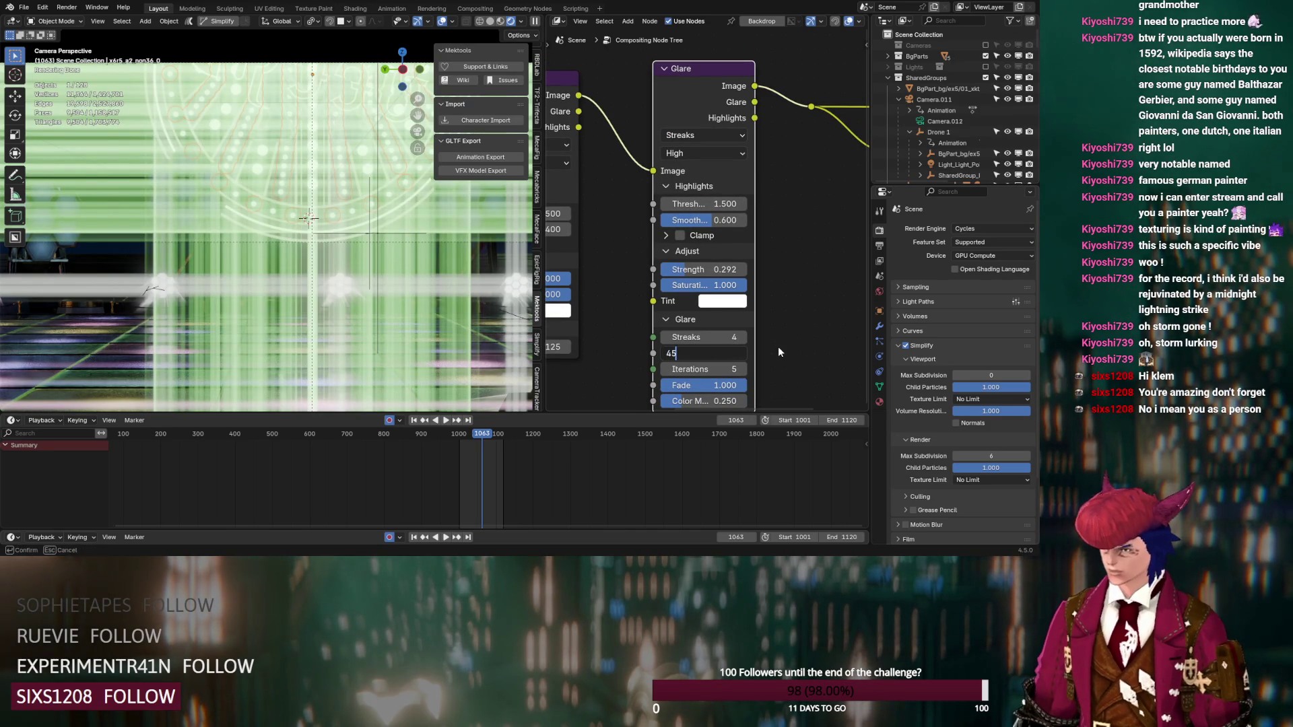
key(Return)
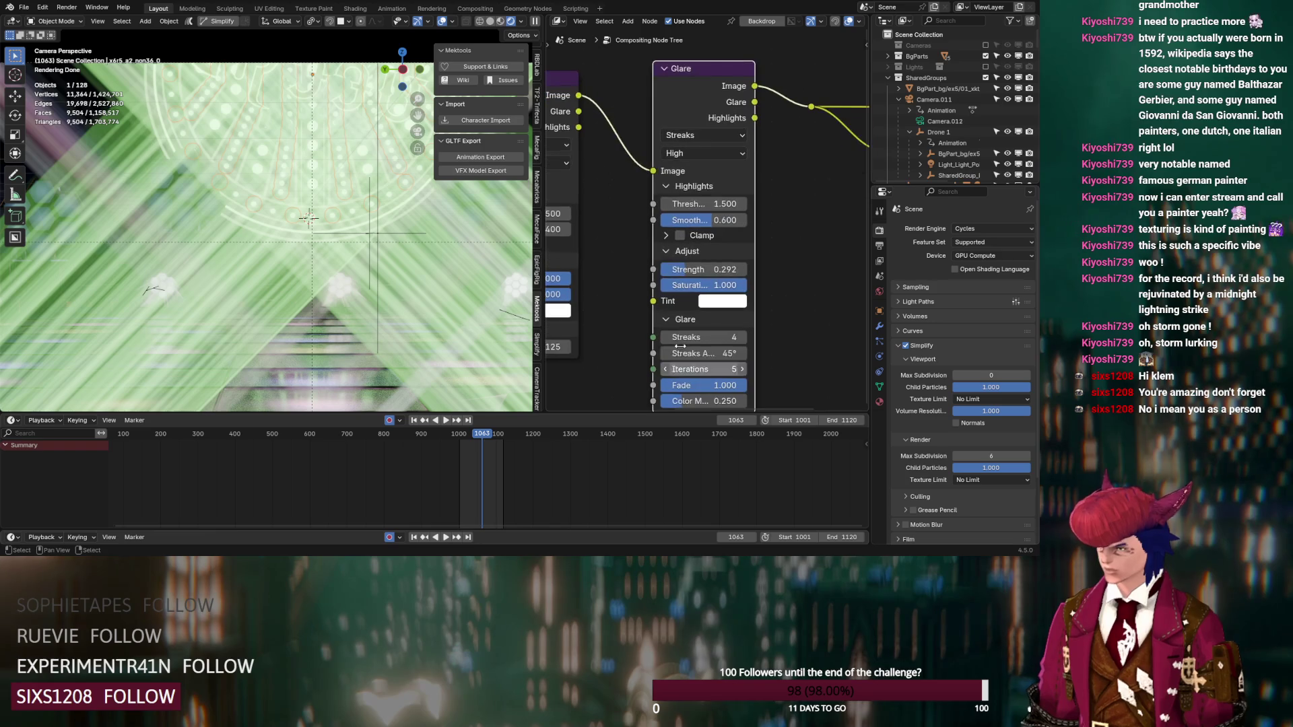
Step: Tune the streaks: 4 iterations, fade 0.983, threshold 3.4, colour modulation 0, strength 0.403
click(666, 370)
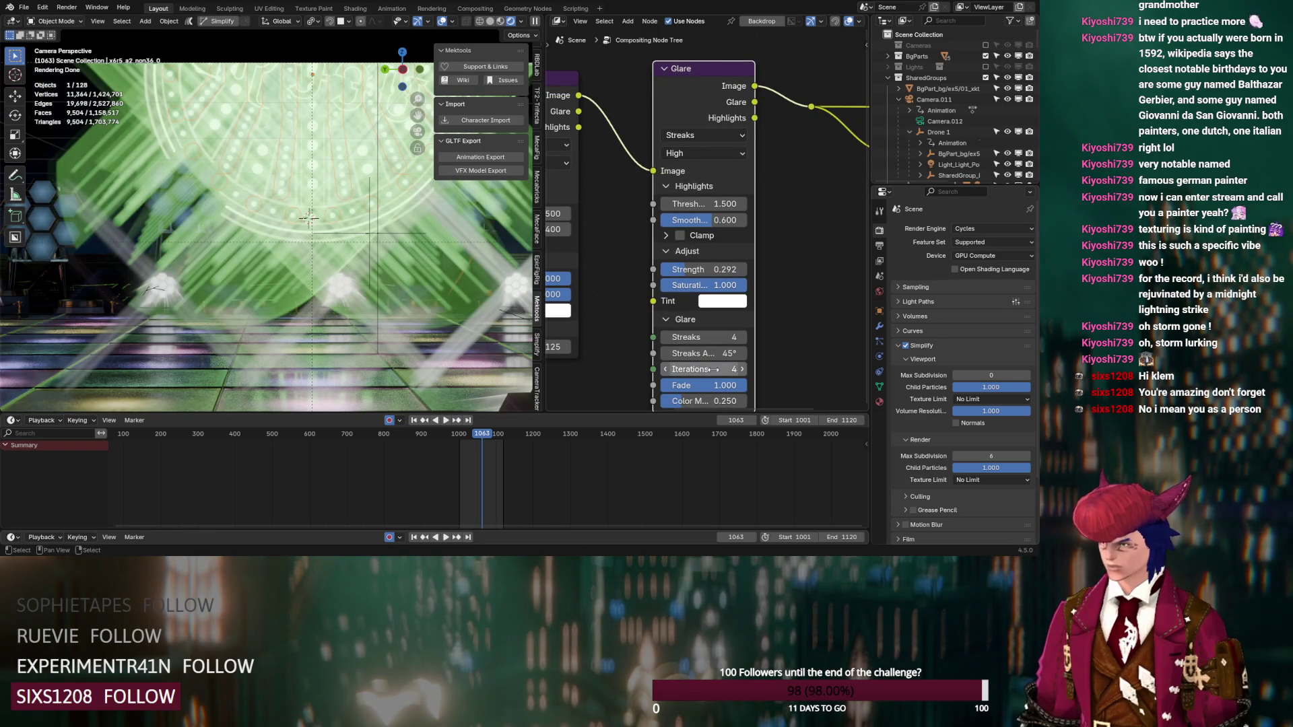
drag(733, 384, 727, 385)
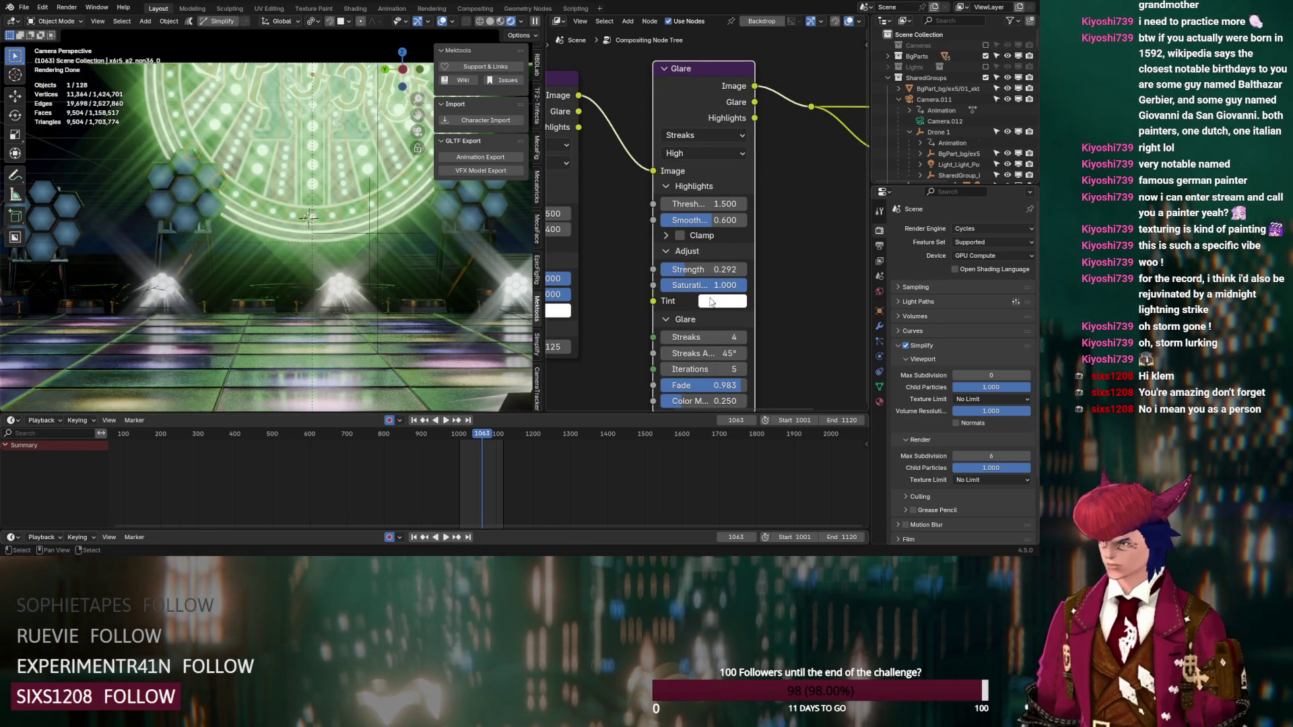
mouse_move(695, 208)
mouse_down()
mouse_move(768, 208)
mouse_move(756, 207)
mouse_up()
scroll(305, 259, up, 2)
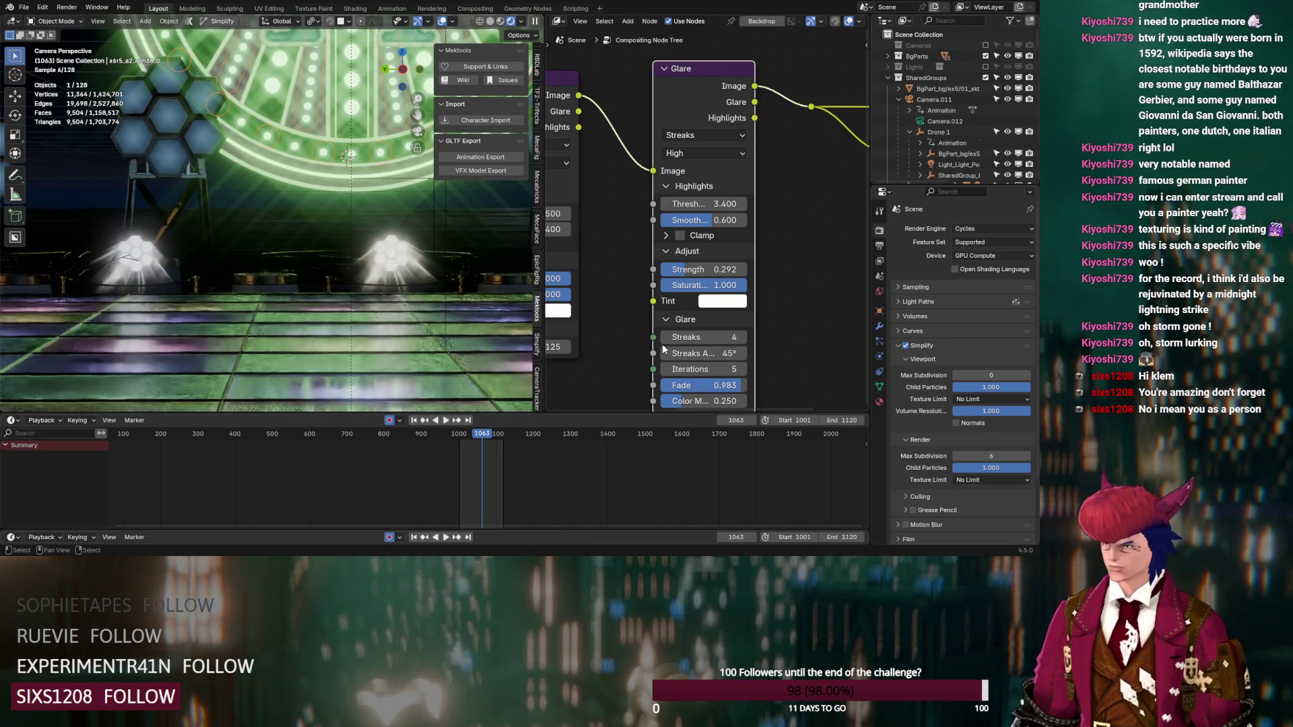
middle_drag(643, 368, 633, 307)
mouse_move(670, 341)
mouse_down()
mouse_move(647, 341)
mouse_move(798, 327)
mouse_move(781, 326)
mouse_up()
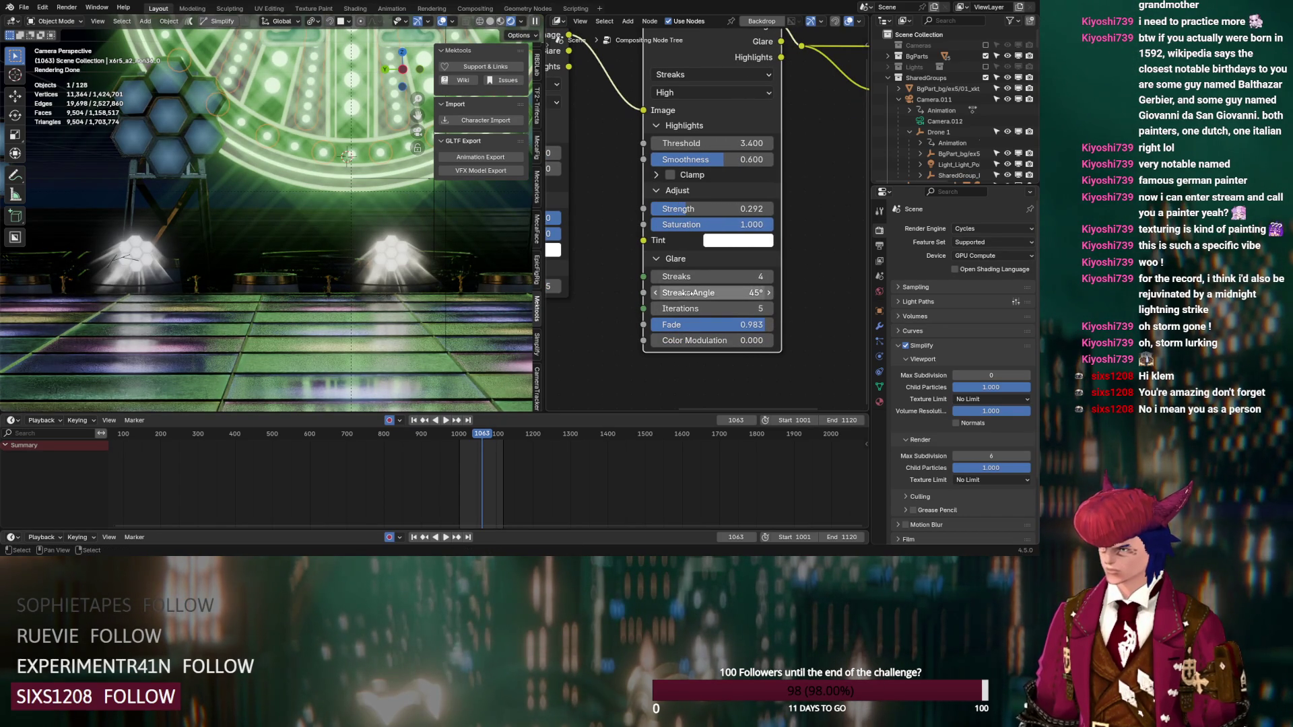
mouse_move(689, 210)
mouse_down()
mouse_move(776, 210)
mouse_move(687, 210)
mouse_up()
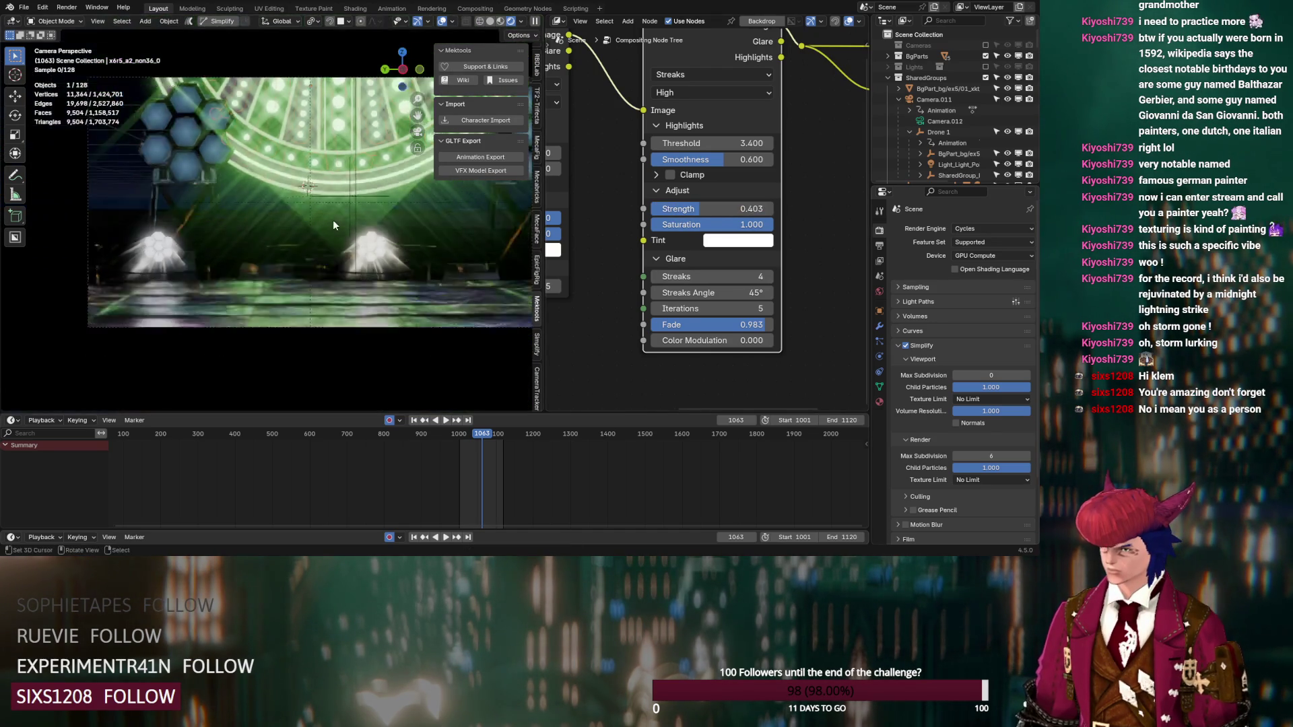
Step: Hide the viewport sidebar and move the timeline to frame 1028
scroll(333, 219, down, 3)
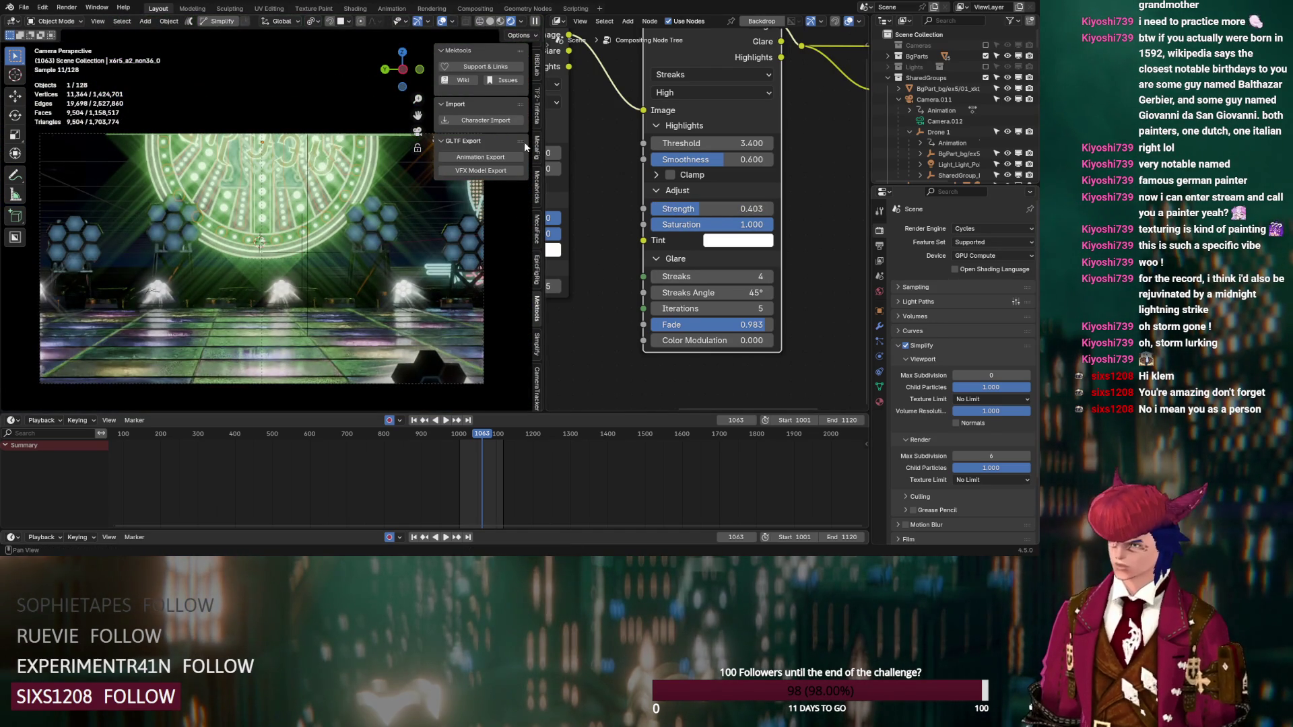
key(n)
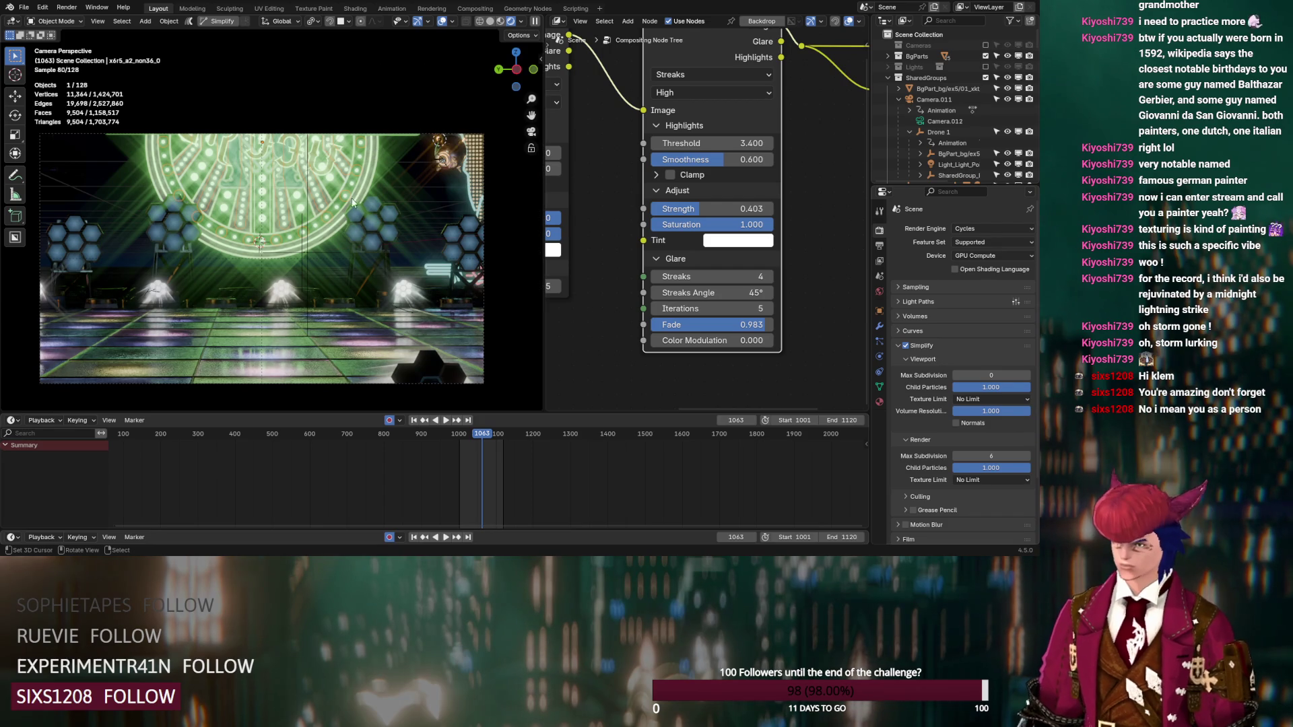
click(475, 436)
key(space)
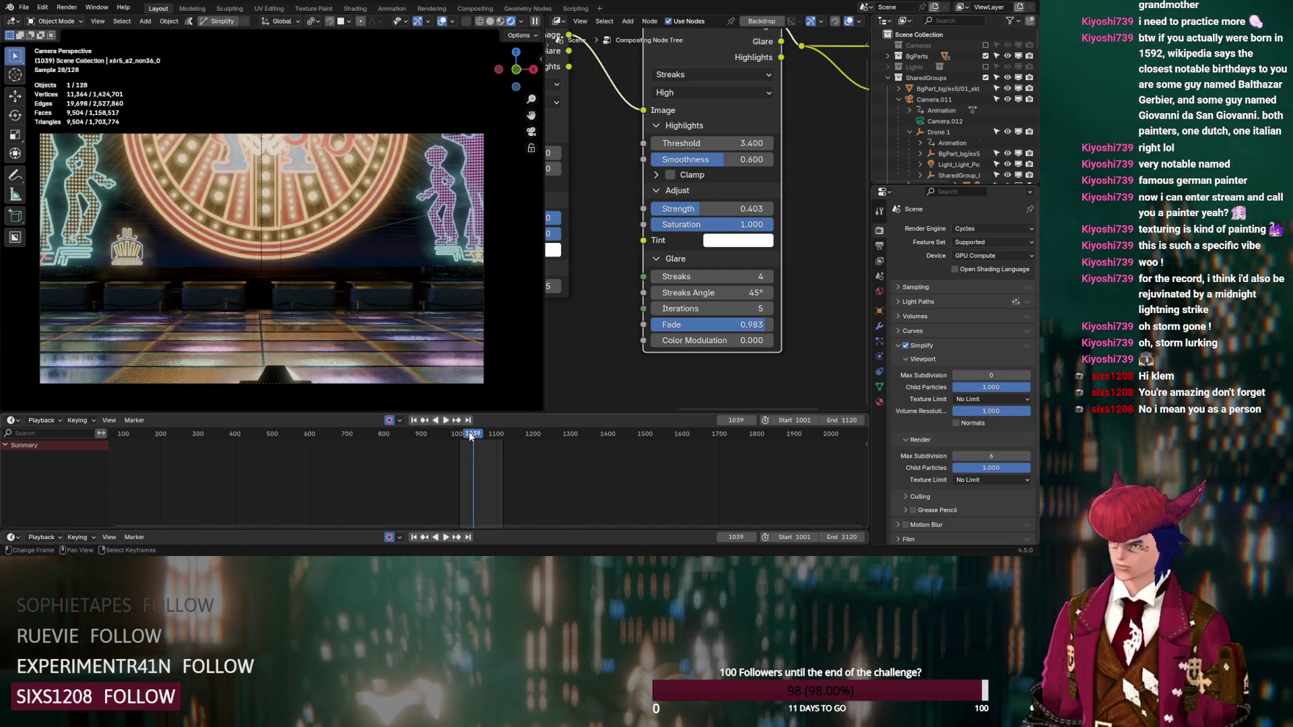
click(469, 436)
Step: Set the glare threshold to 1.800, save, and re-include the Lights collection
drag(714, 143, 663, 143)
drag(712, 143, 748, 143)
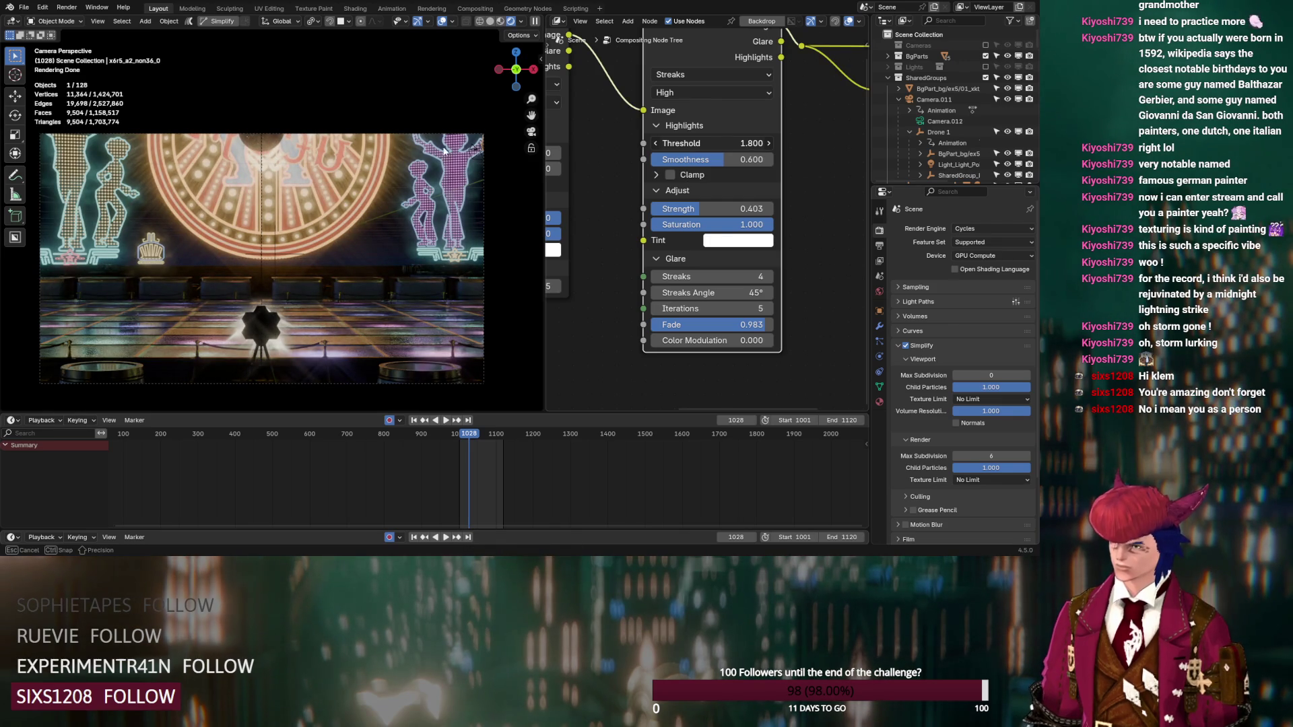
drag(573, 151, 573, 151)
key(ctrl+s)
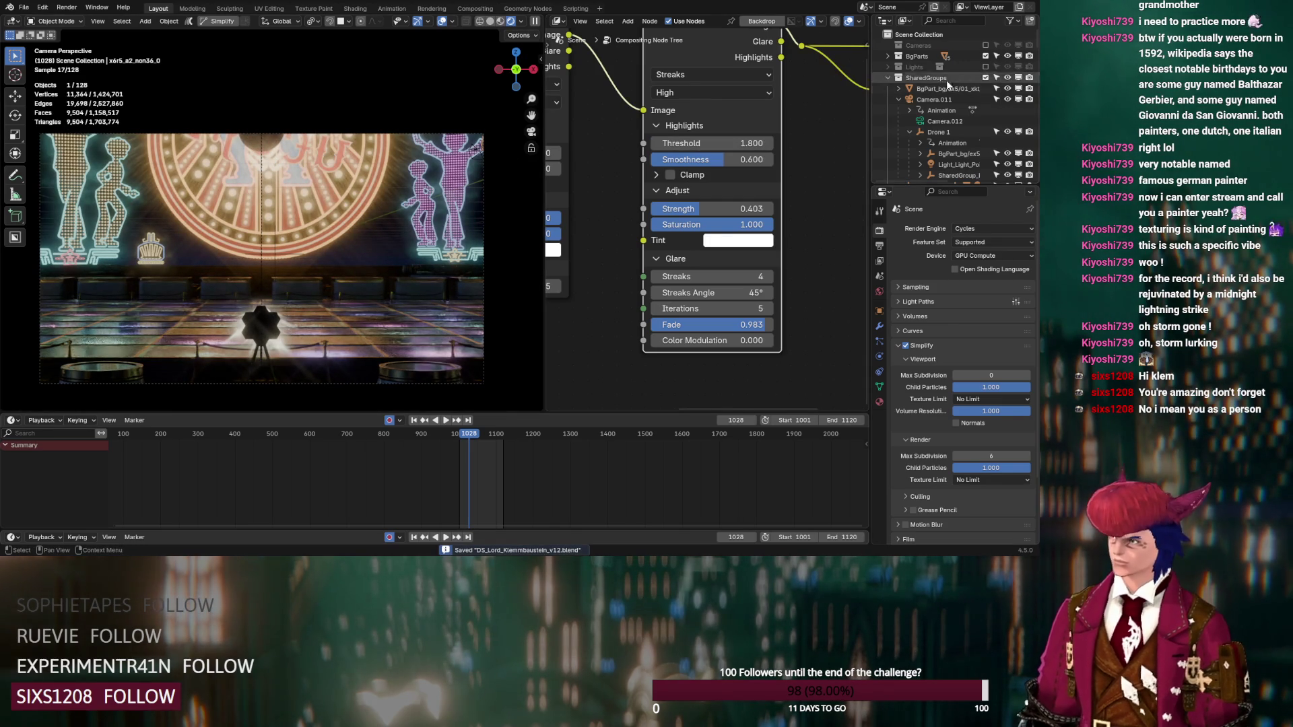
click(985, 67)
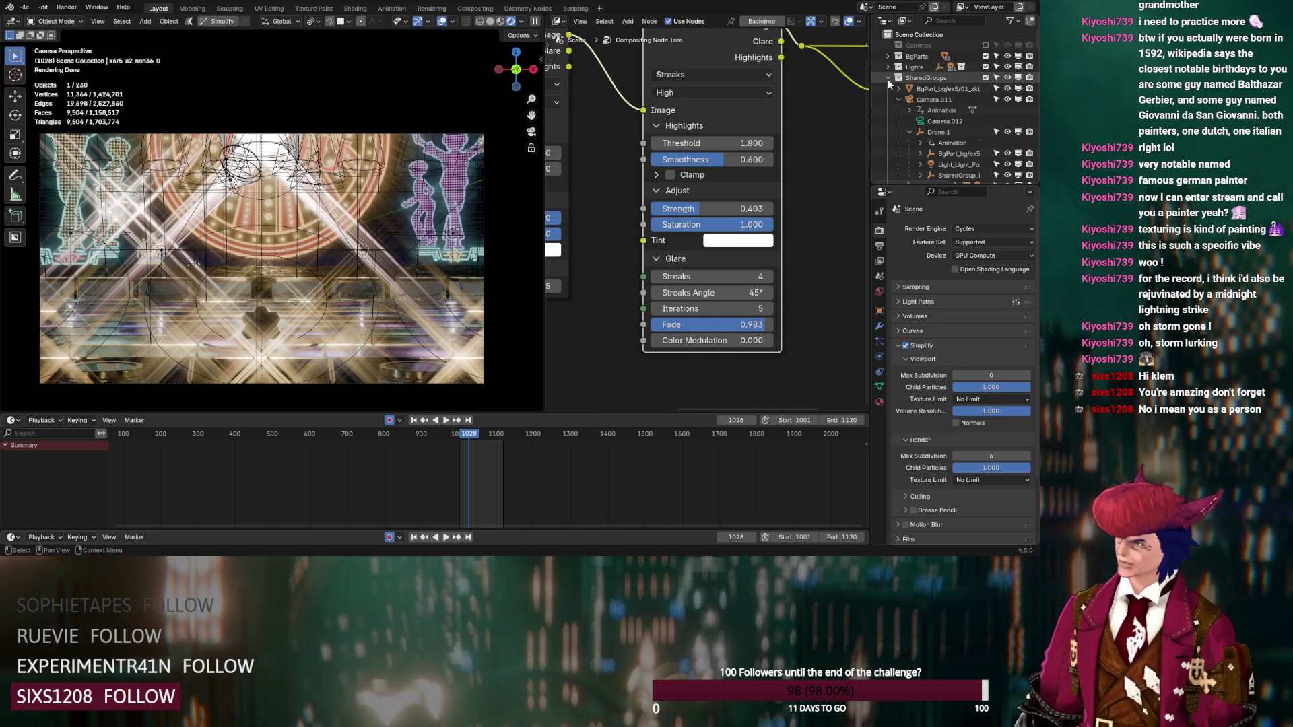
Step: Exclude the Lights collection from the scene, leaving Dancing Green Boss excluded too
mouse_move(703, 147)
mouse_down()
mouse_move(761, 143)
mouse_move(741, 143)
mouse_up()
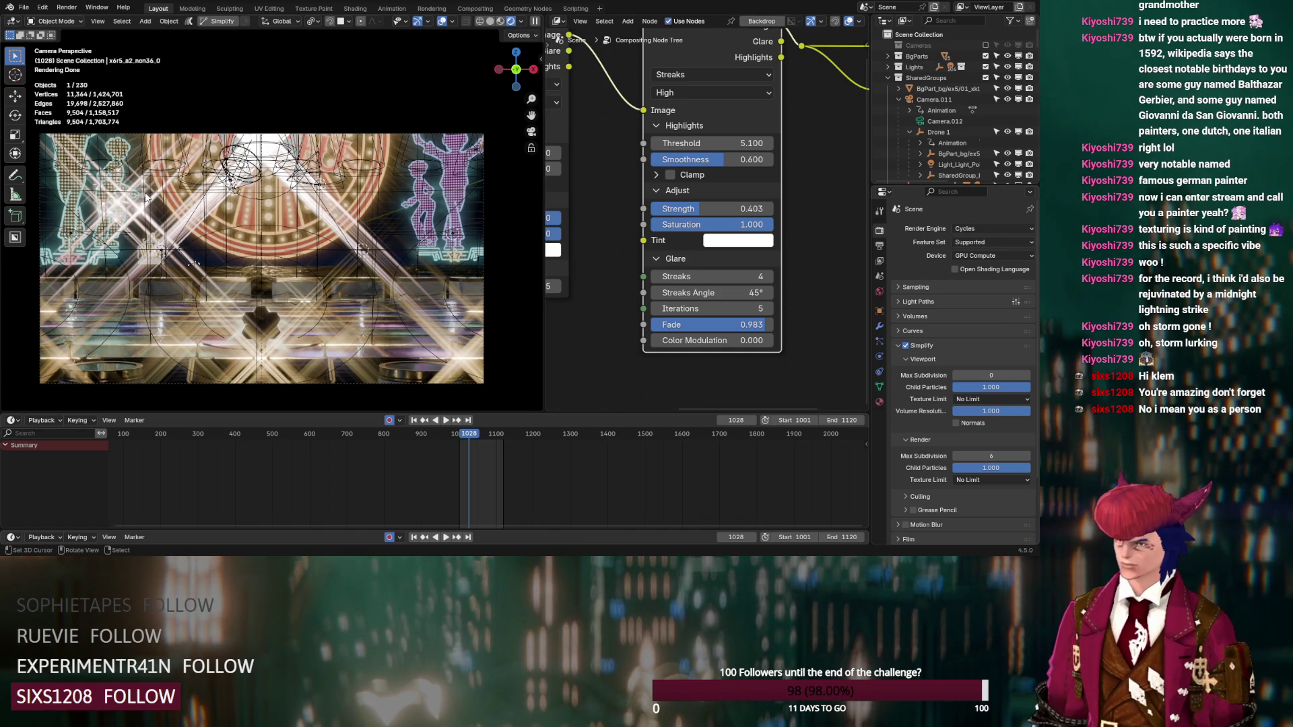
click(886, 79)
scroll(947, 114, down, 2)
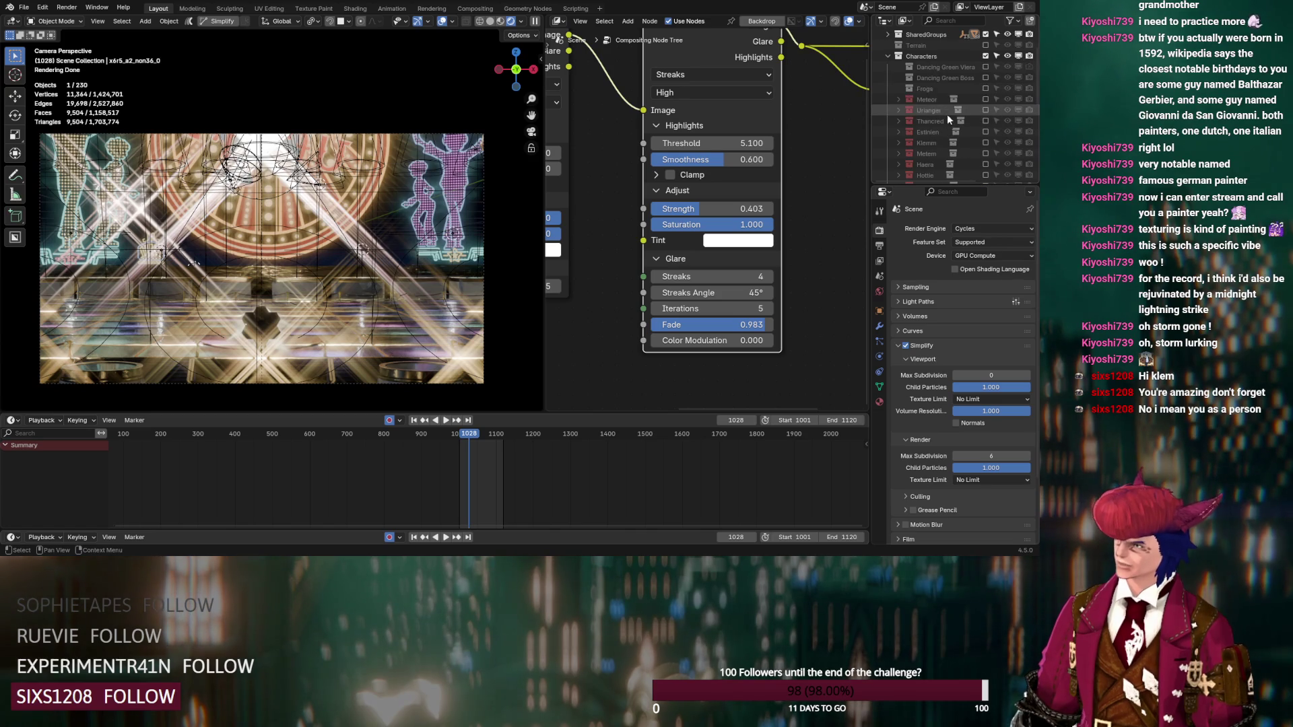
scroll(947, 114, up, 4)
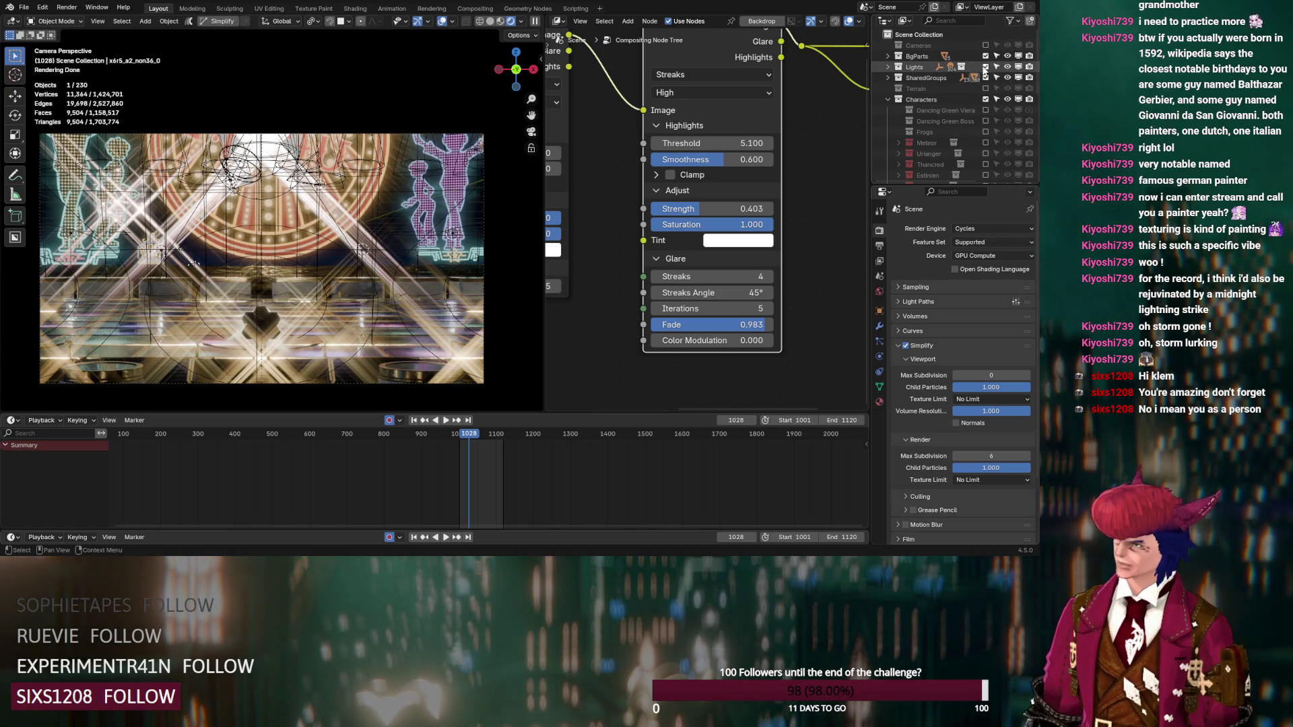
click(985, 66)
scroll(945, 109, down, 3)
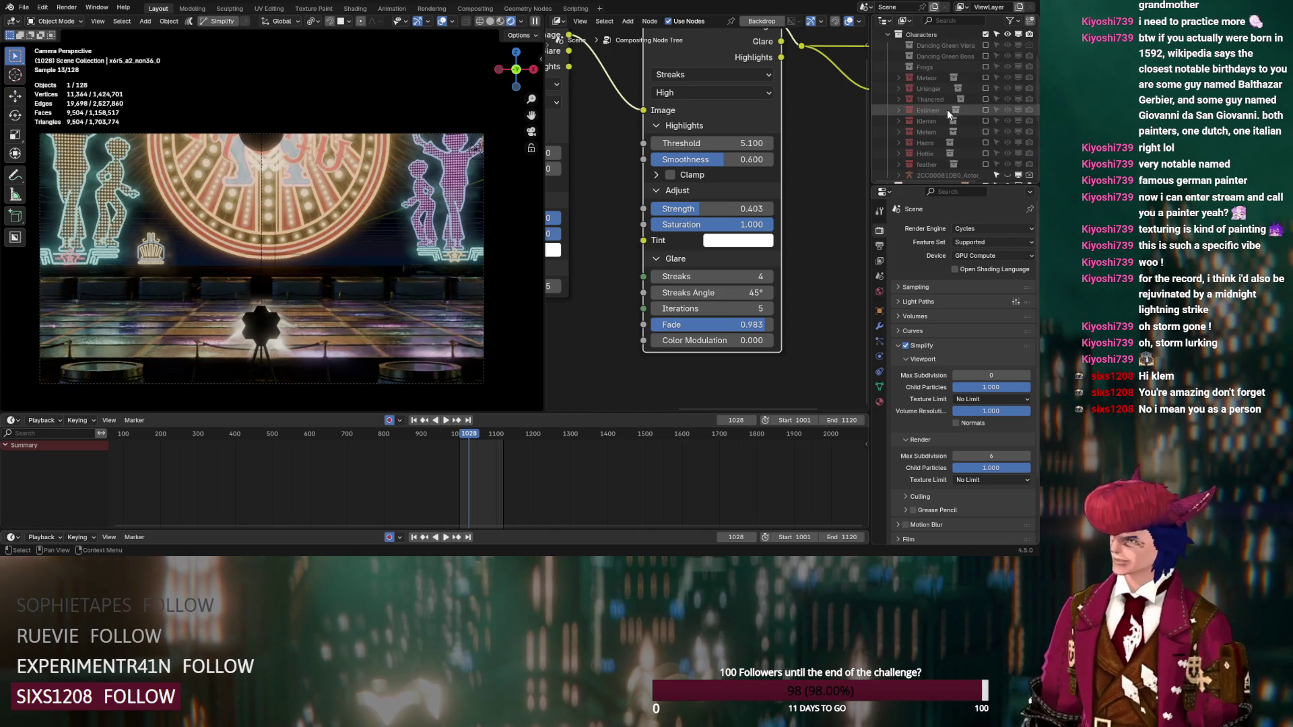
click(985, 57)
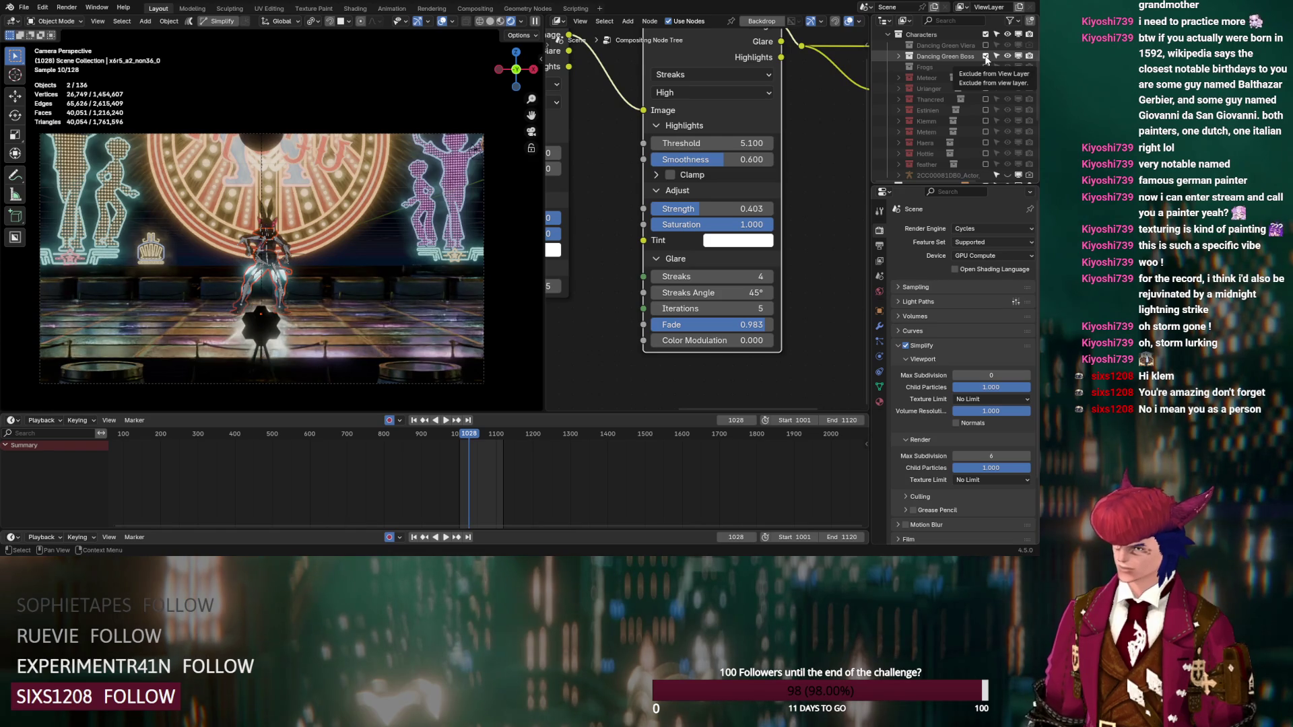
click(986, 57)
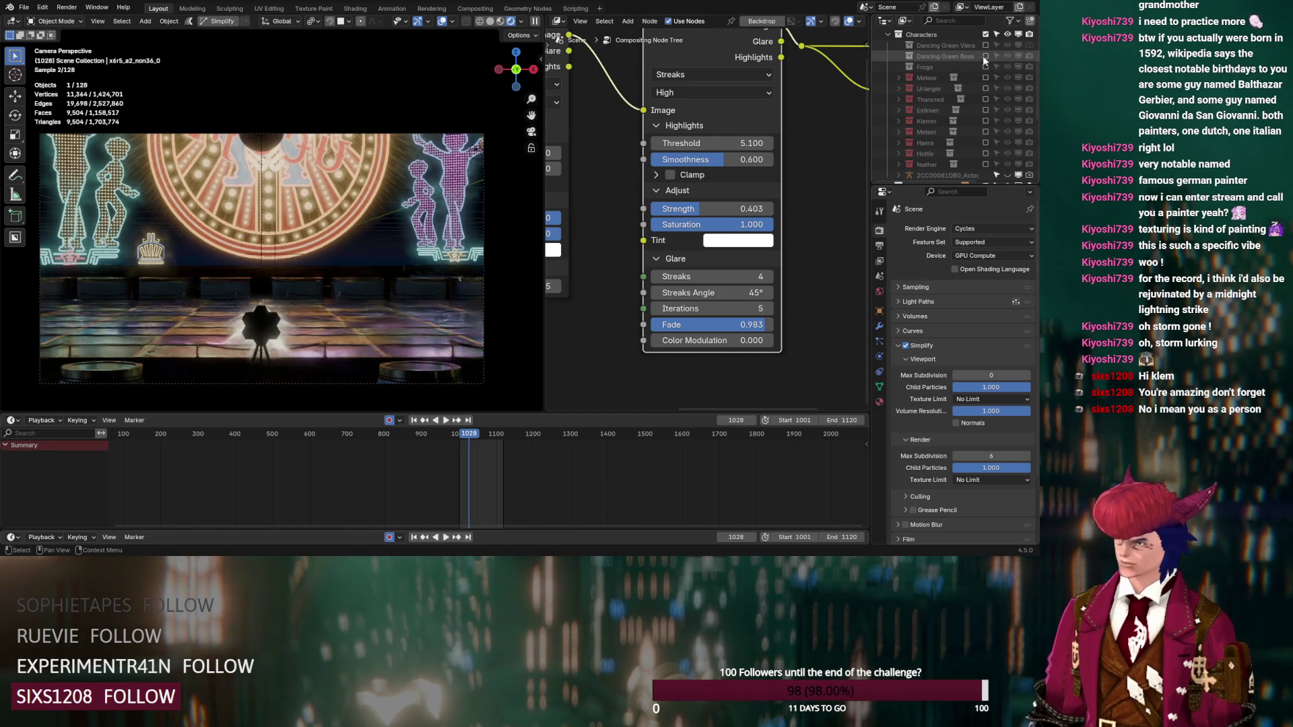
Step: Lower the glare threshold to 1.400 and disable the compositor in viewport shading
drag(714, 143, 683, 143)
click(521, 21)
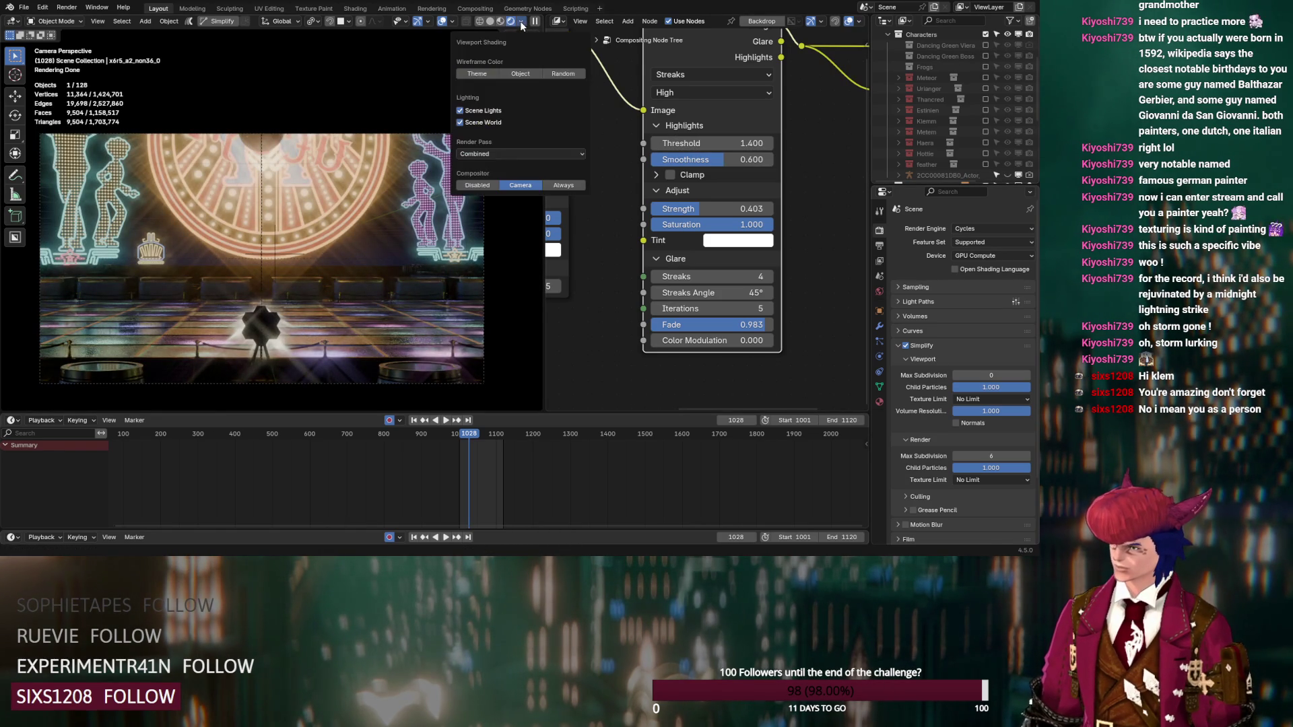
click(477, 184)
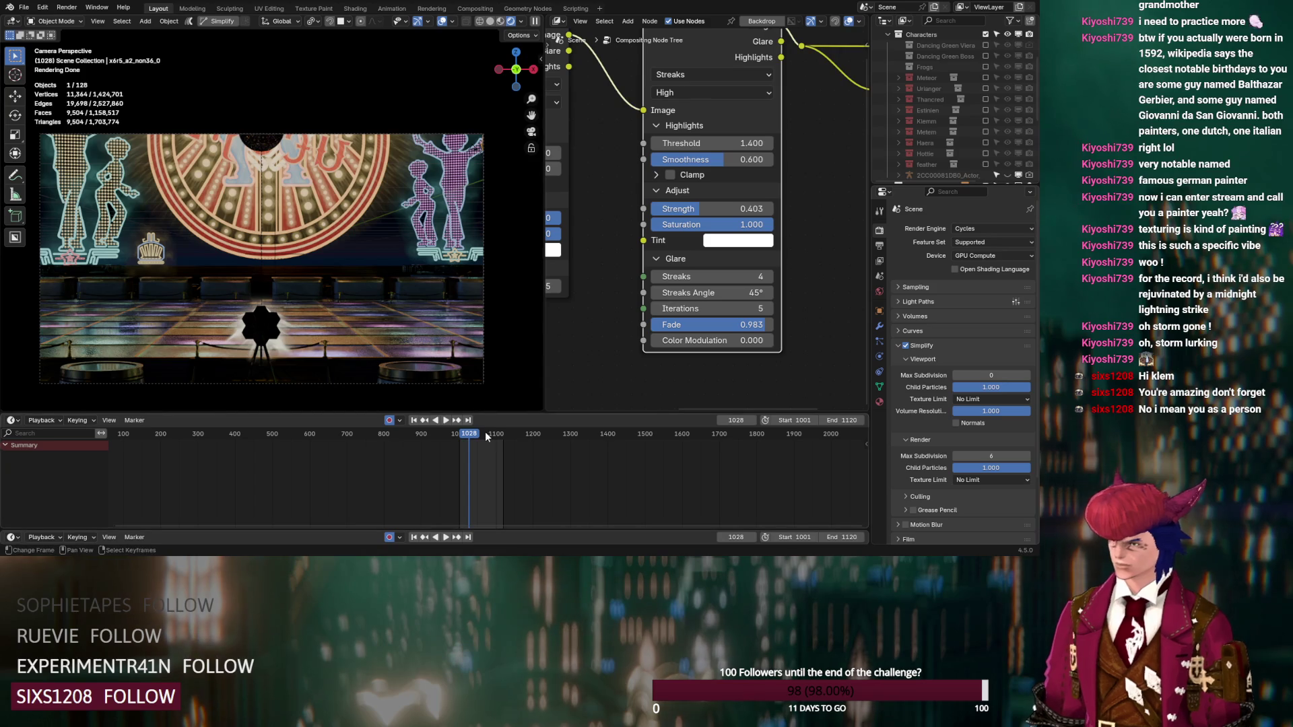
Step: Show the wheel material in the Shader Editor and slide the Color Ramp dark stop to 0.182
scroll(312, 286, up, 8)
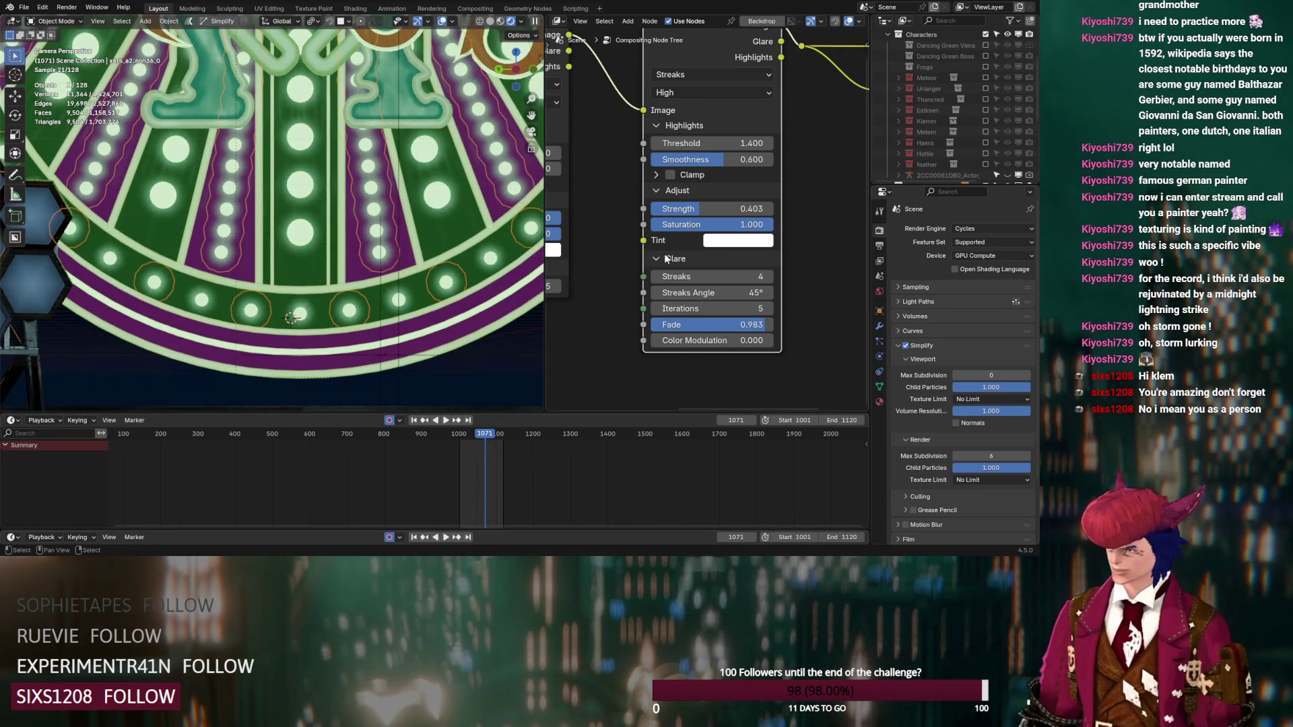
click(557, 21)
click(584, 109)
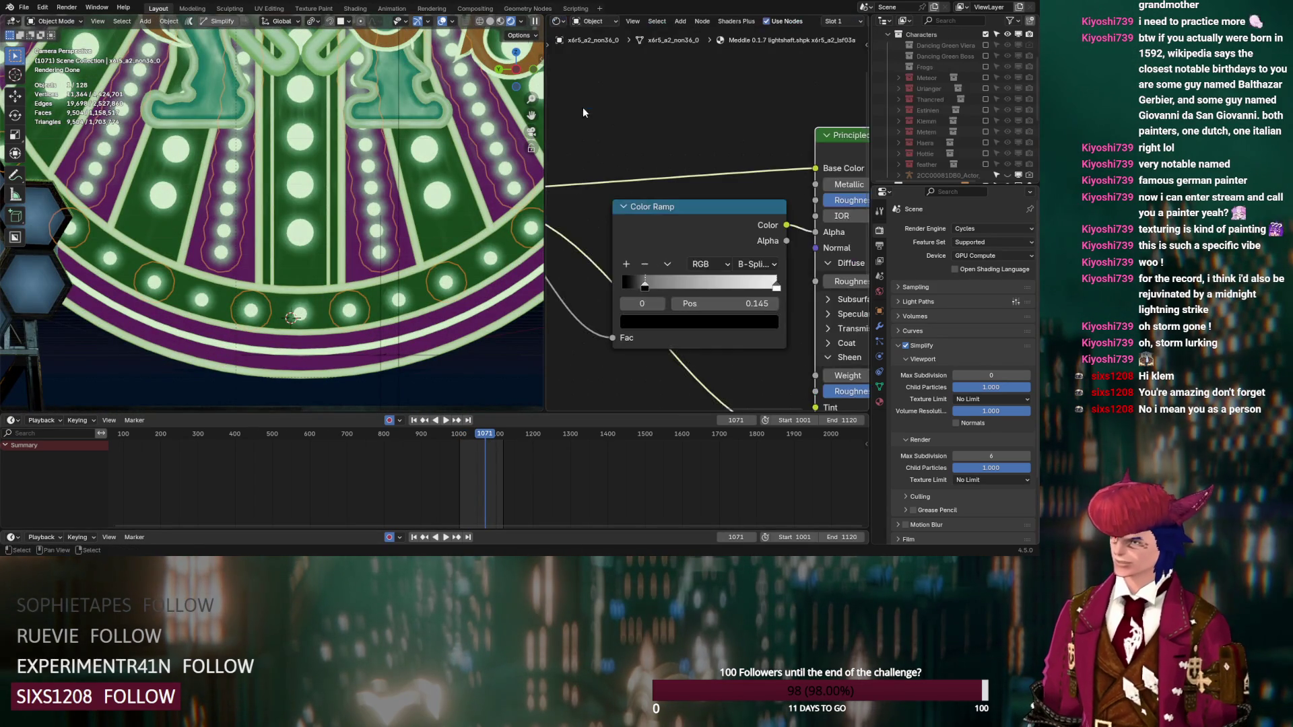
mouse_move(648, 286)
mouse_down()
mouse_move(659, 284)
mouse_move(647, 285)
mouse_up()
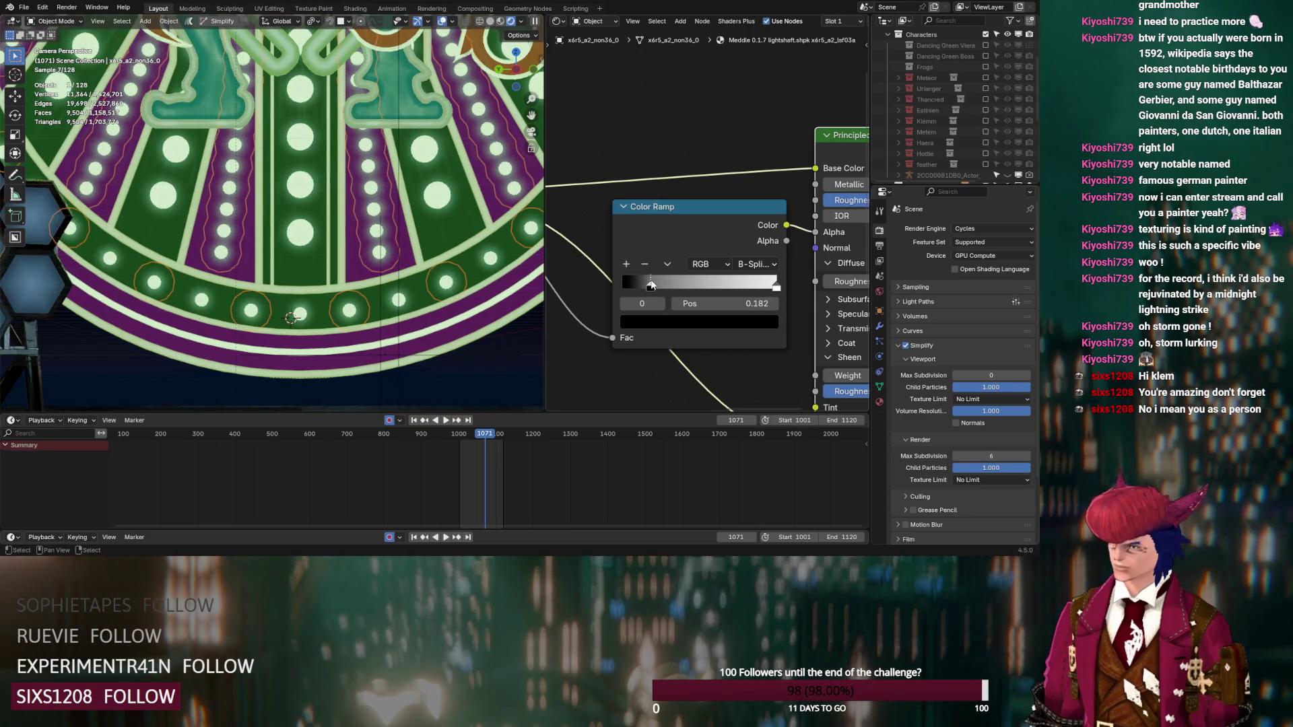
scroll(474, 450, up, 6)
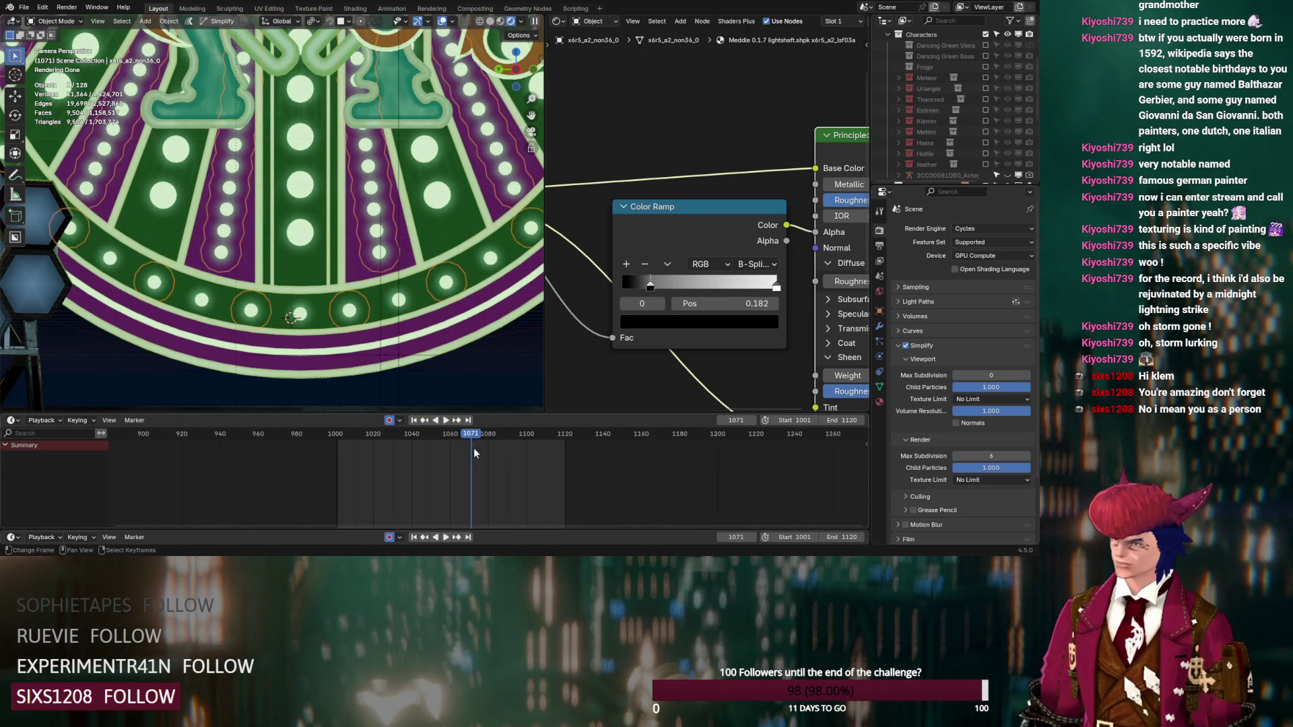
scroll(474, 446, up, 2)
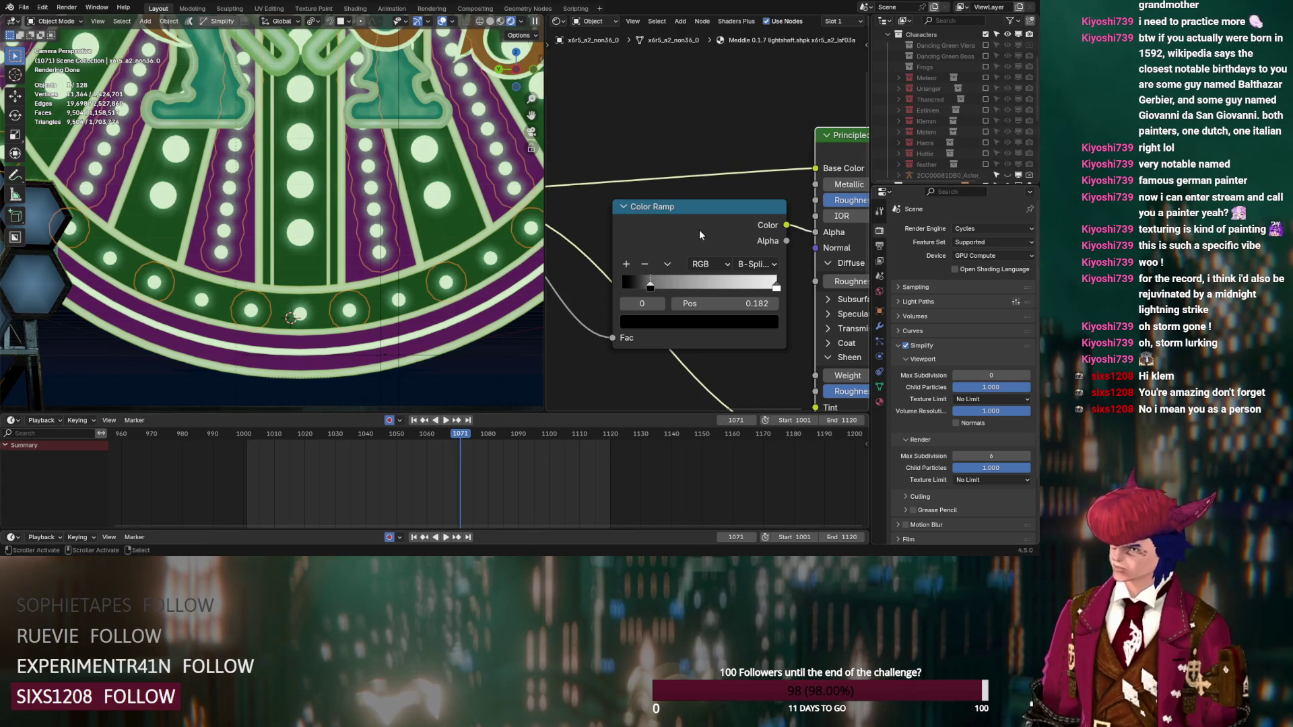
click(879, 402)
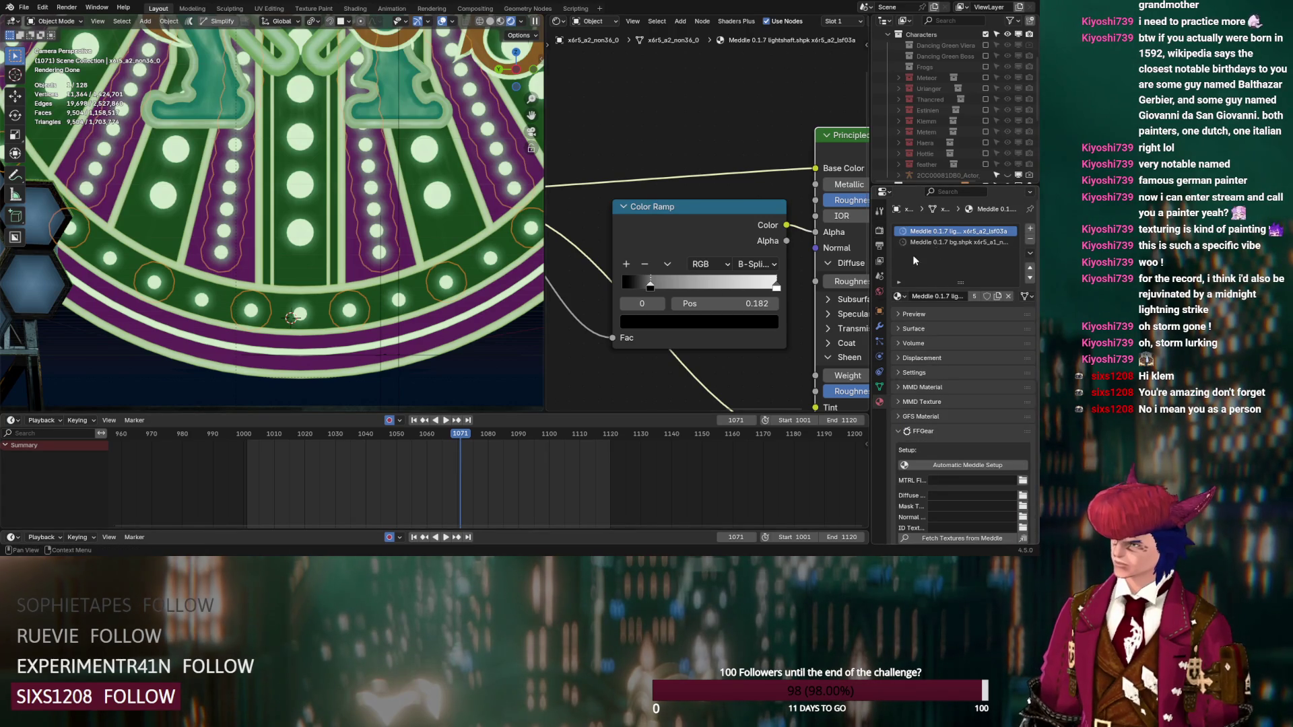
Step: Keyframe the bulb emission strength at 5.000 on frame 1001
scroll(762, 335, down, 1)
middle_drag(762, 336, 718, 341)
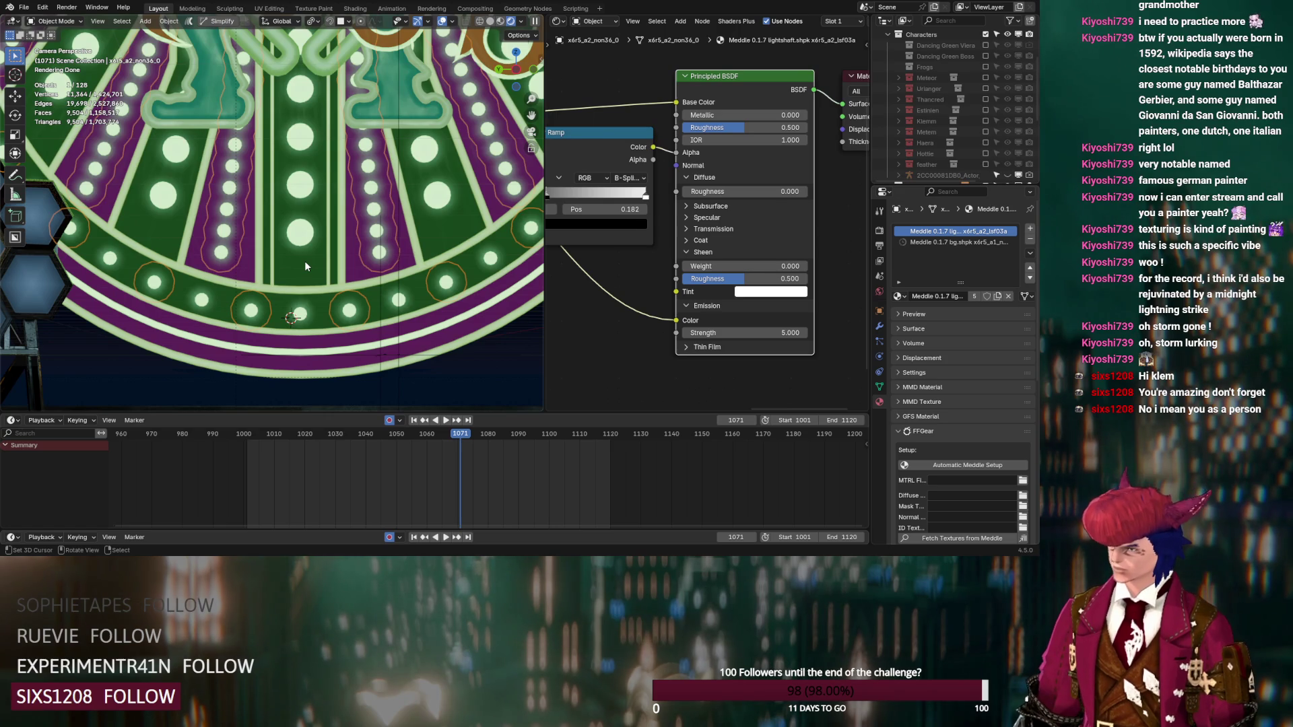
key(space)
click(247, 435)
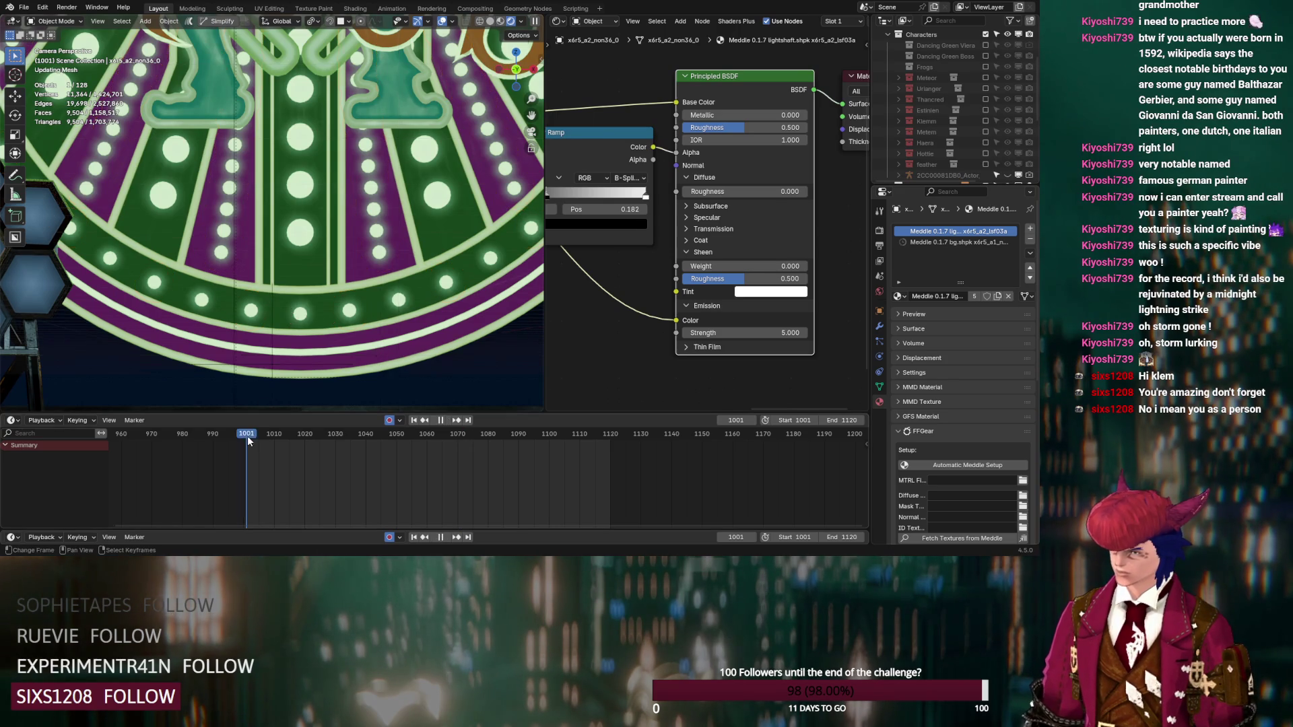
key(space)
right_click(738, 331)
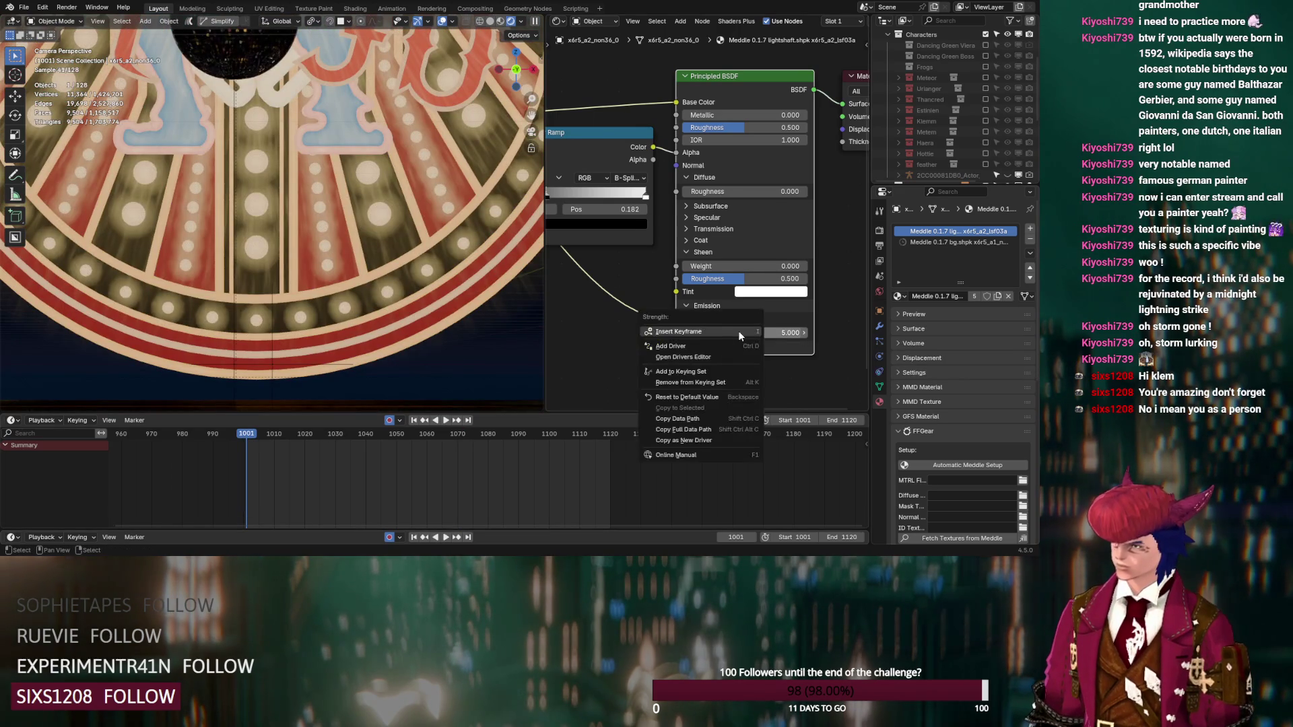
click(739, 330)
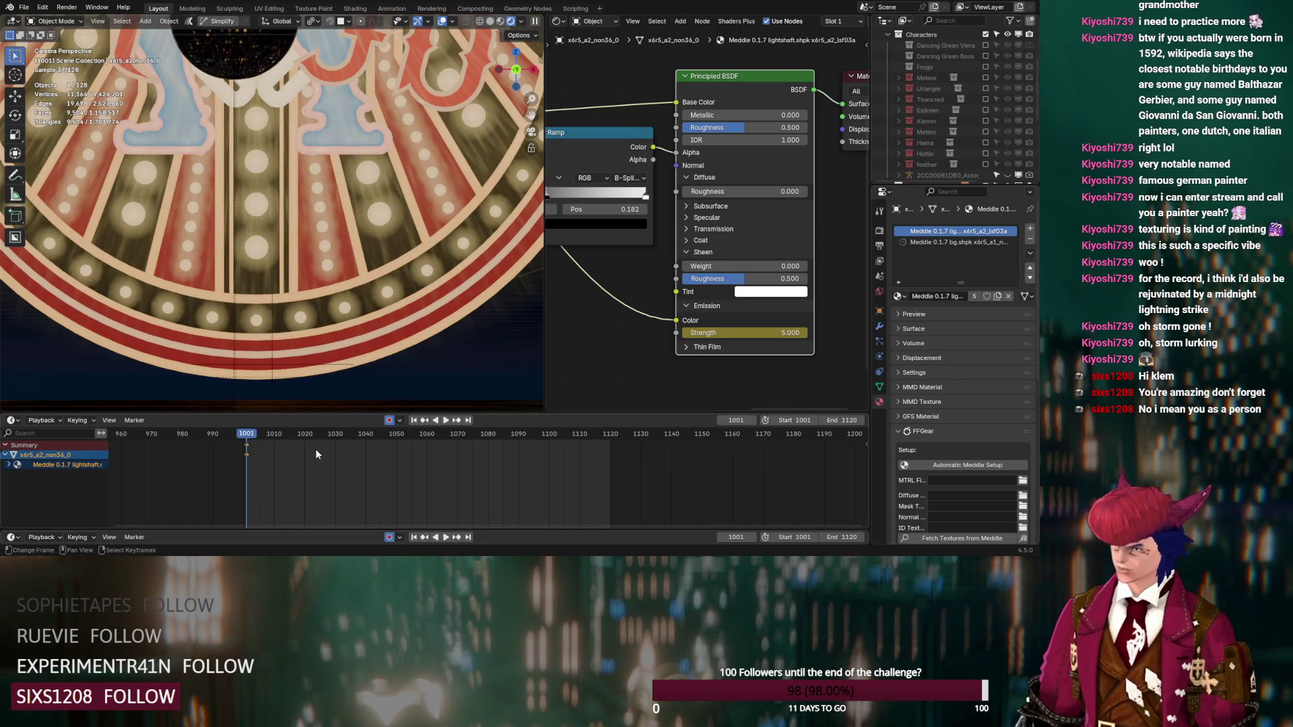
Step: Key emission strength 0 on frame 1016 and make the keys Constant
drag(290, 436, 293, 441)
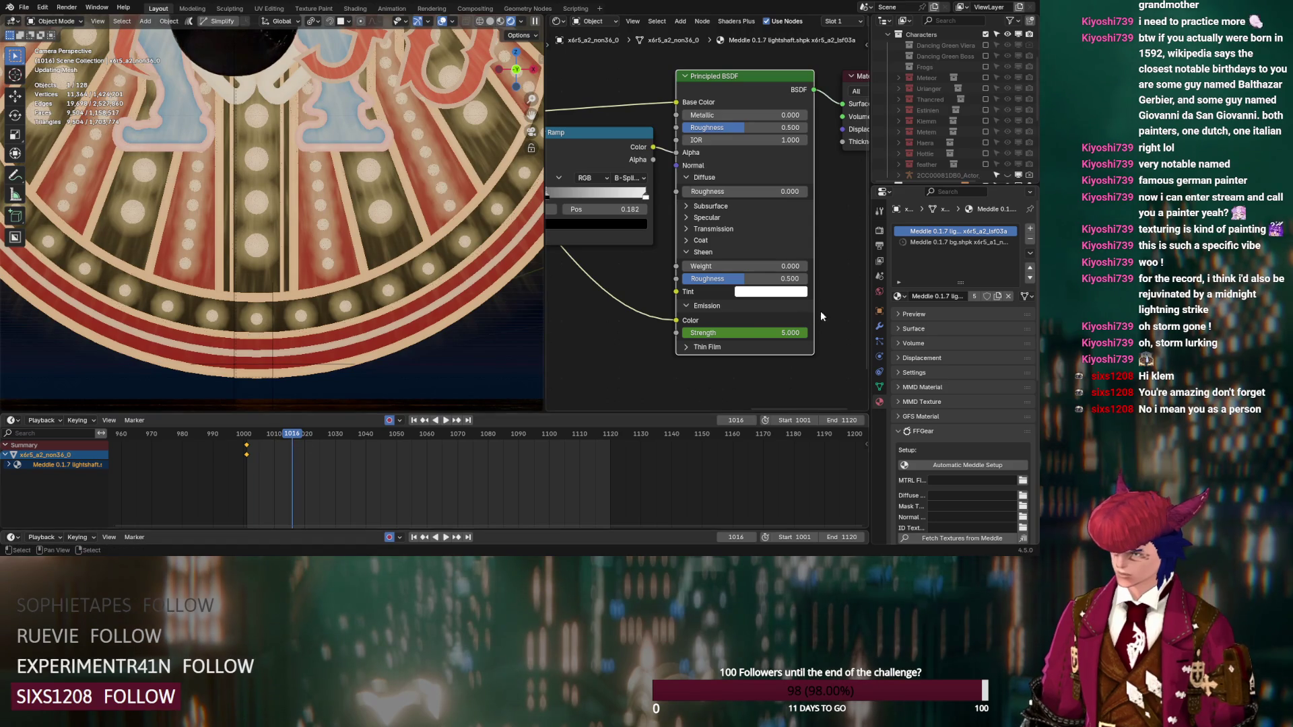
click(773, 332)
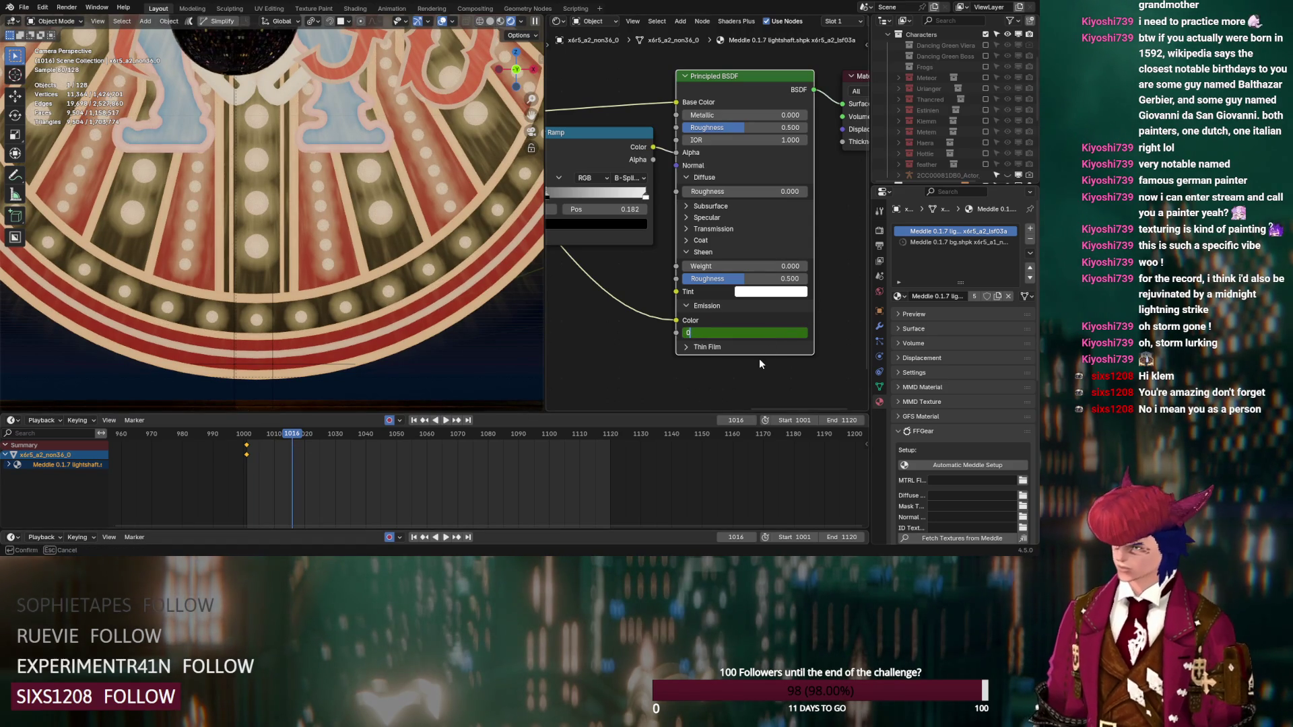
key(Return)
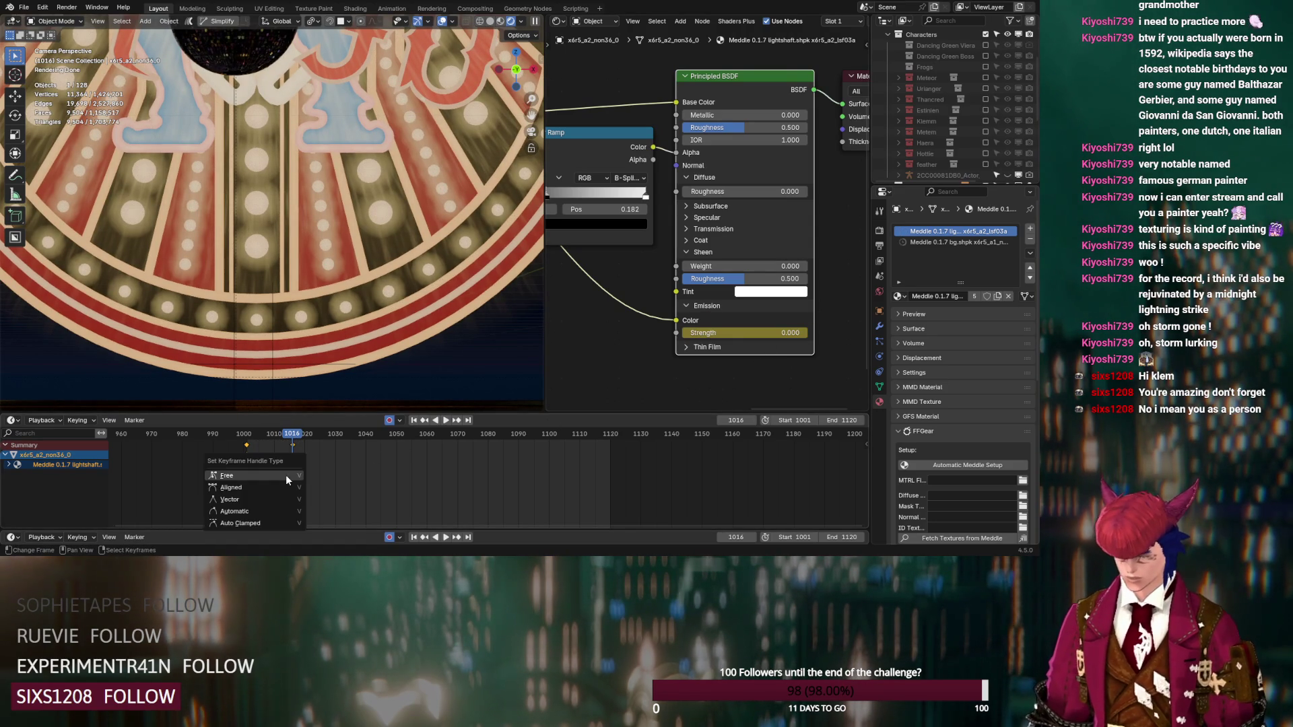
key(t)
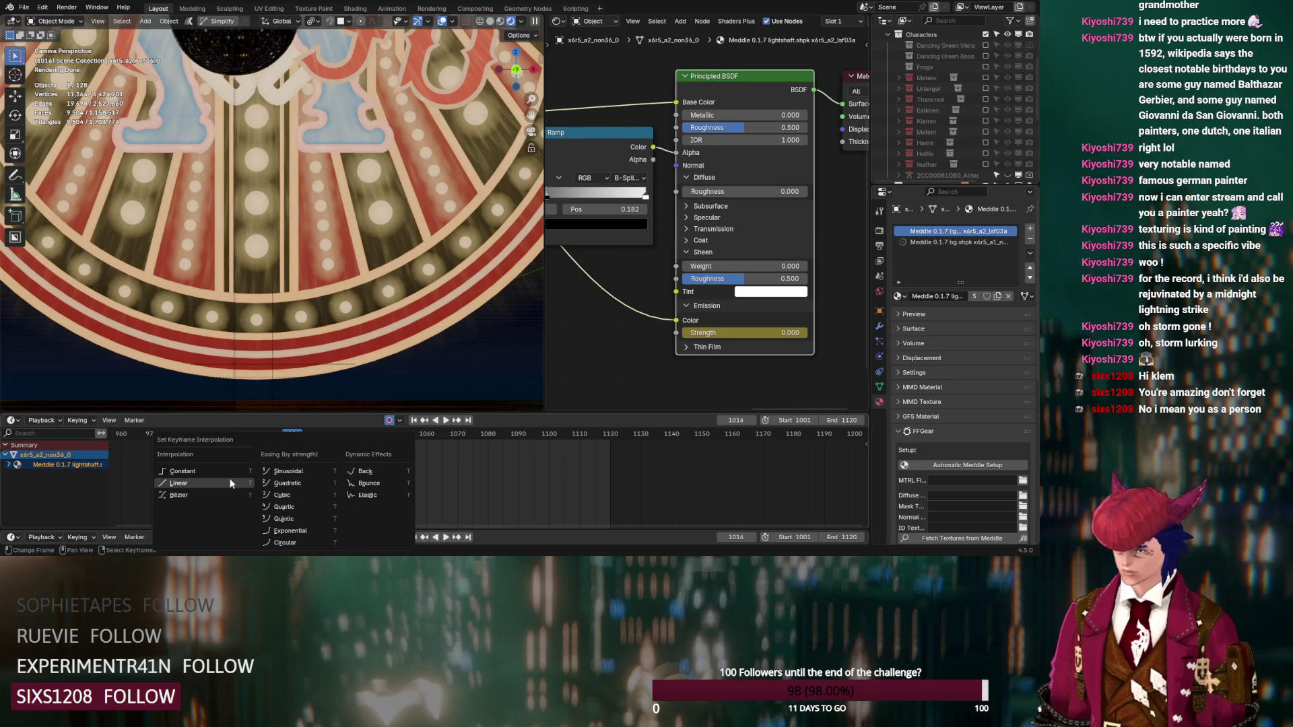
click(224, 472)
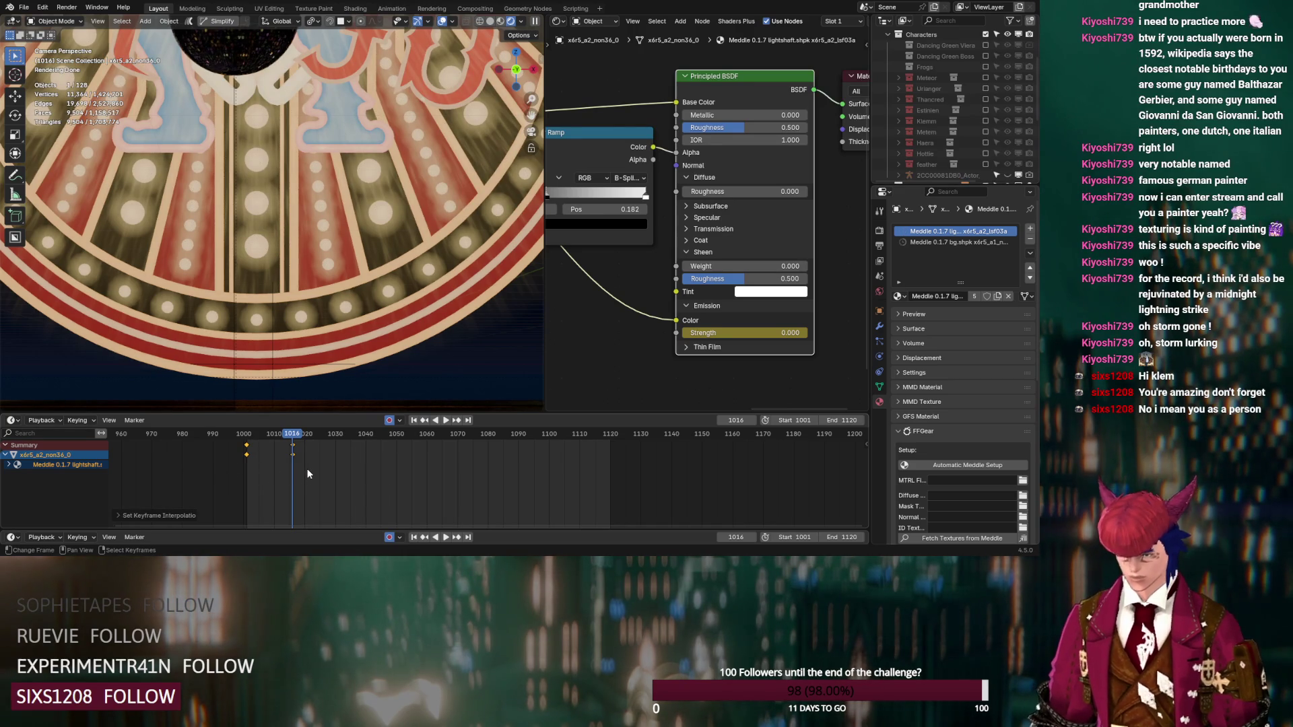
key(ctrl+Tab)
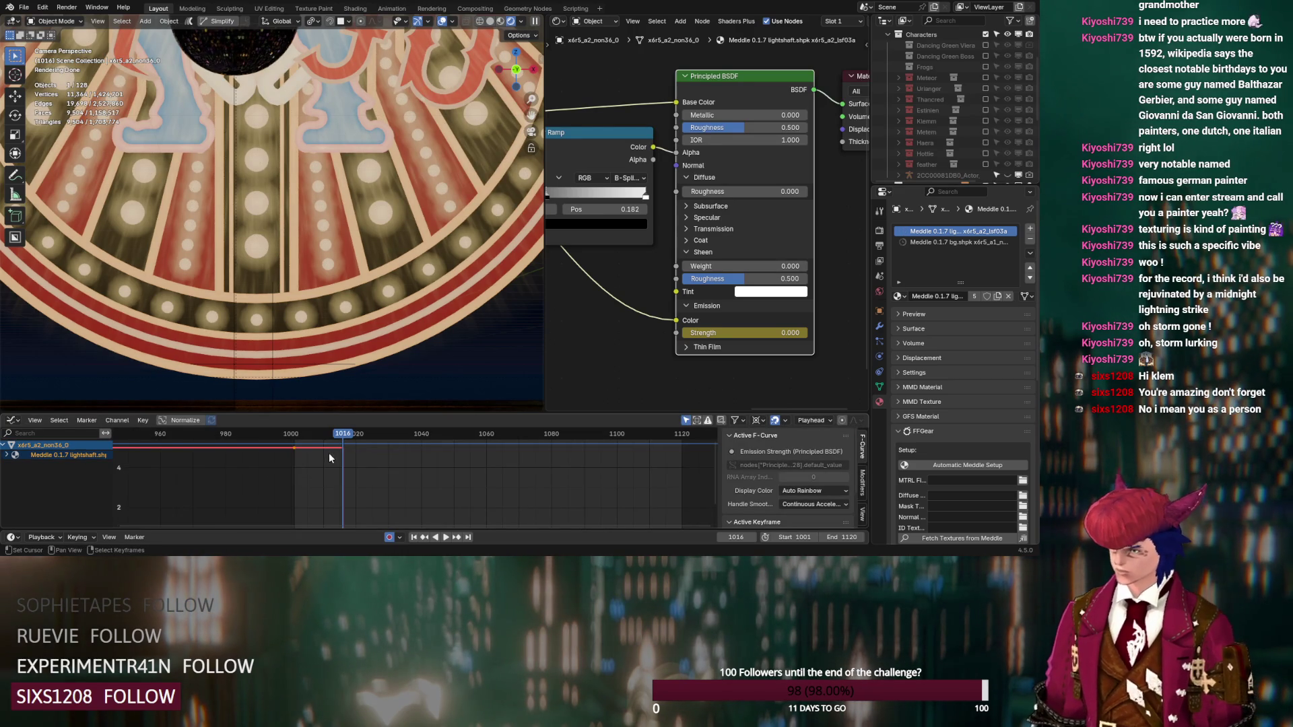
Step: Normalize the emission strength curve and add a Cycles modifier to repeat it
key(Home)
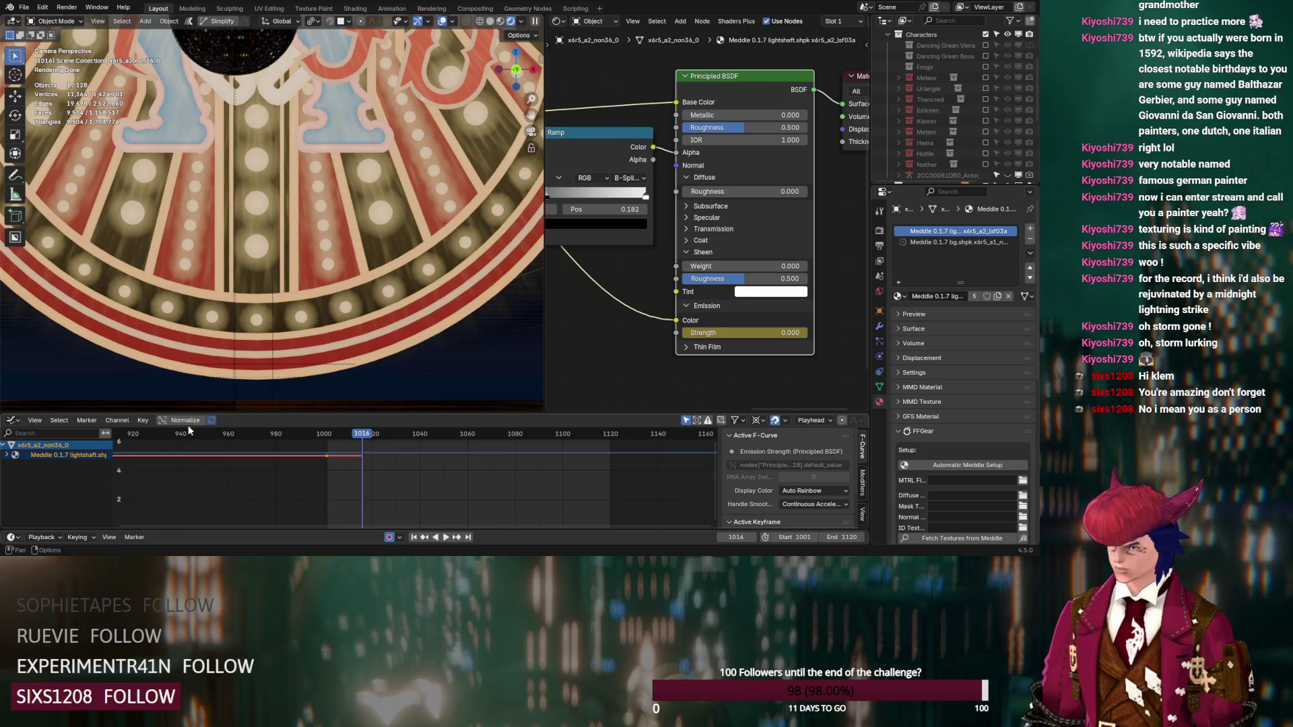
click(185, 421)
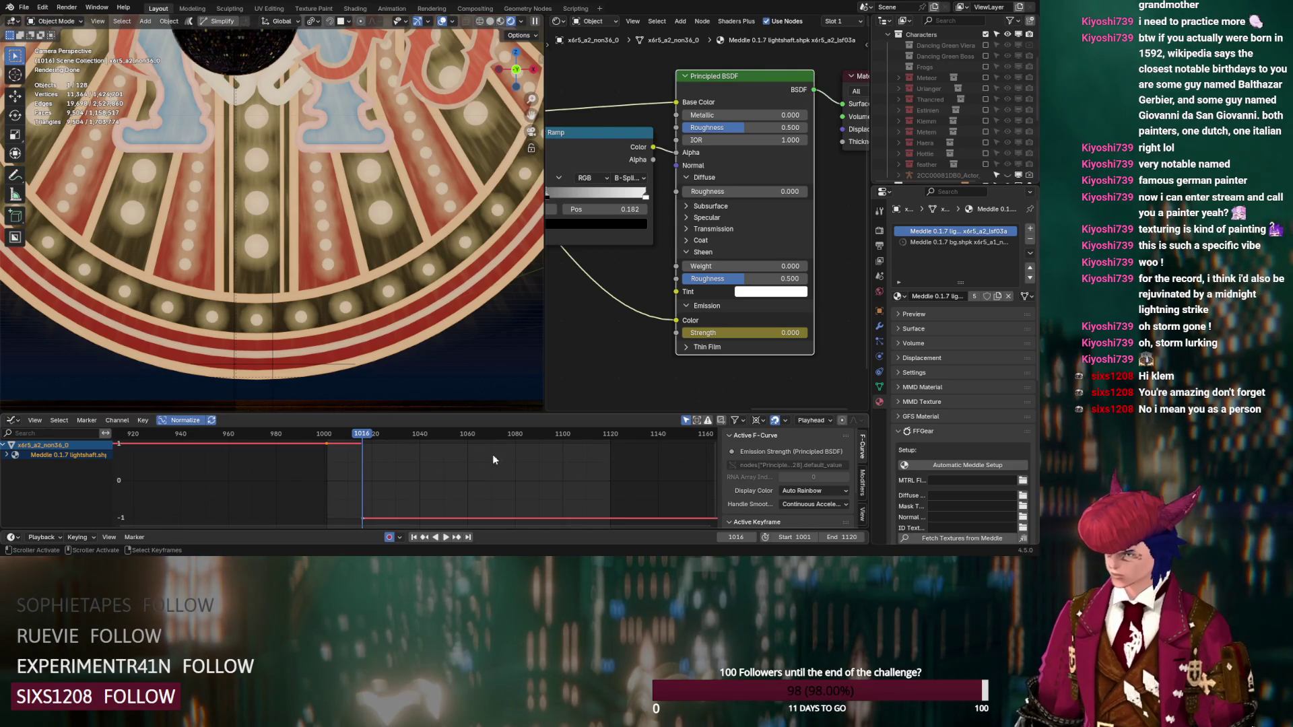
click(863, 482)
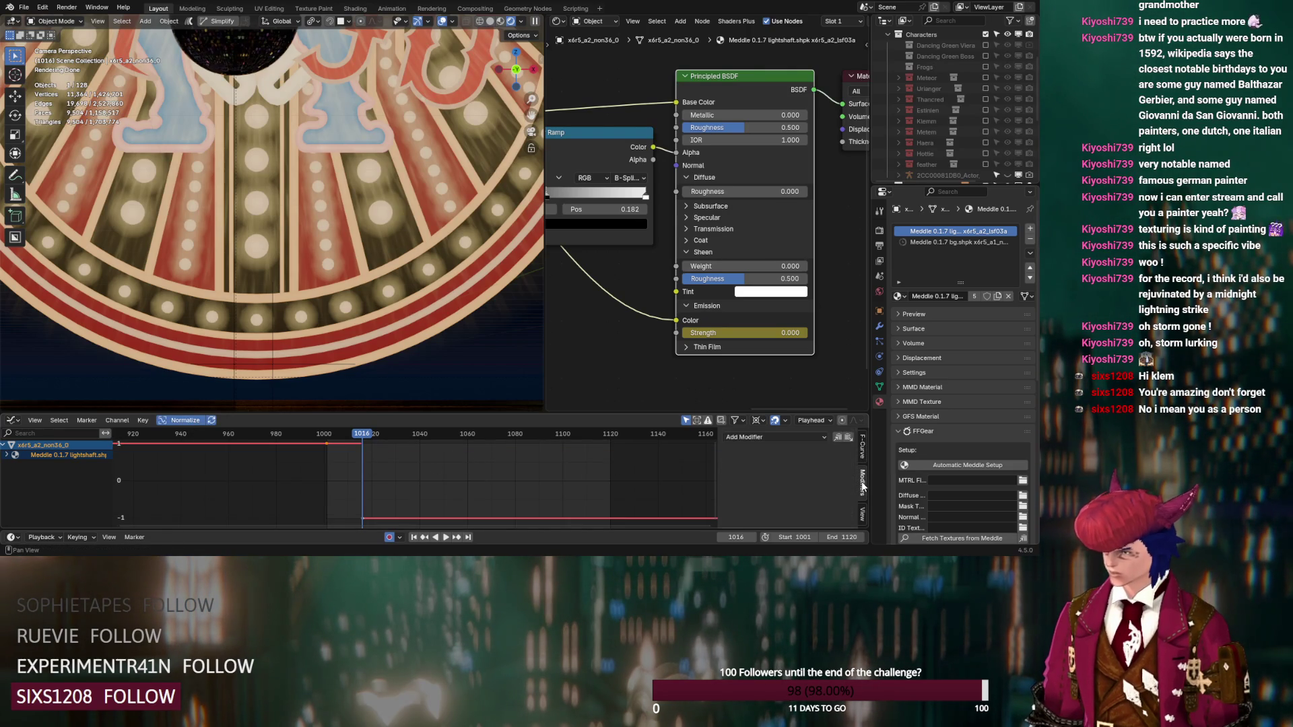
click(767, 436)
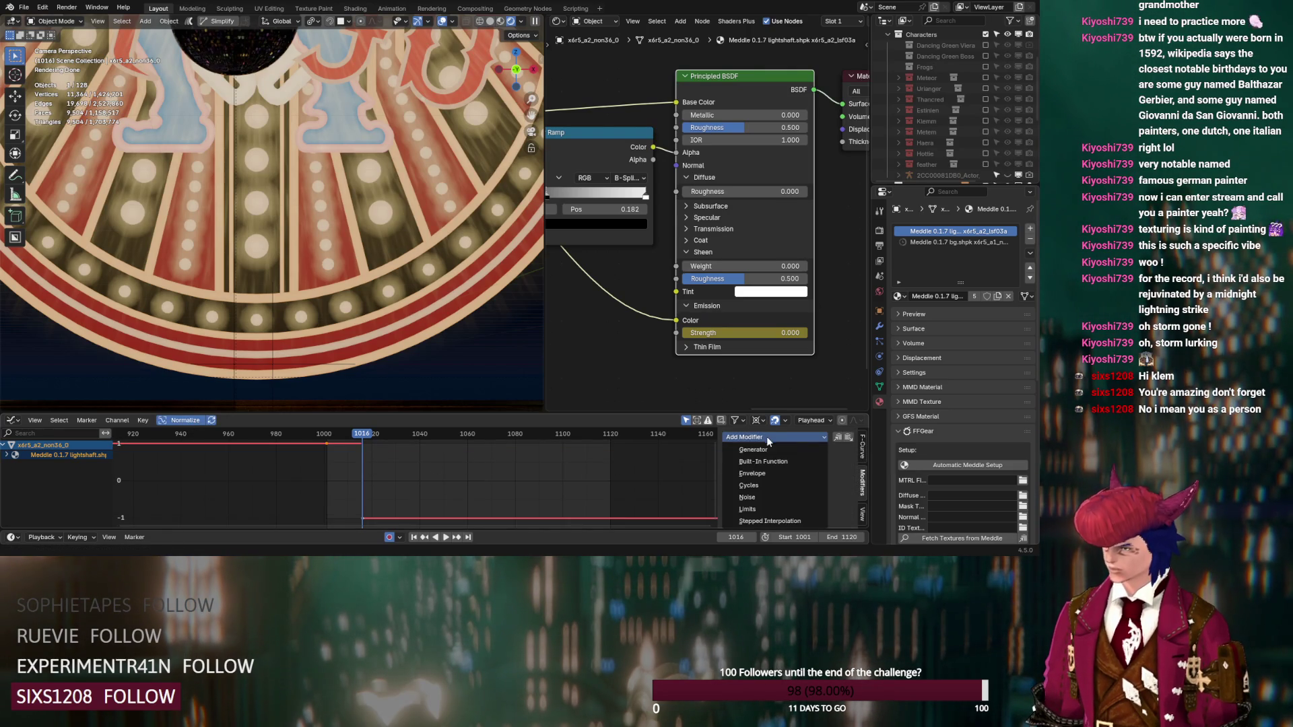
click(770, 485)
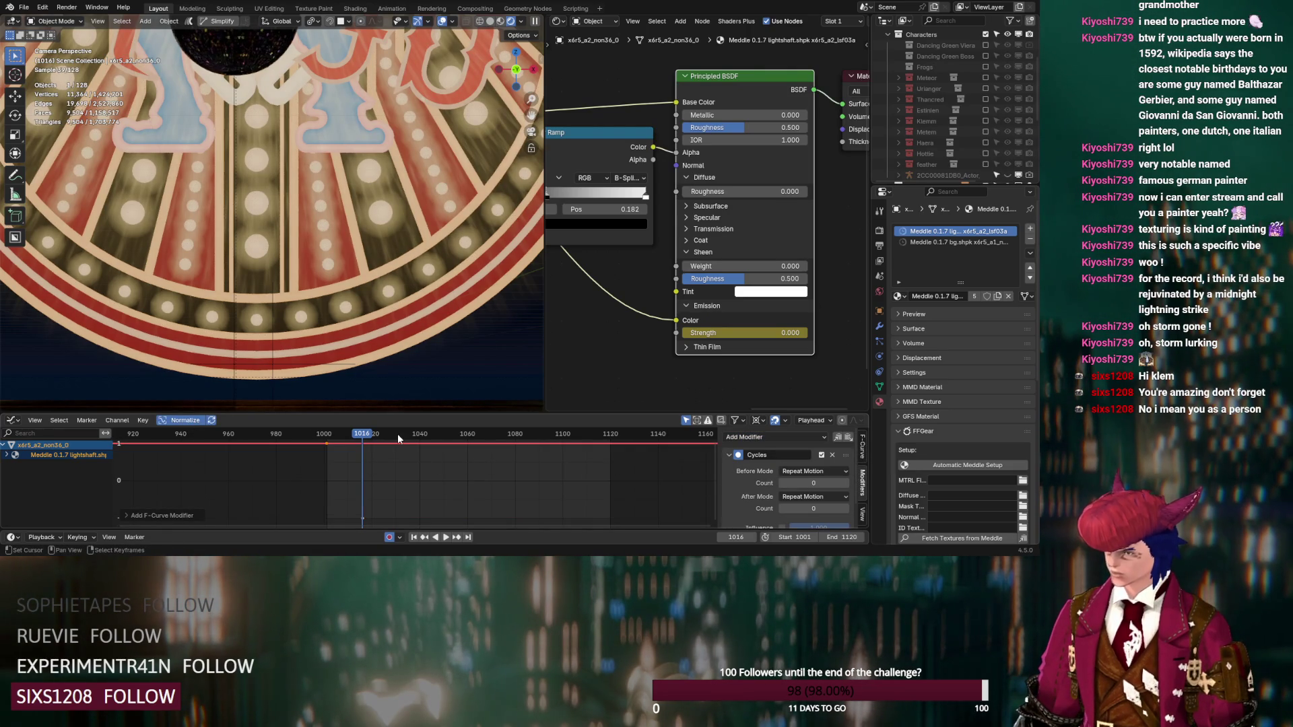
Step: Key strength 5.000 to form a square wave and check the blink at frame 1060
key(space)
key(space)
click(738, 332)
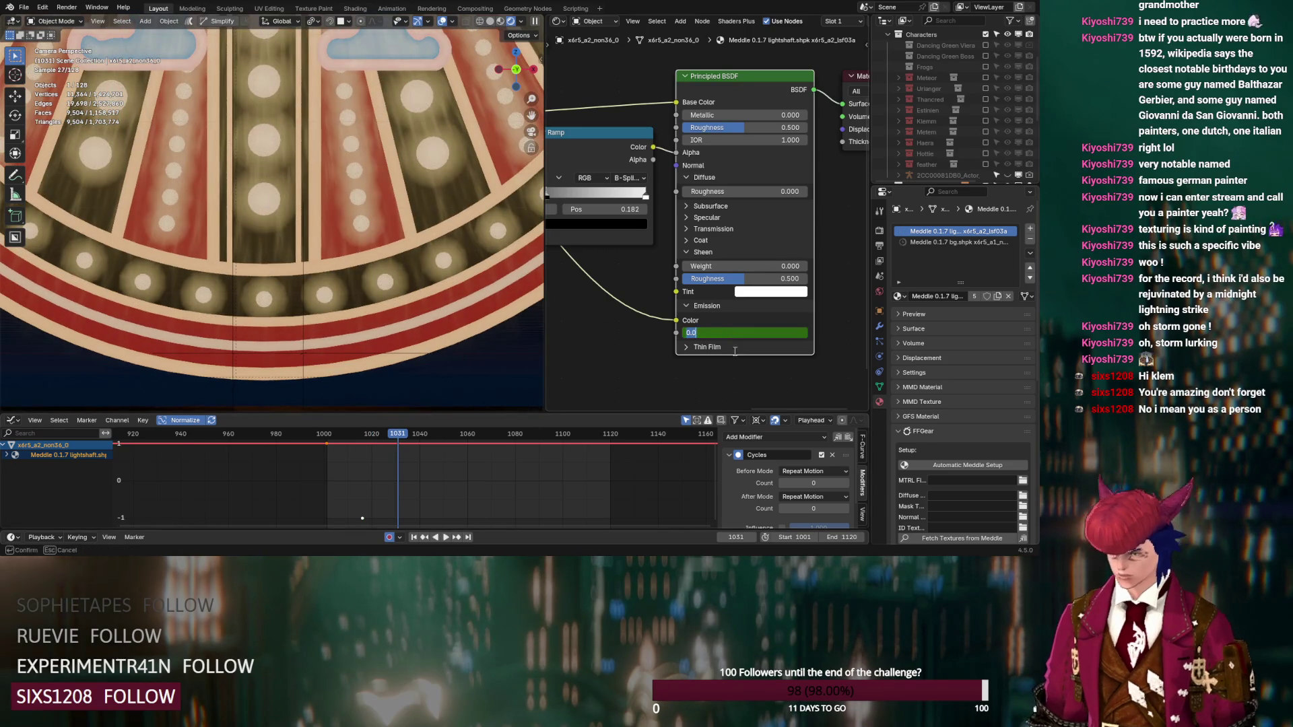
text(5)
key(Return)
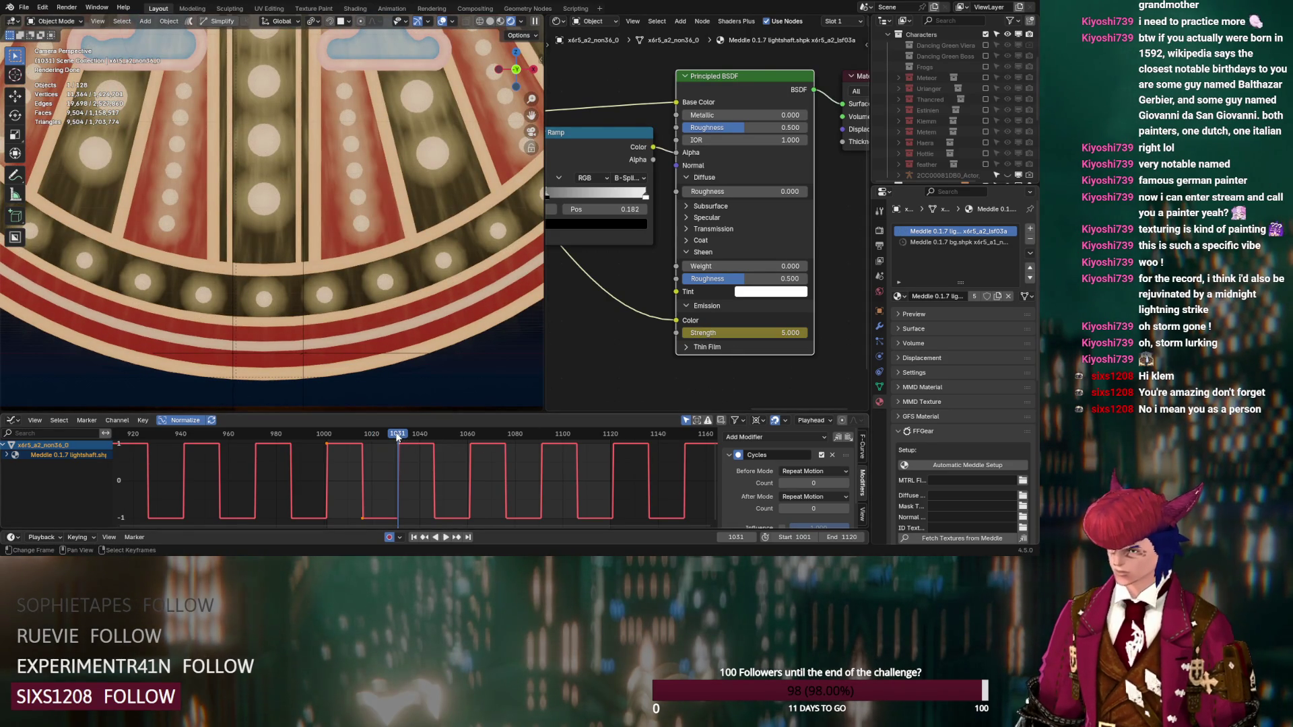
click(466, 433)
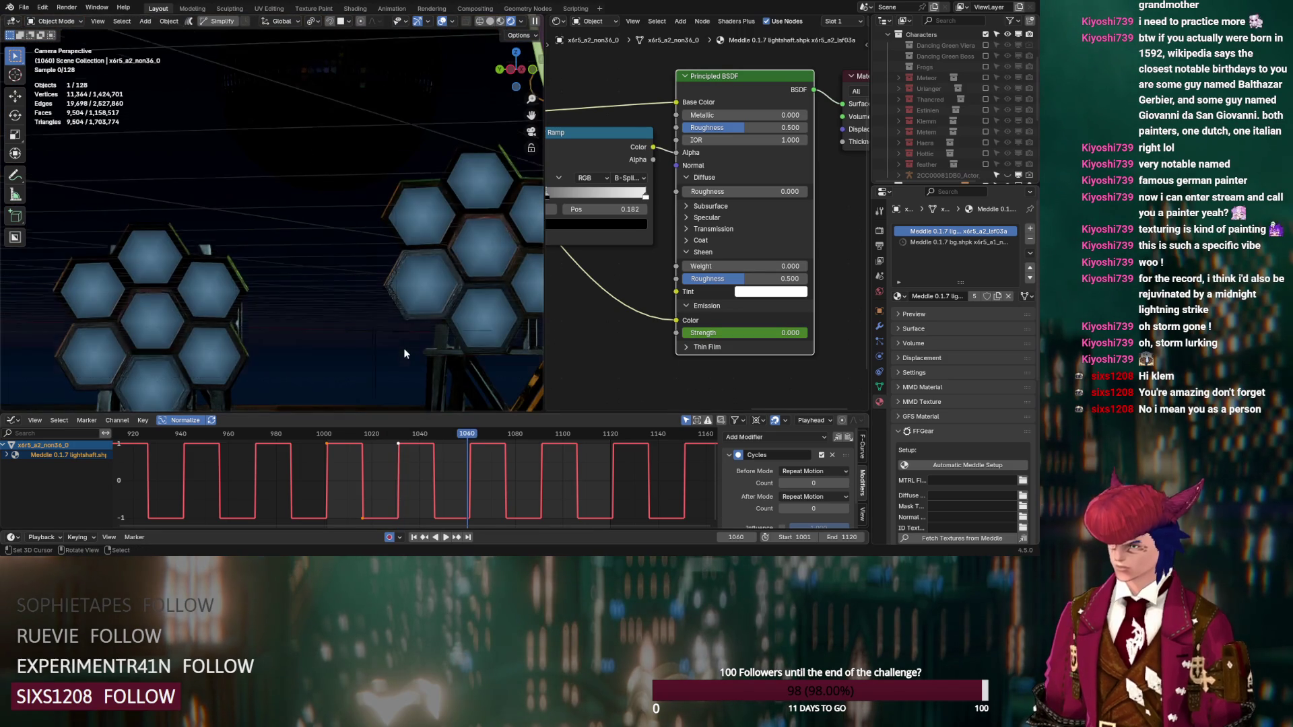
key(space)
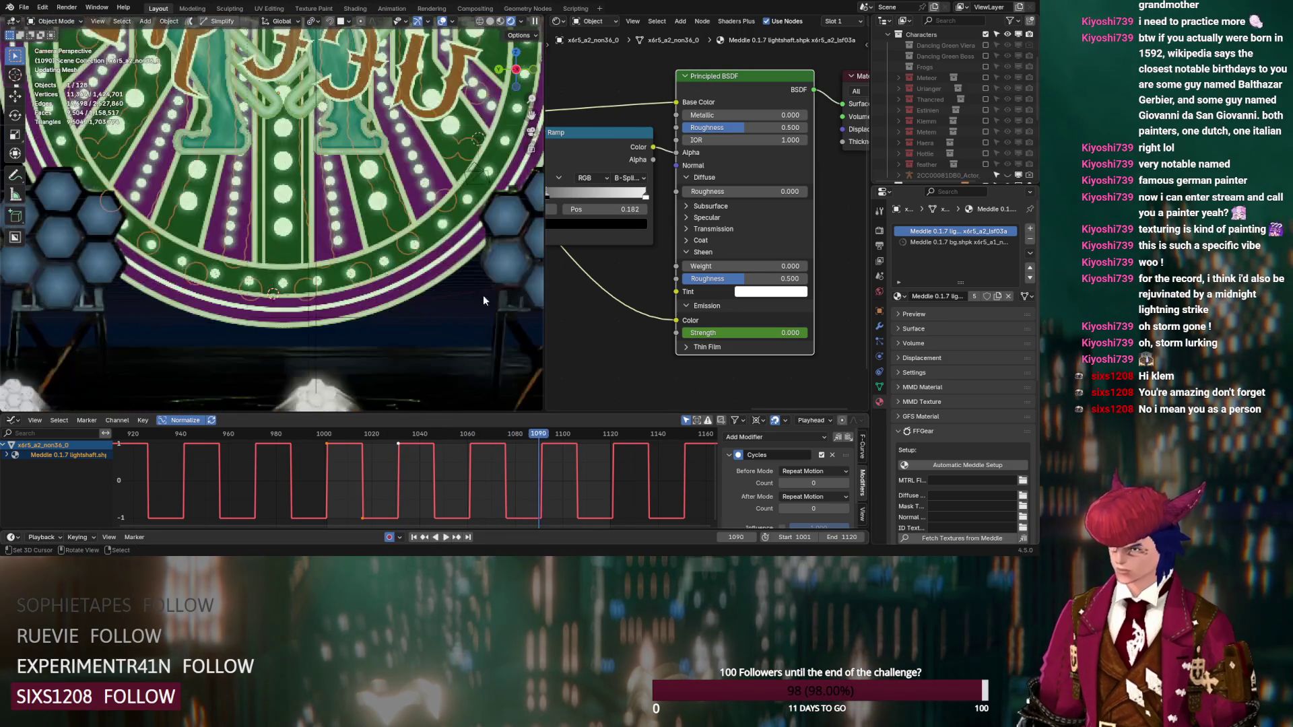
click(529, 432)
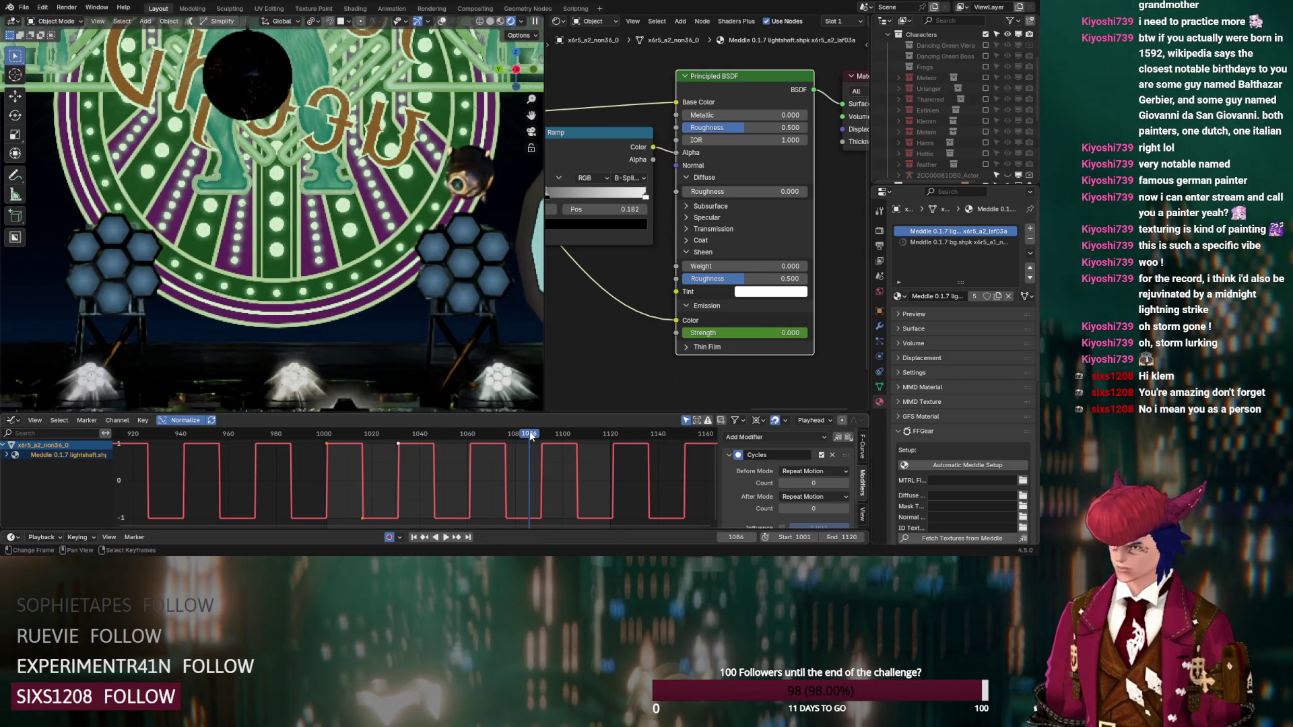
key(space)
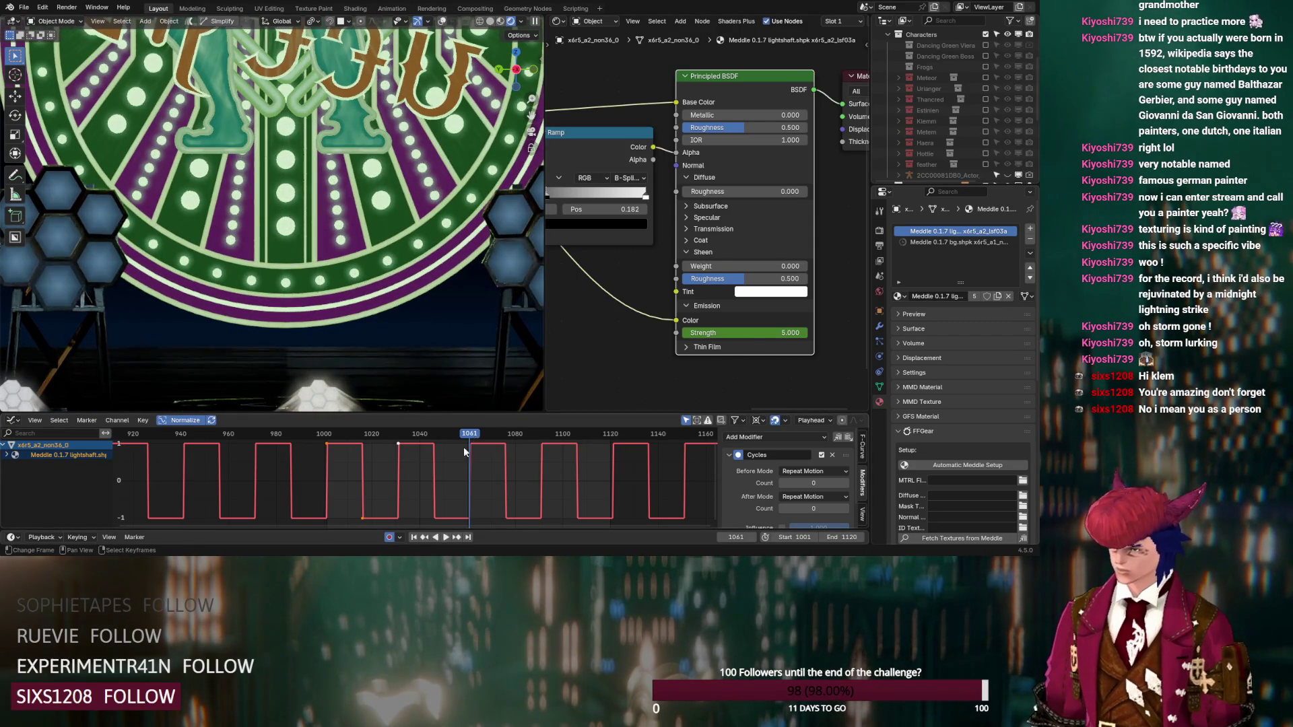
click(457, 537)
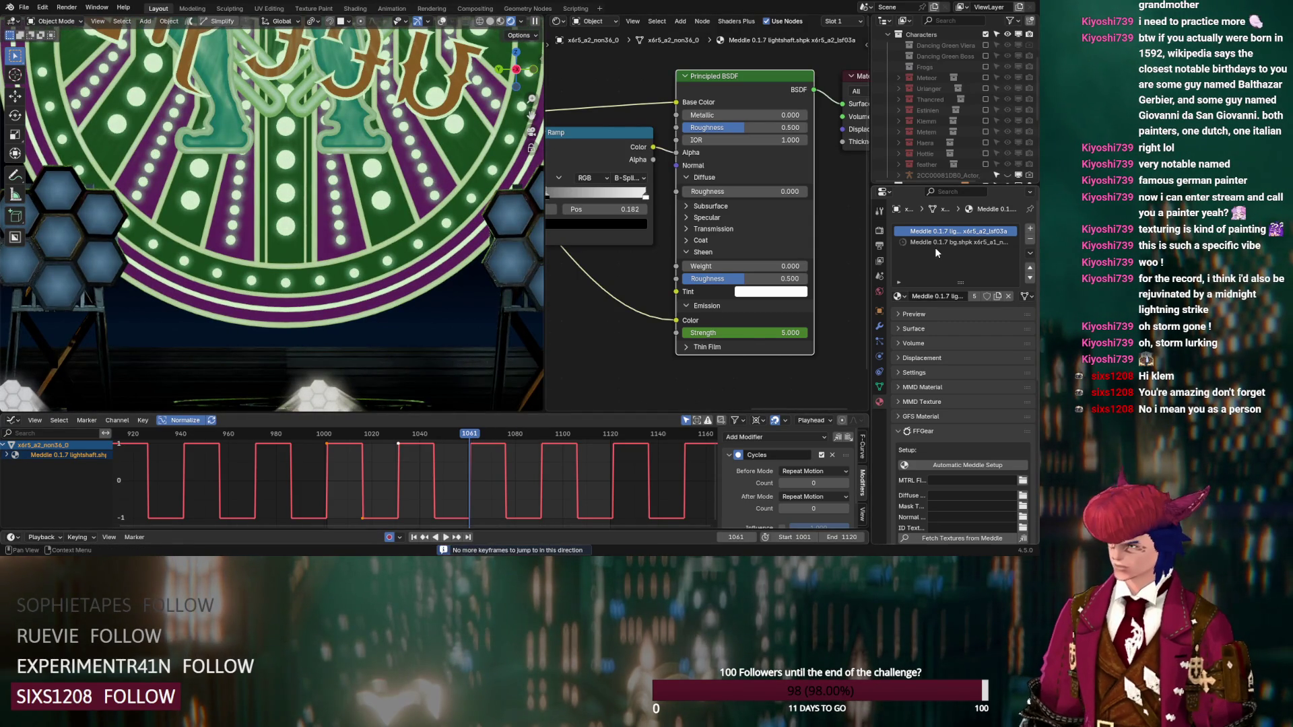
click(935, 246)
Step: Keyframe the background emission Strength, then key it at 5 on frame 1091
middle_drag(693, 363, 667, 95)
scroll(716, 301, up, 2)
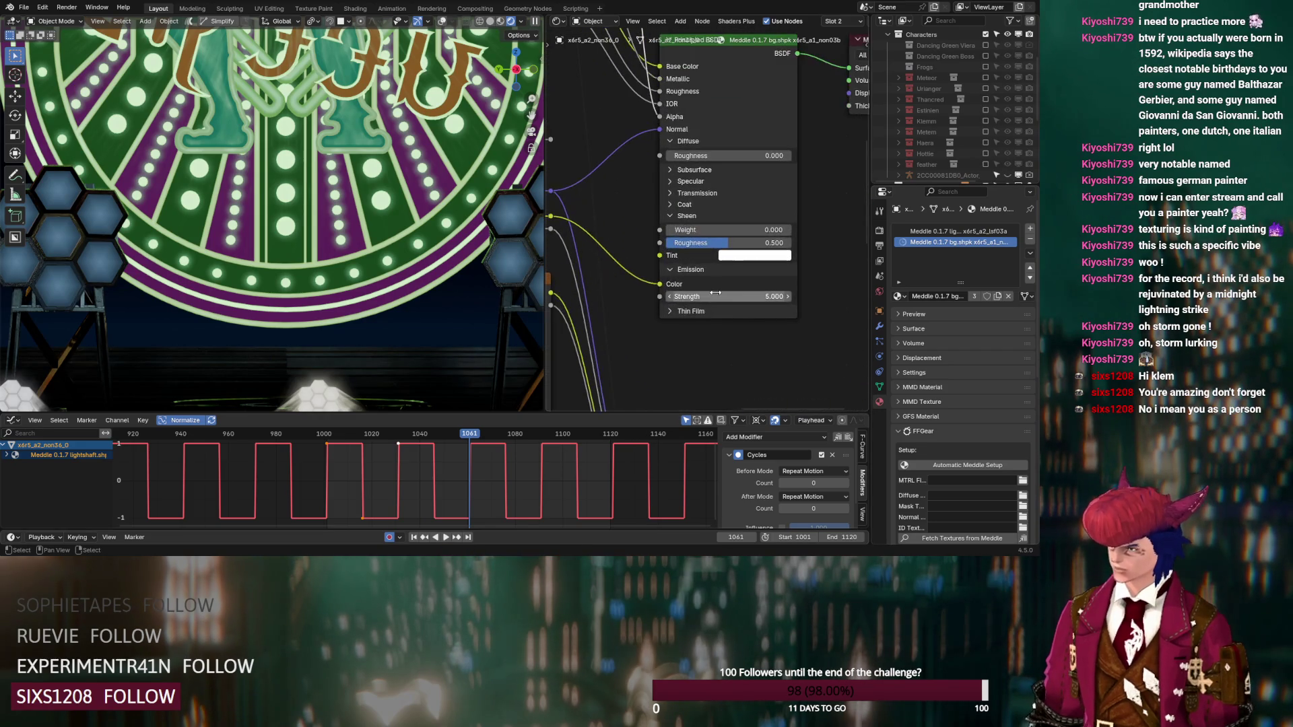
right_click(716, 297)
click(716, 296)
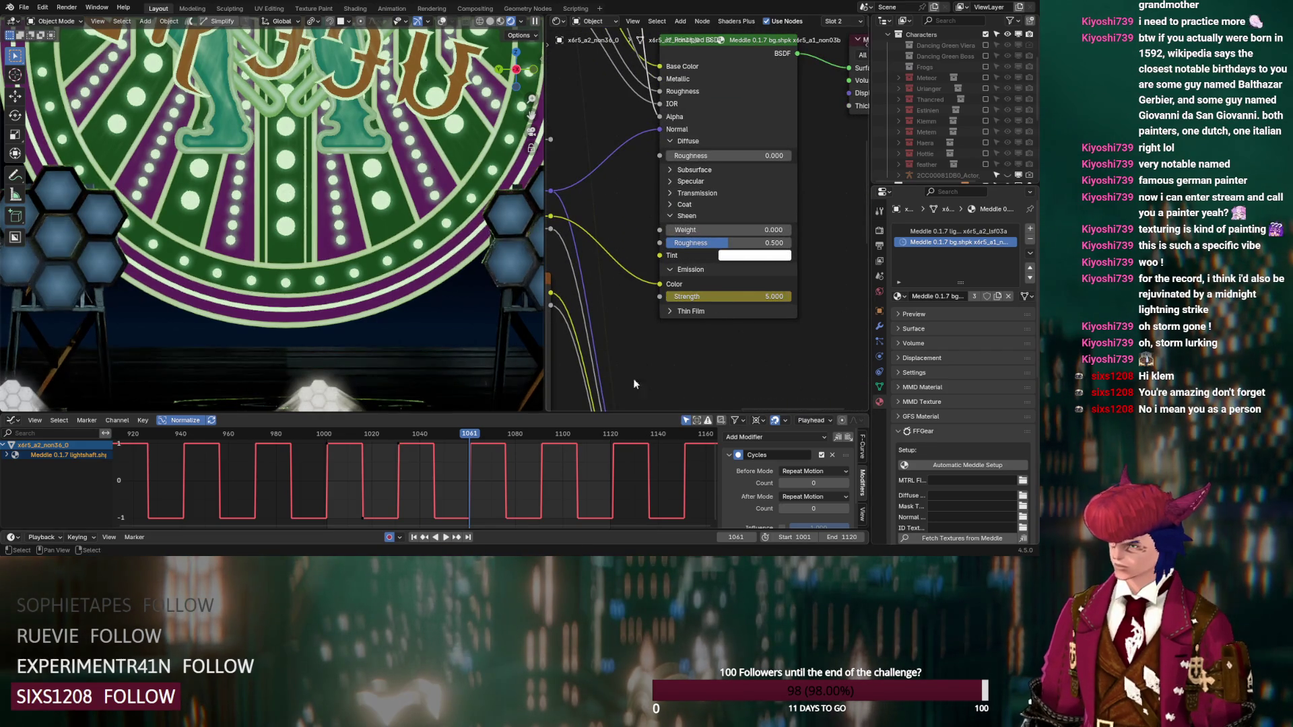
click(460, 537)
click(446, 537)
key(Escape)
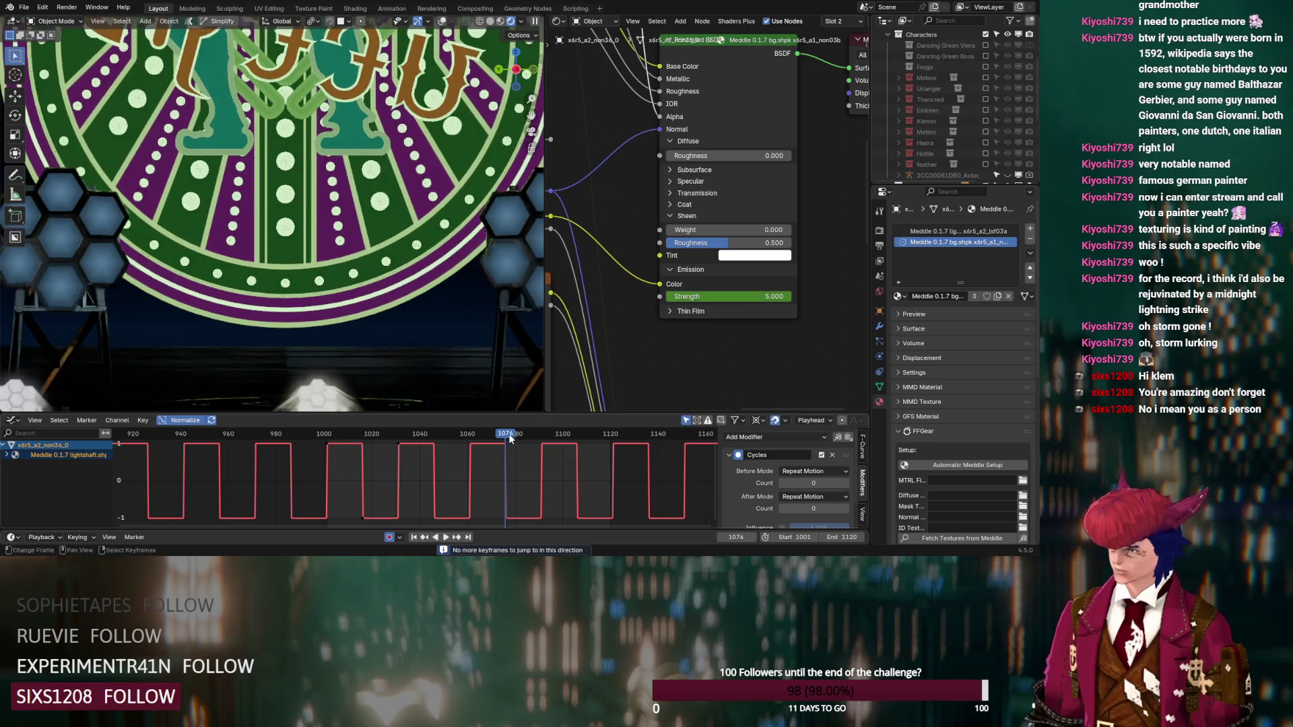
click(740, 298)
drag(505, 434, 542, 437)
click(724, 297)
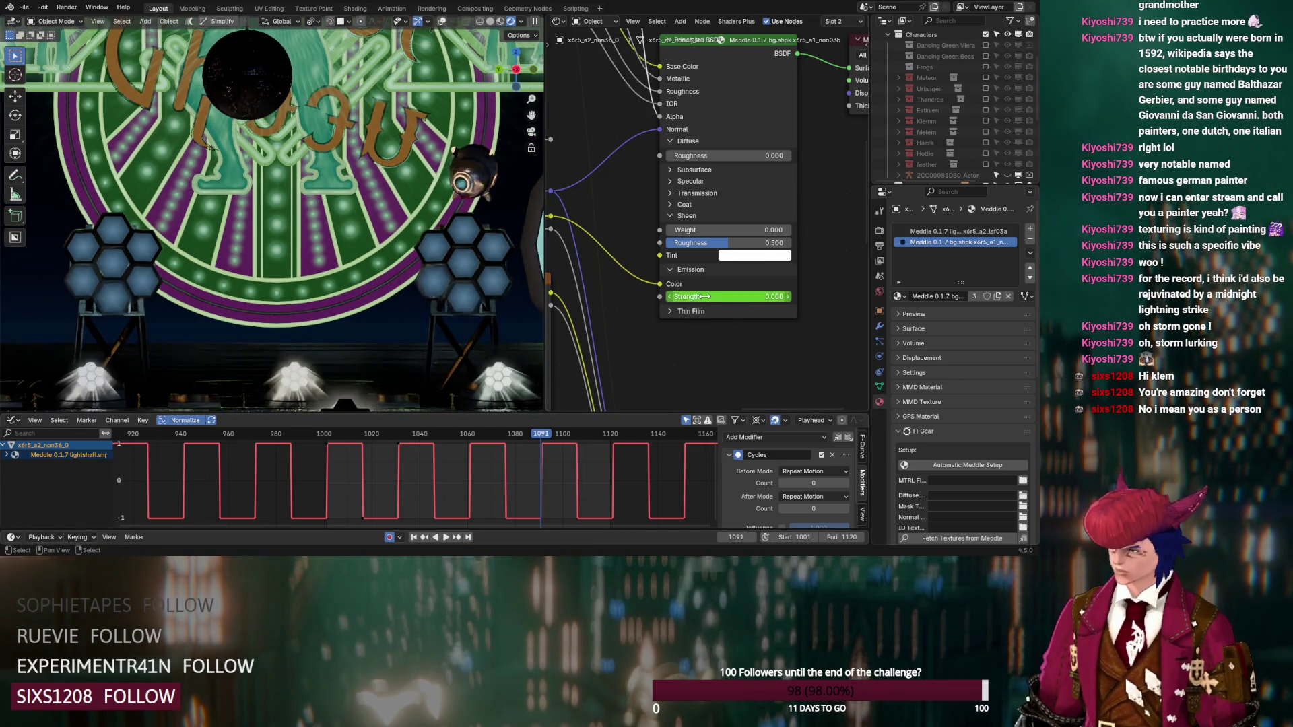
text(5)
key(Return)
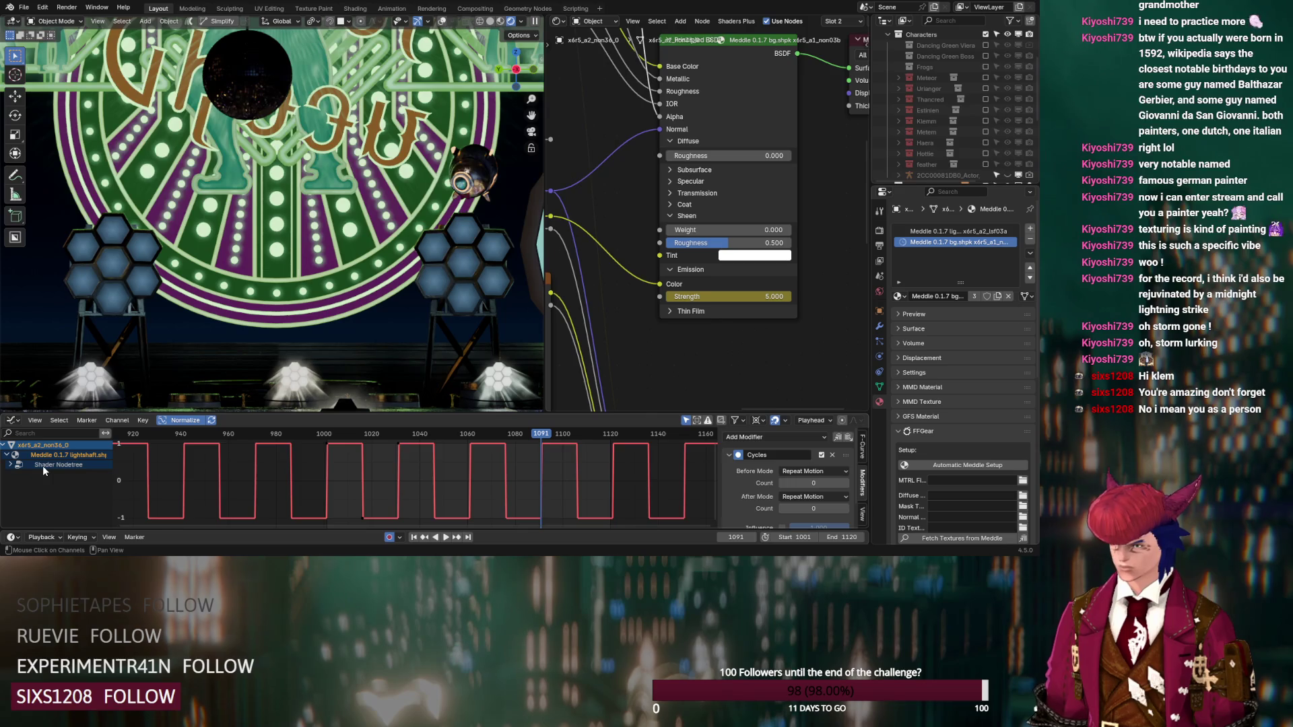
Step: Set the Strength keys to Constant interpolation and add a Cycles modifier
click(42, 466)
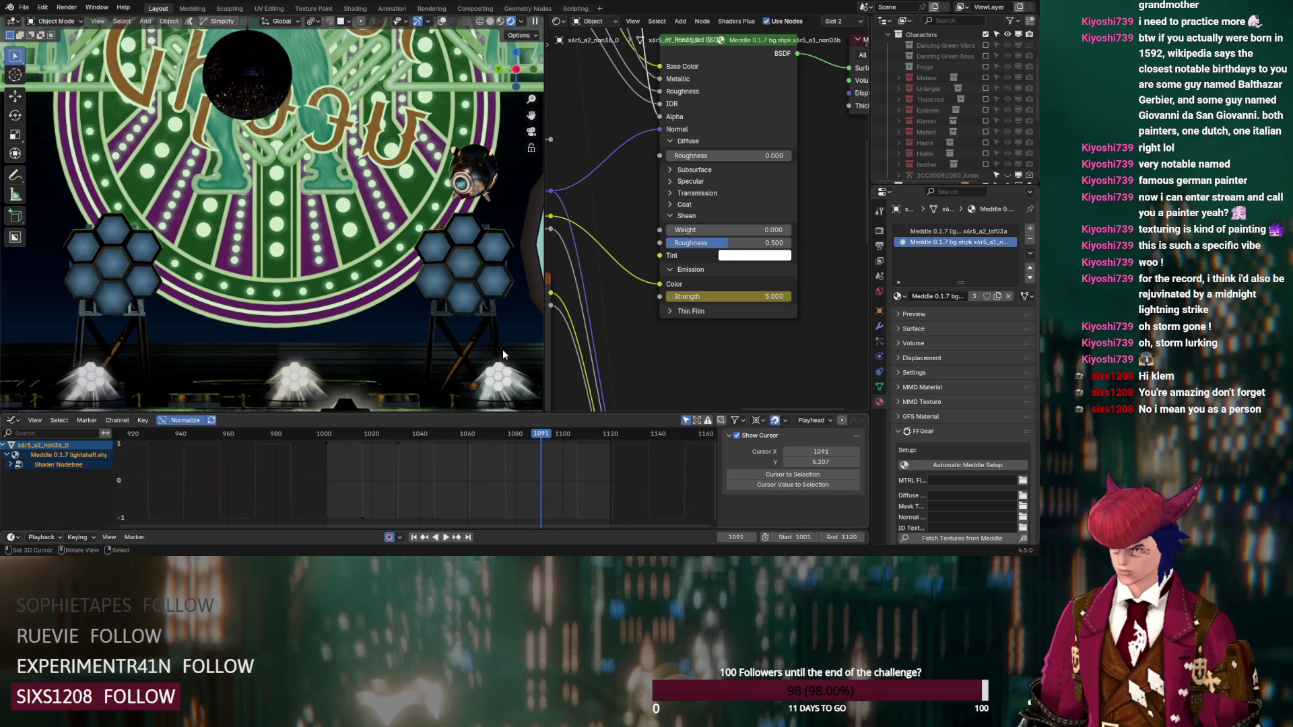
click(741, 89)
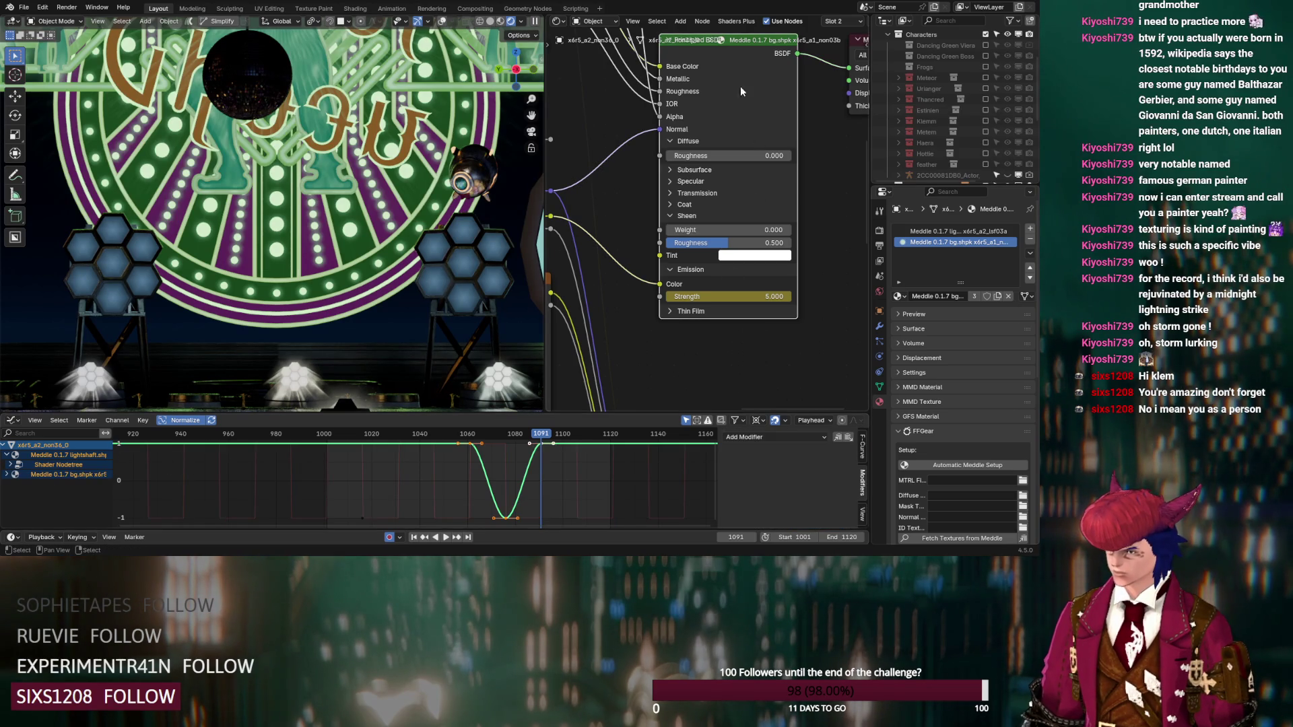
key(t)
click(508, 461)
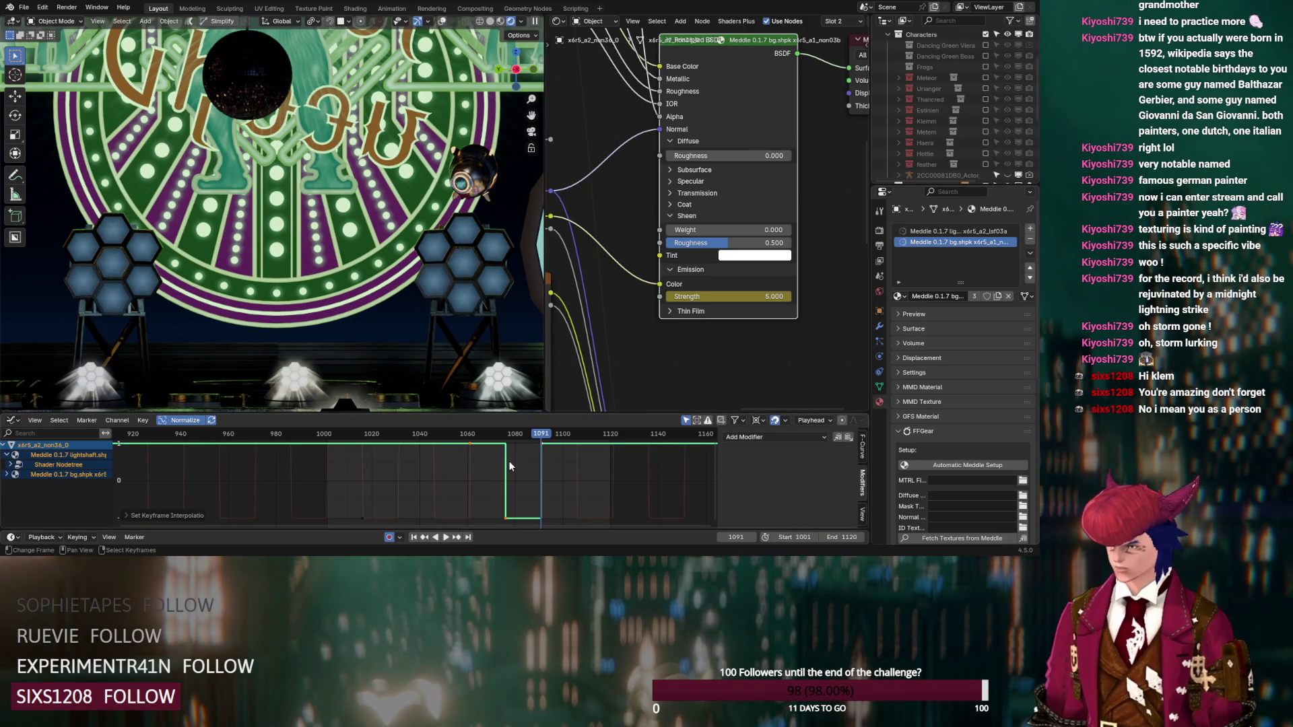
click(781, 437)
click(766, 482)
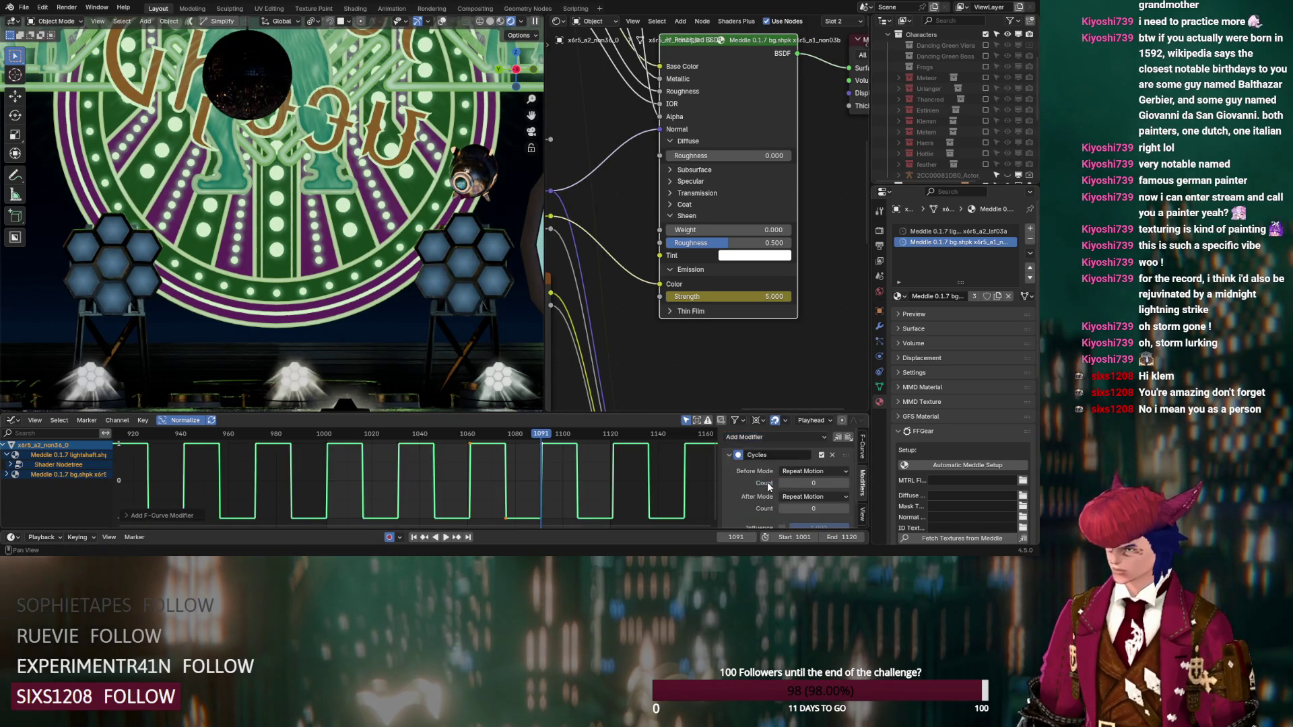
click(537, 434)
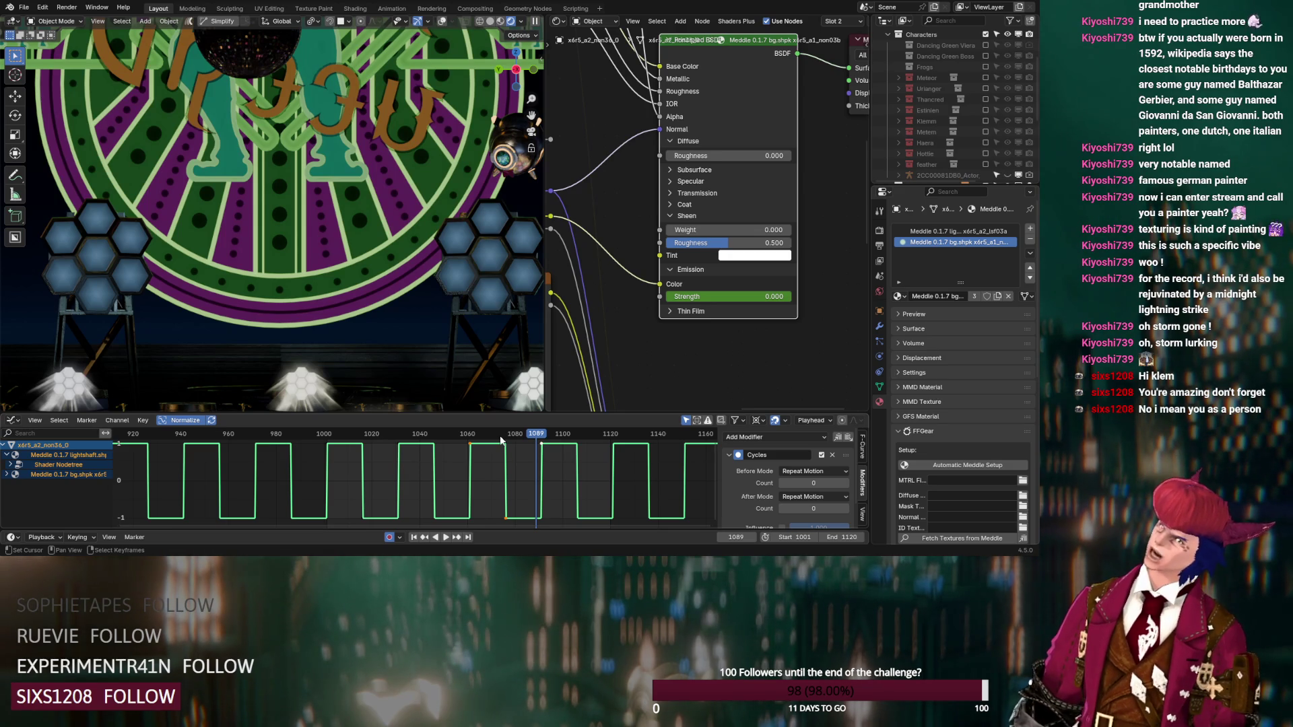
Step: Make the background and lightshaft materials single-user copies
click(999, 296)
click(971, 232)
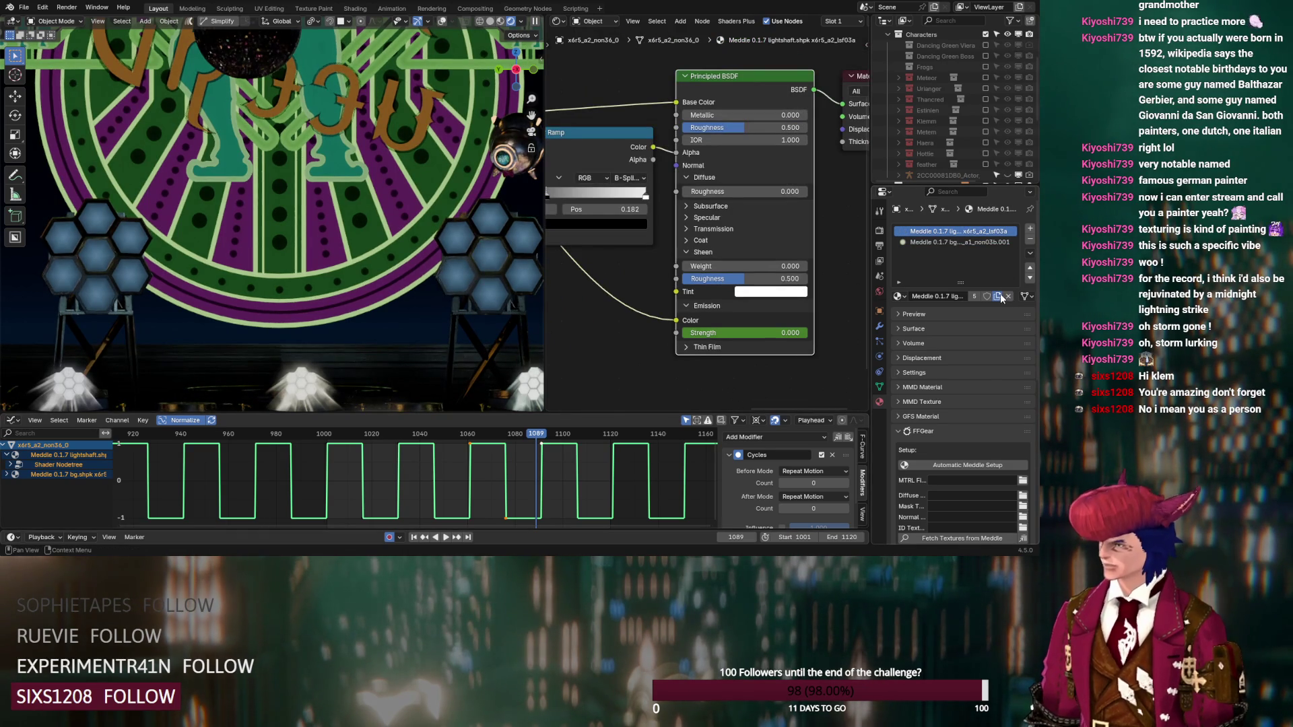
click(1000, 296)
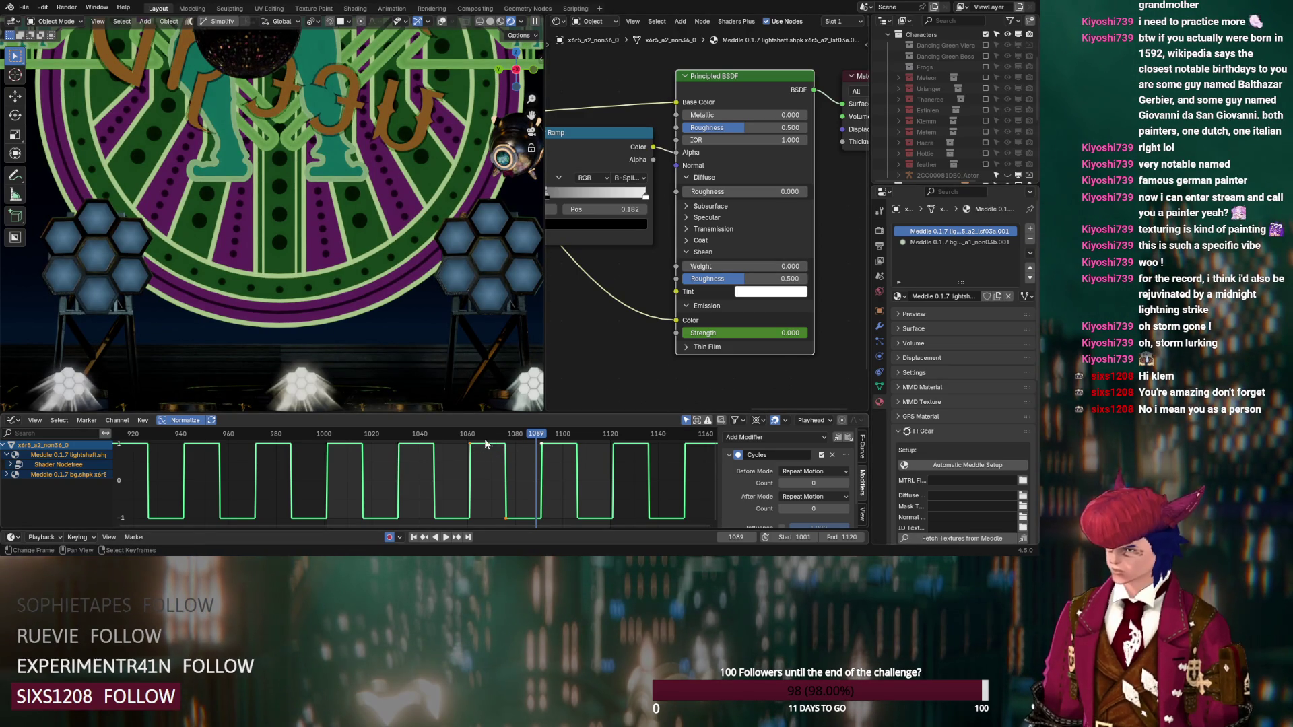
Step: Shift the lightshaft material's blink keys 15 frames along X
click(506, 439)
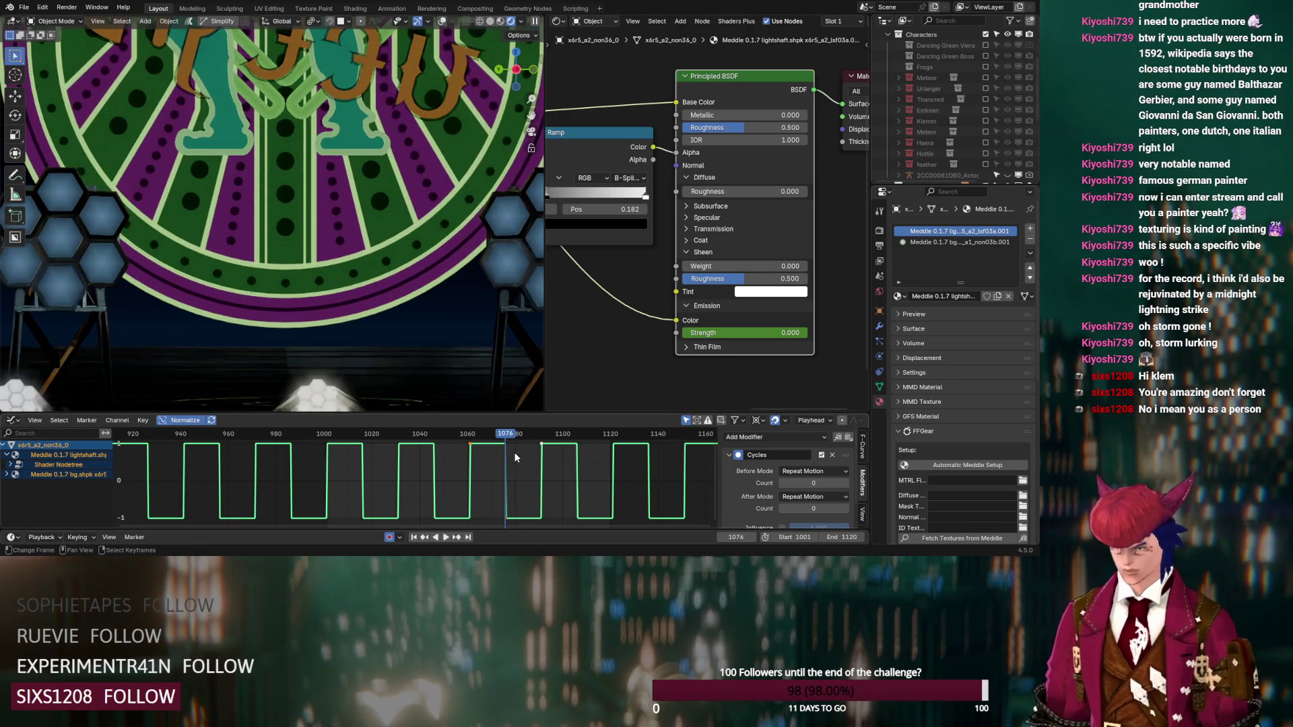
key(g)
key(y)
key(1)
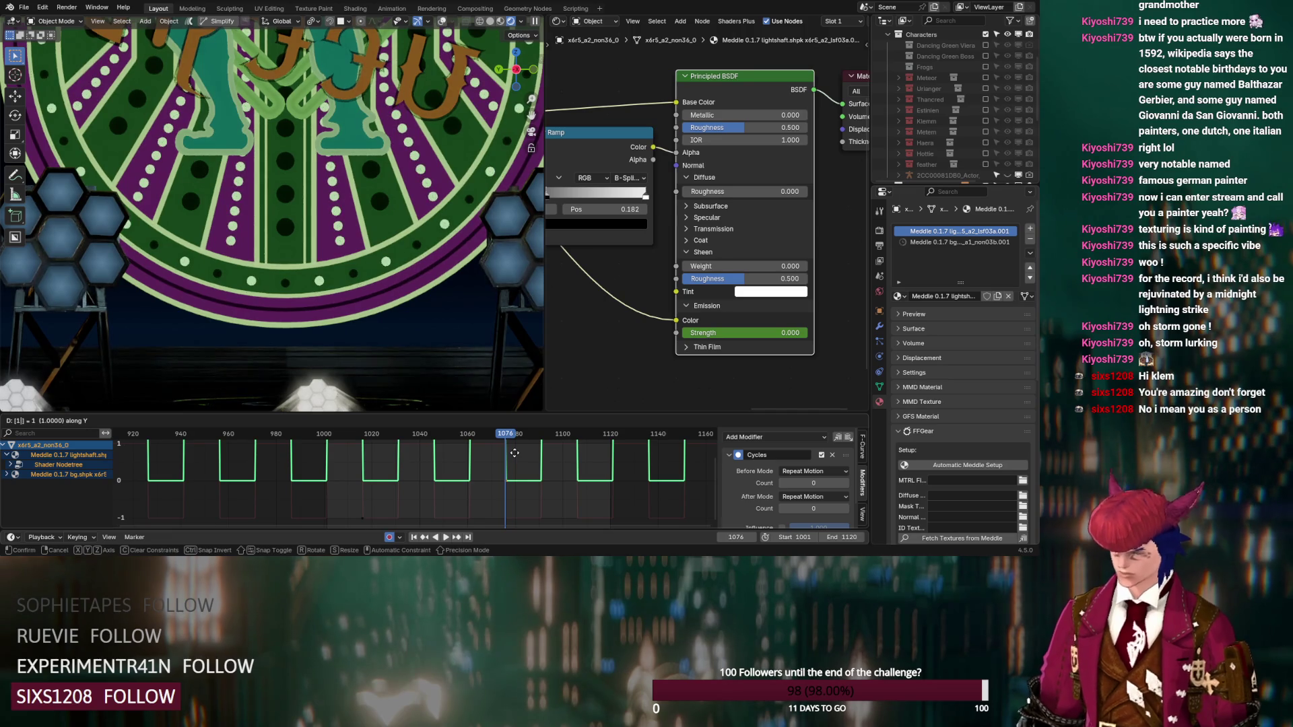
text(x15)
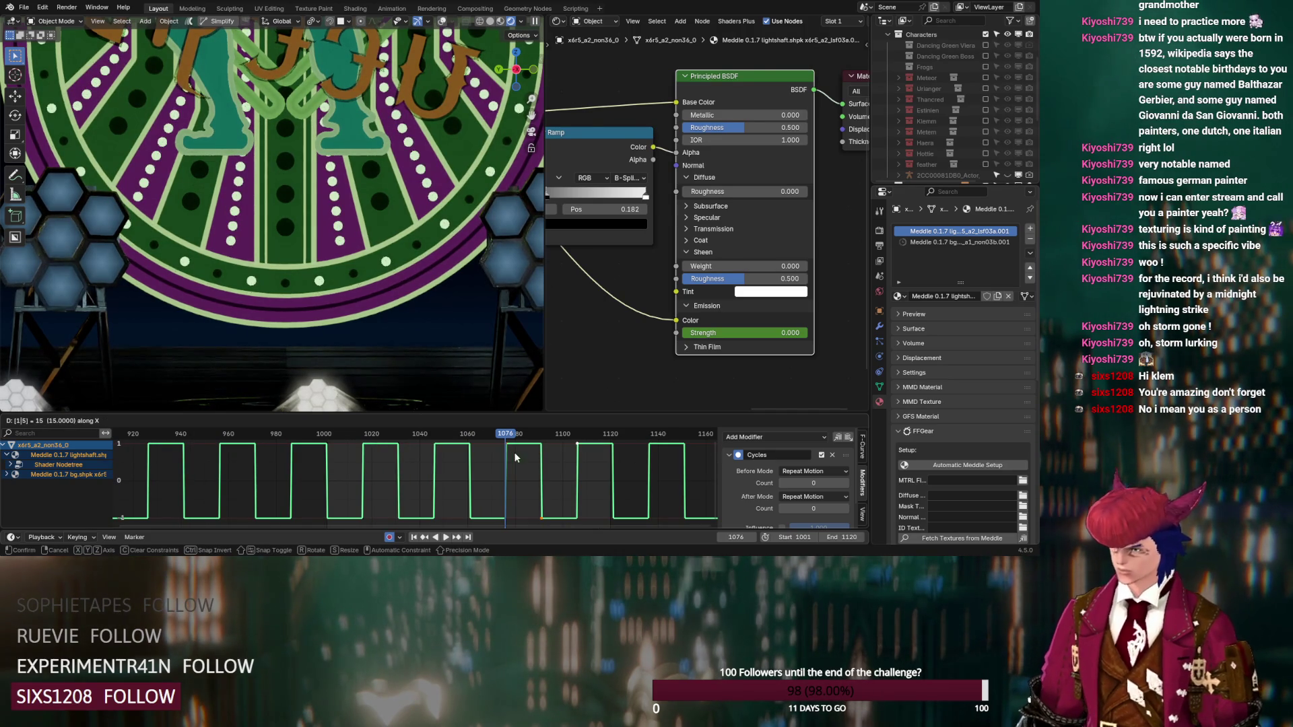
key(Return)
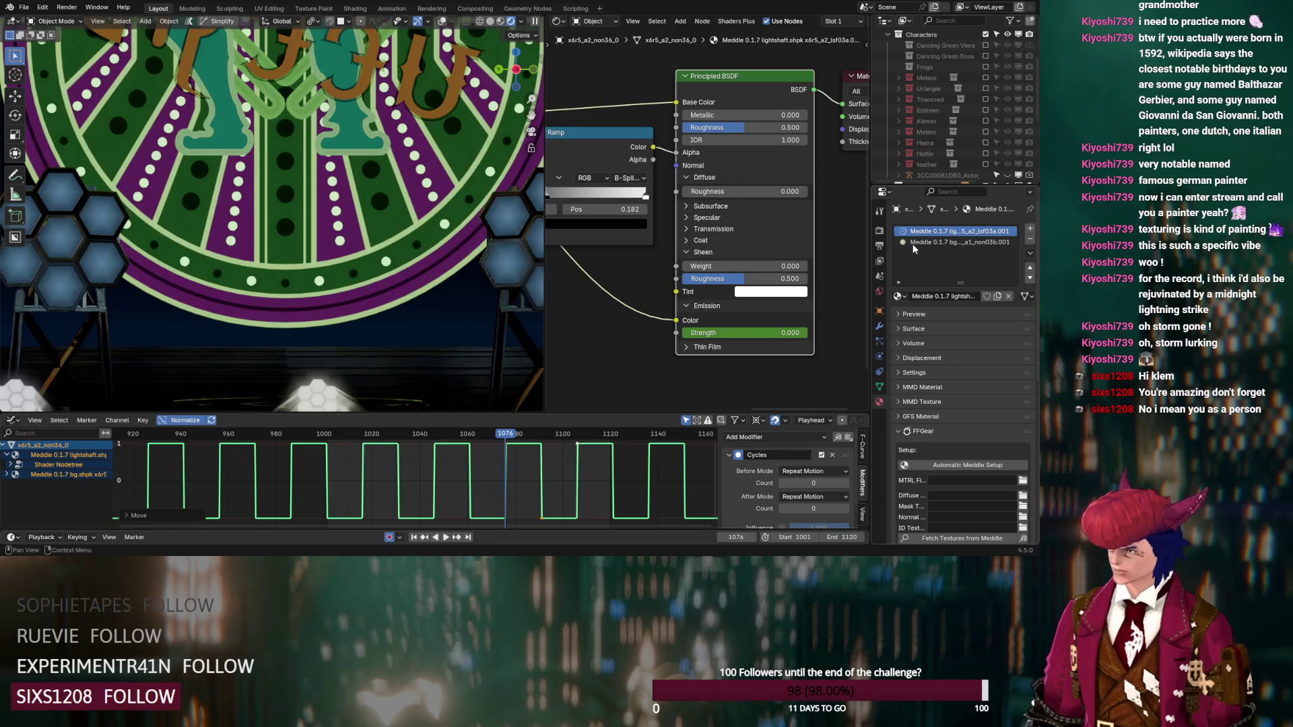
Step: Try the same 15-frame shift on the background keys, undo it, and return to lightshaft
click(912, 243)
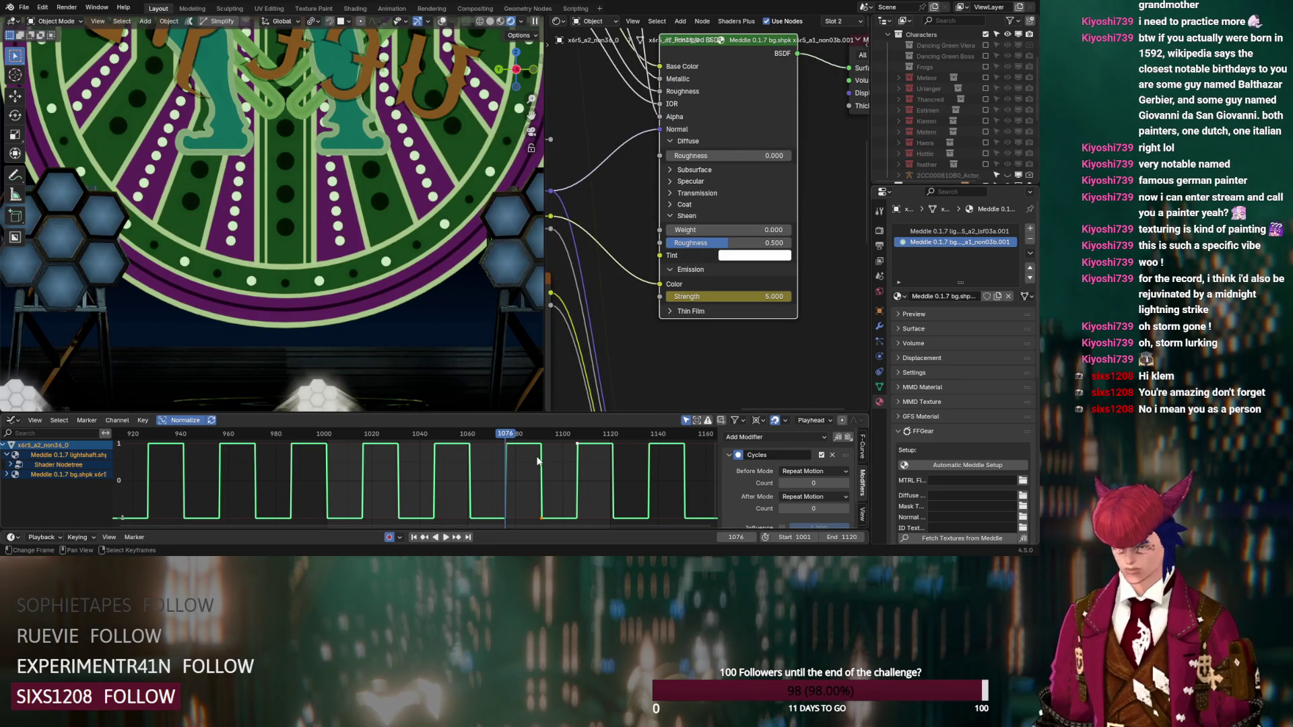
key(g)
key(x)
key(1)
key(5)
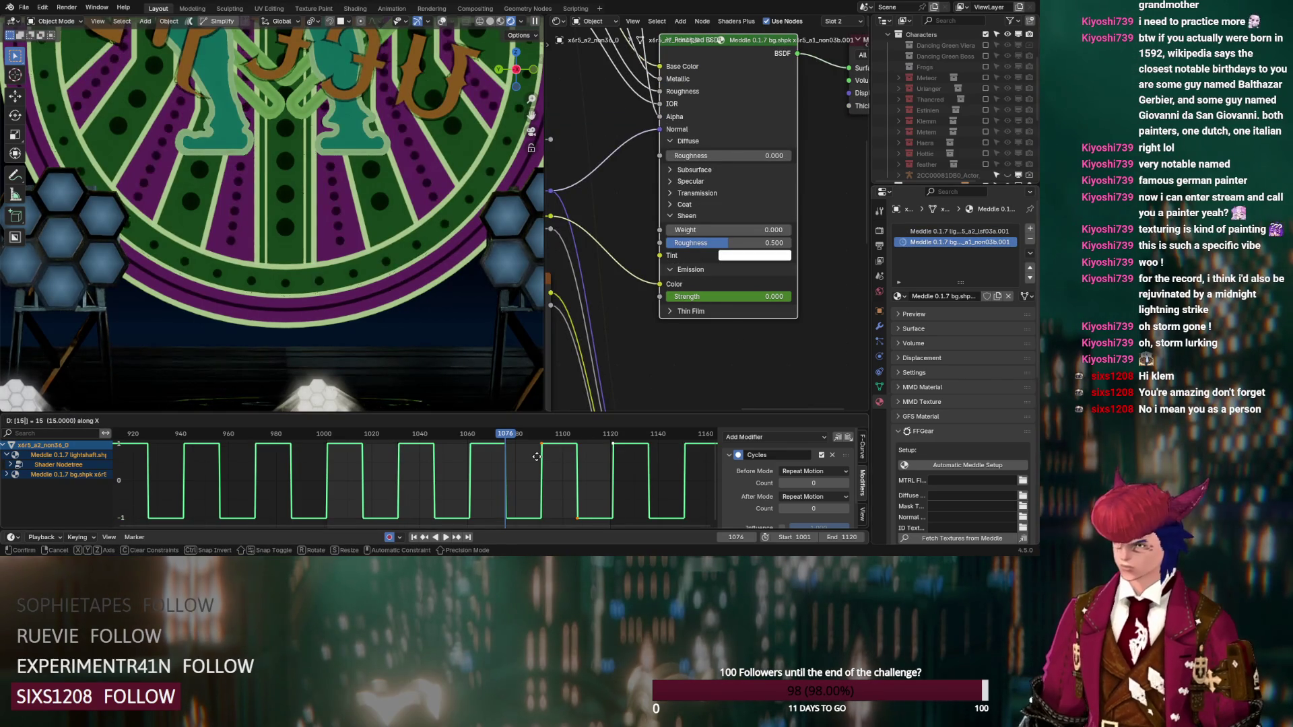
key(Return)
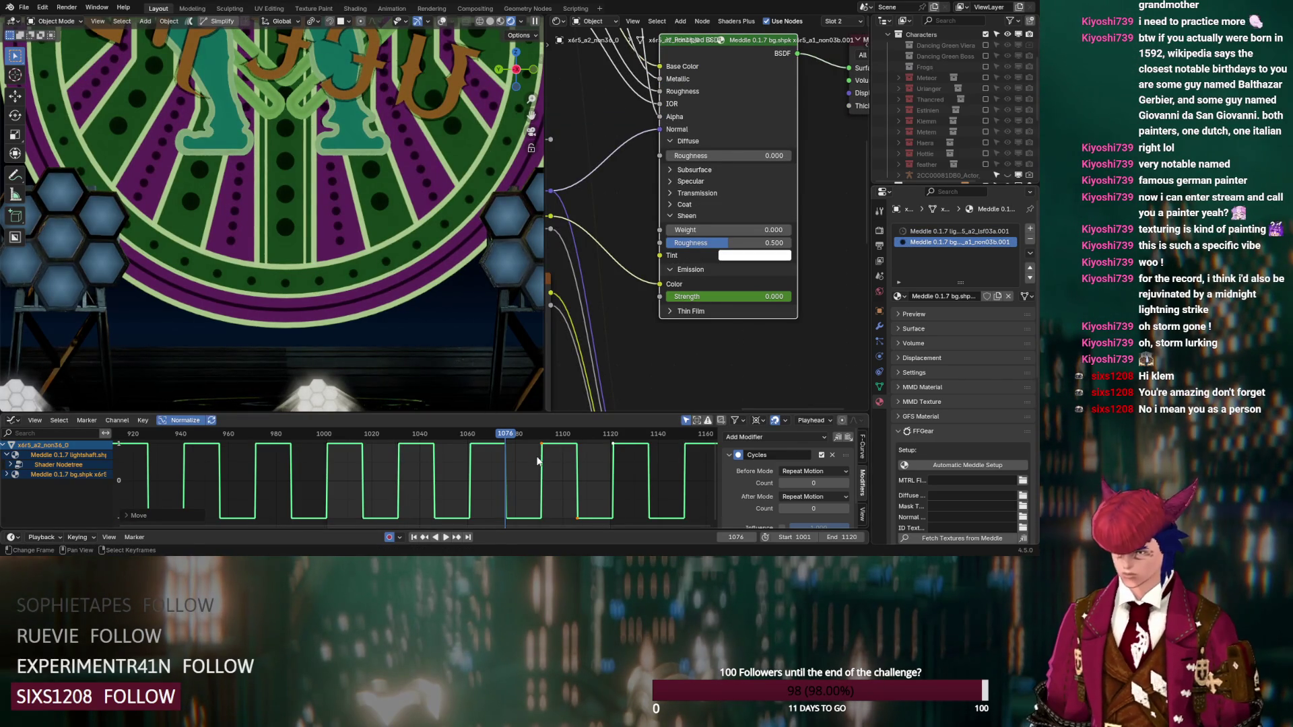
key(ctrl+z)
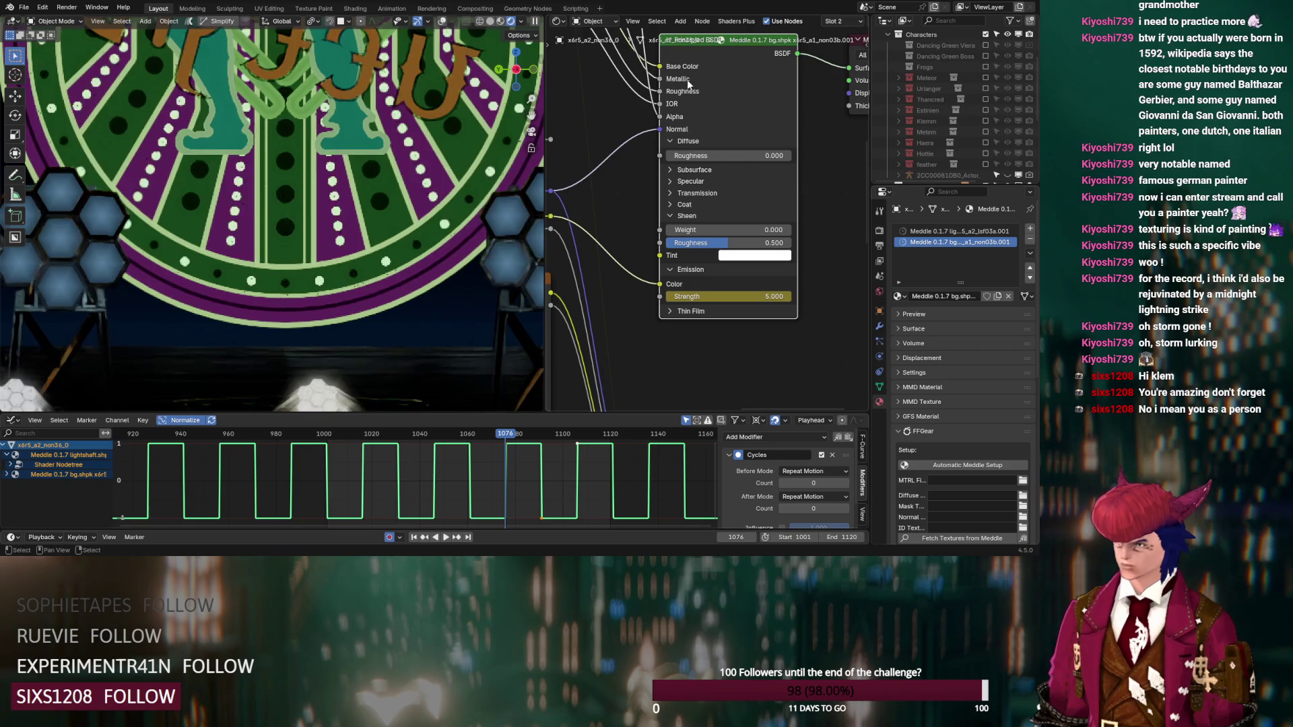
click(932, 230)
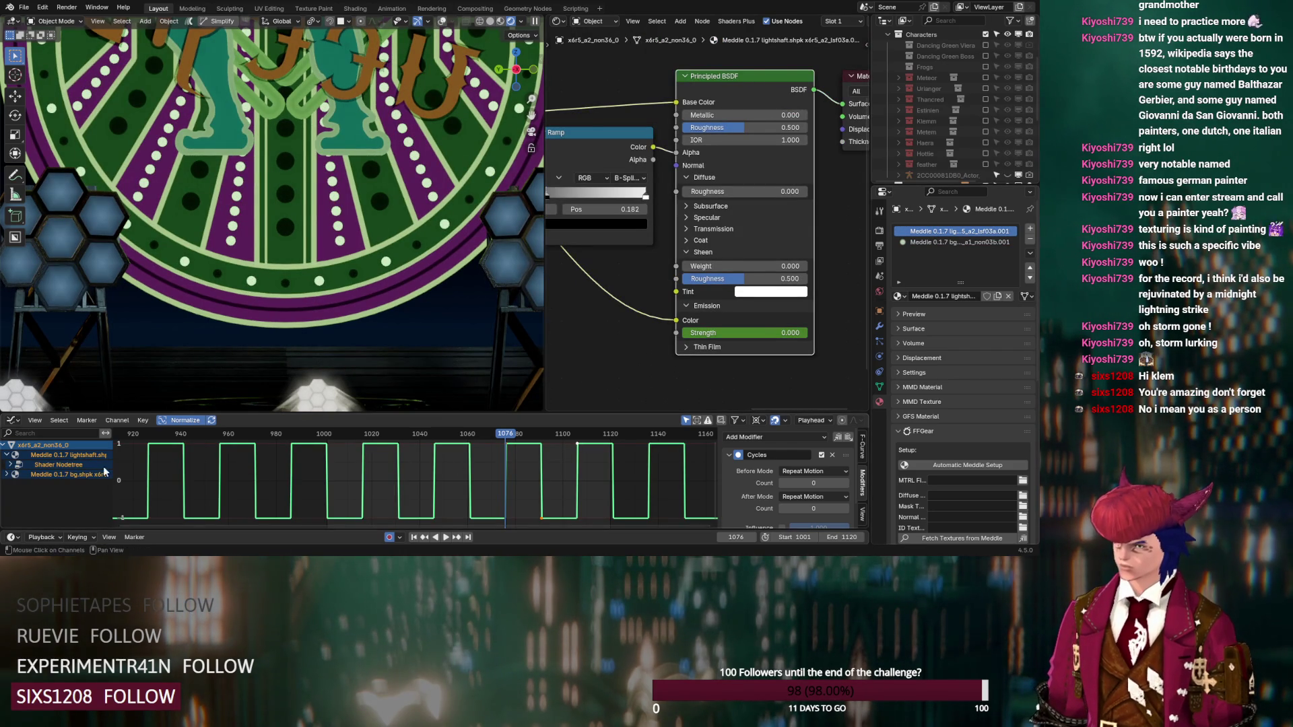
Step: Expand the lightshaft shader channels and select its Emission Strength curve
click(7, 475)
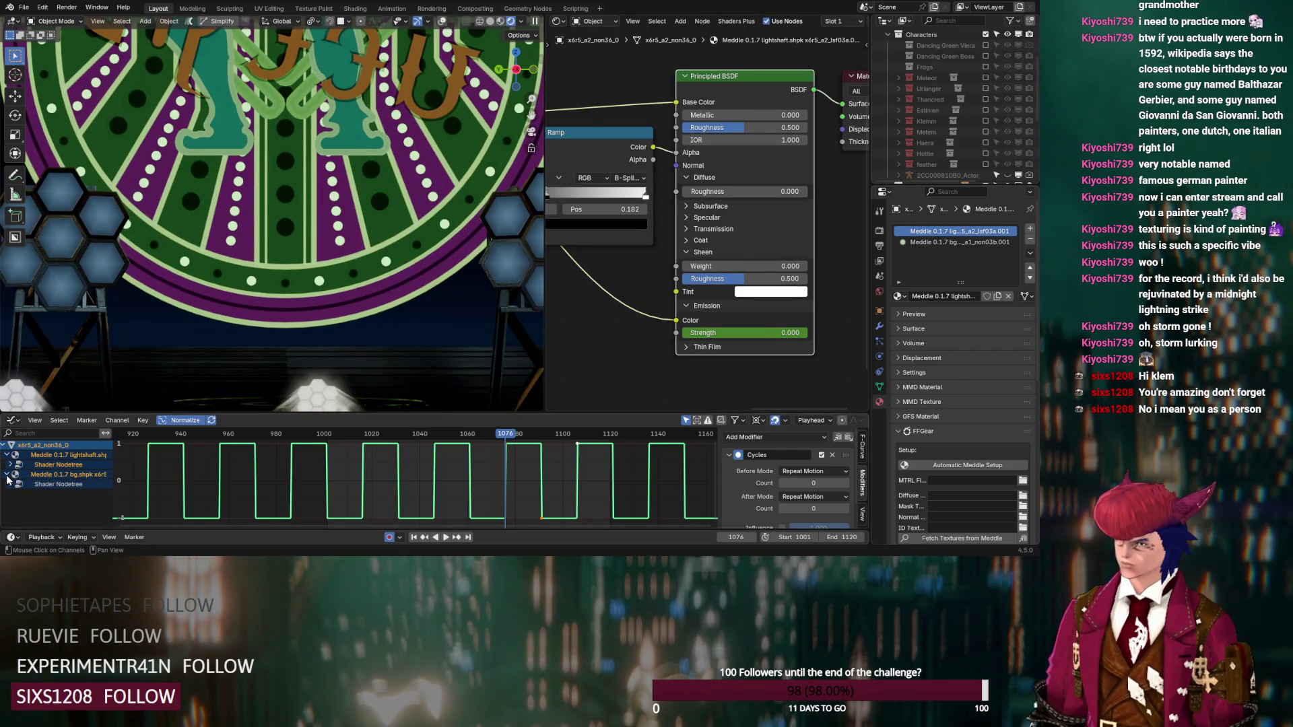
click(47, 482)
double_click(57, 468)
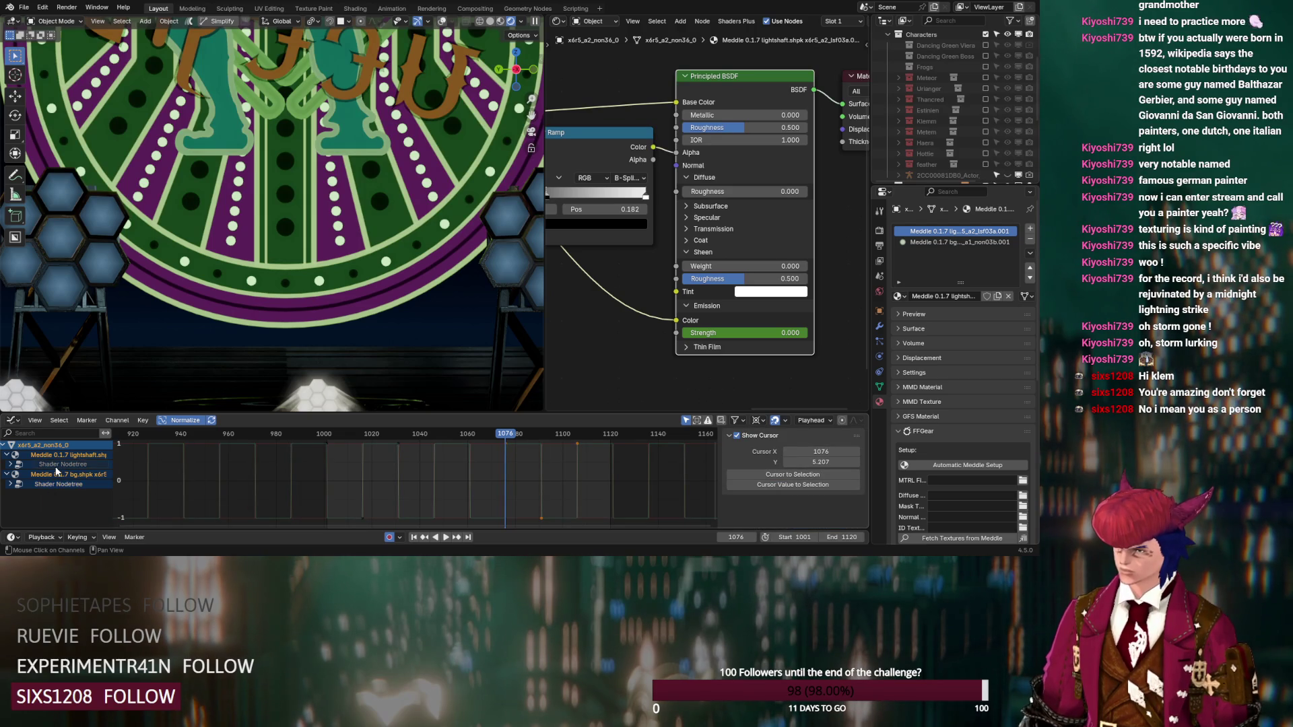
double_click(64, 456)
click(8, 465)
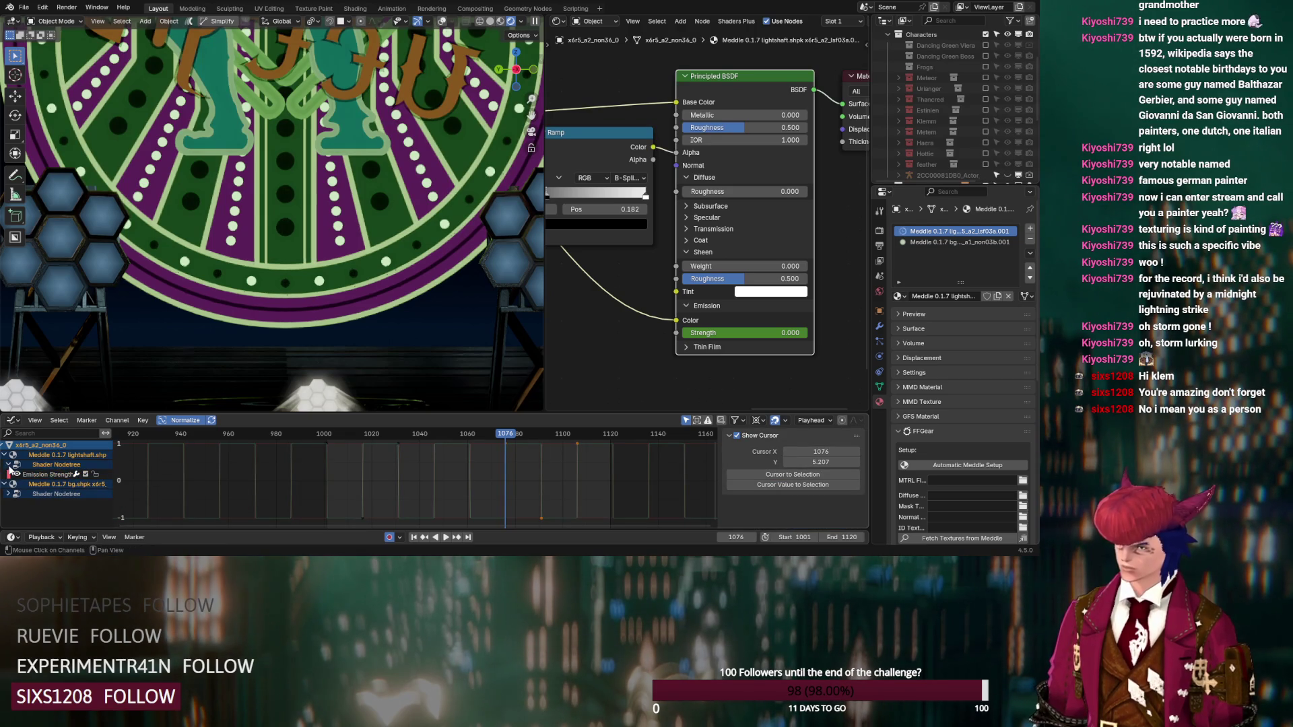
click(353, 472)
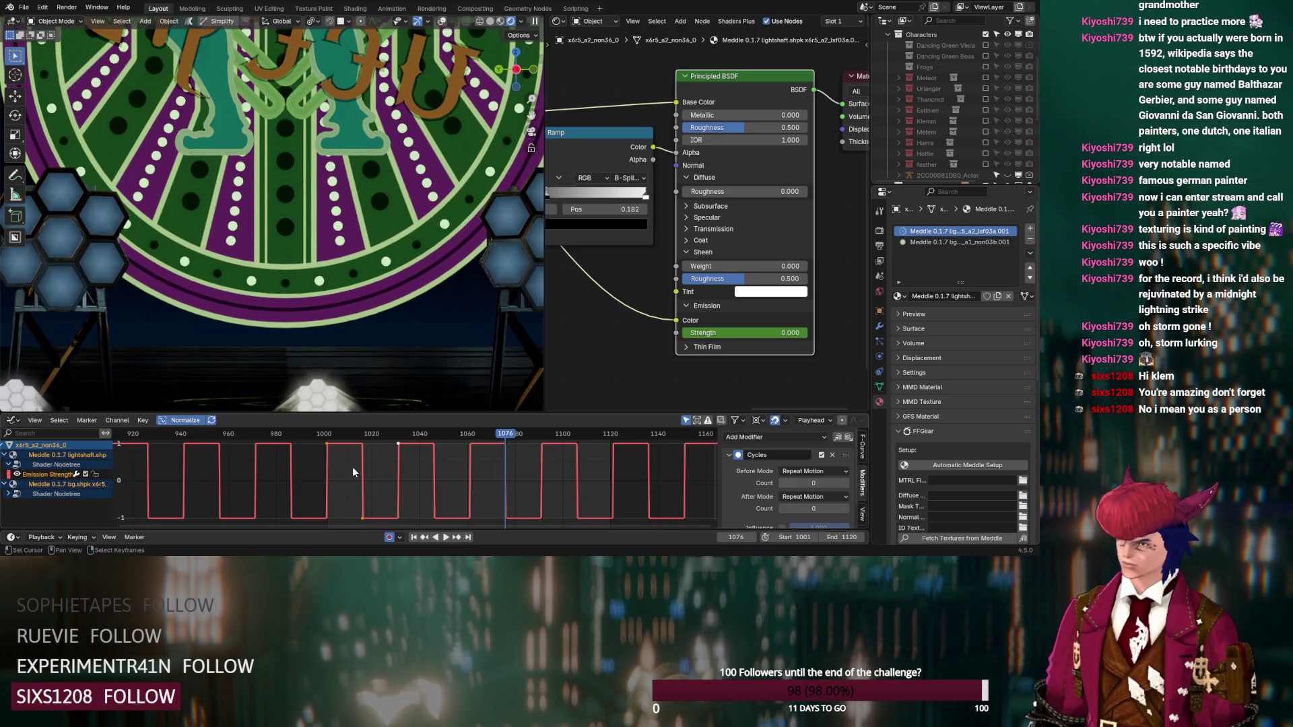
click(462, 473)
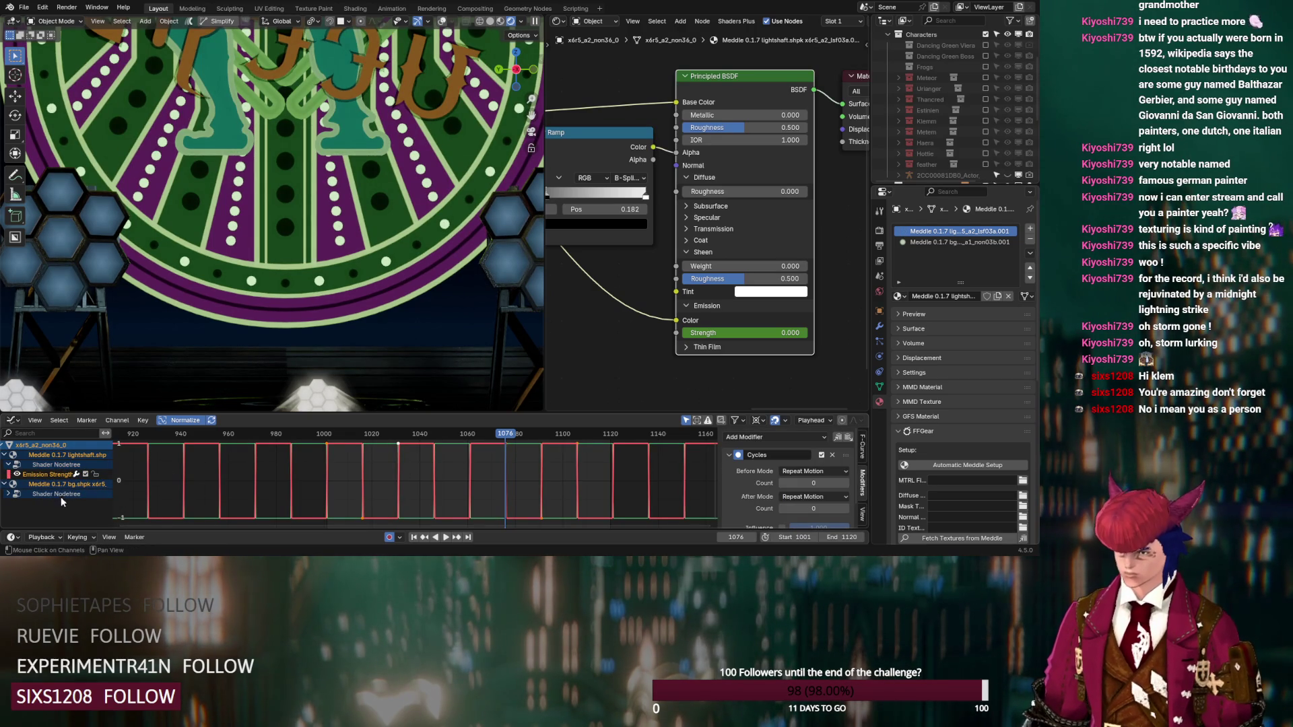
click(51, 473)
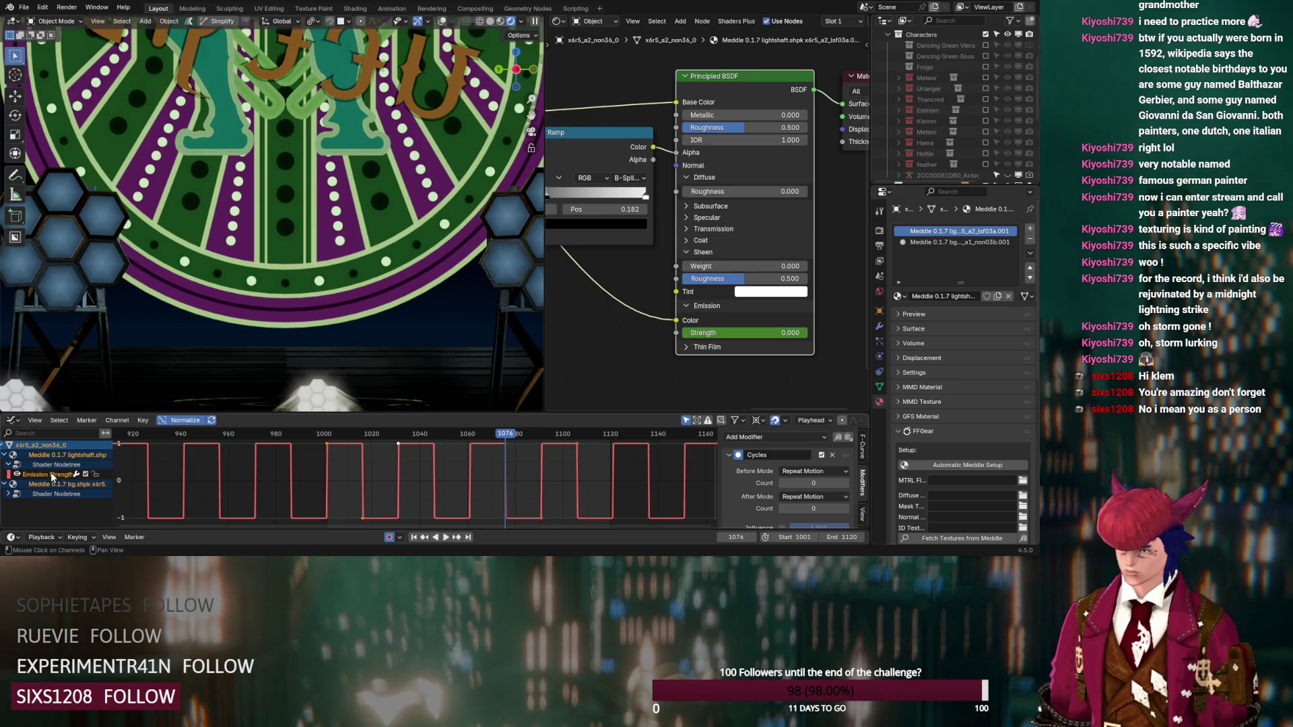
Step: Move the Emission Strength keys 15 frames in time and check frame 1081
key(g)
key(y)
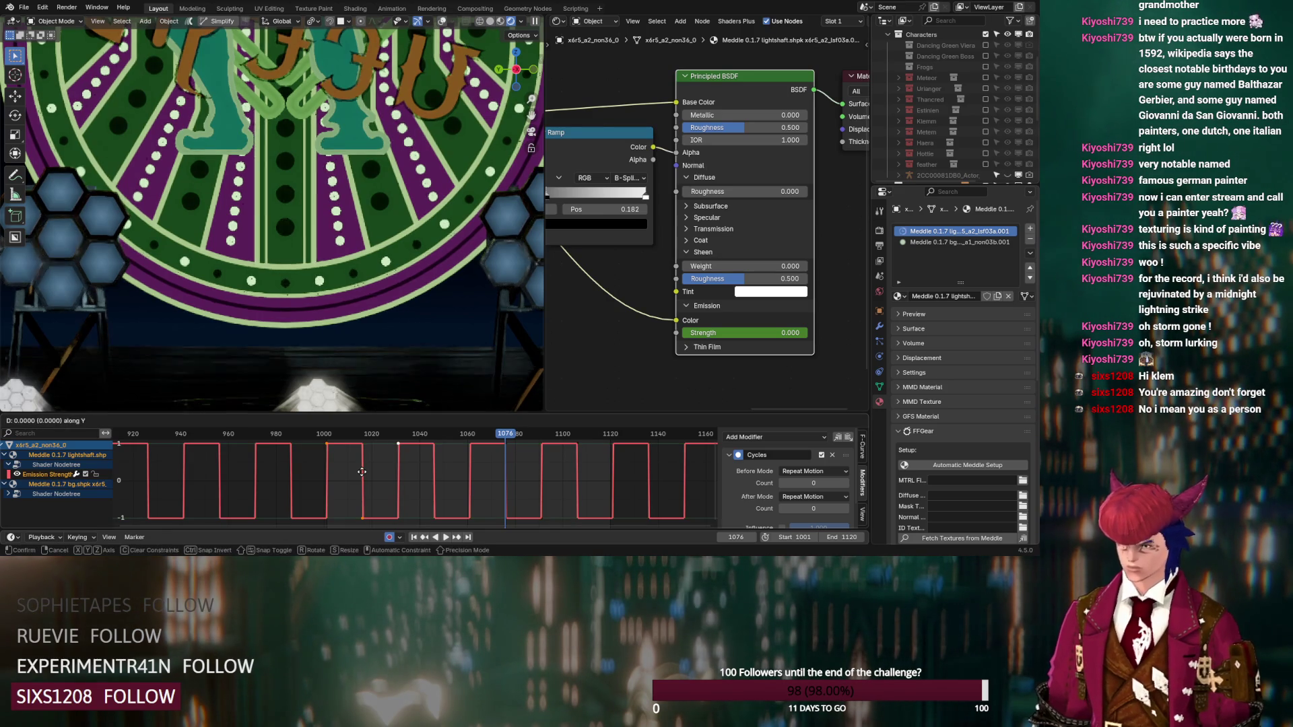
key(1)
key(5)
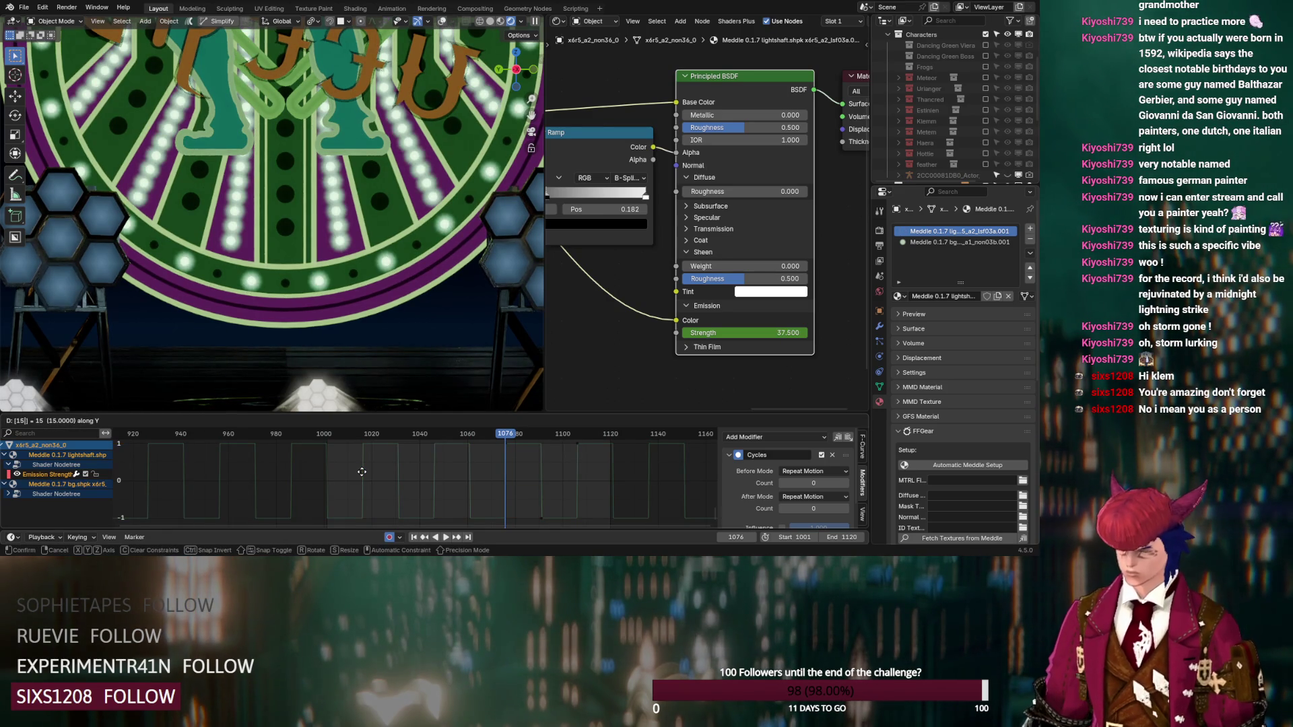
key(x)
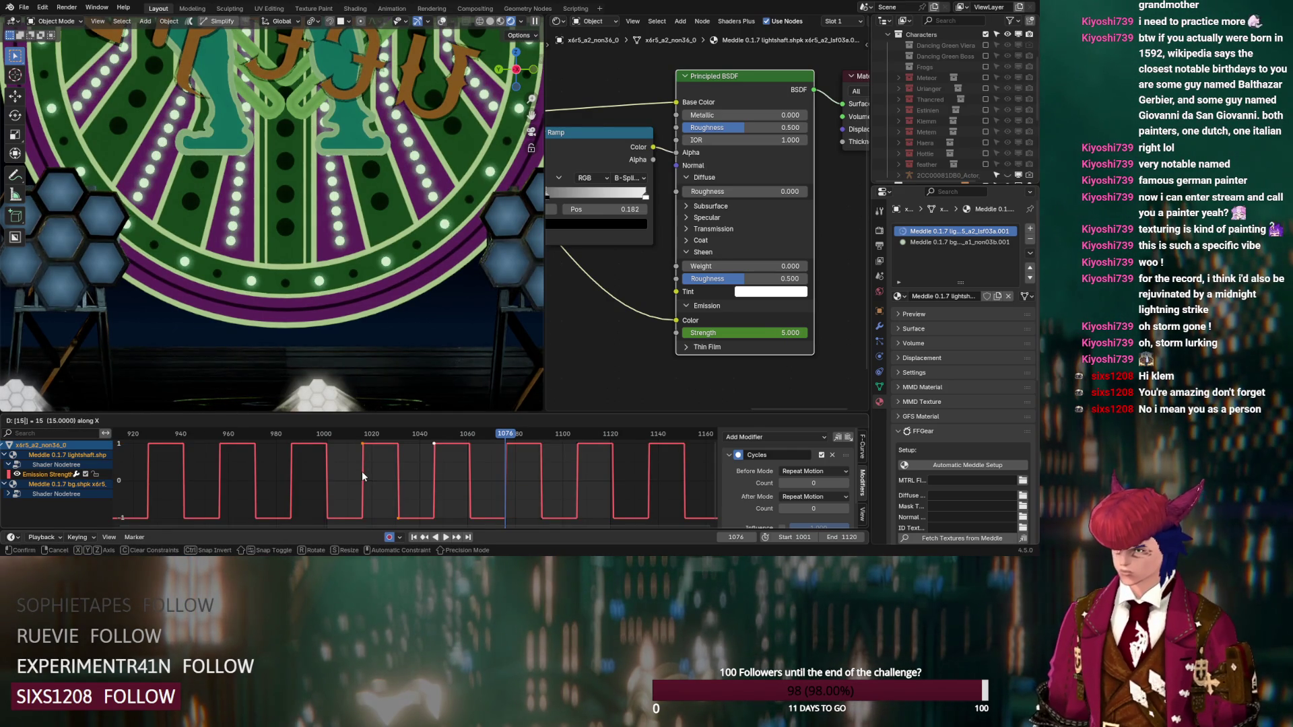
key(Return)
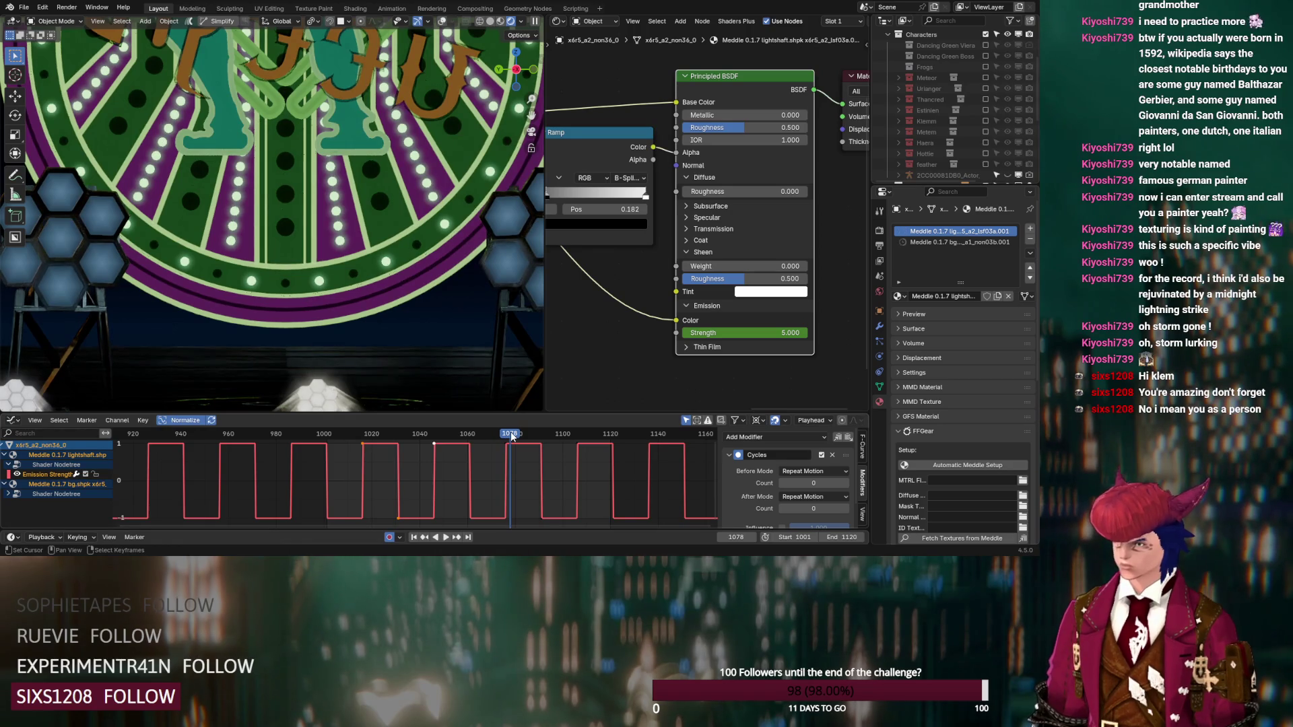
key(Escape)
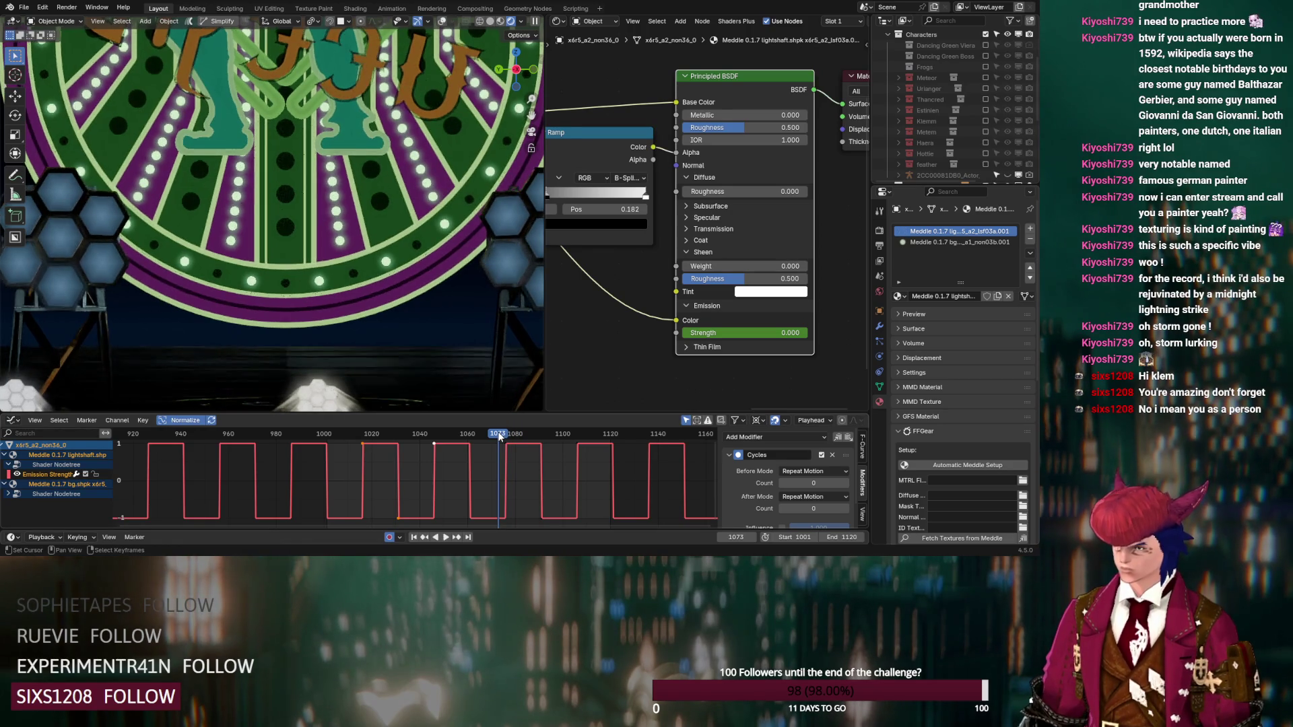
click(519, 436)
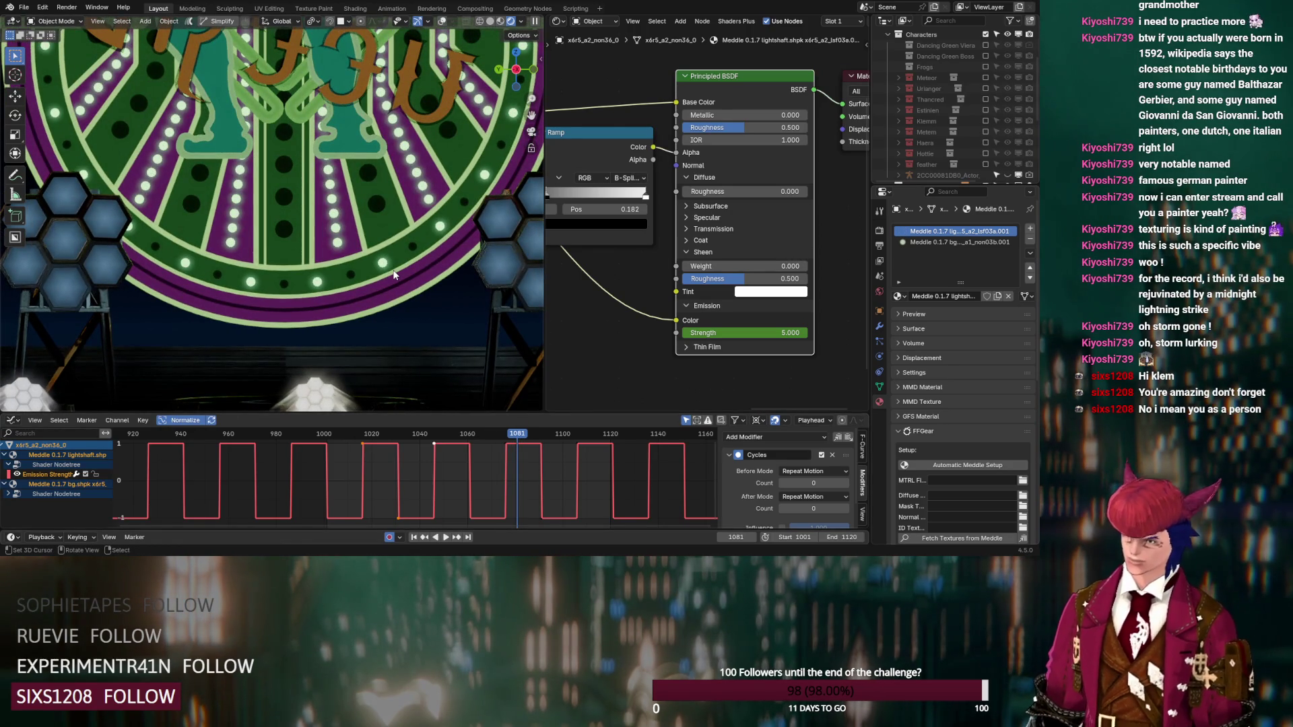
click(525, 21)
click(501, 183)
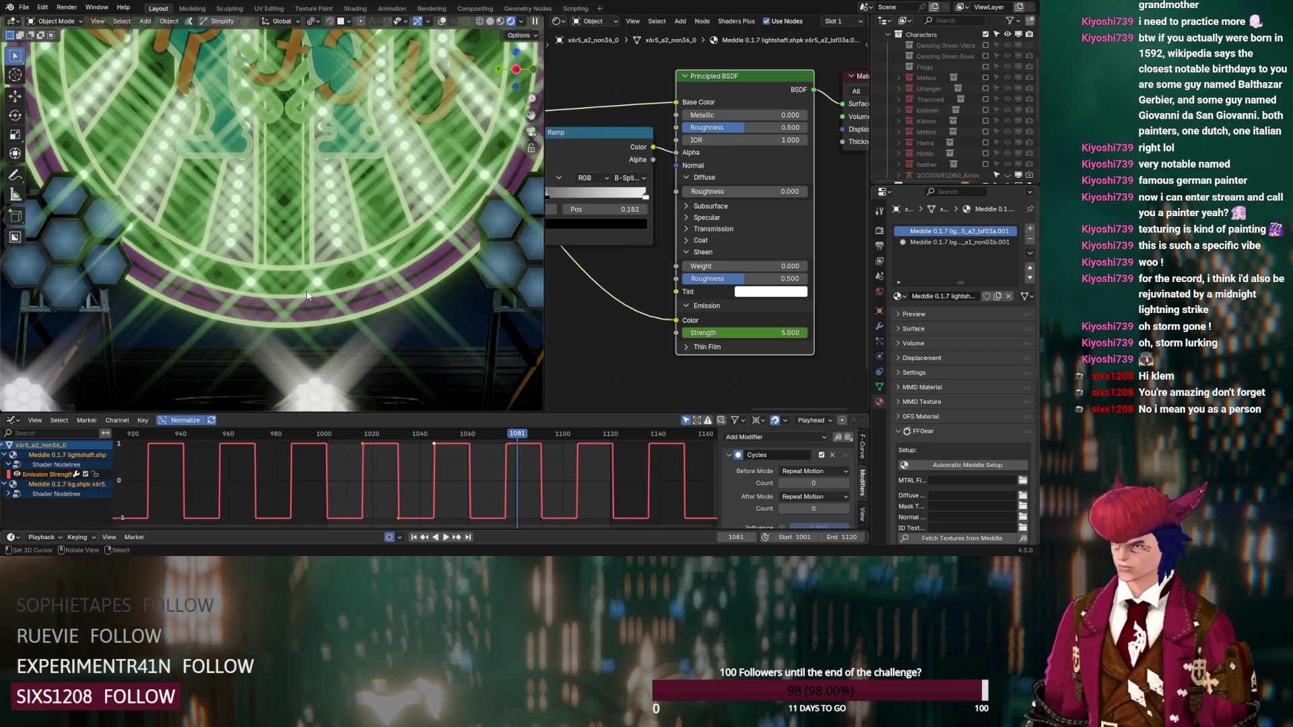
scroll(308, 295, down, 2)
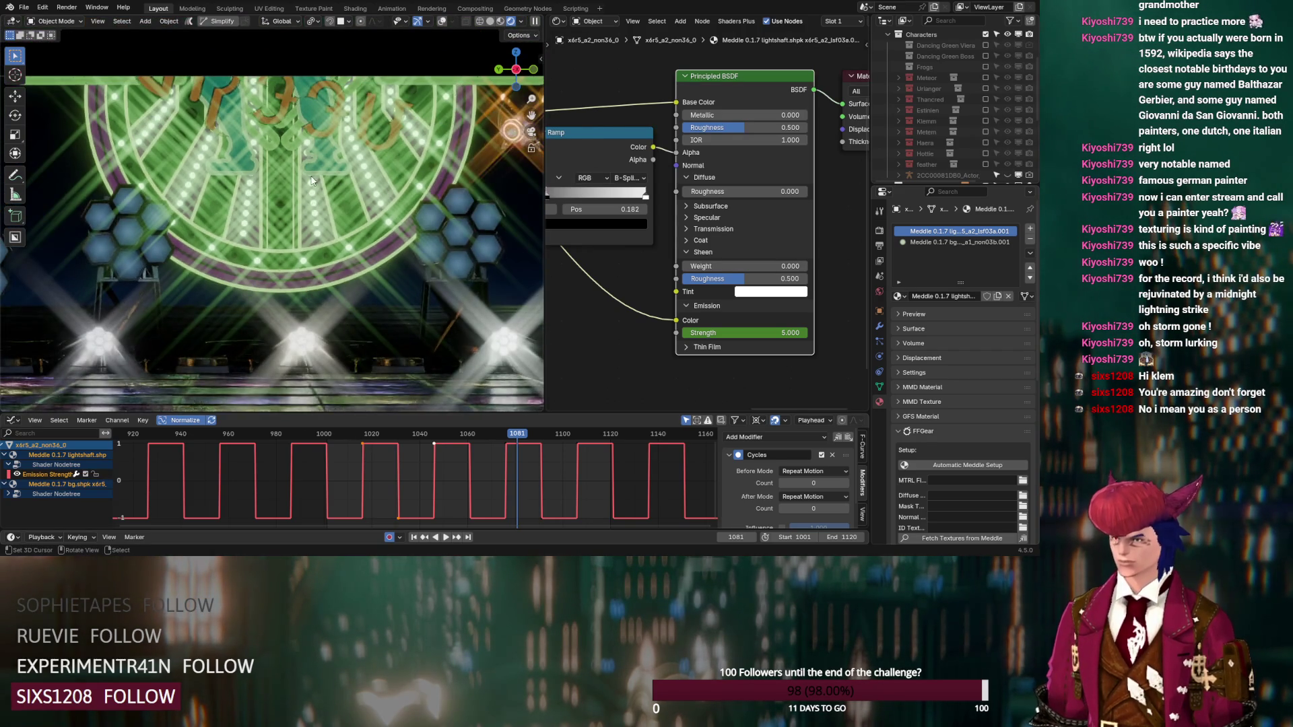
click(490, 433)
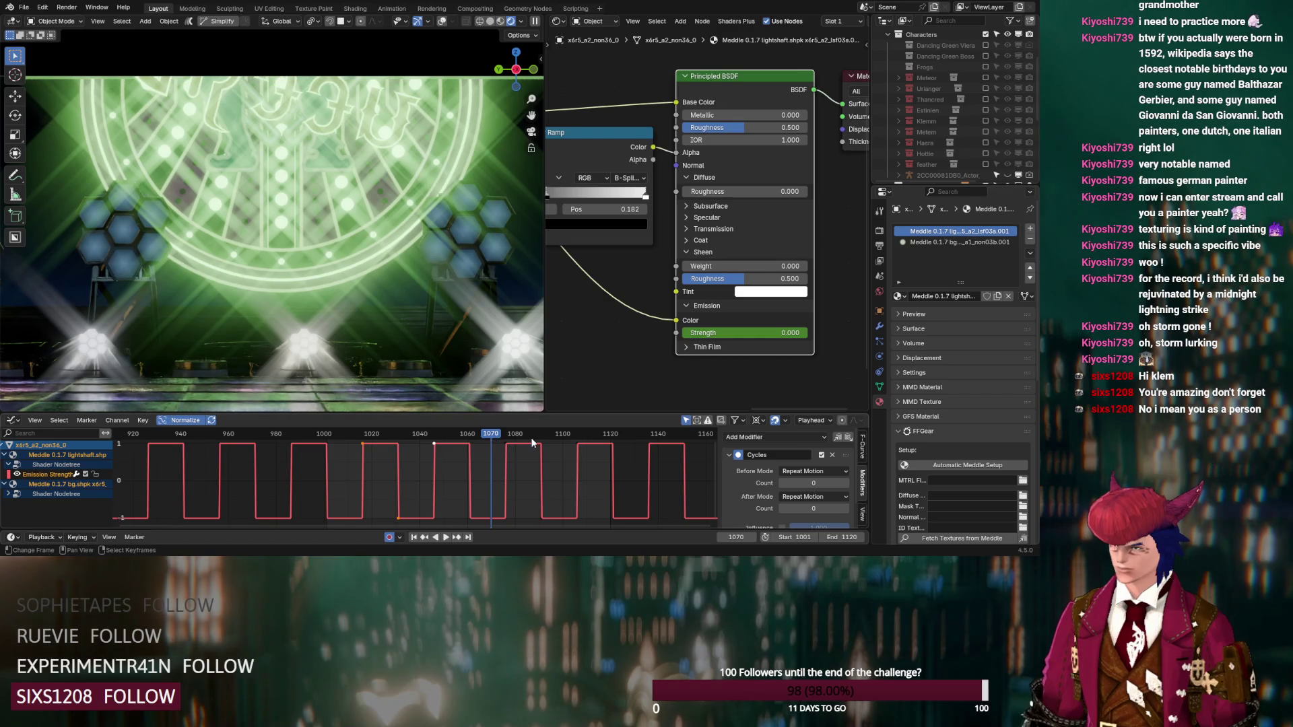
click(524, 436)
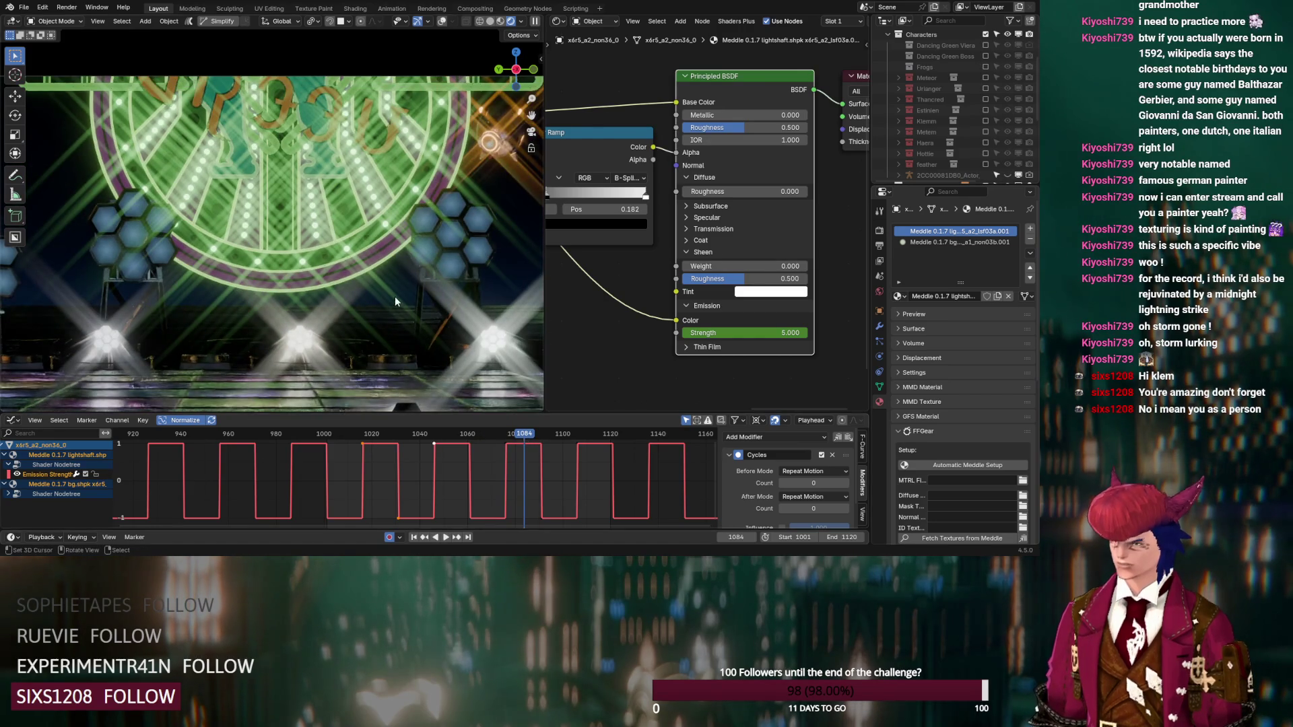
scroll(369, 293, up, 2)
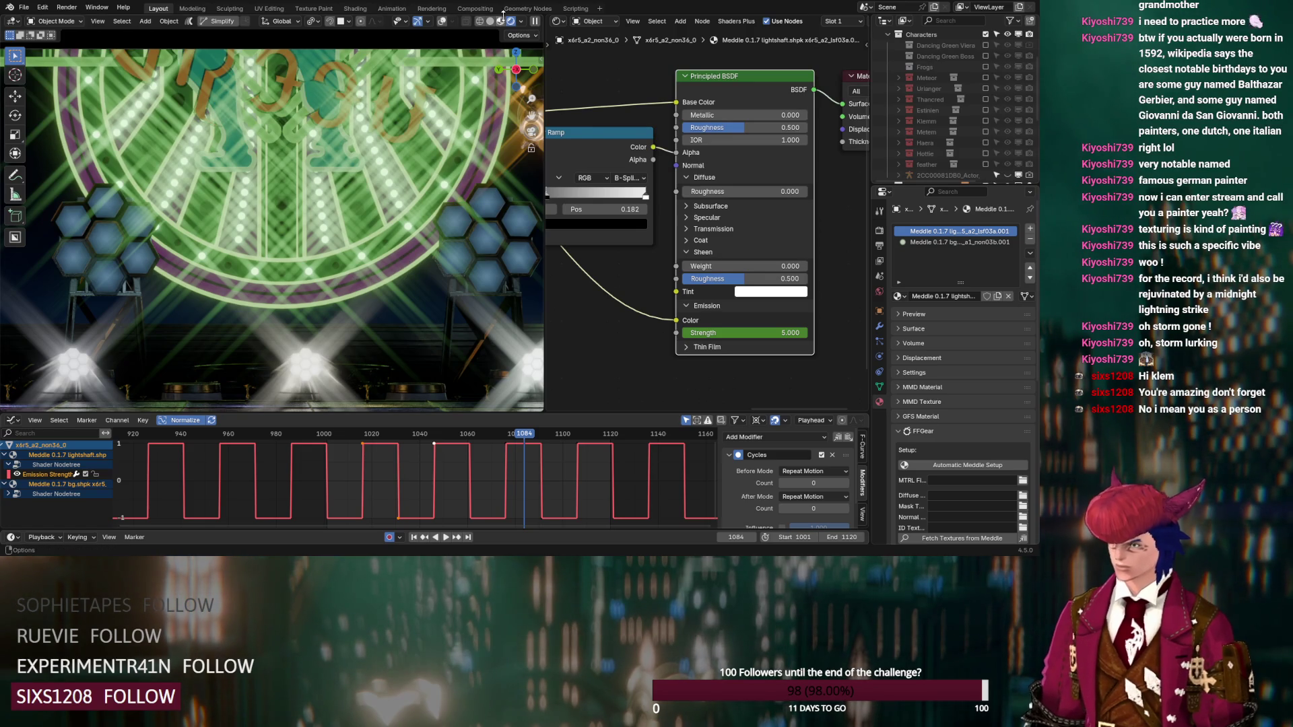
click(528, 25)
key(space)
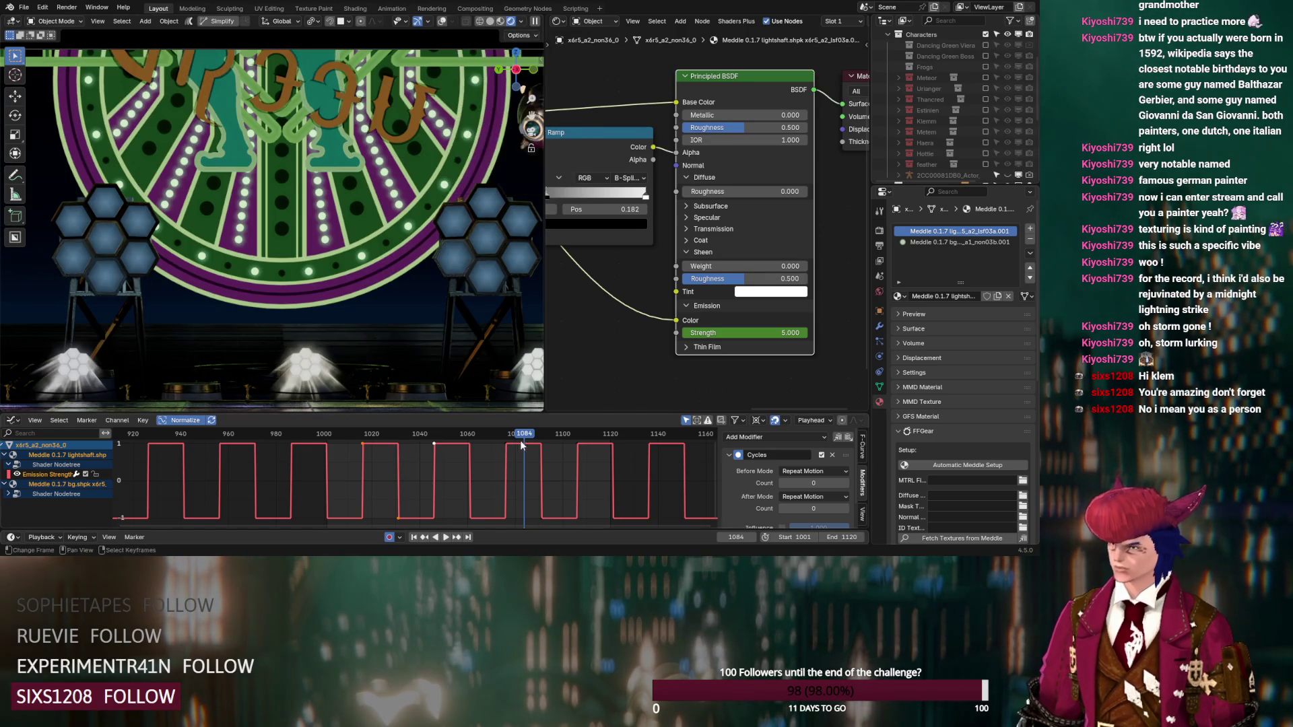
click(498, 439)
key(space)
scroll(384, 296, up, 1)
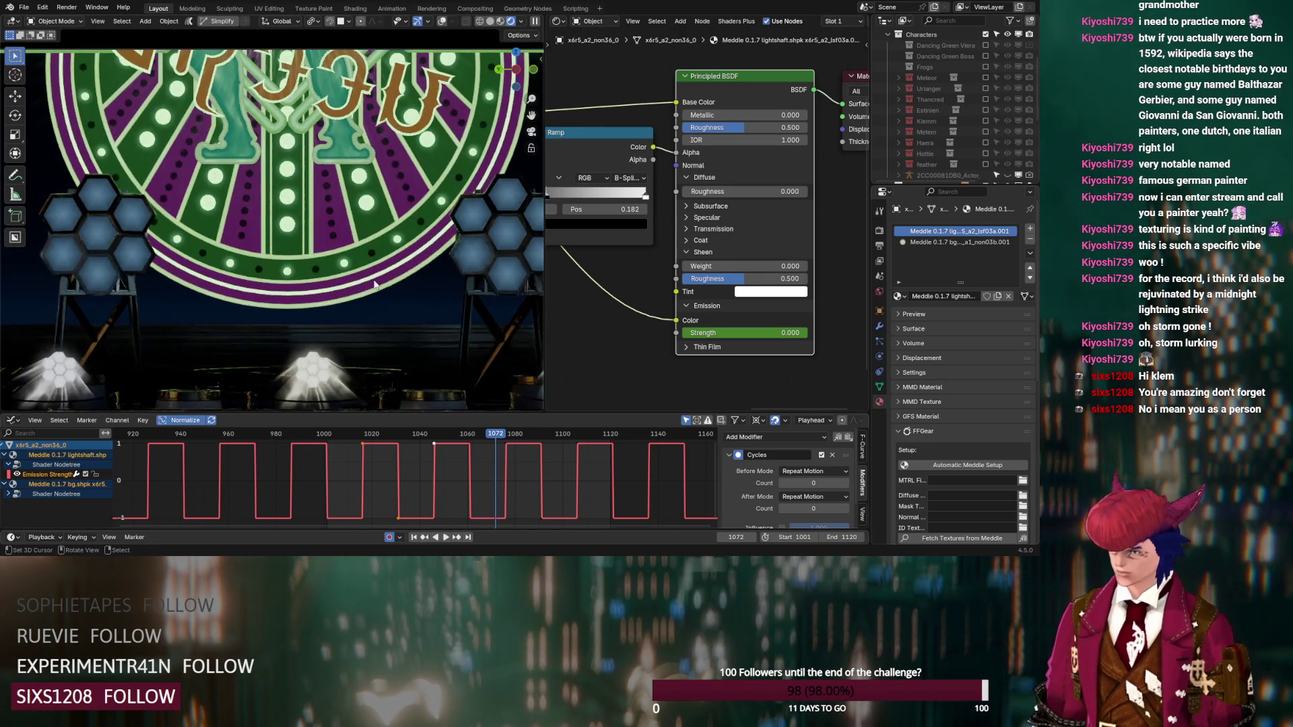
click(486, 433)
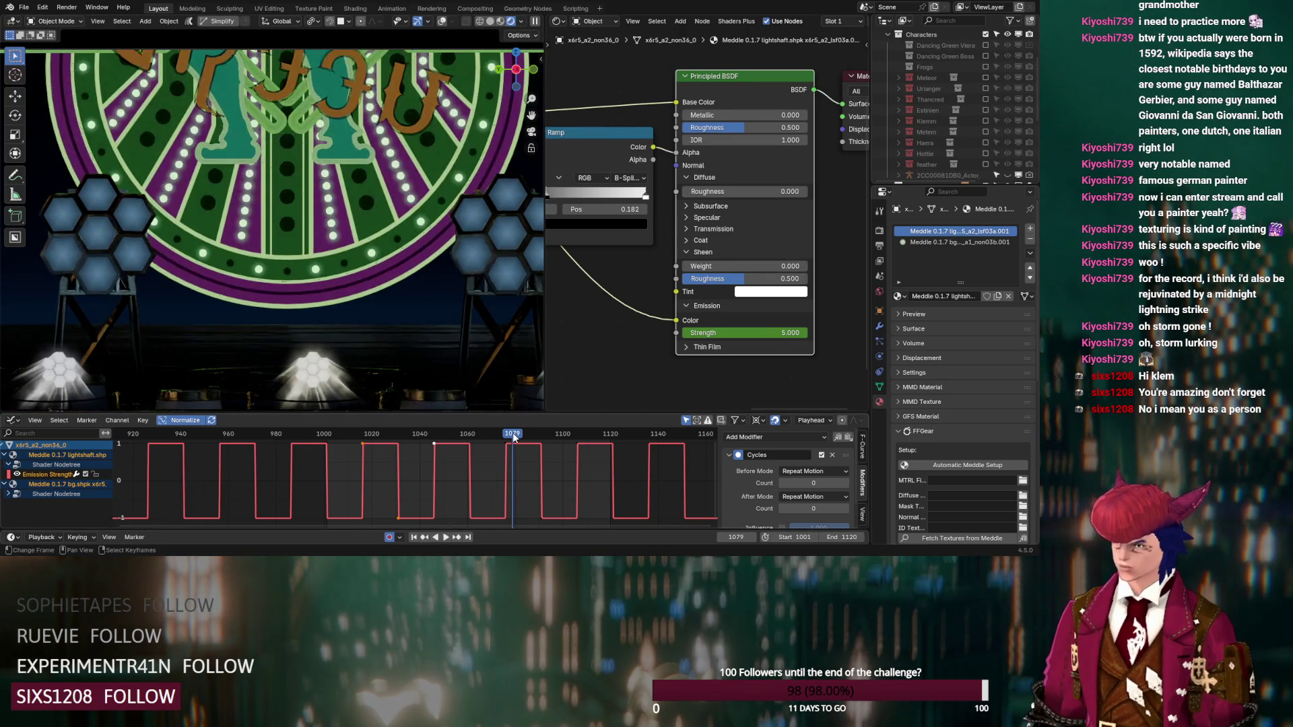
key(space)
drag(486, 434, 526, 435)
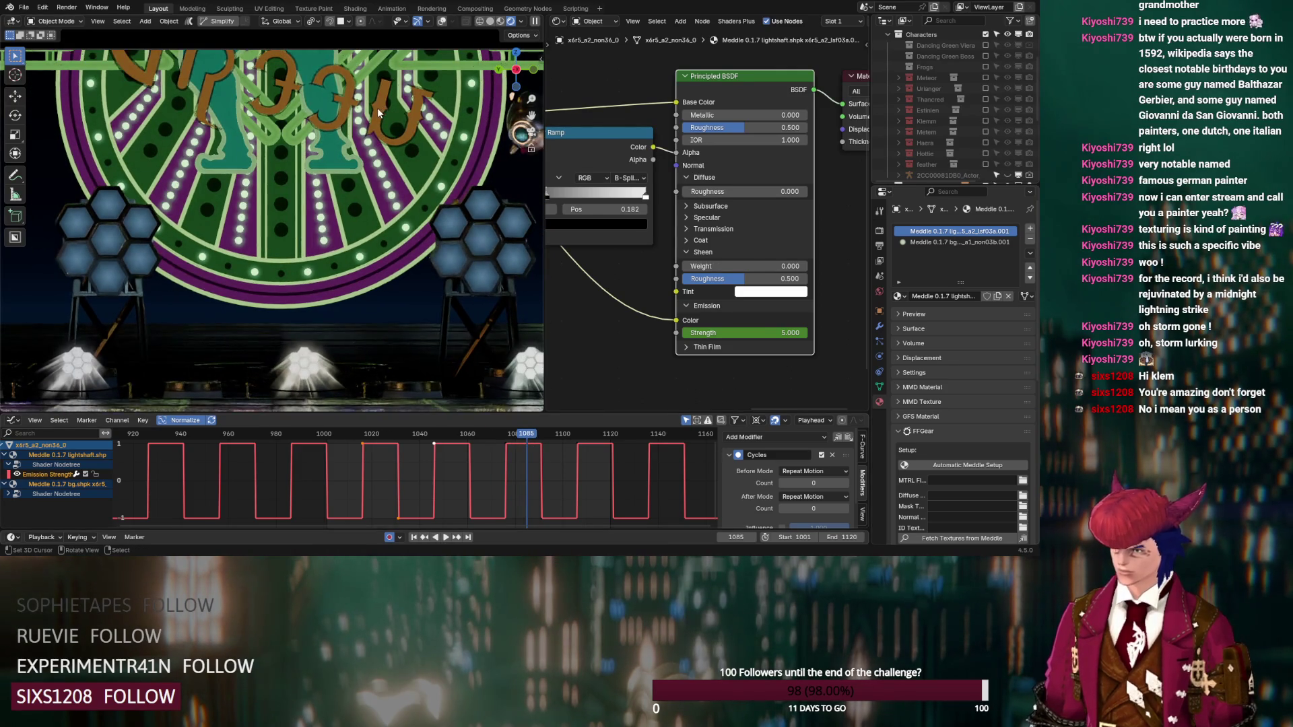
scroll(382, 115, down, 6)
scroll(392, 136, up, 8)
mouse_move(378, 168)
middle_down()
mouse_move(333, 246)
mouse_move(300, 171)
middle_up()
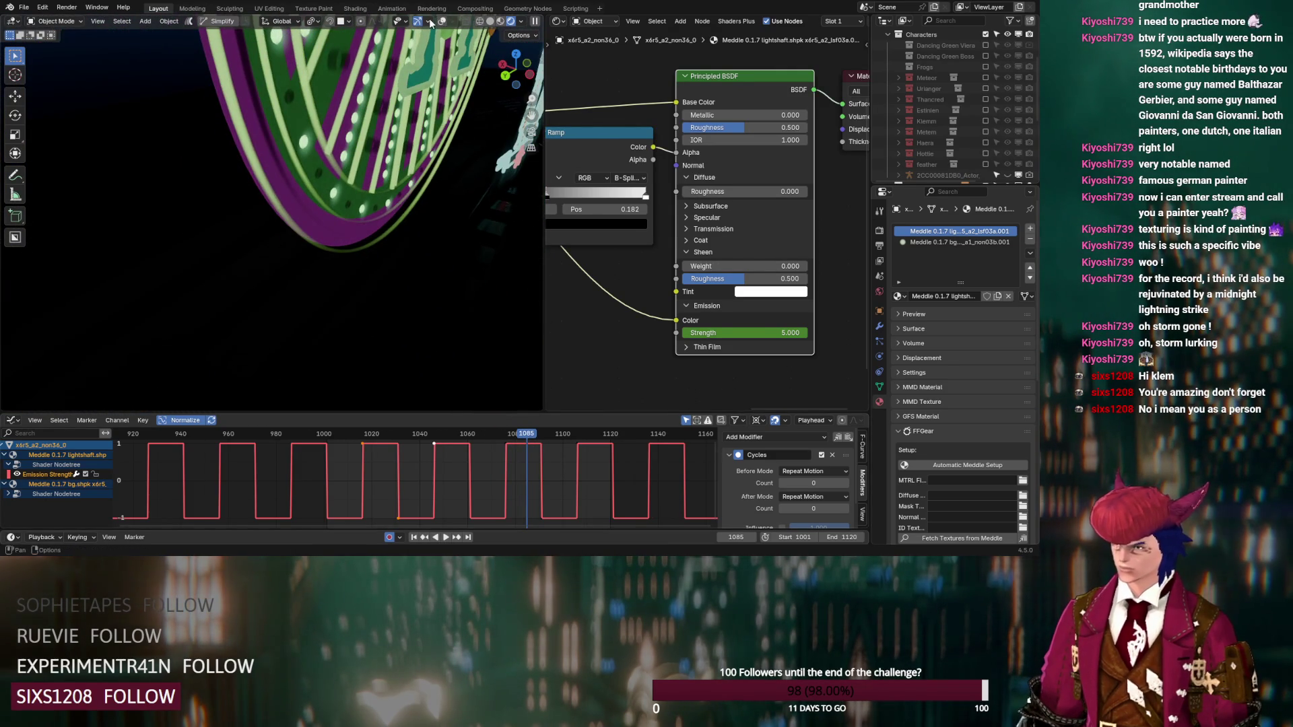
Step: Make the x6r5_a2_non09_0 sign mesh active and enter Edit Mode
scroll(300, 171, up, 3)
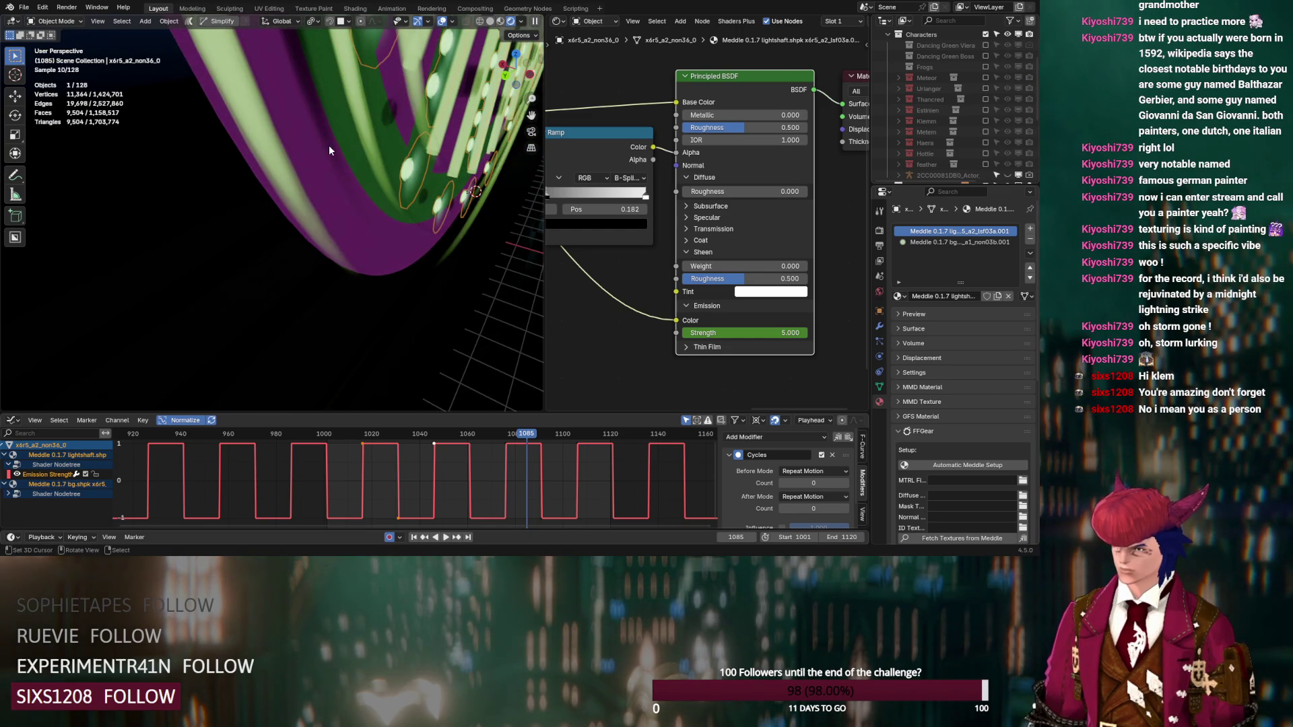
scroll(317, 177, up, 2)
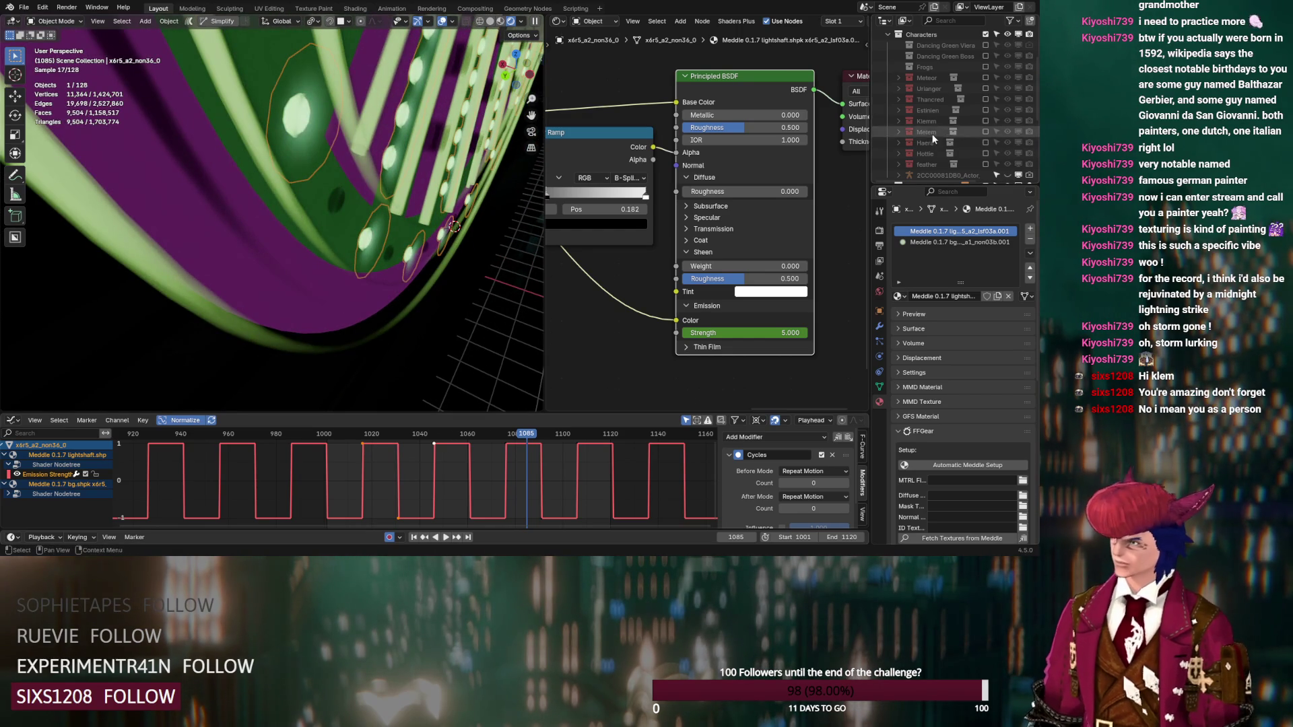
scroll(935, 145, up, 10)
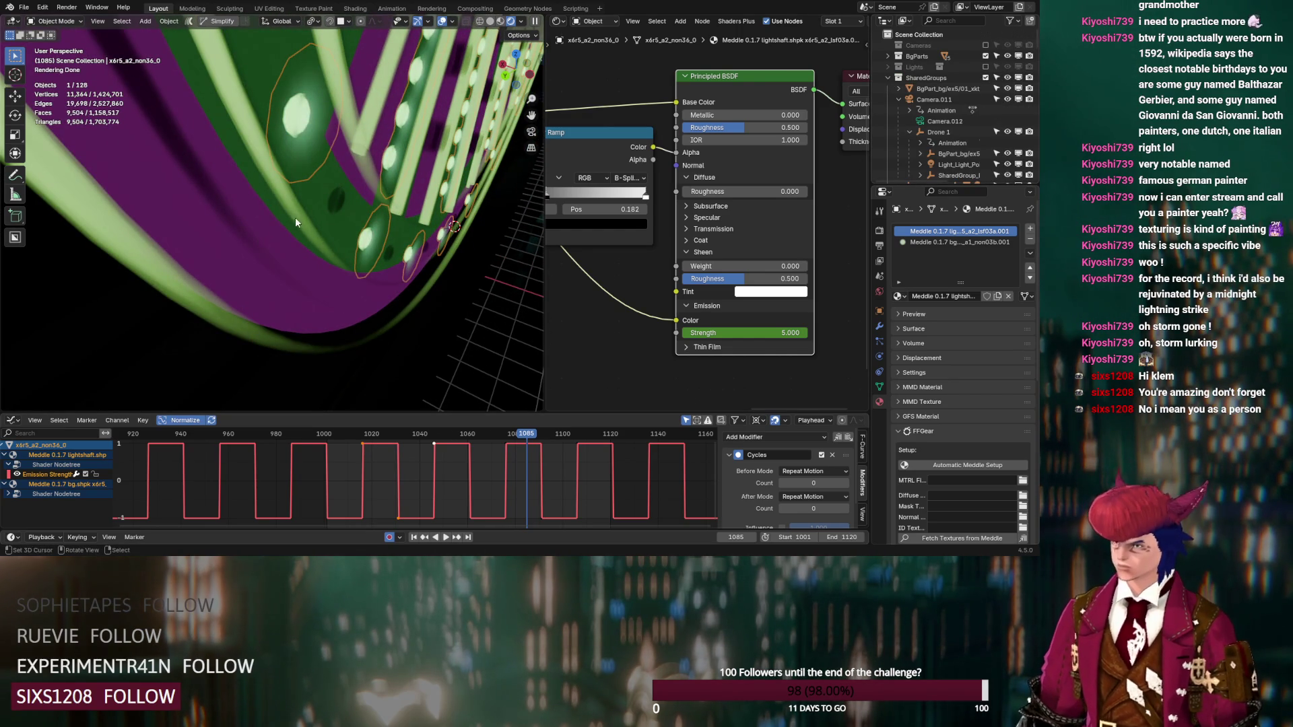
click(266, 227)
shift+middle_drag(241, 220, 305, 221)
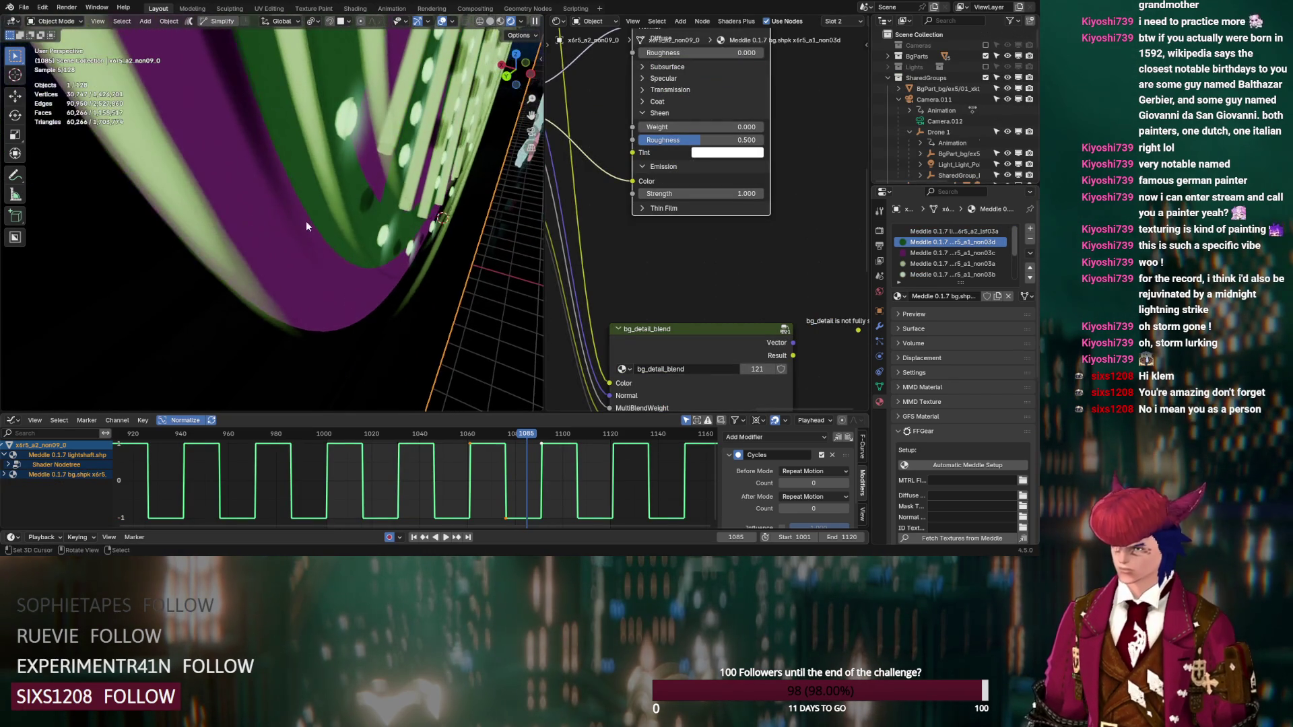
key(Tab)
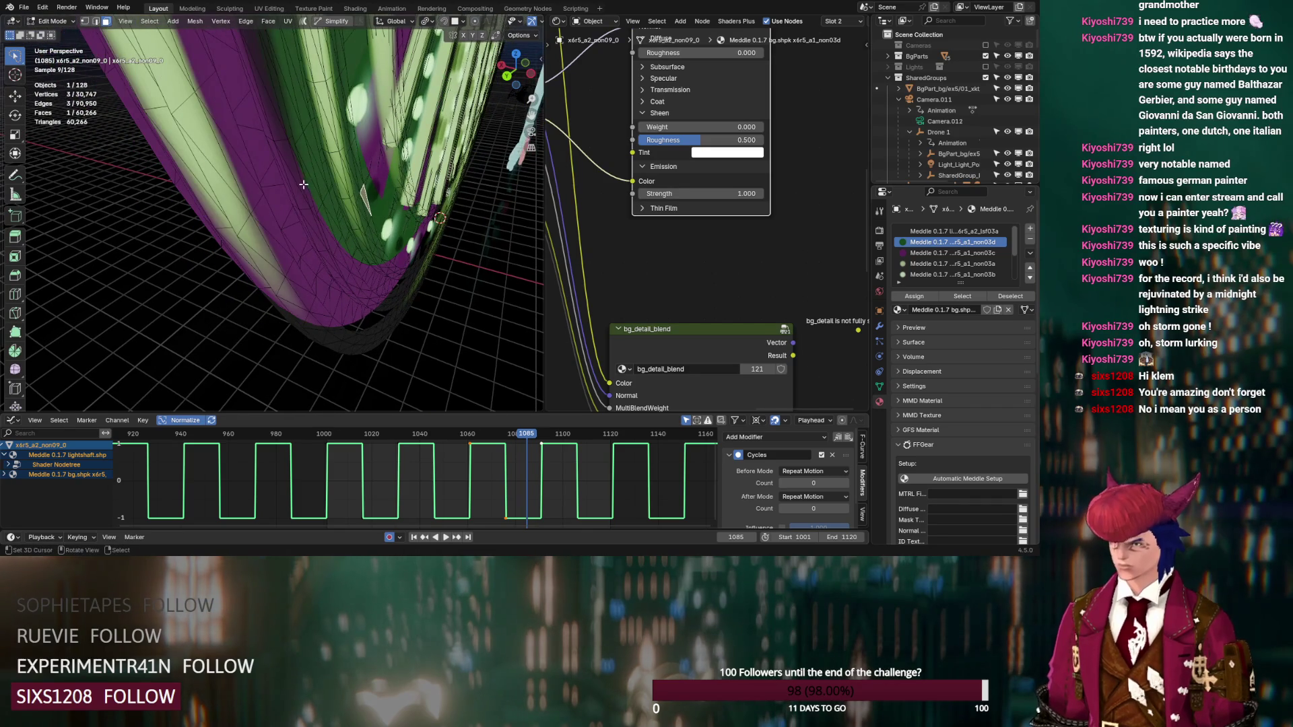
Step: Select all faces using the bulb material and jump to frame 1074
mouse_move(303, 224)
middle_down()
mouse_move(299, 181)
mouse_move(270, 167)
middle_up()
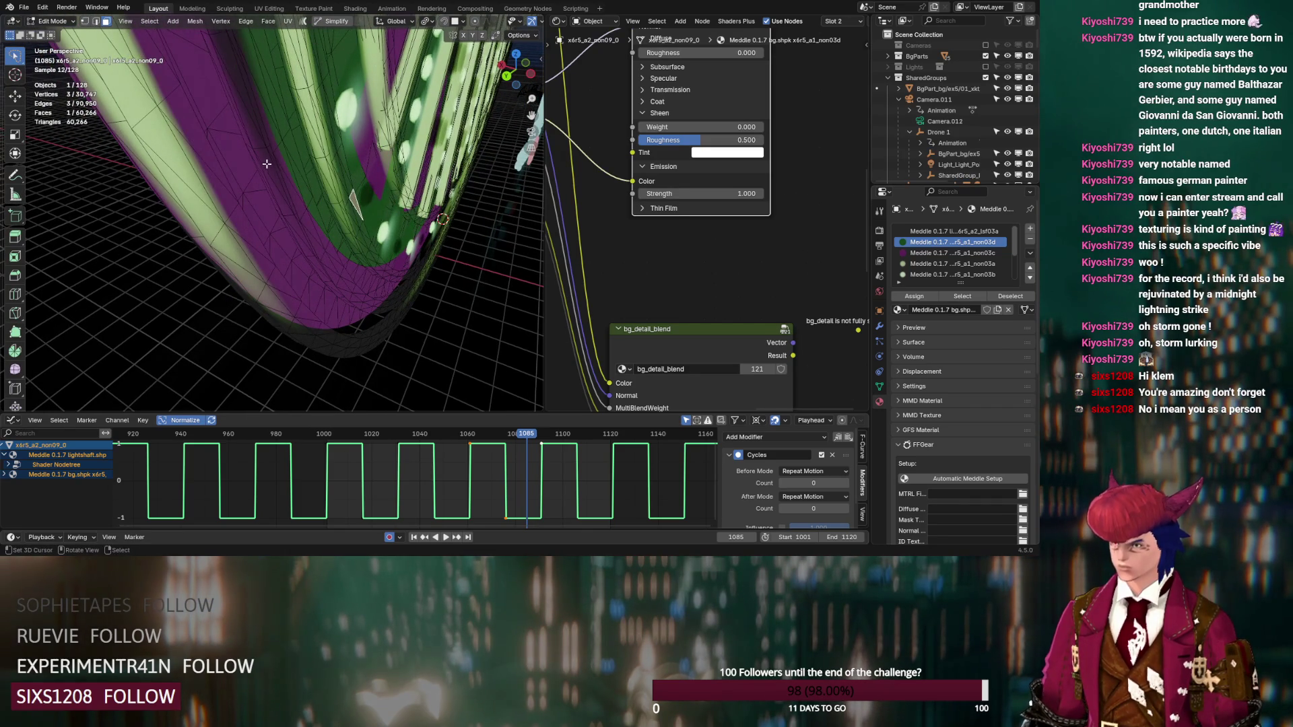
click(267, 163)
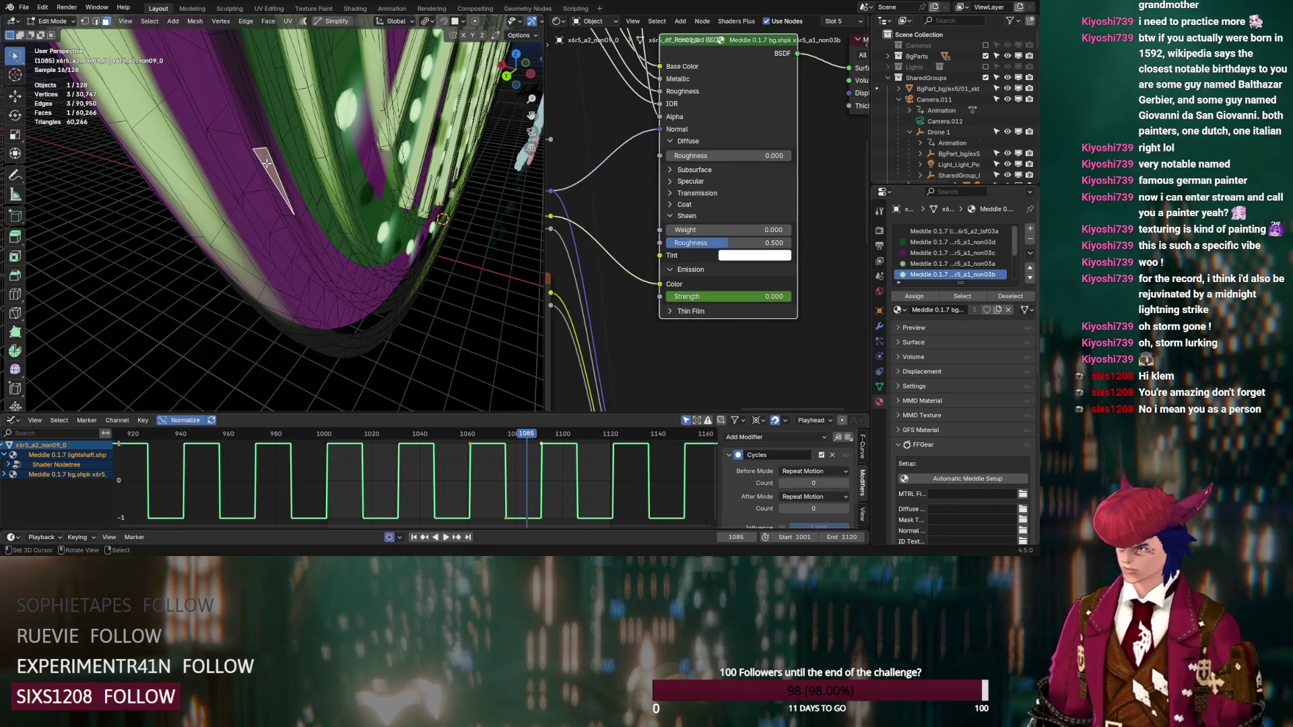
click(959, 296)
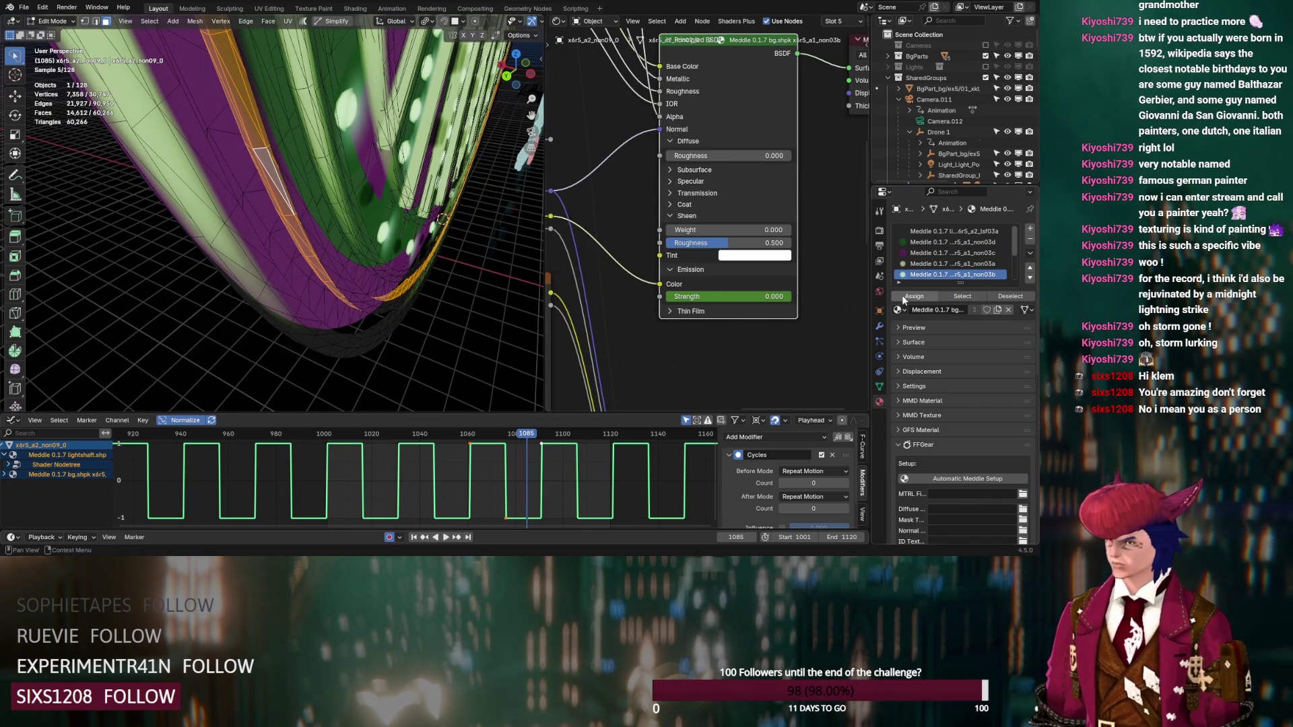
scroll(324, 253, down, 3)
middle_drag(324, 253, 289, 216)
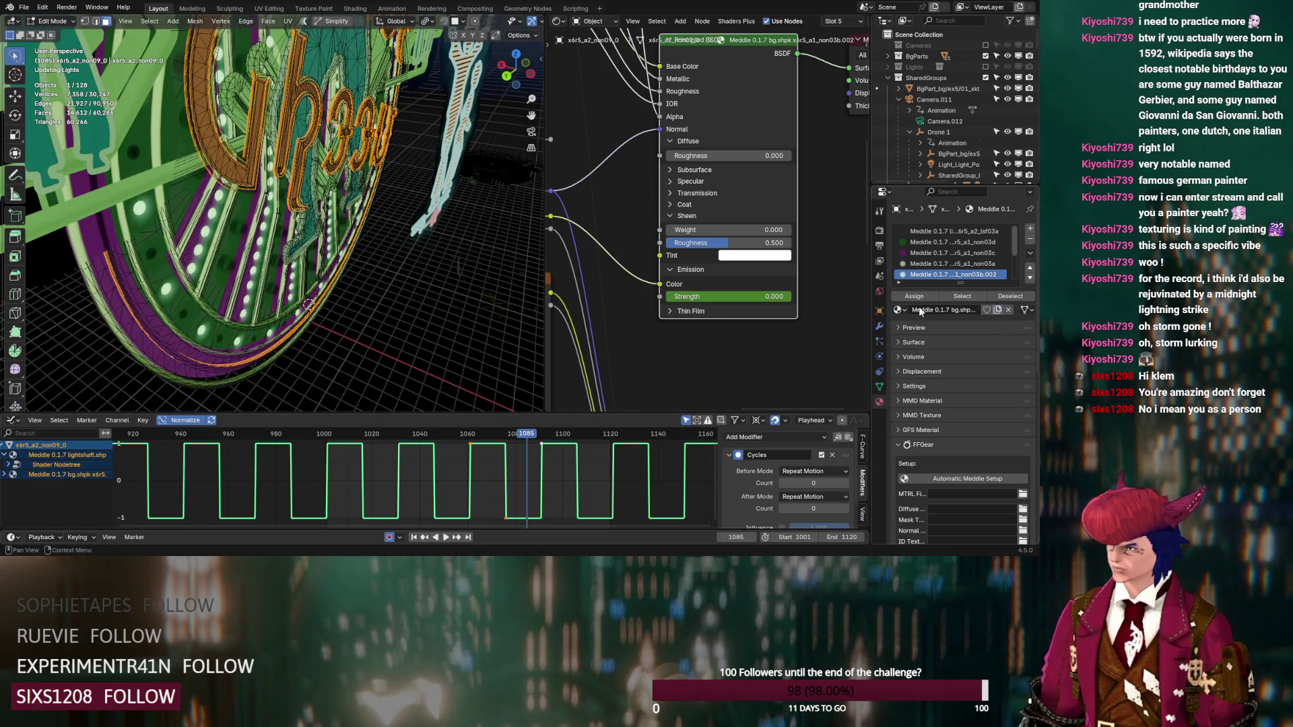
click(503, 439)
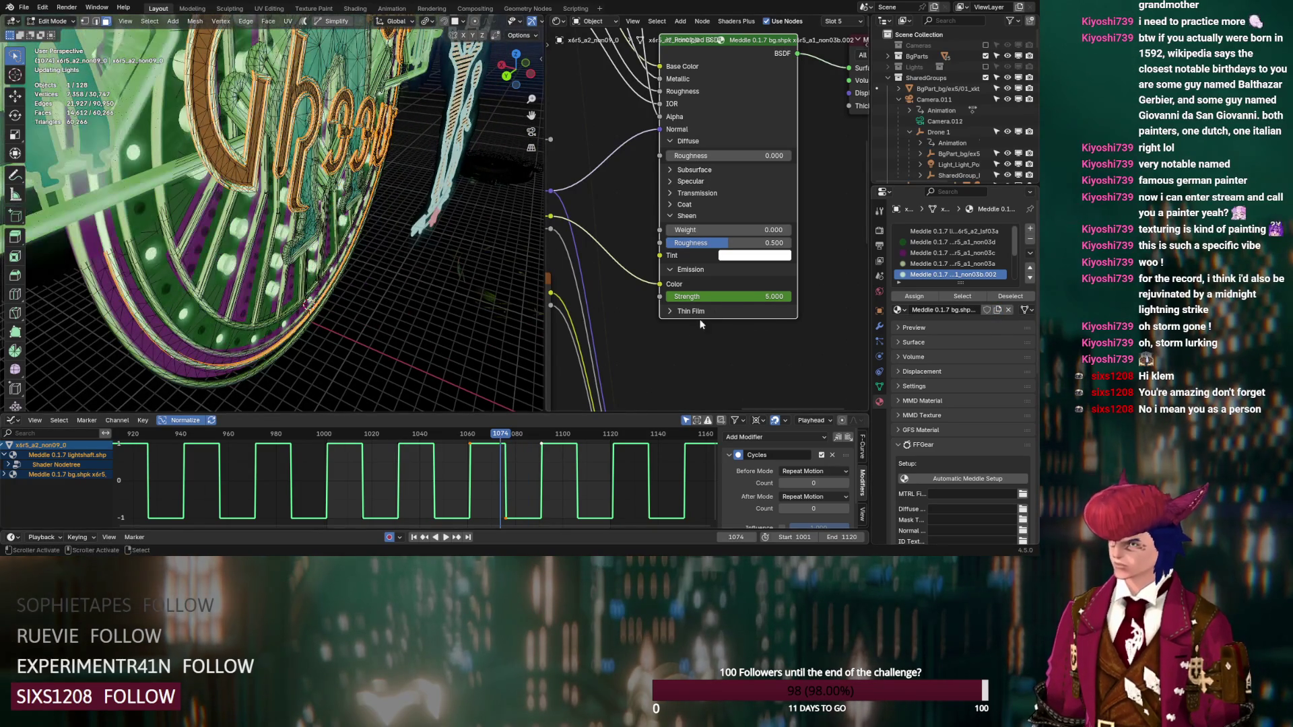
Step: Clear the keyframes on the sign material's emission strength so it holds at 5
right_click(729, 297)
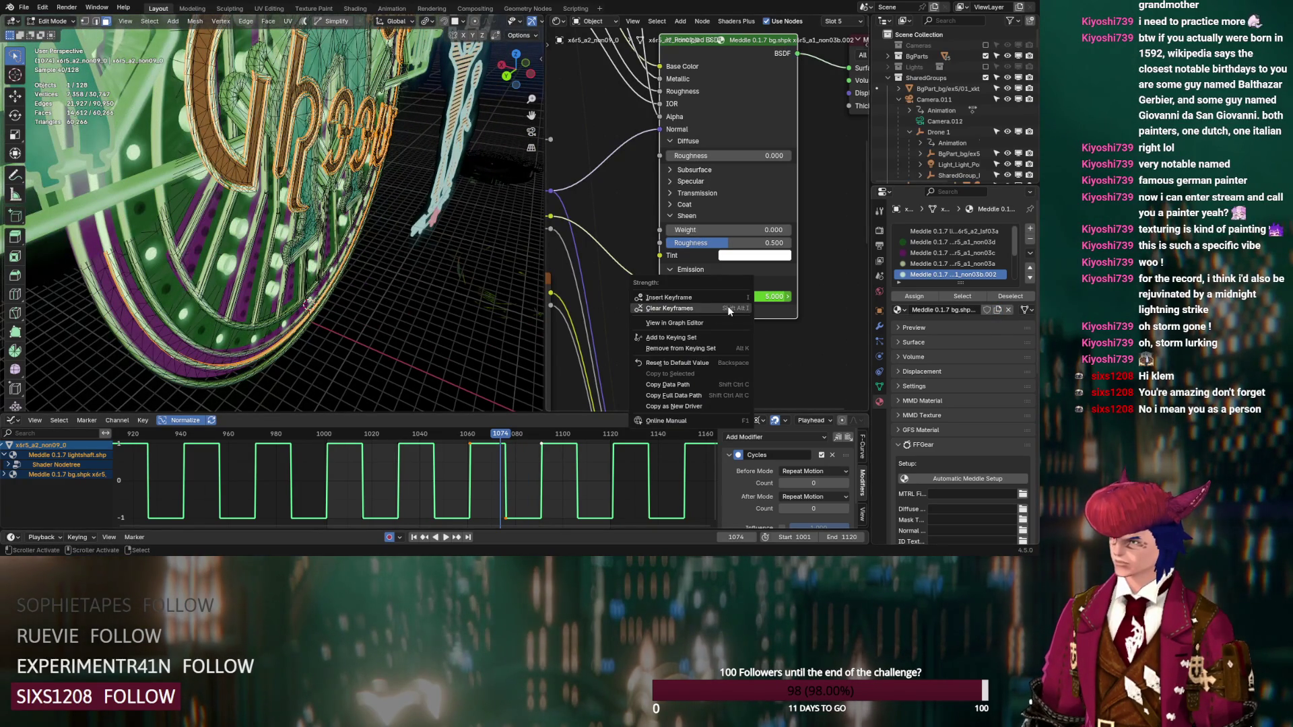
click(729, 310)
middle_drag(404, 202, 492, 62)
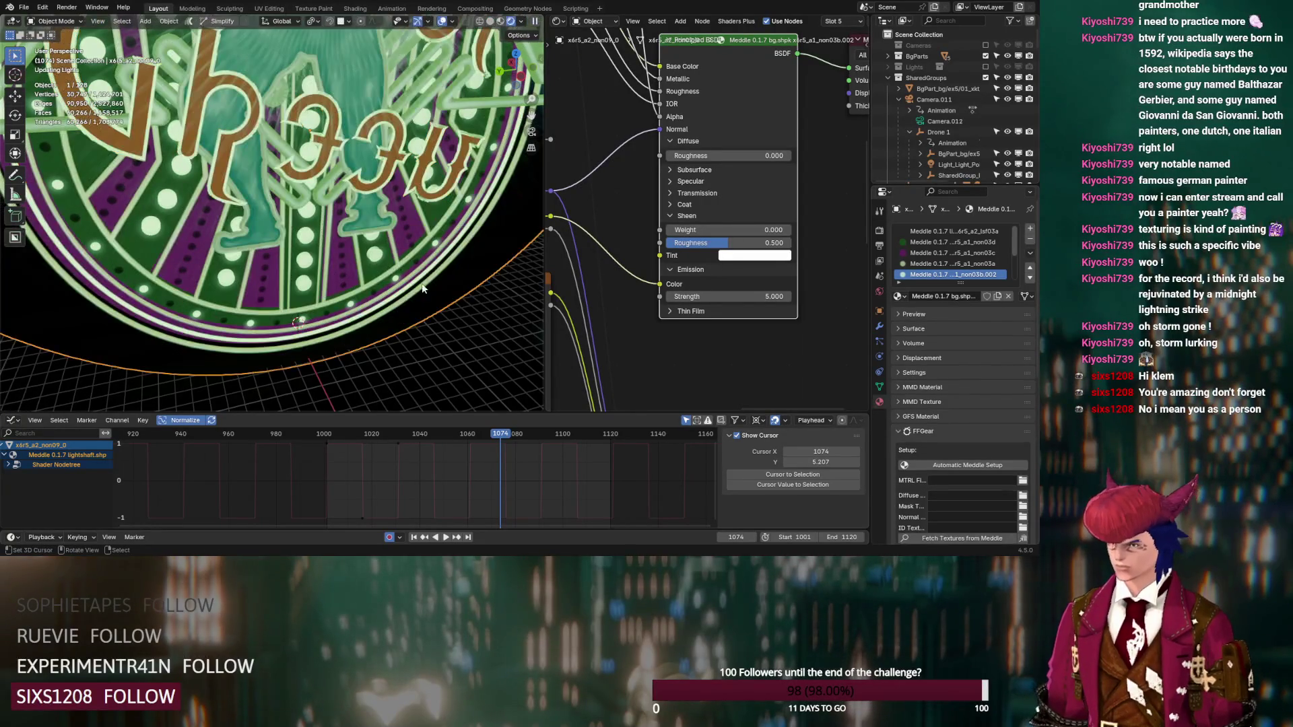
Step: Return to Object Mode and scrub the timeline from frame 1081 up to 1100
key(Tab)
click(517, 434)
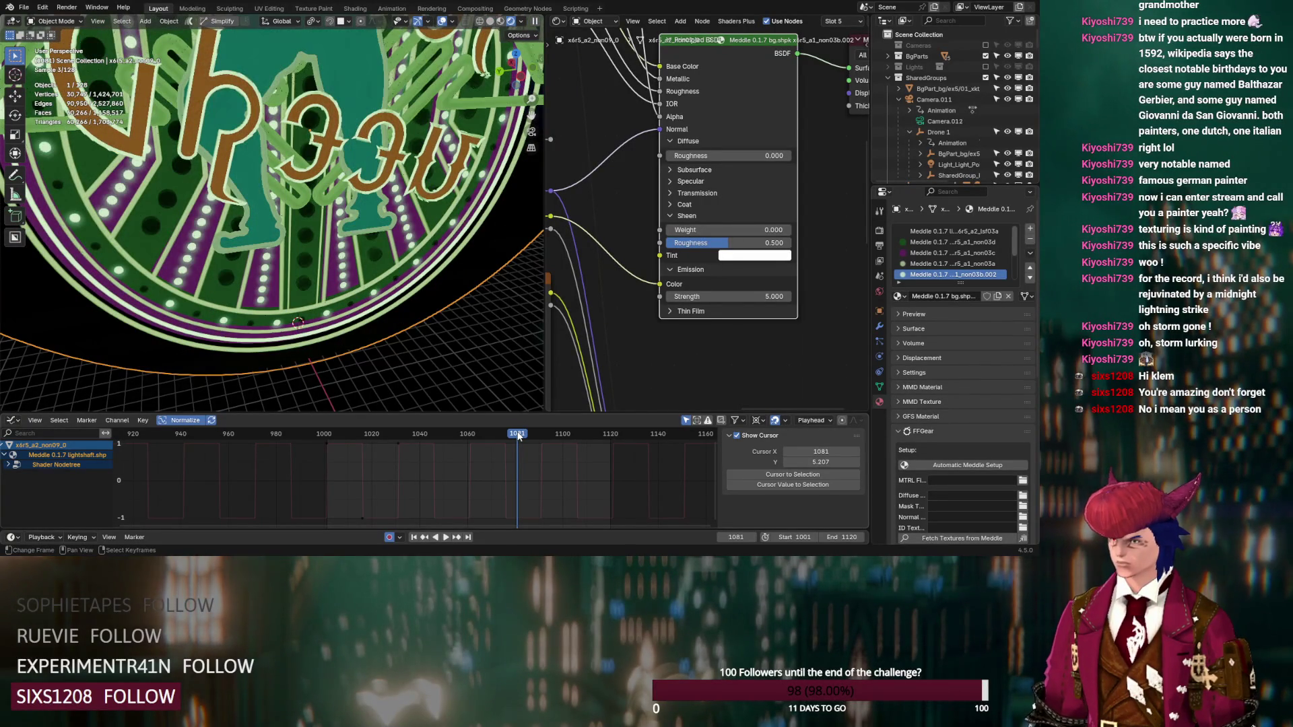
click(558, 434)
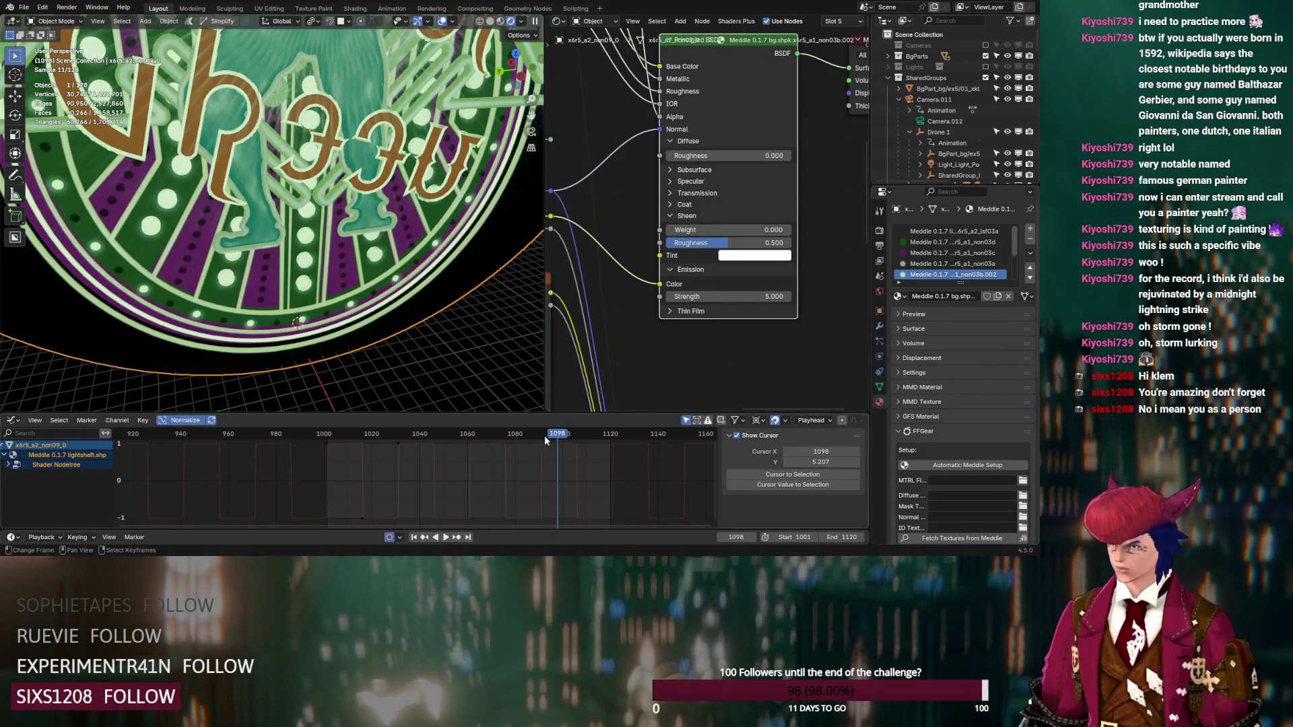
click(530, 435)
click(563, 436)
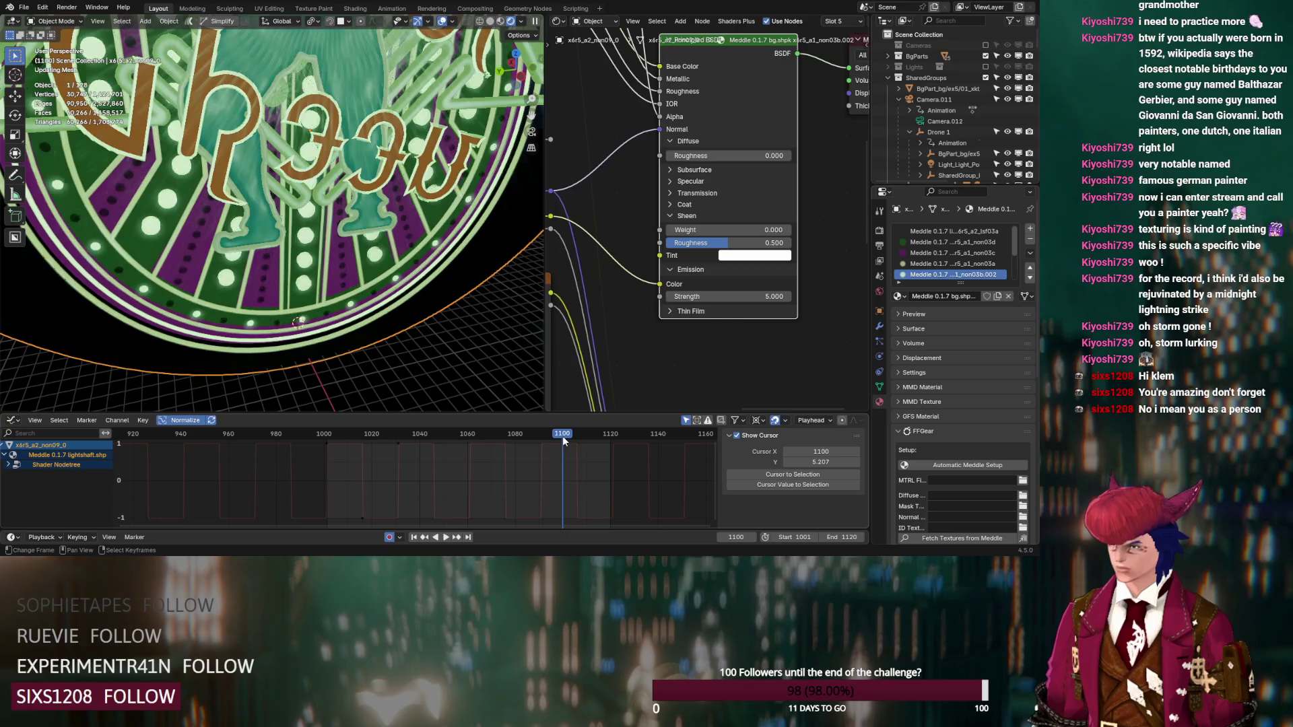
middle_drag(377, 296, 340, 310)
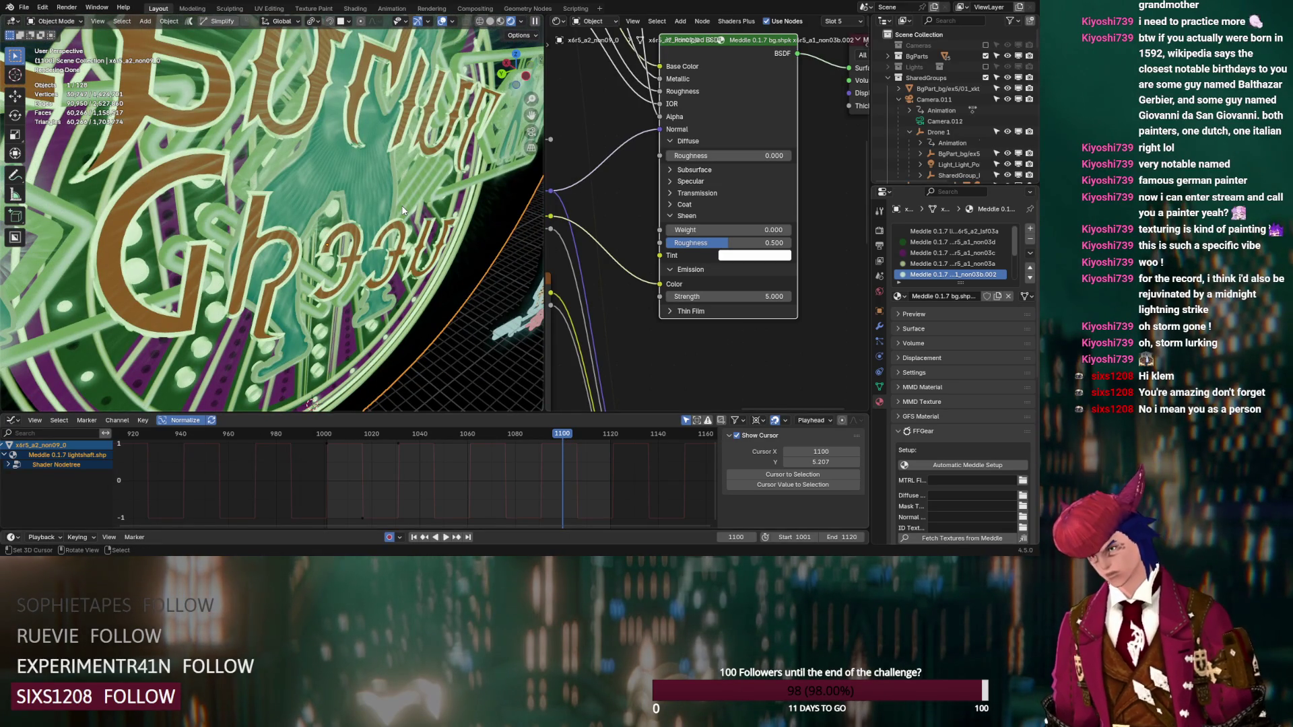
Step: In Edit Mode, reveal hidden geometry and assign the last material slot to the sign's faces
scroll(402, 211, down, 8)
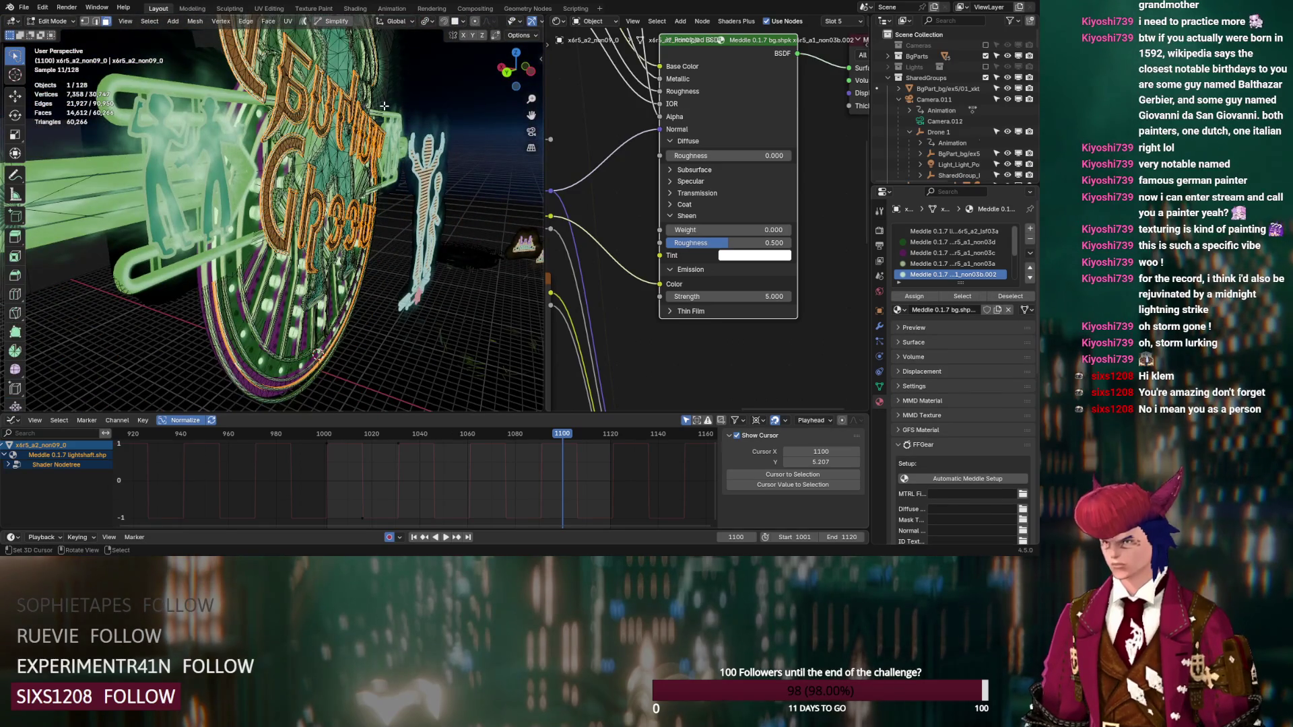
key(Tab)
key(alt+h)
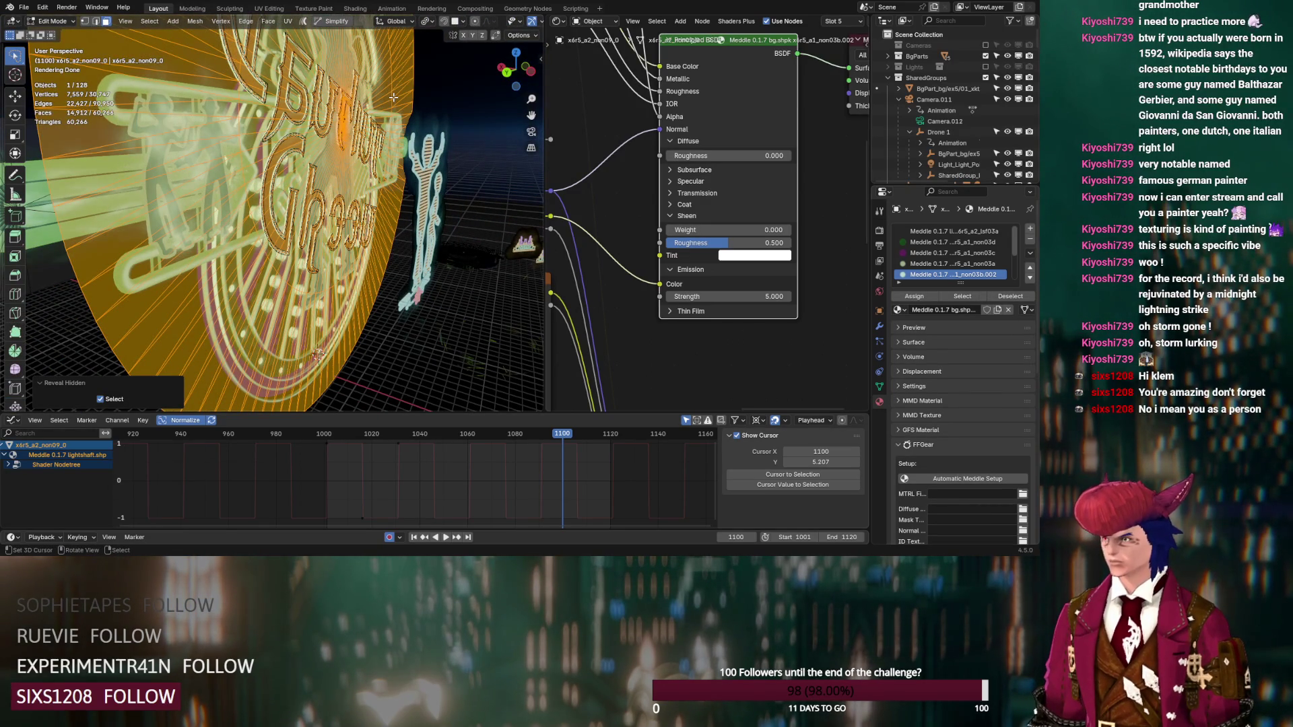
click(388, 92)
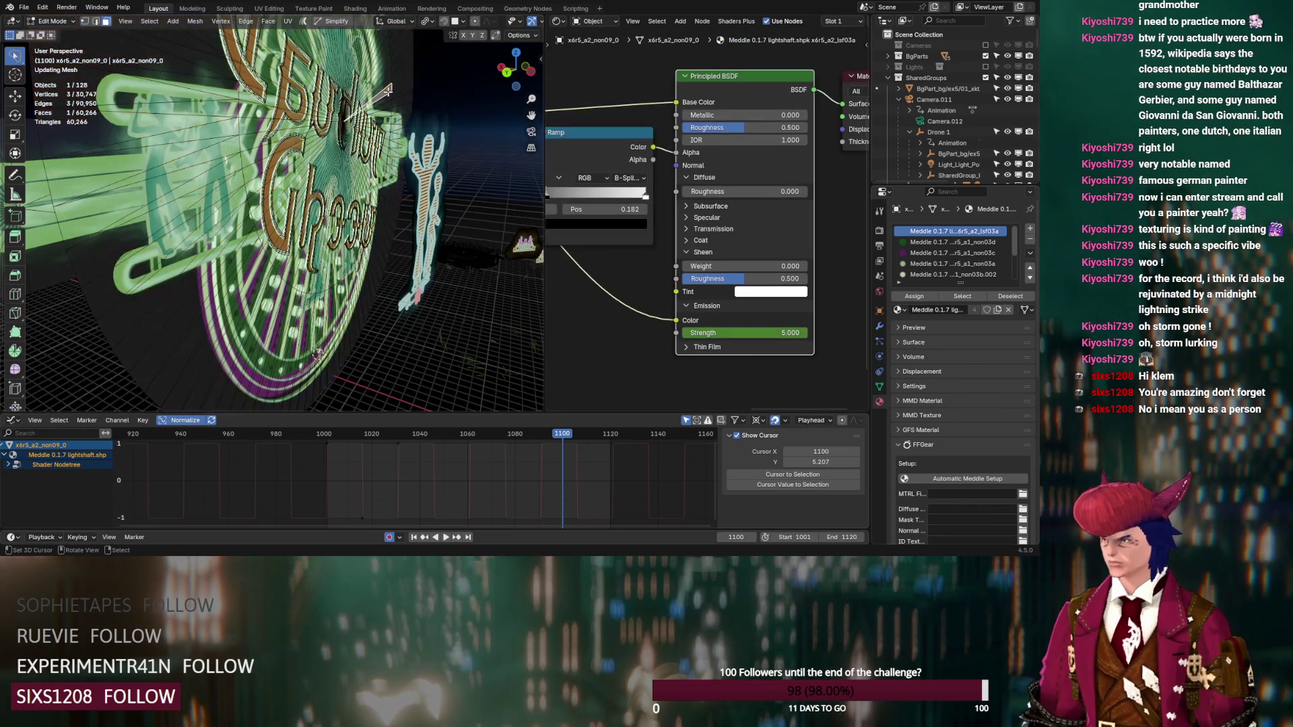
click(945, 298)
click(945, 274)
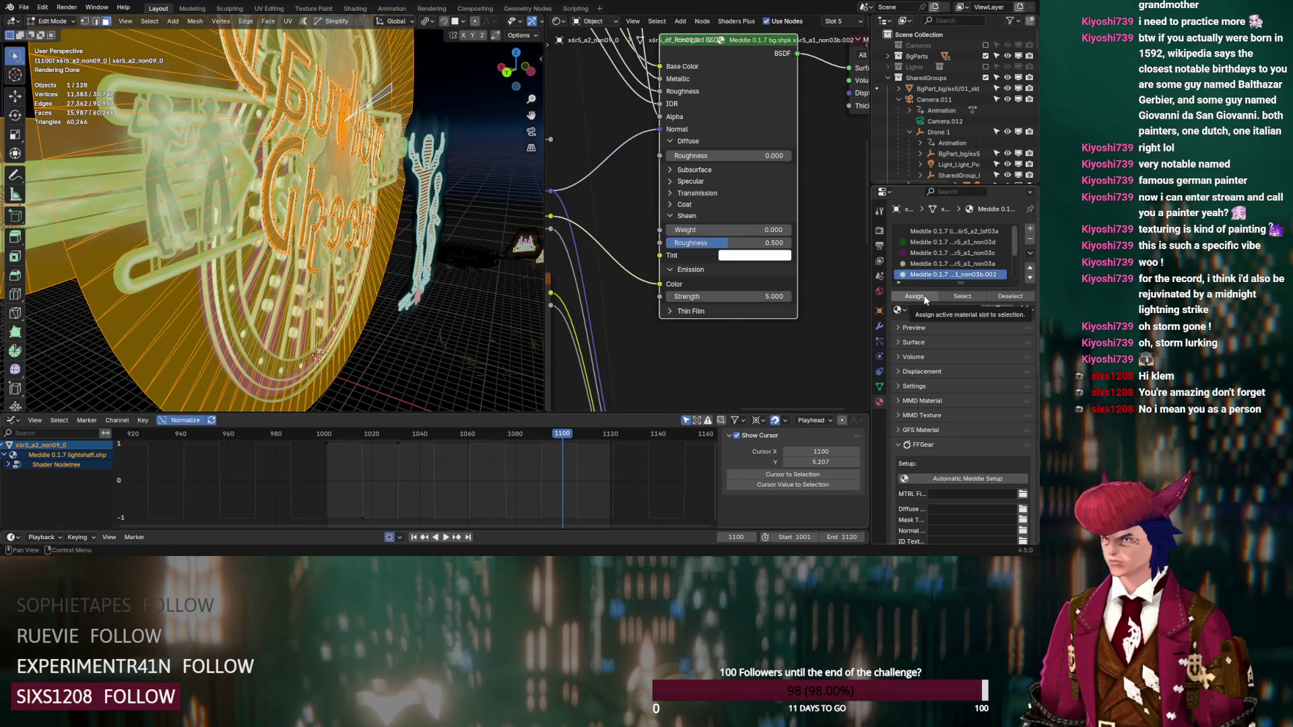
click(924, 297)
mouse_move(458, 269)
middle_down()
mouse_move(411, 283)
mouse_move(447, 270)
middle_up()
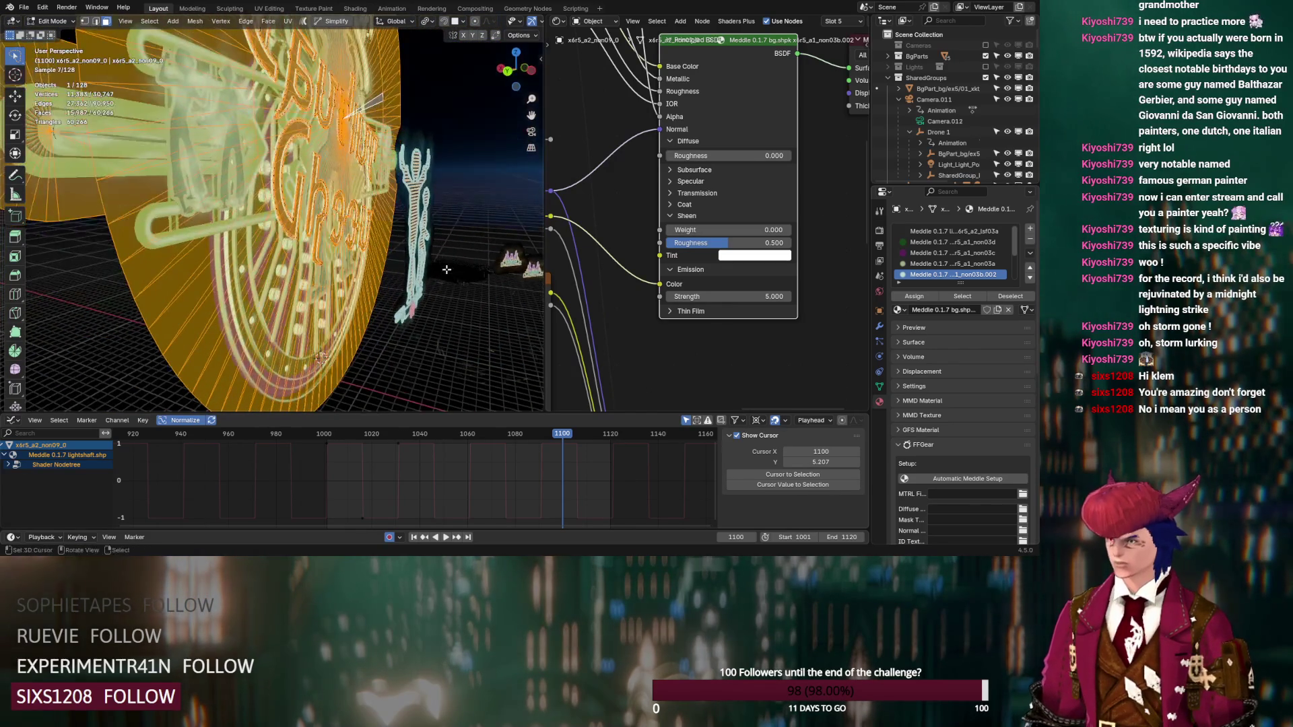
Step: Clear the lightshaft material's emission strength keyframes, return to Object Mode, and jump to frame 1087
click(378, 100)
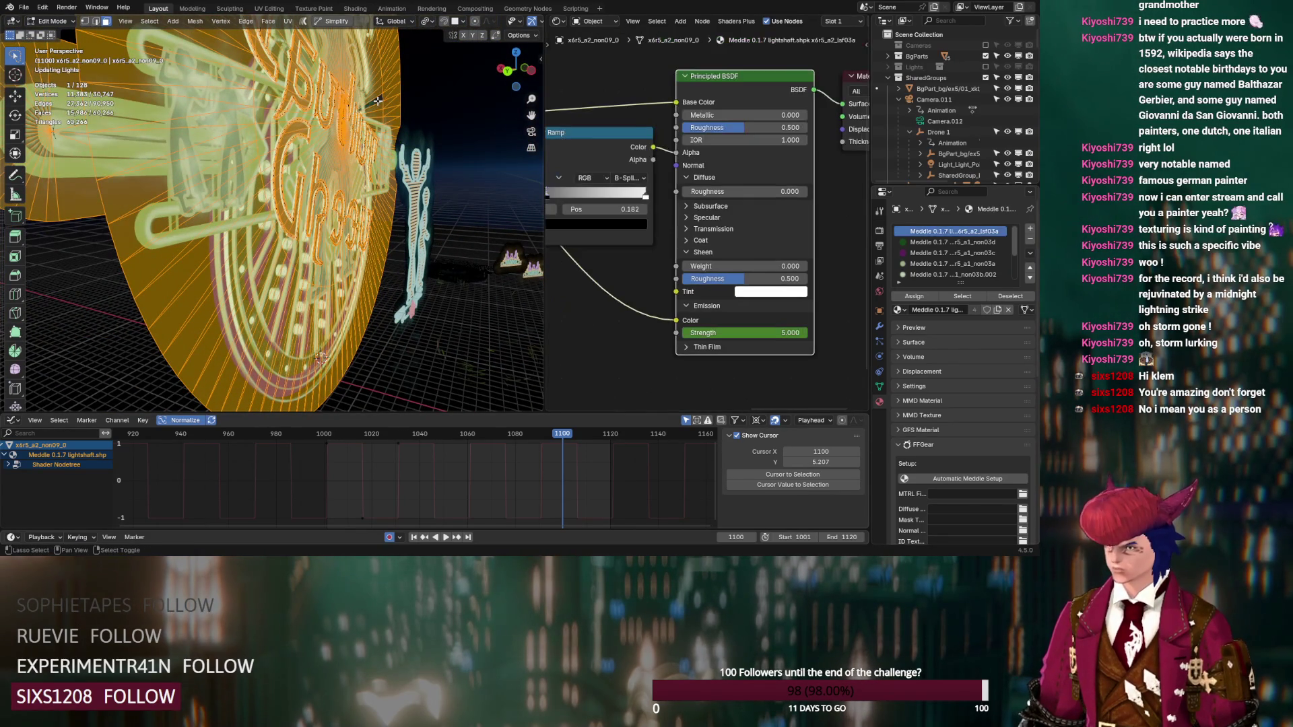
key(s)
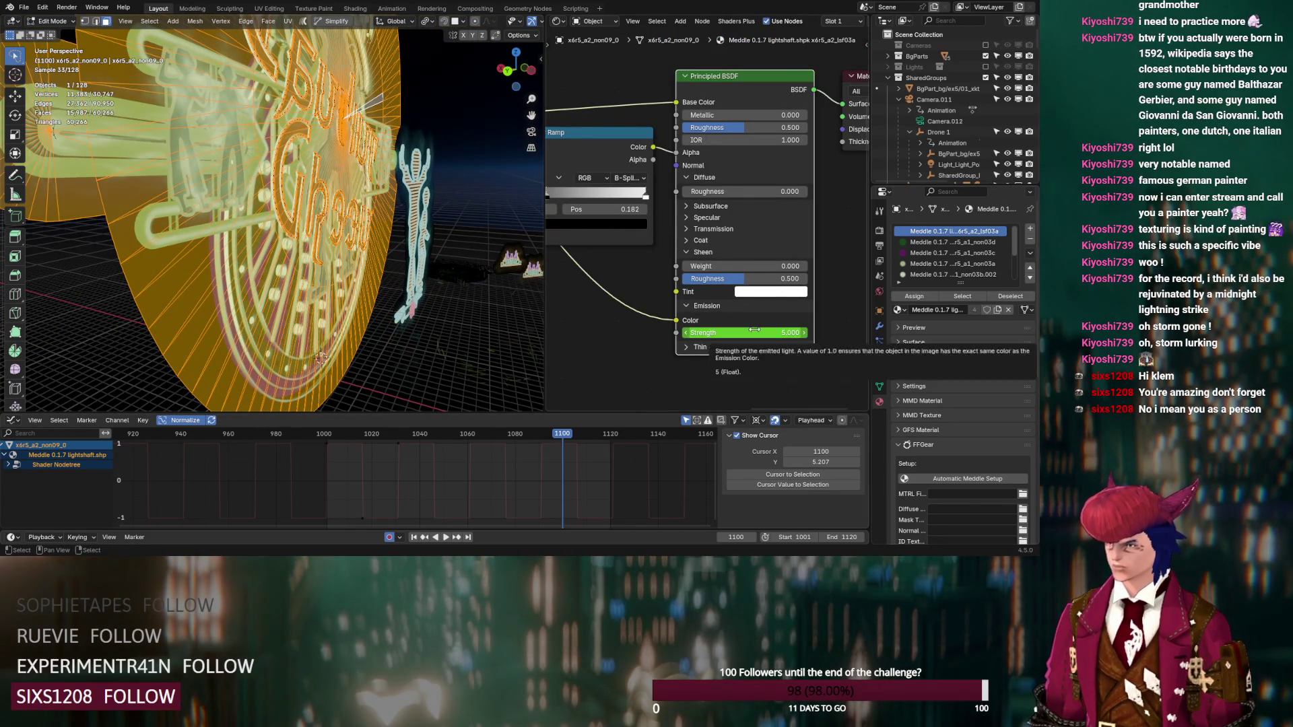
right_click(754, 331)
click(751, 327)
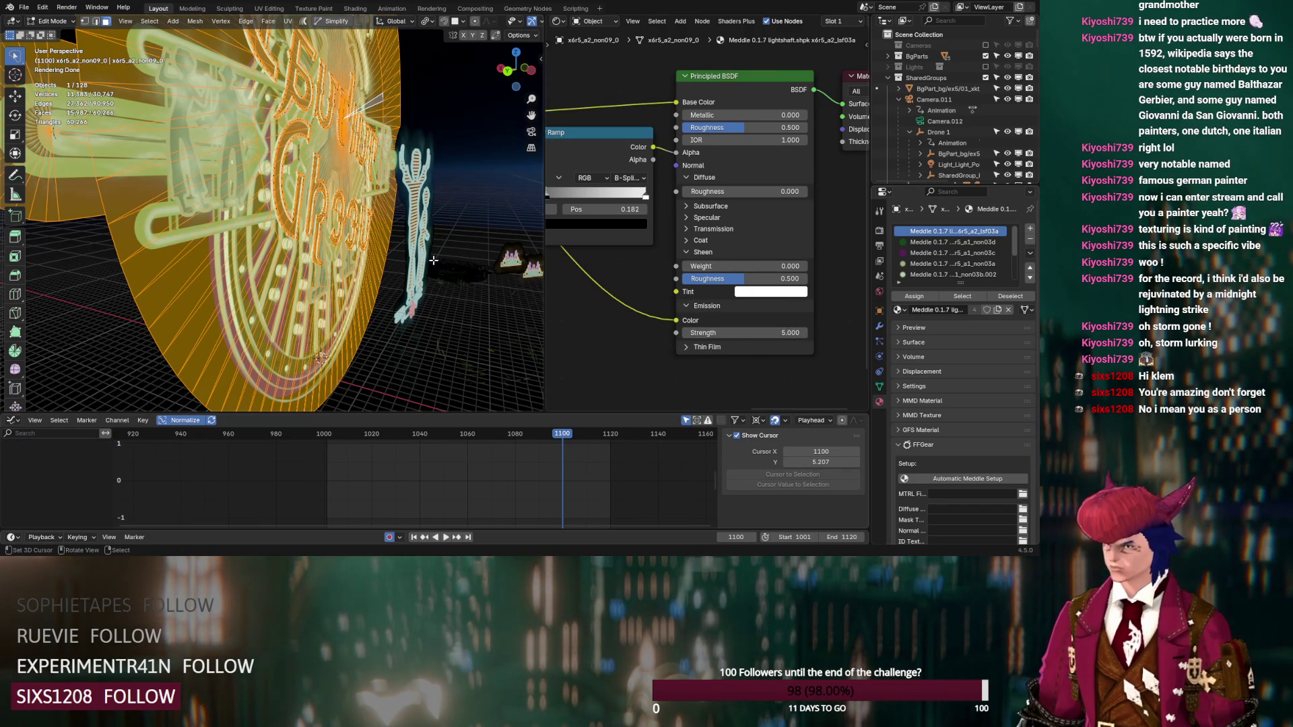
key(Tab)
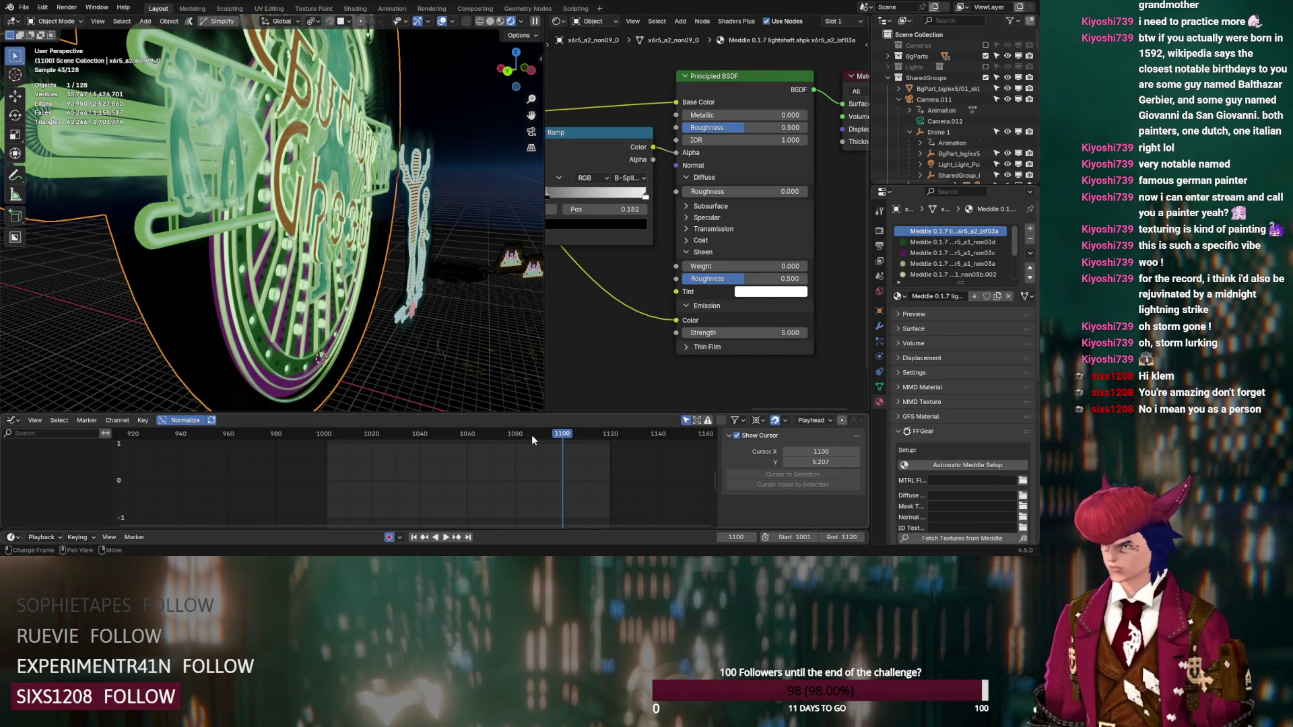
click(531, 435)
mouse_move(522, 436)
mouse_down()
mouse_move(380, 436)
mouse_move(507, 438)
mouse_up()
key(KP_0)
scroll(635, 376, down, 3)
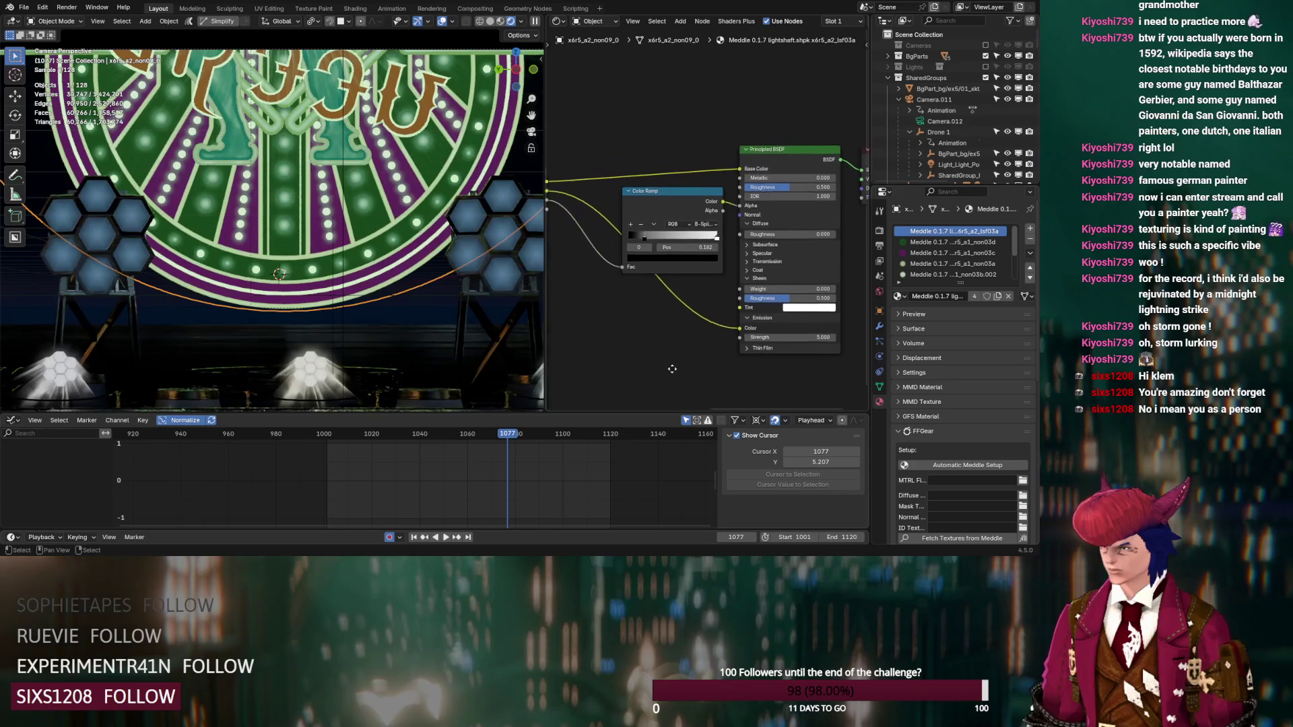
scroll(656, 342, up, 2)
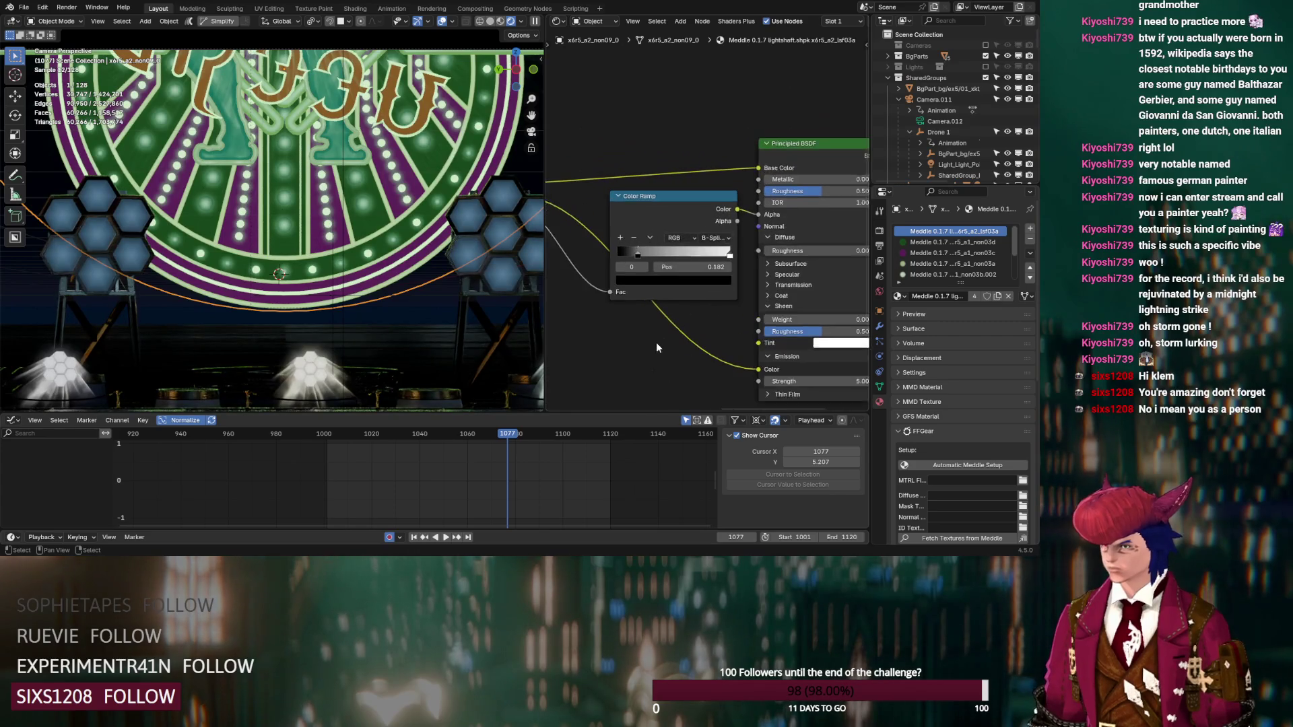
click(728, 248)
click(722, 265)
drag(632, 256, 599, 255)
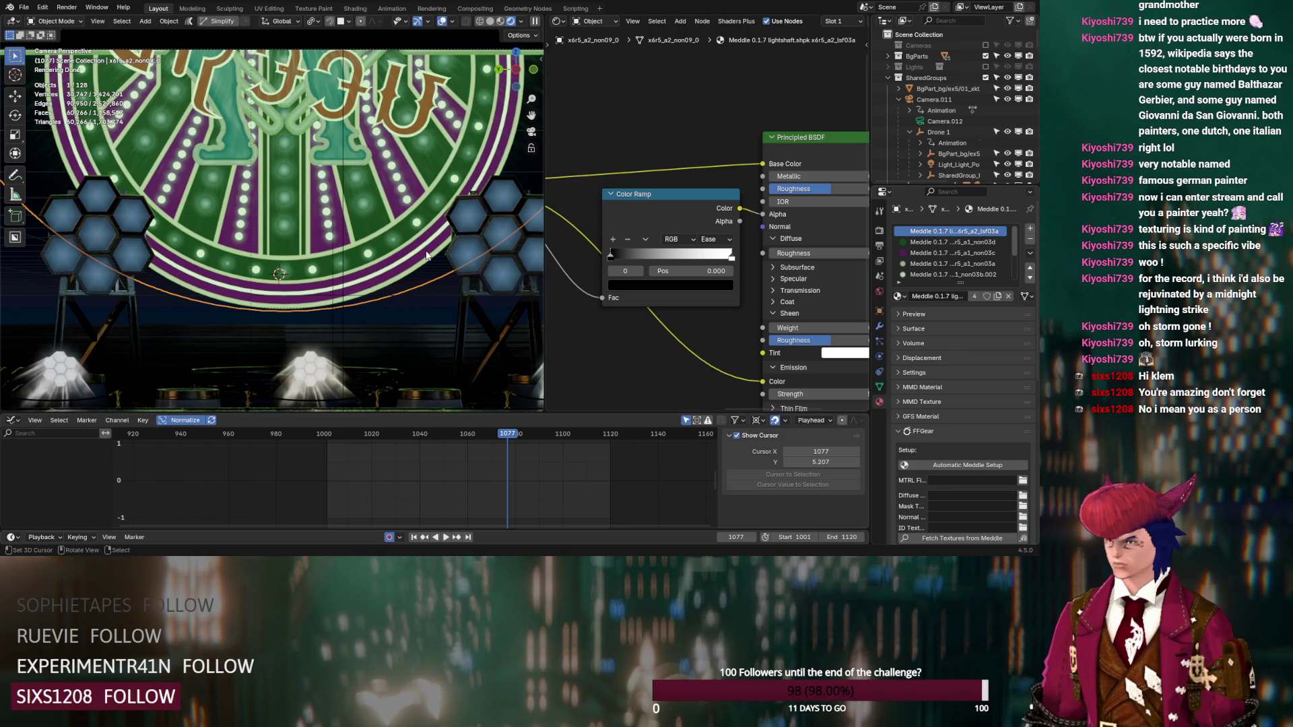
key(ctrl+z)
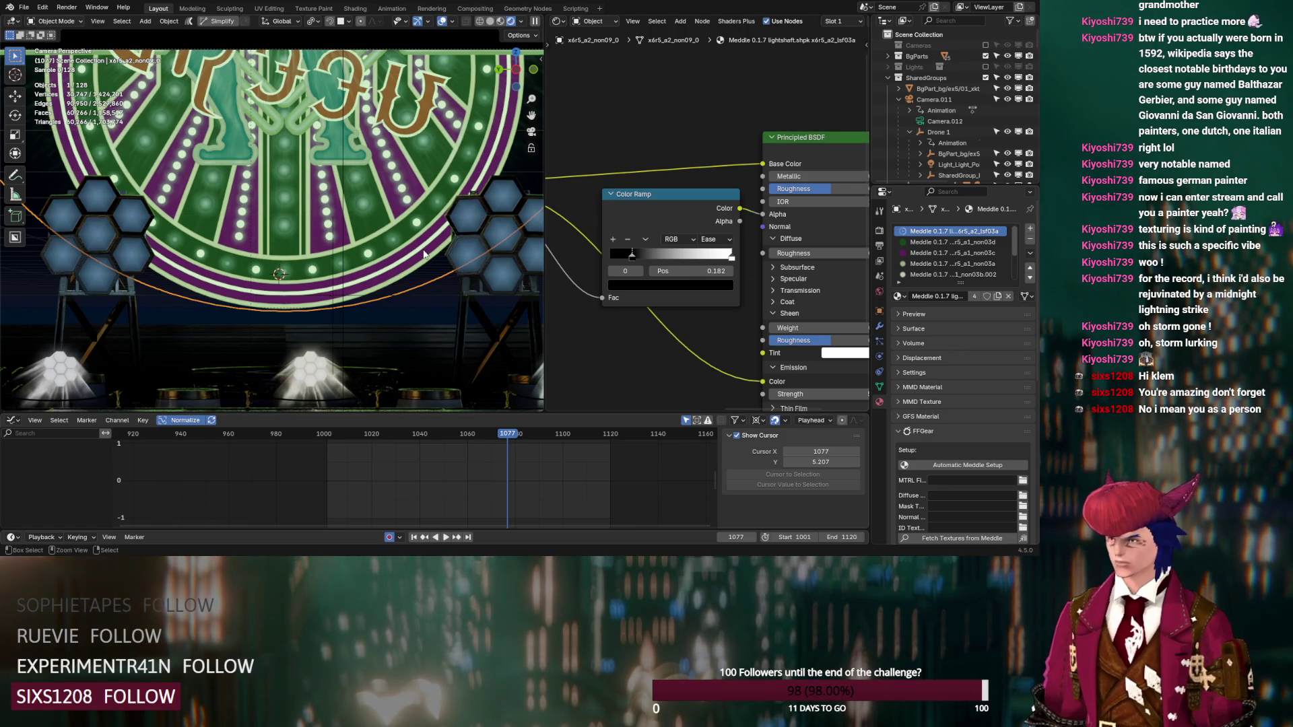
key(ctrl+z)
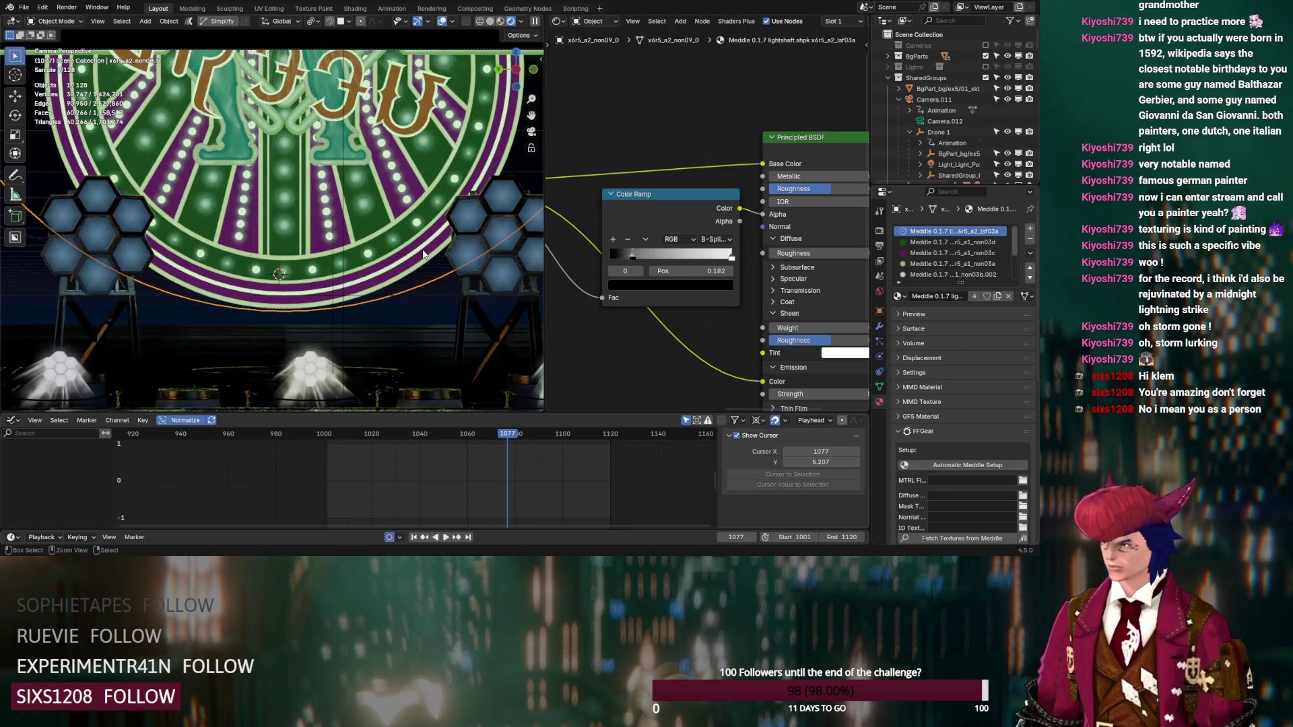
scroll(669, 341, down, 3)
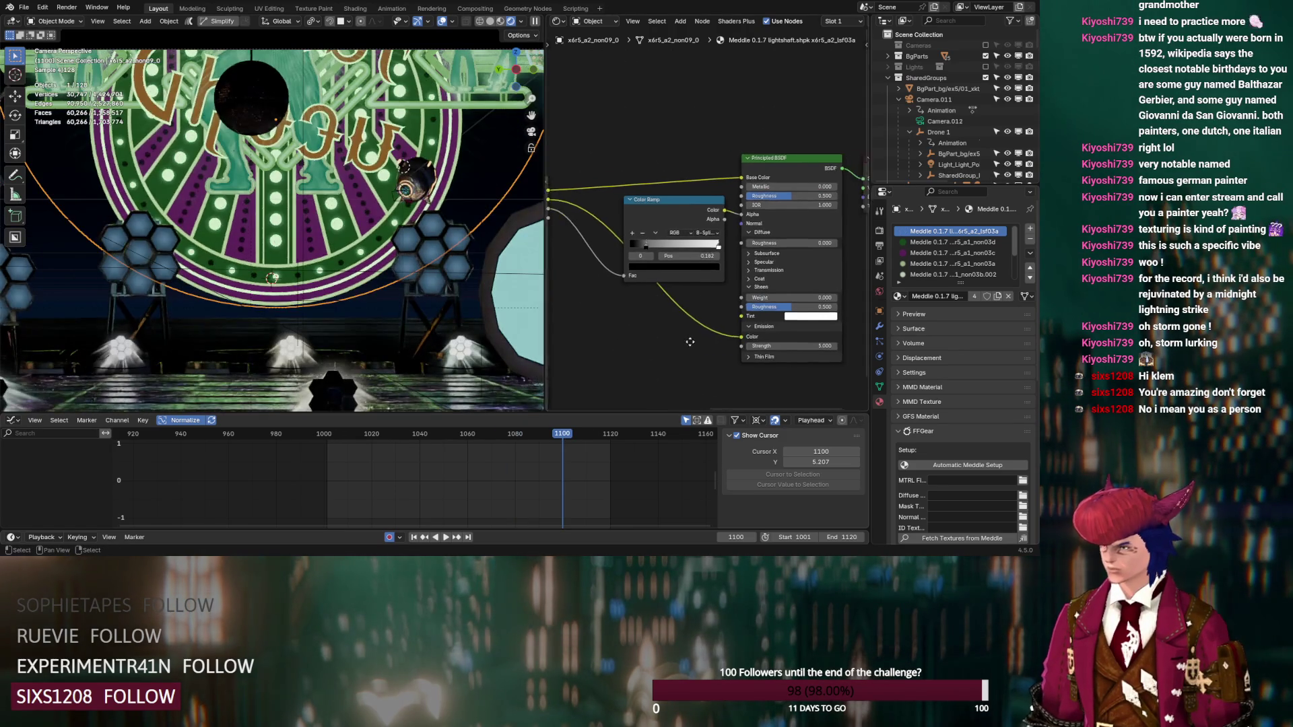
key(ctrl+z)
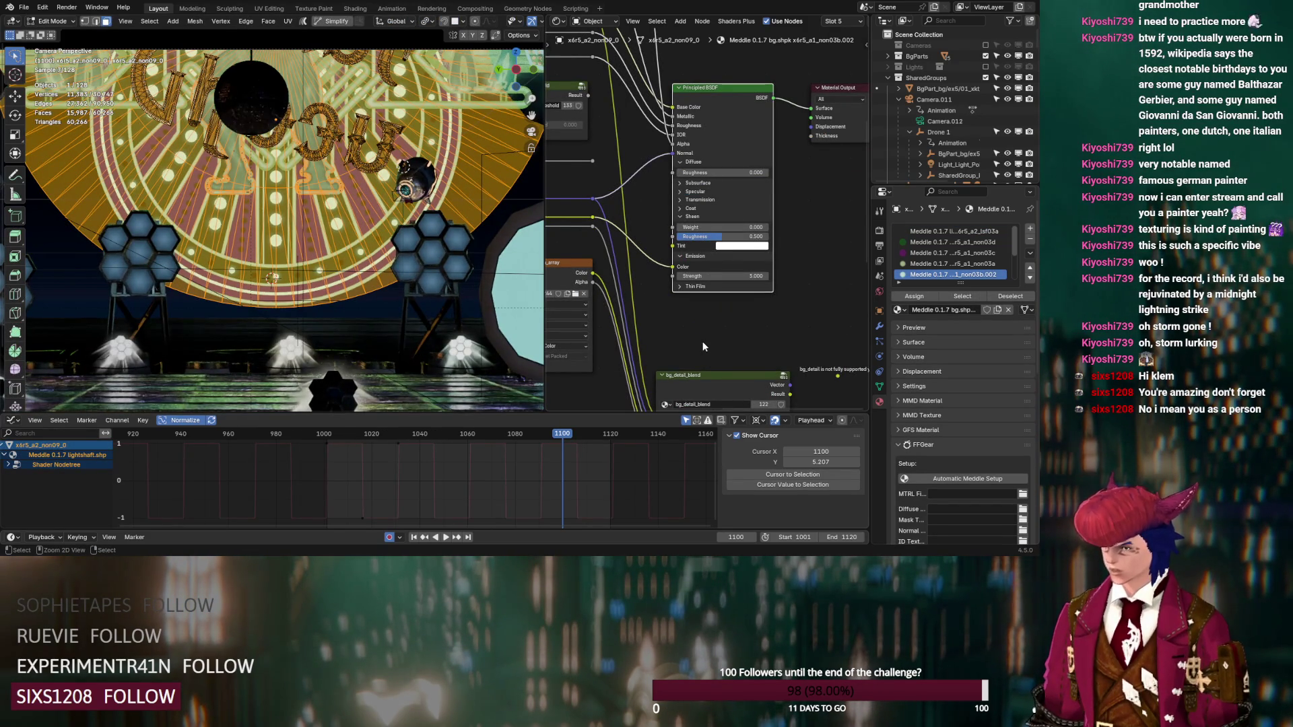
Step: Make the first-slot lightshaft material a single-user copy and clear its emission strength keyframes
key(ctrl+z)
scroll(378, 318, up, 3)
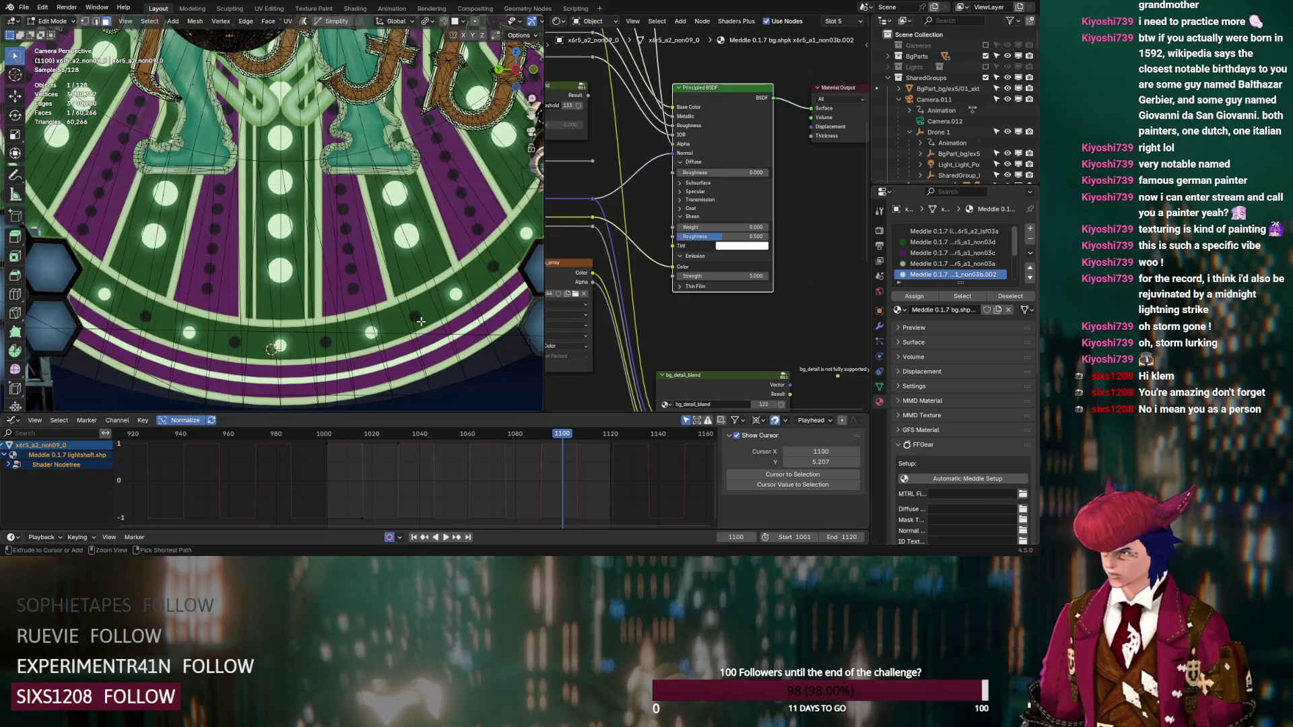
click(927, 231)
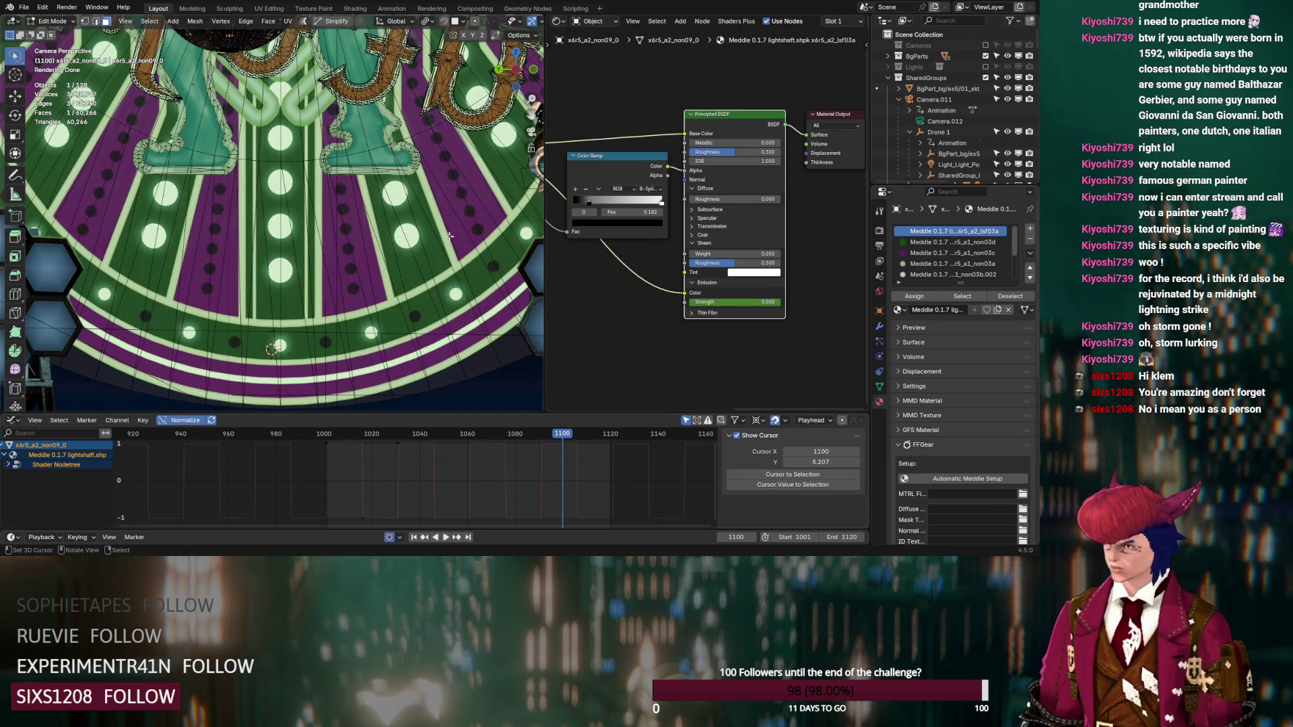
click(957, 300)
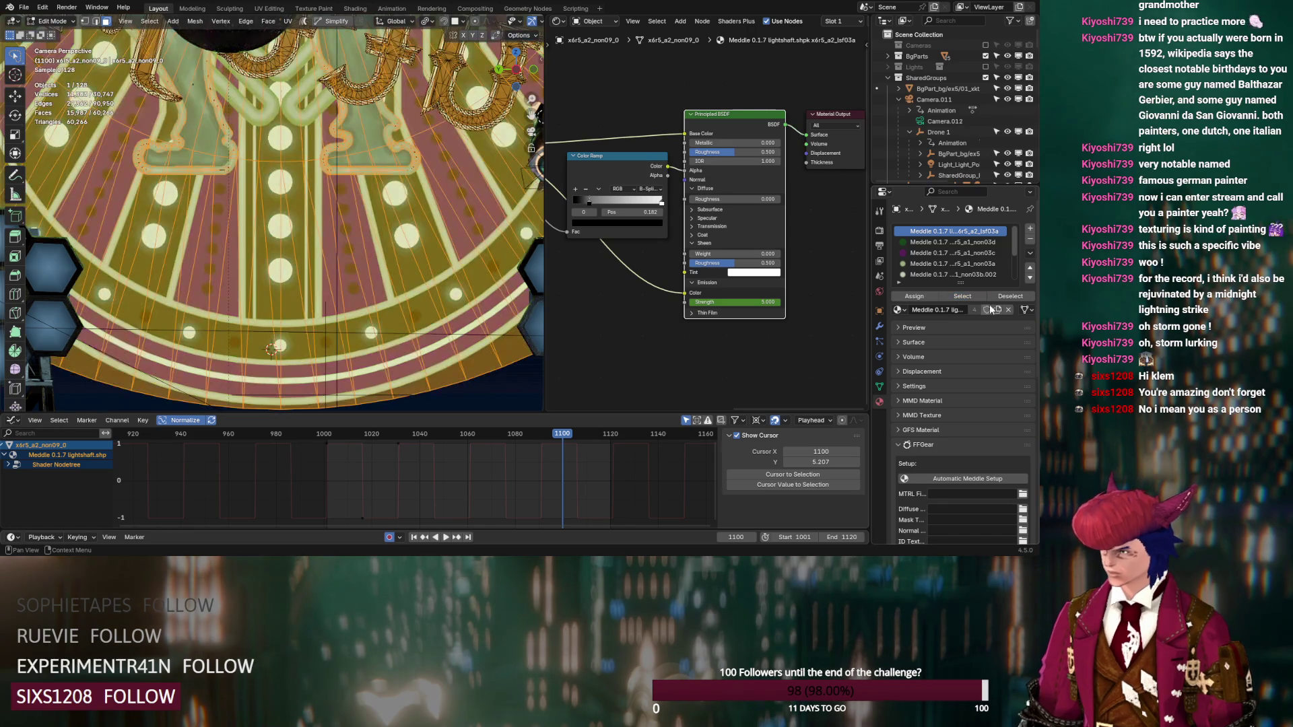
click(973, 310)
right_click(744, 305)
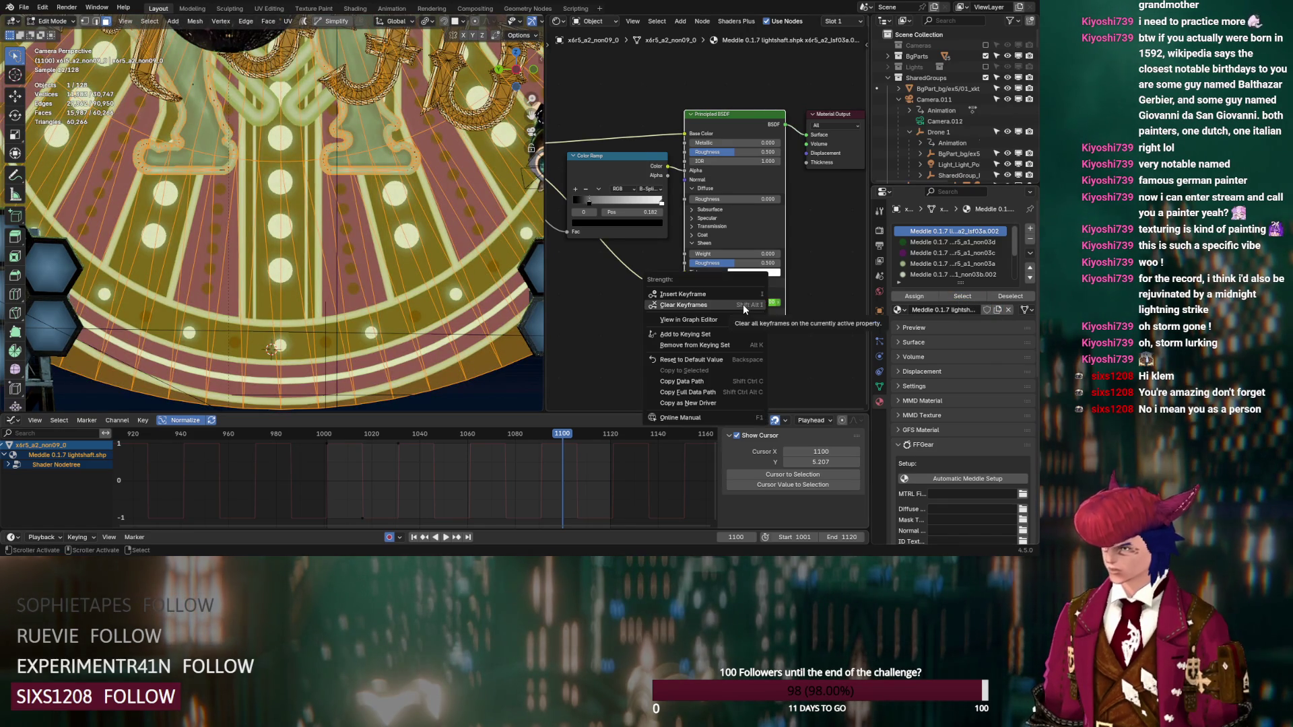
click(742, 304)
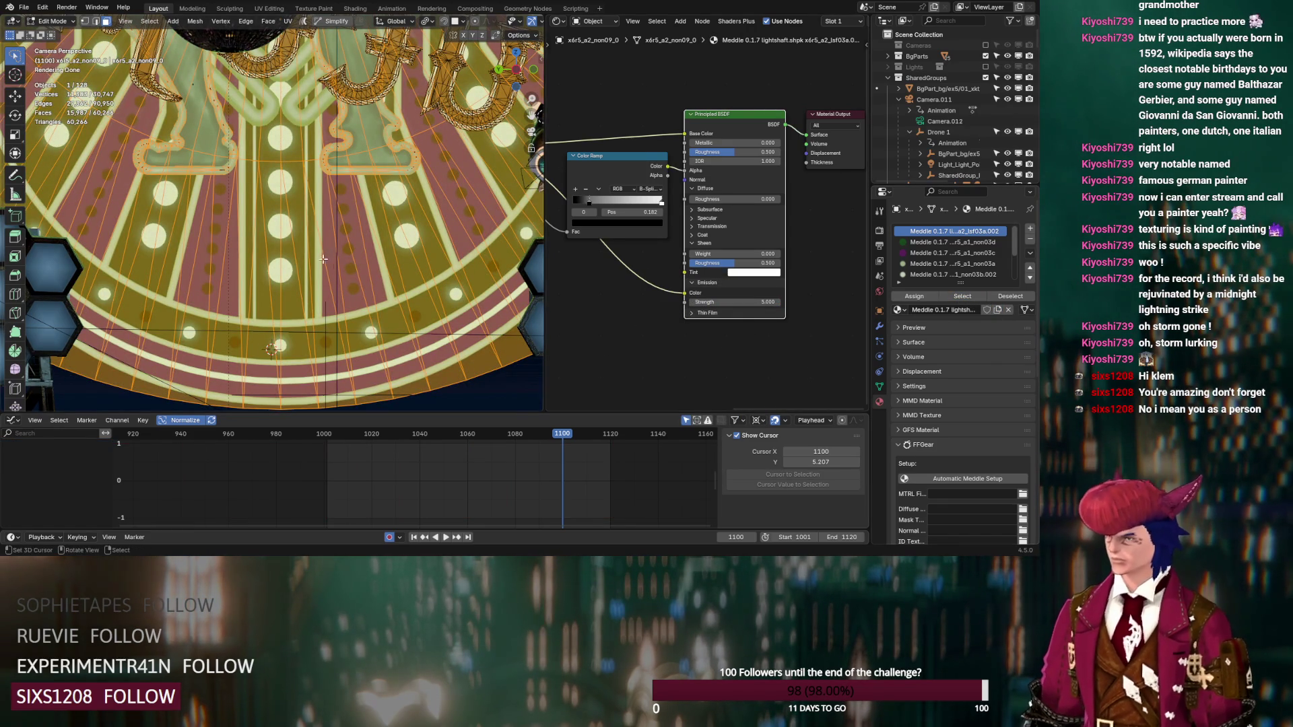
Step: Pick a face strip of the sign, move to frame 1104, and return to Object Mode
scroll(324, 259, down, 4)
scroll(350, 256, up, 3)
click(350, 256)
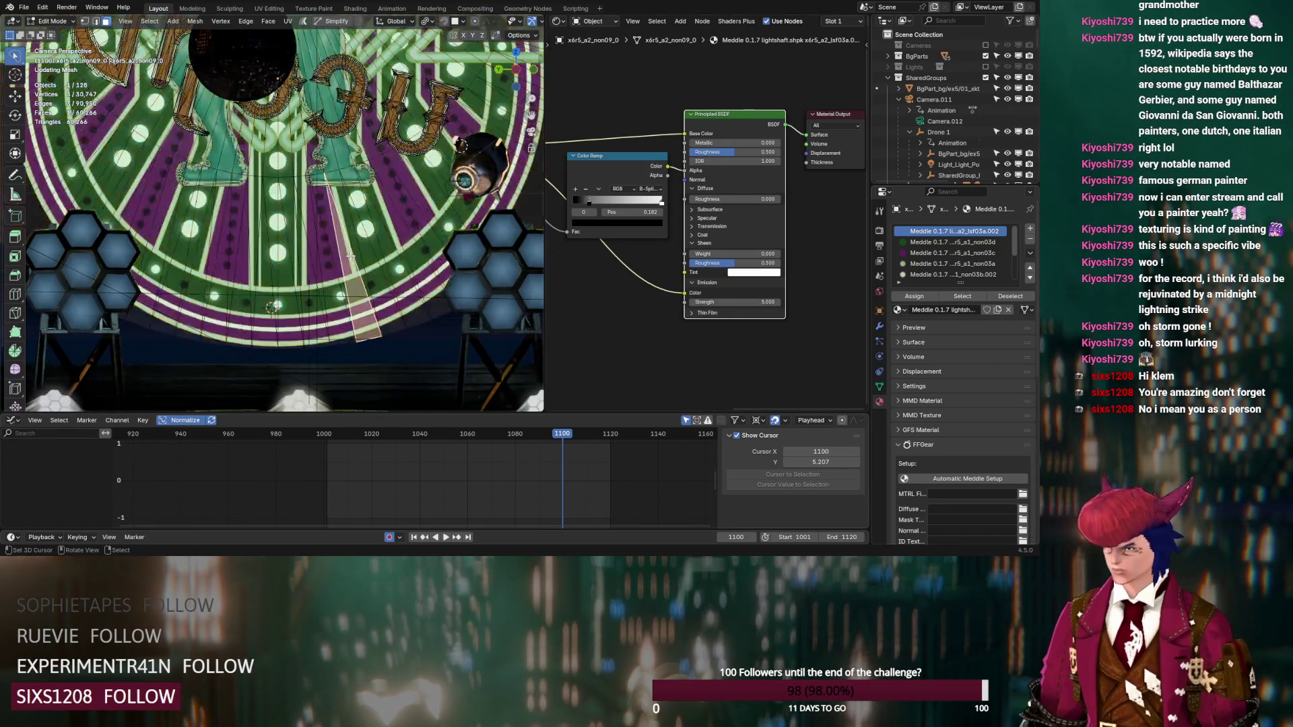
click(576, 437)
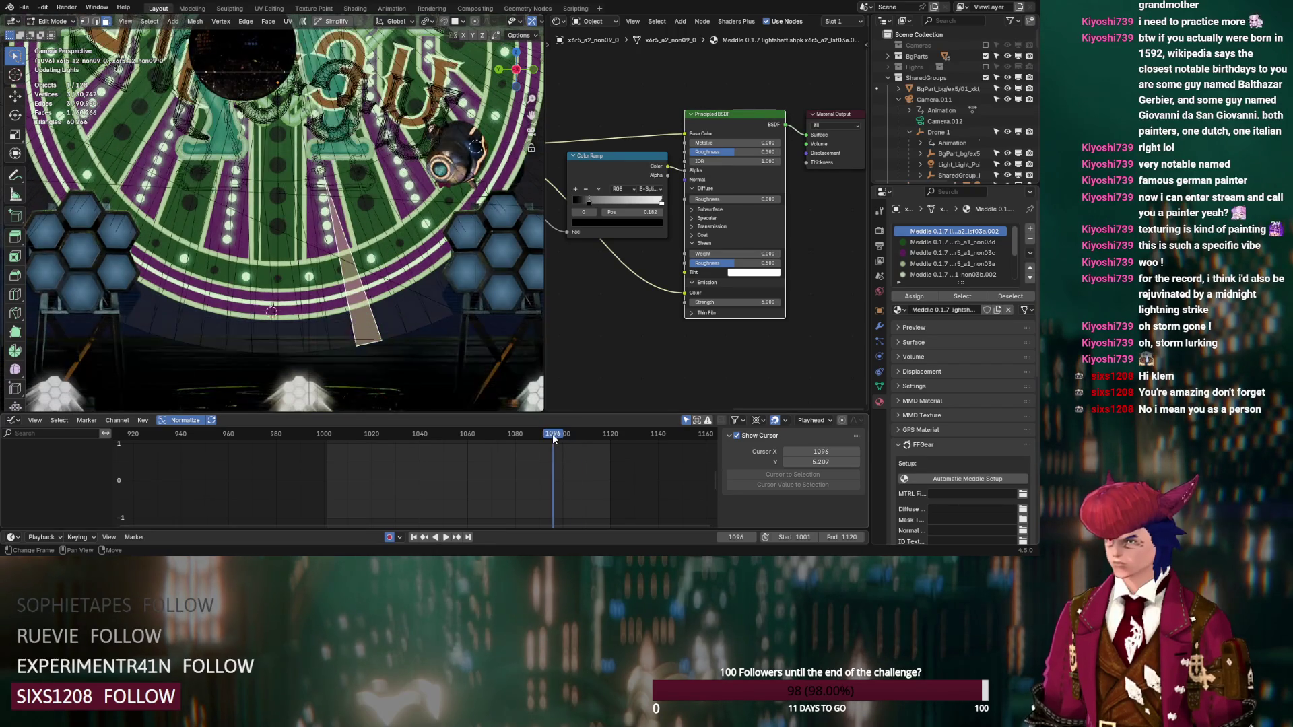
click(571, 435)
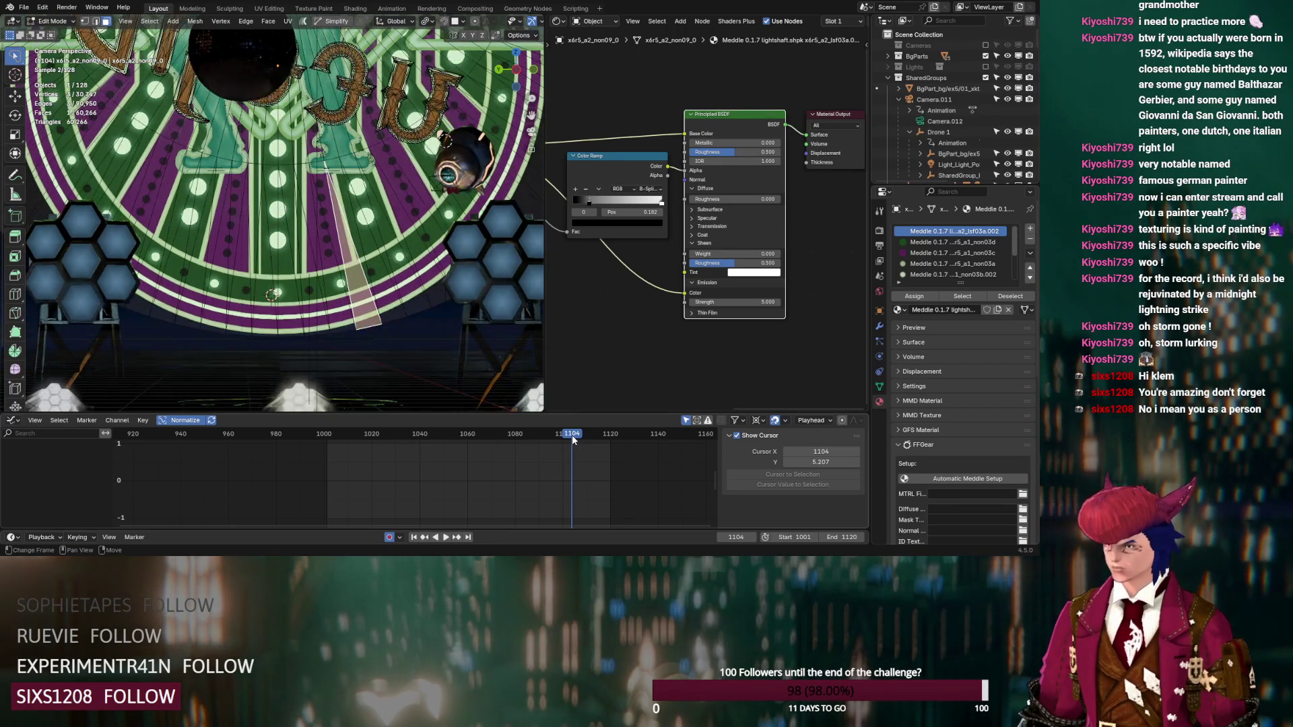
key(Tab)
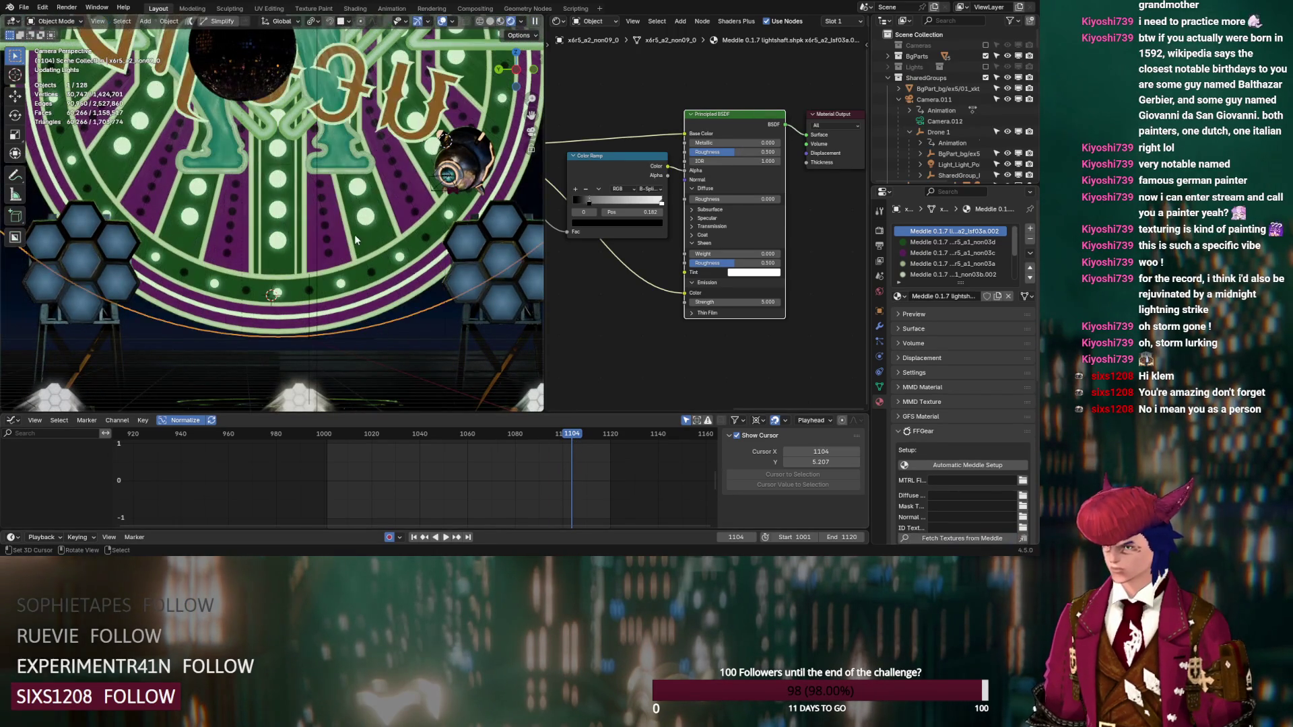
Step: Move the Color Ramp's left stop to 0.050 and set its interpolation to Linear
middle_drag(587, 200, 636, 262)
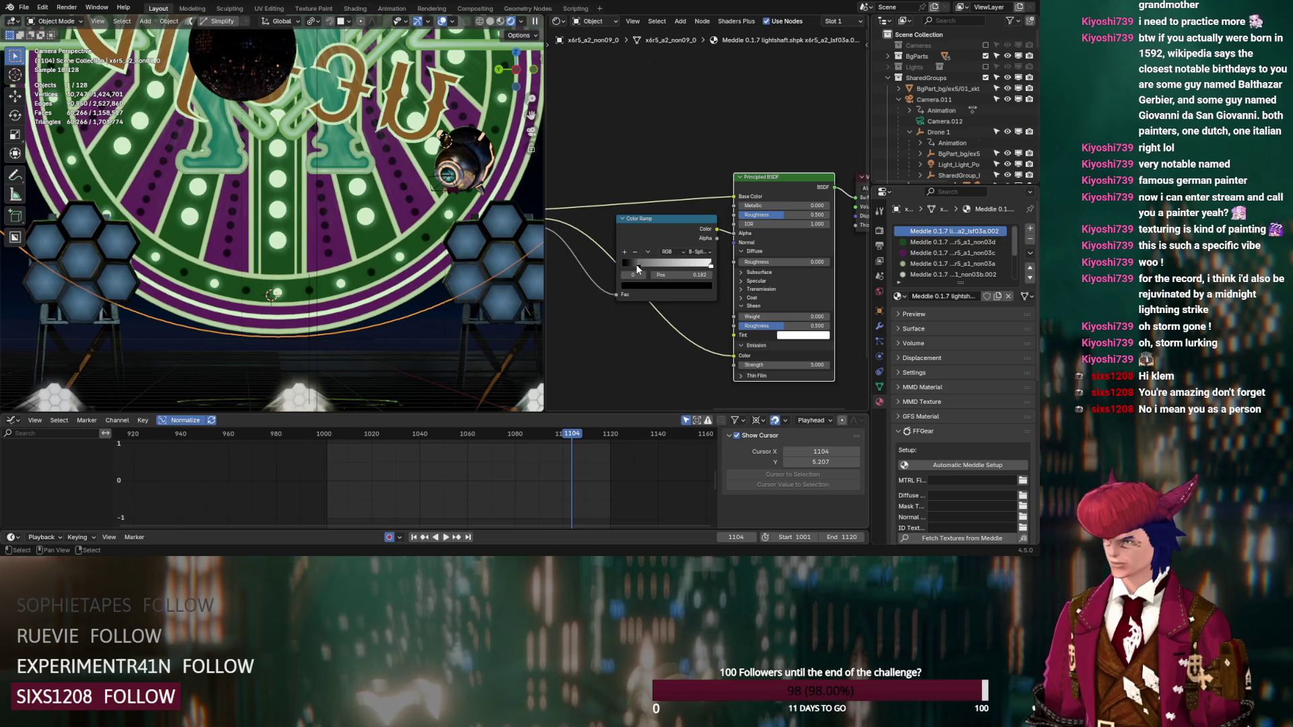
drag(638, 264, 625, 263)
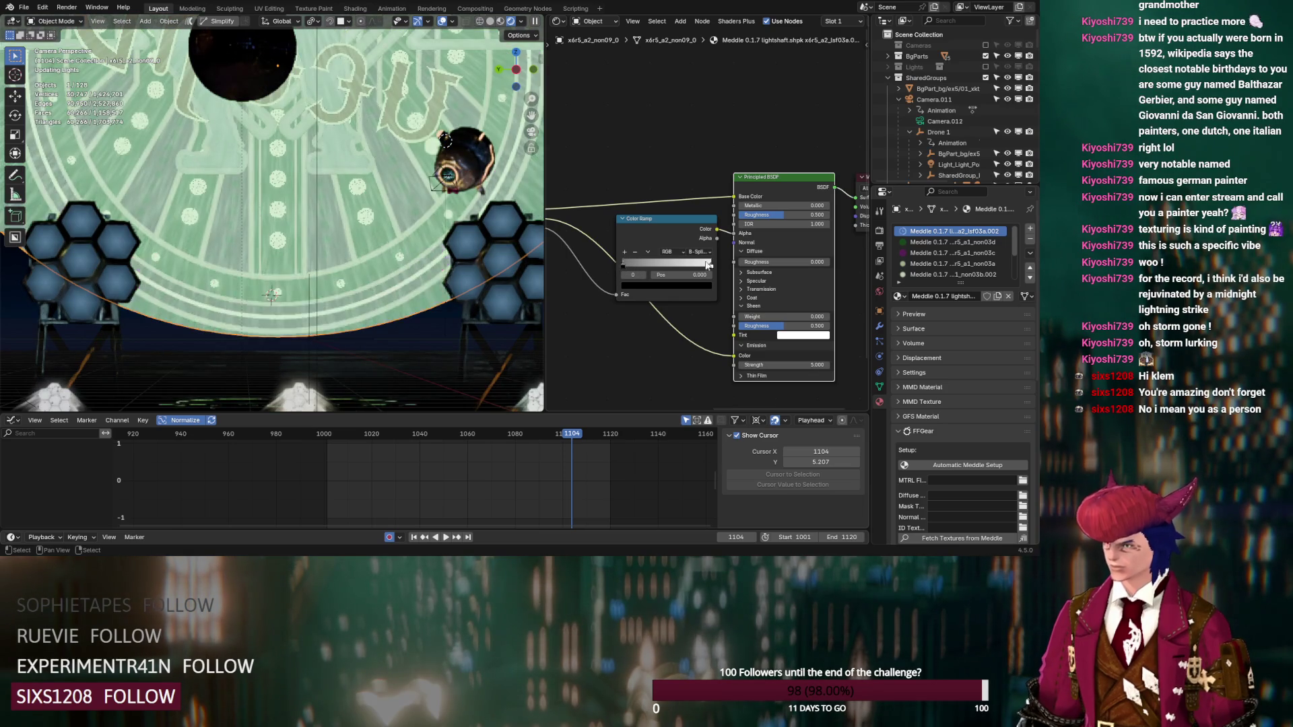
click(704, 252)
click(705, 289)
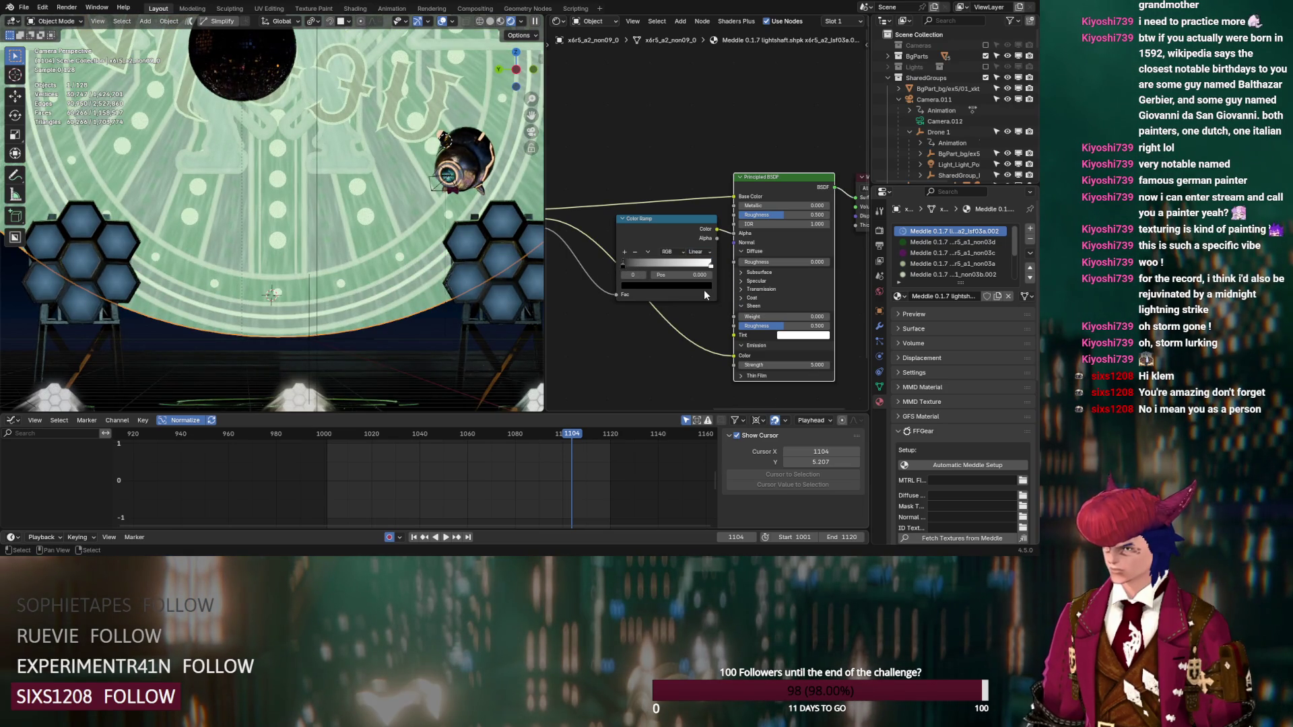
Step: Raise the emission strength to 2.000 and hide the viewport overlays
shift+scroll(374, 290, up, 3)
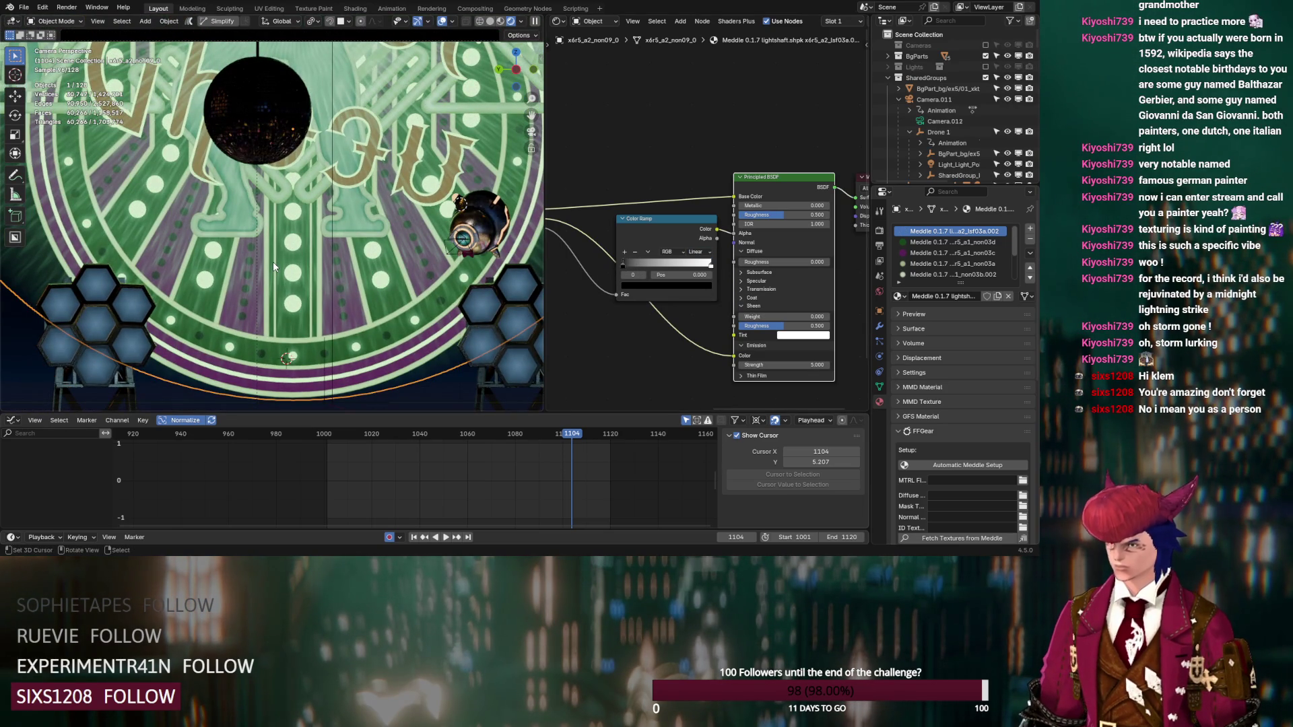
scroll(273, 264, down, 3)
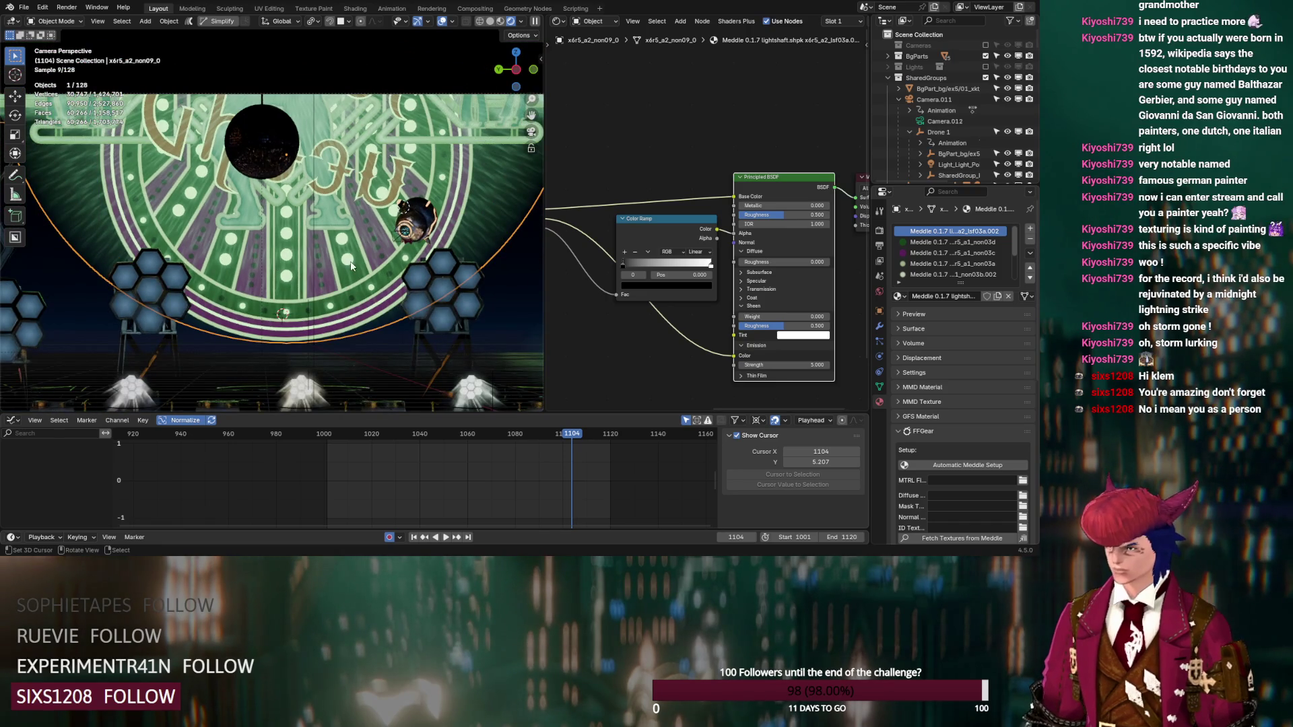
click(740, 364)
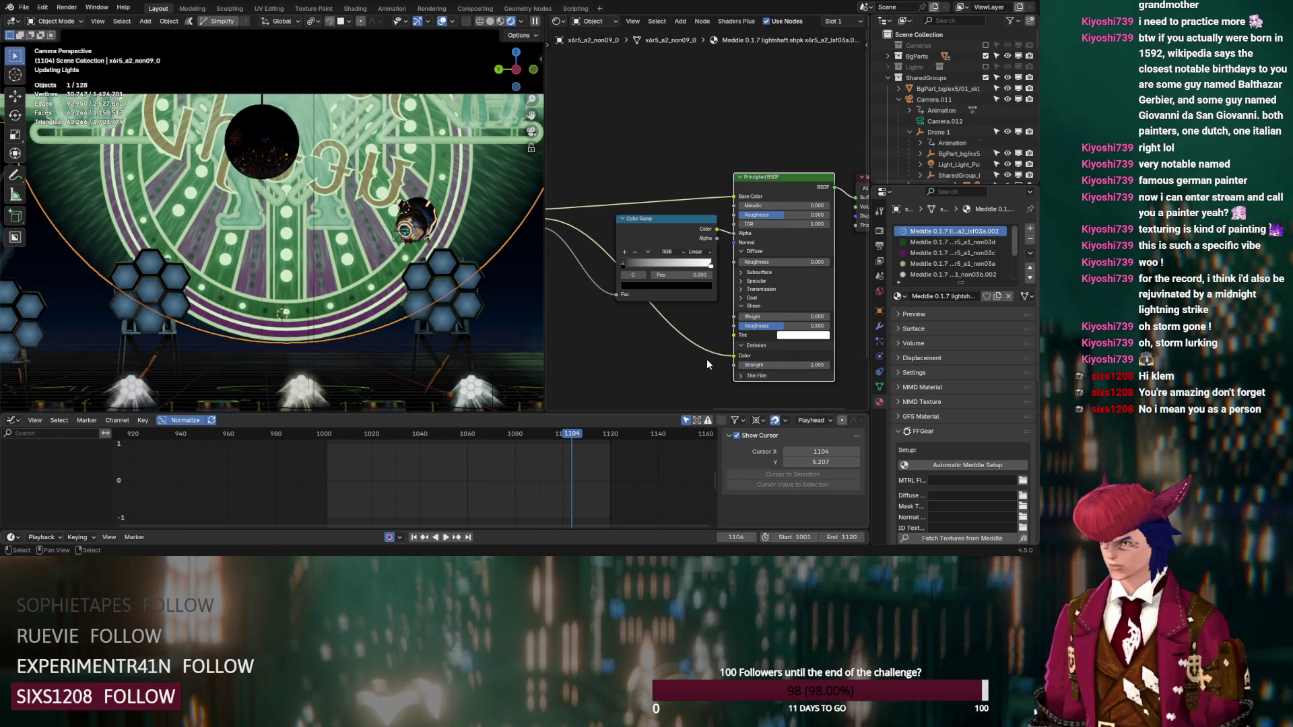
key(Return)
drag(785, 364, 798, 364)
scroll(353, 219, down, 2)
scroll(354, 220, down, 2)
click(442, 22)
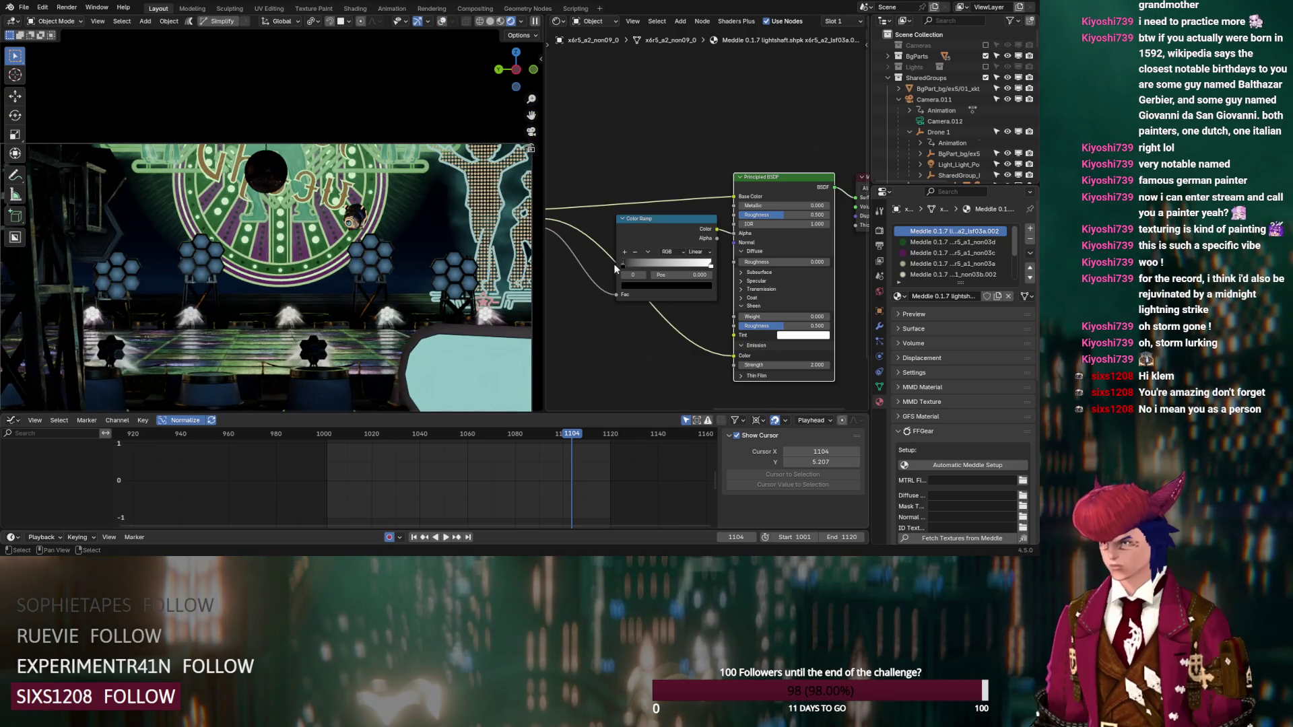
Step: Switch the Color Ramp back to B-Spline and shift the black stop to about 0.068
click(694, 253)
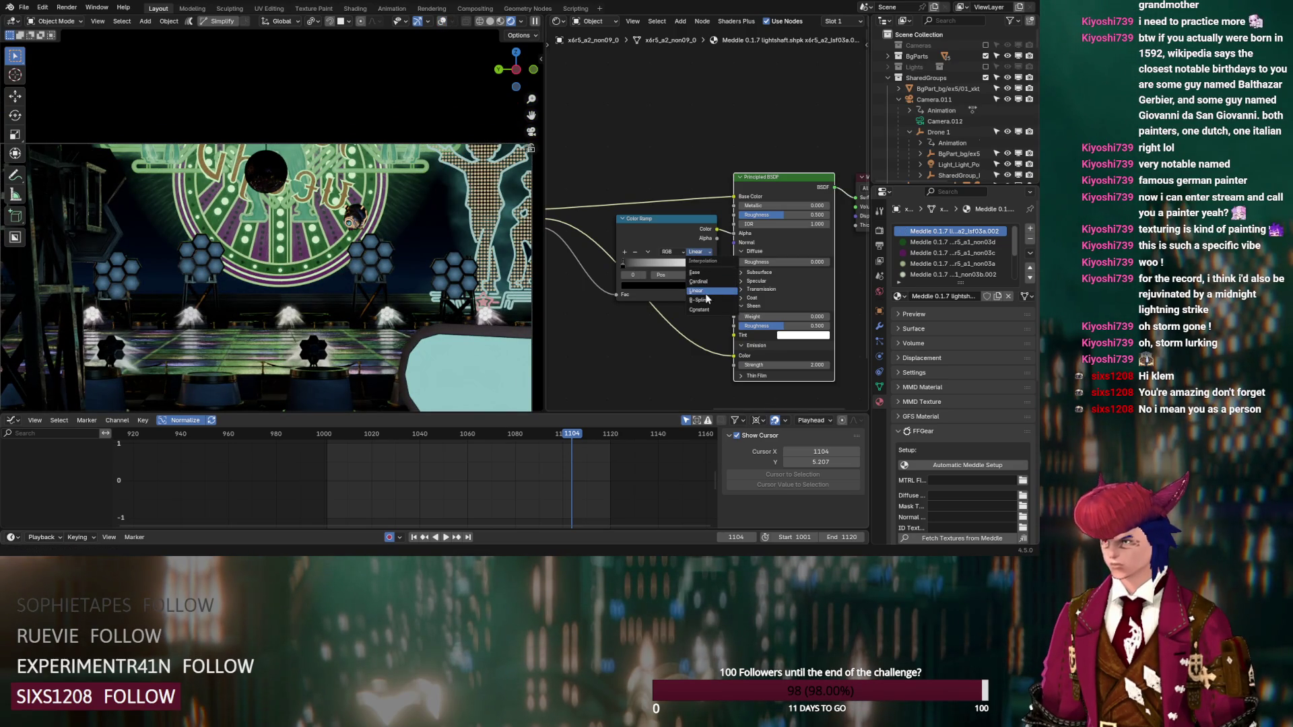
click(704, 300)
drag(627, 265, 633, 264)
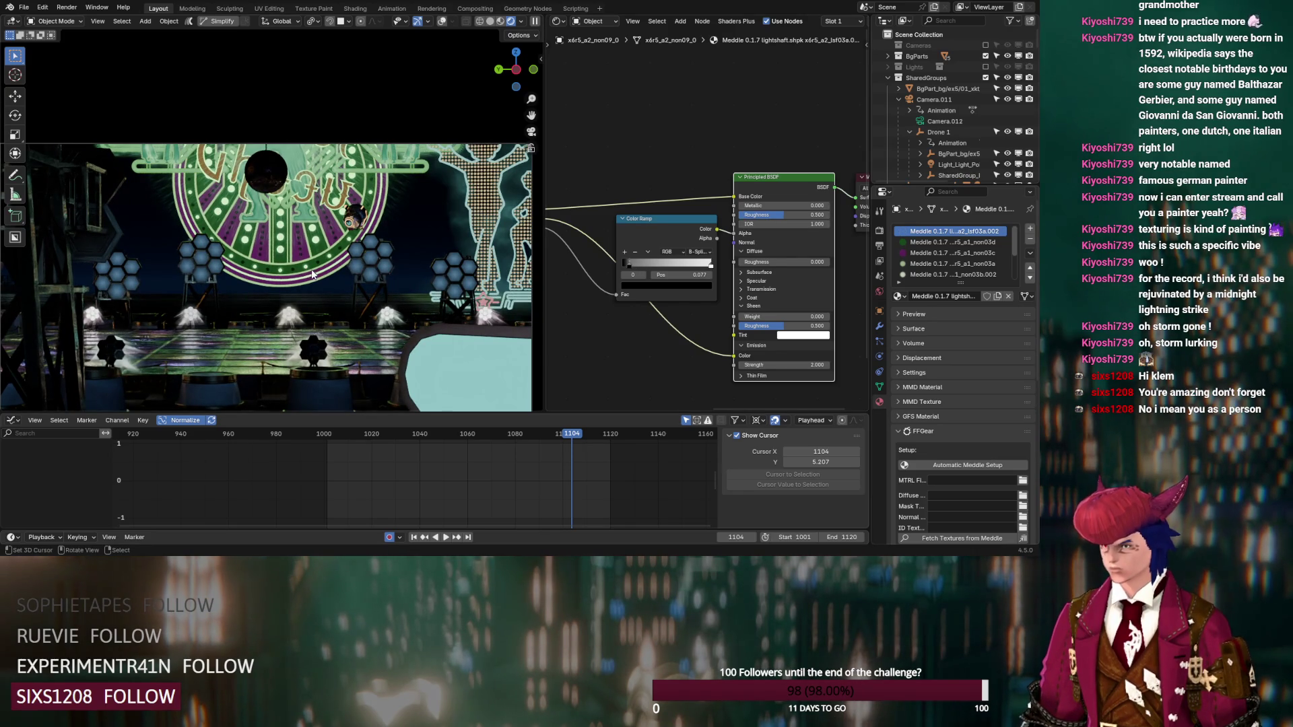
scroll(314, 270, up, 2)
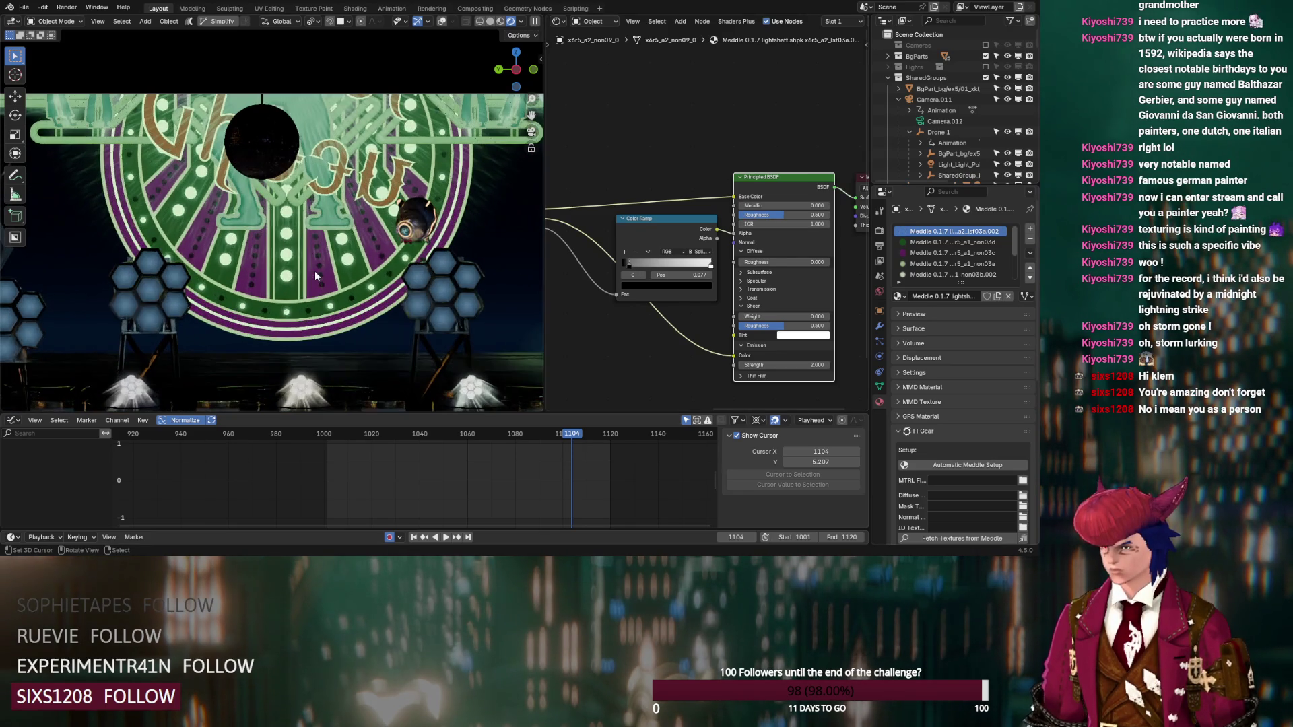
Step: Set the Principled BSDF emission strength to 5.000
click(775, 364)
text(5)
key(Return)
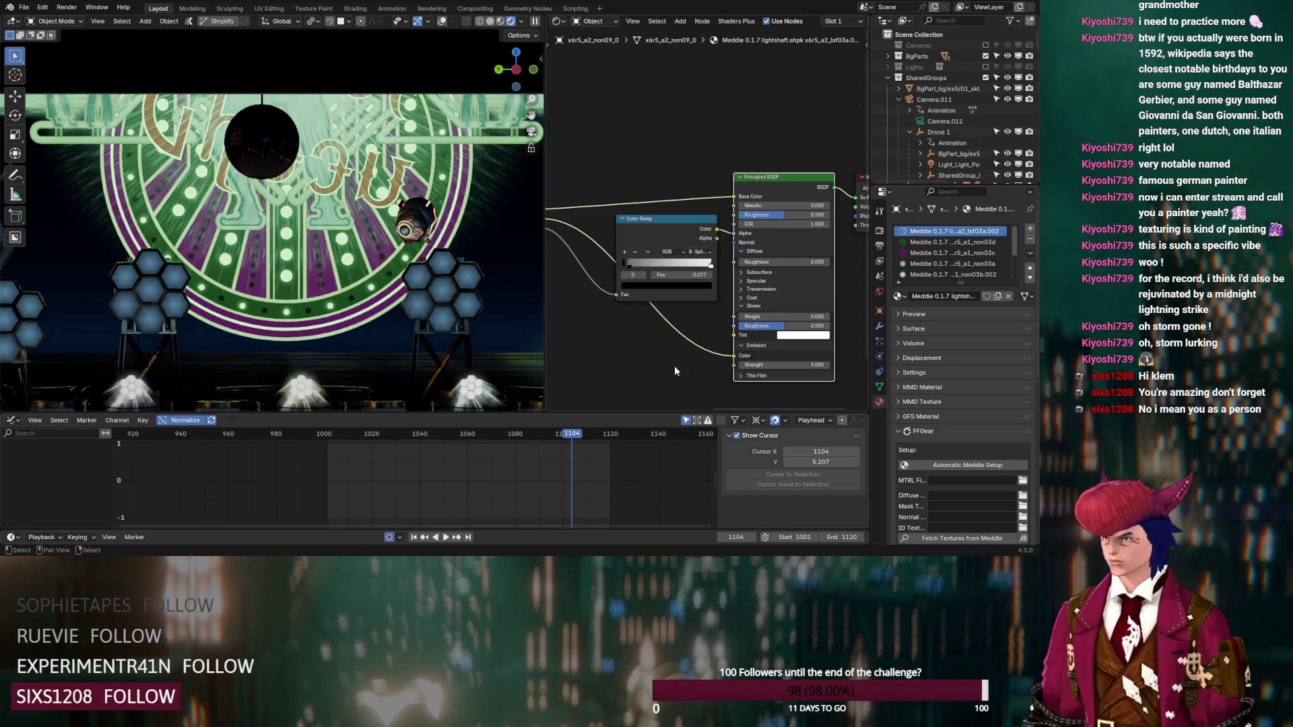
click(789, 367)
text(5)
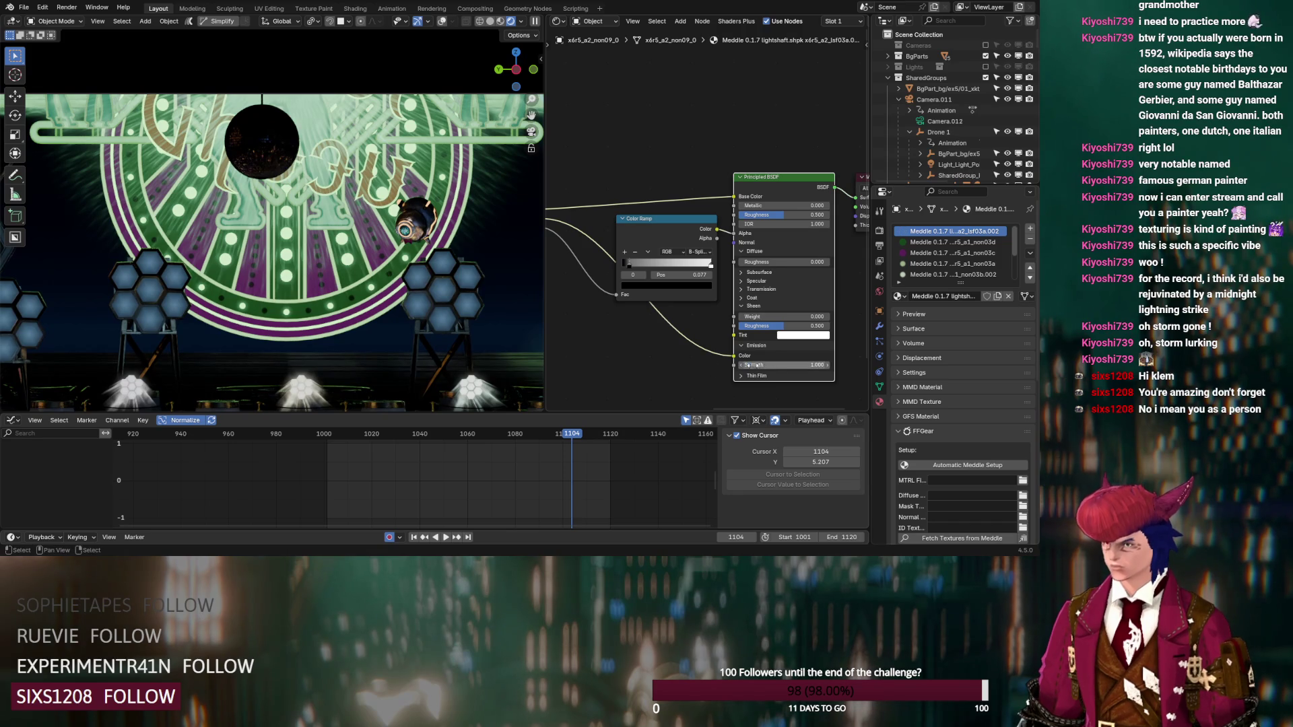
key(Return)
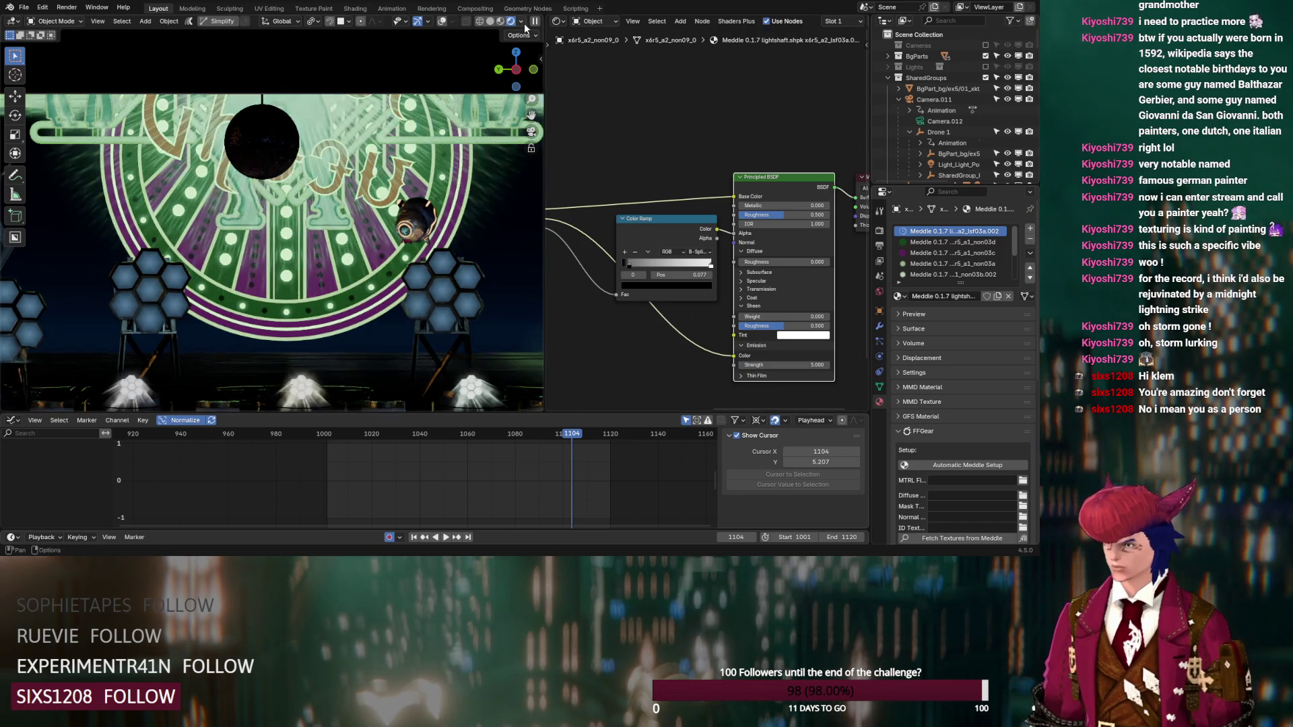
Step: Enable the compositor glow preview for the camera and set emission strength to 2.000
click(521, 21)
click(516, 186)
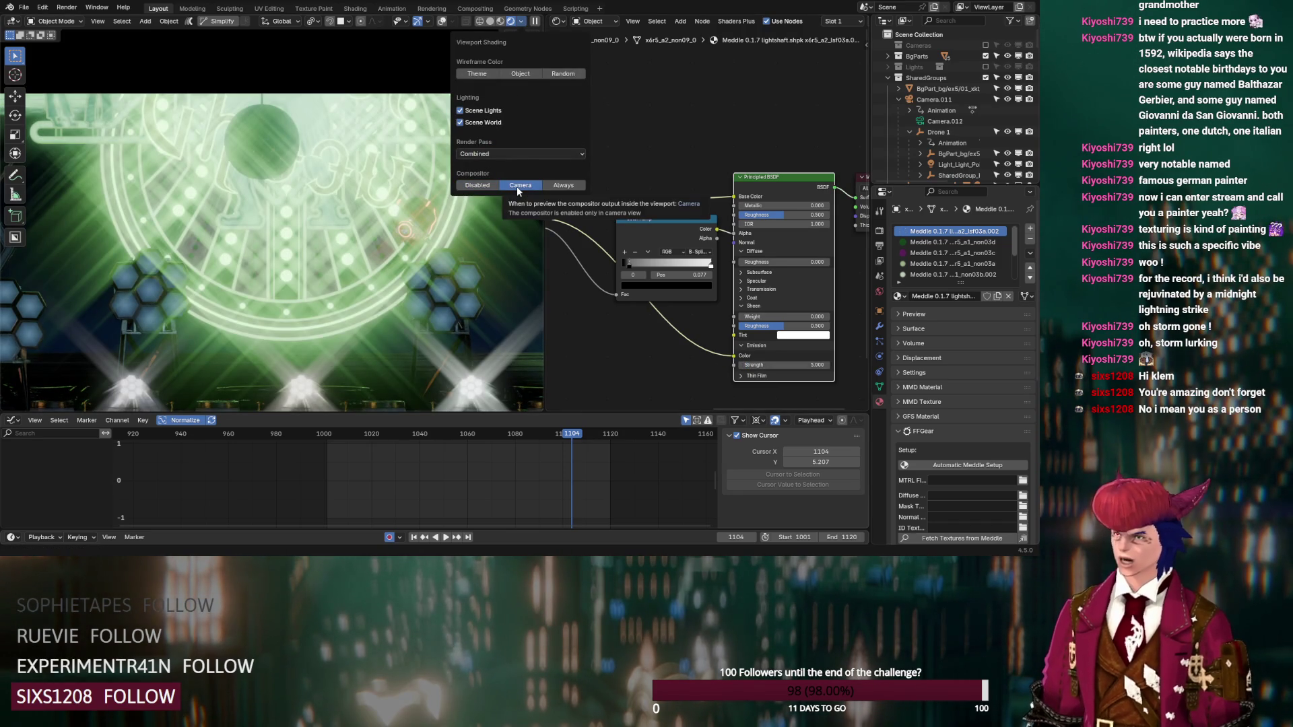
click(784, 365)
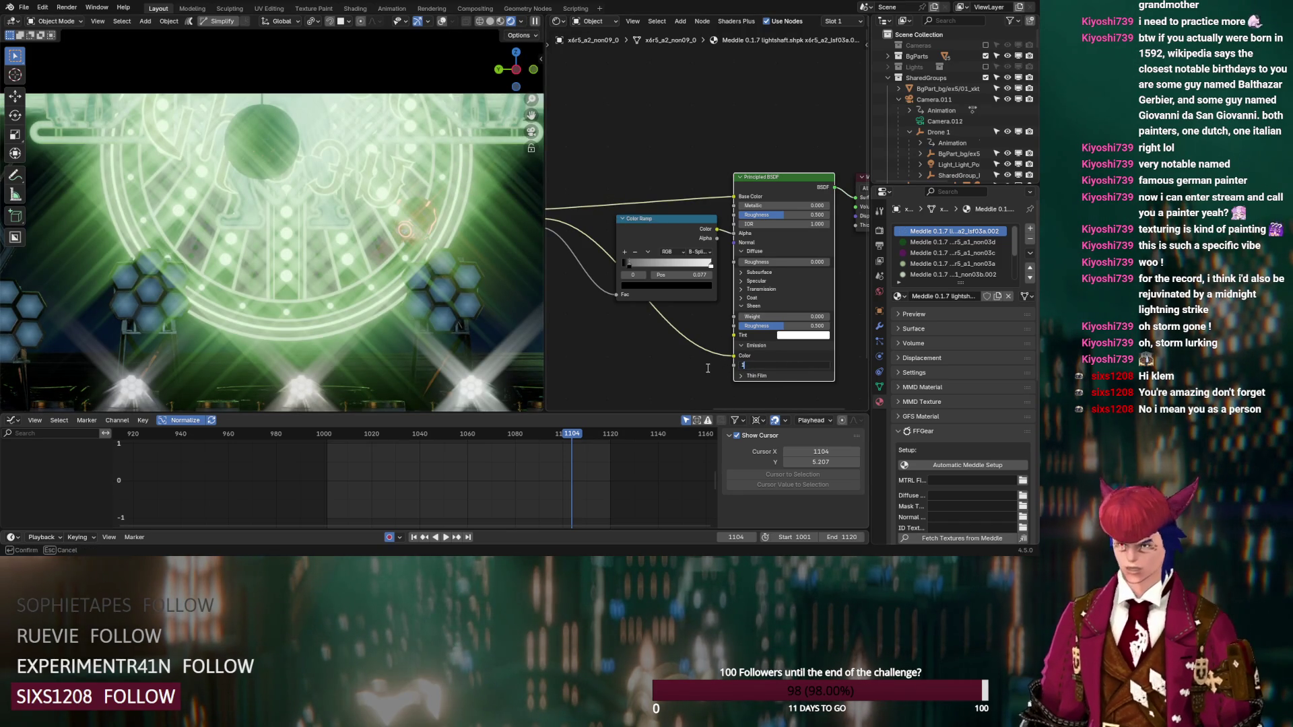
key(Return)
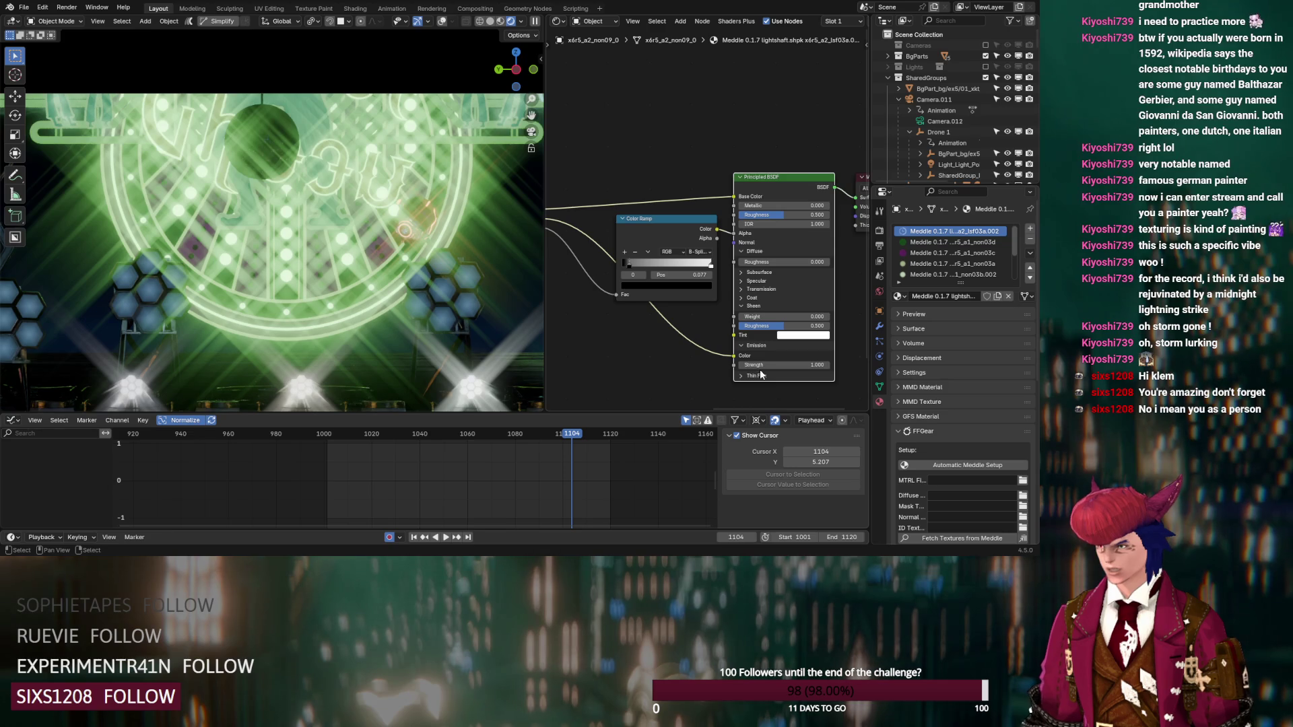
click(761, 365)
text(2)
key(Return)
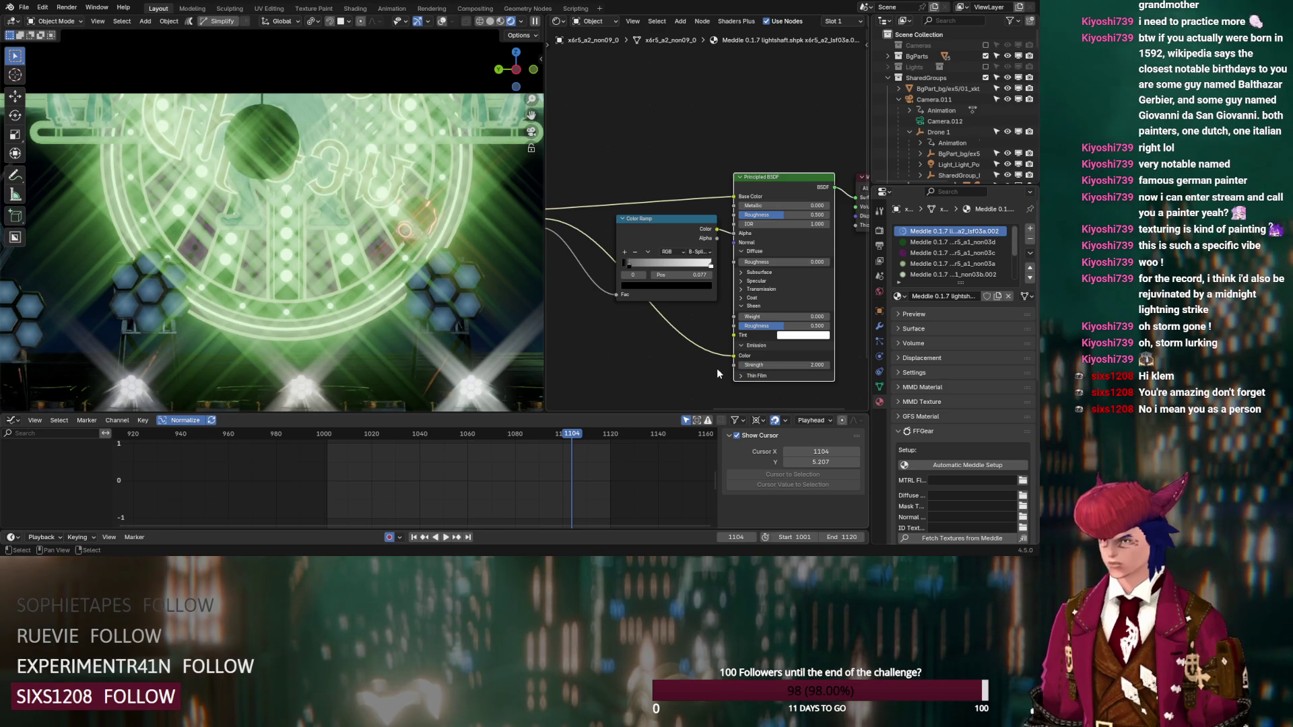
mouse_move(788, 365)
mouse_down()
mouse_move(734, 364)
mouse_move(778, 364)
mouse_up()
key(Return)
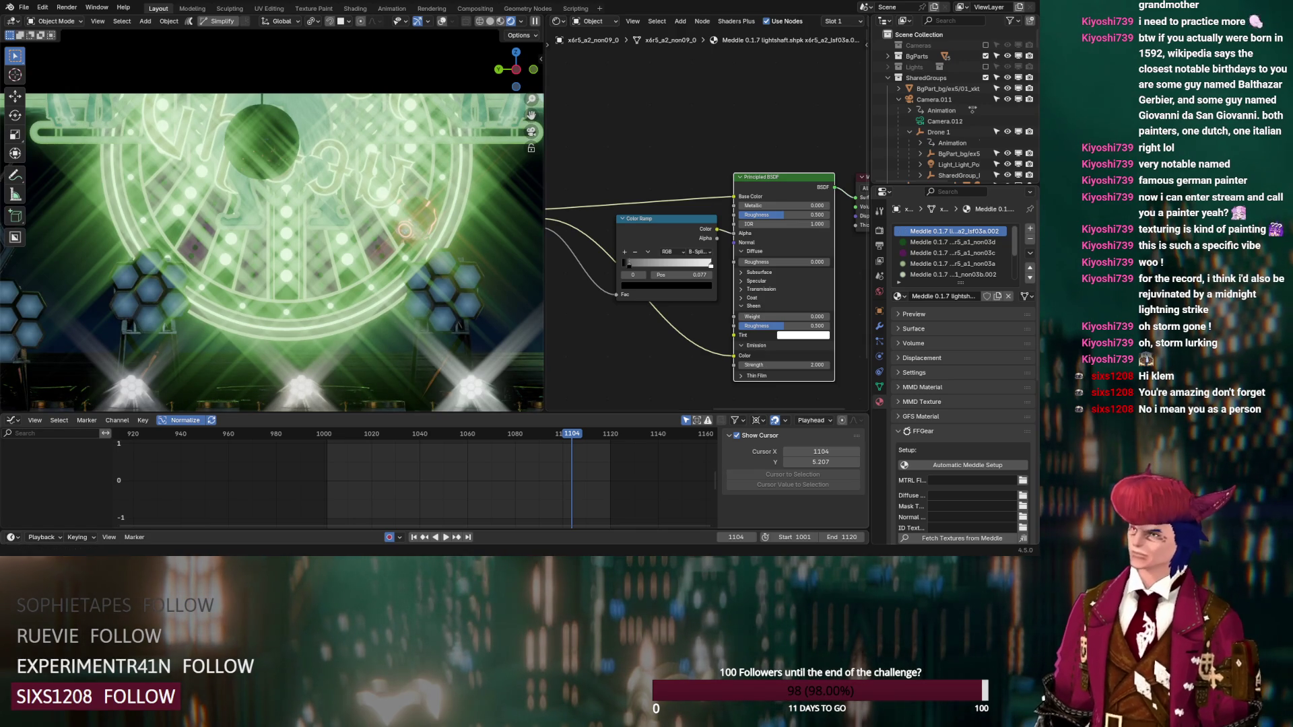
Step: Toggle between Solid and Rendered shading, then set the compositor preview to Disabled
click(492, 23)
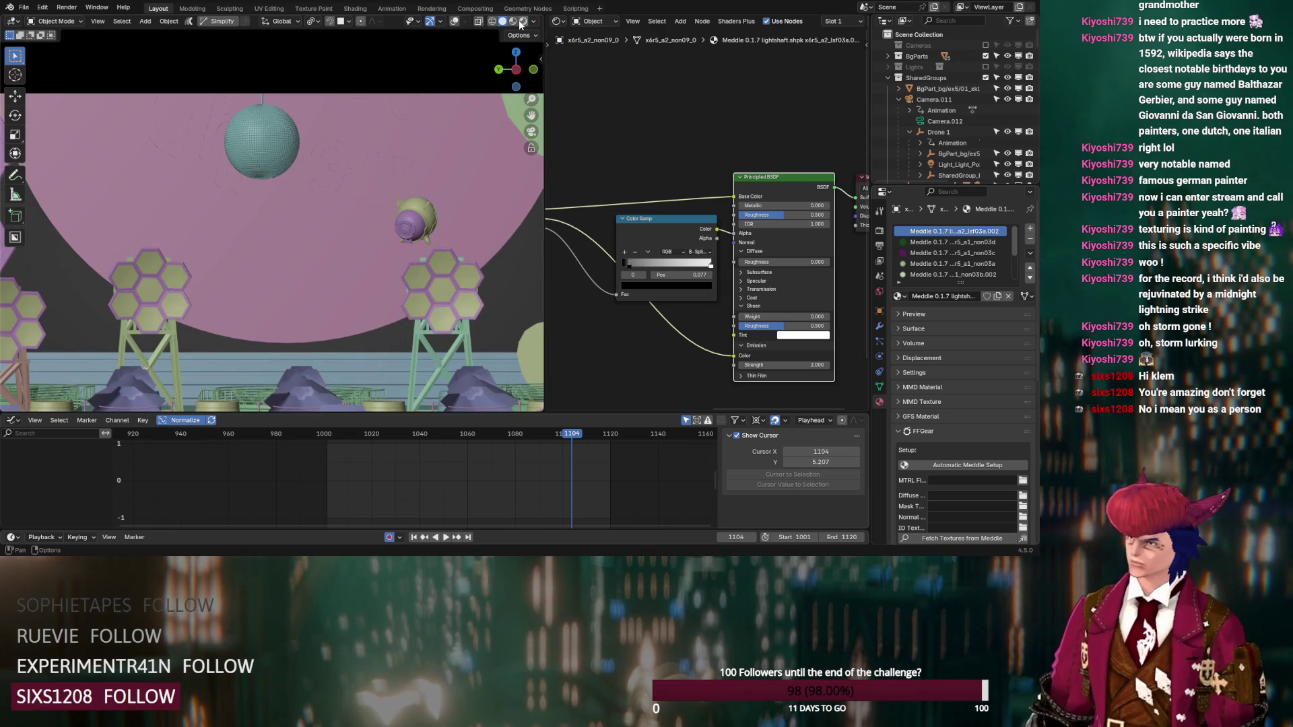
click(522, 23)
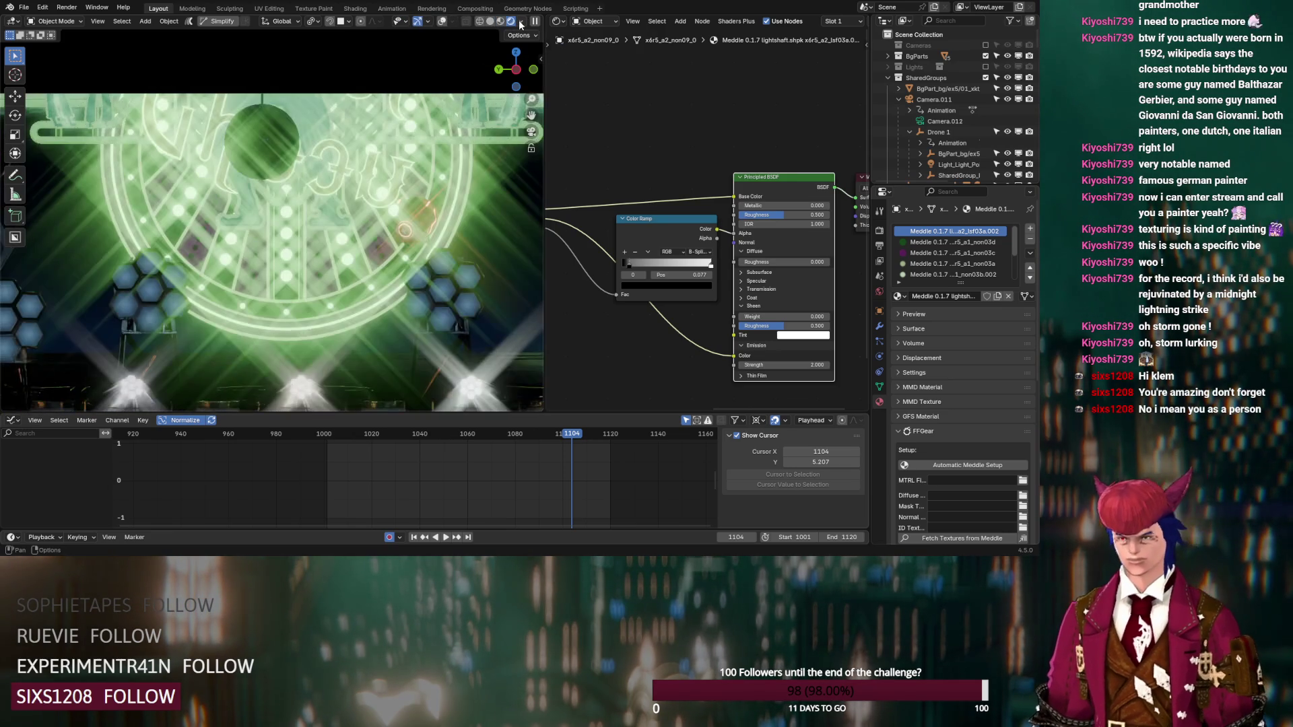
click(523, 22)
click(482, 184)
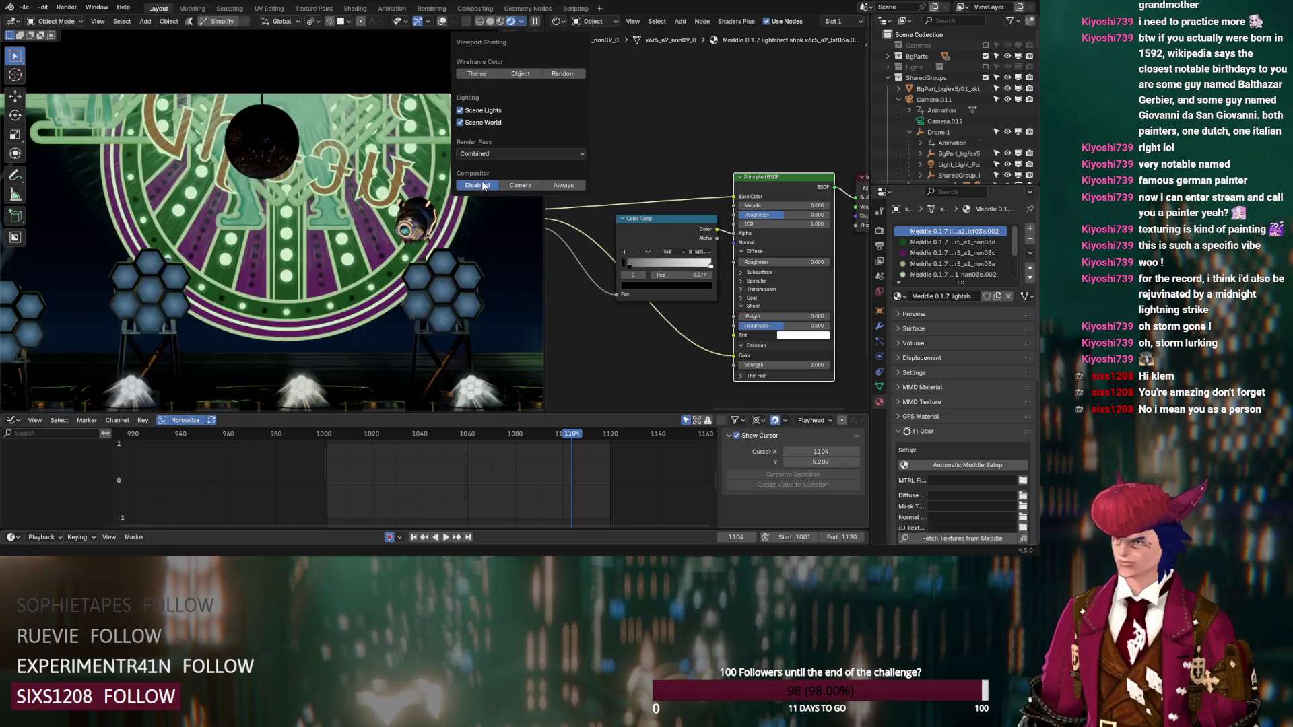
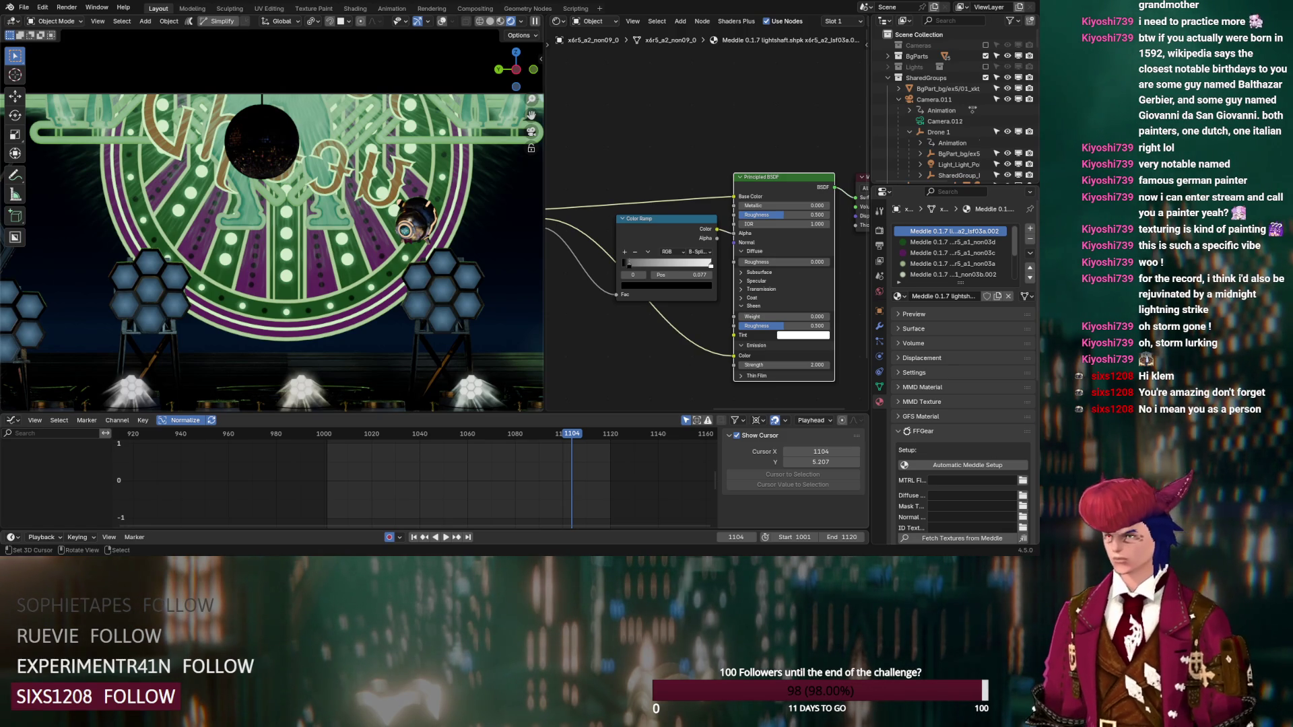
Step: Select the drone and bring its material's Color Ramp node into view
scroll(272, 219, up, 5)
middle_drag(272, 219, 277, 260)
scroll(277, 260, up, 3)
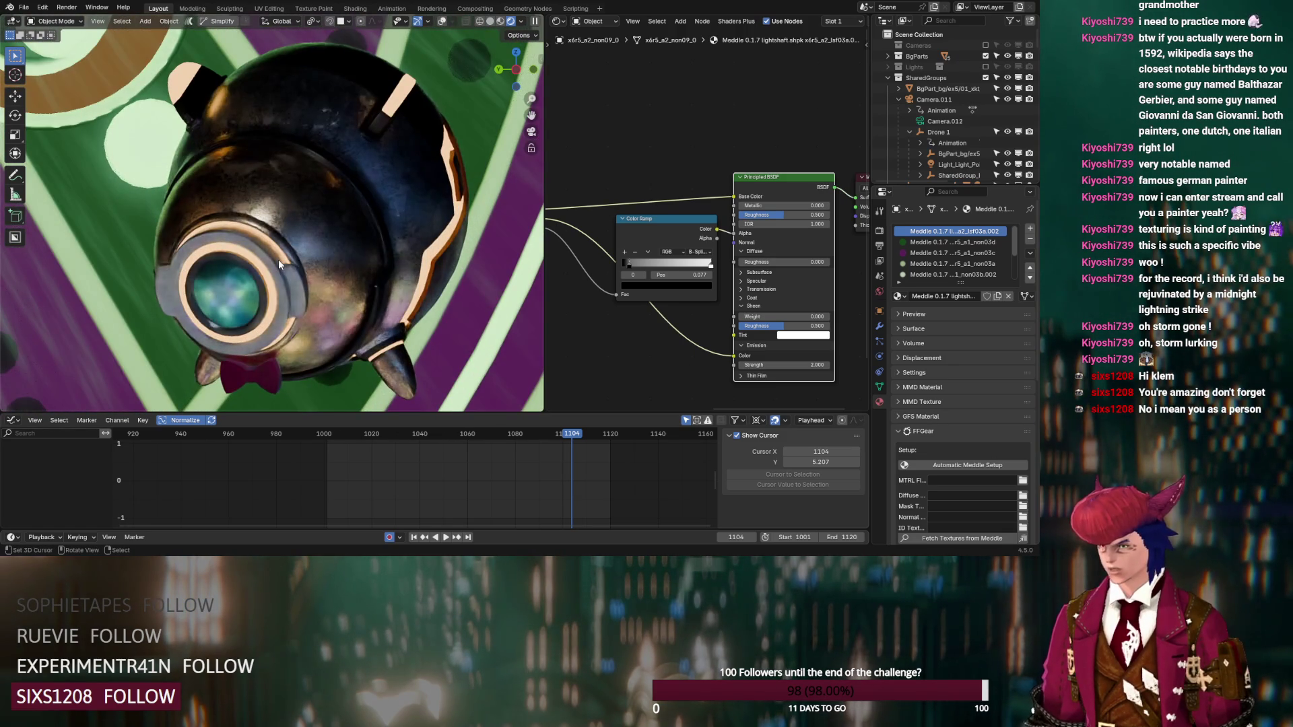
click(319, 234)
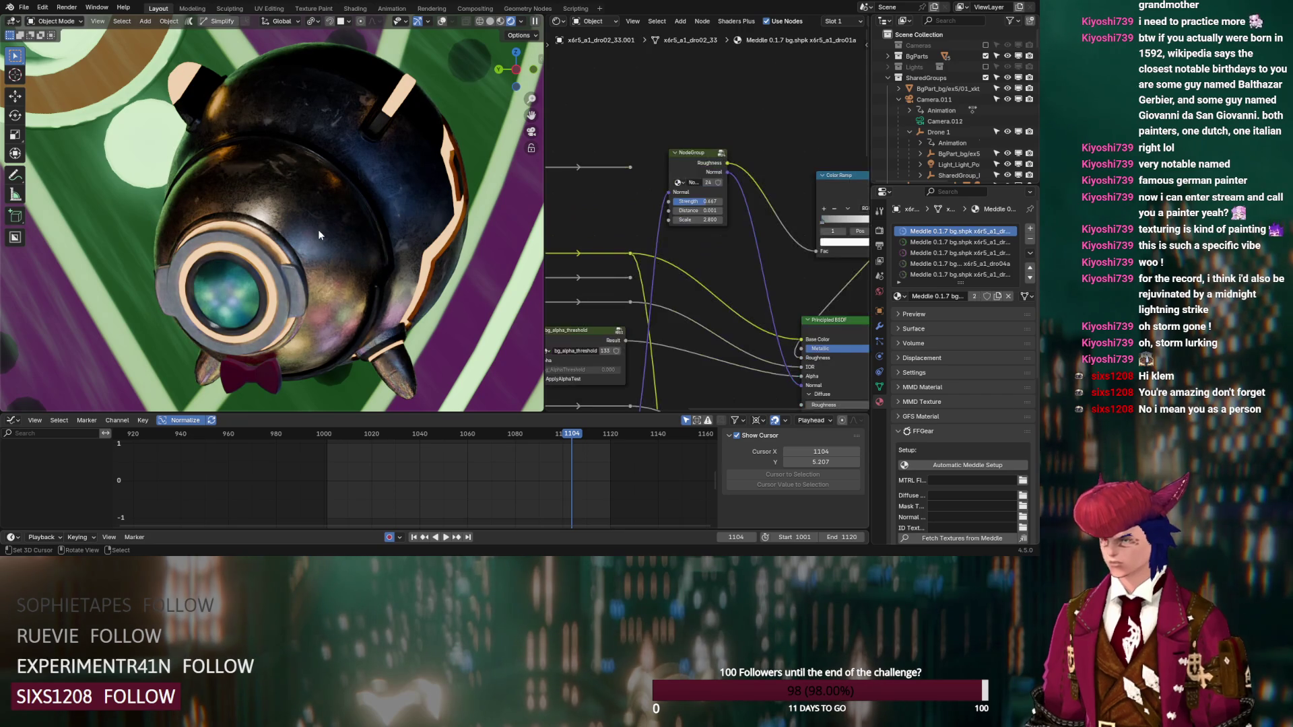
click(441, 22)
mouse_move(738, 274)
middle_down()
mouse_move(664, 269)
mouse_move(657, 256)
middle_up()
scroll(677, 260, down, 1)
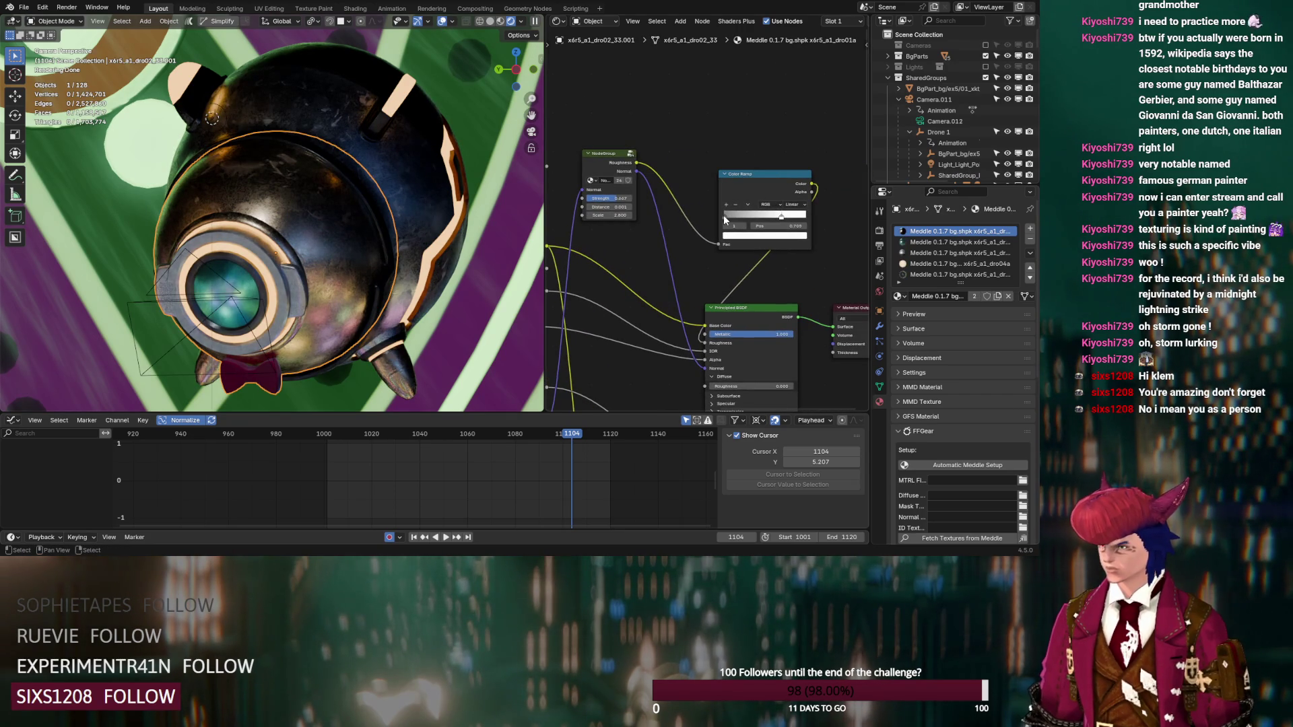
Step: Darken the ramp's black stop to nearly black, a value of about 0.055
click(733, 228)
drag(795, 139, 793, 134)
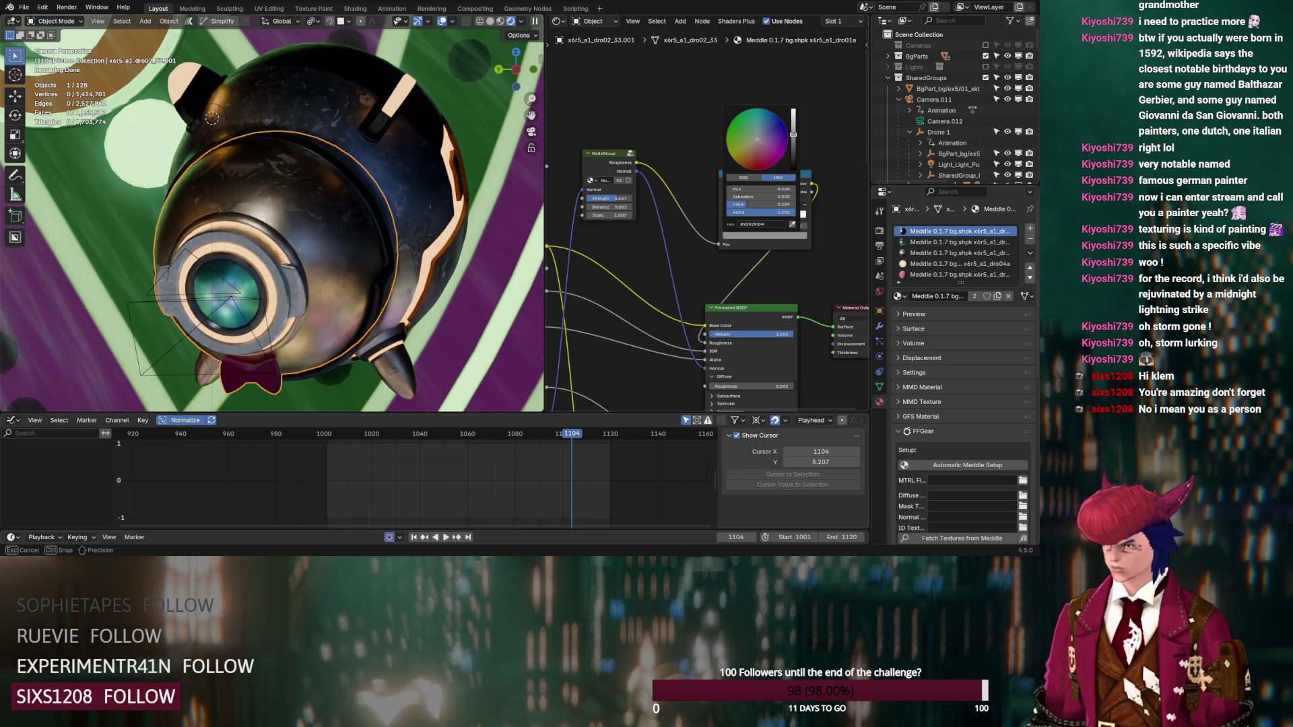
mouse_move(794, 134)
mouse_down()
mouse_move(794, 154)
mouse_move(793, 136)
mouse_up()
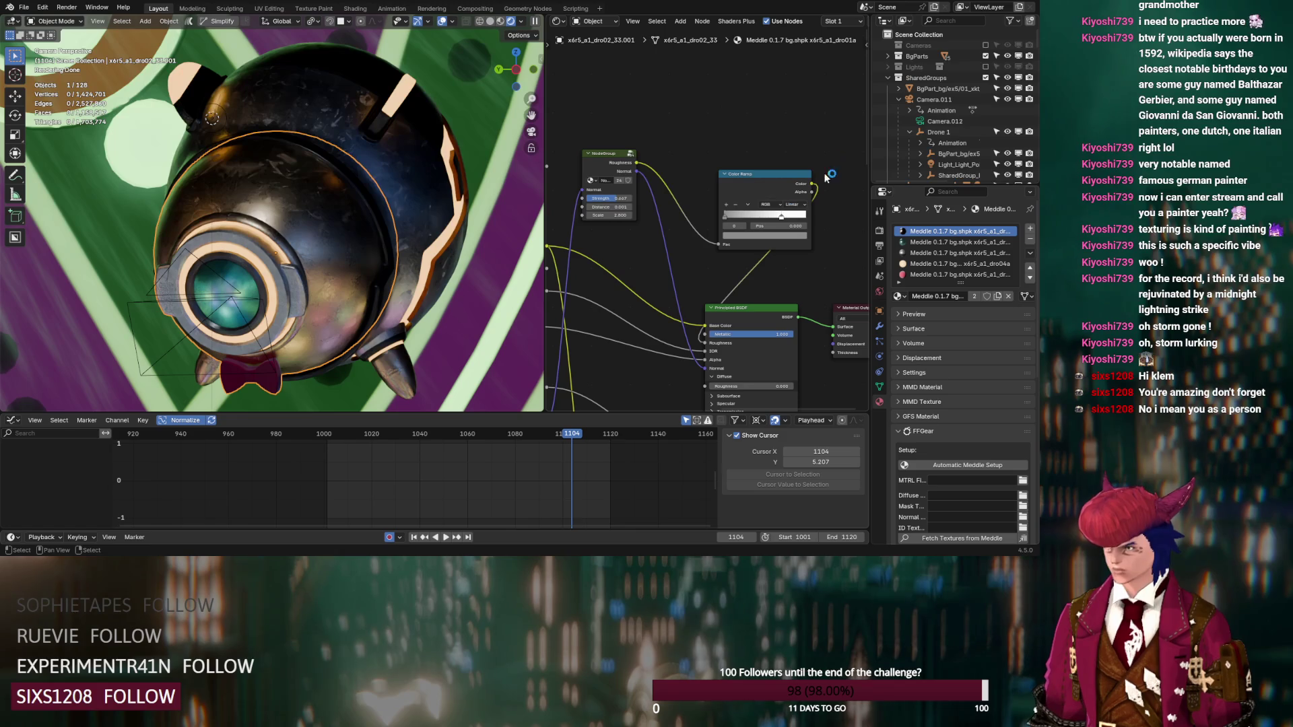
click(781, 220)
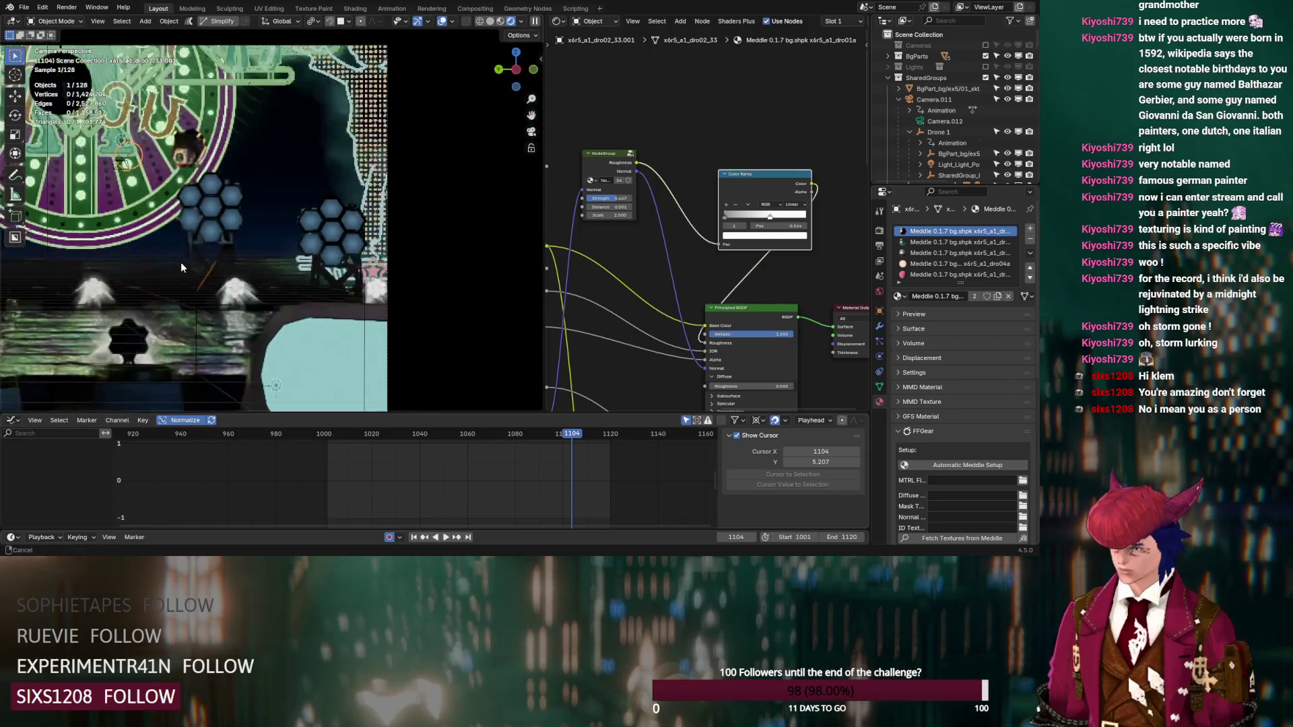
Step: Select the dotted figure and frame its lightshaft material's nodes
click(272, 271)
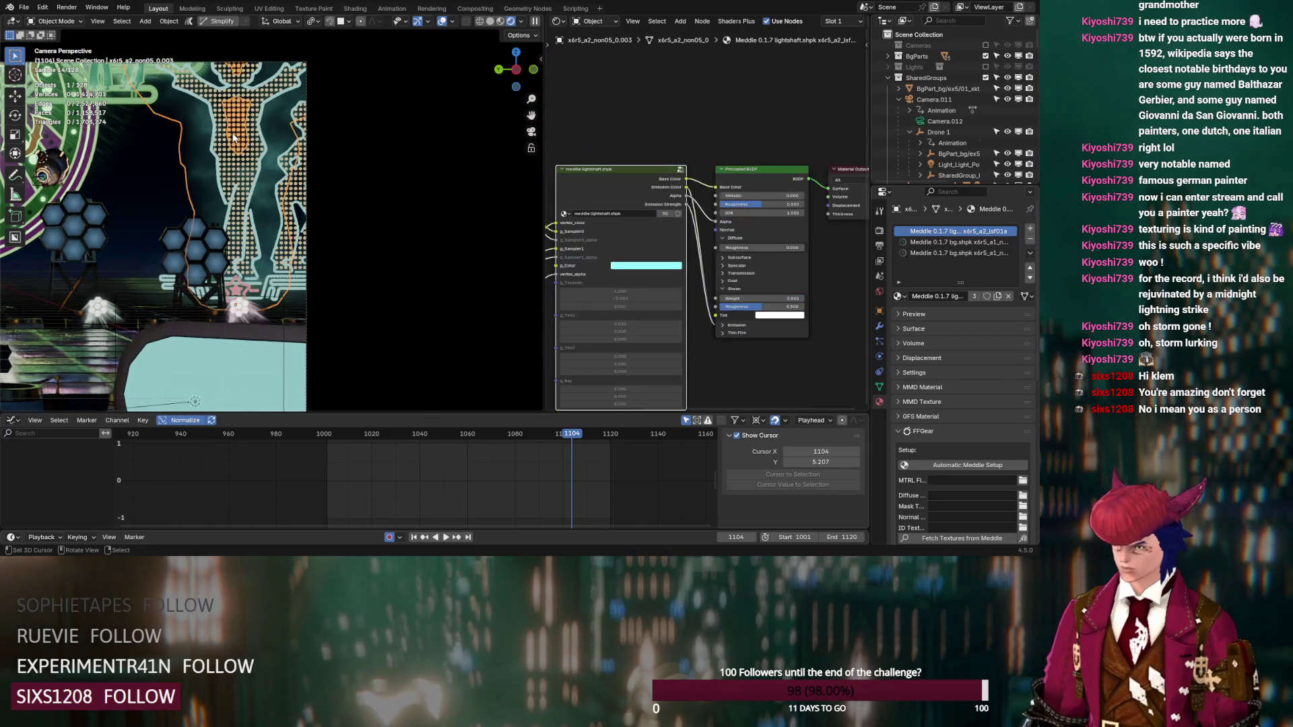
scroll(219, 173, up, 3)
scroll(220, 173, up, 2)
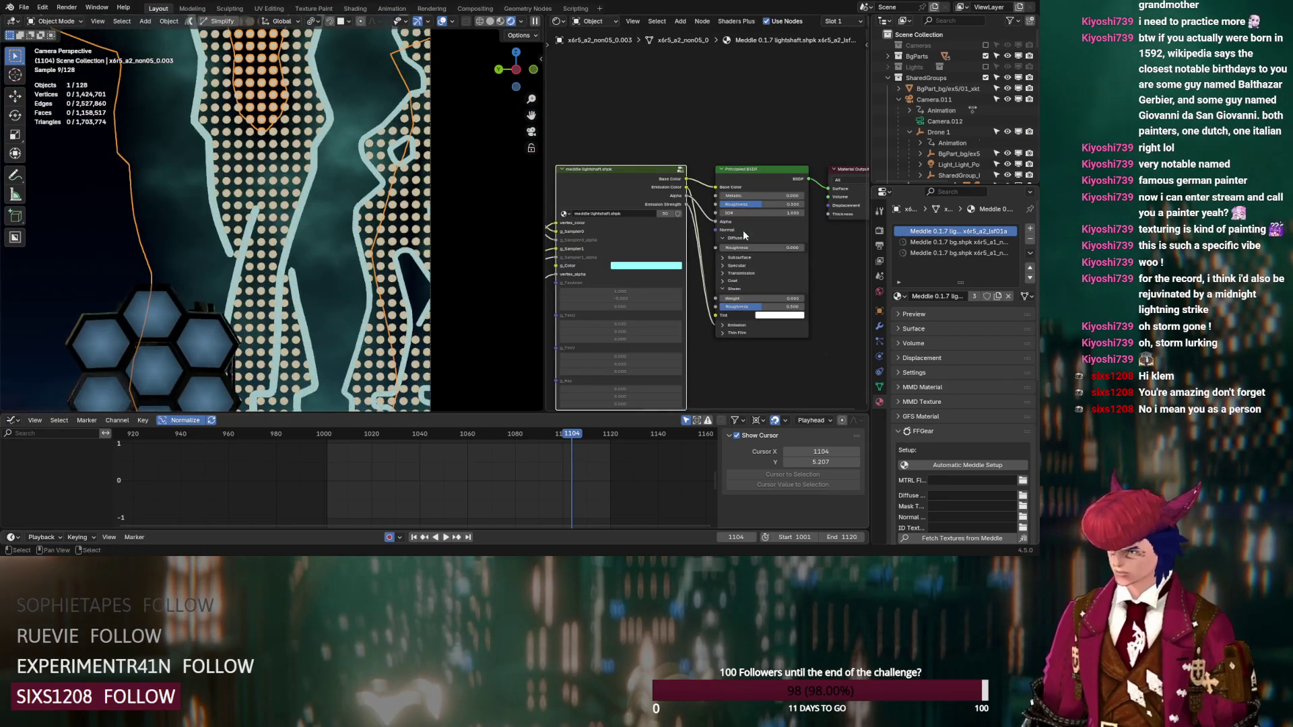
middle_drag(816, 190, 699, 198)
mouse_move(754, 146)
mouse_down()
mouse_move(626, 183)
mouse_move(754, 170)
mouse_up()
middle_drag(638, 135, 684, 147)
Step: Add a Color Ramp node and insert it on the link into the Principled BSDF
key(shift+a)
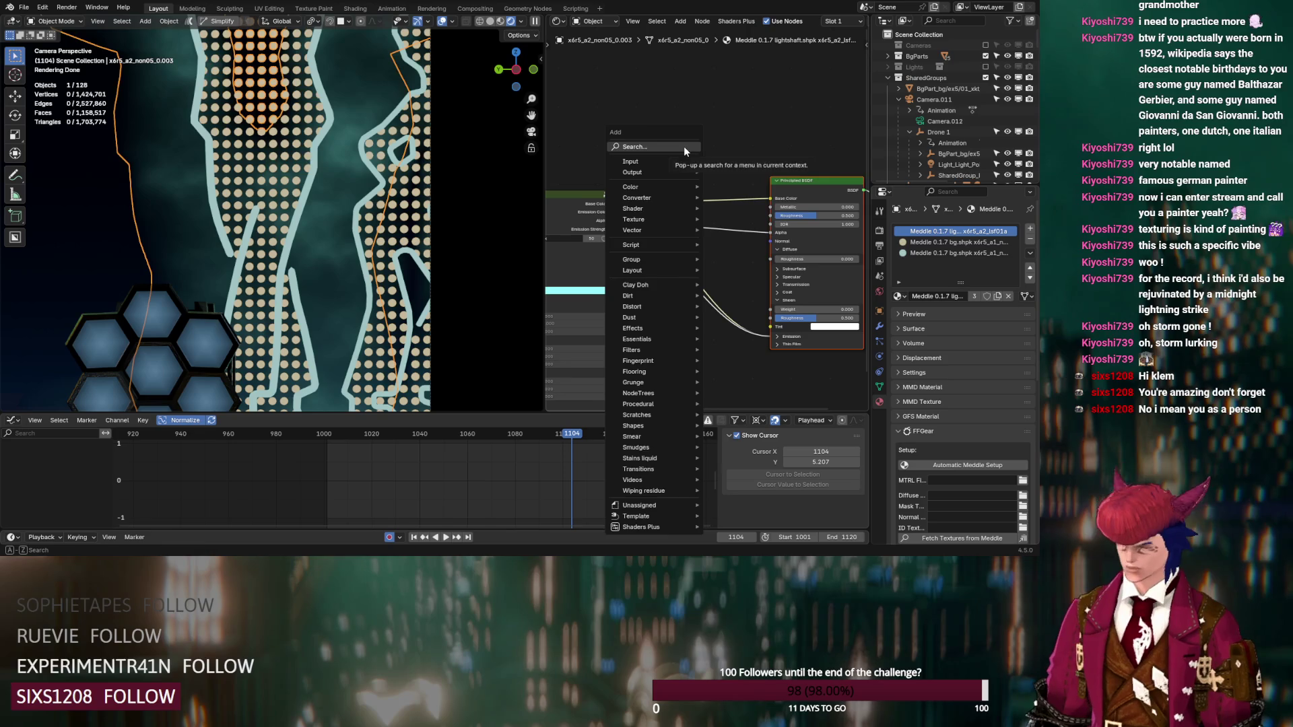
text(col)
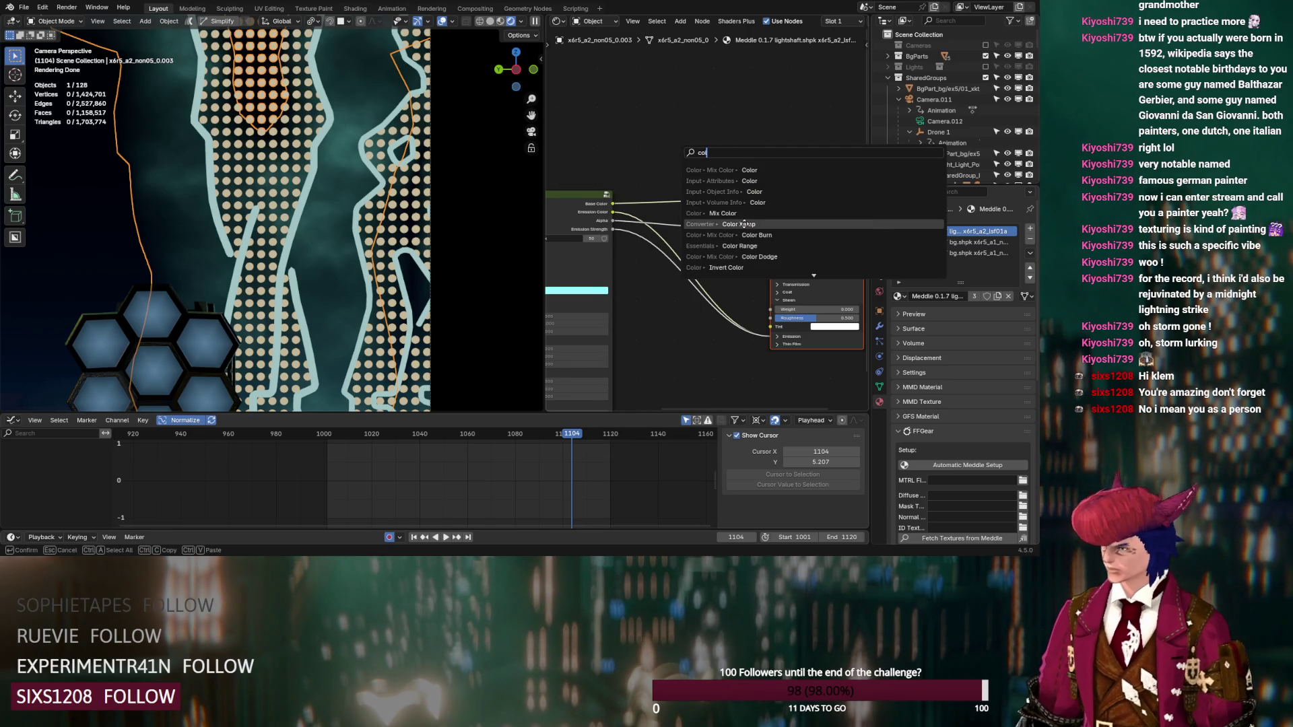
click(741, 224)
click(678, 89)
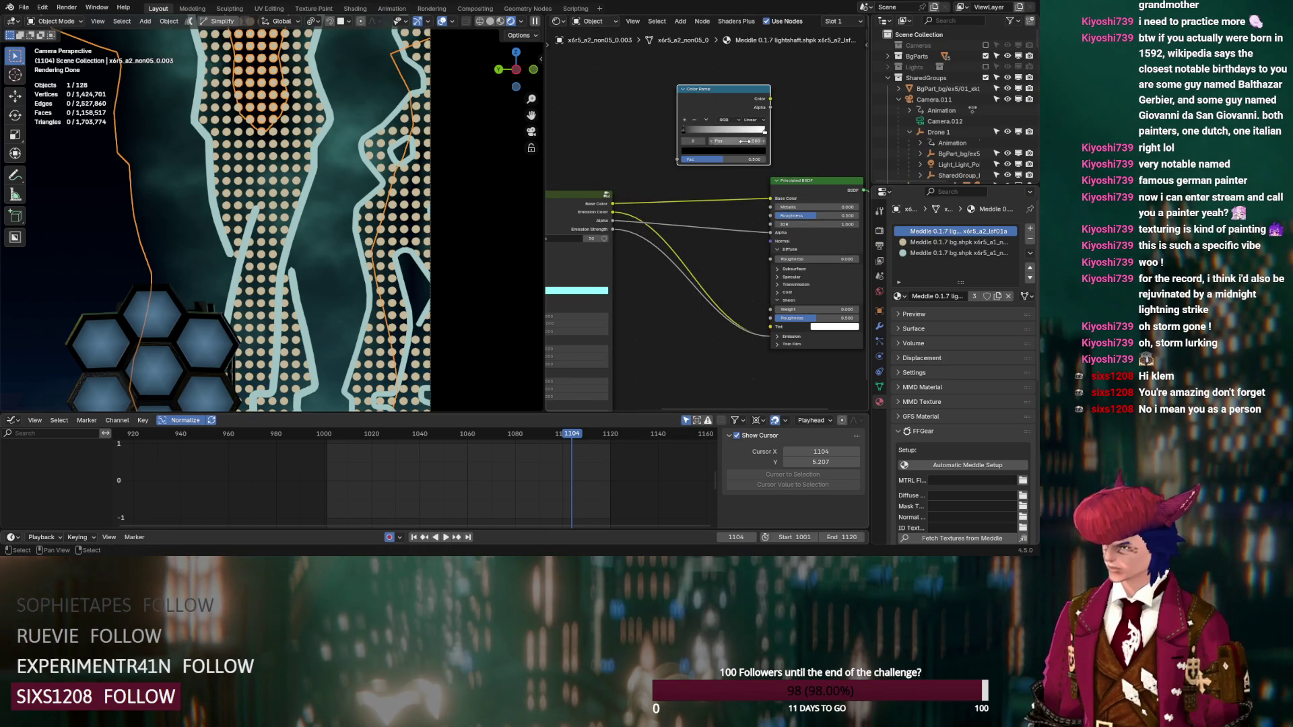
click(584, 201)
ctrl+shift+click(585, 200)
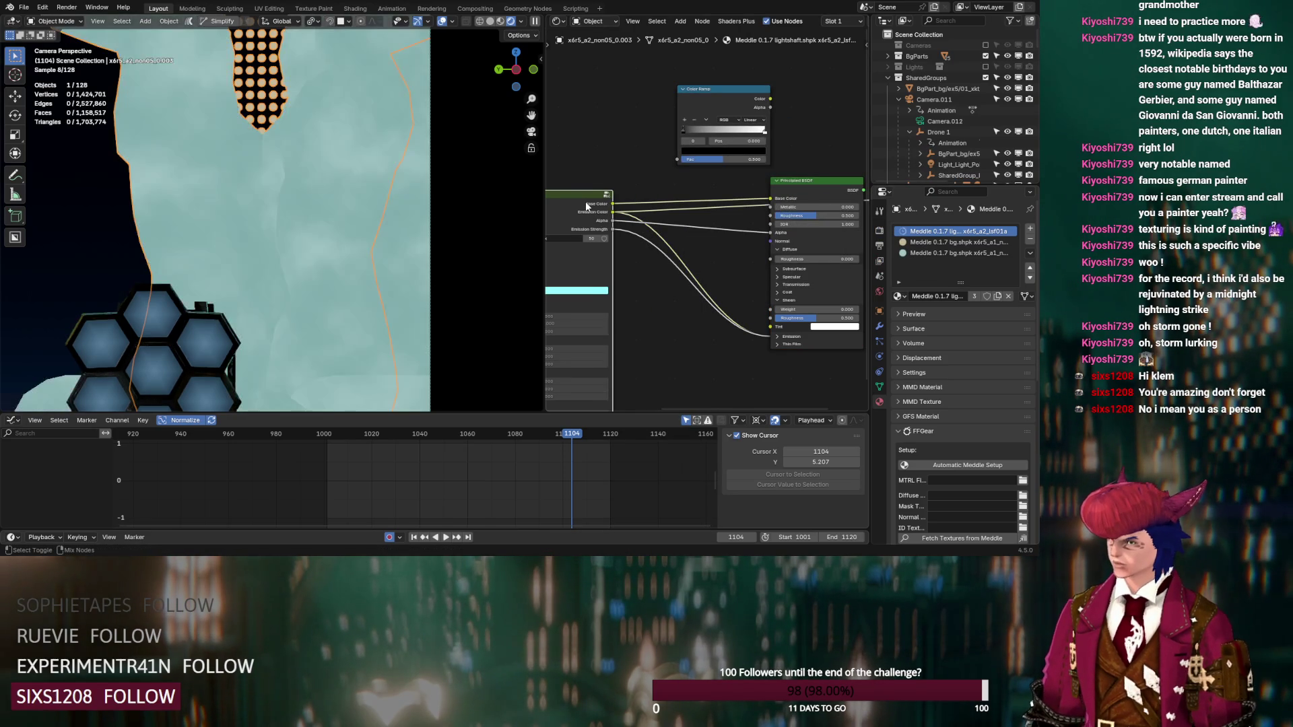
ctrl+shift+click(584, 201)
mouse_move(724, 88)
mouse_down()
mouse_move(759, 335)
mouse_move(680, 296)
mouse_move(714, 242)
mouse_move(712, 110)
mouse_up()
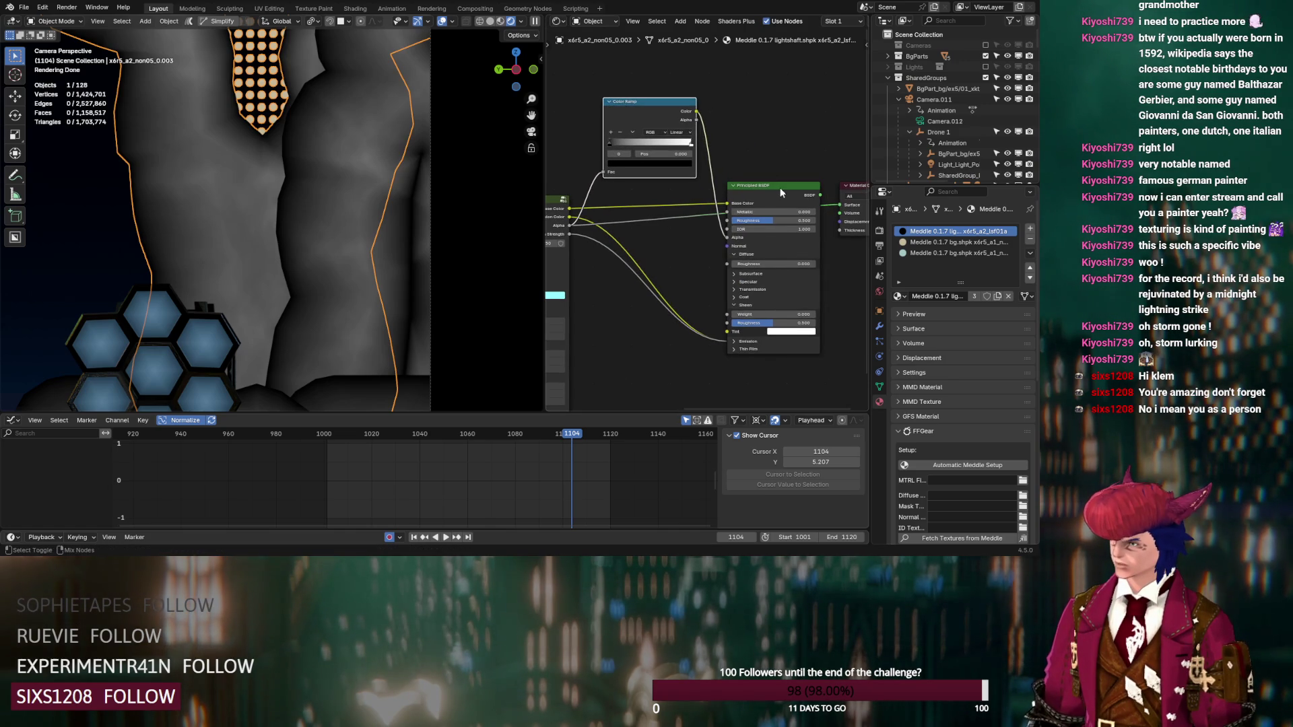
Step: Set the ramp to B-Spline with its black stop at 0.159, then show the bg material
click(680, 132)
click(690, 176)
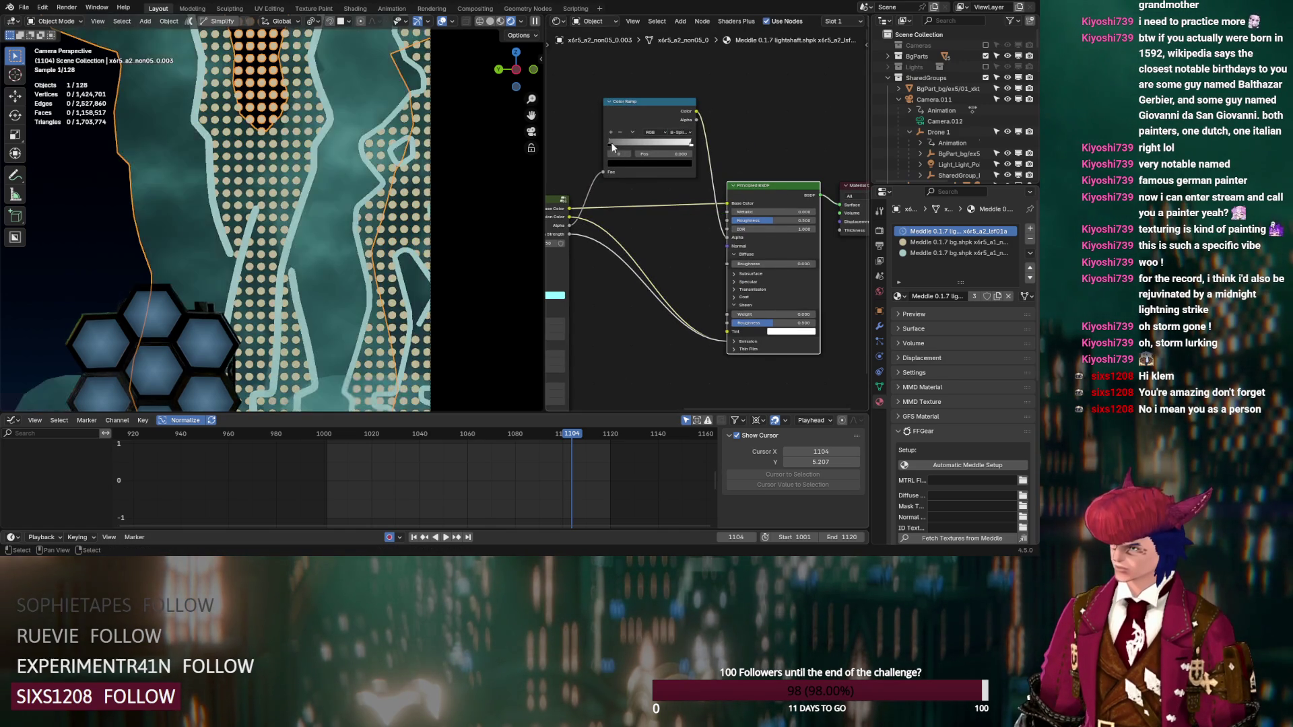
drag(611, 143, 625, 142)
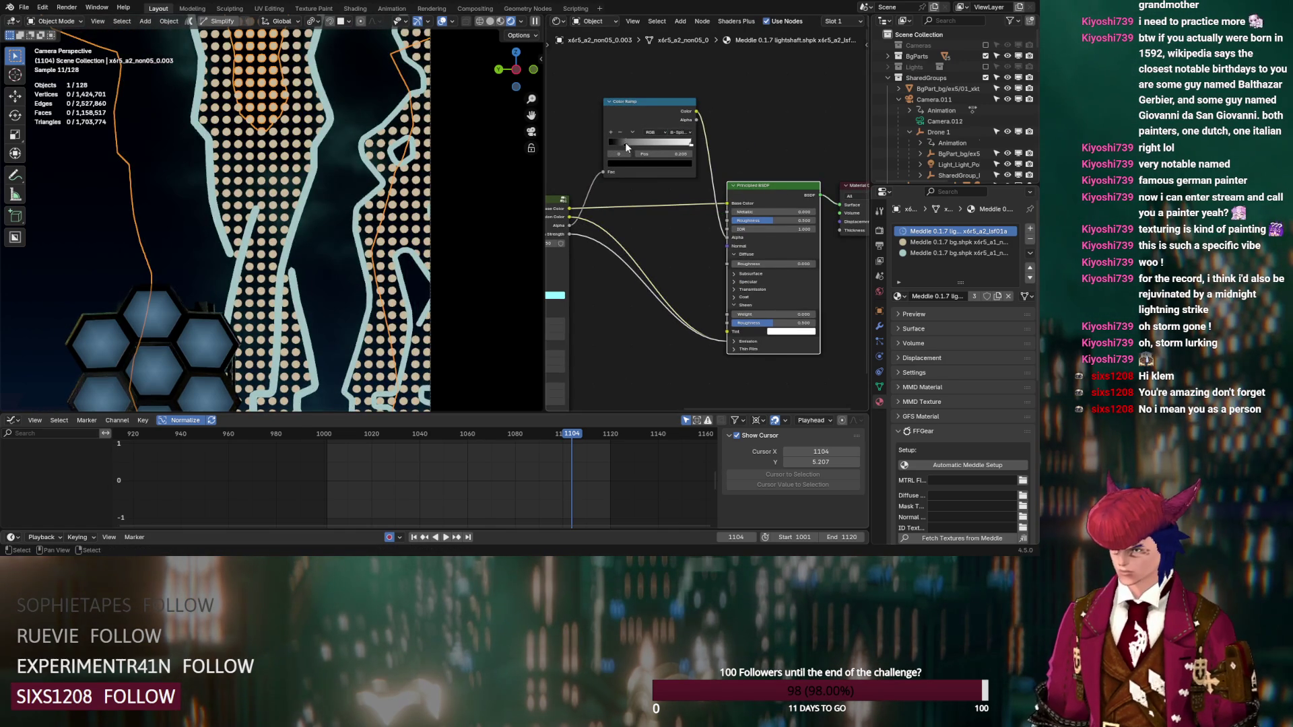
click(956, 242)
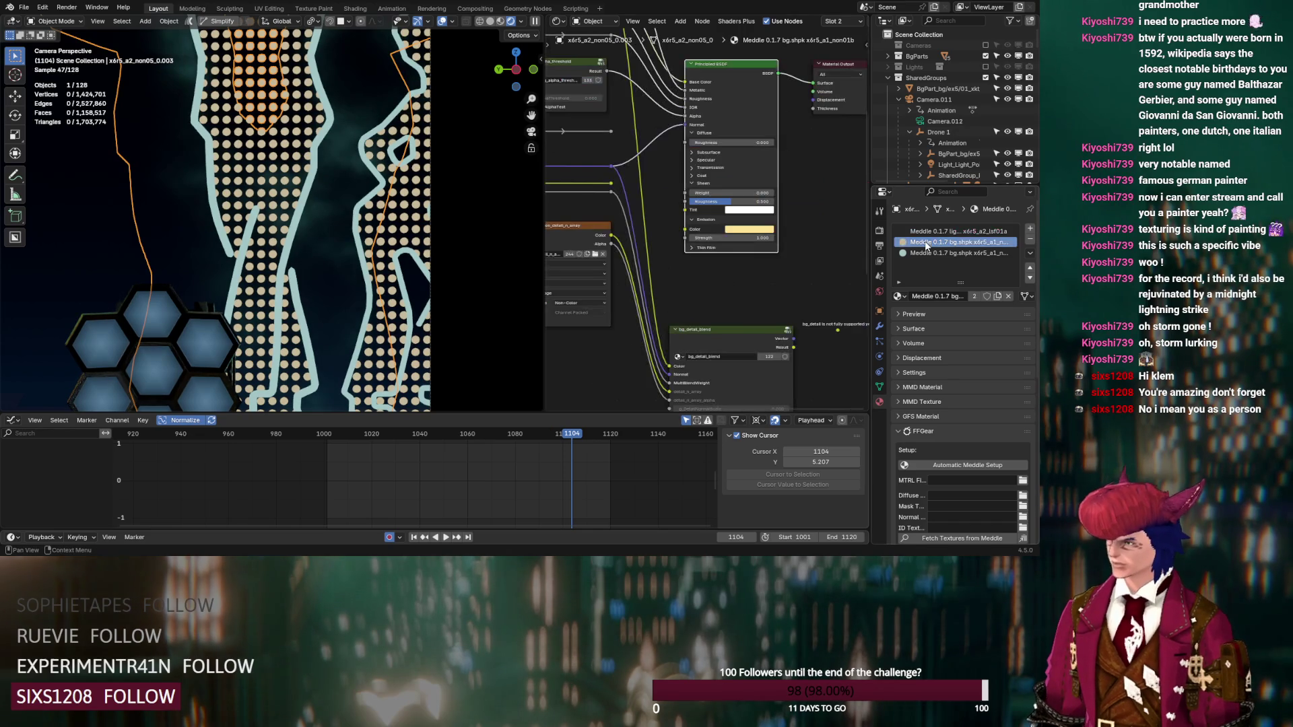
Step: Inspect the figure's bg.shpk node tree, including the alpha threshold and Principled BSDF nodes
scroll(701, 244, down, 1)
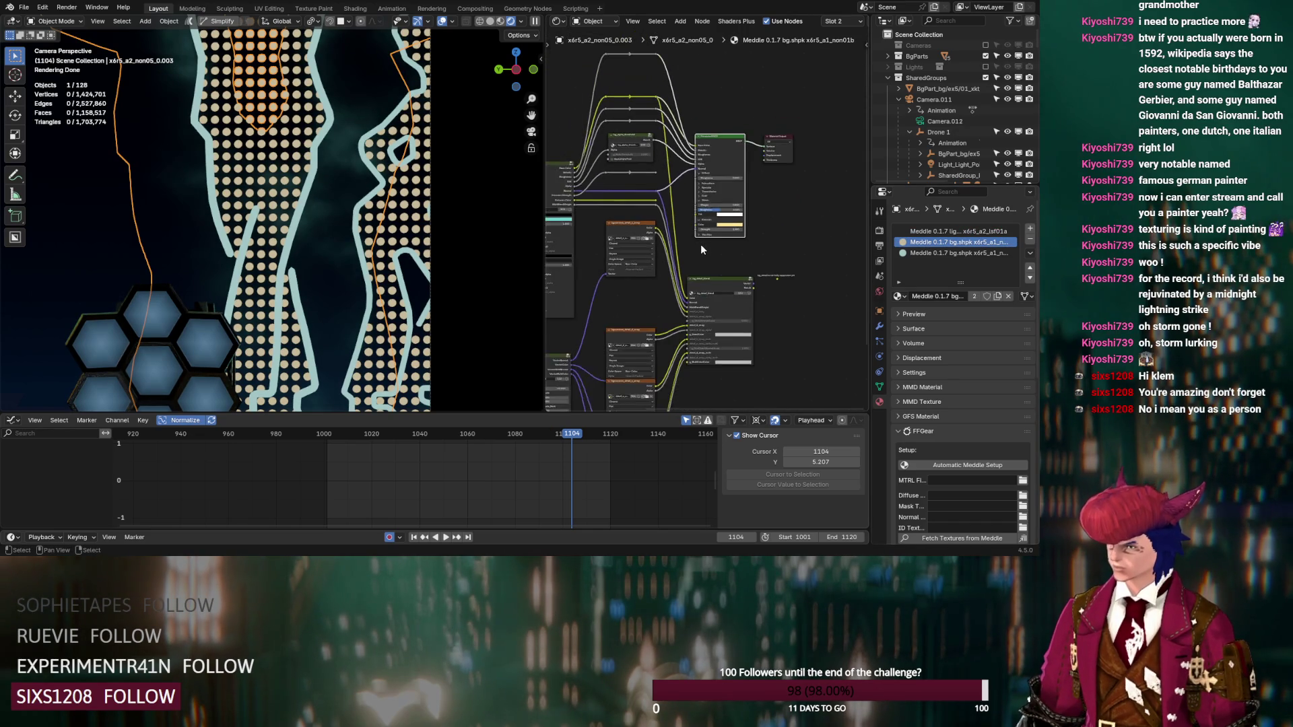
middle_drag(701, 244, 745, 299)
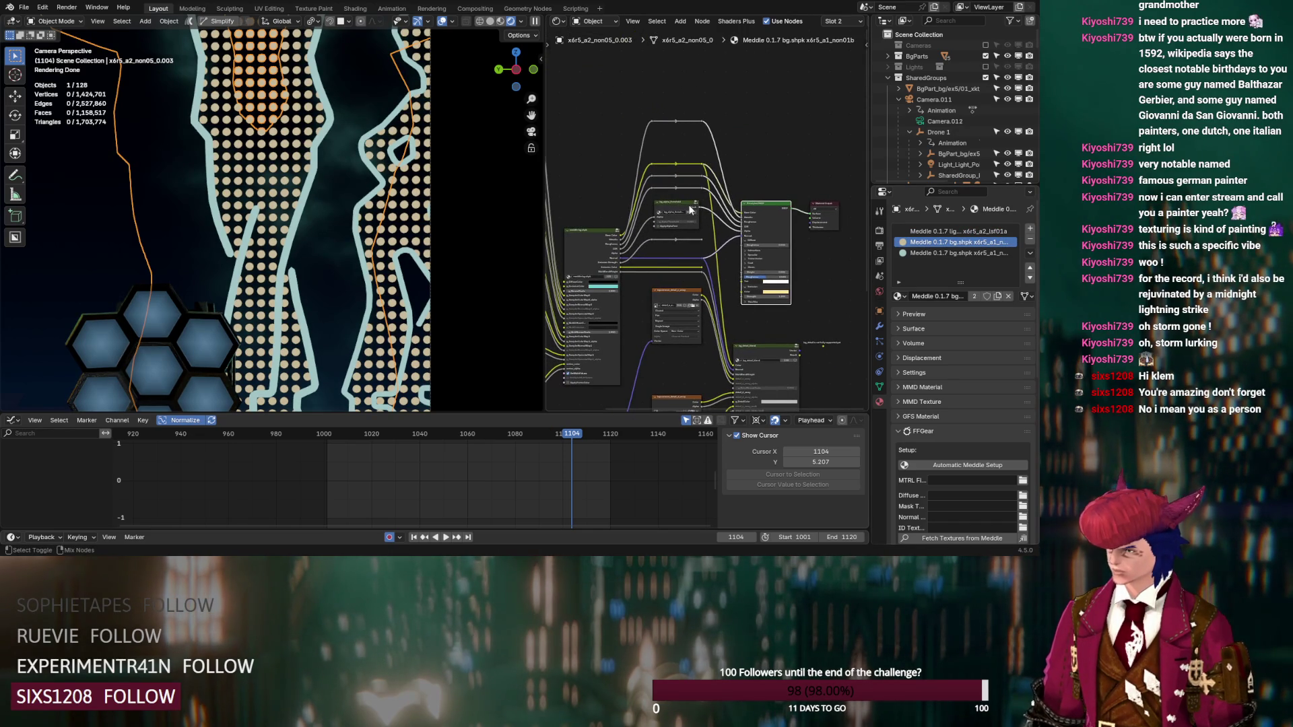
click(690, 210)
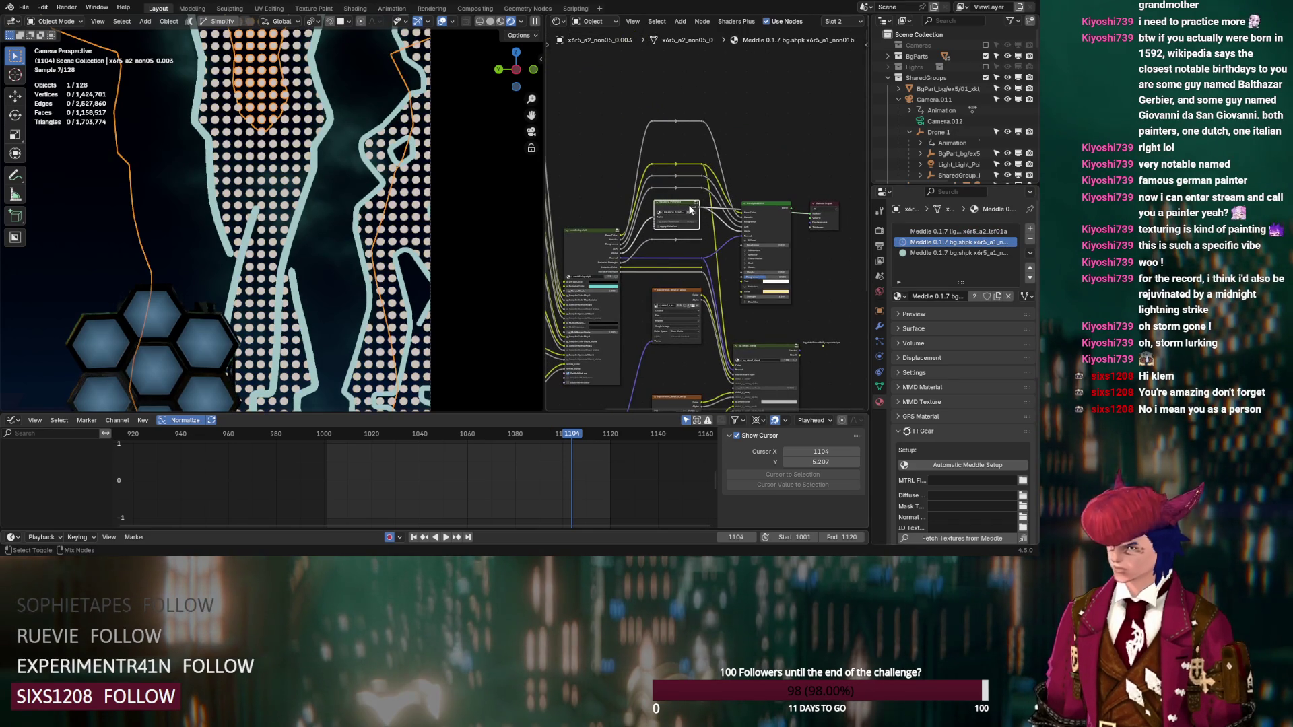
click(770, 212)
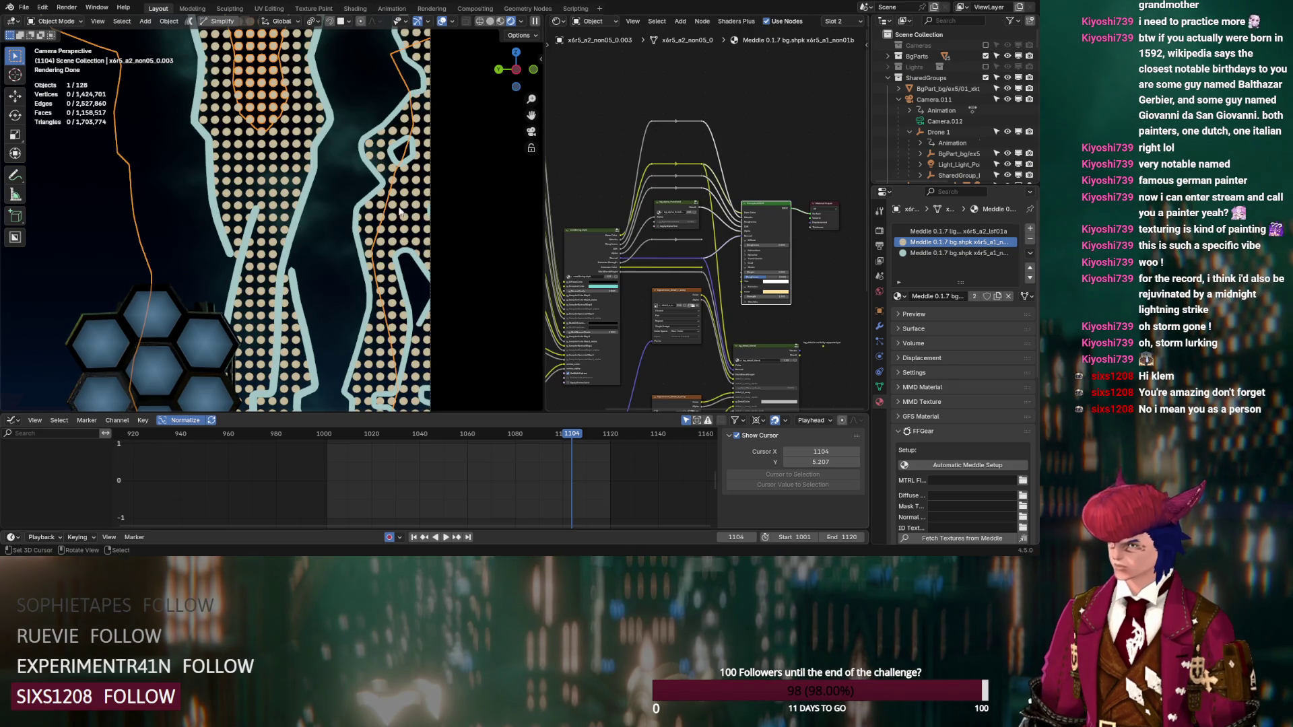
scroll(337, 216, down, 2)
scroll(296, 221, up, 2)
scroll(297, 220, up, 4)
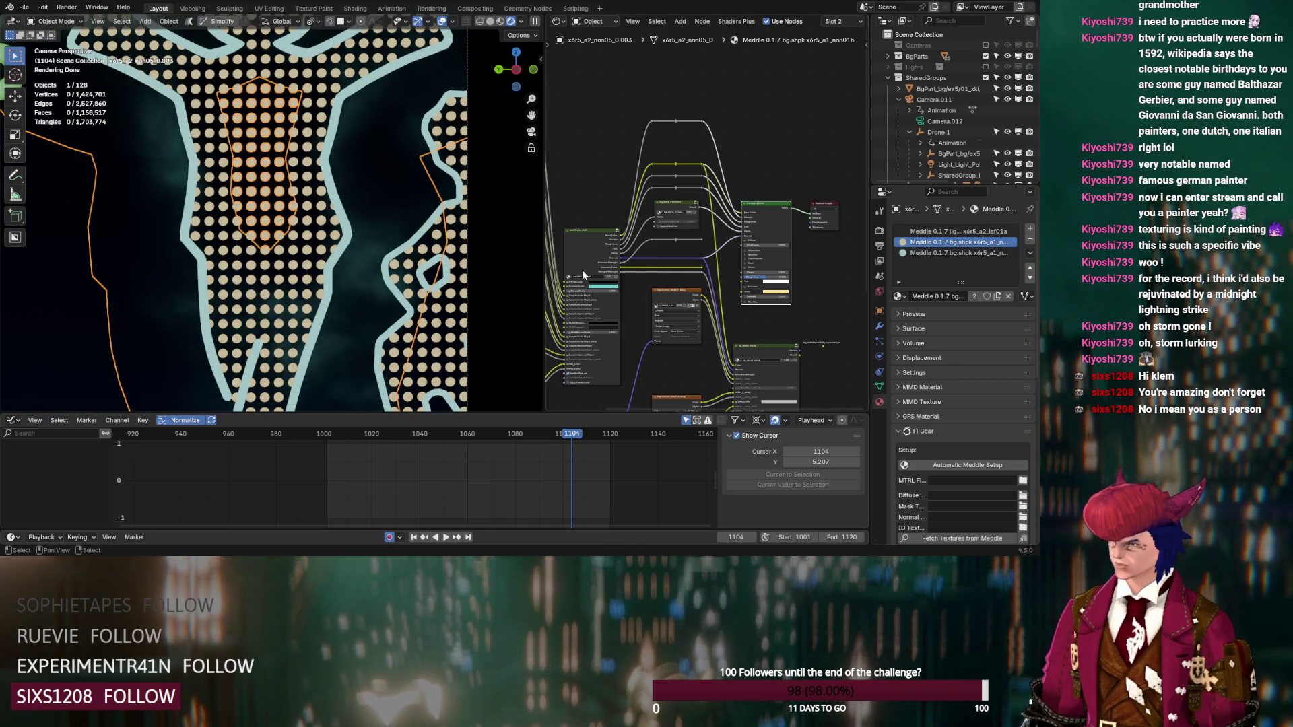
scroll(229, 267, down, 4)
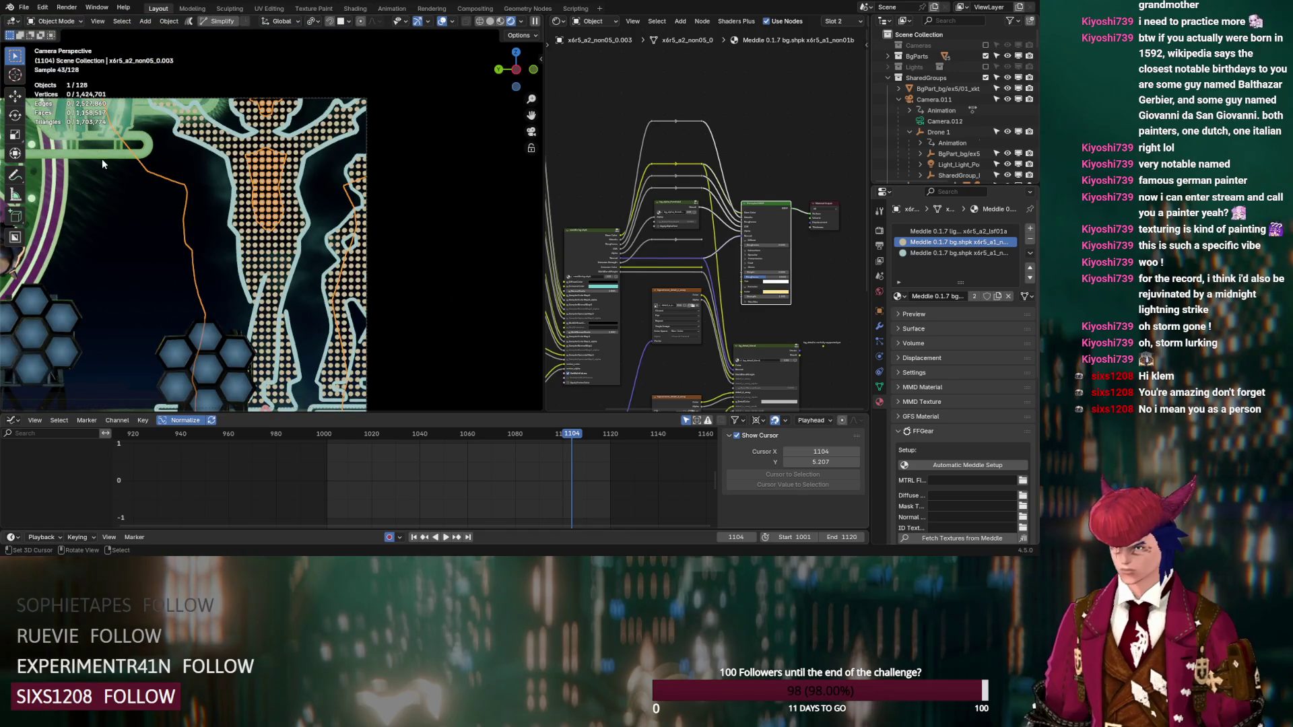
Step: Copy the red node and Color Ramp from x6r5_a2_non09_0's fourth material into the figure's bg tree
click(99, 157)
click(923, 265)
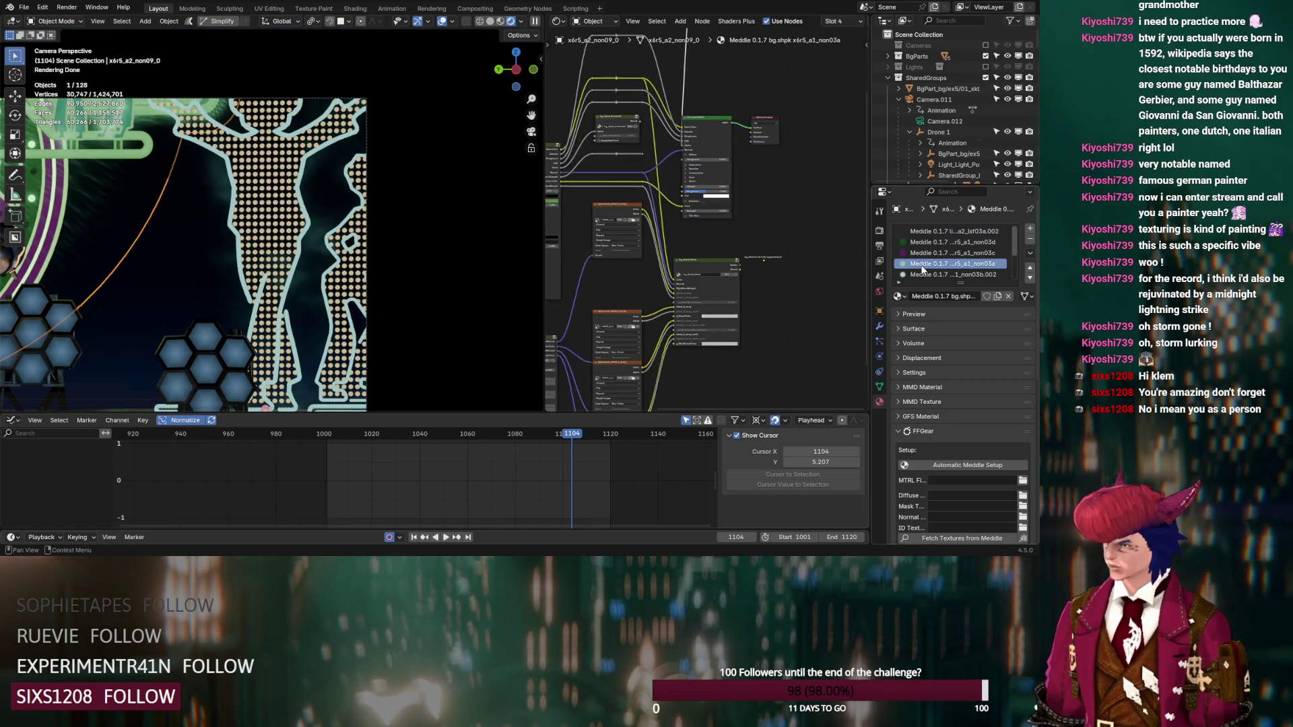
drag(727, 82, 647, 136)
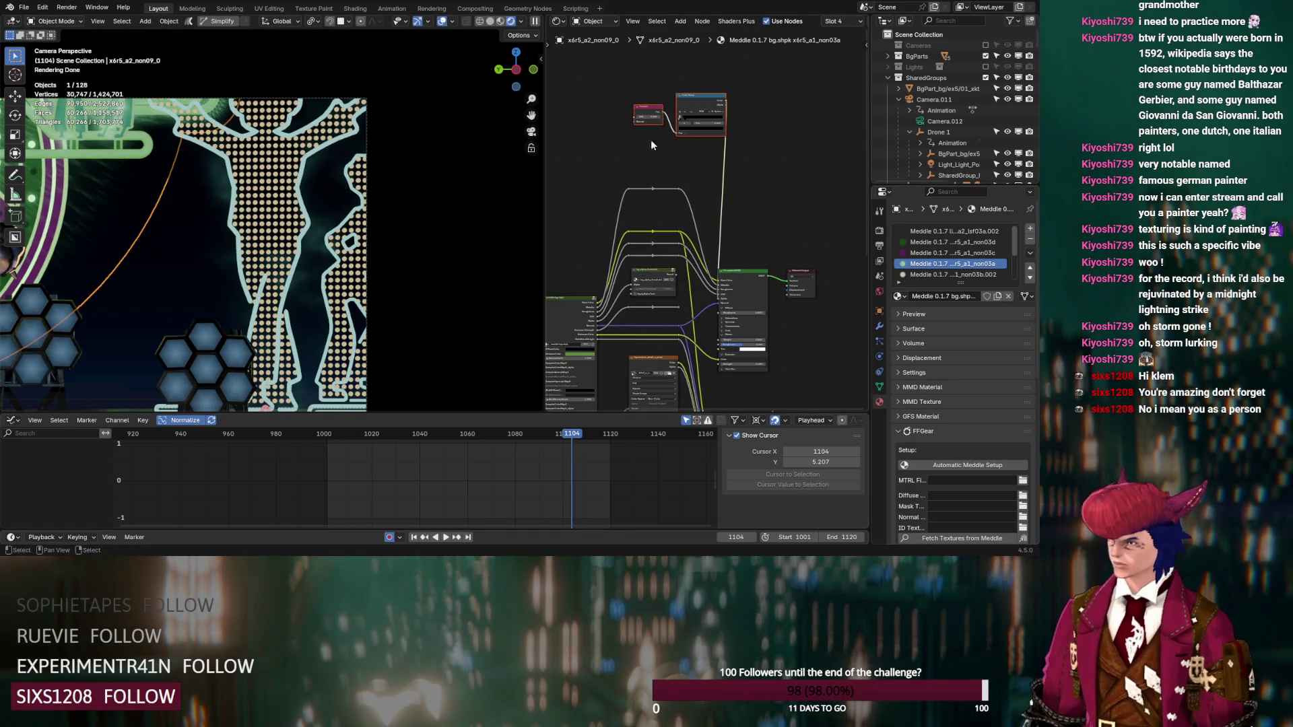
click(299, 173)
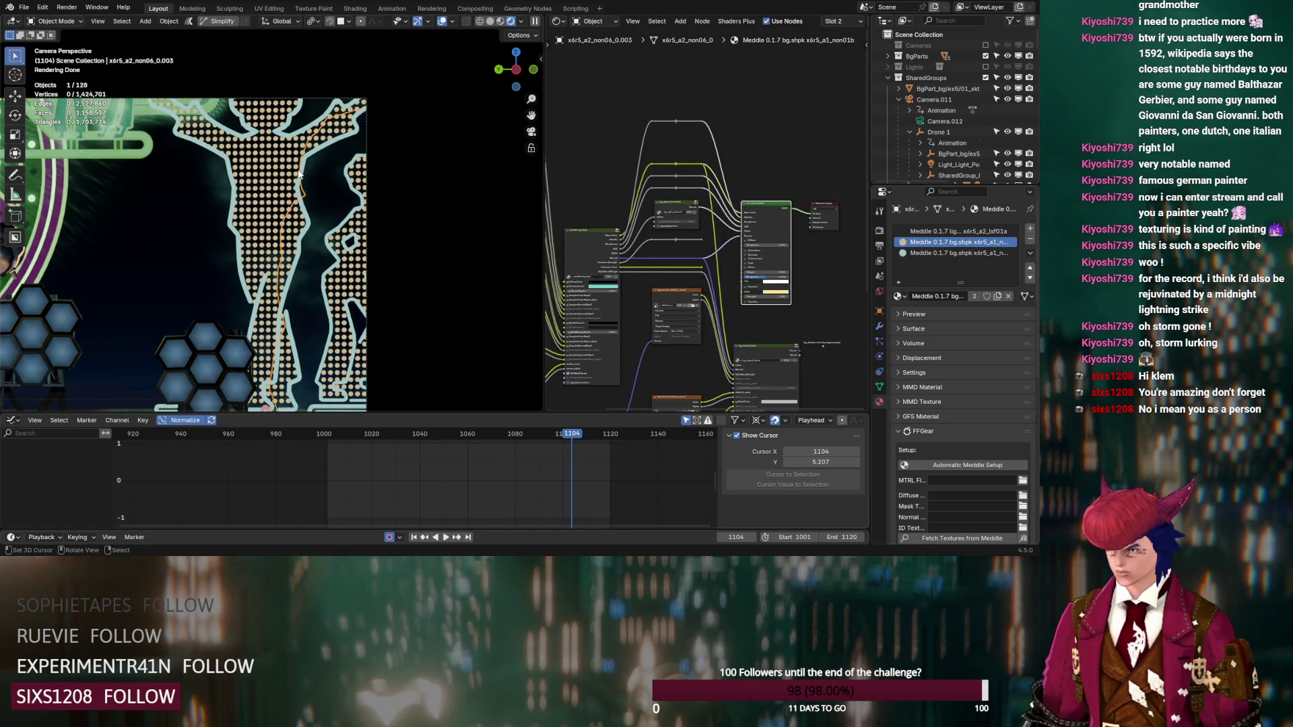
click(283, 172)
middle_drag(753, 135, 719, 190)
key(ctrl+v)
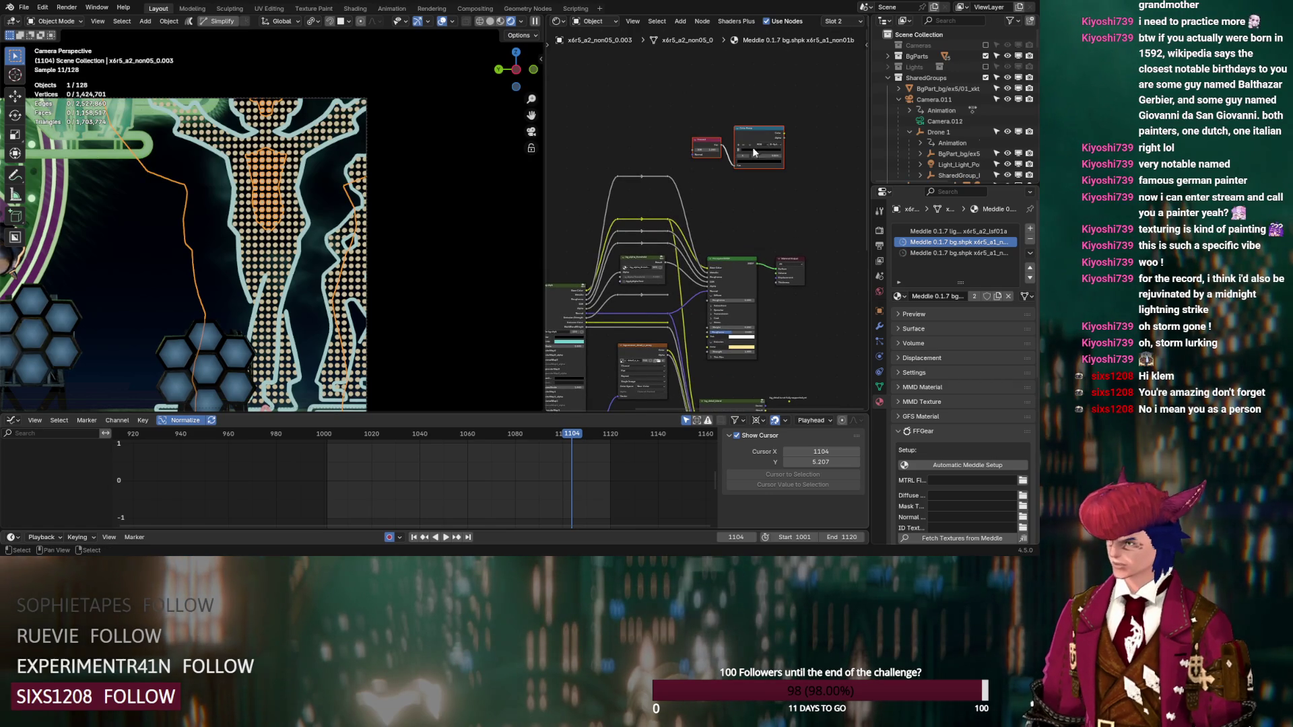
Step: Link the pasted Color Ramp into the shader and open the figure's third material
drag(784, 137, 711, 291)
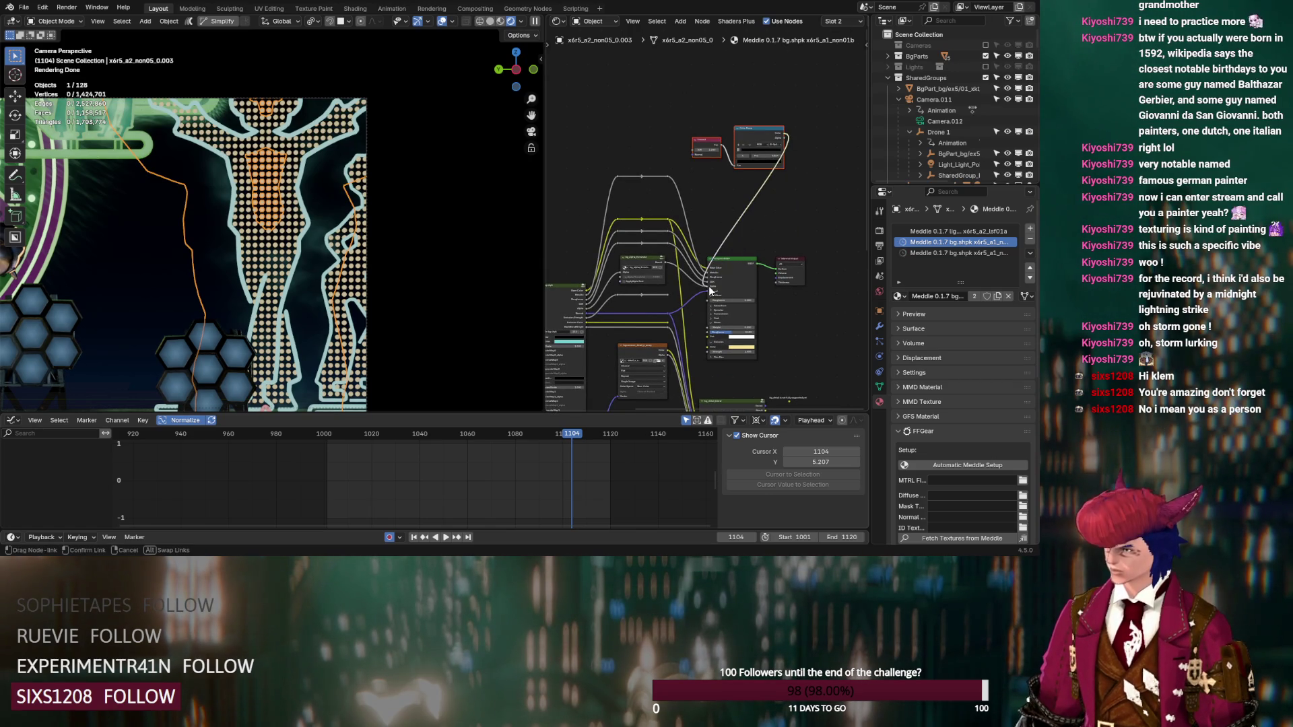
scroll(317, 214, up, 8)
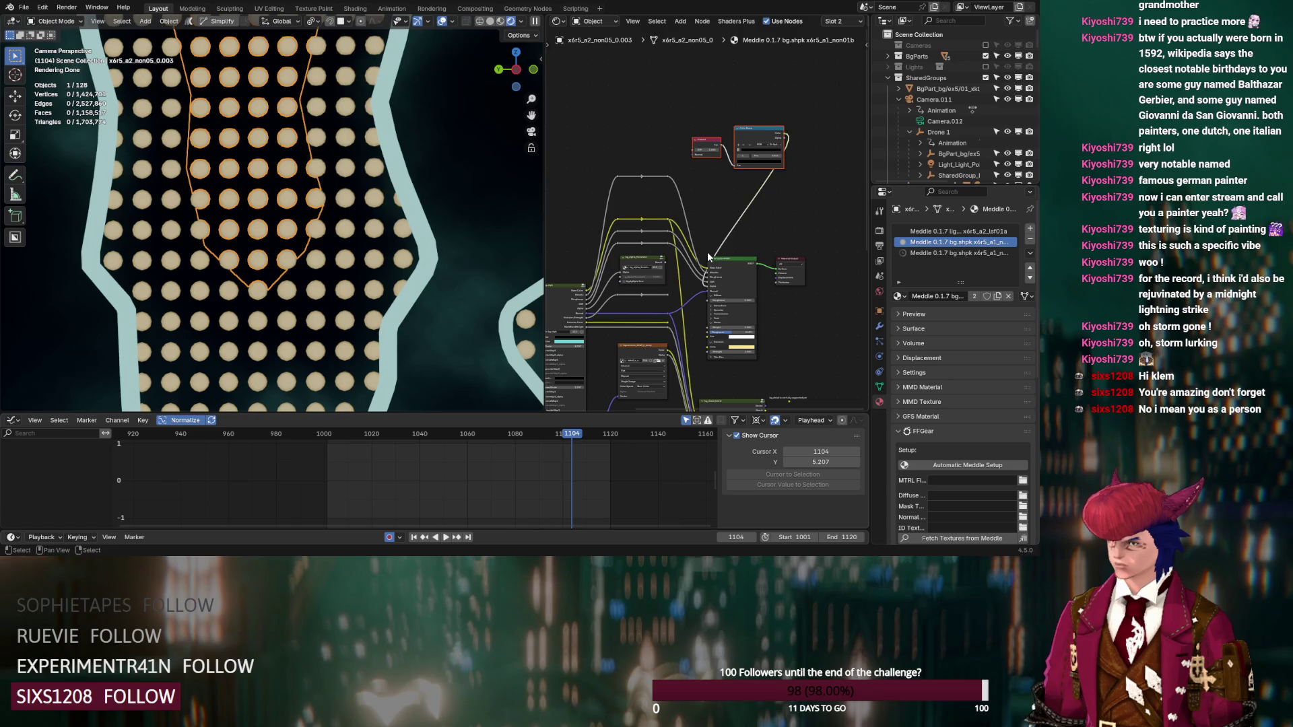
click(947, 251)
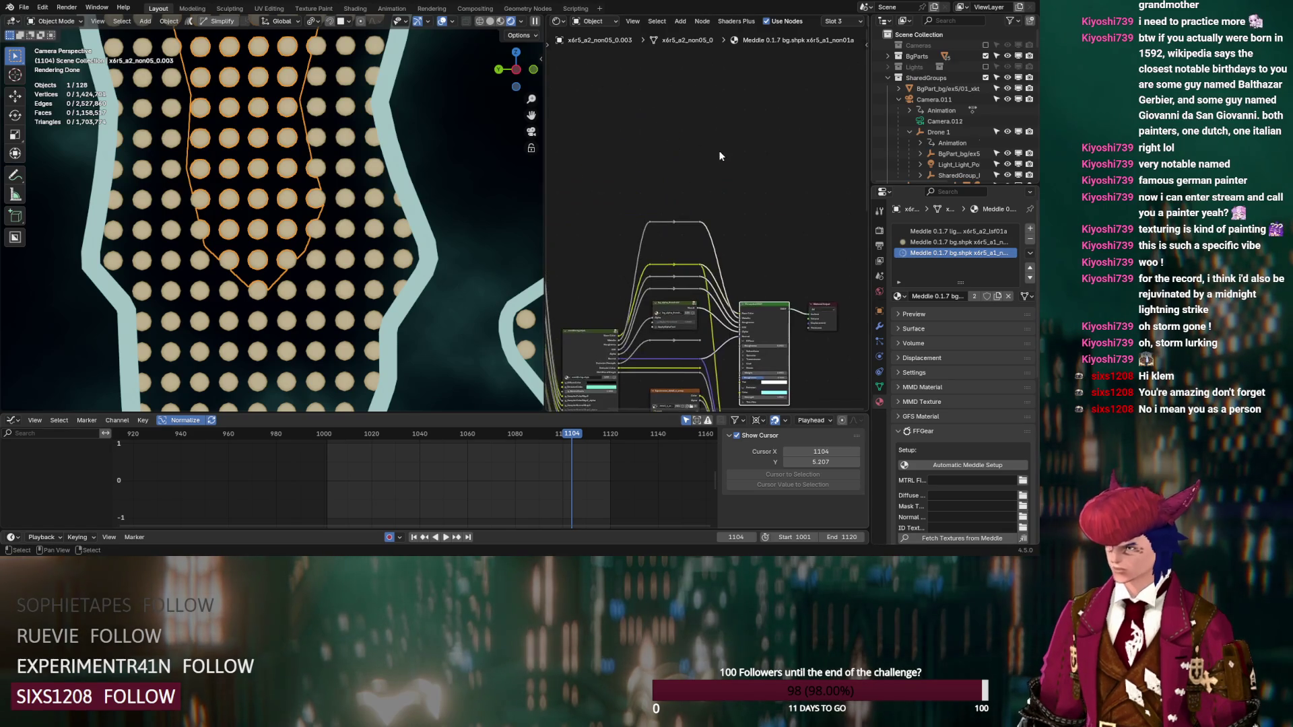
Step: Wire the pasted Color Ramp into the third material's shader and zoom toward the dot pattern
mouse_move(771, 135)
mouse_down()
mouse_move(758, 293)
mouse_move(740, 332)
mouse_up()
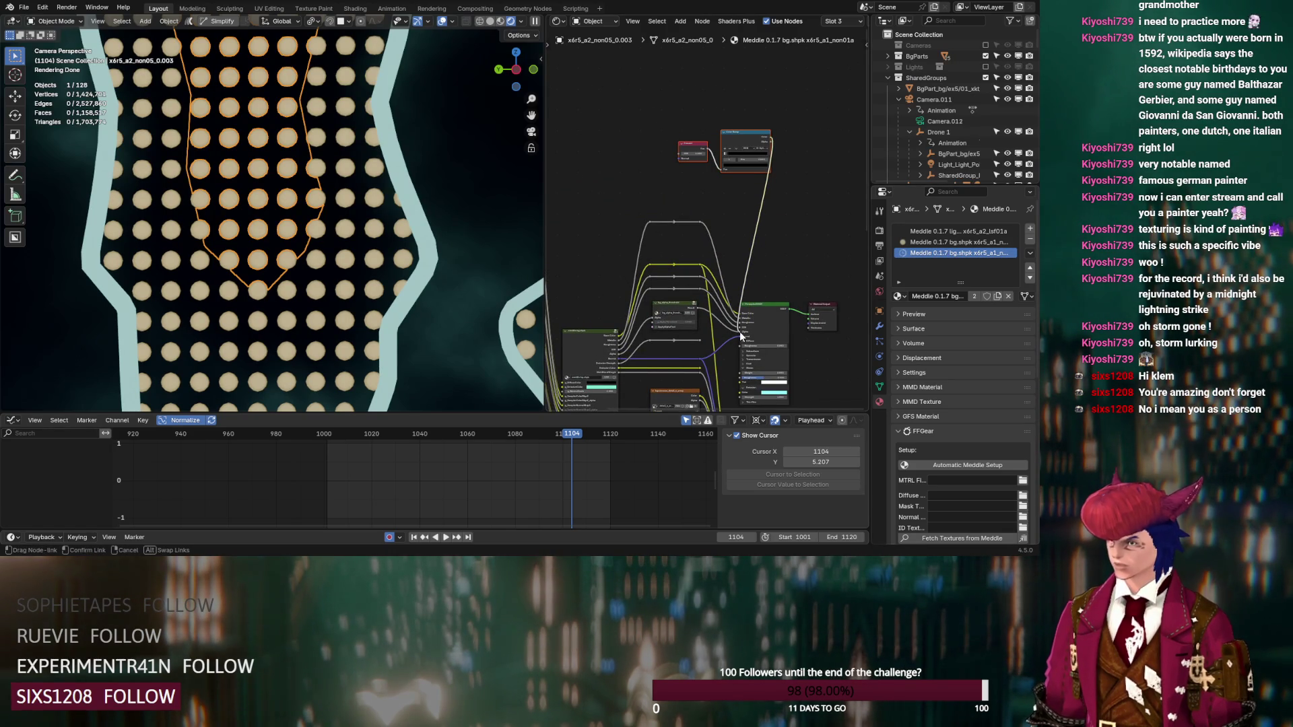
scroll(404, 236, down, 3)
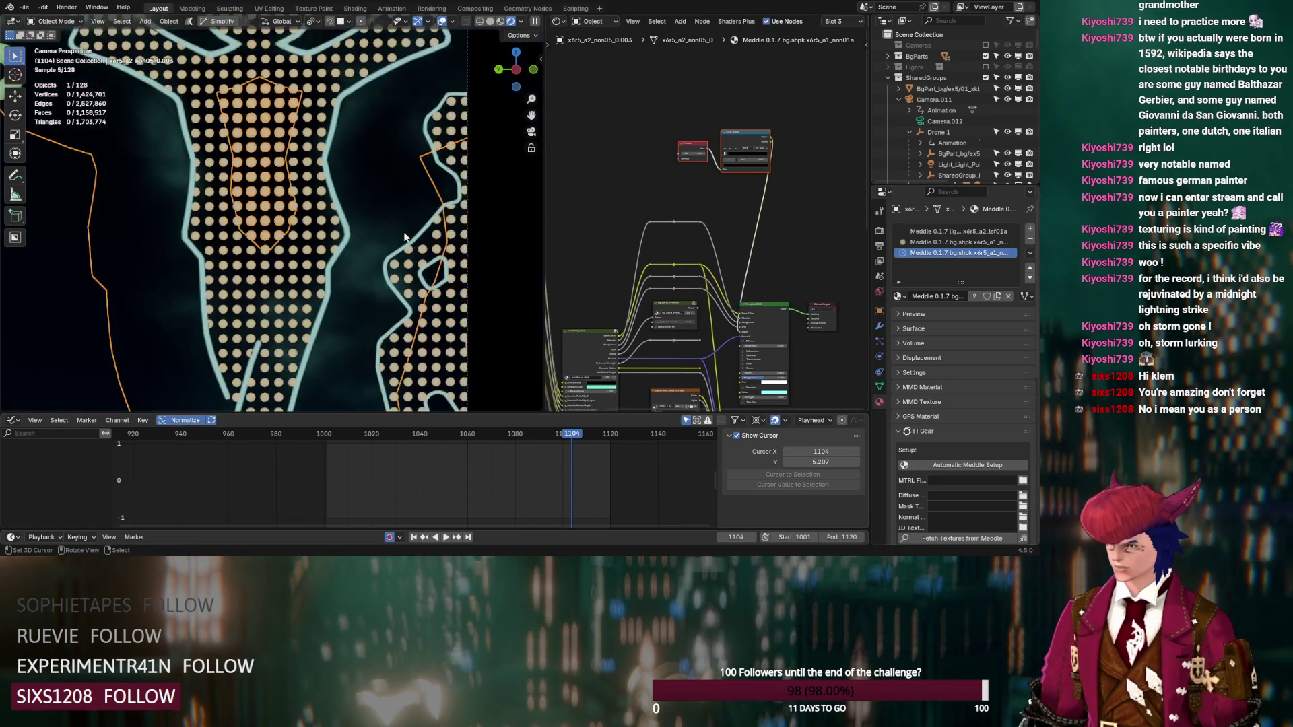
scroll(404, 236, up, 3)
shift+middle_drag(404, 236, 341, 330)
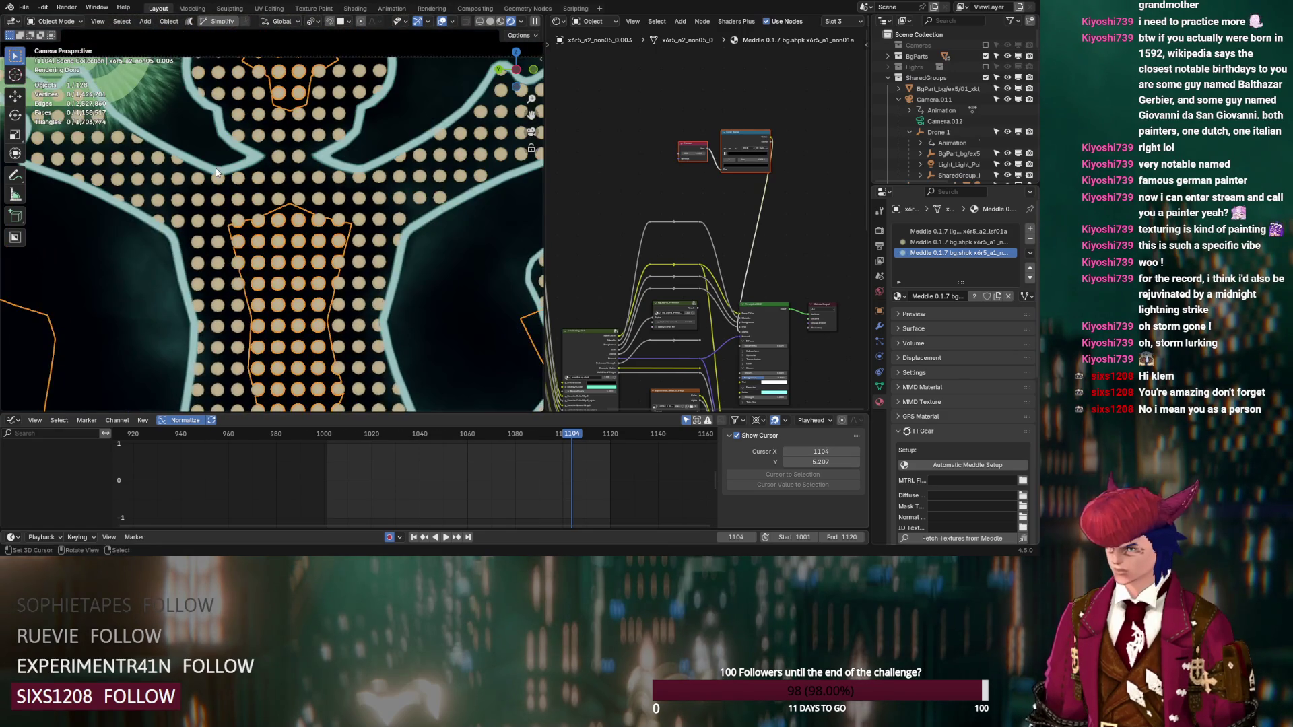
Step: Inspect the dot pattern and select the floor piece x6r5_a2_non04_0.003
scroll(216, 174, up, 5)
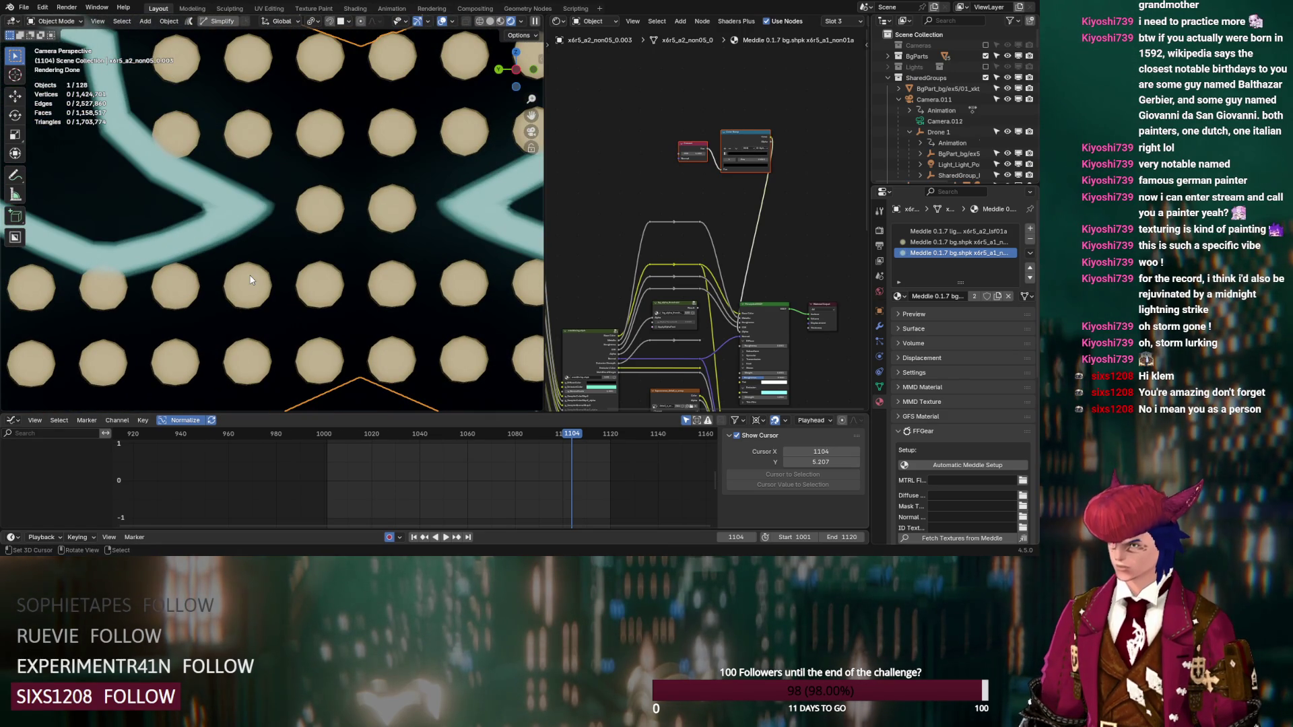
scroll(250, 280, down, 8)
scroll(249, 280, up, 8)
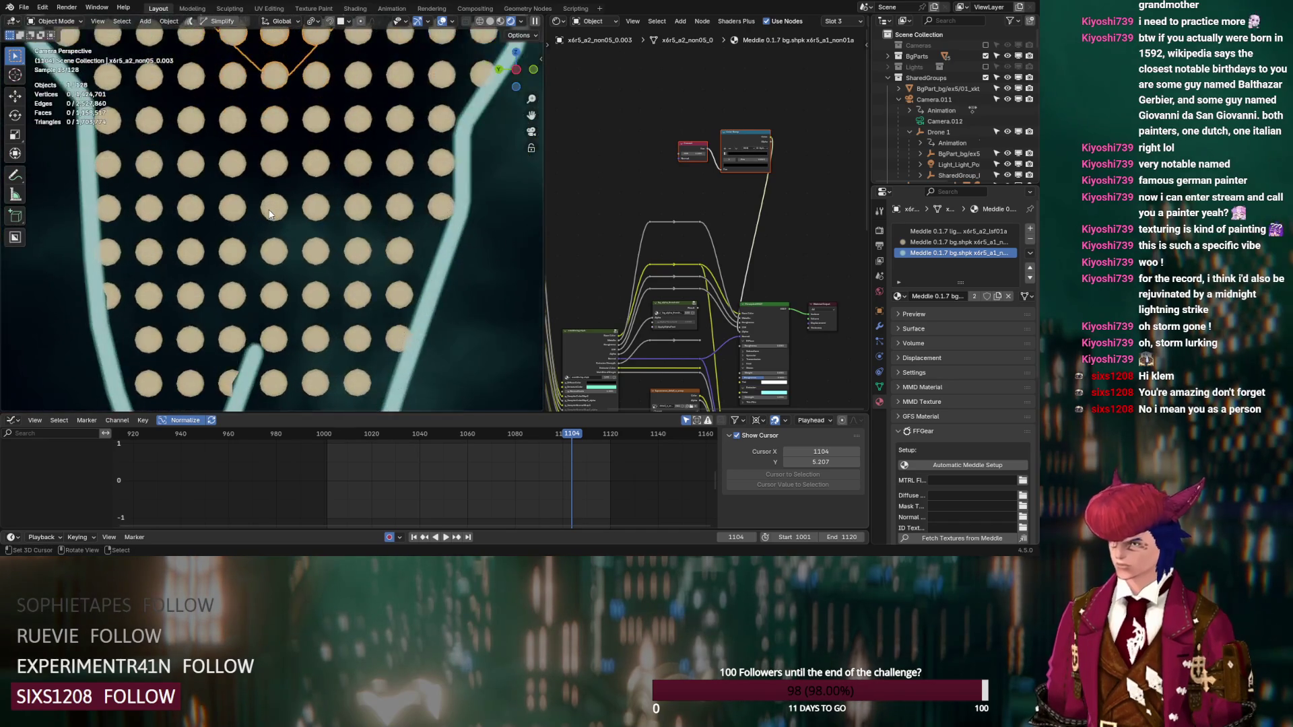
scroll(268, 211, down, 6)
scroll(323, 285, up, 3)
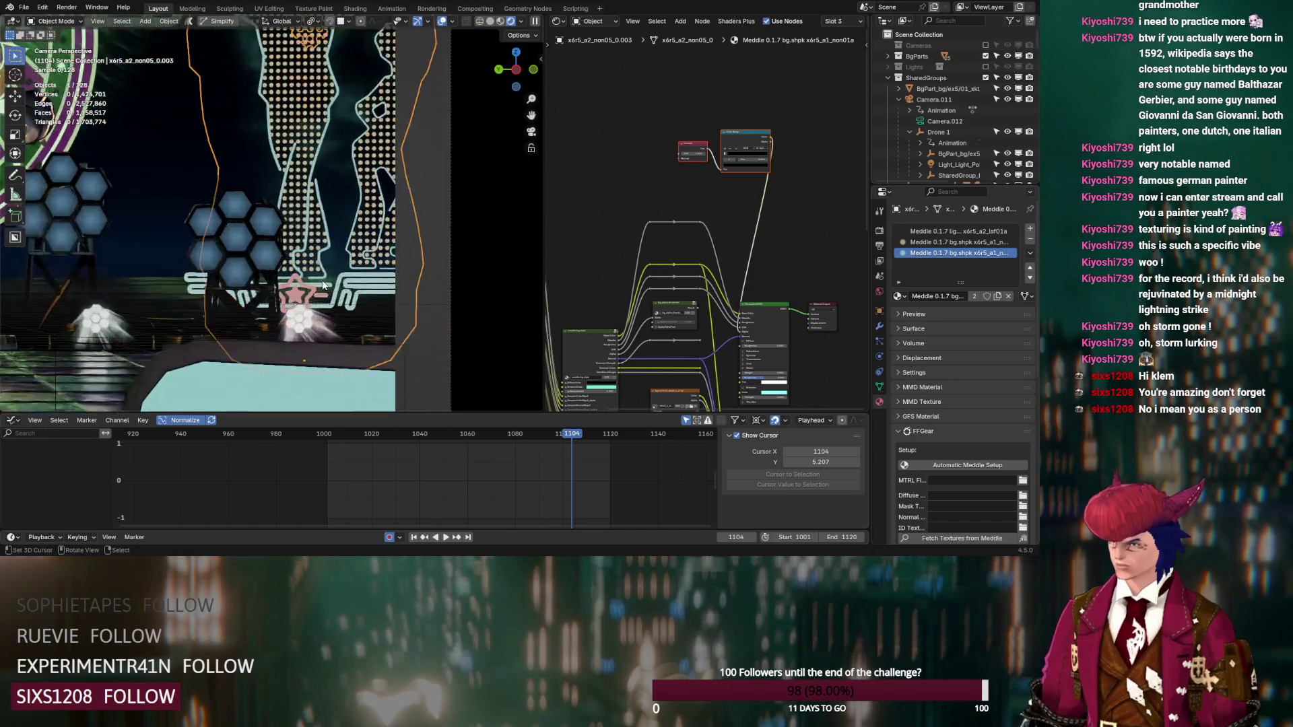
scroll(323, 285, up, 2)
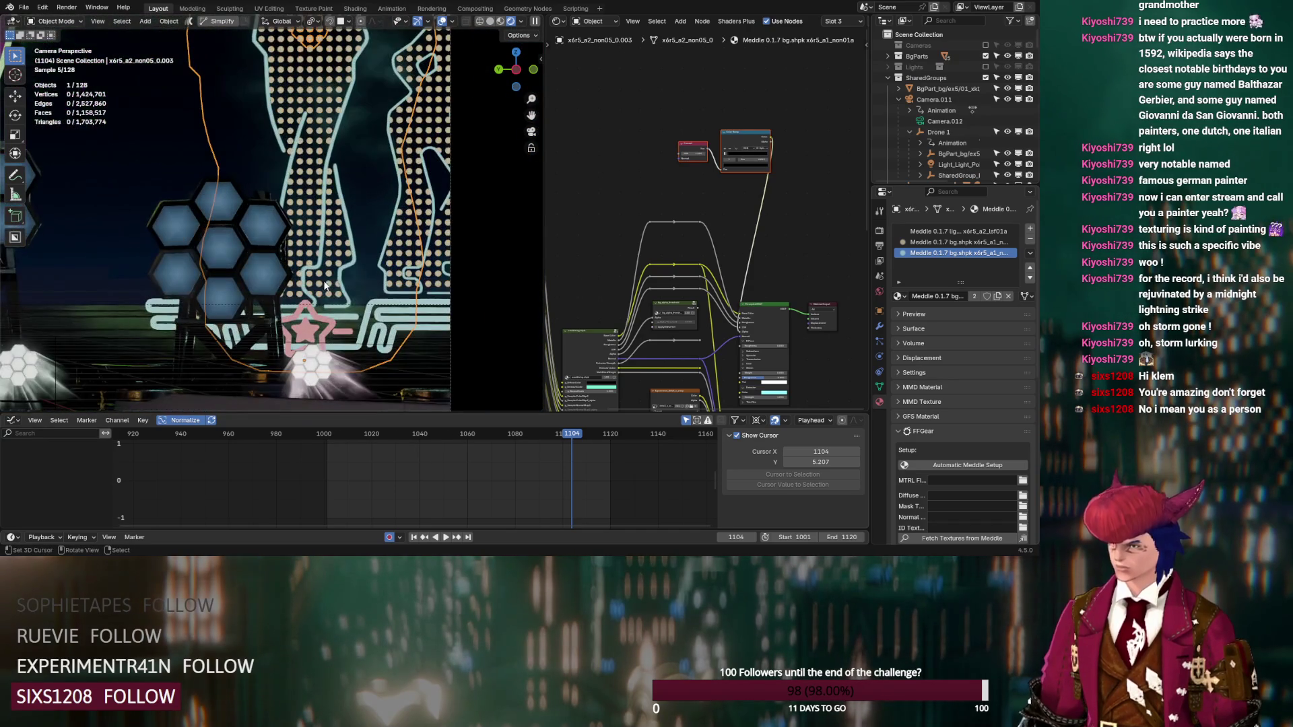
click(396, 315)
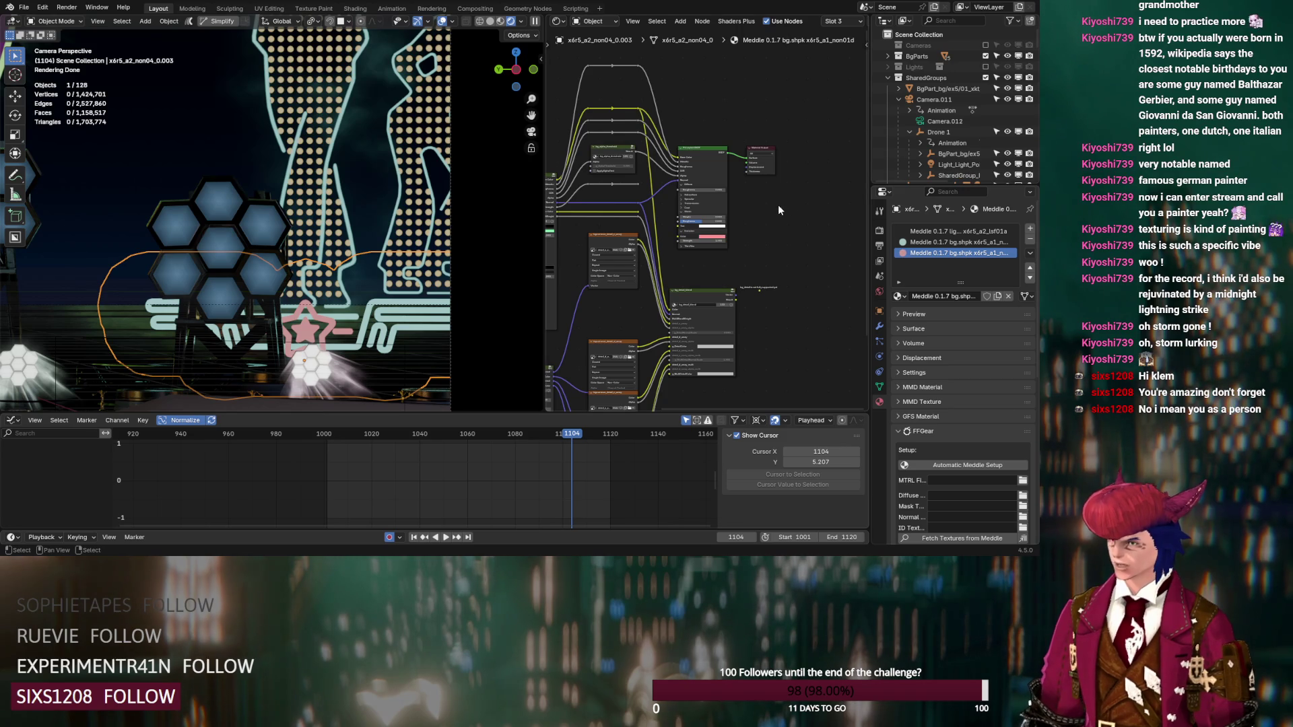
Step: Paste the Fresnel and Color Ramp nodes into the third material and wire the ramp into the shader
scroll(777, 205, up, 2)
middle_drag(778, 205, 715, 291)
scroll(664, 192, up, 1)
middle_drag(664, 192, 722, 282)
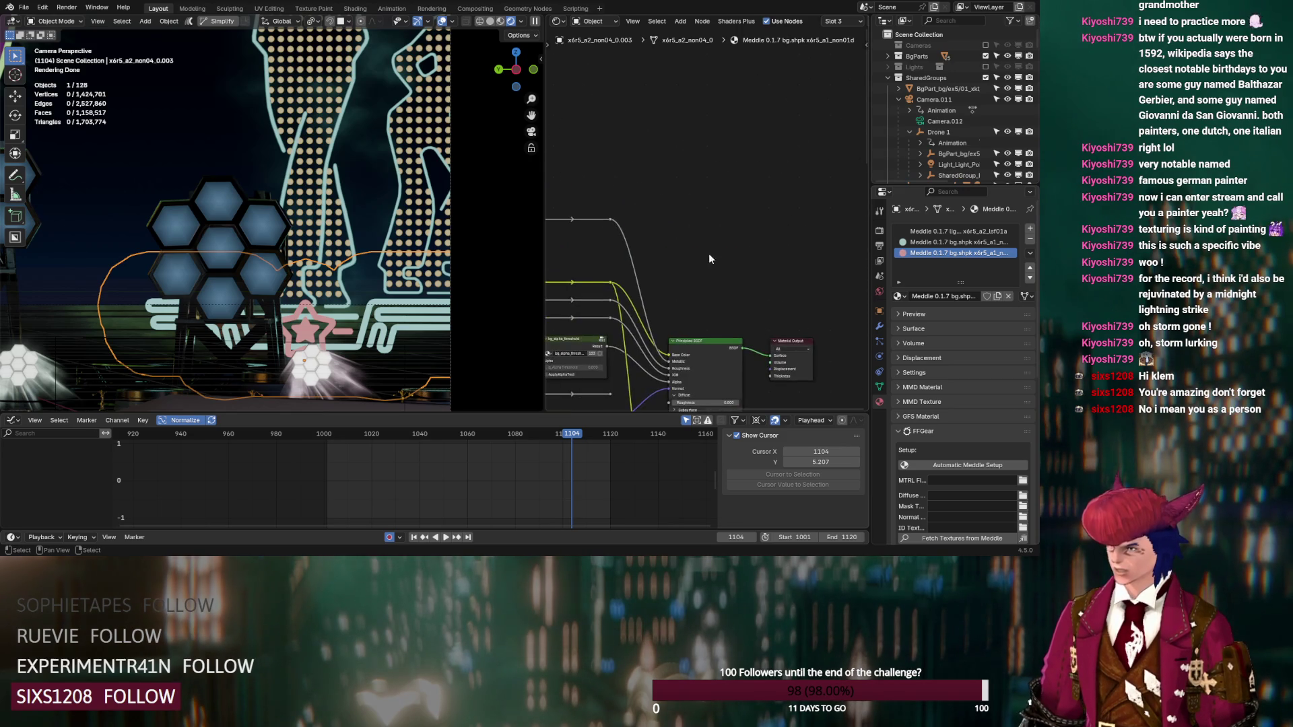
key(ctrl+v)
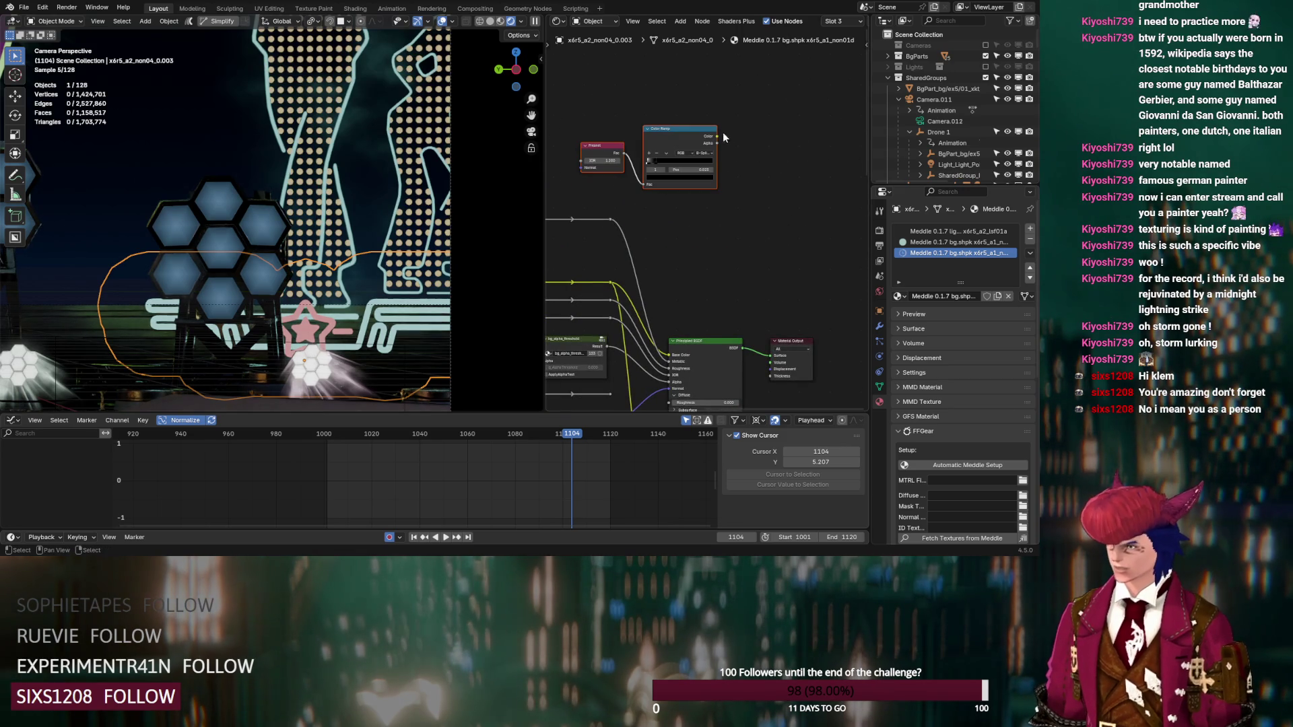
drag(718, 137, 668, 382)
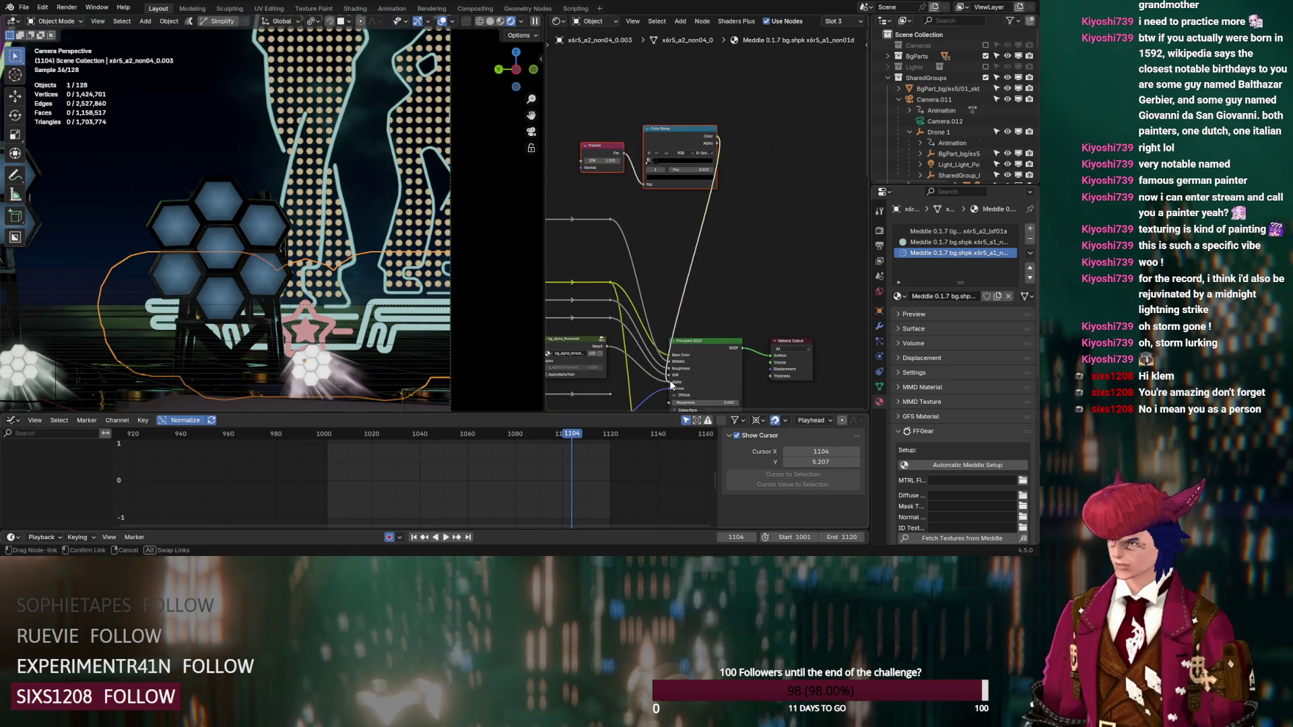
Step: Paste the same Fresnel and Color Ramp pair into the second material and plug it into the Principled BSDF
click(927, 241)
middle_drag(746, 208, 734, 196)
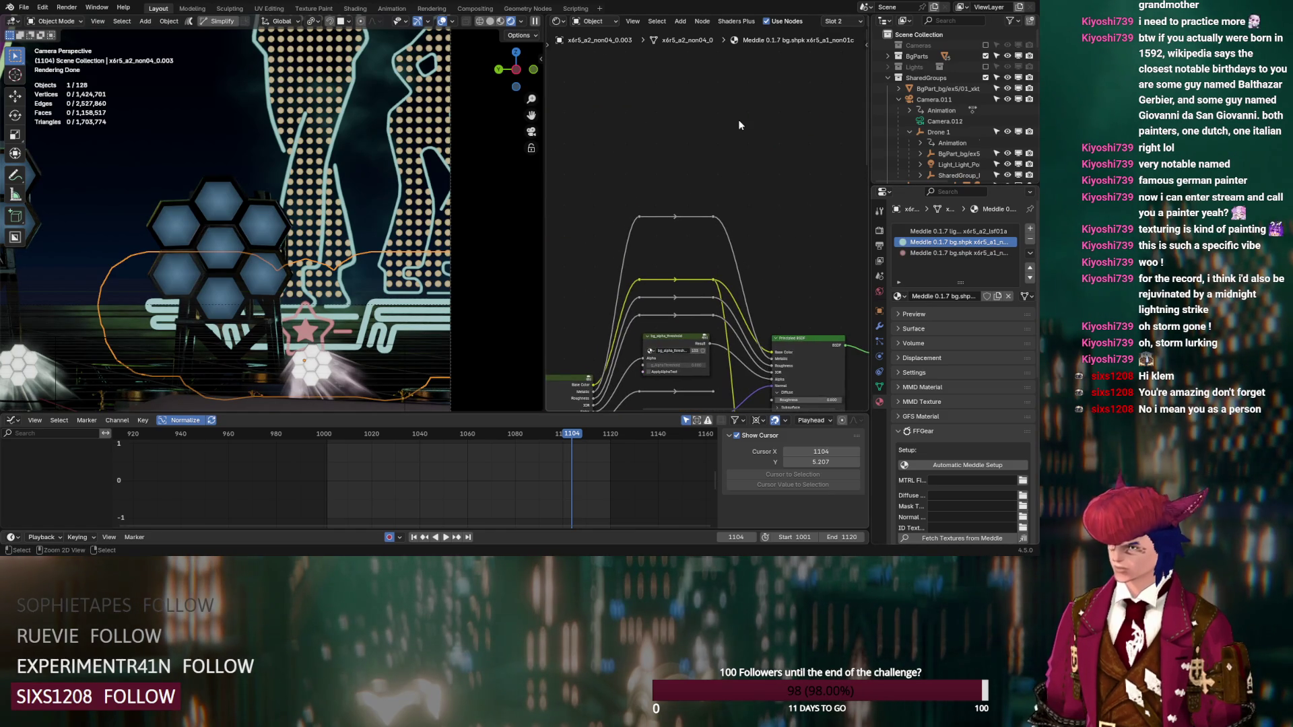
key(ctrl+v)
middle_drag(822, 103, 752, 72)
drag(751, 68, 740, 278)
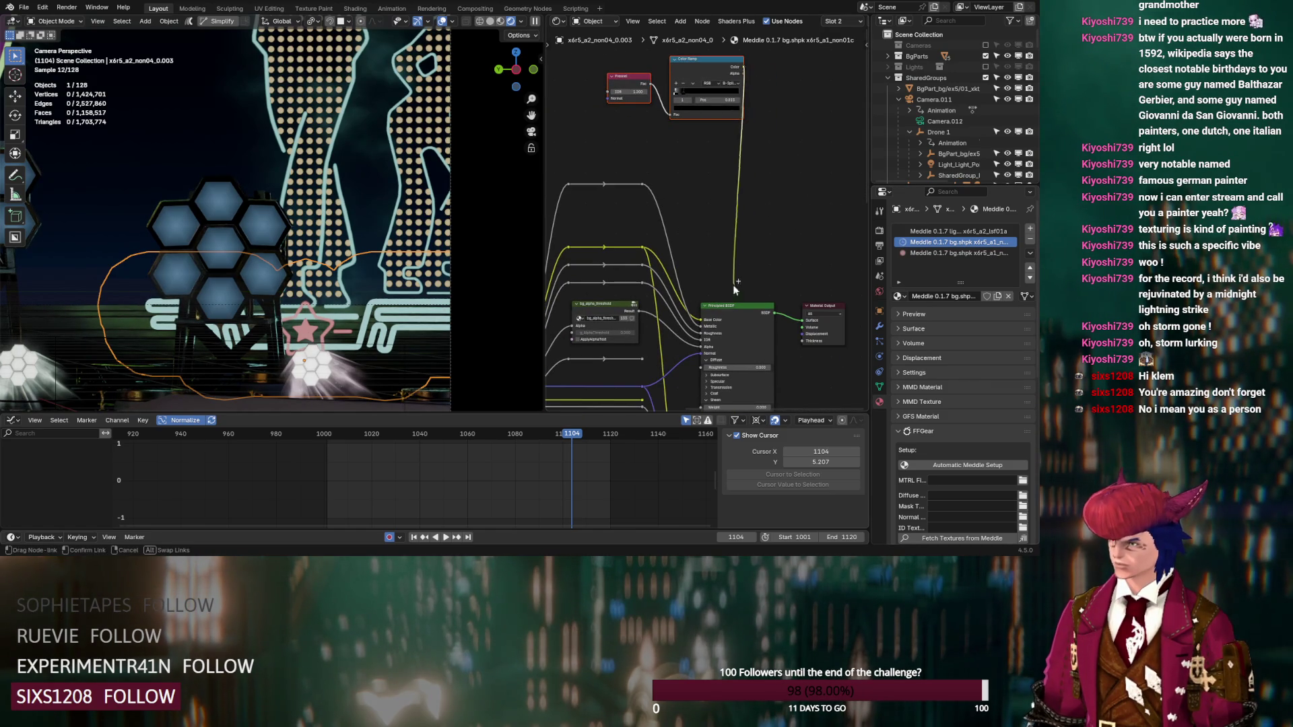
drag(701, 347, 701, 348)
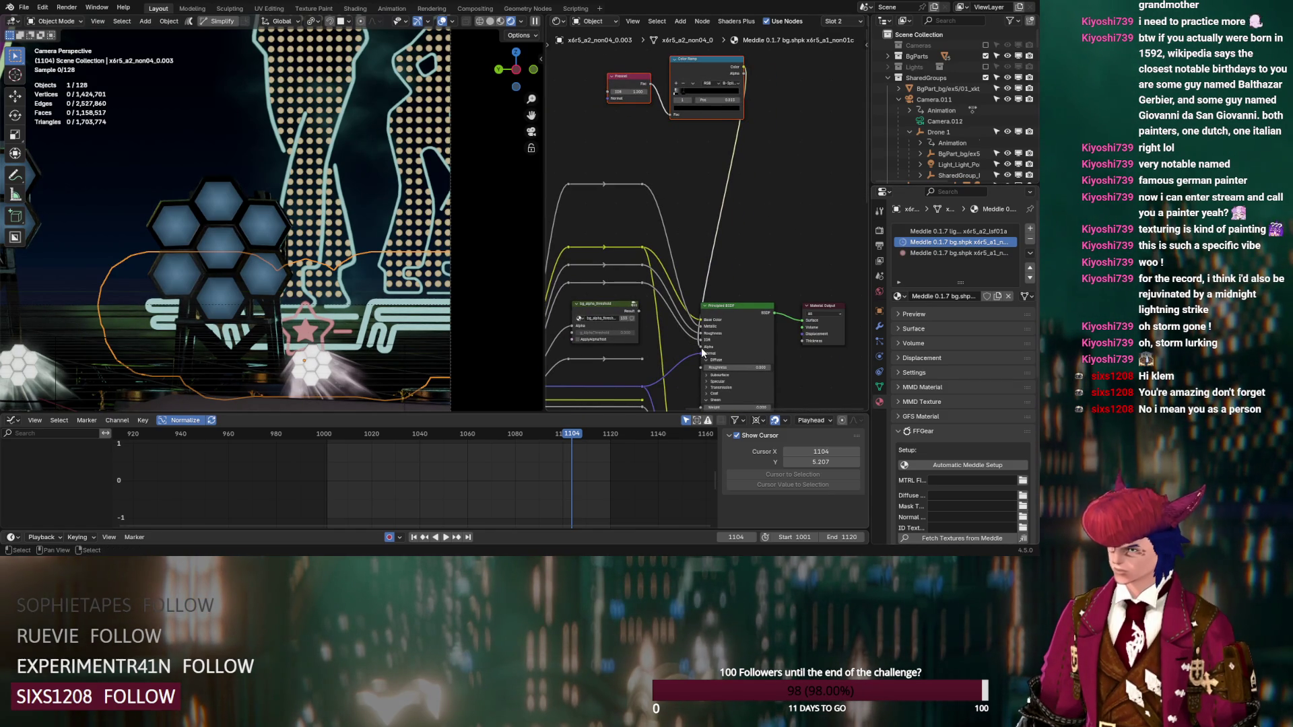
mouse_move(347, 242)
ctrl+middle_down()
mouse_move(347, 205)
mouse_move(377, 232)
ctrl+middle_up()
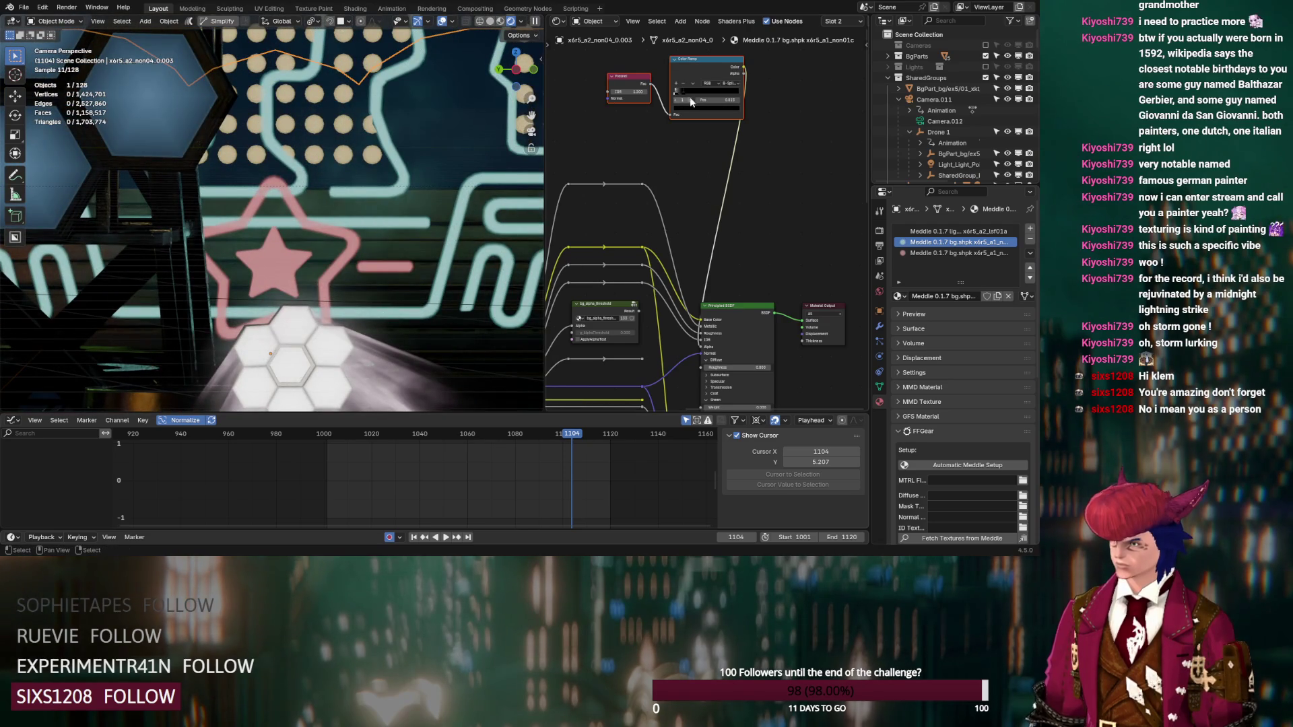
Step: Move the second material's ramp stop to about 0.38 and shift the third material's stop right
drag(686, 92, 716, 97)
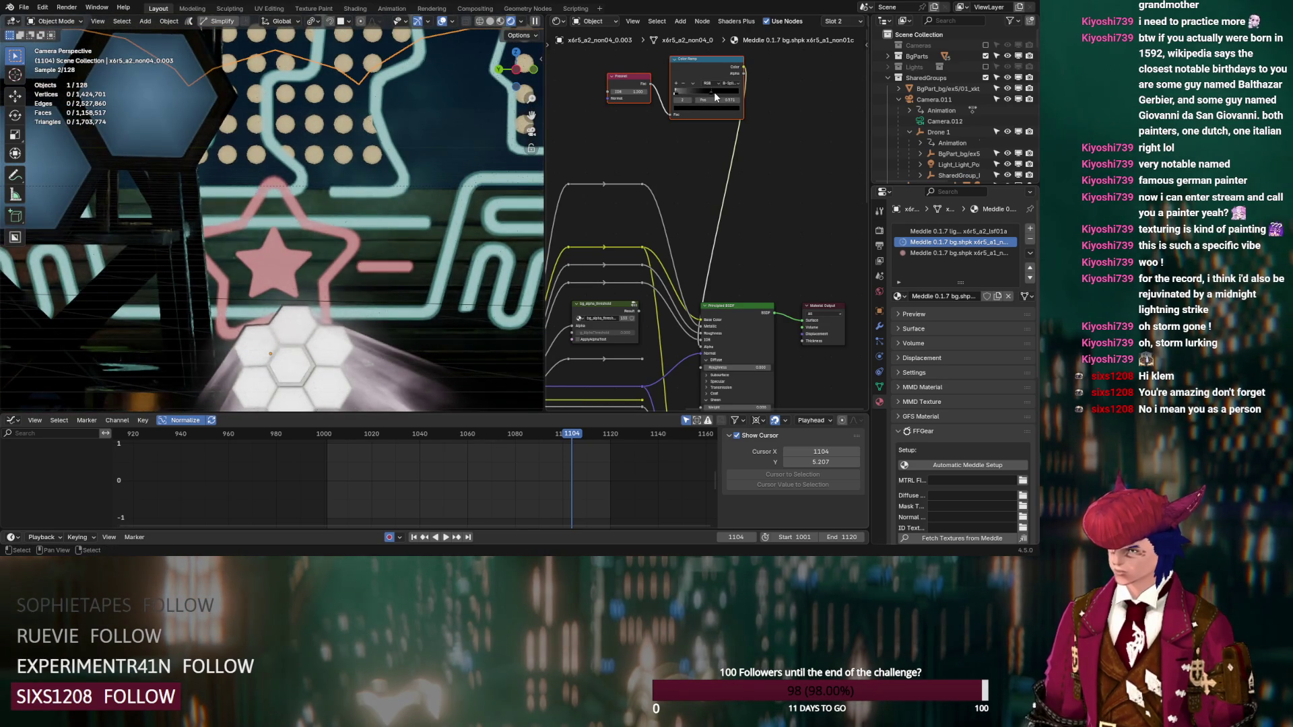
click(956, 253)
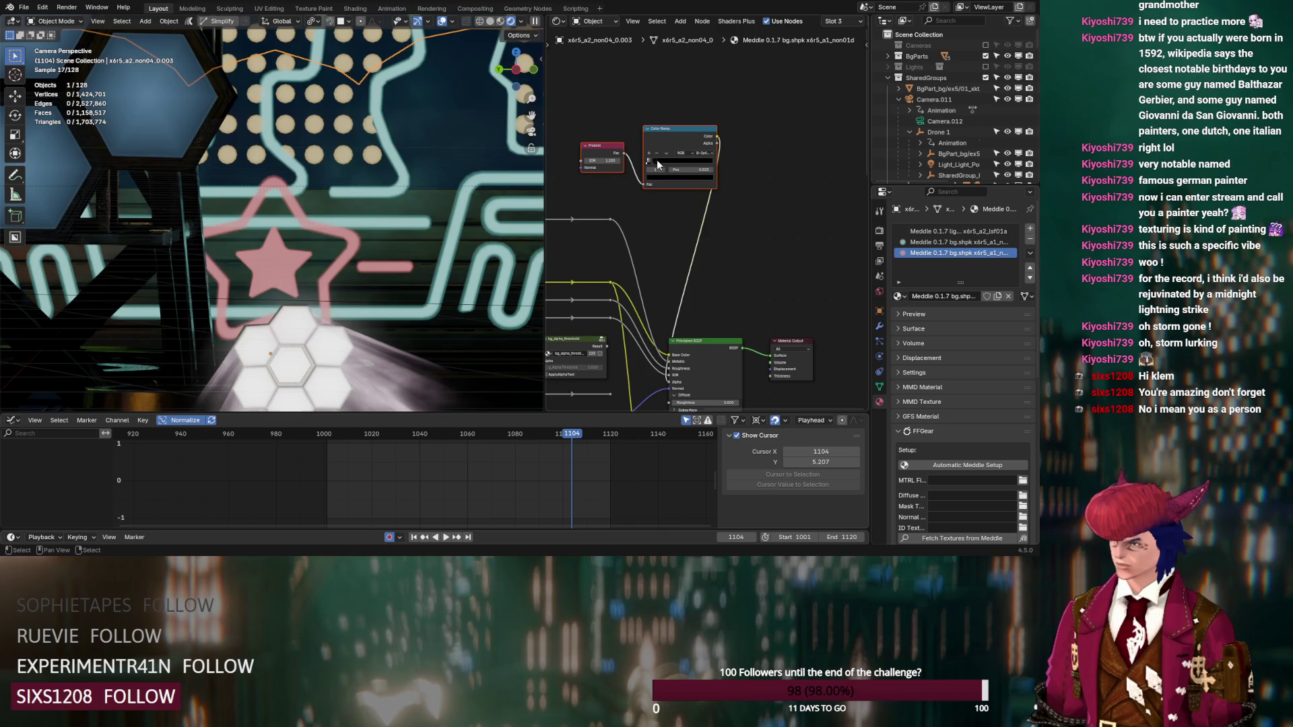
drag(671, 164, 701, 165)
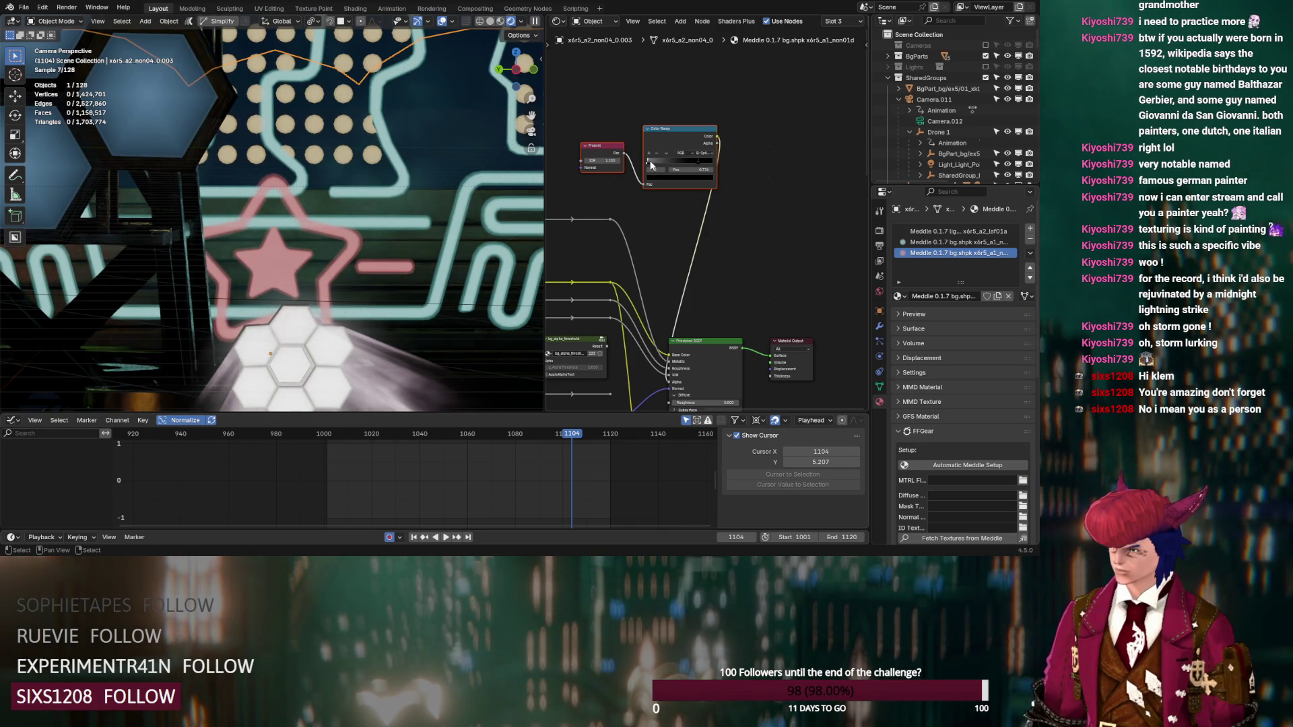
Step: Set the third material's Emission Strength to 3, then return to the second material
scroll(665, 165, down, 1)
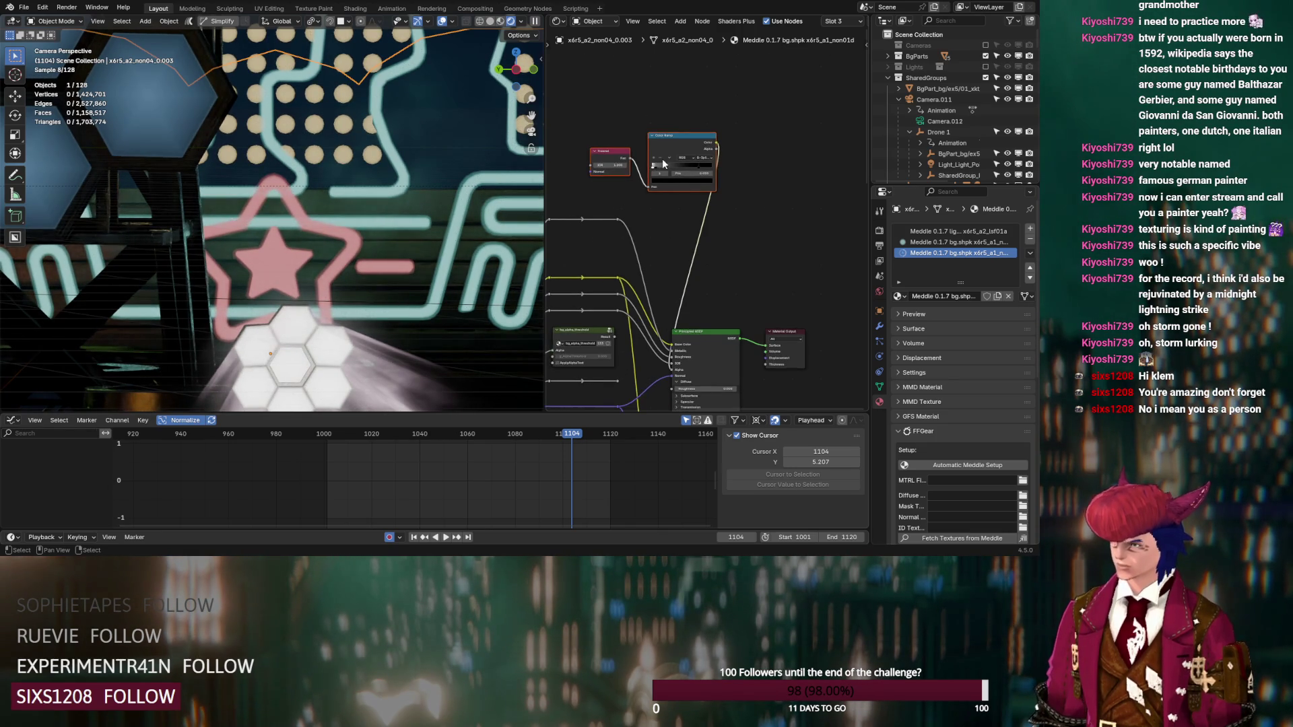
scroll(657, 224, down, 2)
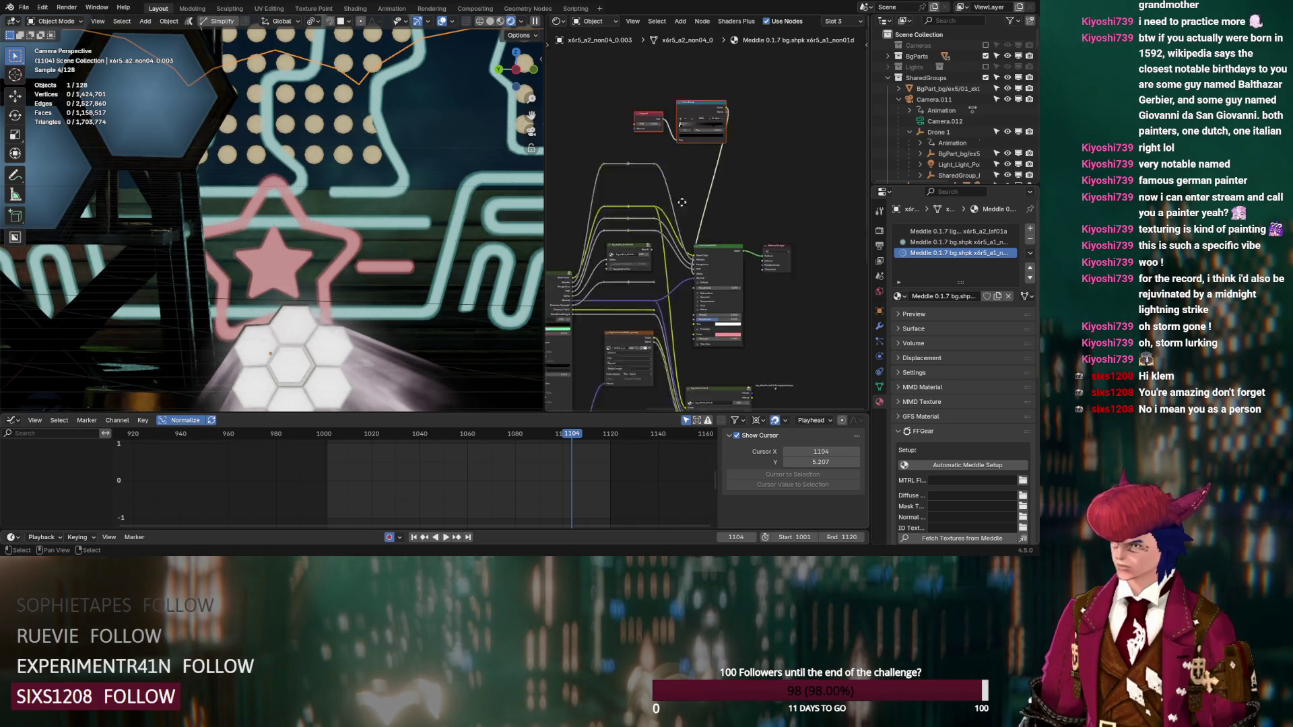
scroll(718, 293, up, 4)
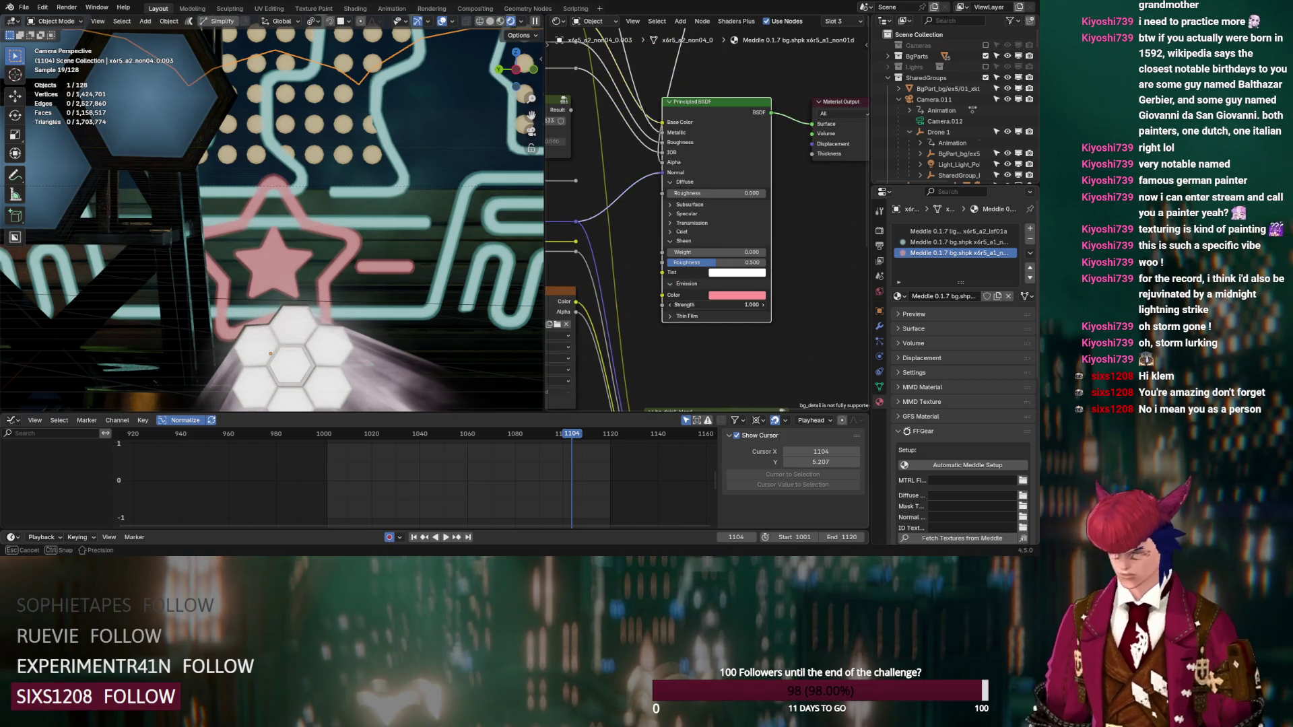
click(716, 305)
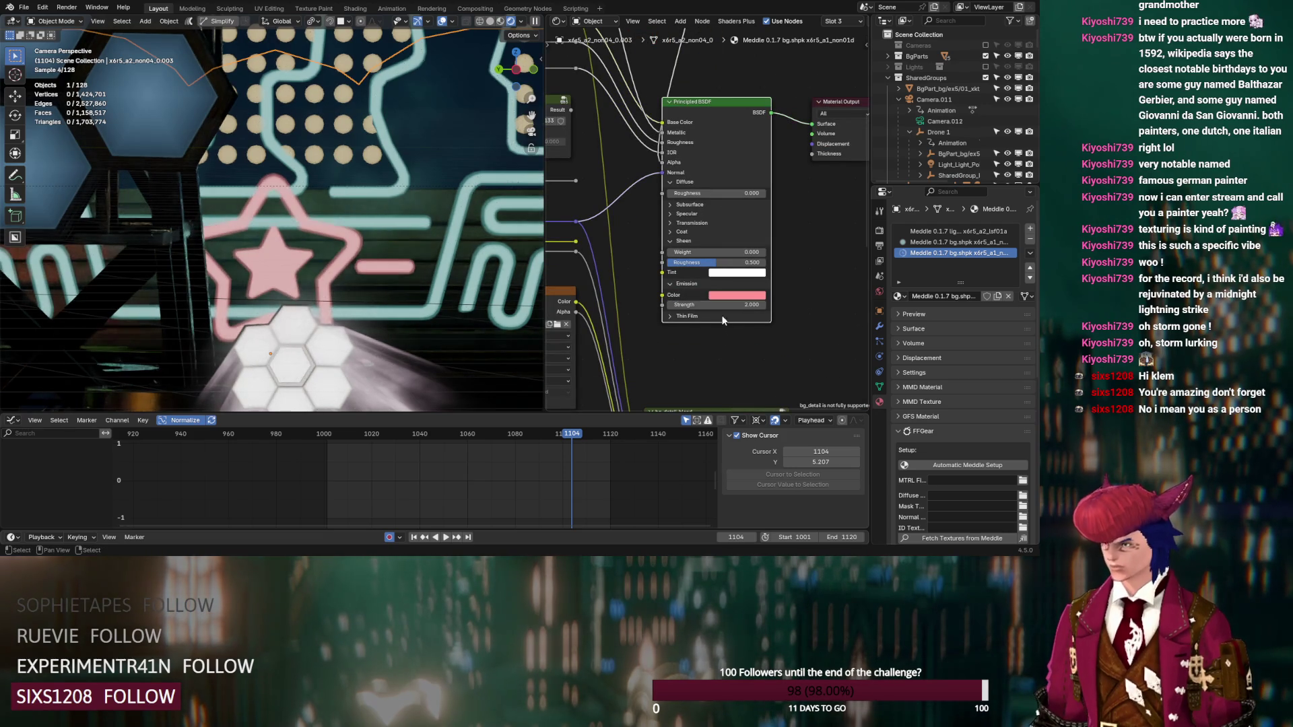
key(BackSpace)
text(3)
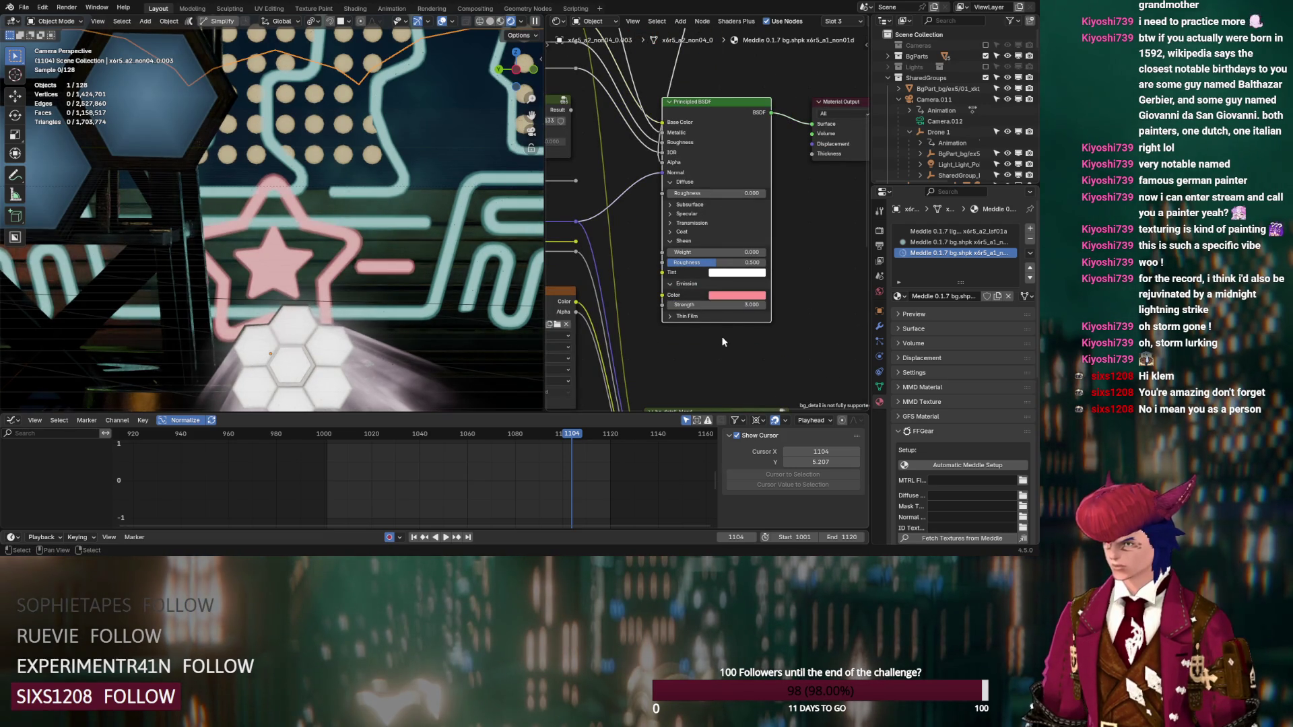
key(Return)
click(917, 242)
scroll(754, 262, down, 3)
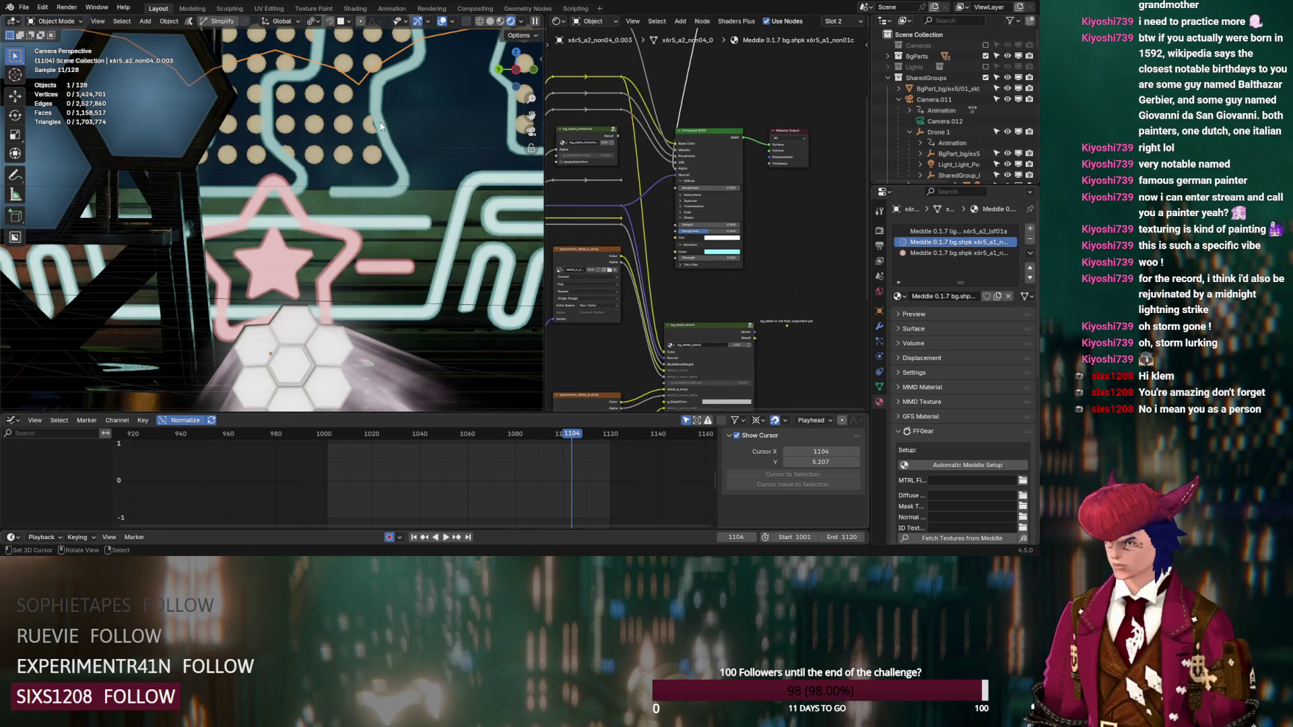
Step: Select x6r5_a2_non05_0.003 and move its third material's Color Ramp stop to about 0.37
click(373, 58)
middle_drag(741, 250, 619, 57)
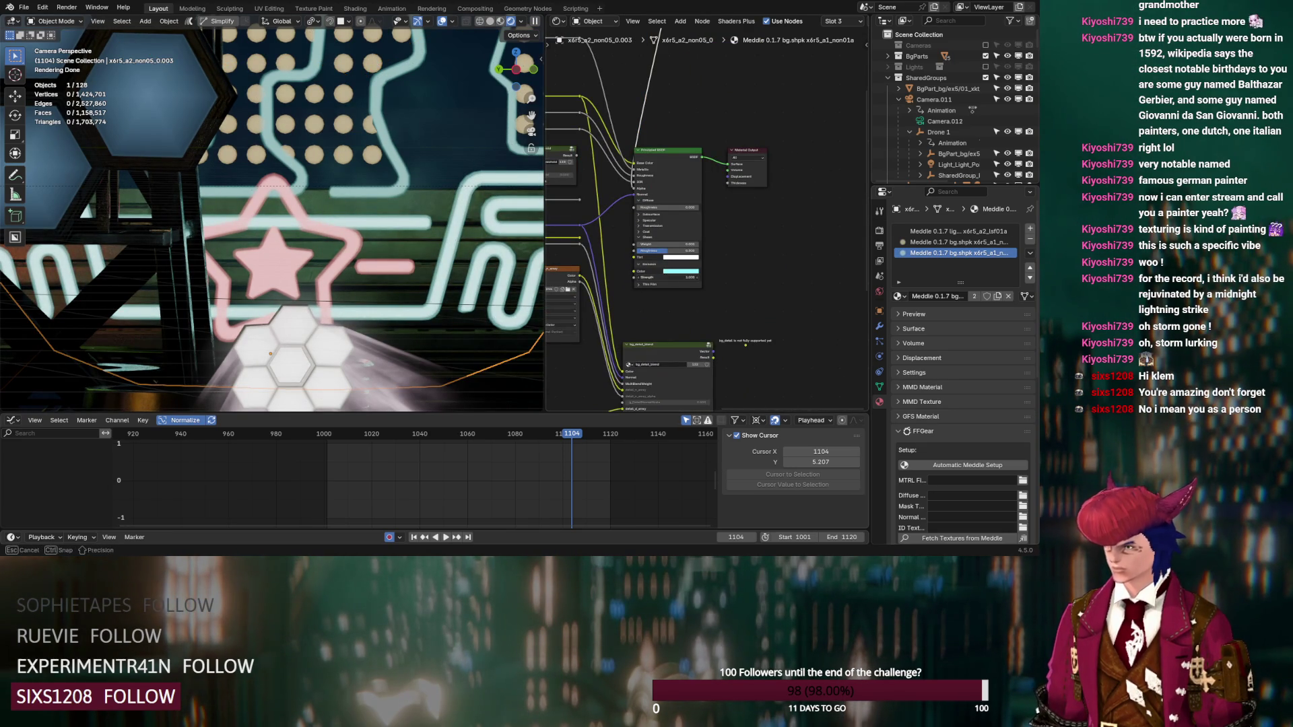
middle_drag(656, 126, 672, 306)
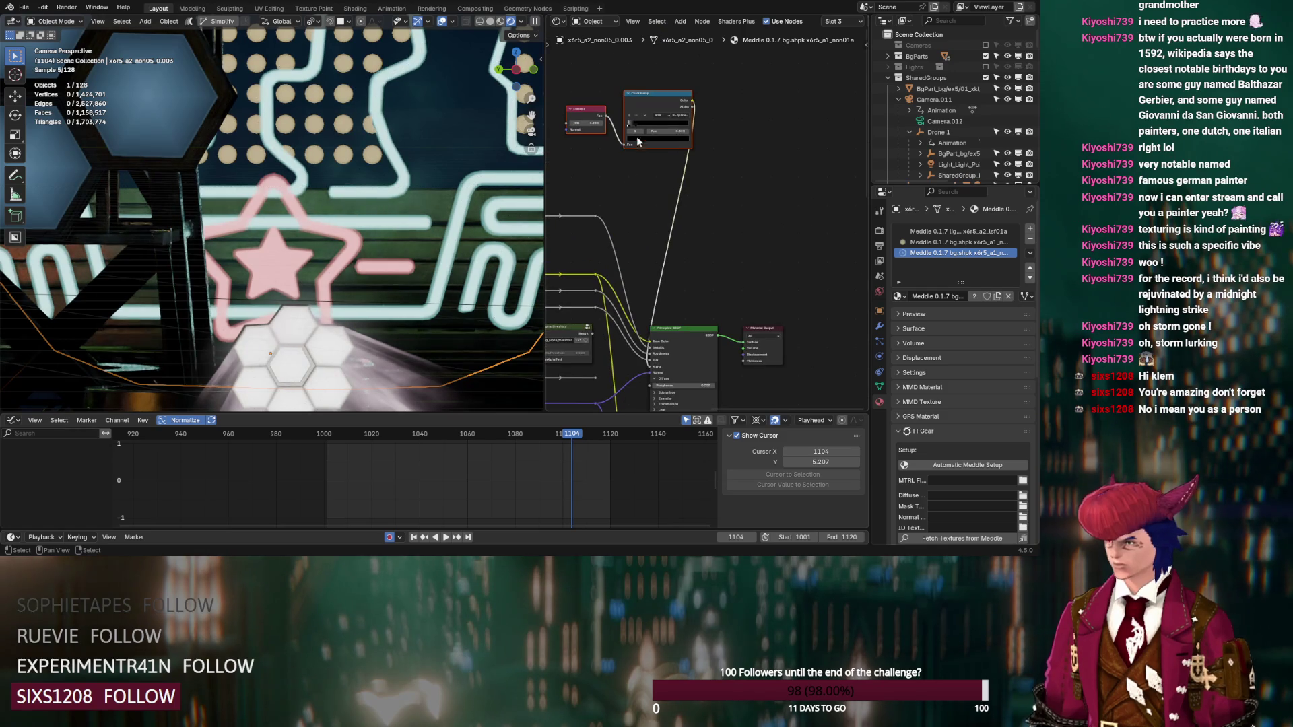
drag(635, 123, 641, 122)
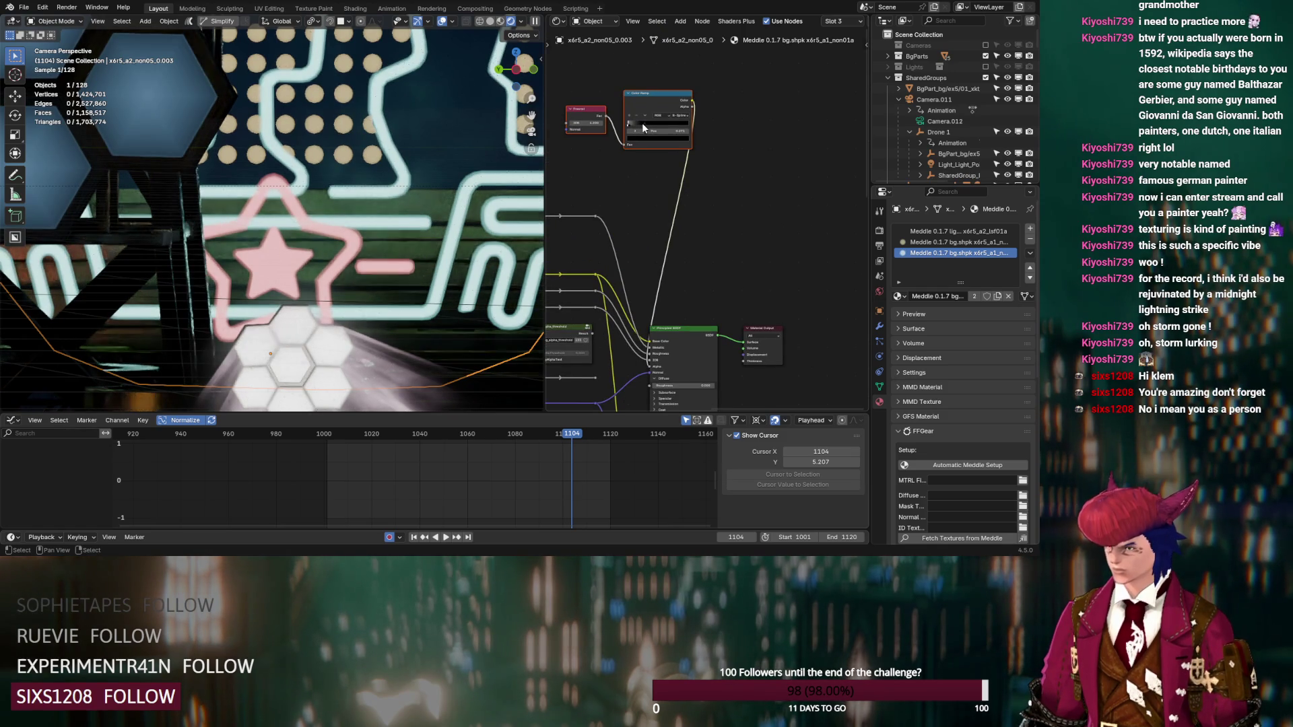
Step: Switch to the piece's second material and frame its nodes and the stage
click(956, 241)
middle_drag(745, 241, 657, 133)
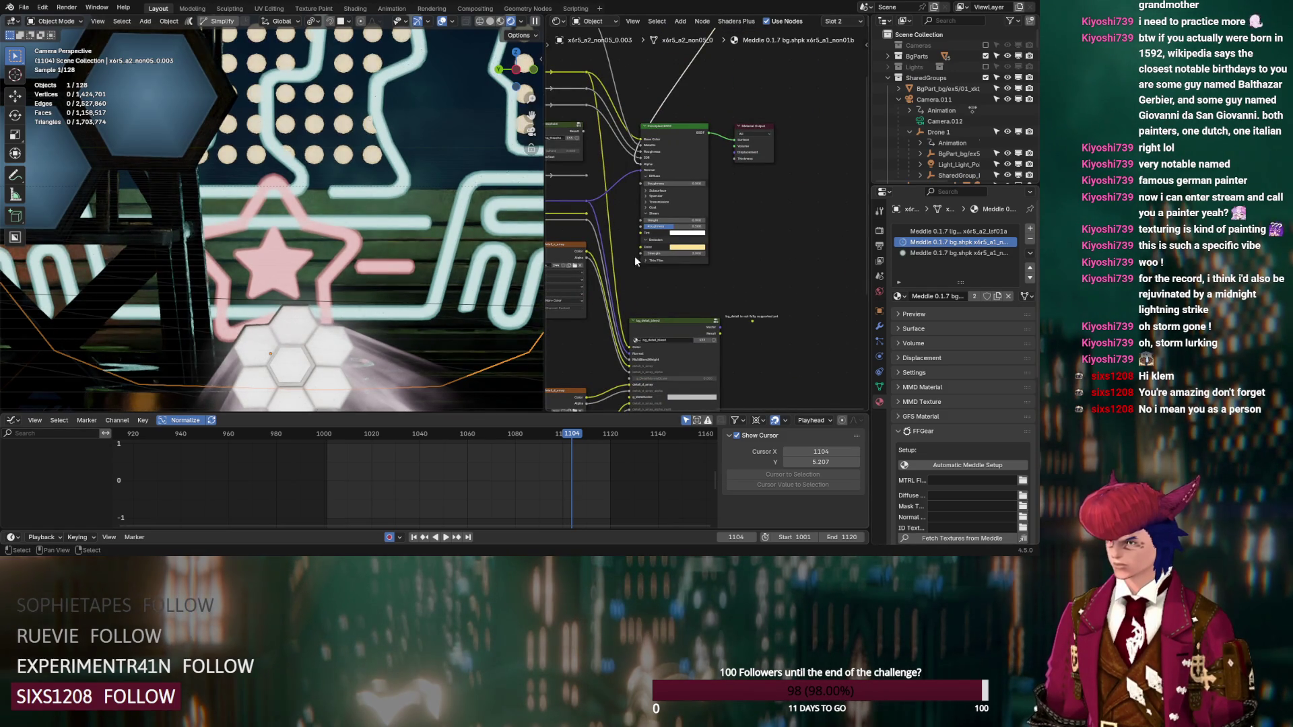
middle_drag(471, 222, 406, 182)
scroll(406, 182, down, 5)
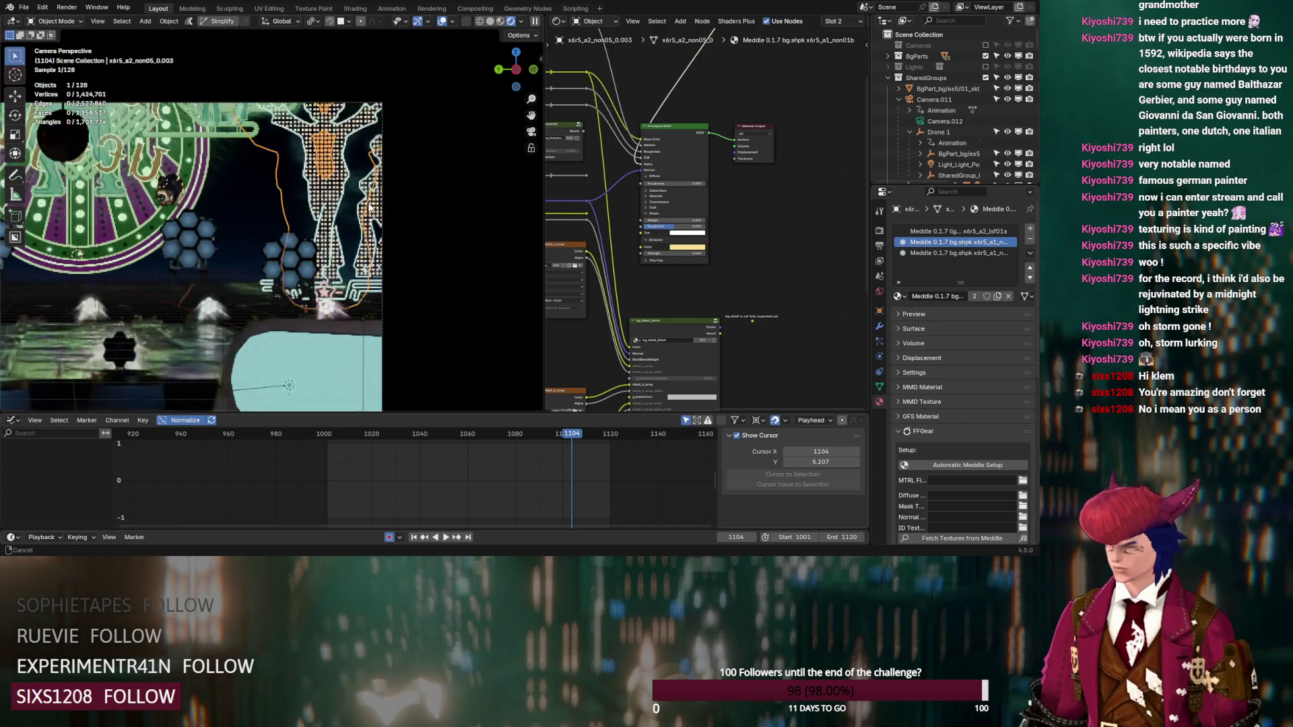
Step: Scrub the timeline to frames 1085 and 1052 while viewing the floodlight towers
scroll(369, 207, up, 6)
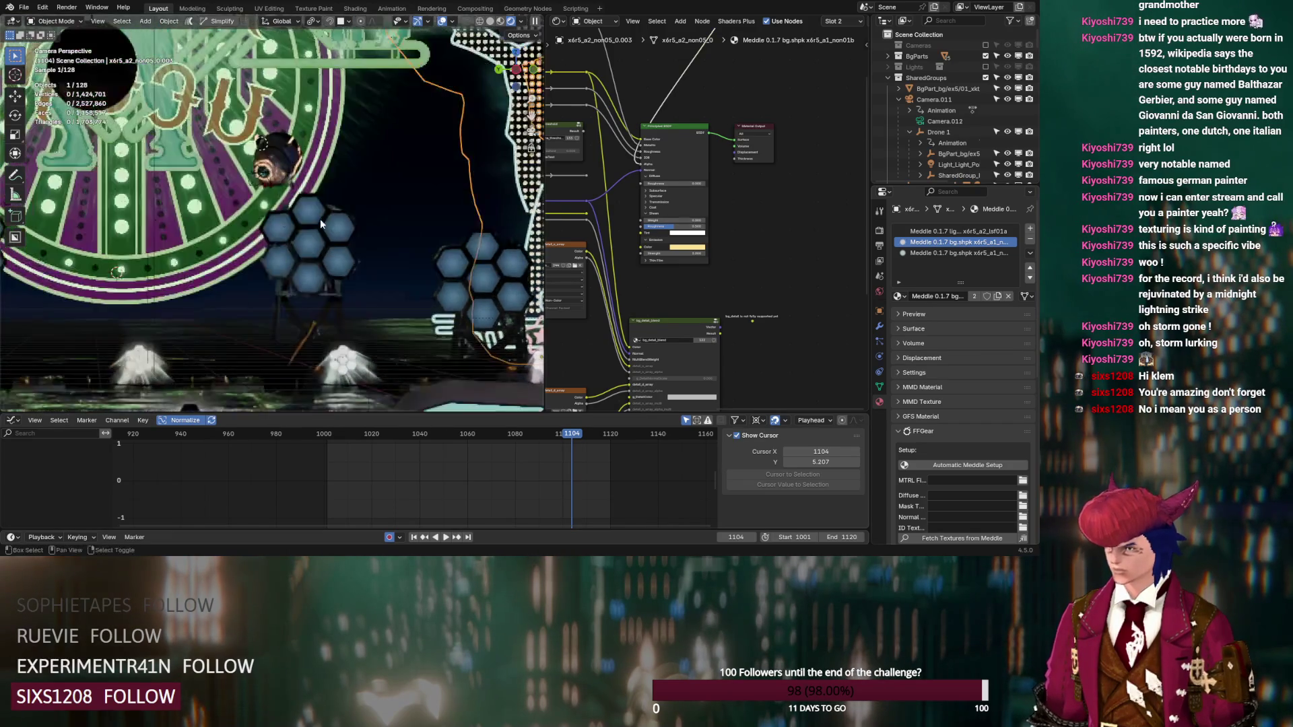
scroll(339, 228, down, 4)
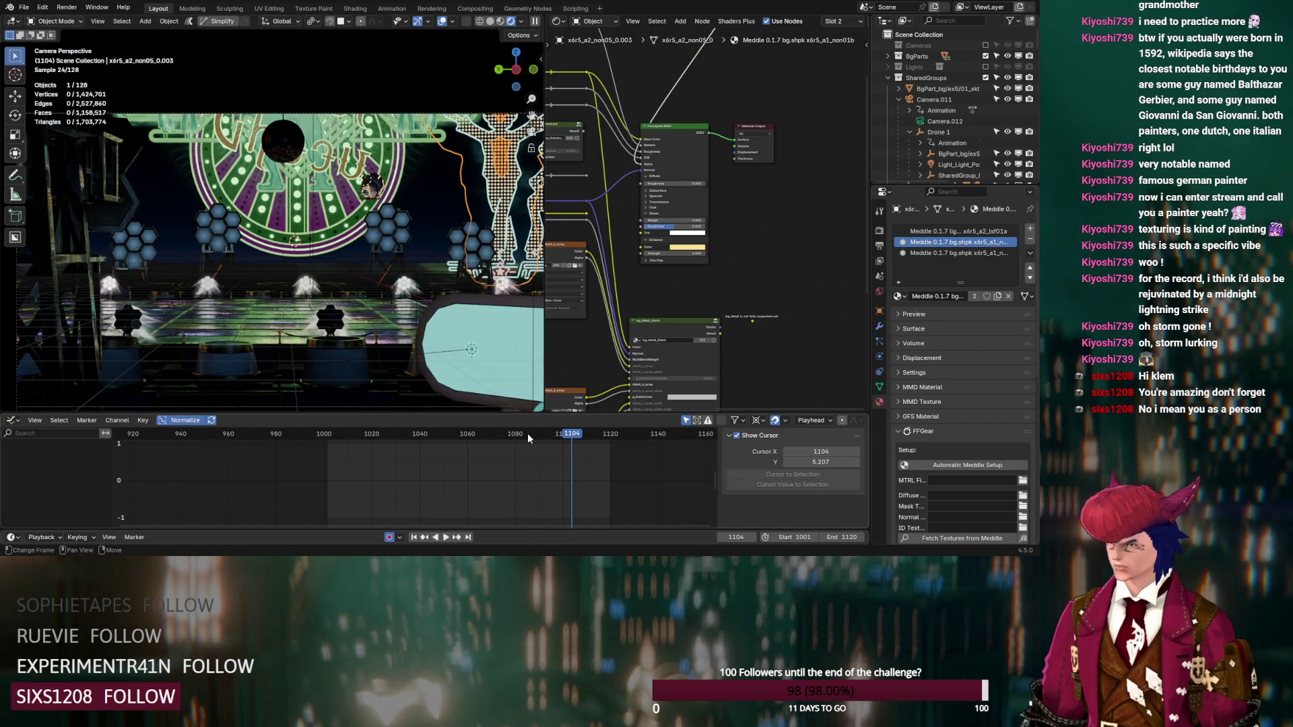
click(528, 434)
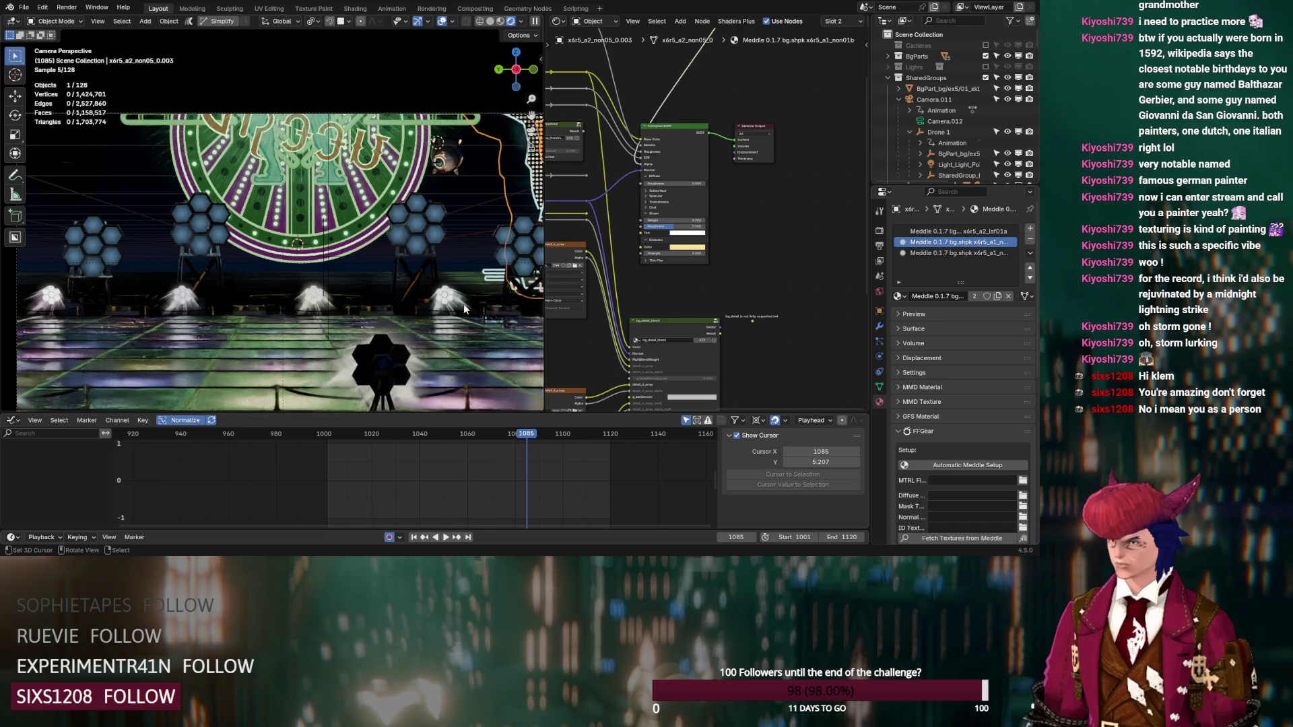
scroll(406, 257, up, 5)
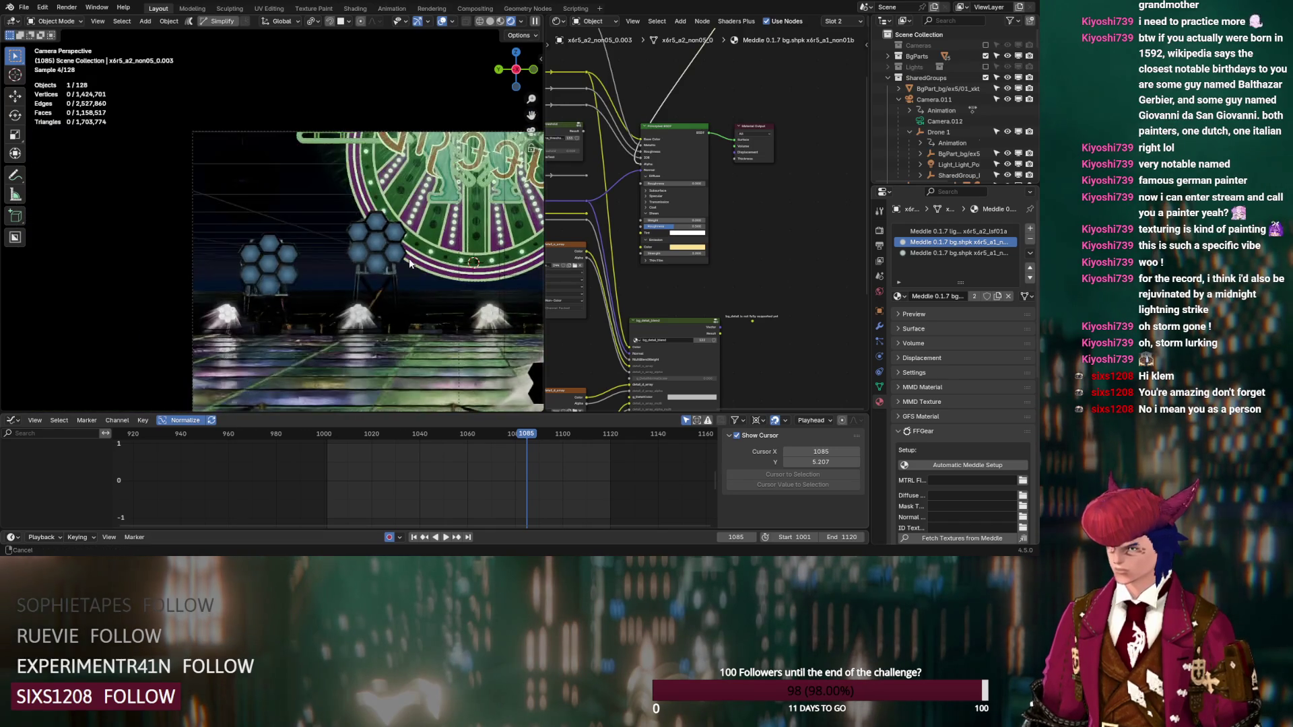
shift+middle_drag(410, 257, 438, 428)
click(447, 435)
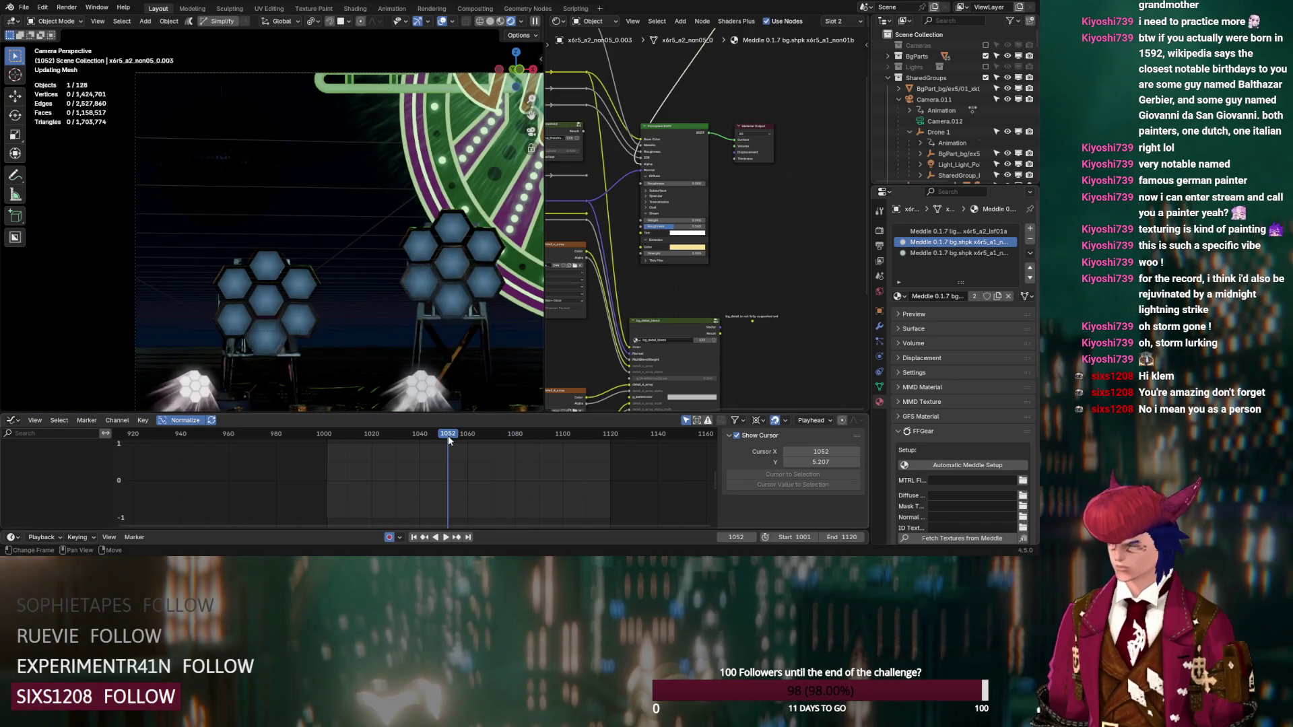
Step: Centre the neon star and base in view and select the star emblem
scroll(408, 307, down, 3)
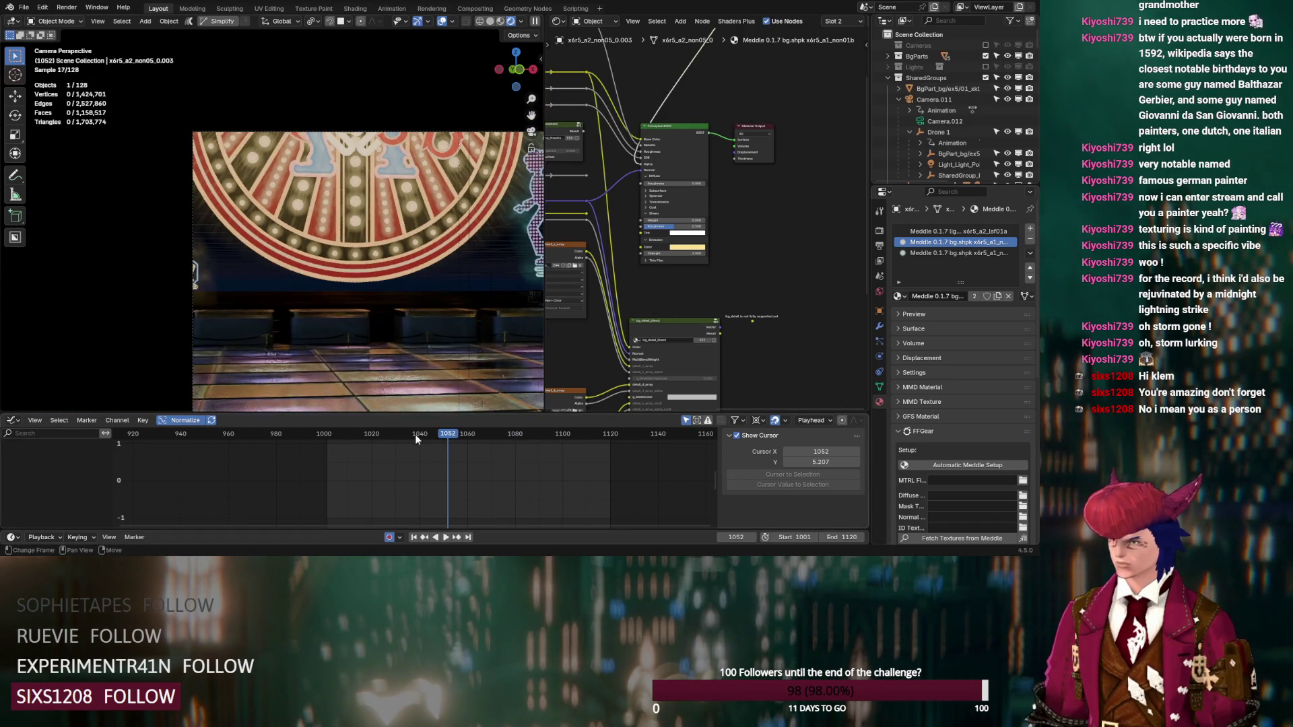
scroll(318, 298, up, 3)
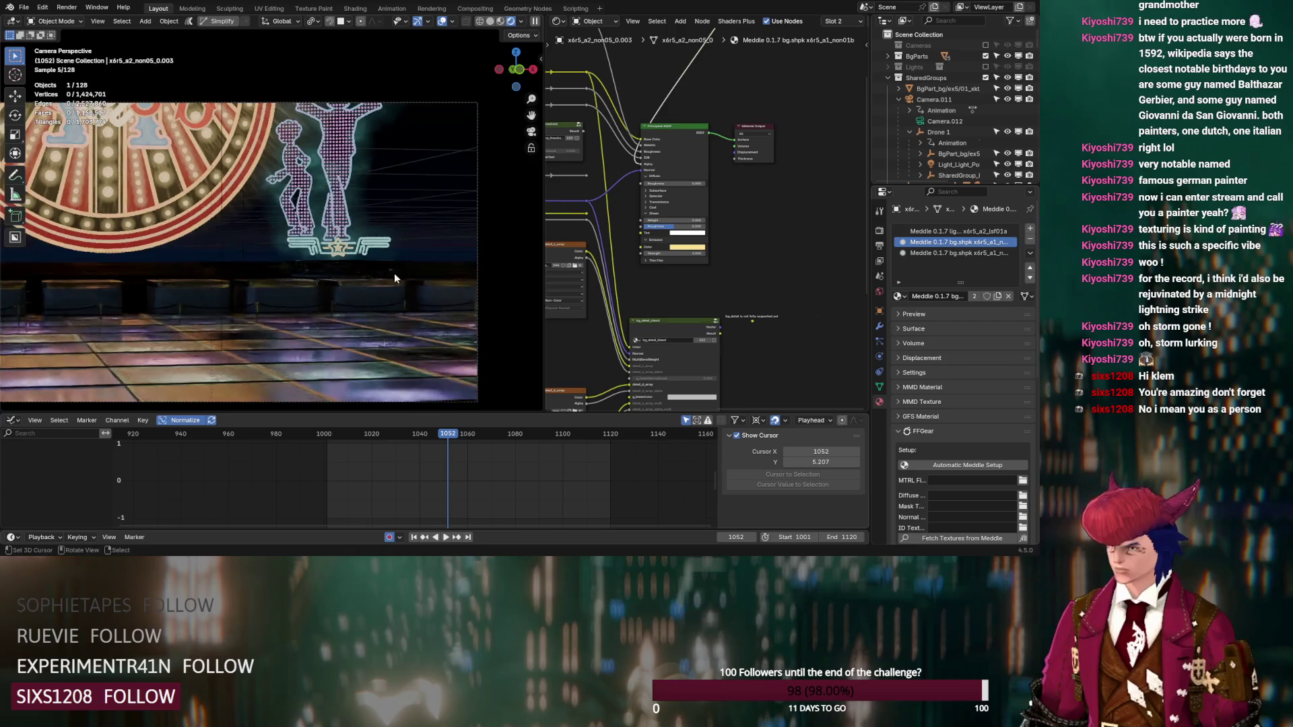
scroll(396, 270, up, 5)
shift+middle_drag(396, 271, 213, 173)
scroll(434, 187, up, 3)
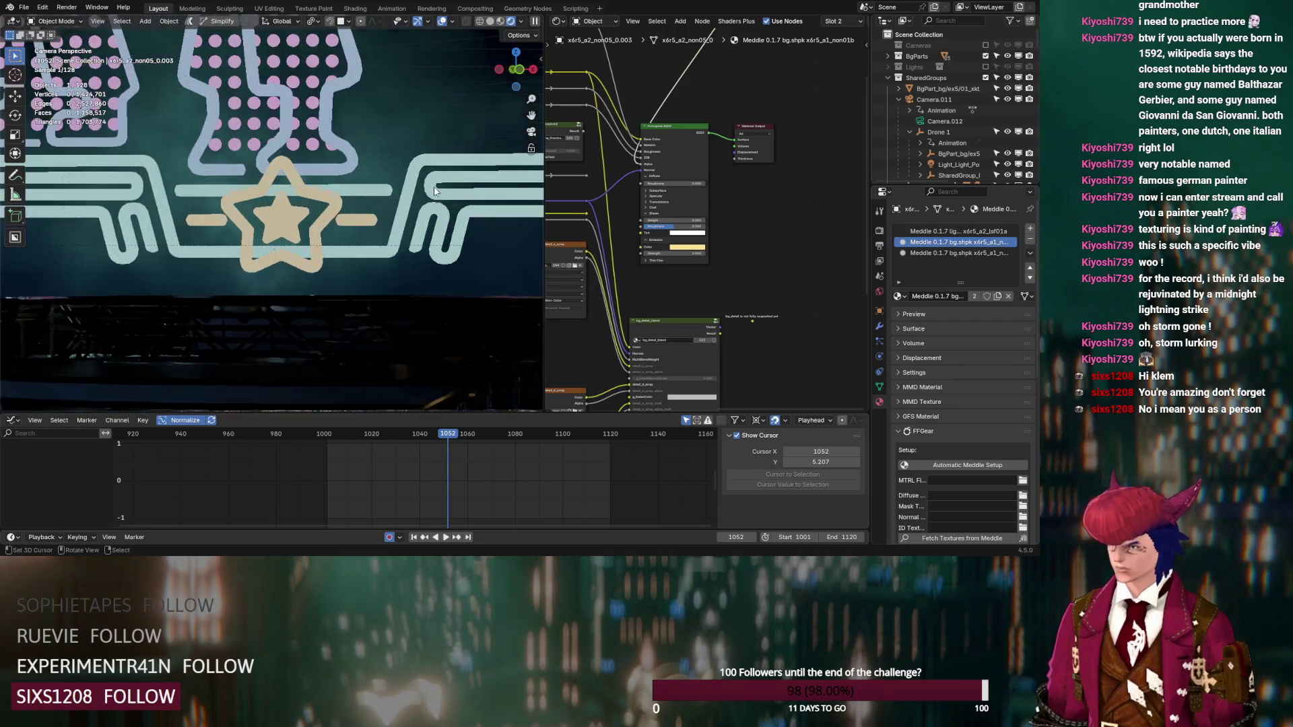
click(382, 155)
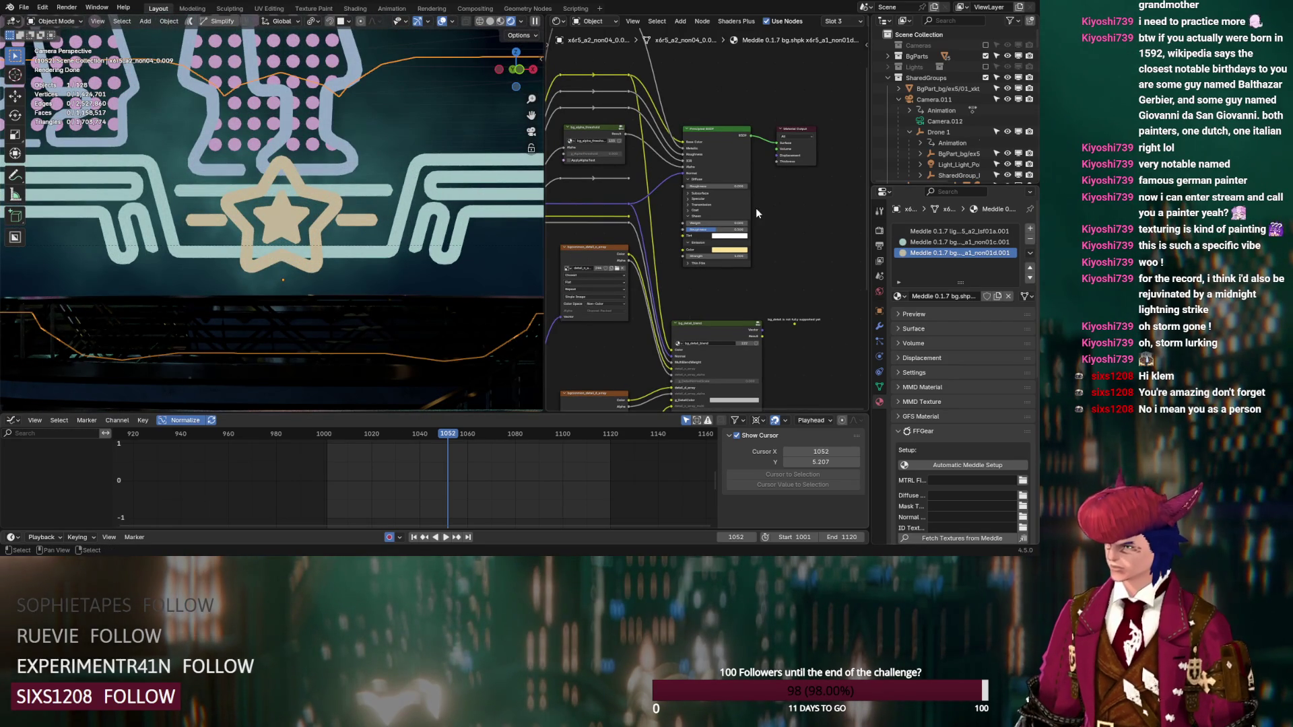
Step: Paste the Fresnel and Color Ramp pair into the star's material and link the ramp to the shader
scroll(756, 207, up, 5)
key(ctrl+v)
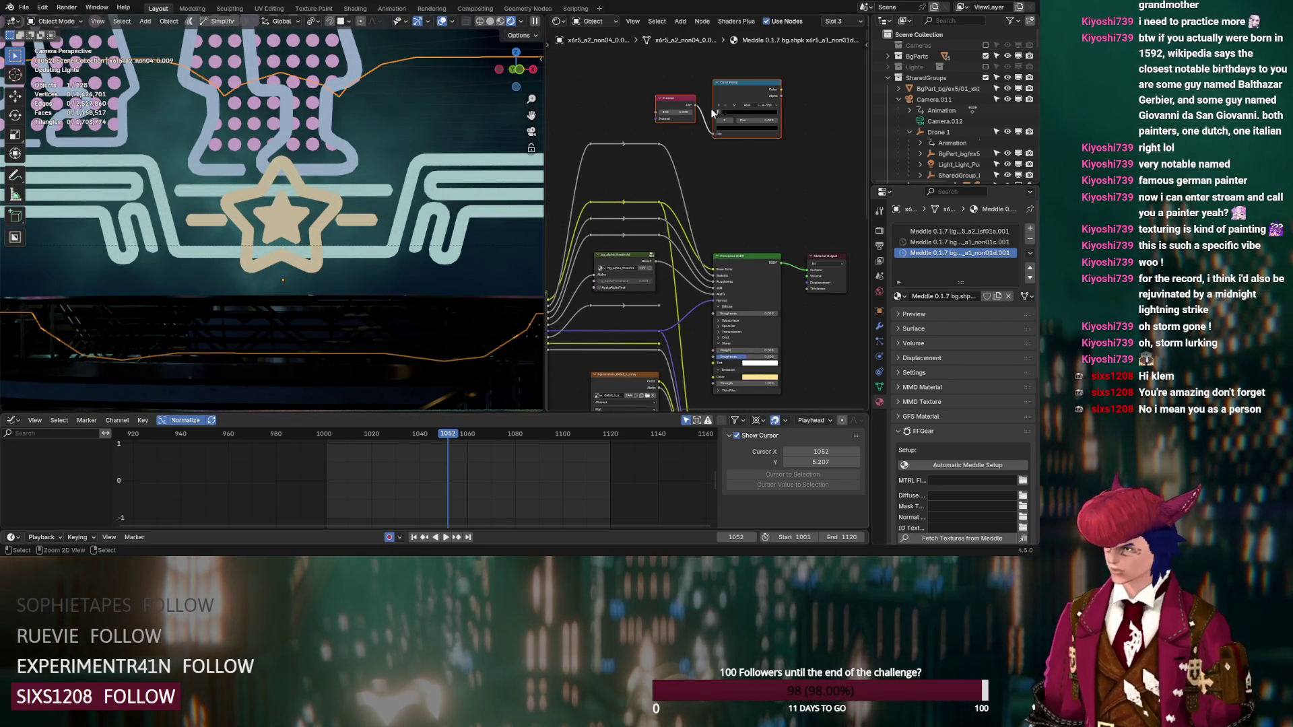
mouse_move(781, 90)
mouse_down()
mouse_move(753, 235)
mouse_move(718, 300)
mouse_move(723, 268)
mouse_up()
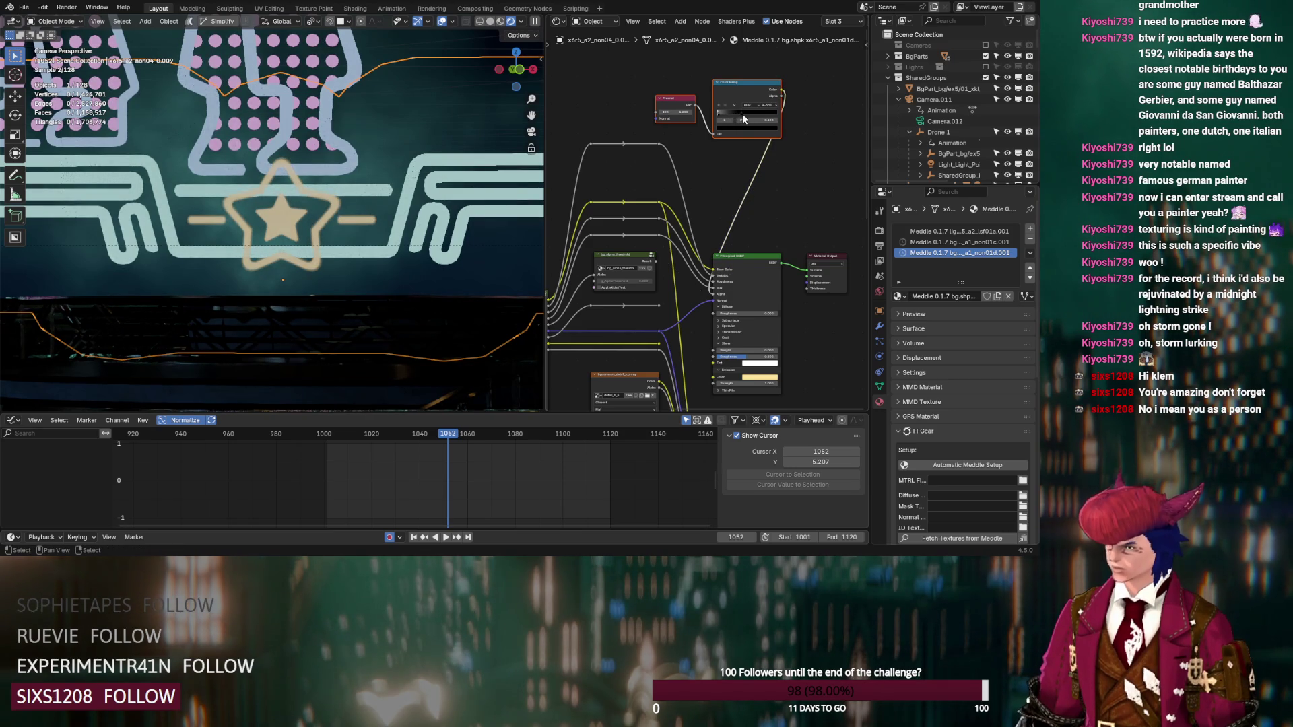
drag(746, 115, 746, 115)
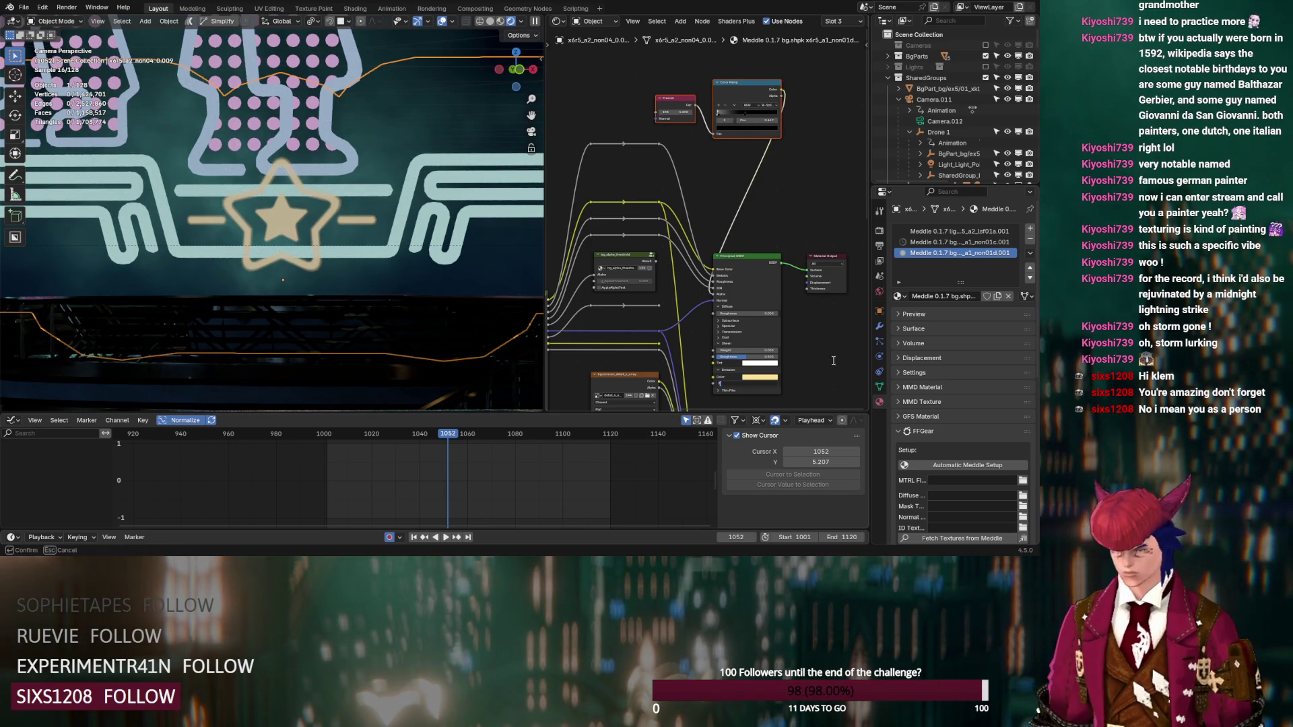
Step: In the second material, set Emission Strength, link the ramp to Alpha and move its stop to 0.023
click(959, 242)
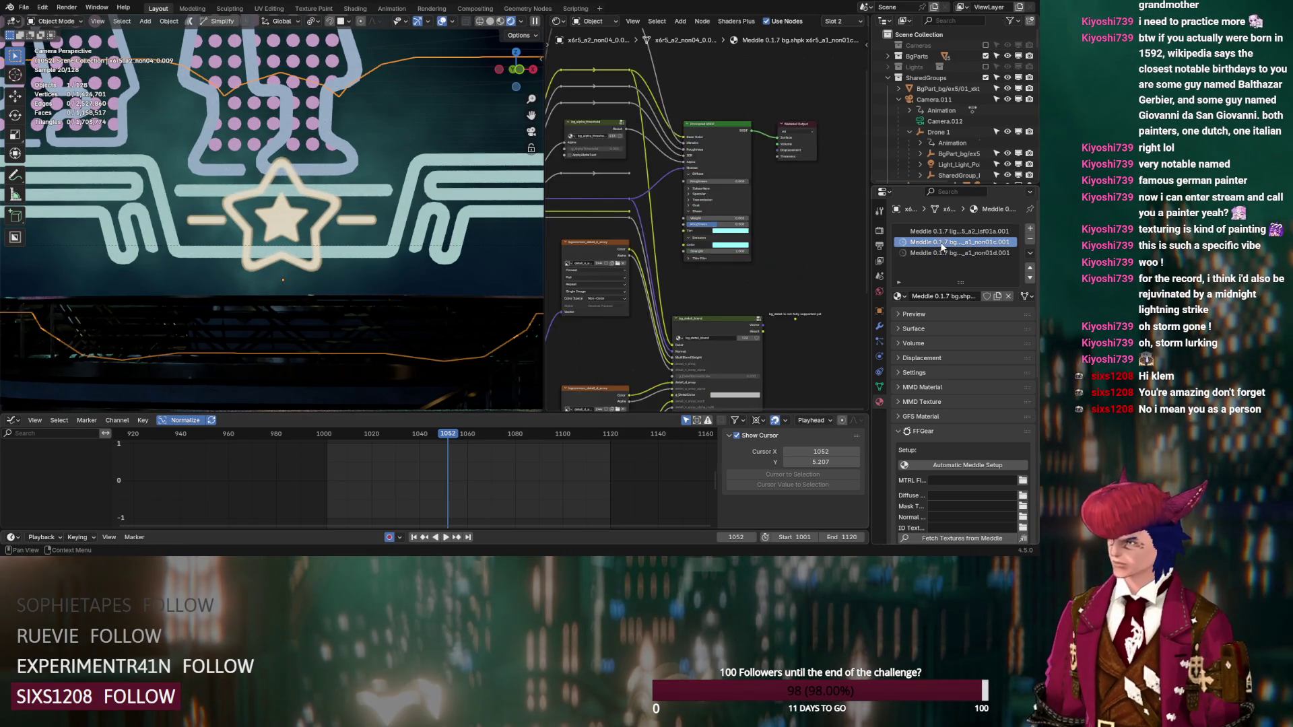
click(731, 251)
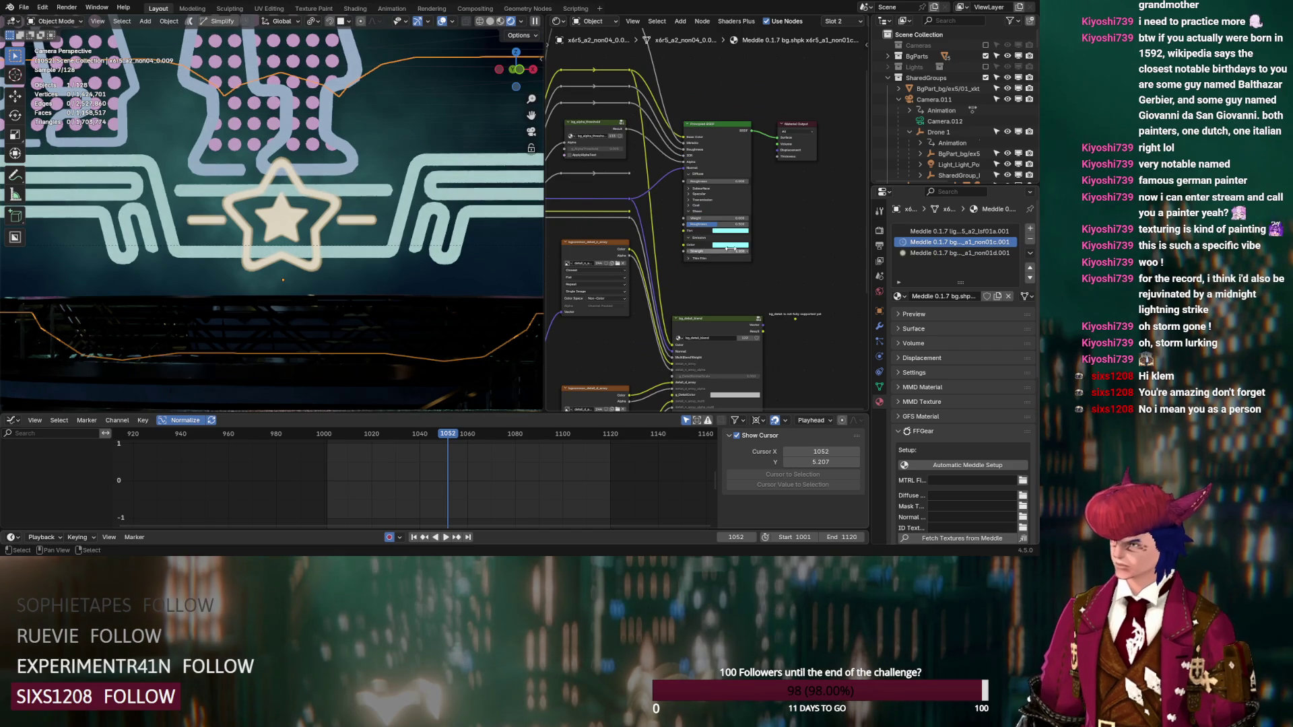
key(Return)
middle_drag(699, 334, 705, 116)
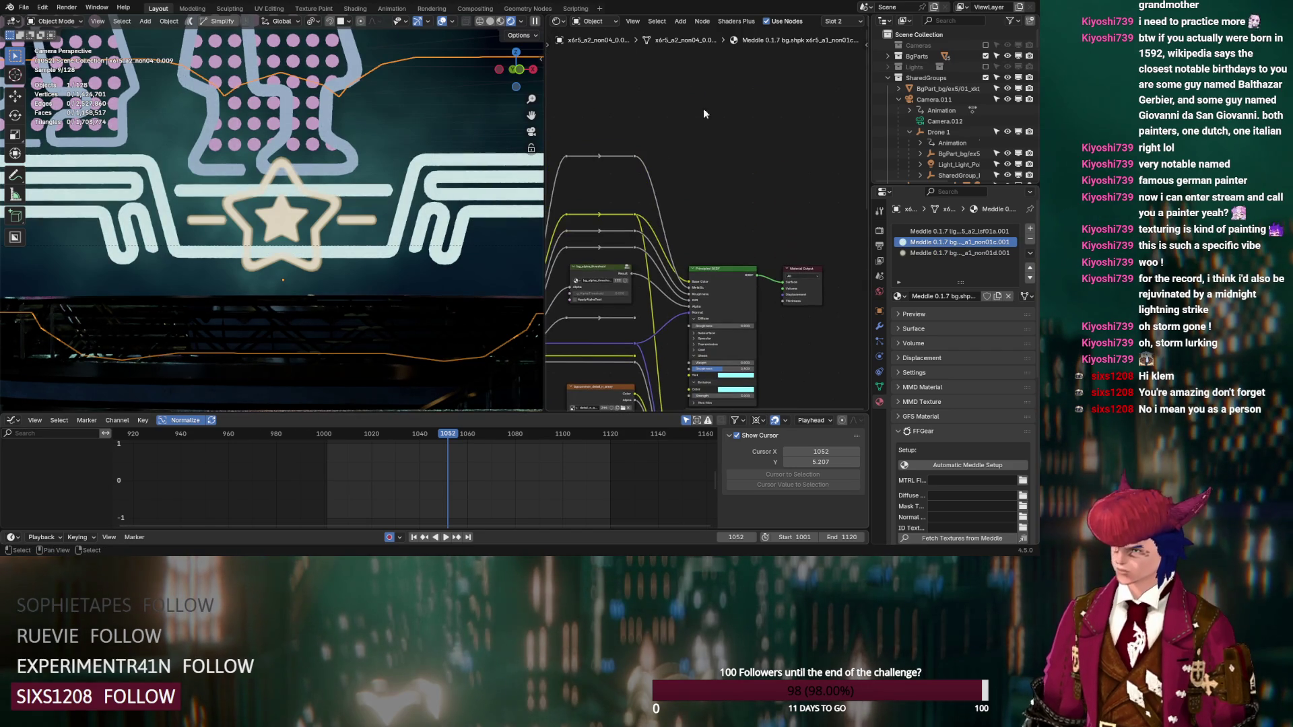
drag(769, 83, 692, 313)
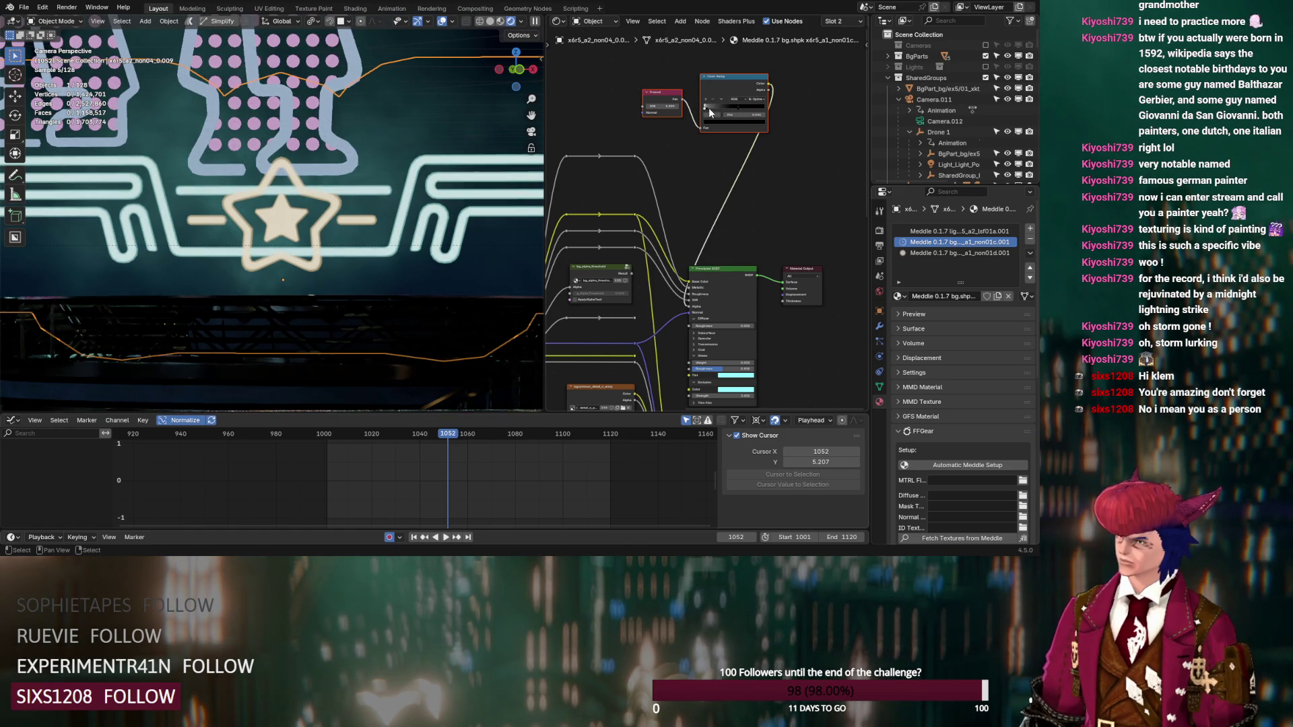
drag(708, 108, 709, 108)
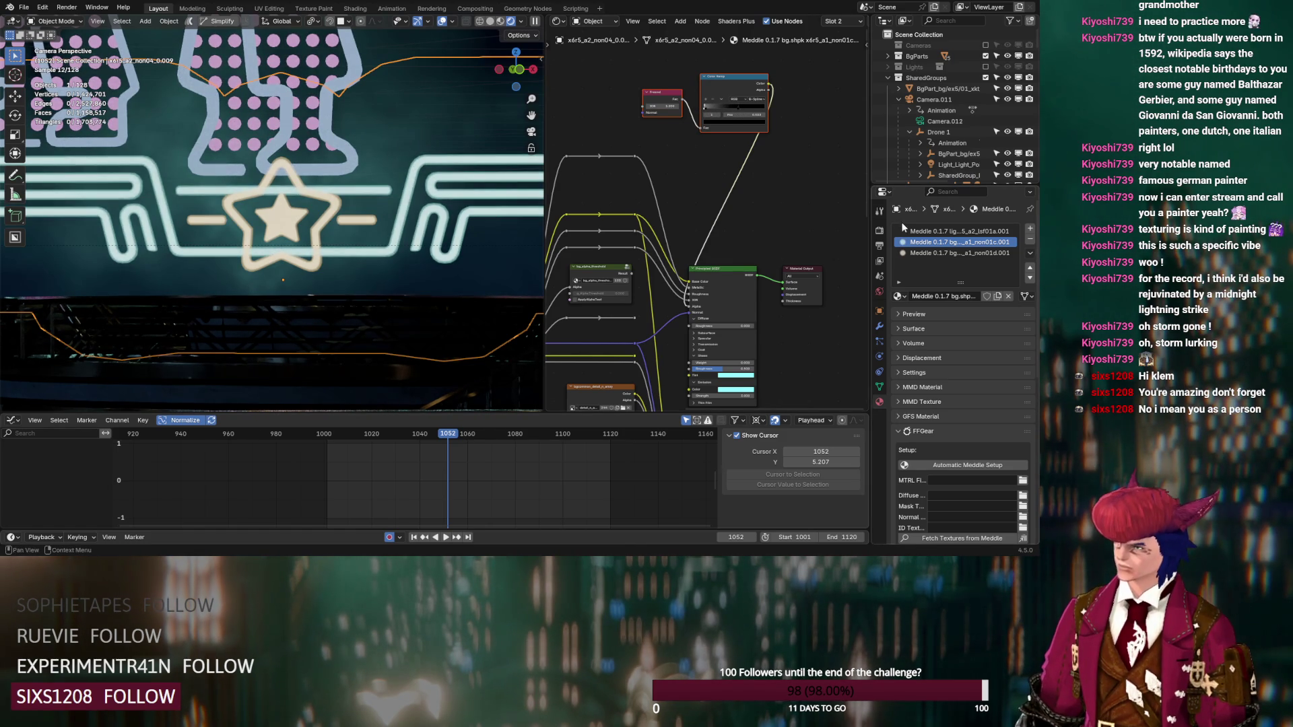
Step: Select the neon dancer sign and link a pasted Fresnel/Color Ramp pair into its shader's Alpha
click(324, 91)
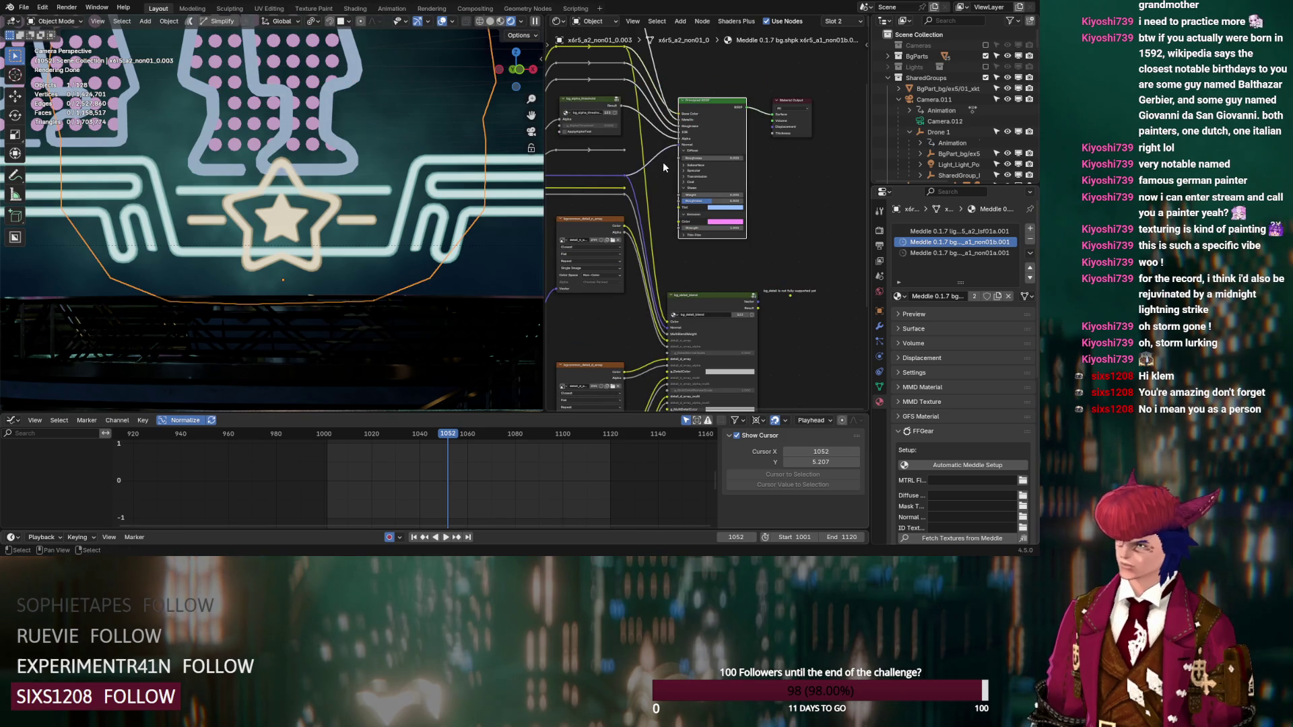
middle_drag(661, 162, 656, 290)
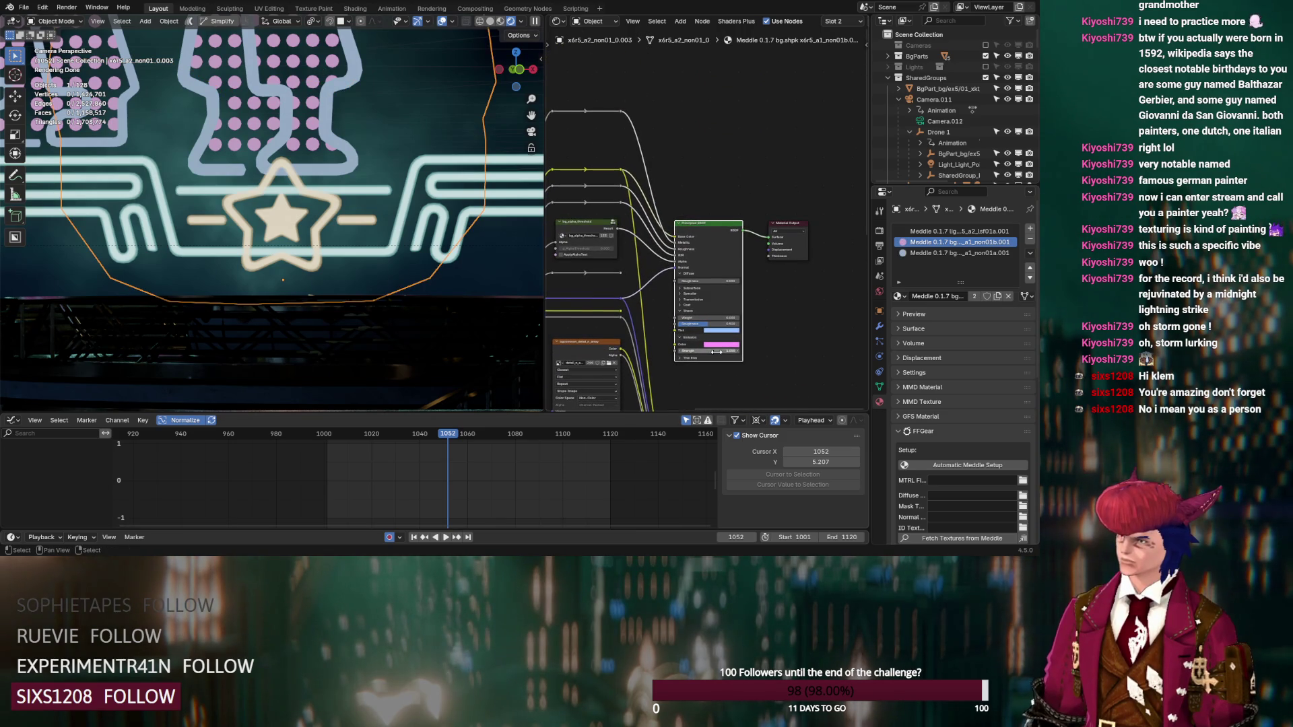
key(Return)
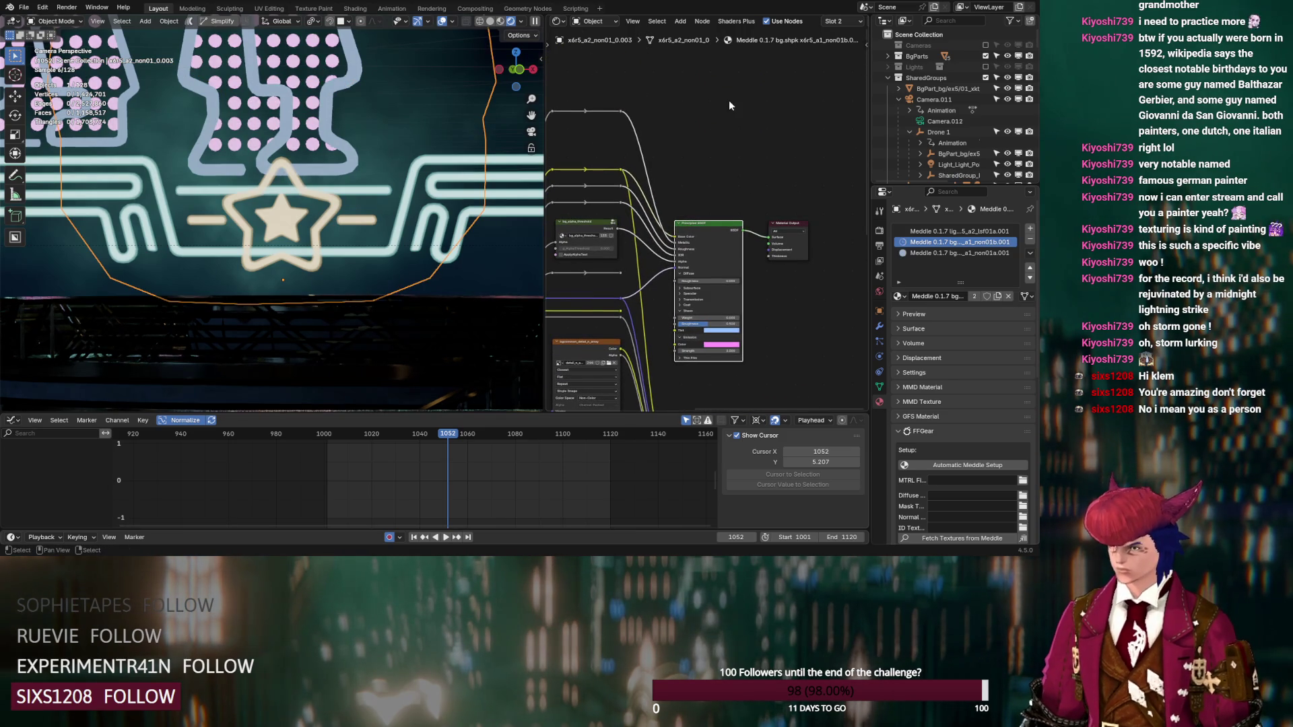
key(ctrl+v)
mouse_move(800, 81)
mouse_down()
mouse_move(712, 246)
mouse_move(681, 260)
mouse_up()
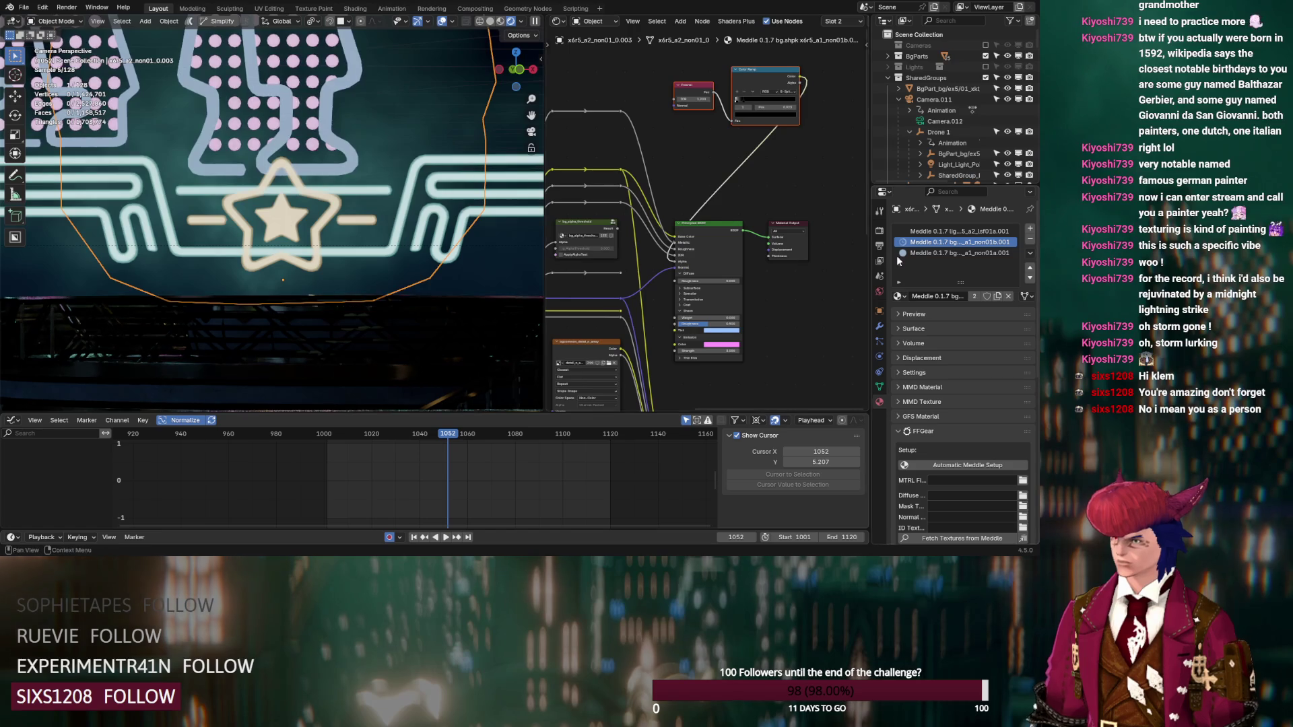
Step: Add the same pair to the sign's third material with the ramp stop at 0.612
click(932, 253)
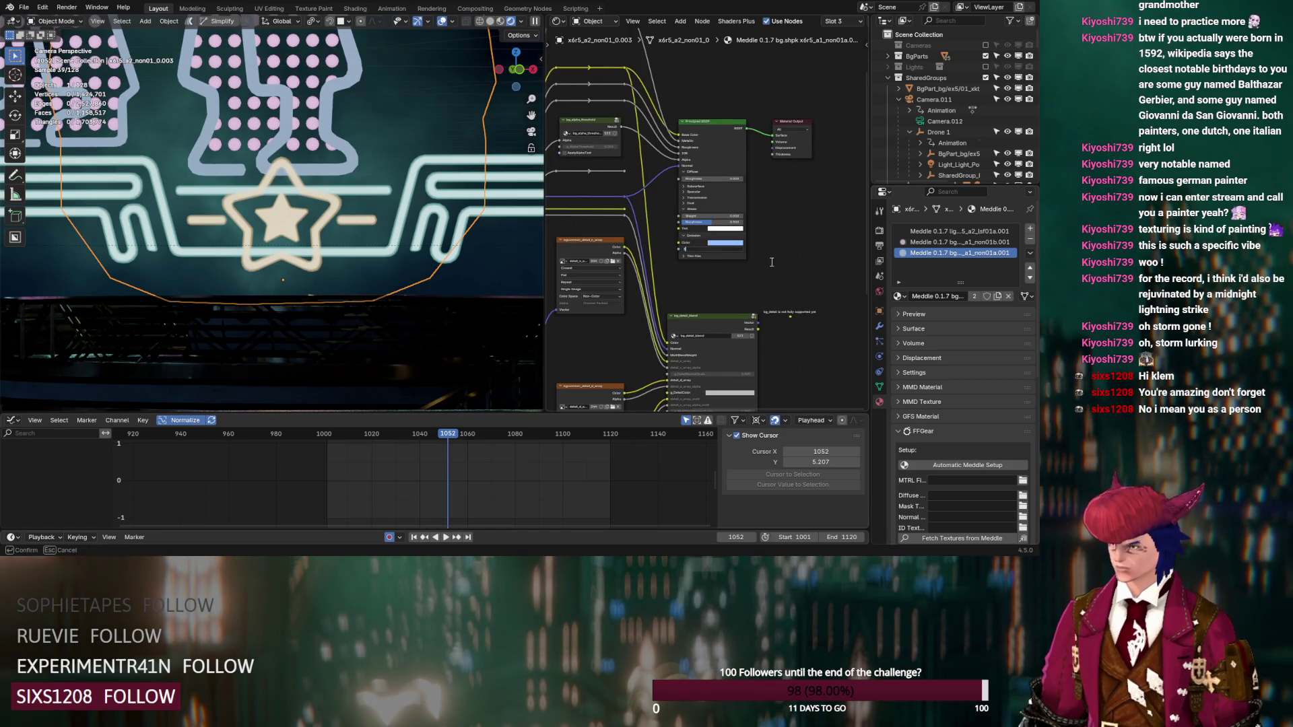
shift+scroll(777, 257, up, 5)
key(ctrl+v)
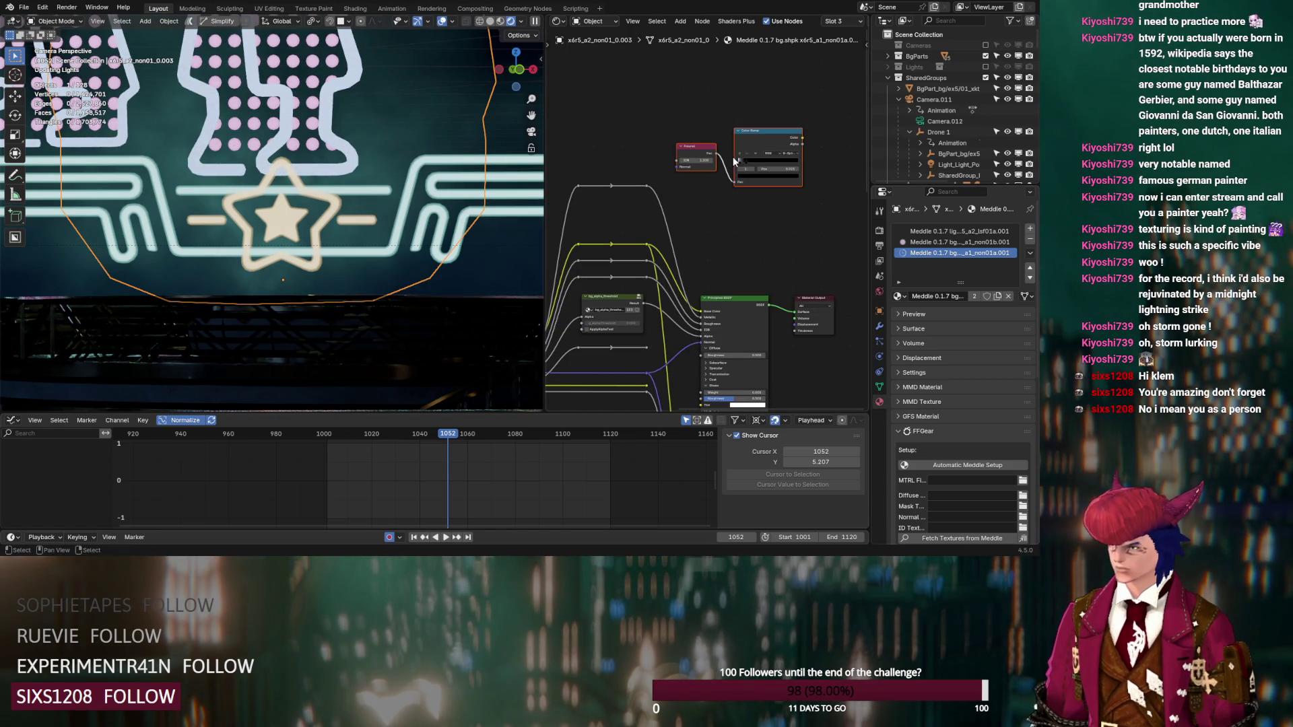
drag(755, 291, 701, 336)
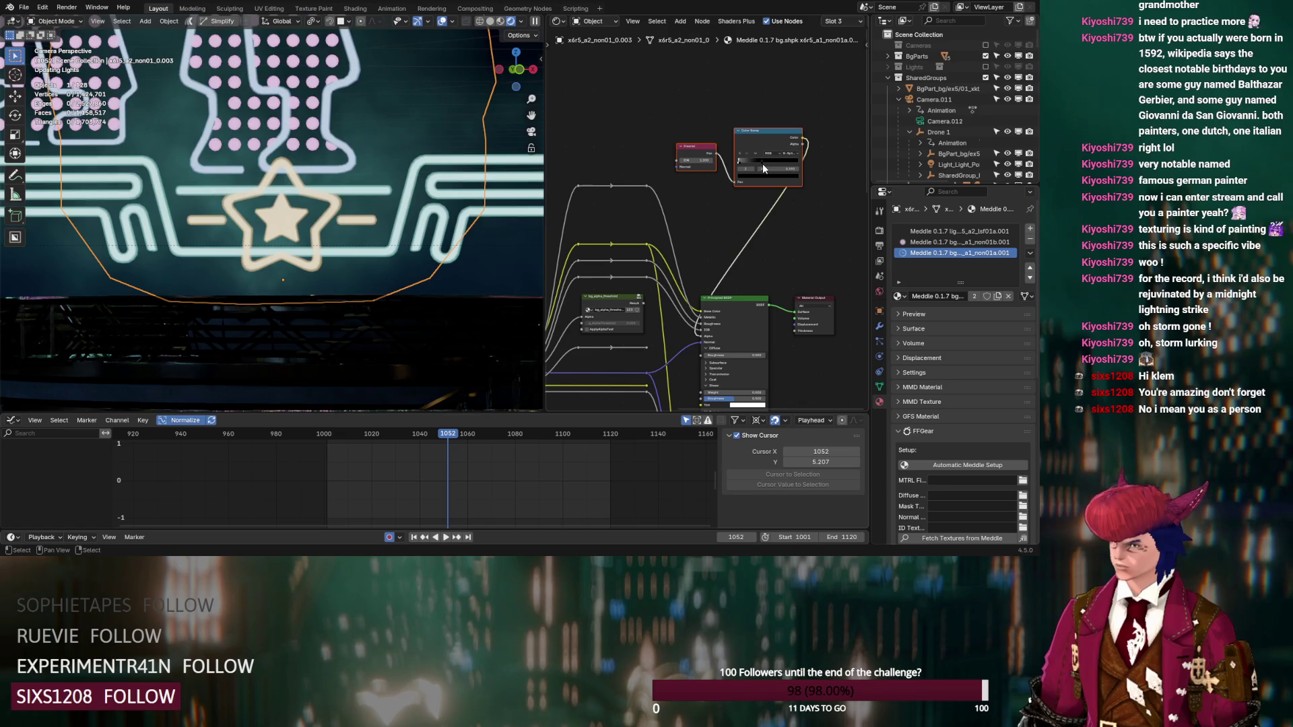
drag(762, 164, 778, 163)
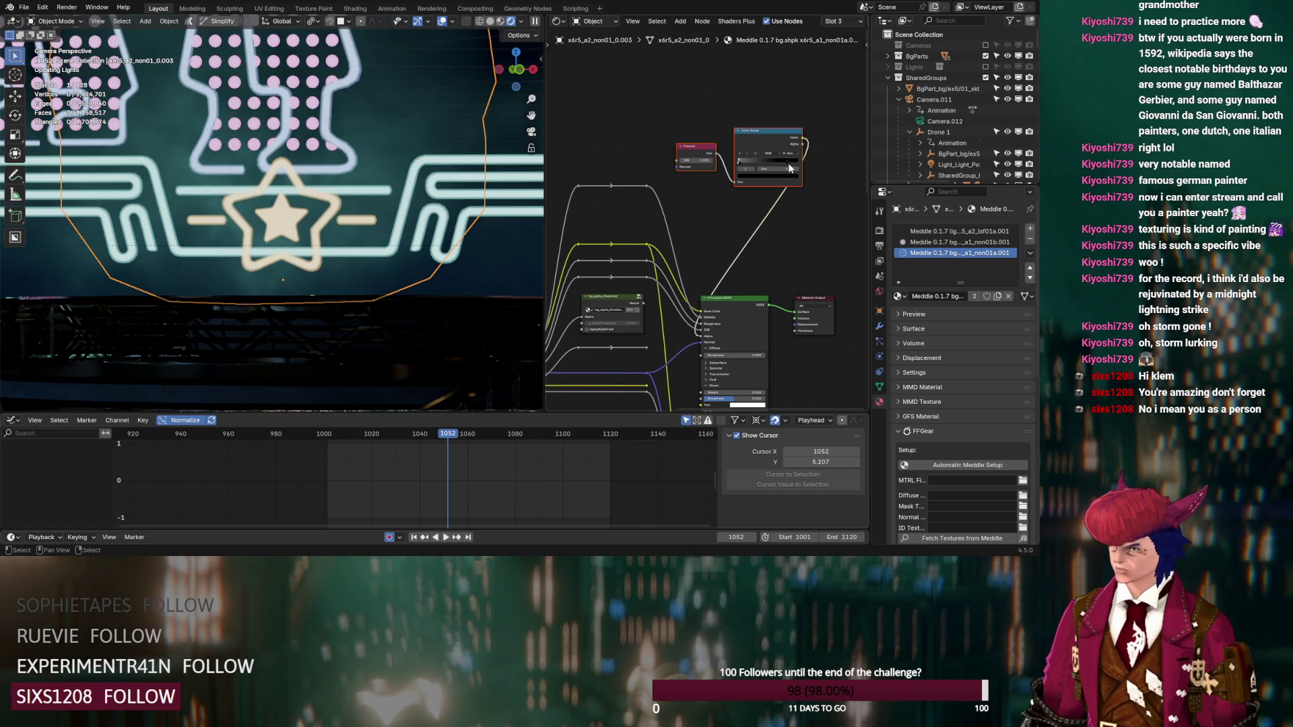
click(909, 231)
Step: Insert a Color Ramp between the first crown material's Meddle node and shader, and change its interpolation
key(shift+a)
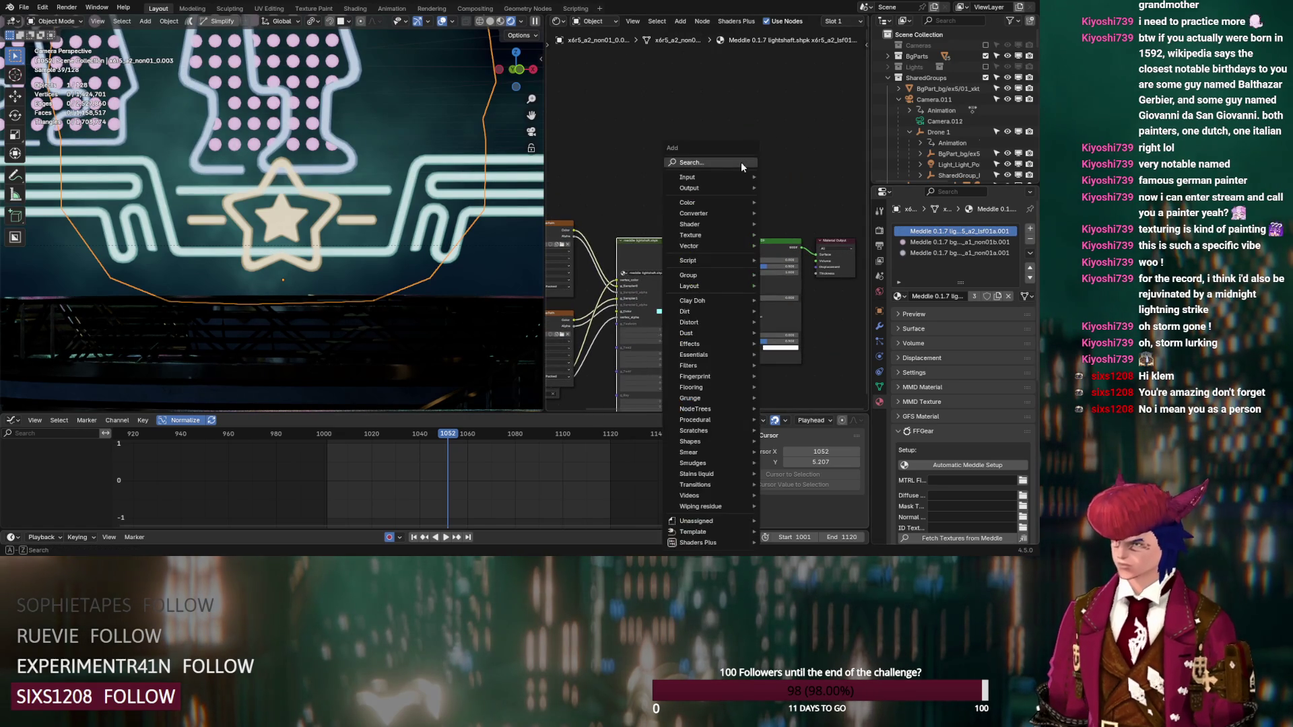
text(col)
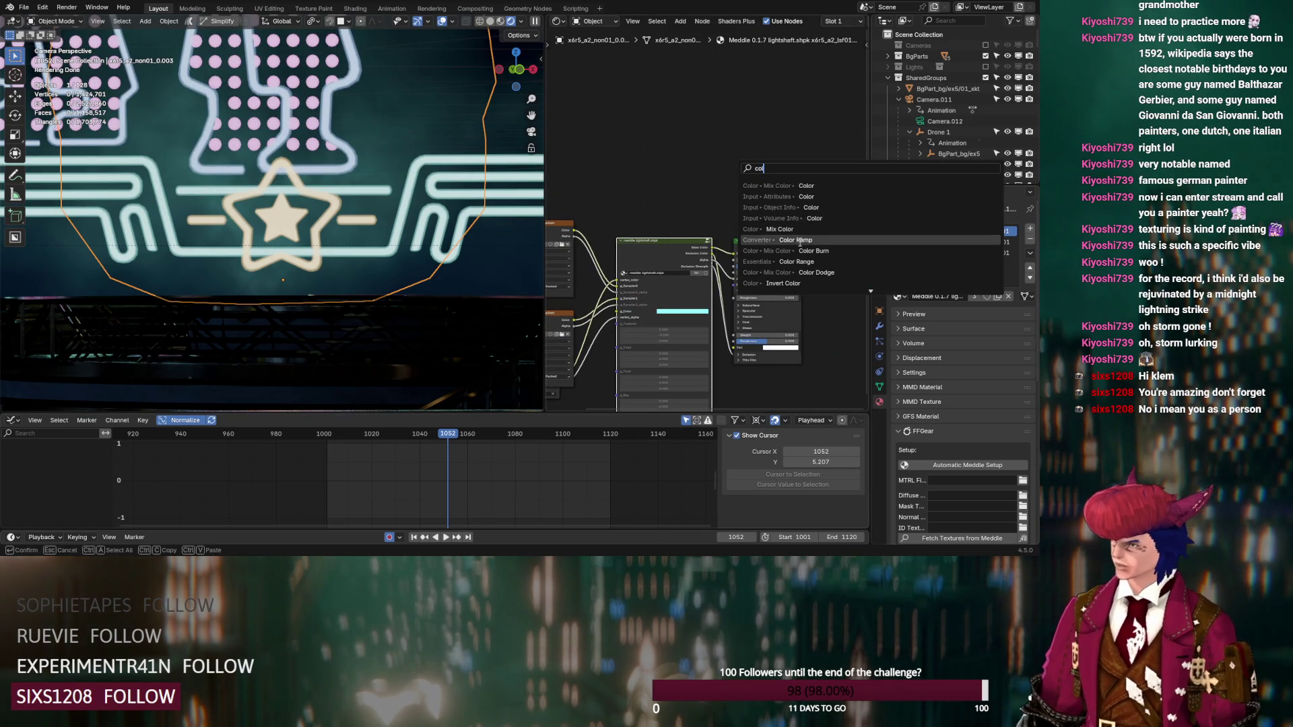
click(795, 240)
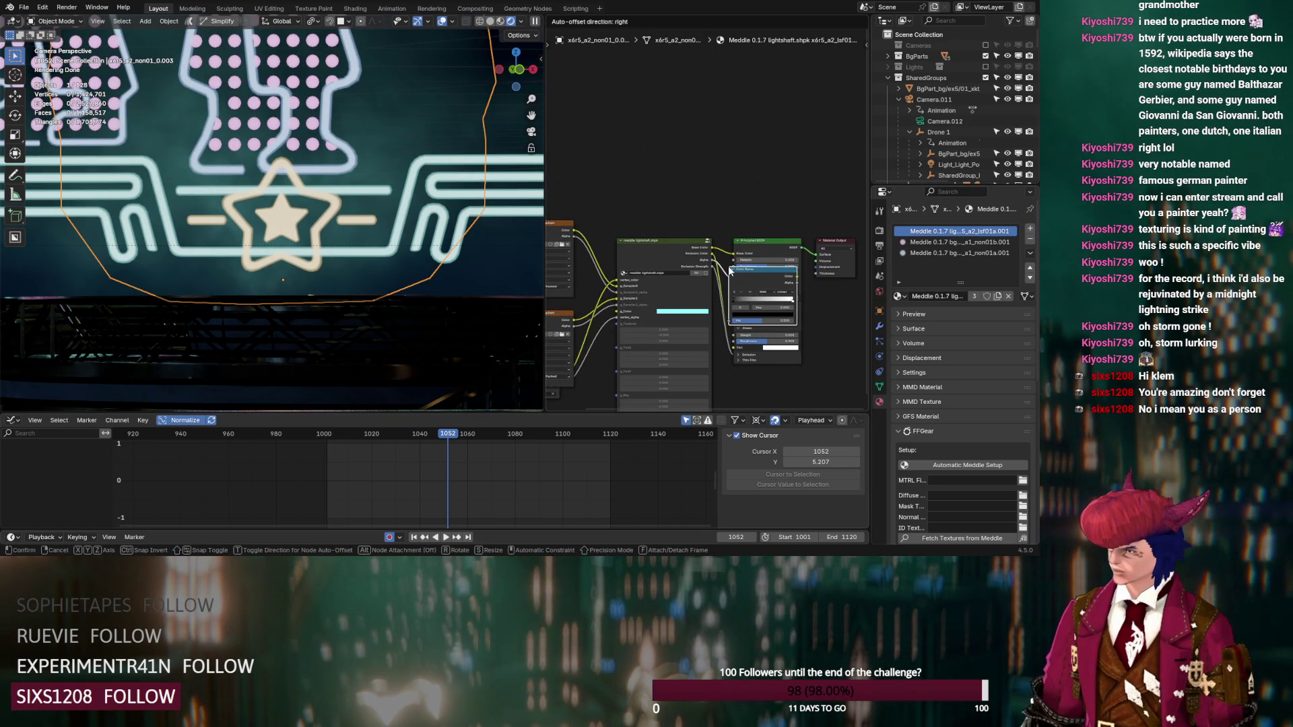
click(734, 271)
click(787, 292)
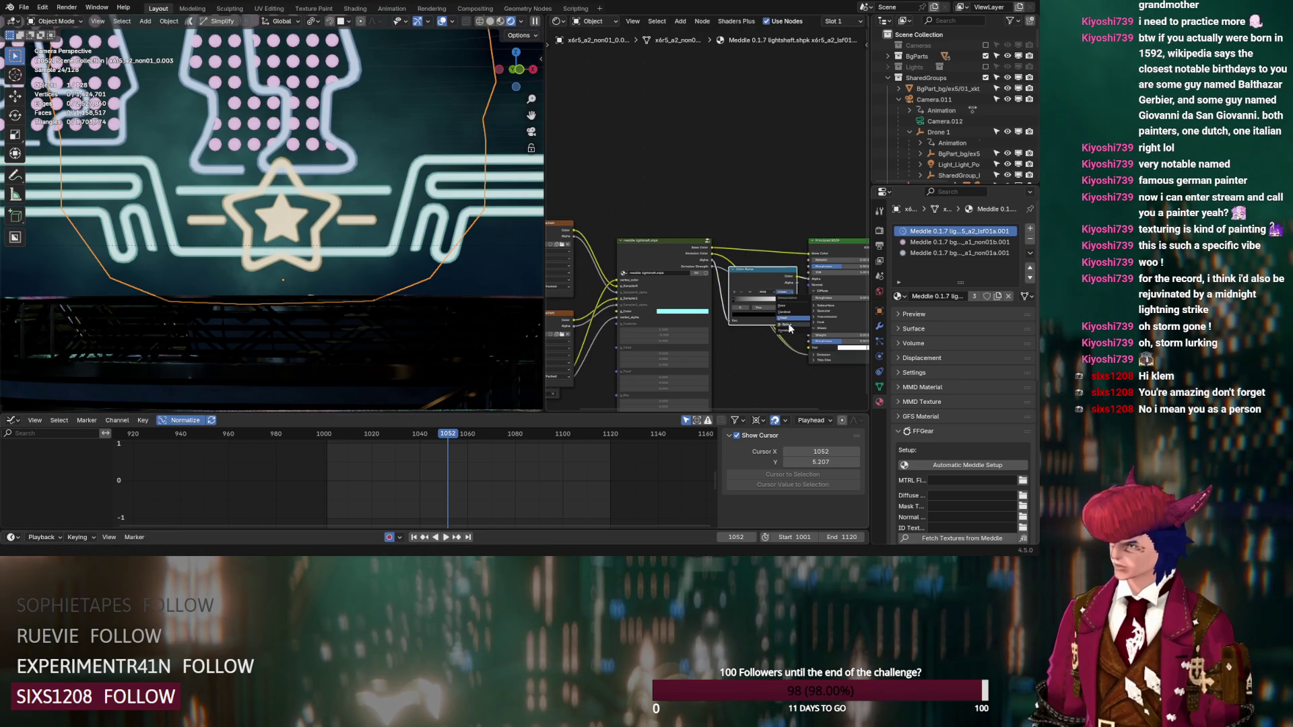
click(789, 325)
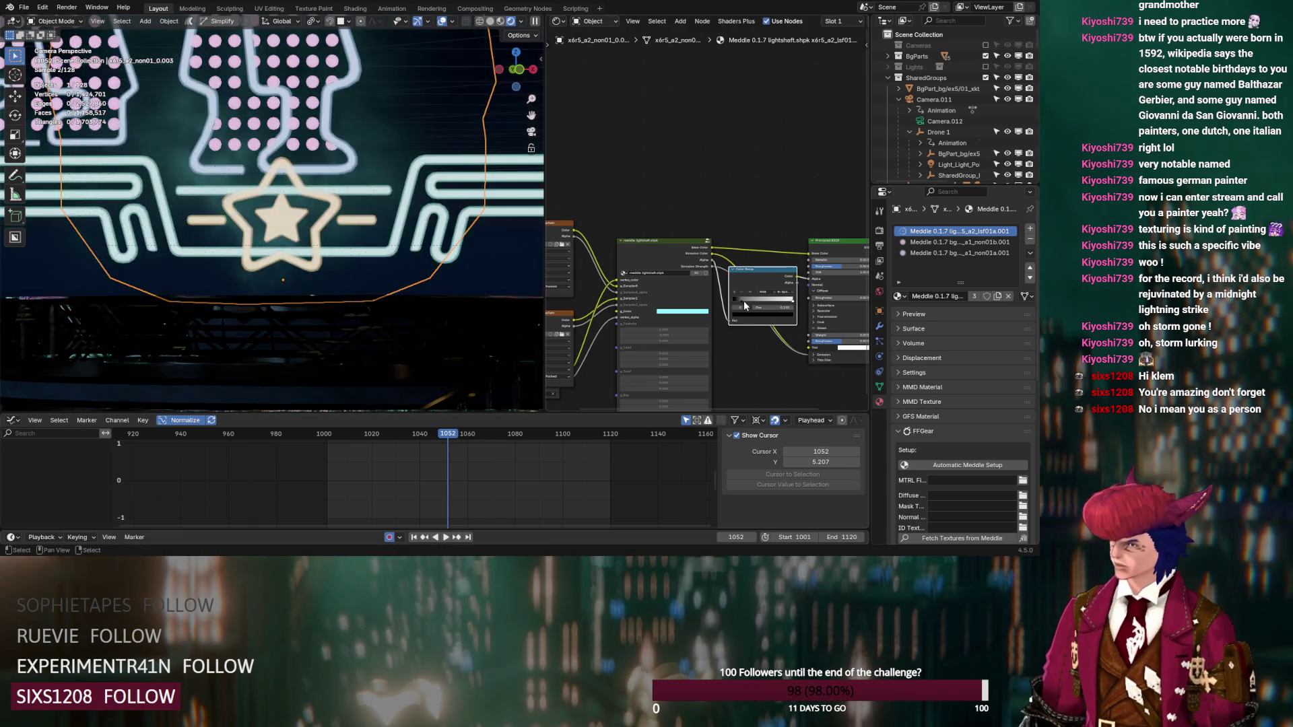
Step: Go to frame 1034, centre the crown sign in the camera view, and select its backing object
scroll(382, 211, down, 5)
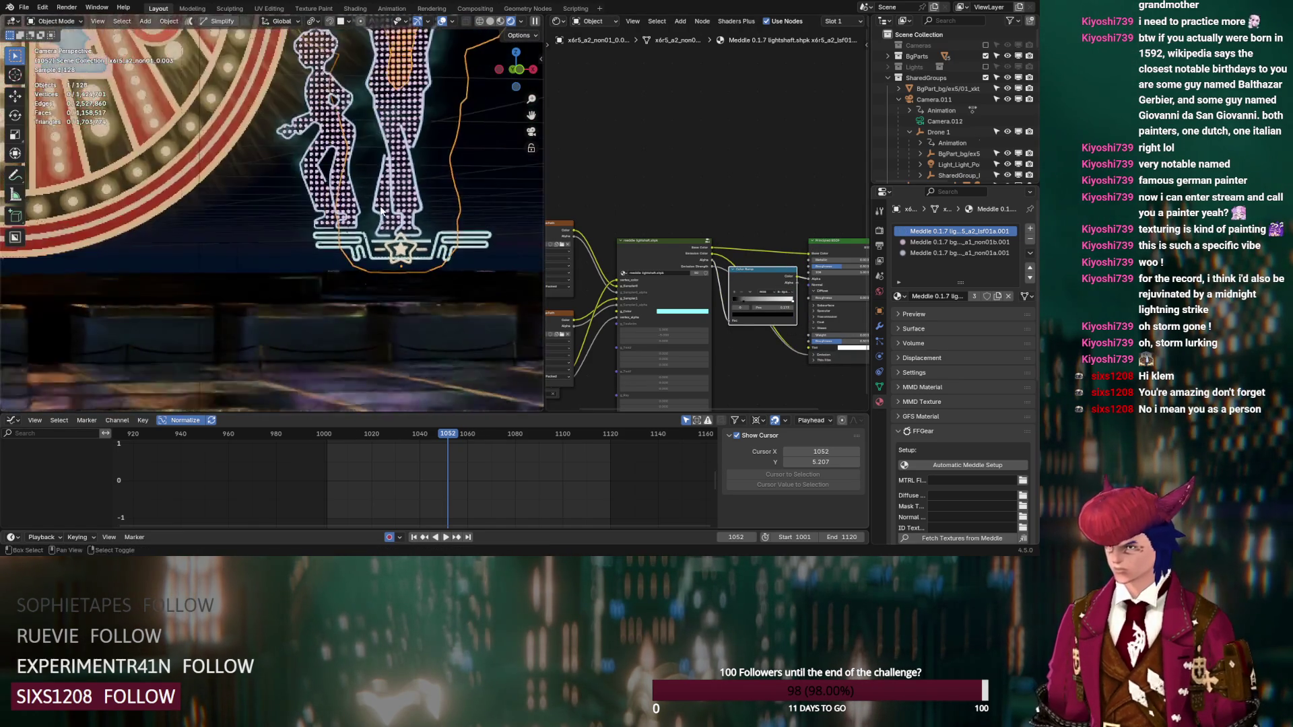
scroll(388, 210, down, 4)
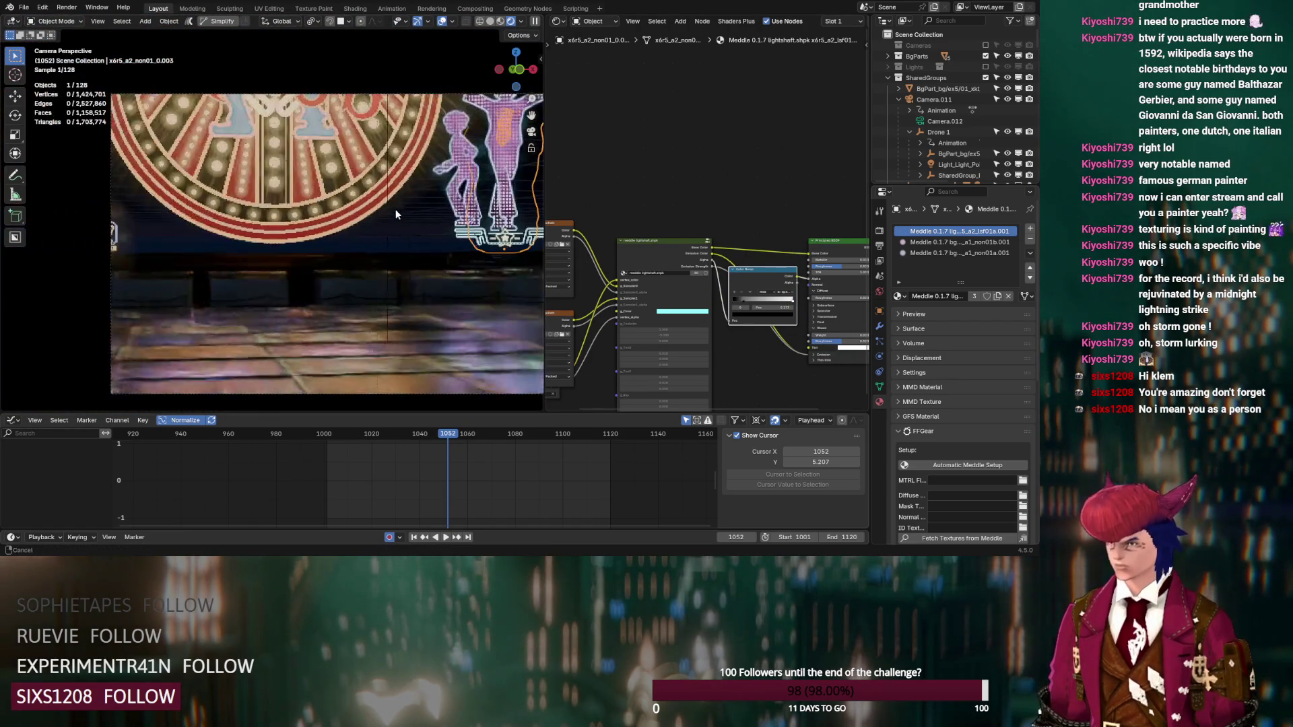
click(405, 437)
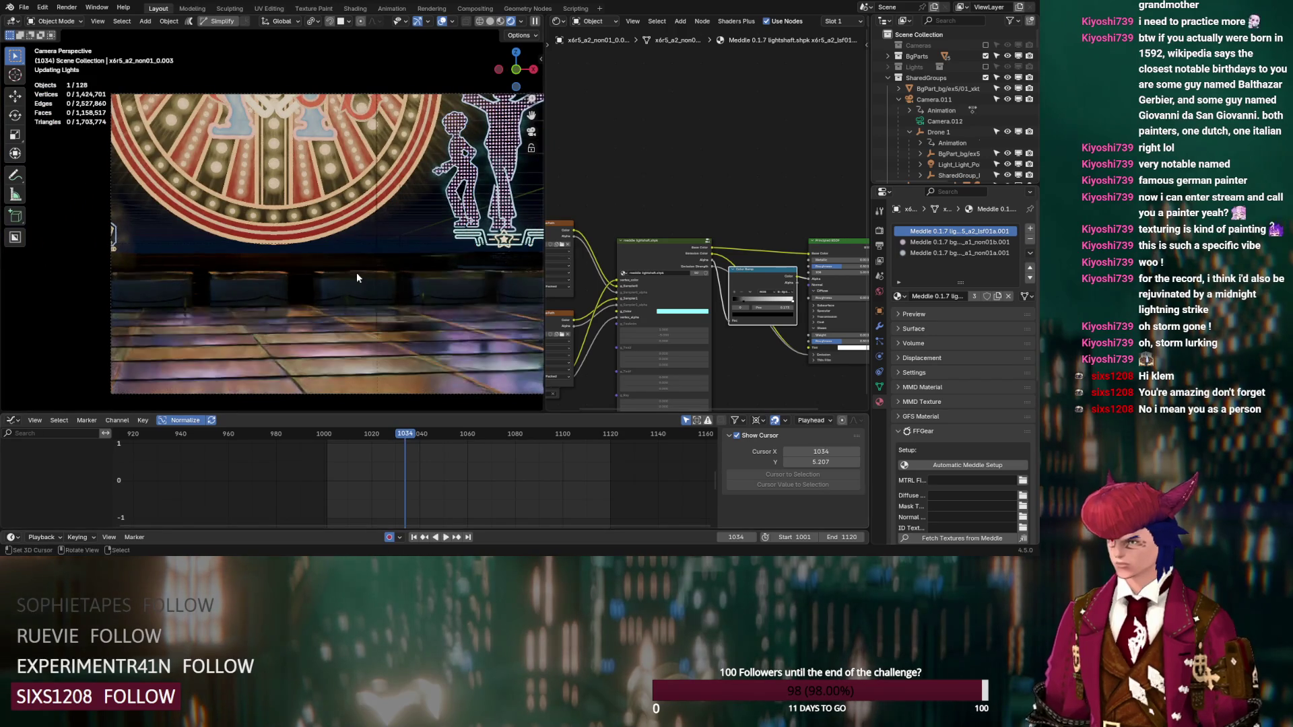
scroll(242, 269, up, 4)
scroll(339, 263, up, 5)
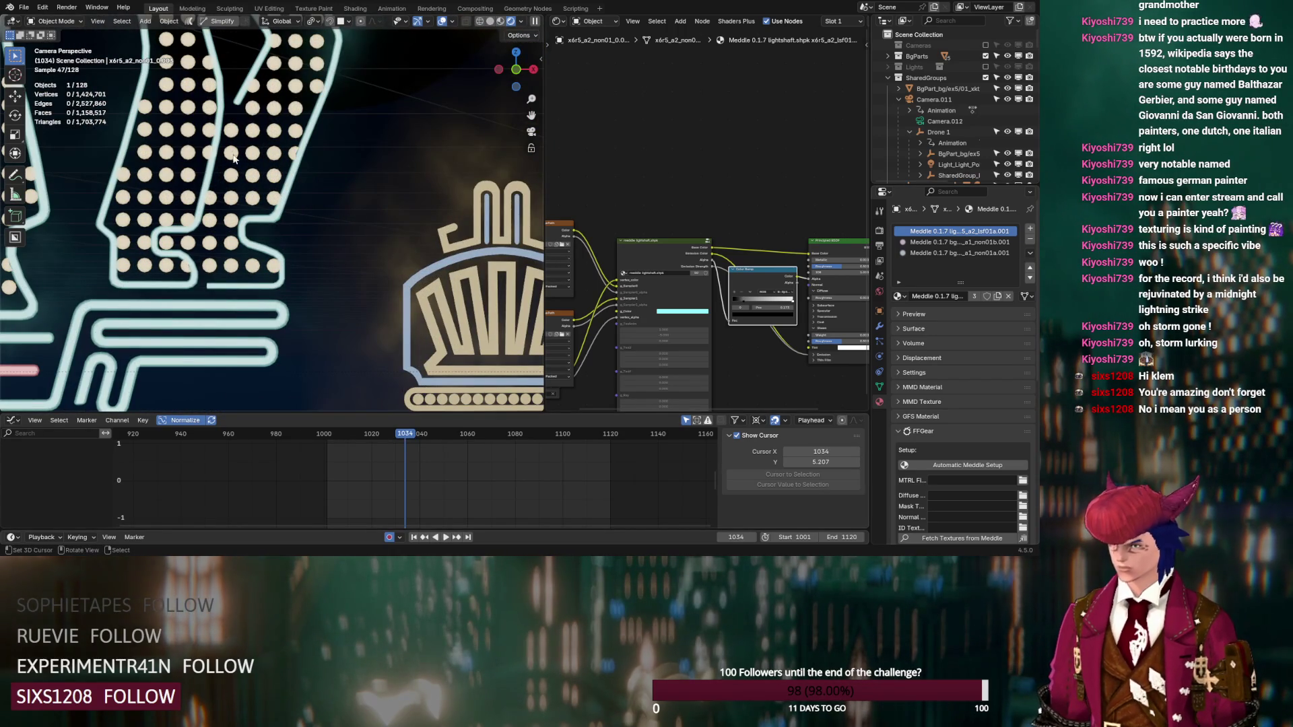
shift+middle_drag(349, 267, 173, 208)
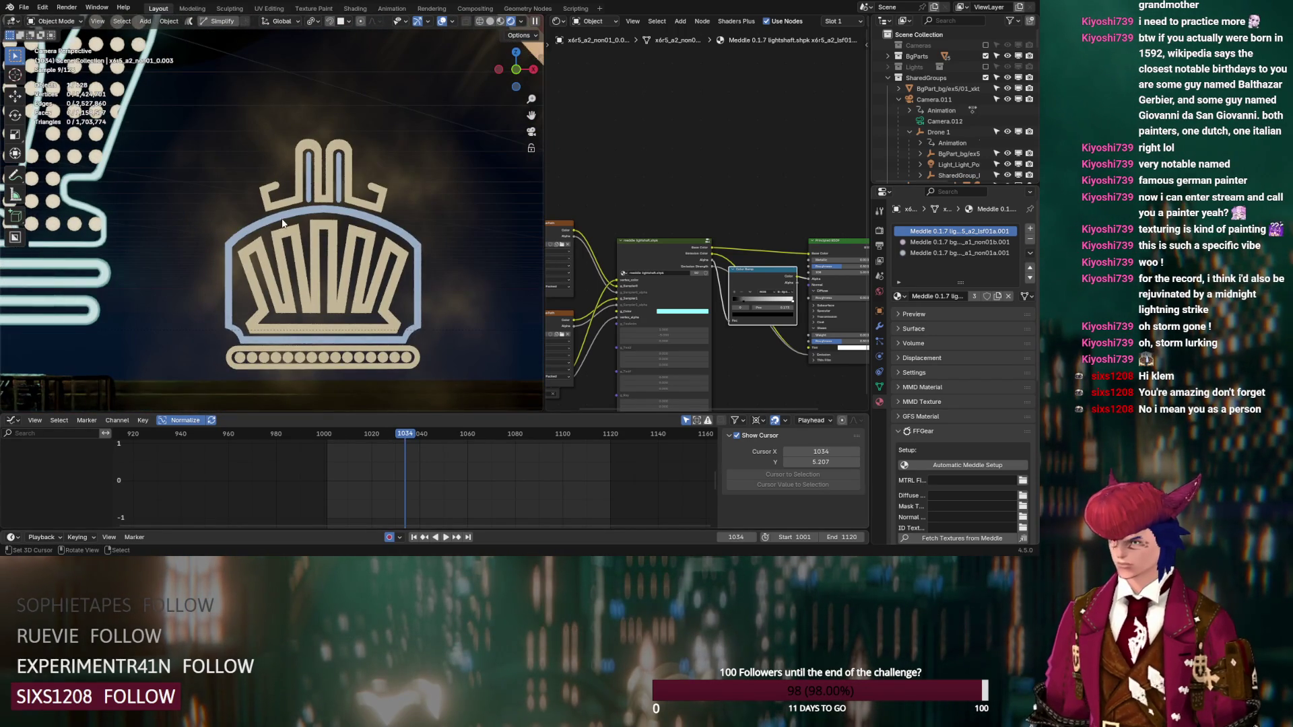
click(290, 222)
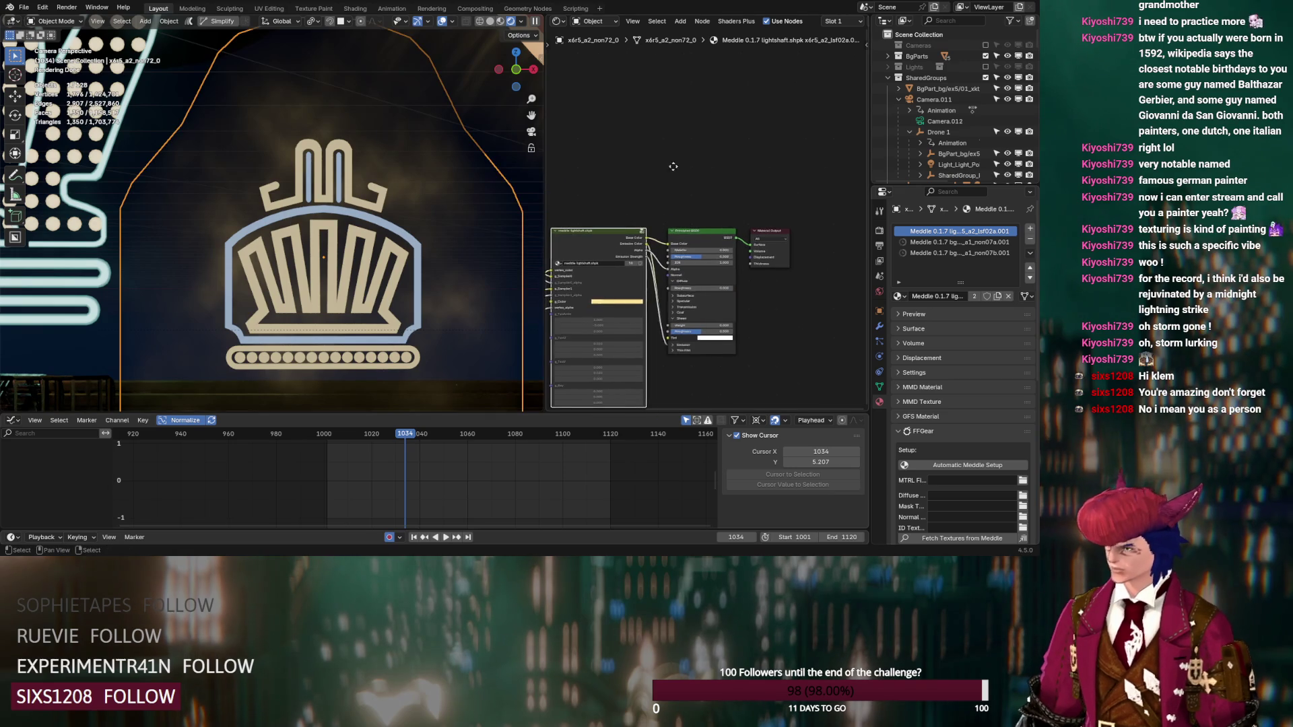
Step: Add a Color Ramp set to B-Spline and nudge its stop left to about 0.168
key(shift+a)
text(col)
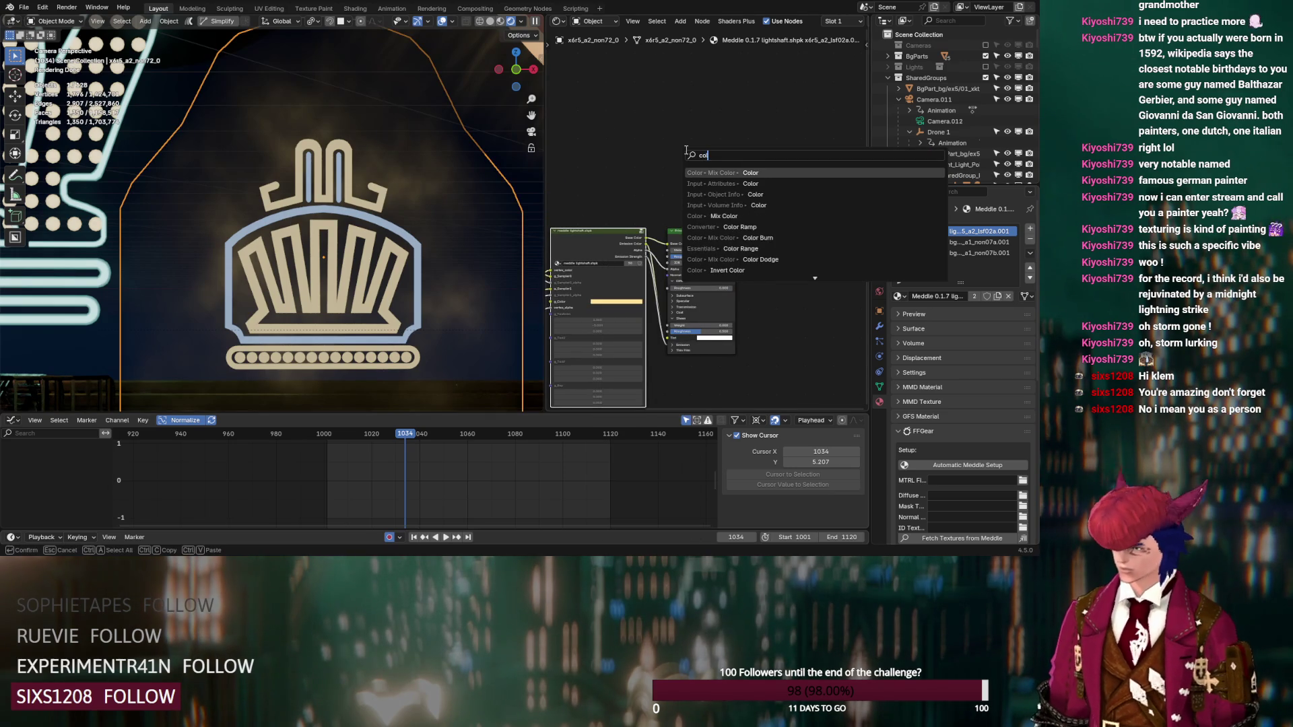
click(700, 227)
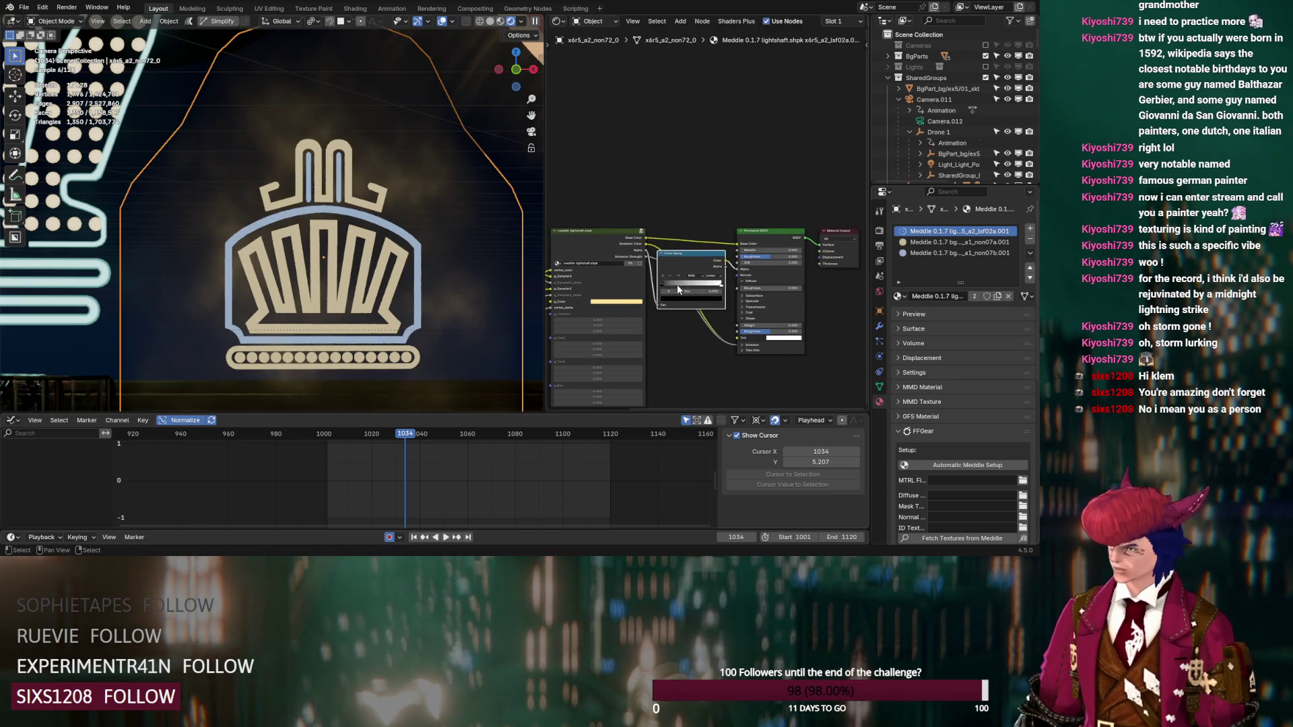
scroll(681, 280, up, 2)
click(714, 290)
click(722, 333)
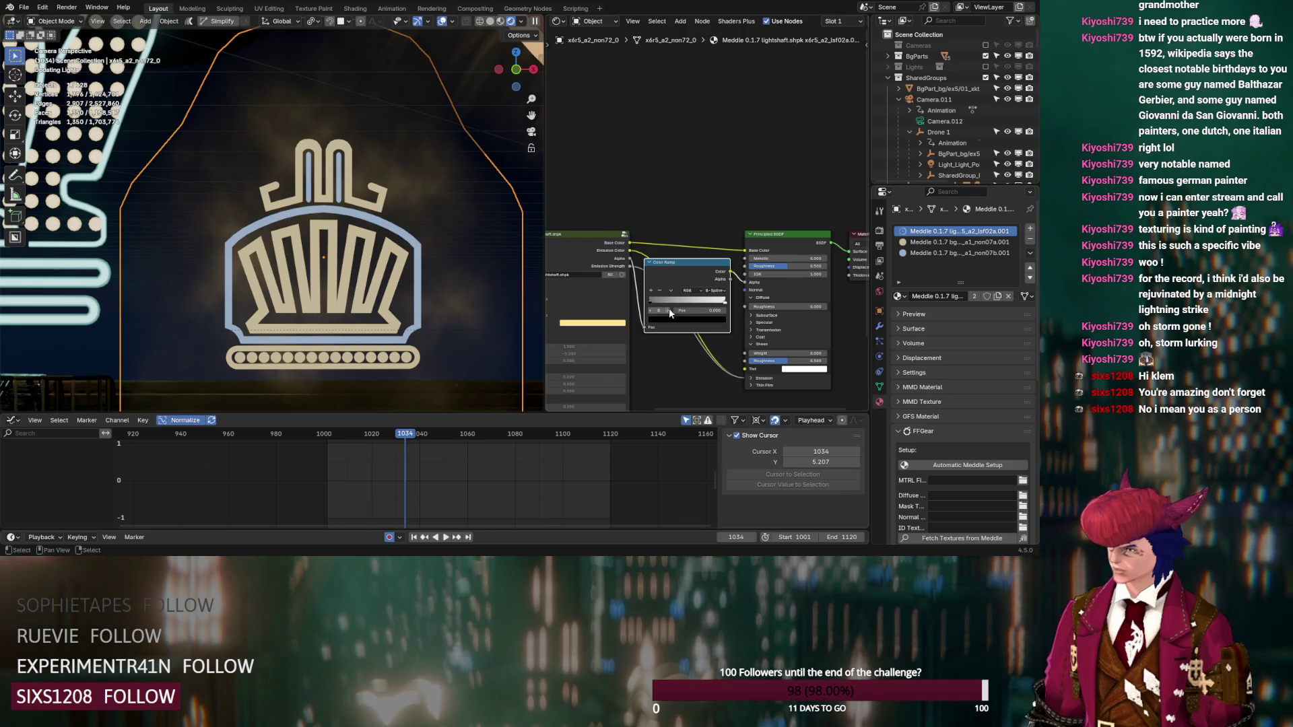
drag(669, 306, 664, 300)
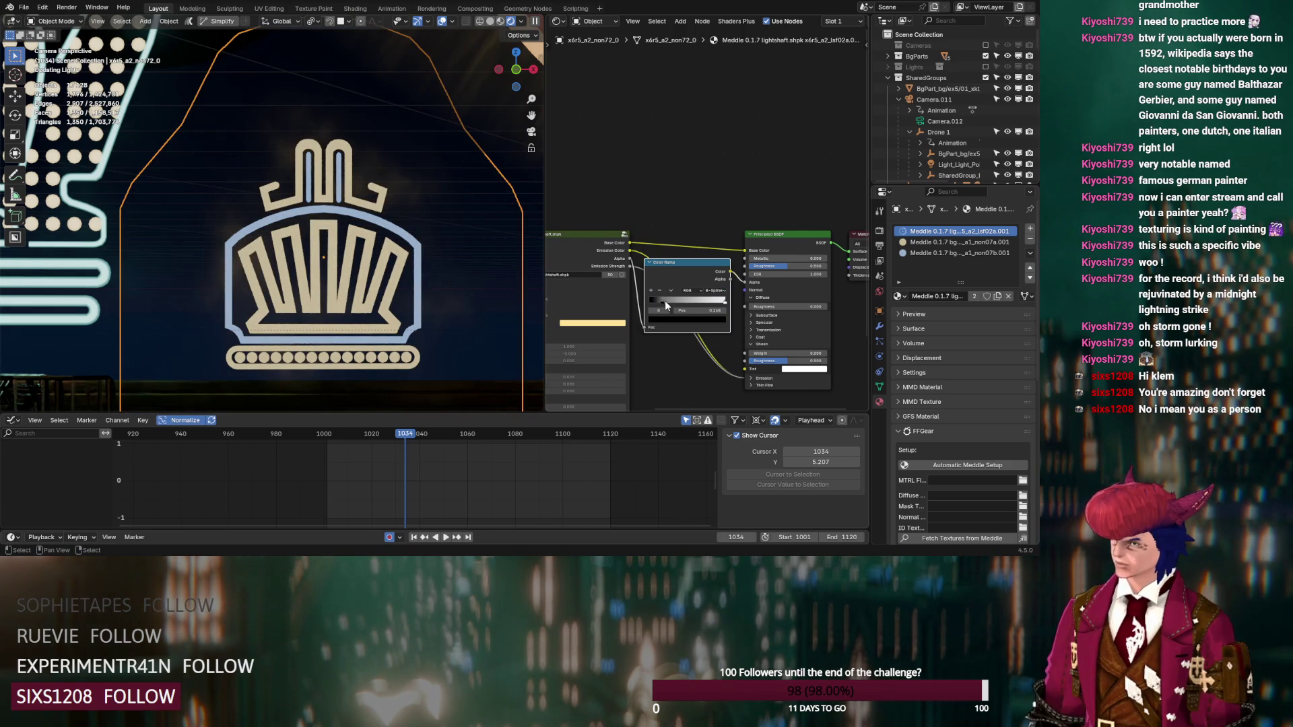
Step: Give the second crown material emission strength 4 and wire its Color Ramp output into the shader
click(936, 241)
click(724, 251)
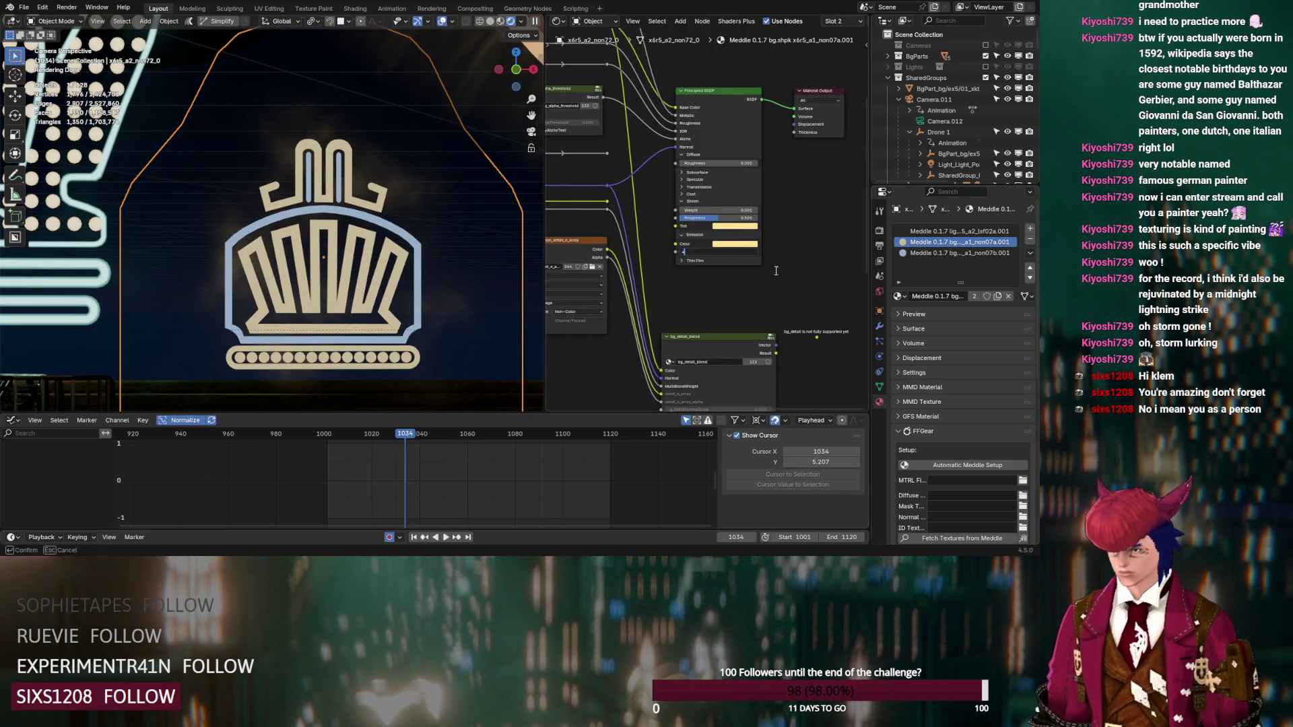
key(Return)
middle_drag(779, 185, 799, 295)
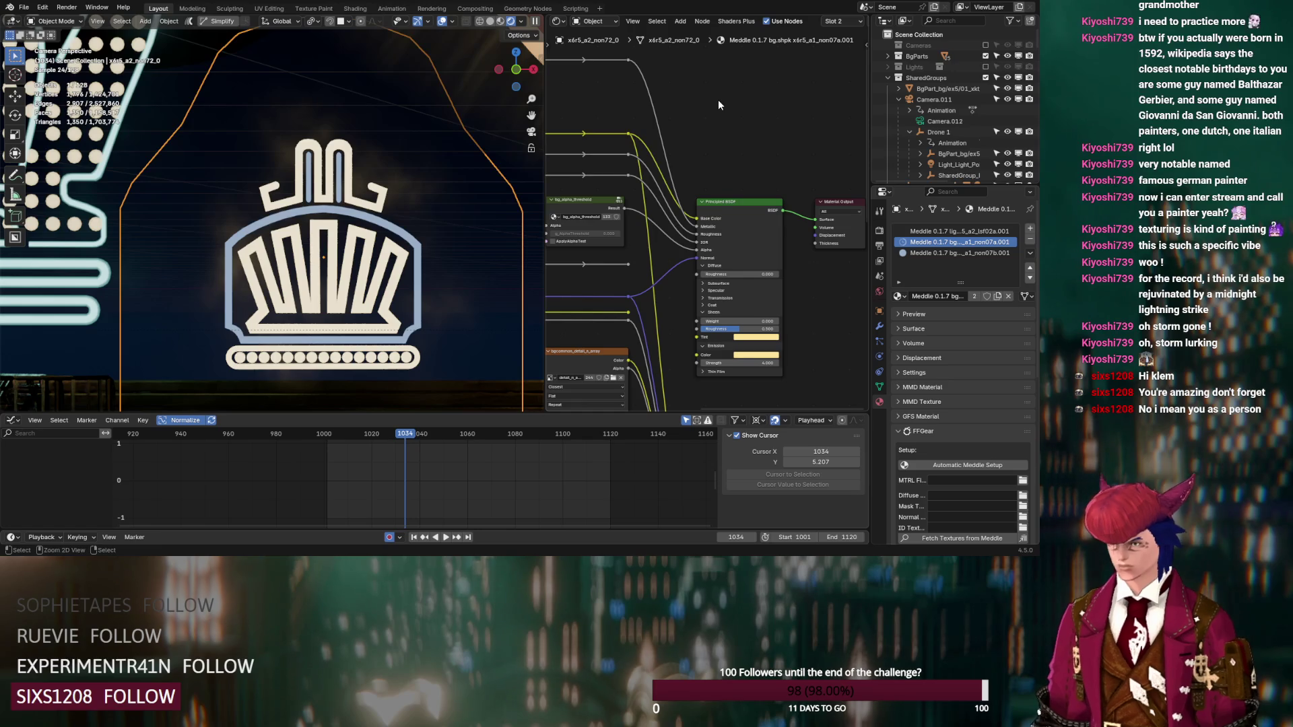
key(ctrl+v)
mouse_move(806, 76)
mouse_down()
mouse_move(808, 192)
mouse_move(711, 355)
mouse_move(701, 254)
mouse_up()
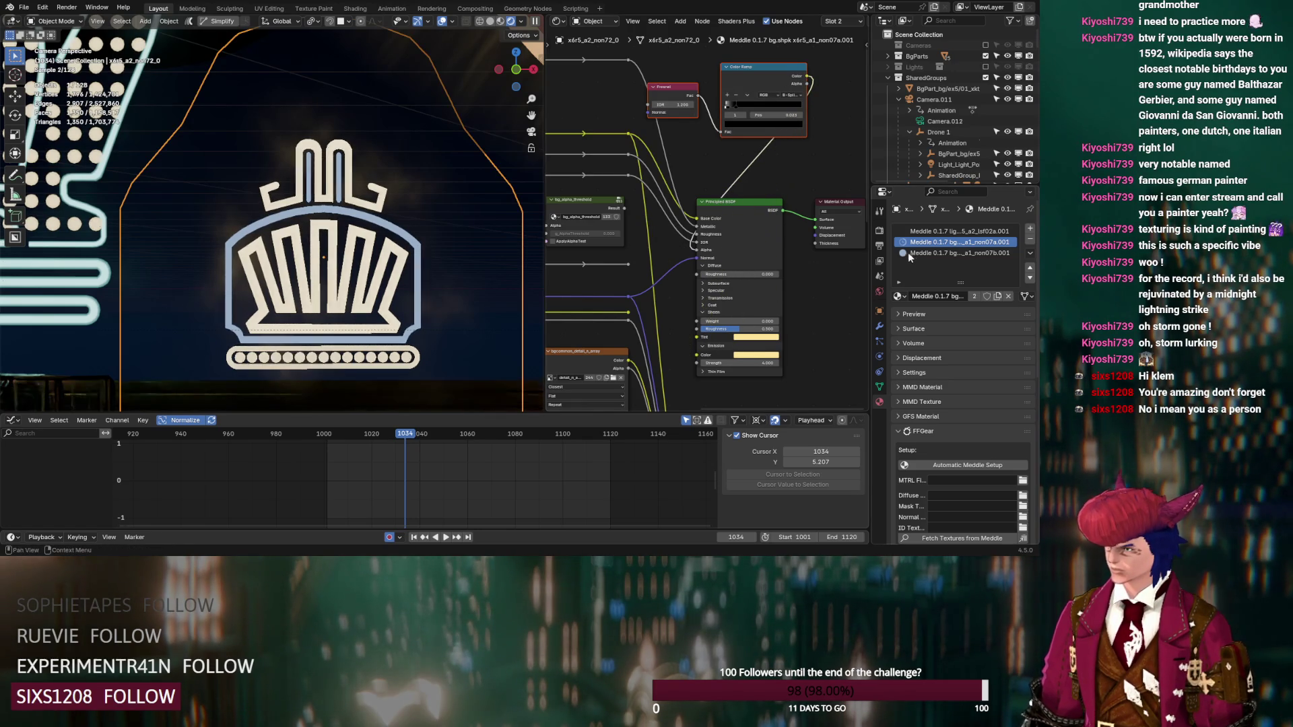
Step: Nudge the second material's ramp stop slightly right and change its emission strength to 3
click(927, 250)
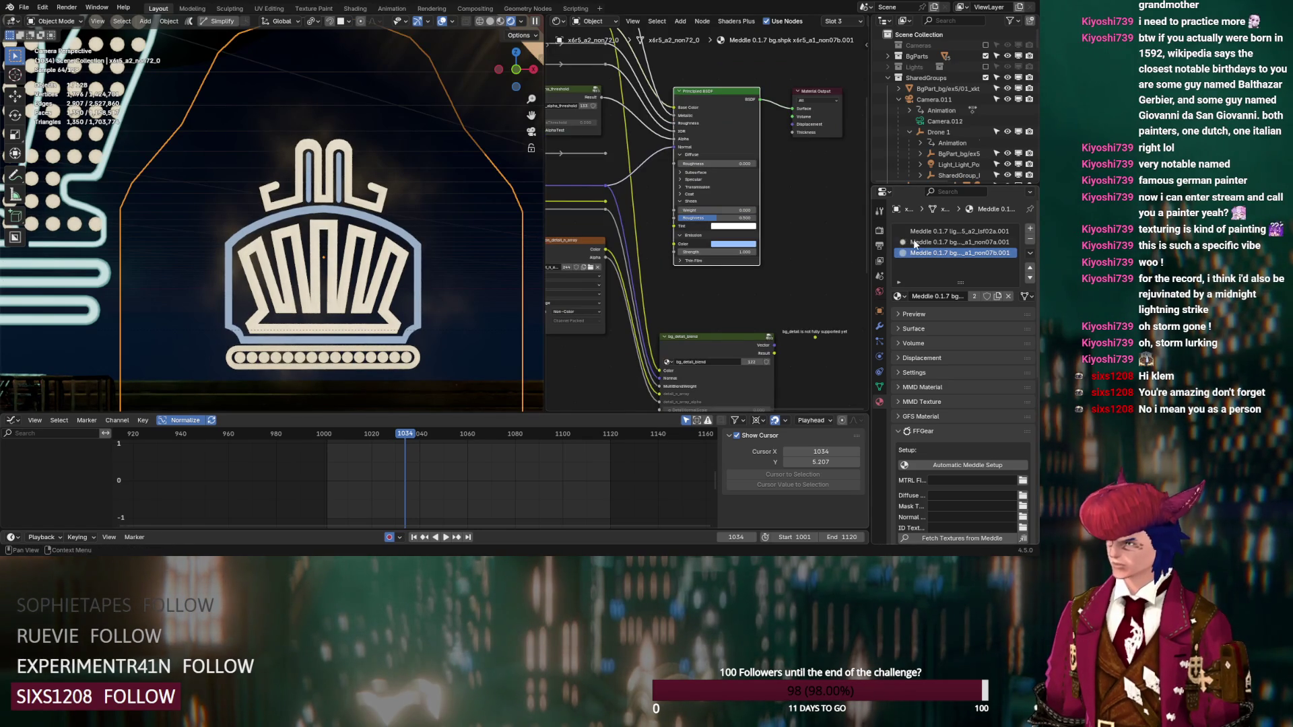
click(915, 242)
drag(754, 104, 757, 104)
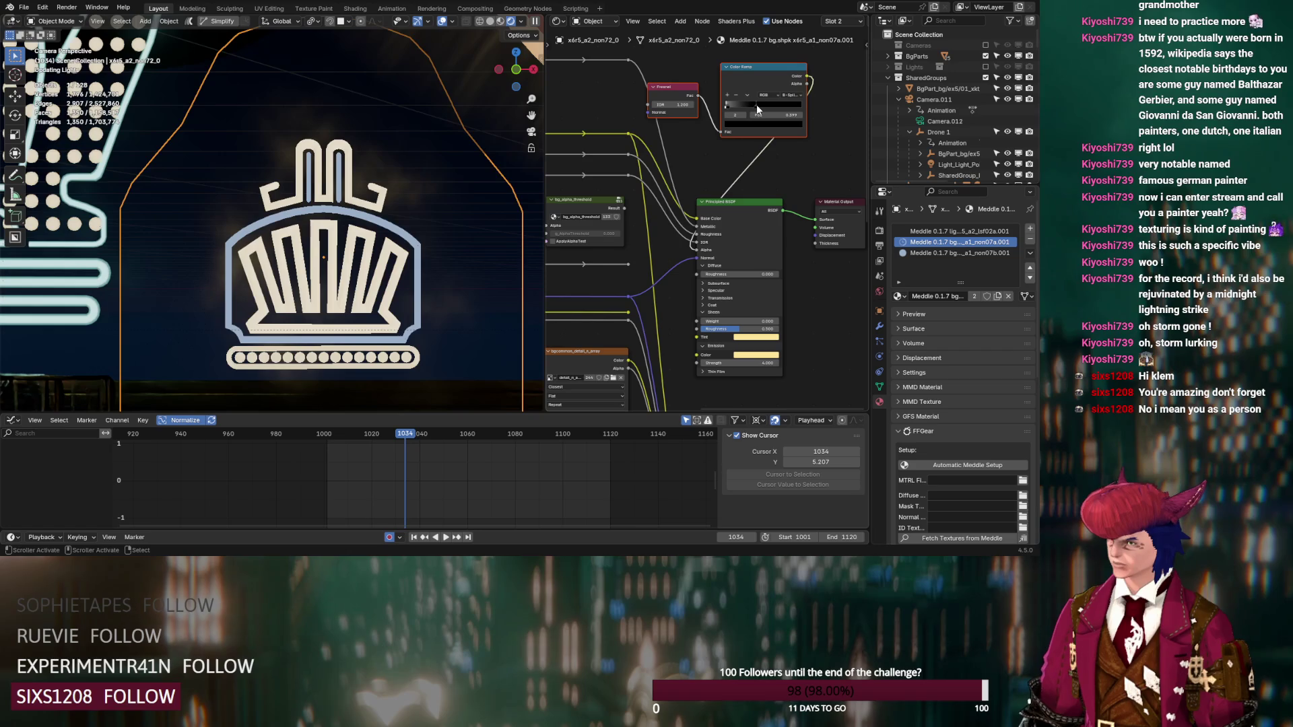
click(761, 363)
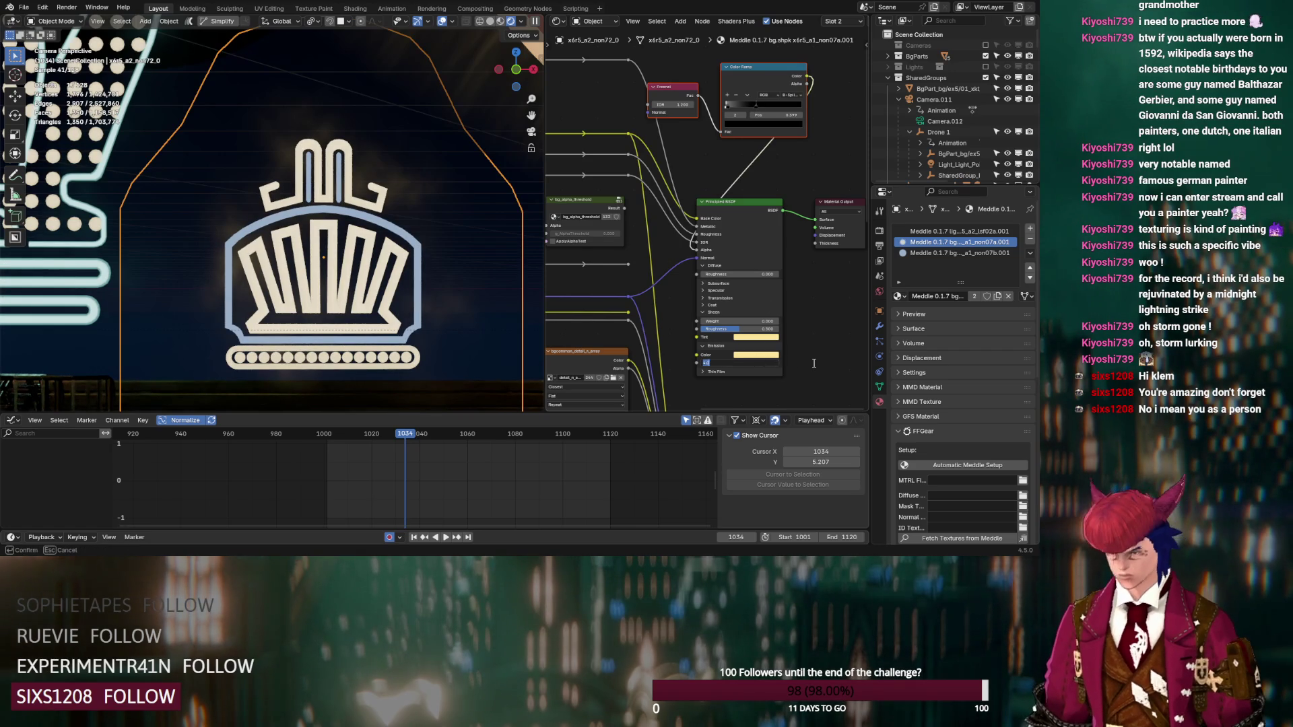
key(Return)
click(781, 362)
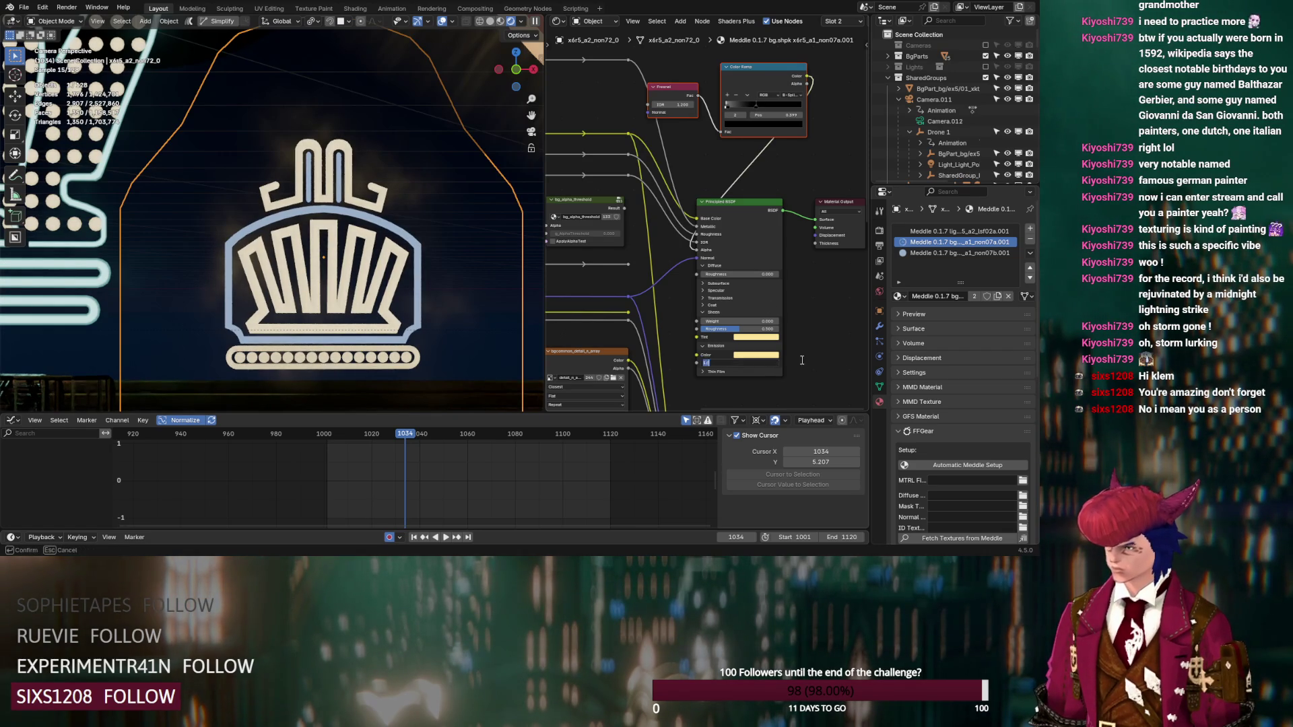
key(Return)
drag(777, 362, 777, 362)
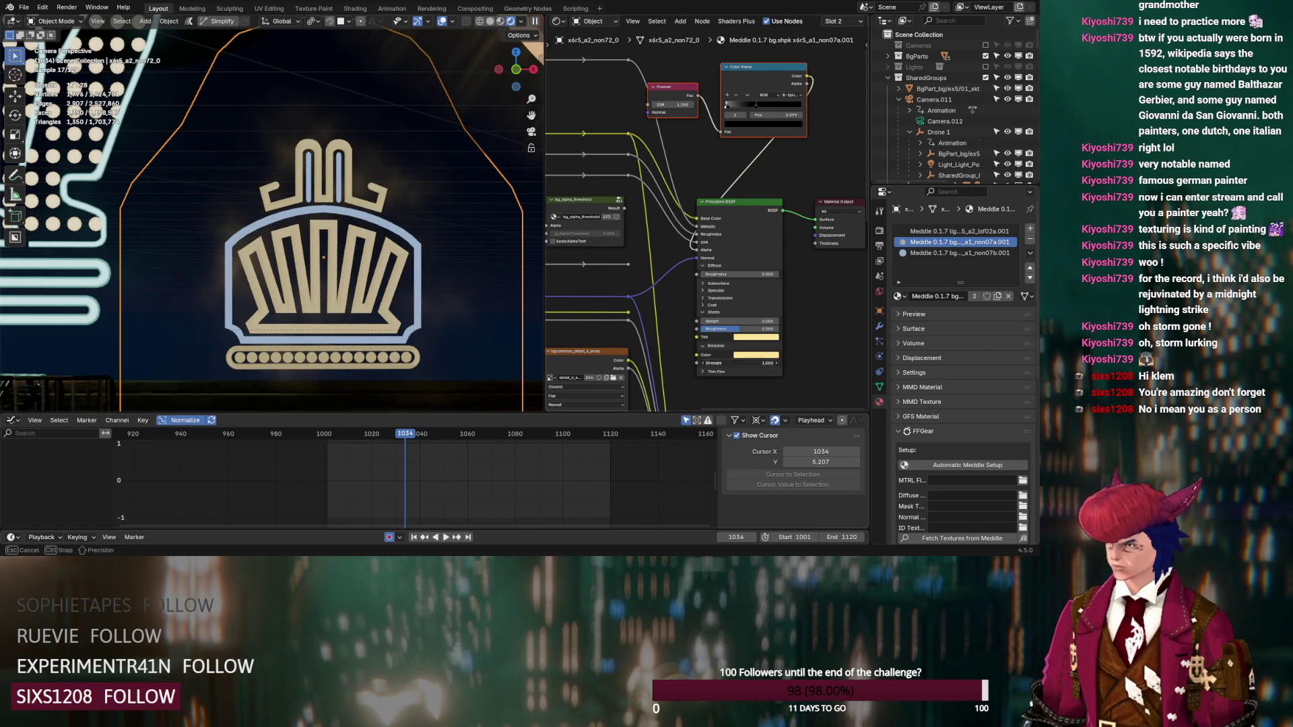
text(3)
key(Return)
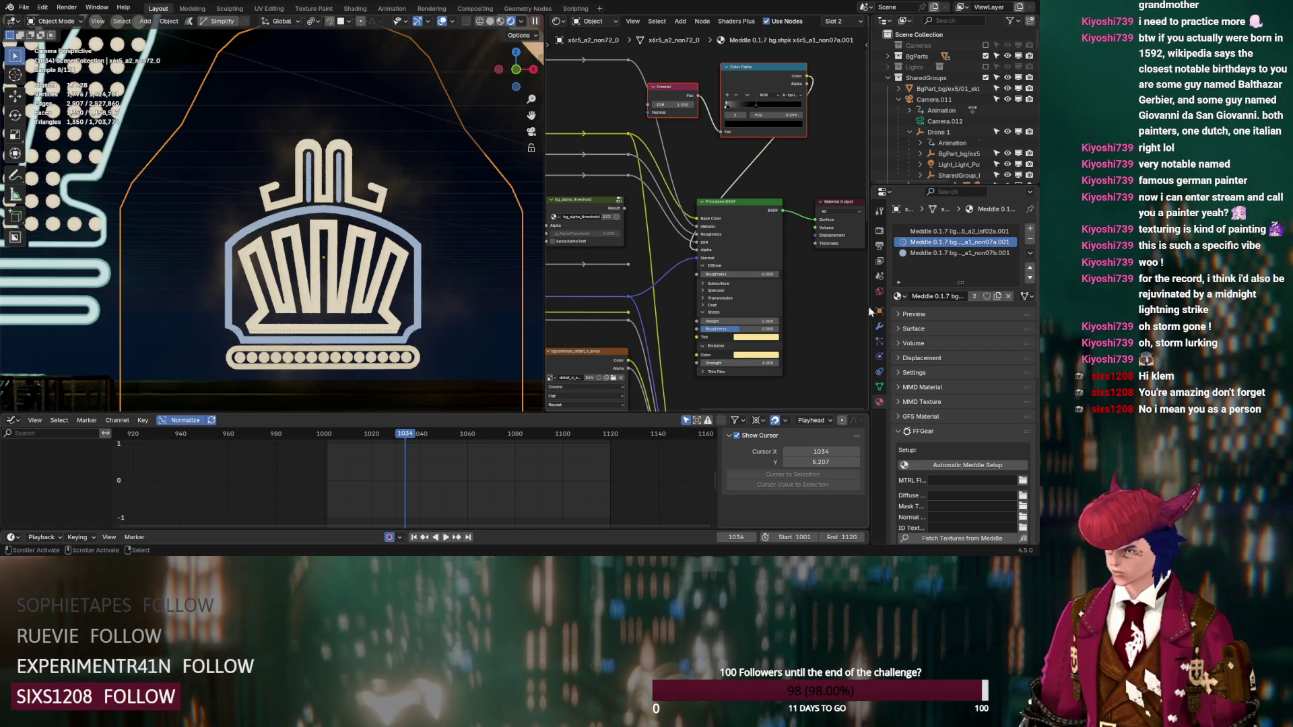
Step: On the third crown material, link the Color Ramp into the Alpha input, set emission strength, and move the stop to 0.335
click(925, 249)
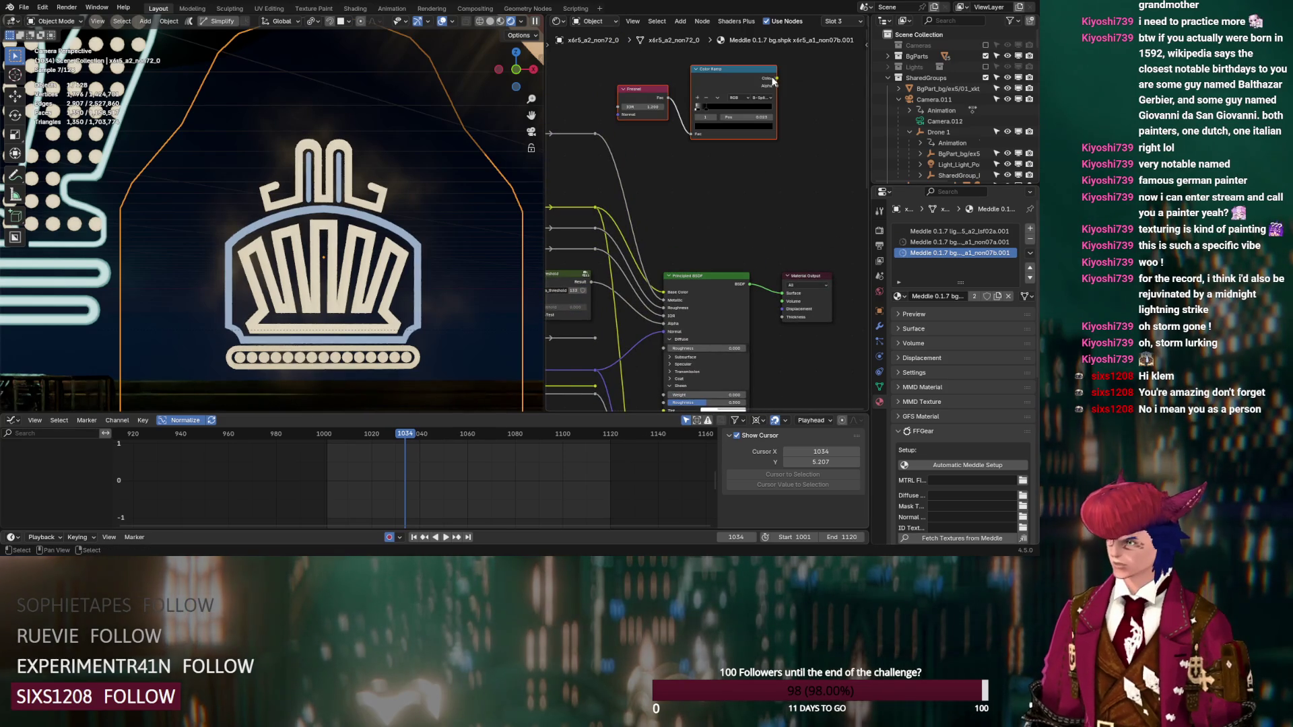
drag(777, 79, 666, 328)
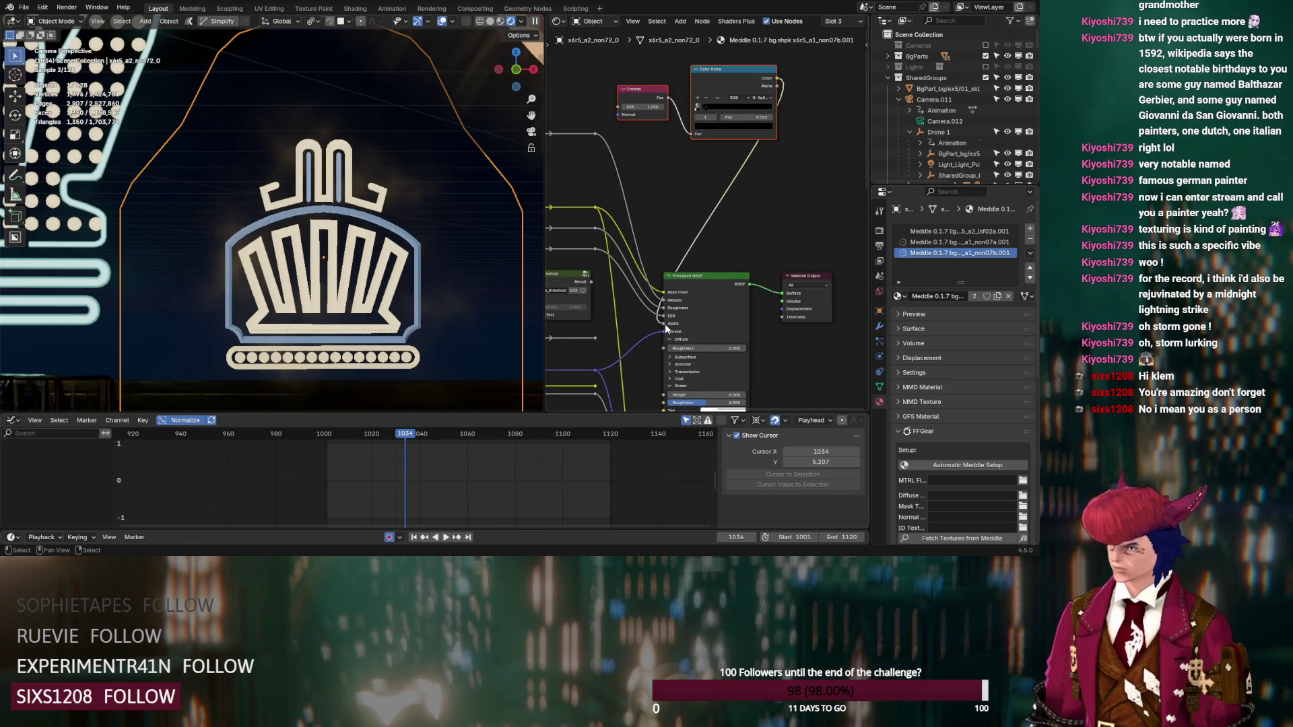
middle_drag(785, 373, 785, 236)
drag(705, 297, 705, 297)
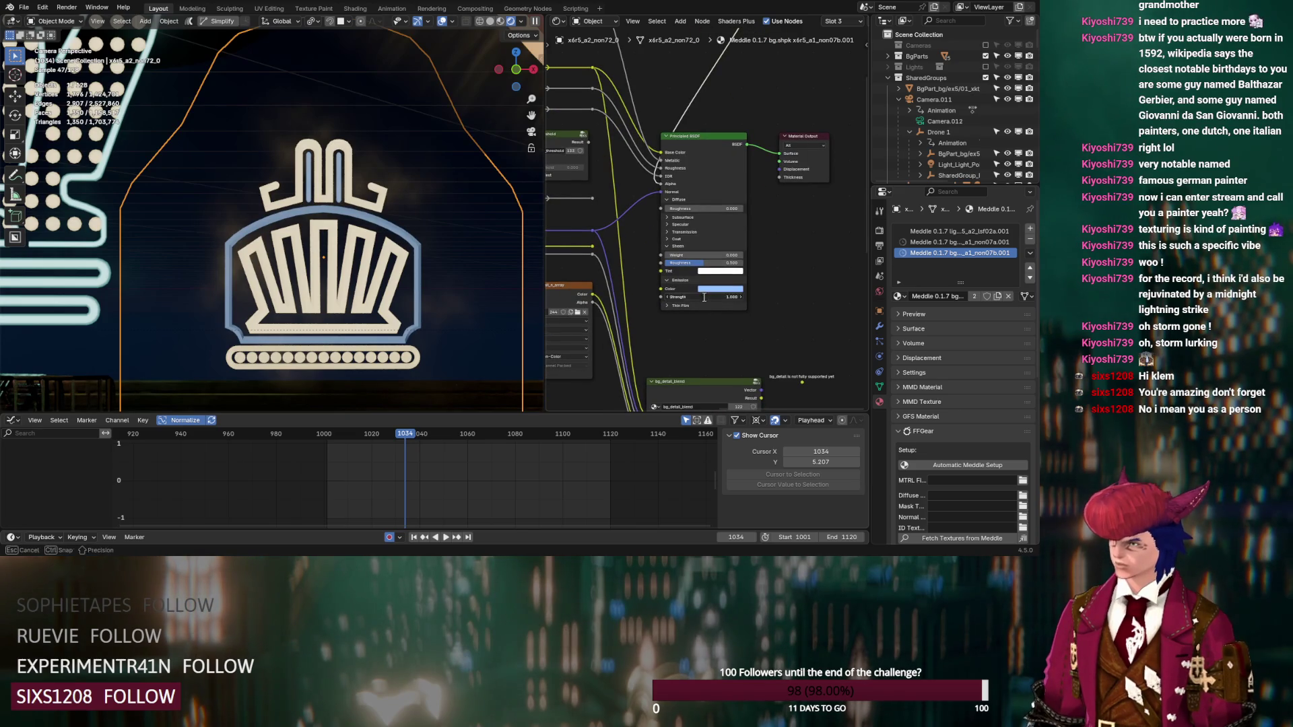
key(Return)
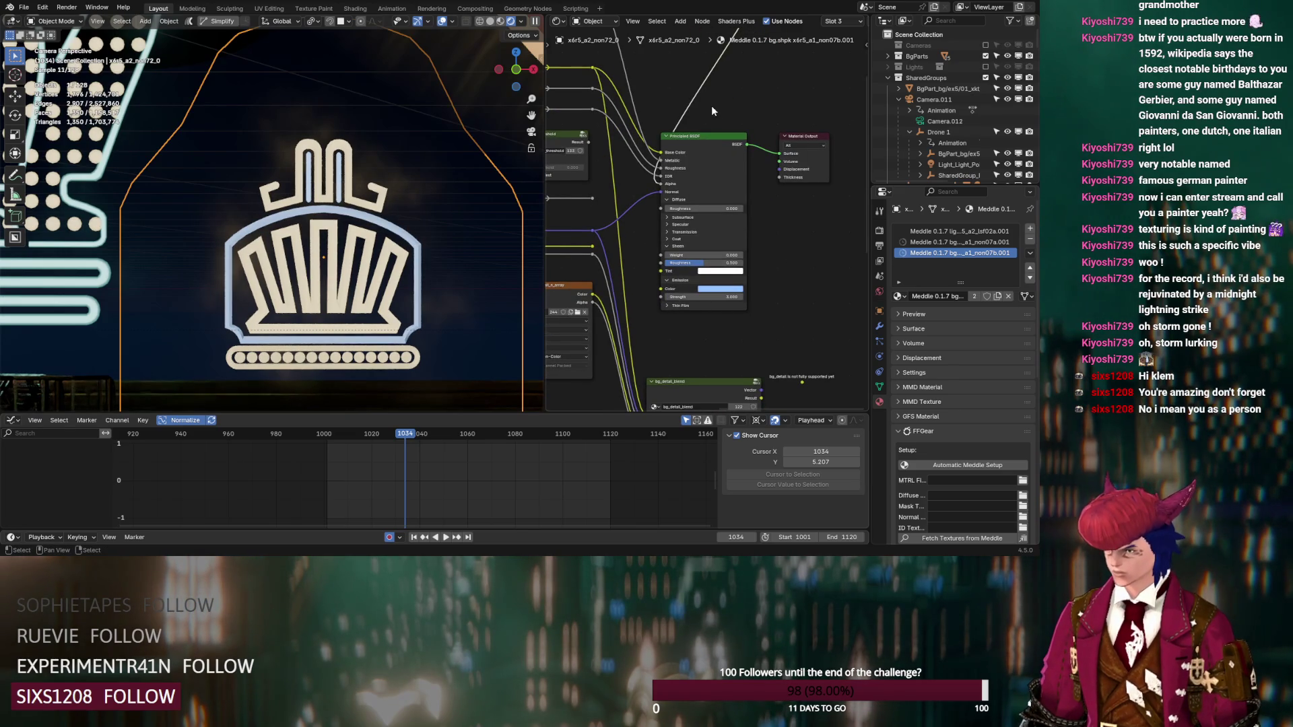
middle_drag(711, 105, 711, 305)
drag(711, 170, 712, 167)
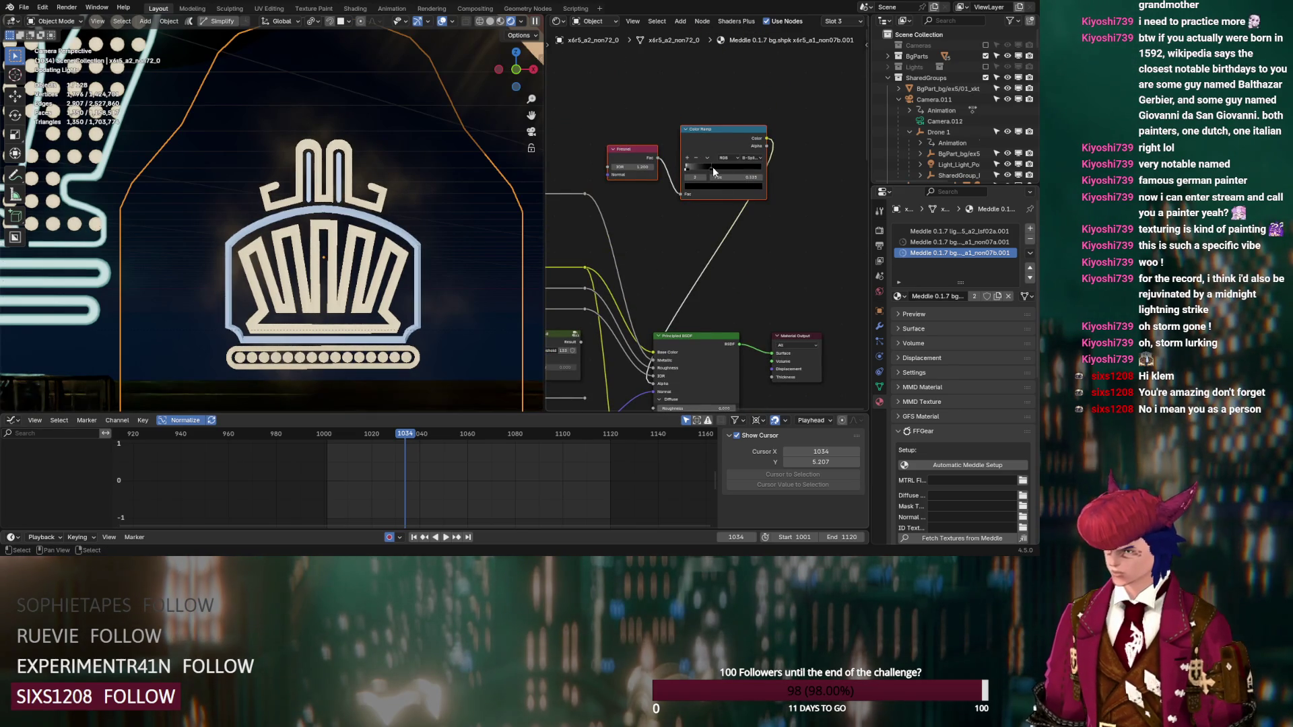
Step: Pan down to the wheel band, pick a wheel object, and make x6r5_a2_non08_0 unselectable
scroll(365, 302, up, 3)
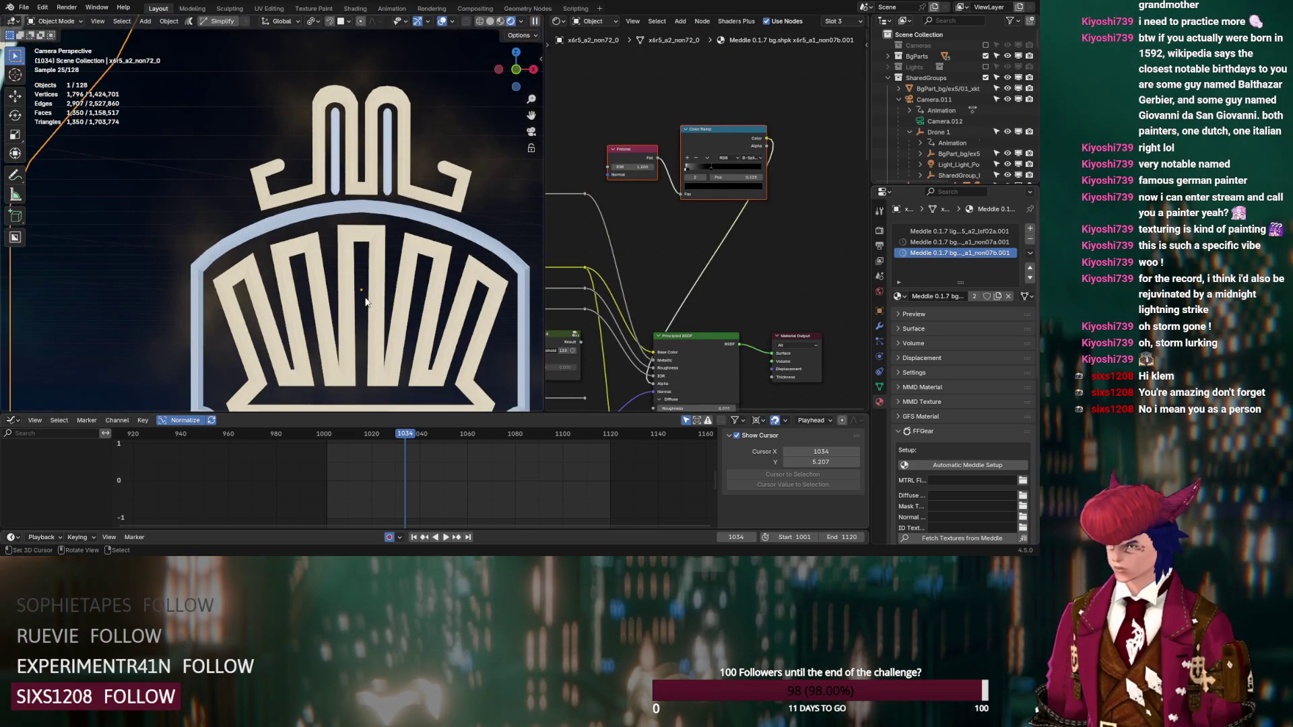
shift+middle_drag(365, 302, 322, 263)
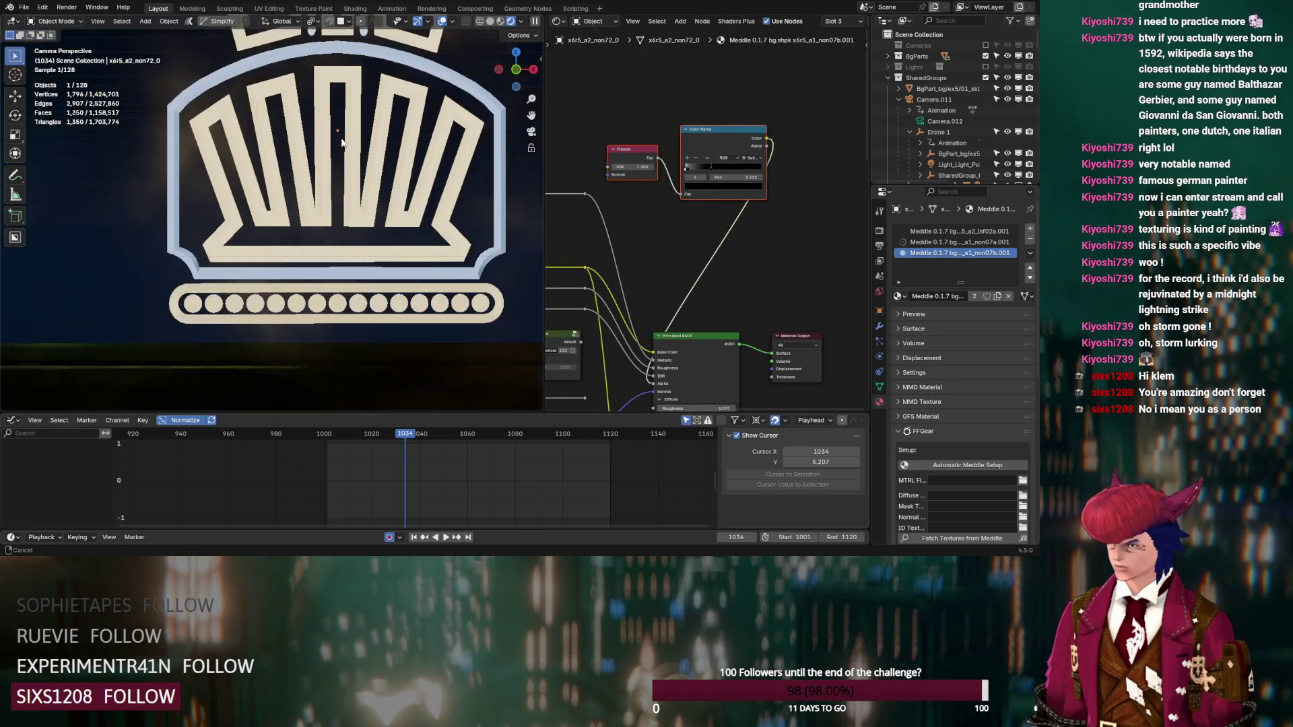
scroll(321, 263, down, 3)
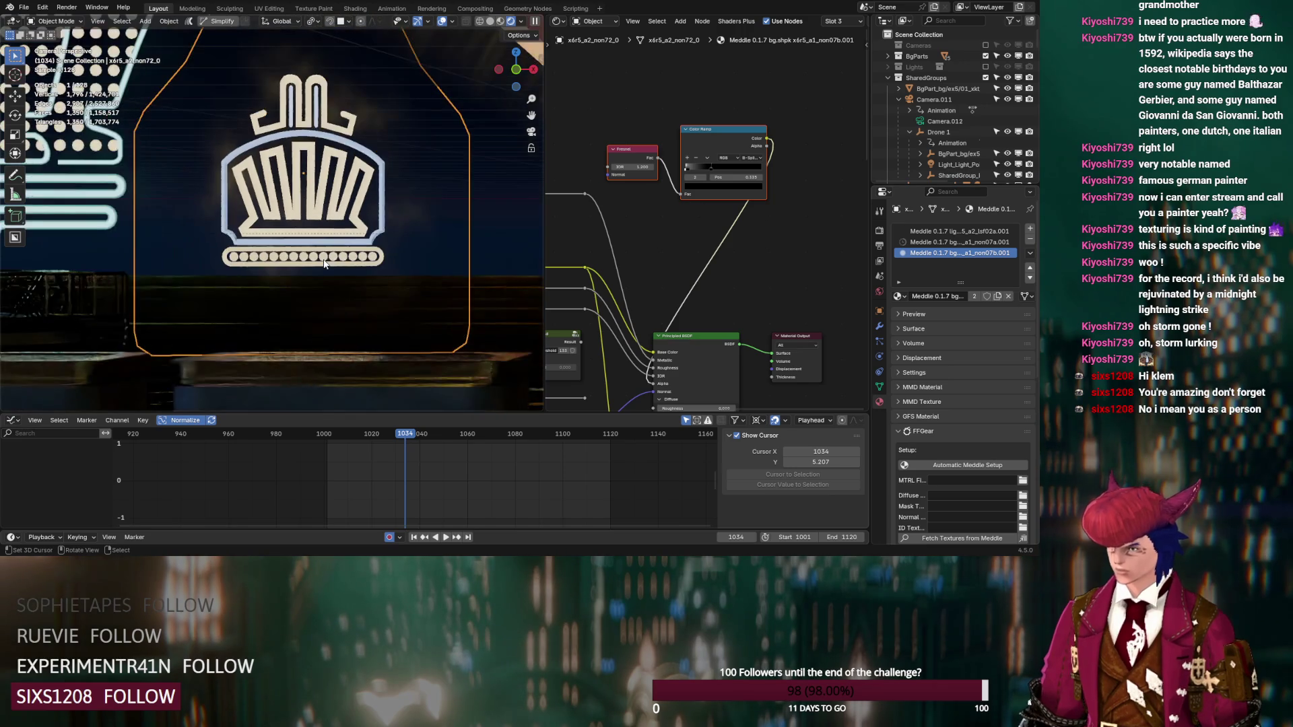
scroll(323, 258, down, 3)
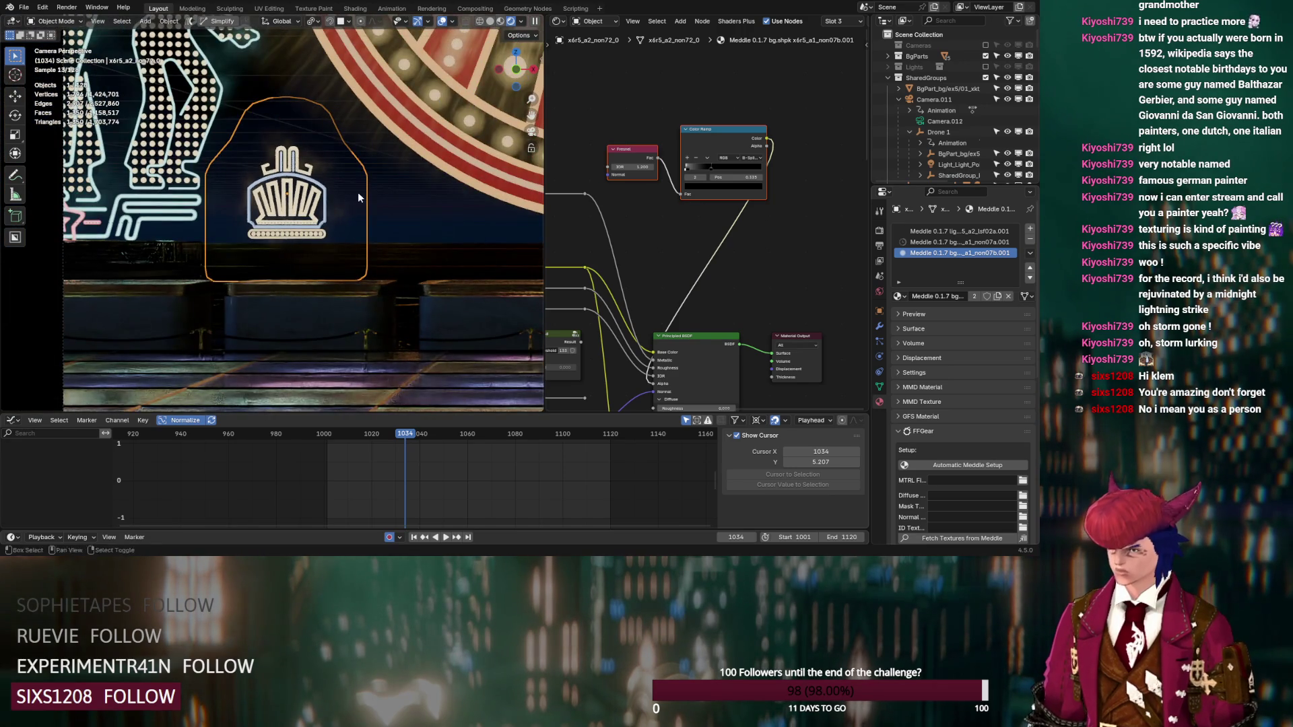
shift+middle_drag(358, 193, 223, 293)
scroll(365, 233, down, 3)
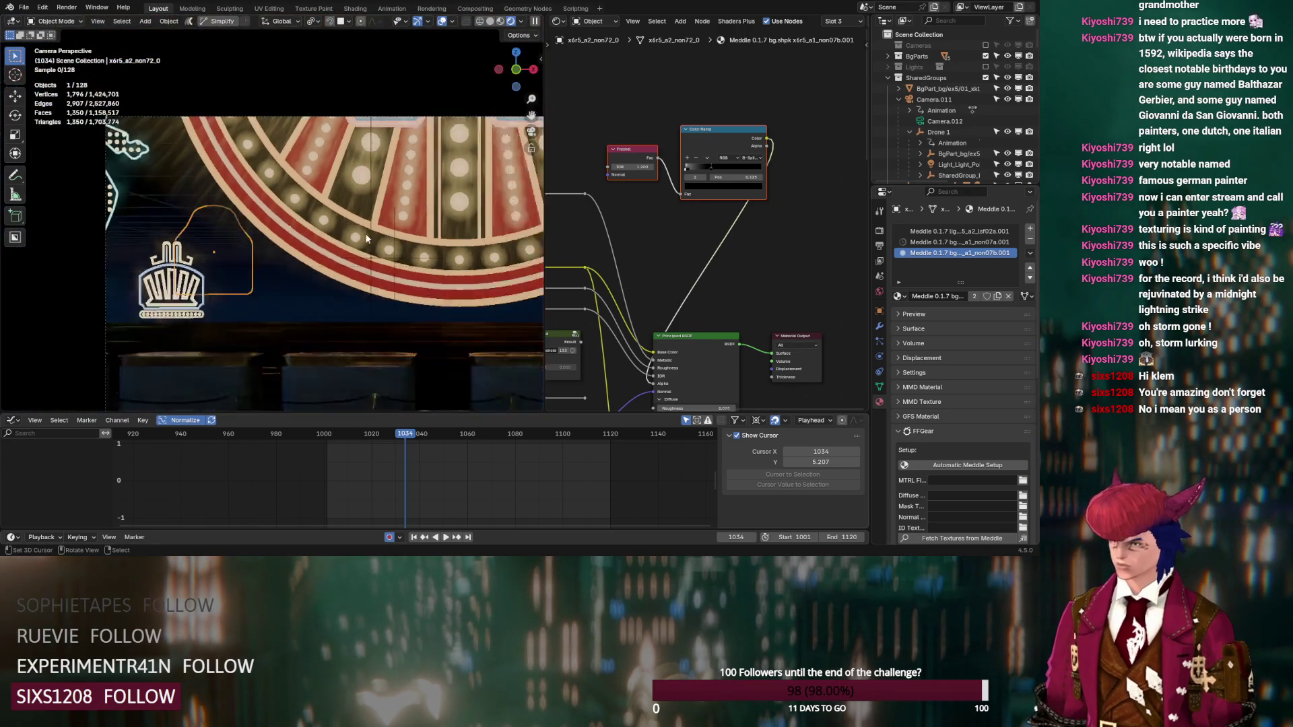
scroll(356, 263, up, 5)
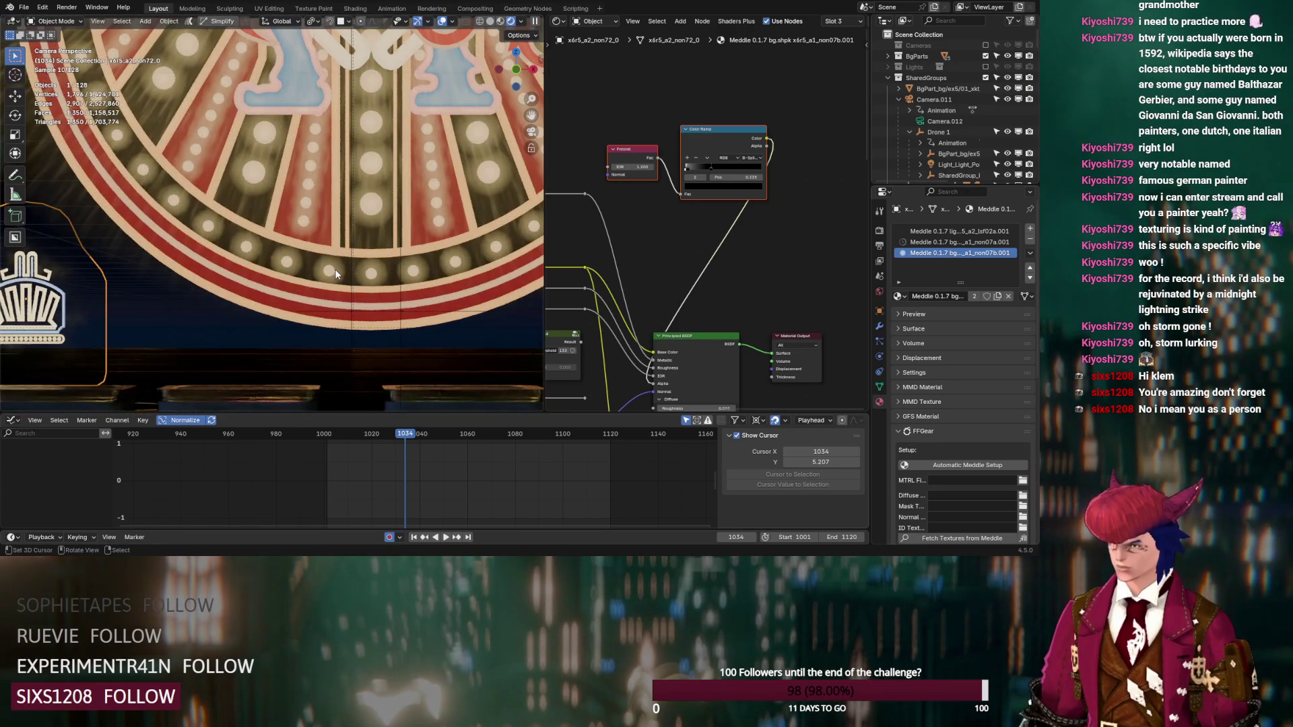
click(334, 268)
scroll(907, 161, down, 10)
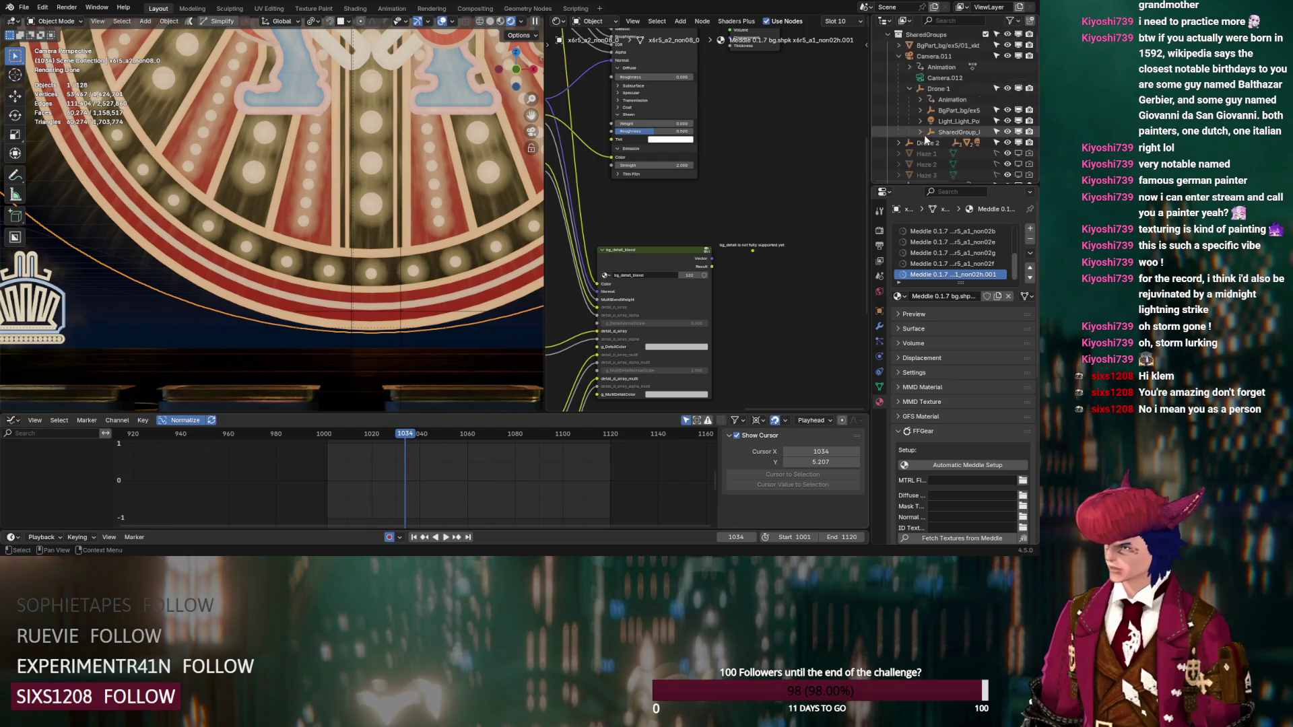
click(997, 68)
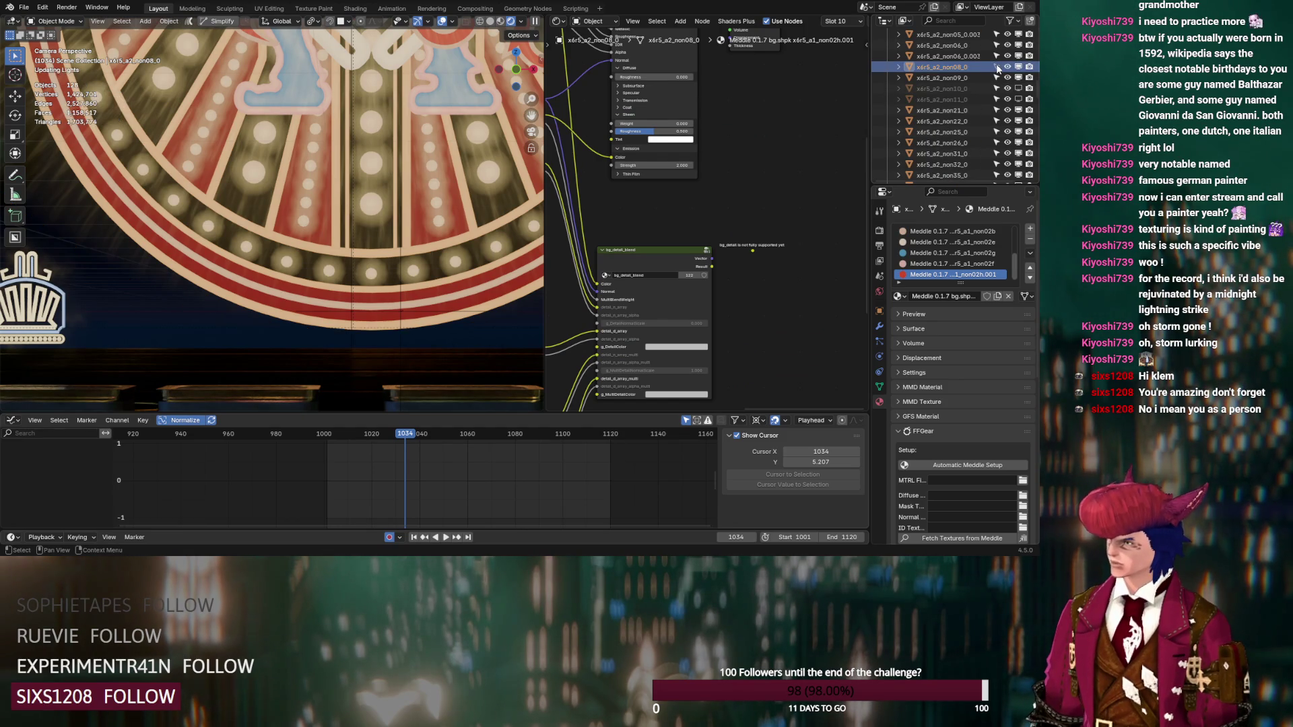
shift+middle_drag(412, 230, 333, 216)
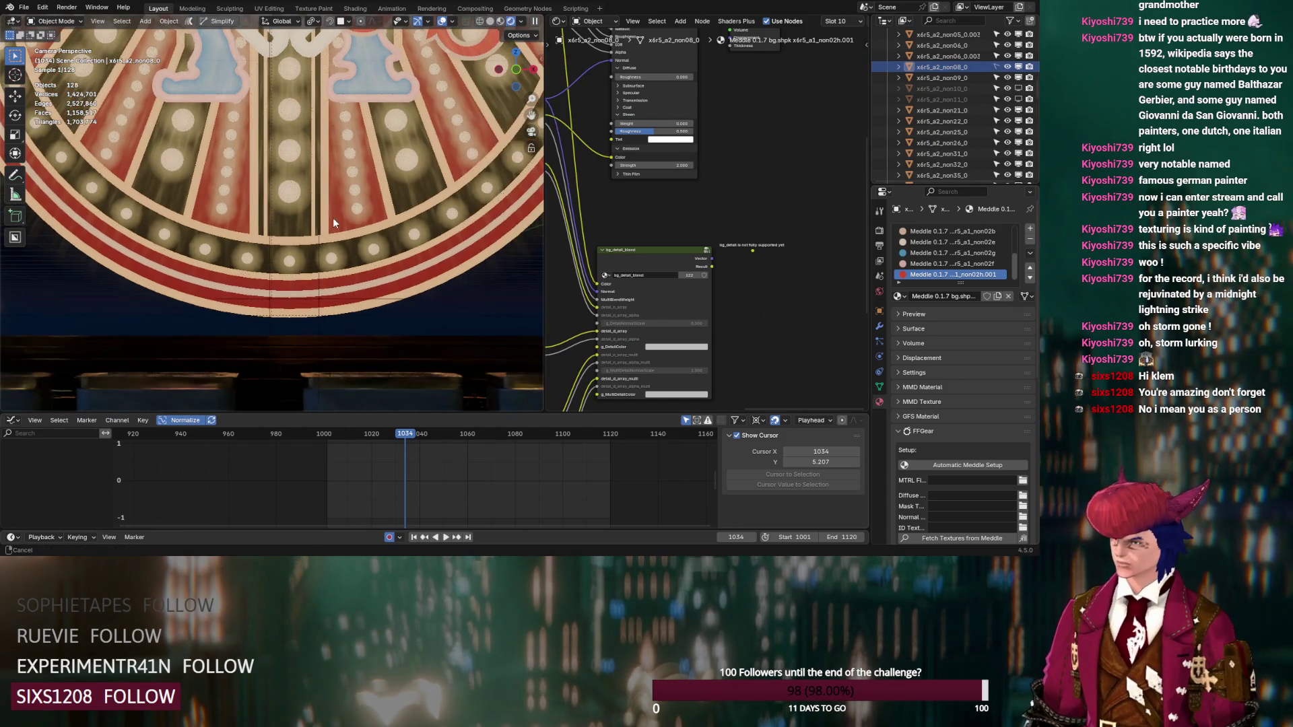
Step: Select x6r5_a2_non26_0, add a B-Spline Color Ramp with its stop at 0.203, and play from frame 1032
click(330, 259)
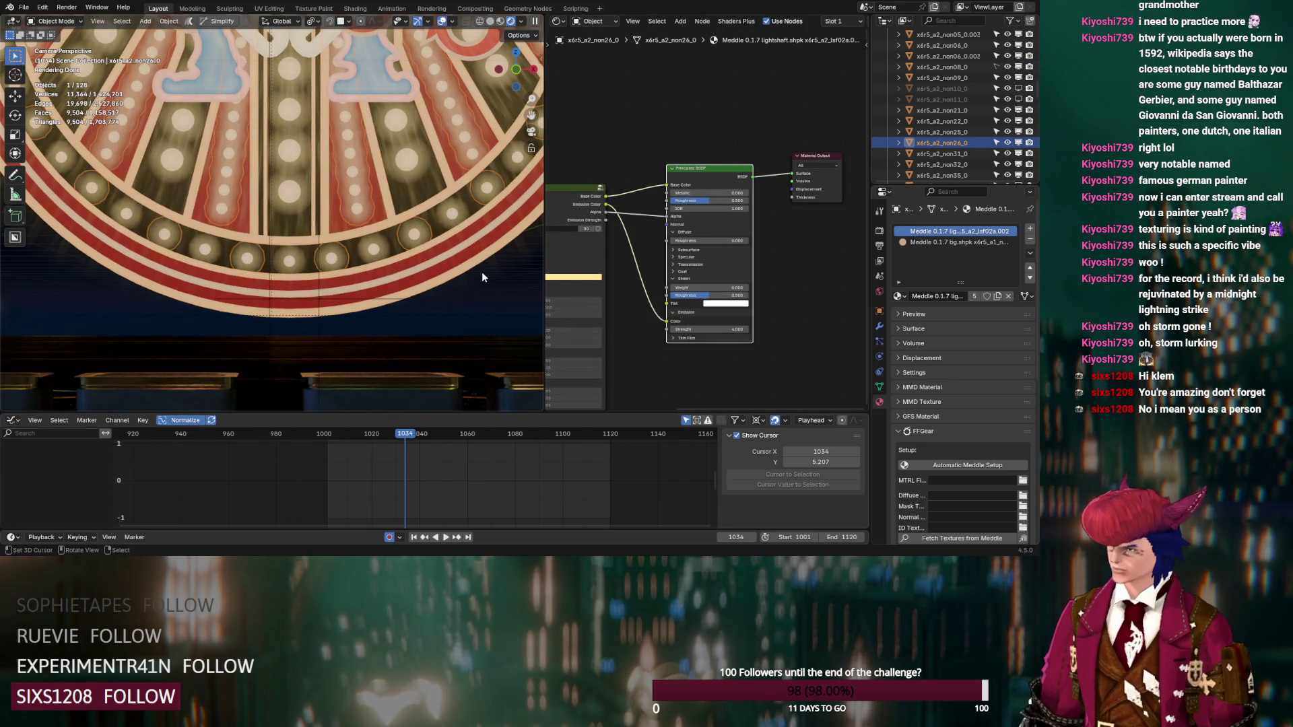
scroll(458, 276, up, 2)
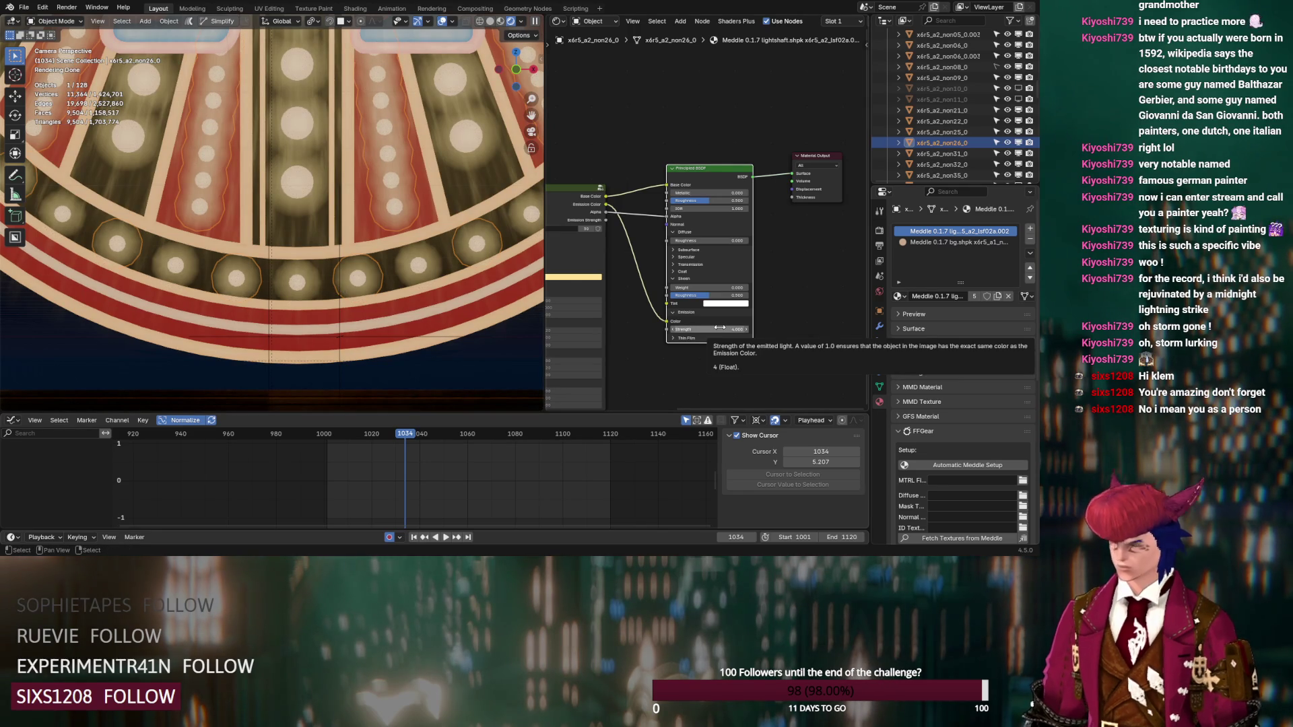
key(shift+a)
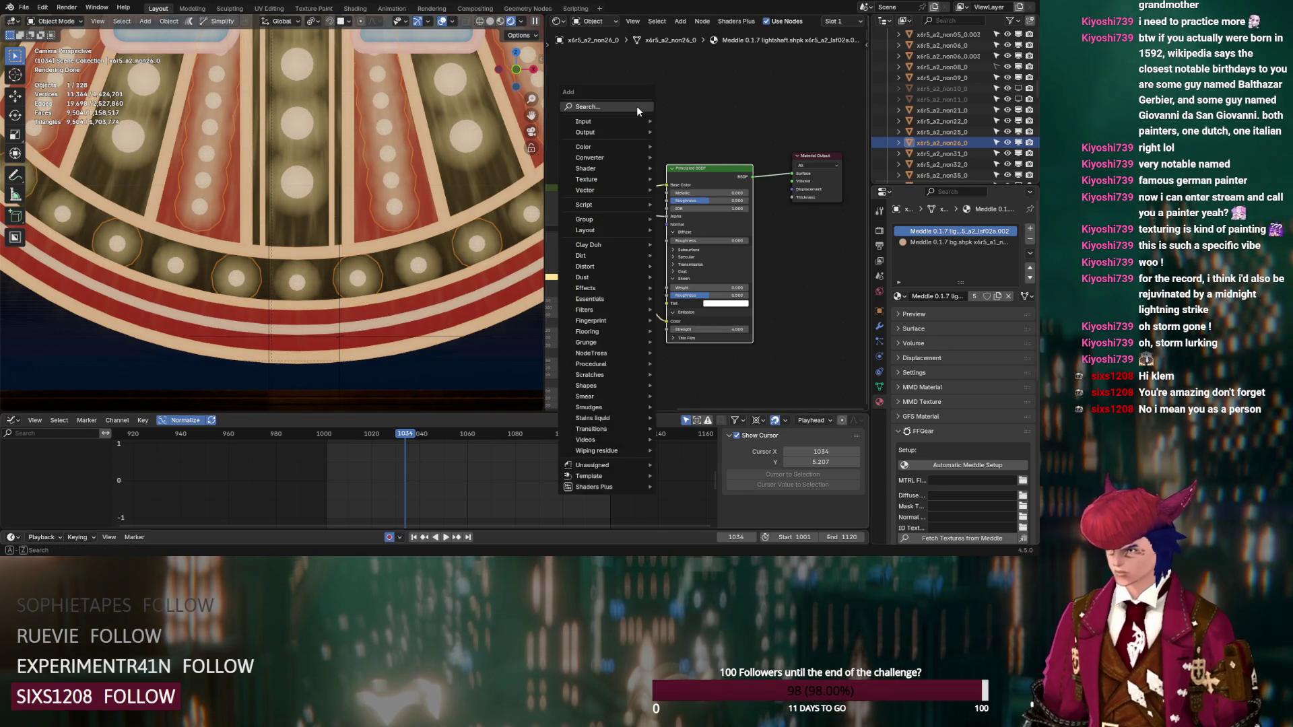
text(col)
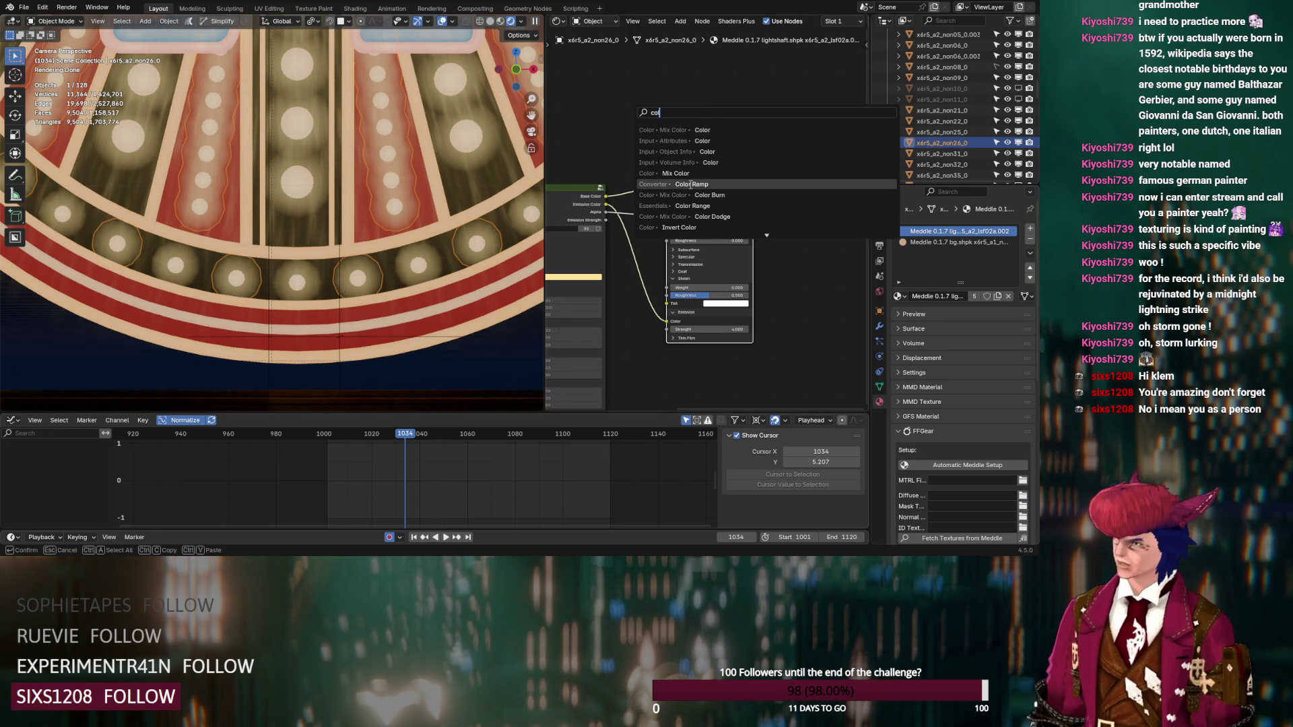
click(689, 184)
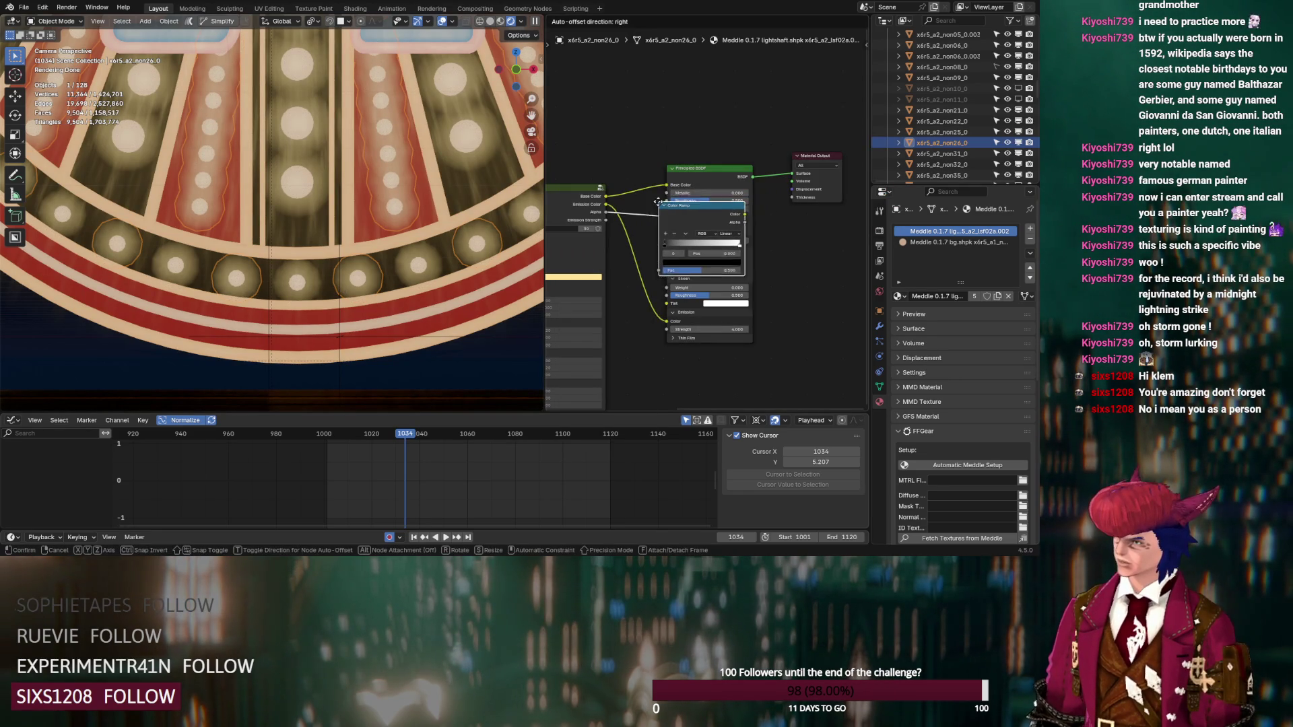
click(712, 227)
click(717, 232)
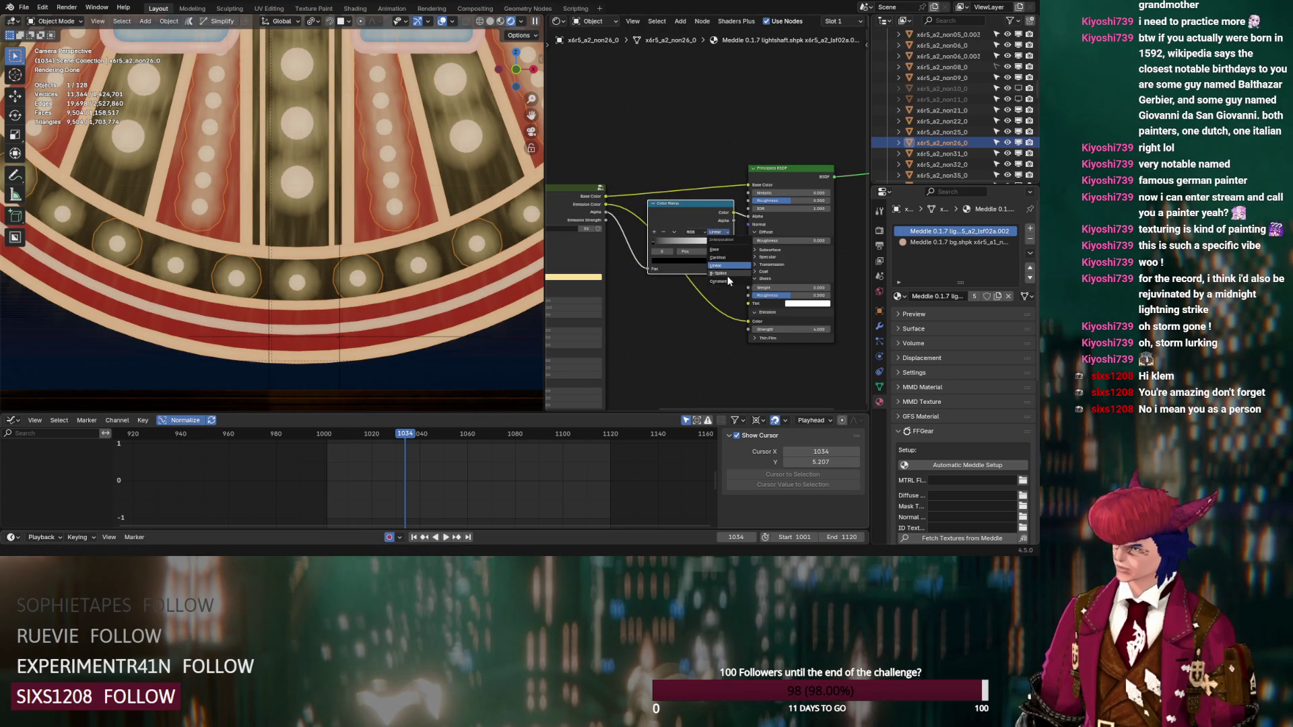
click(727, 276)
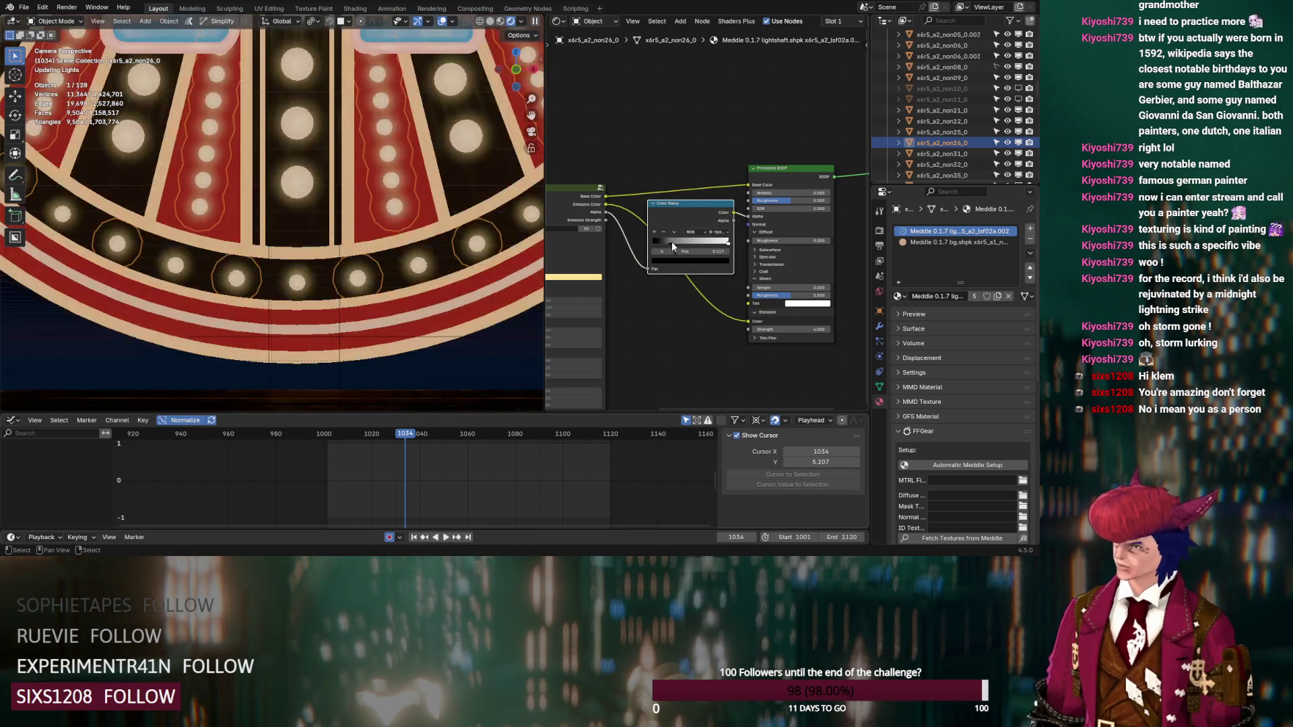
drag(672, 241, 670, 241)
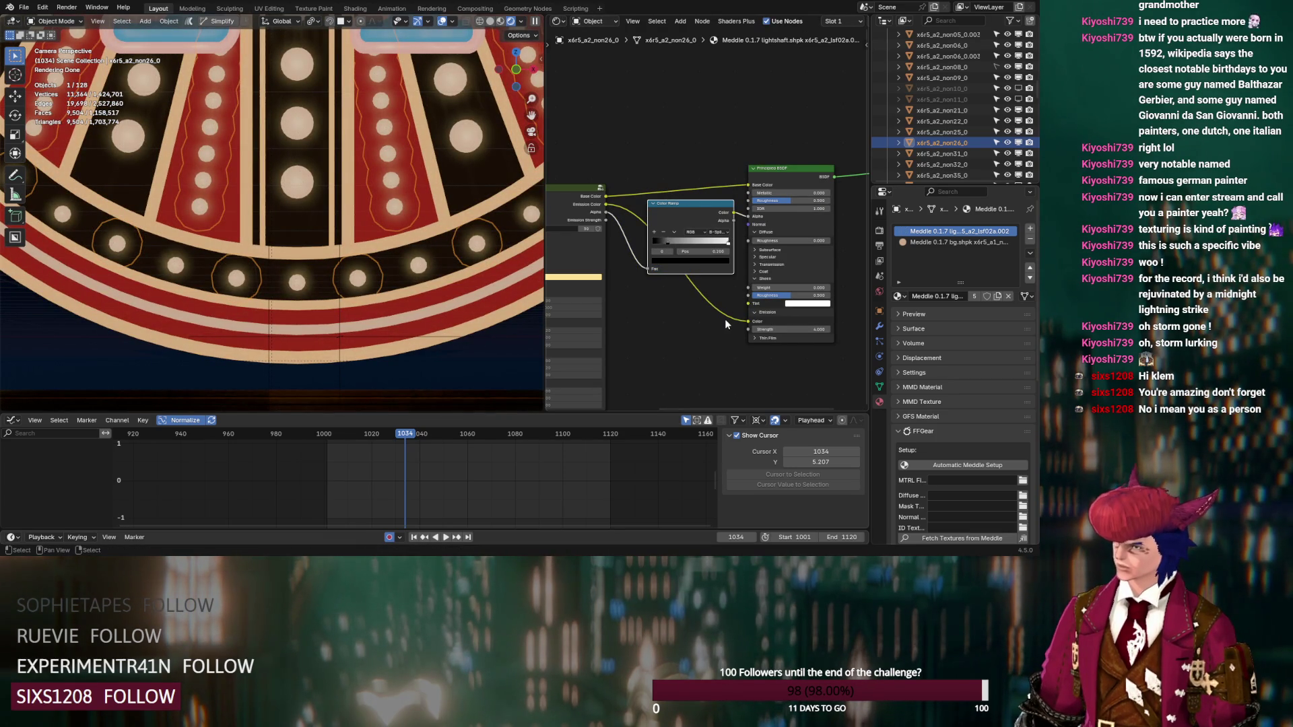
click(401, 440)
key(space)
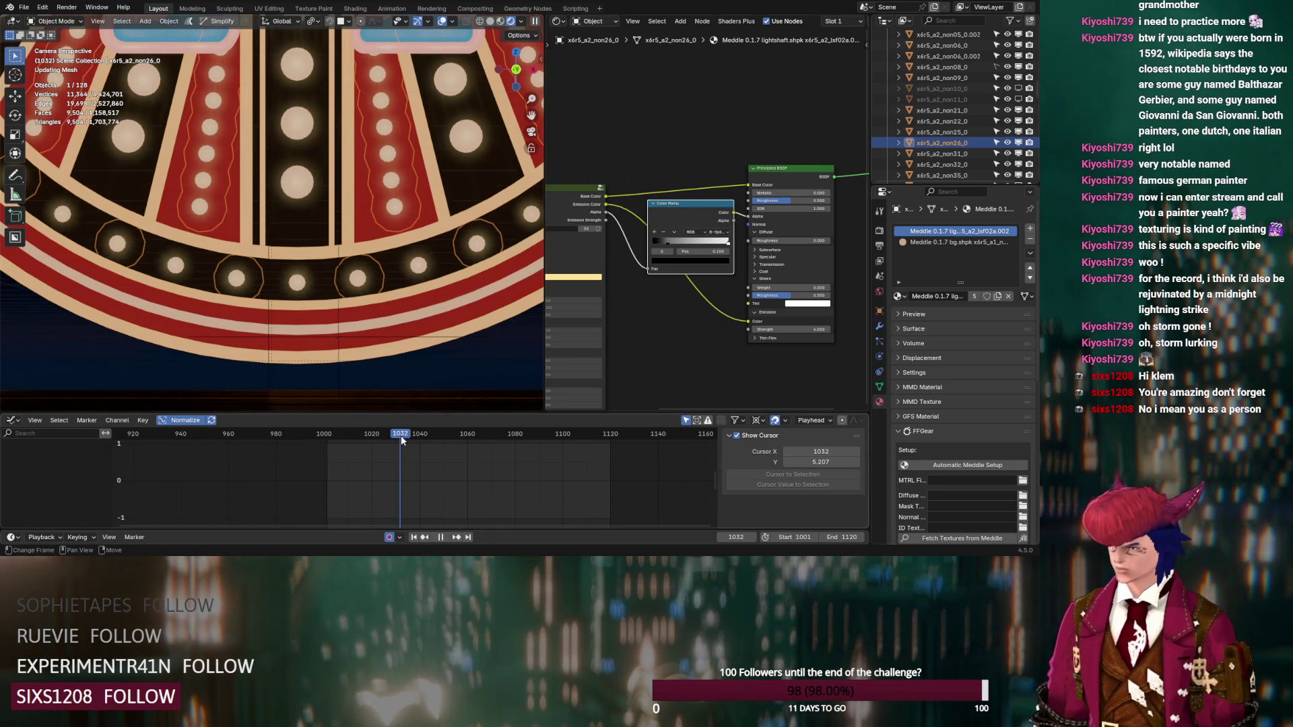
Step: Keyframe the lightshaft emission Strength at frame 1031, then key it to 0 at frame 1016
key(space)
right_click(792, 329)
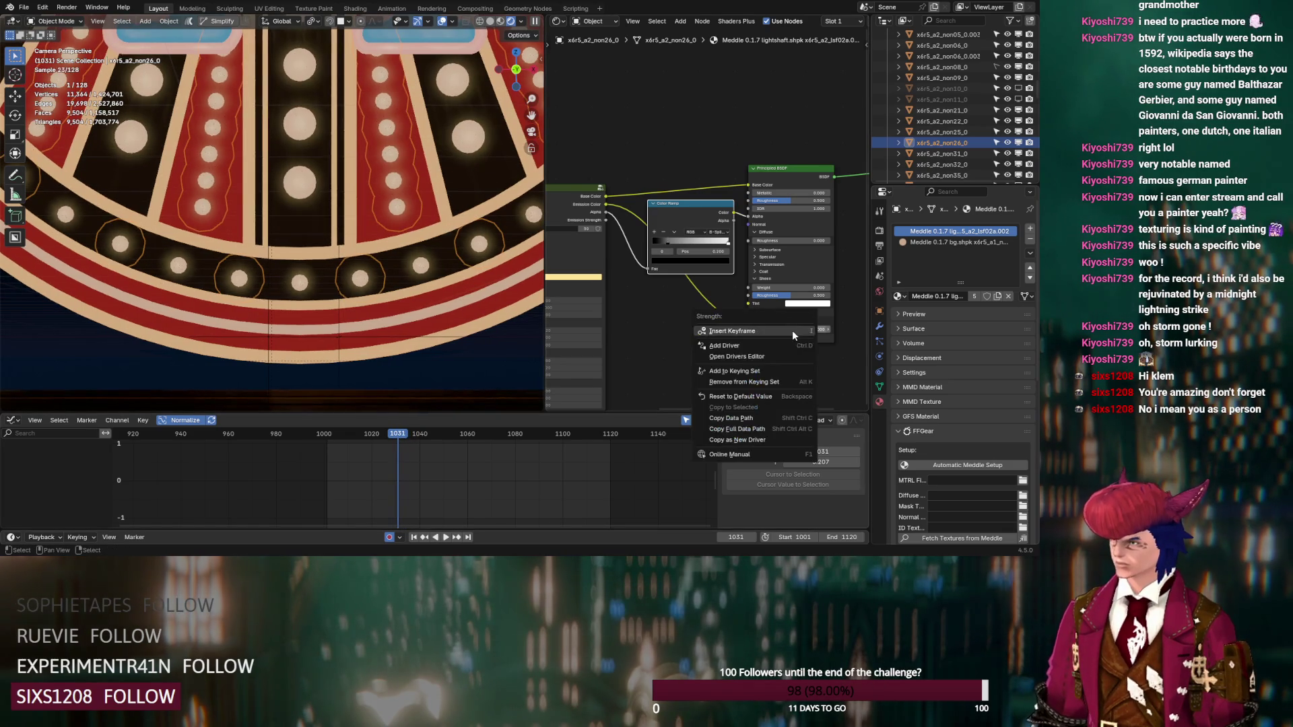
click(792, 330)
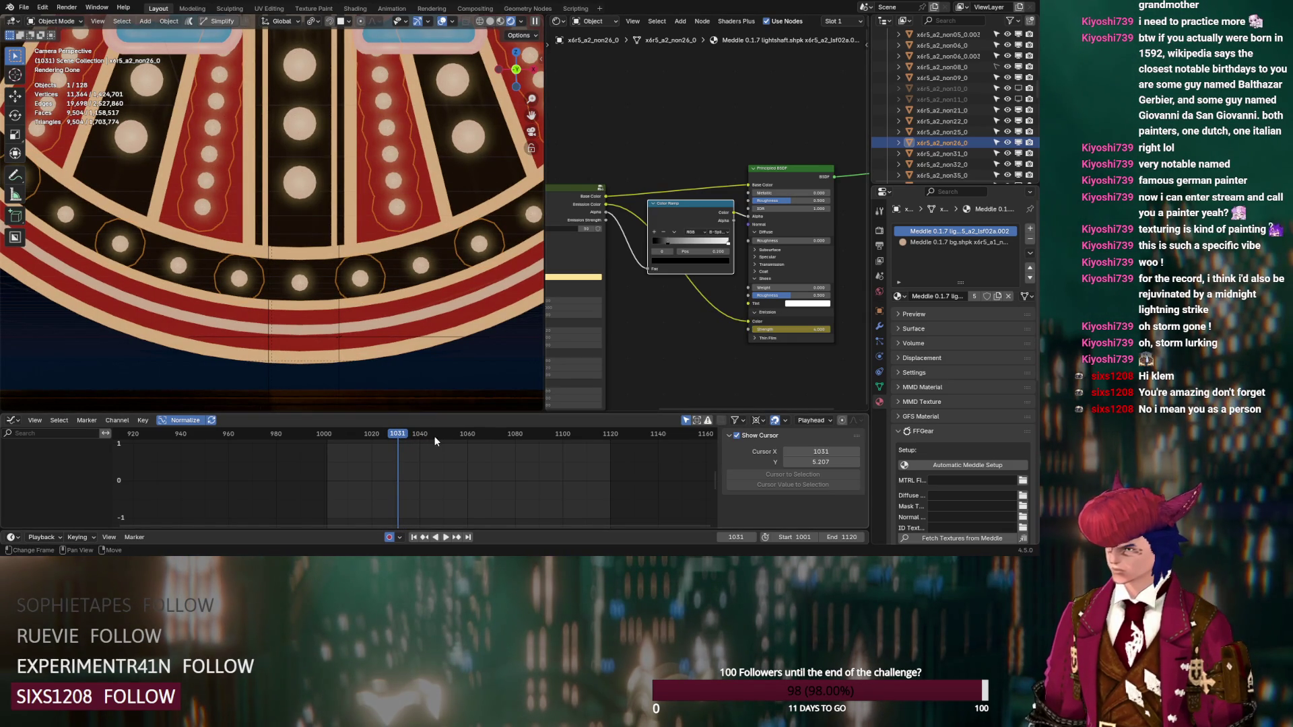
mouse_move(373, 434)
mouse_down()
mouse_move(326, 434)
mouse_move(364, 439)
mouse_up()
click(791, 329)
key(Return)
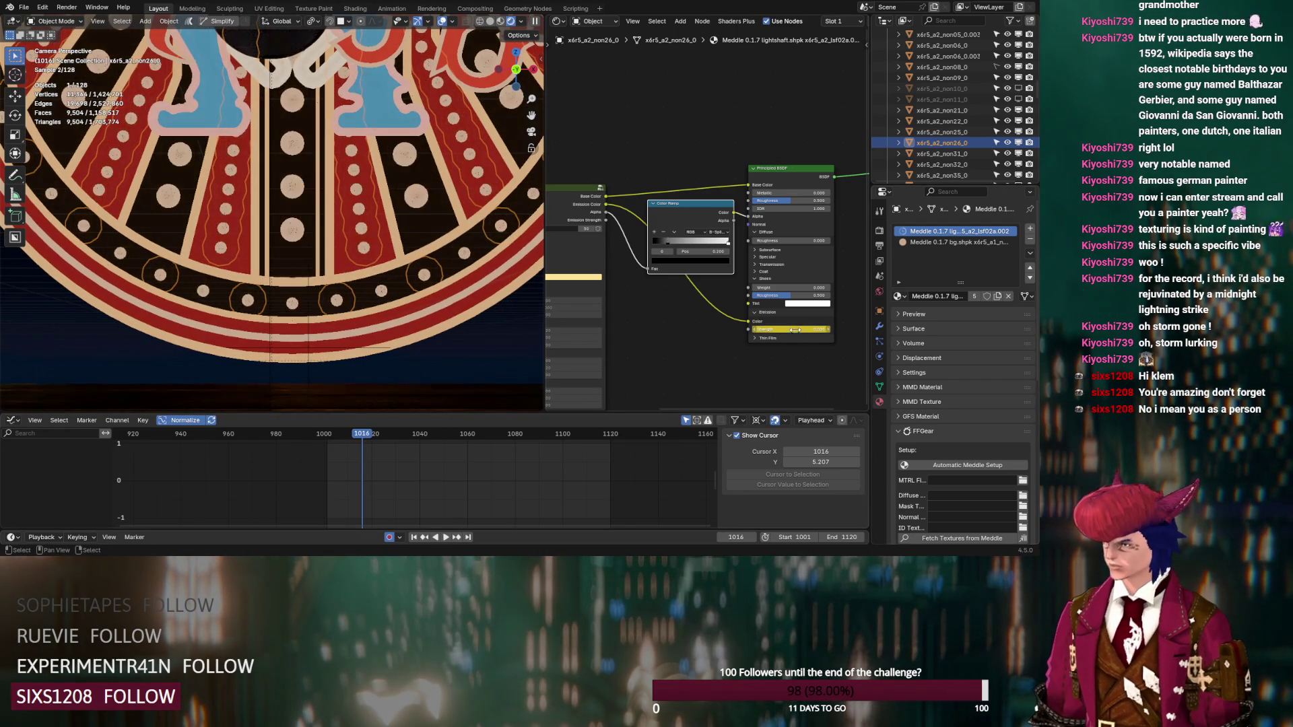
Step: Give the lightshaft strength curve Constant interpolation and a Cycles modifier
click(768, 170)
key(t)
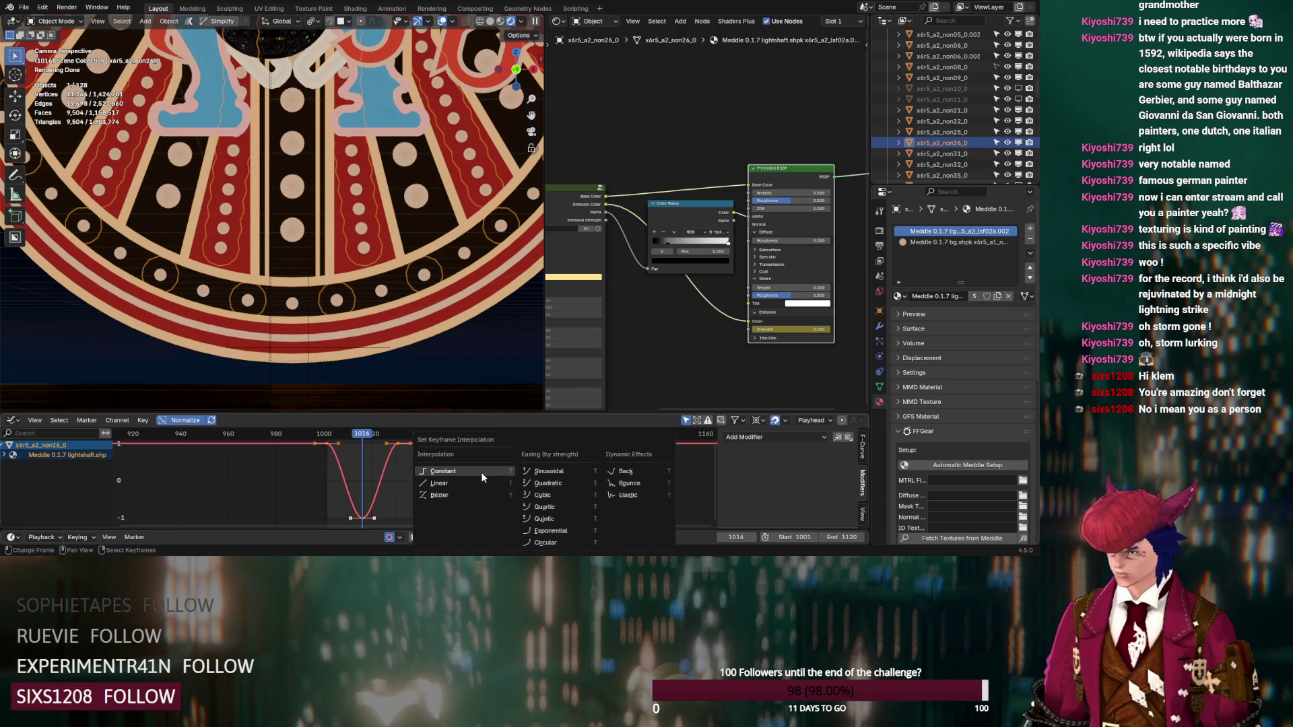
click(481, 471)
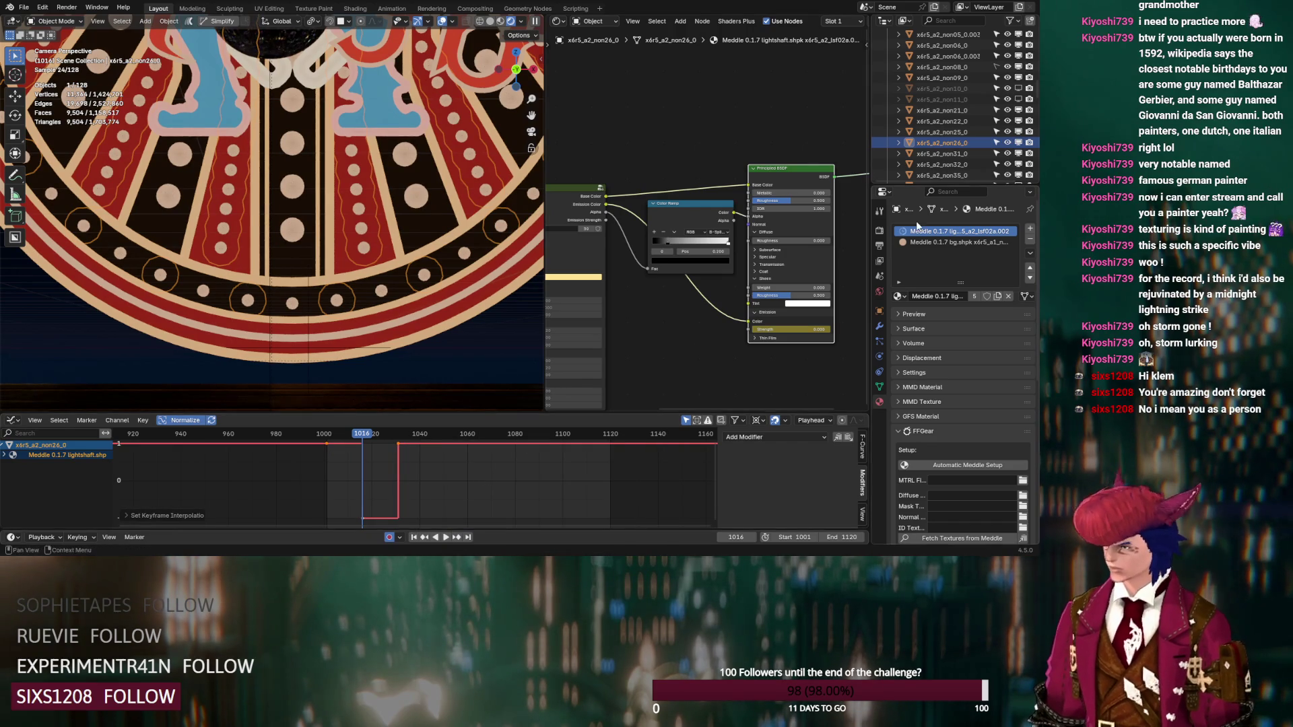
click(778, 438)
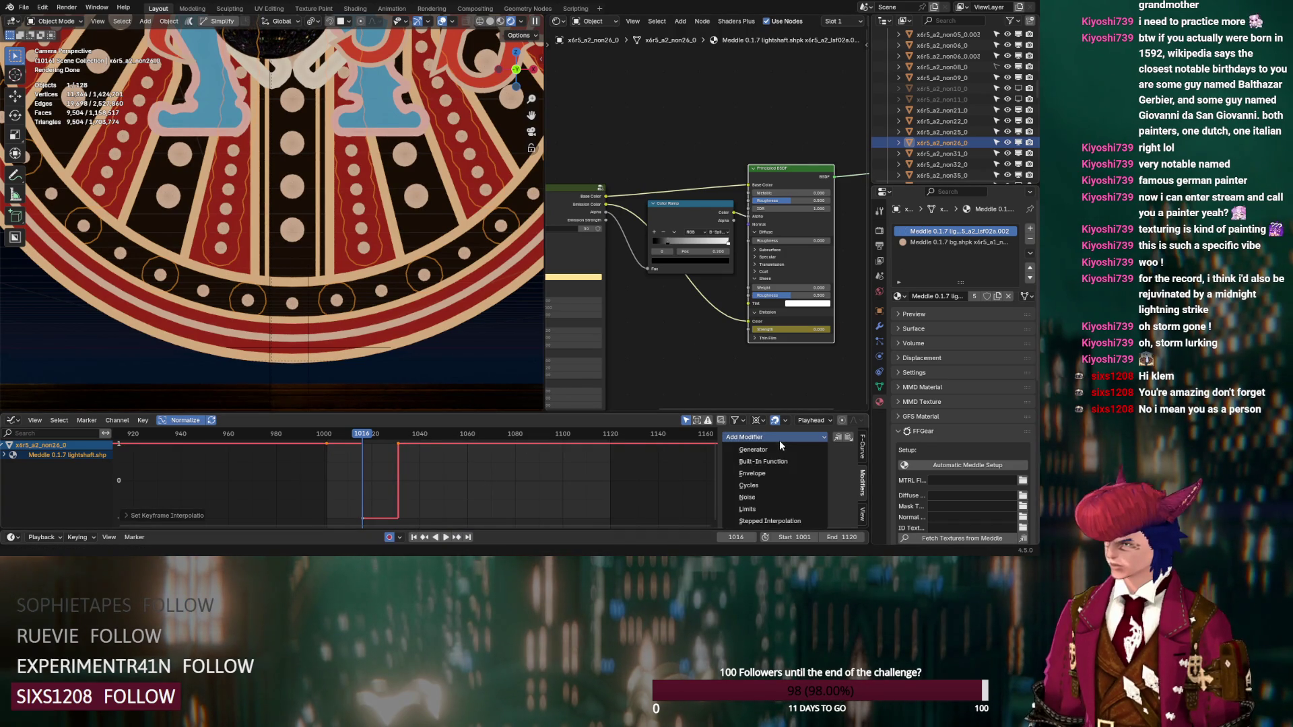
click(772, 485)
Step: Switch to the bg.shpk material, set its Emission Strength to 4, and advance to frame 1031
click(959, 241)
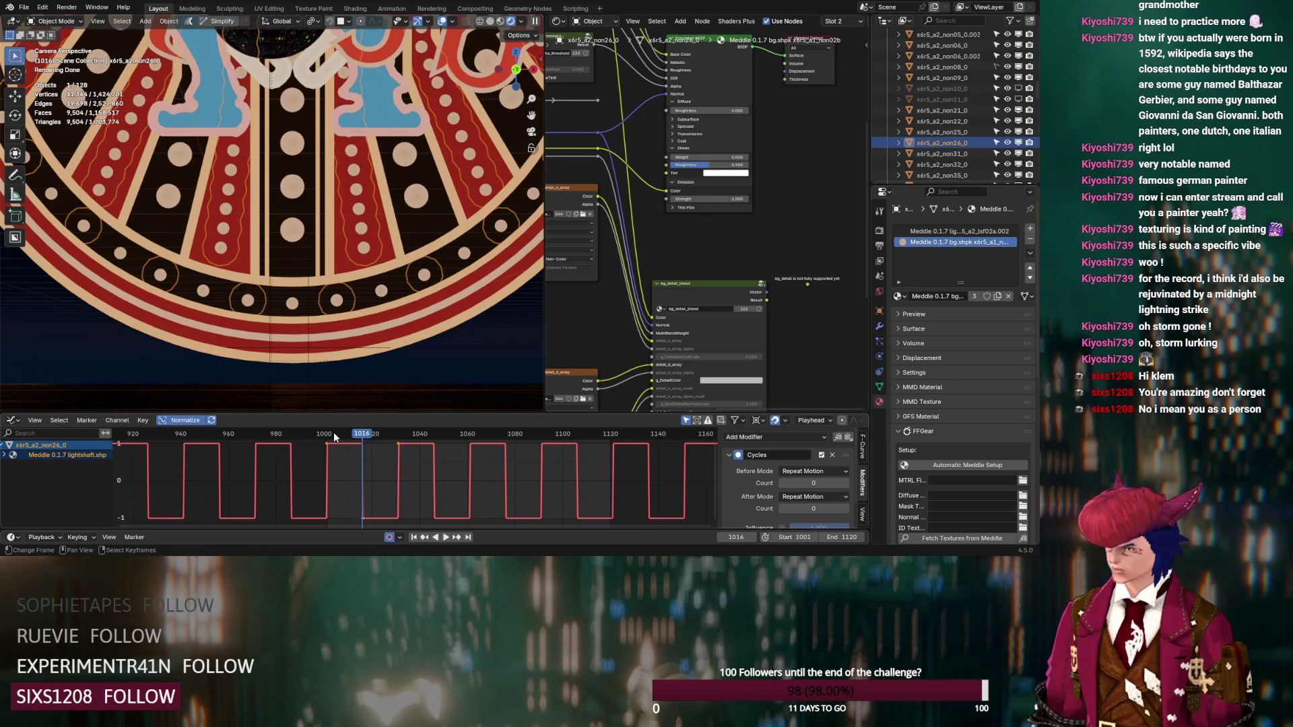
click(425, 536)
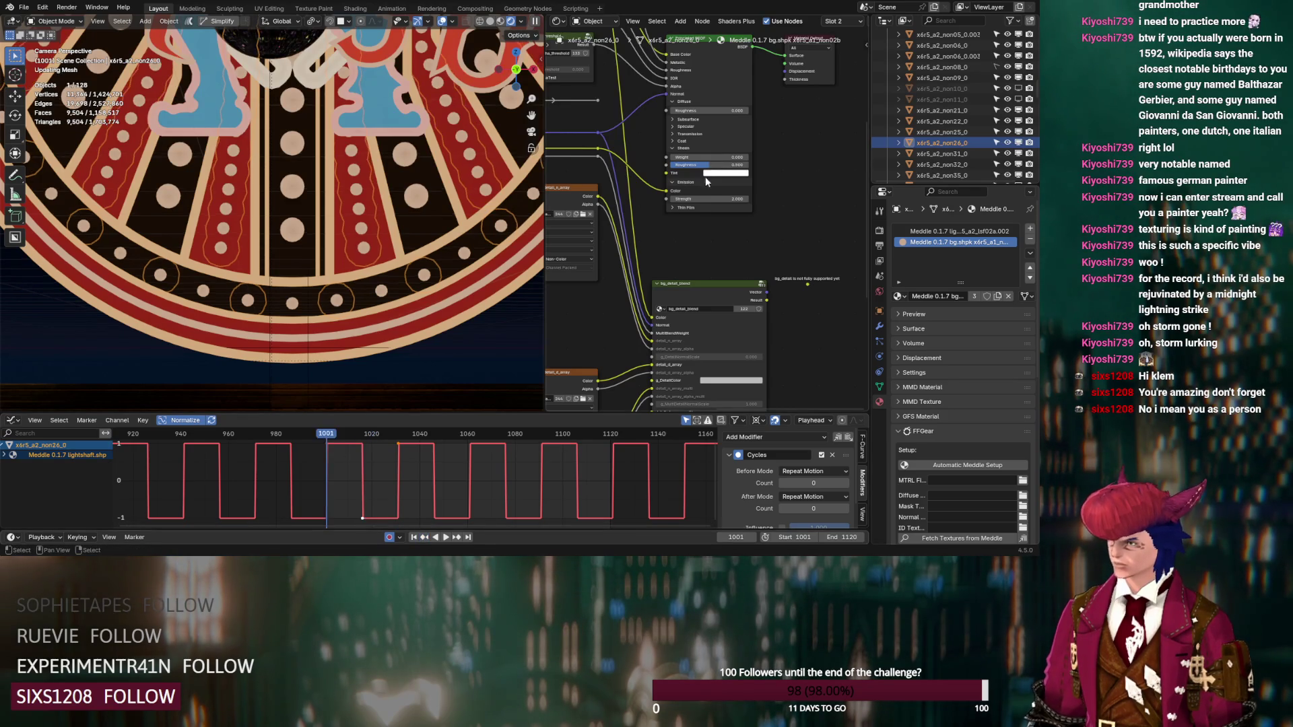
click(707, 198)
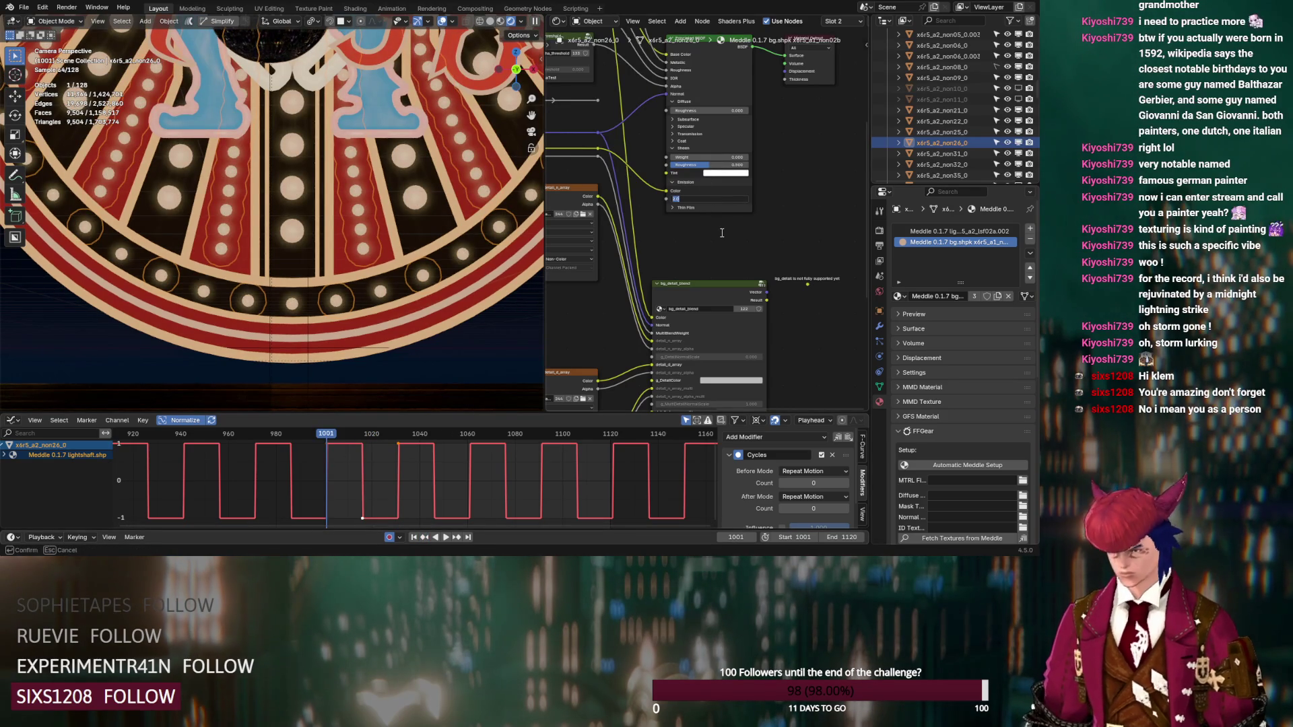
key(Return)
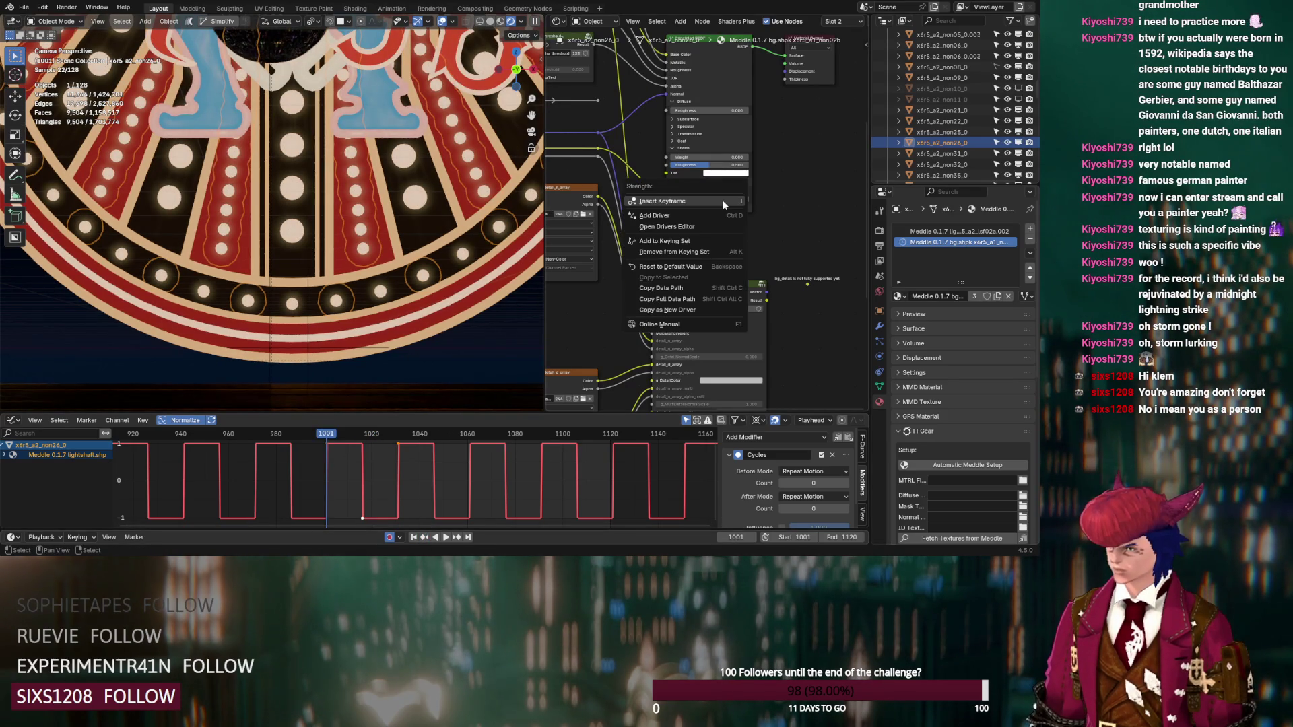
key(space)
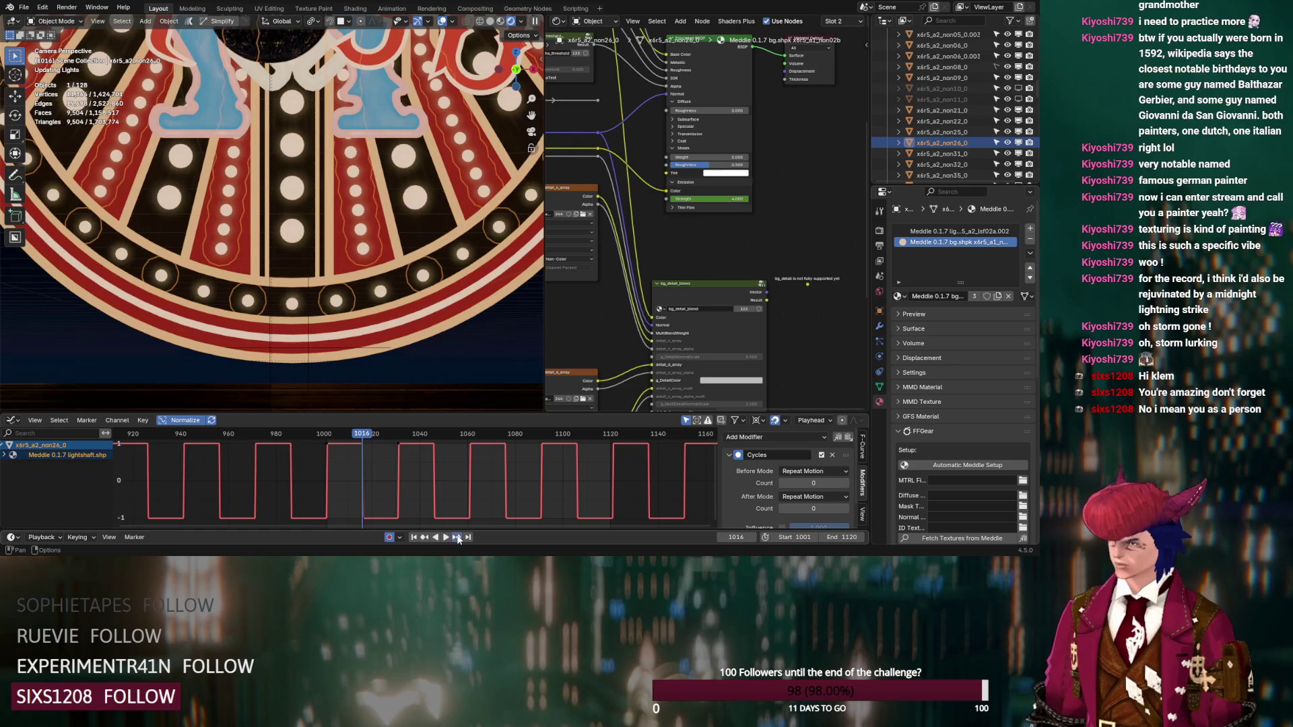
right_click(701, 200)
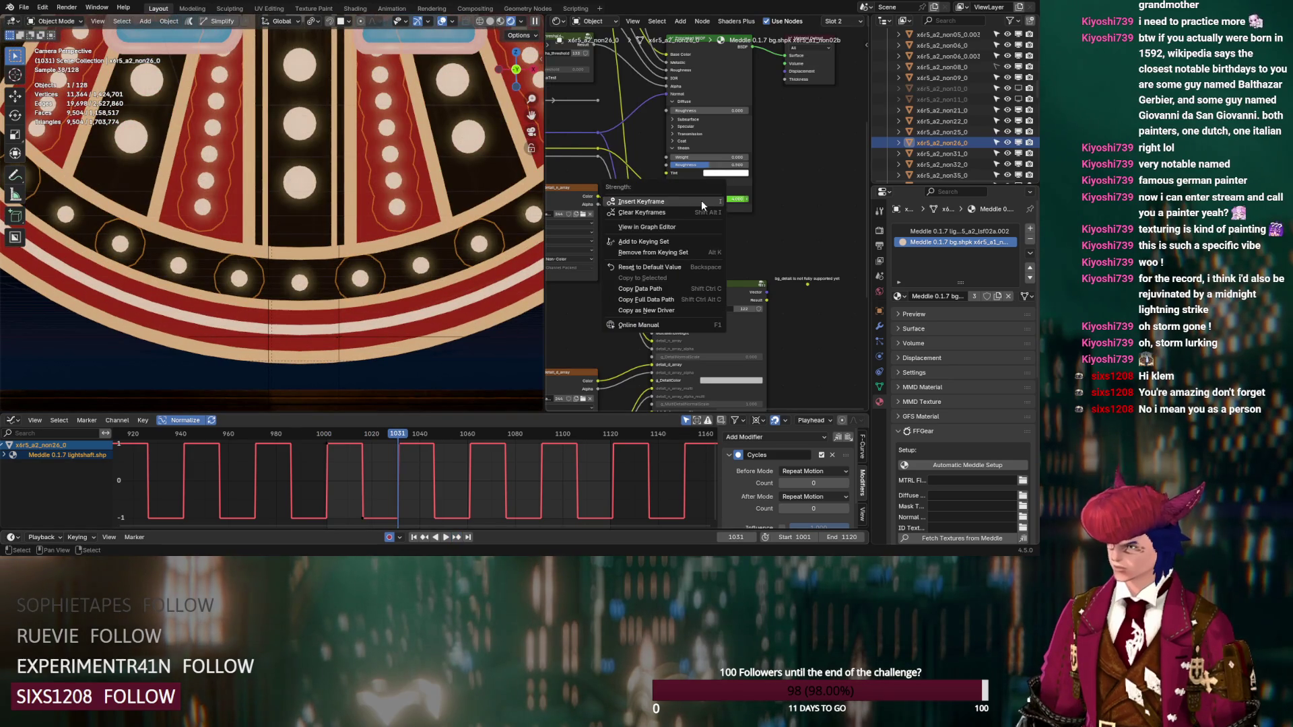
Step: Keyframe the bg.shpk Emission Strength at frame 1031 and key it to 0 at frame 1016
click(701, 200)
click(425, 537)
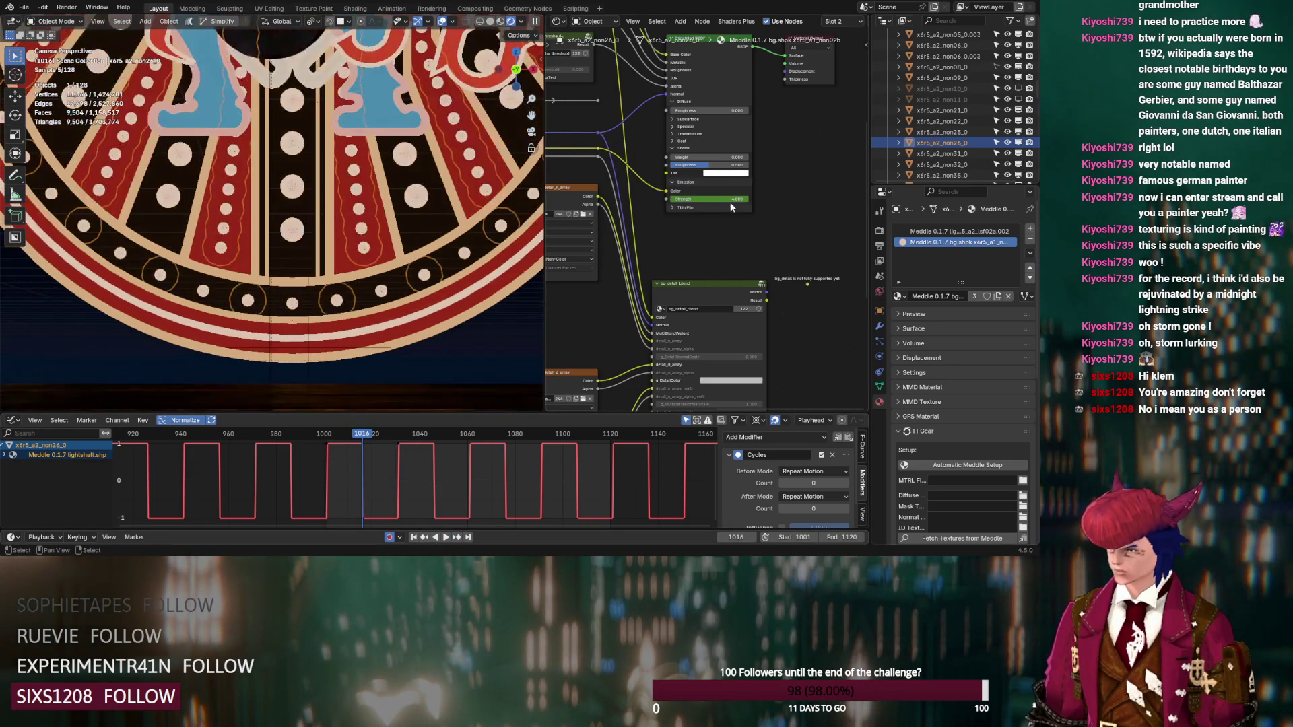
drag(727, 200, 727, 199)
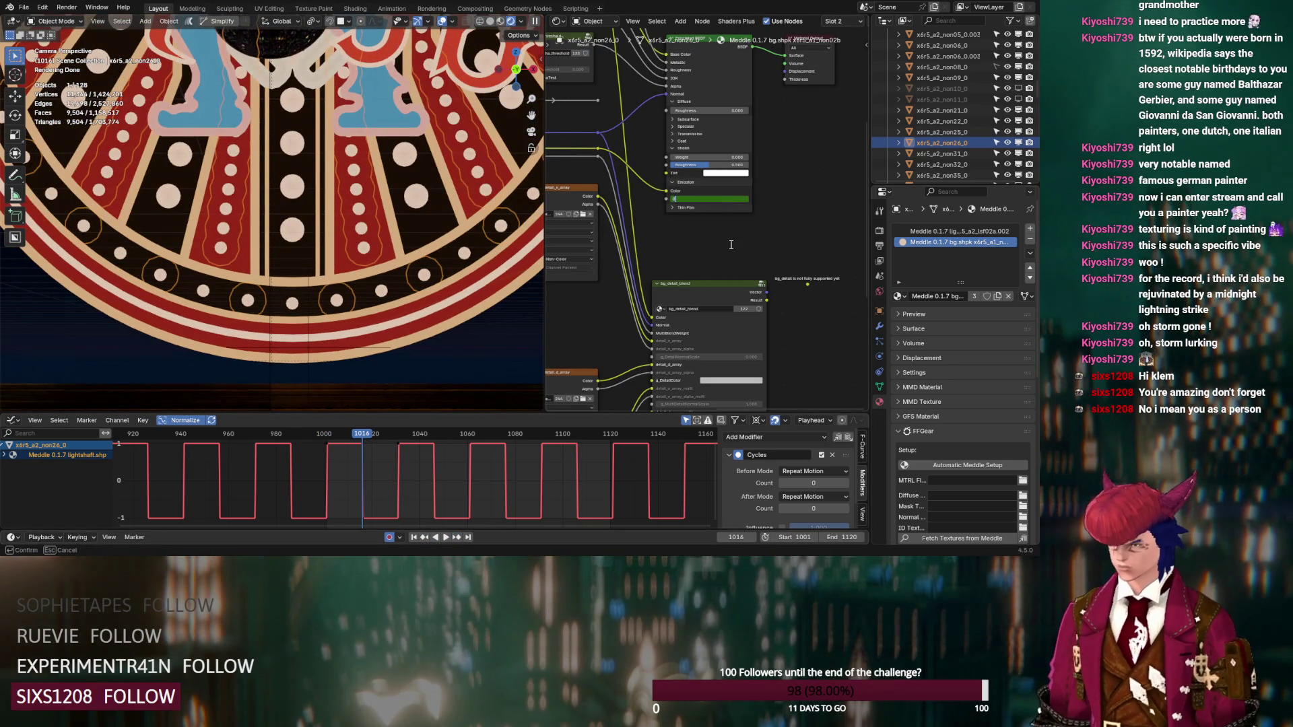
key(Return)
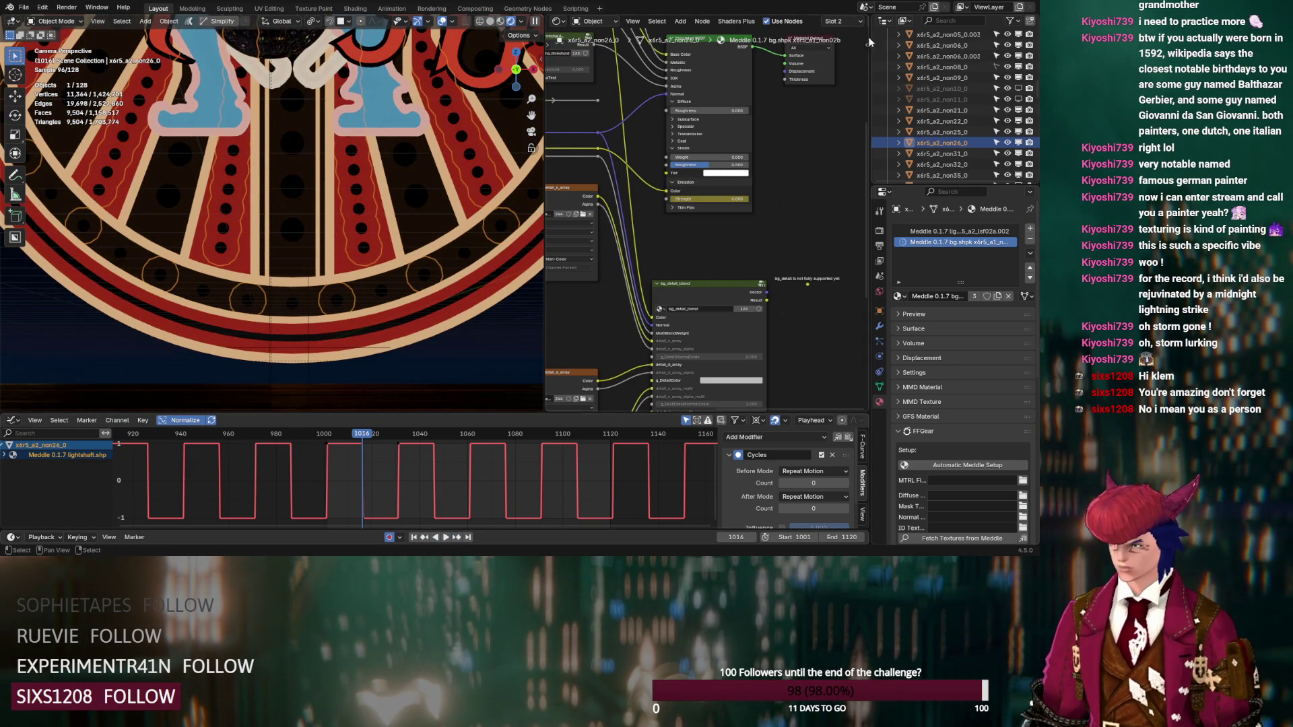
Step: Set the bg.shpk Emission Strength curve to Constant interpolation and add a Cycles modifier
click(738, 54)
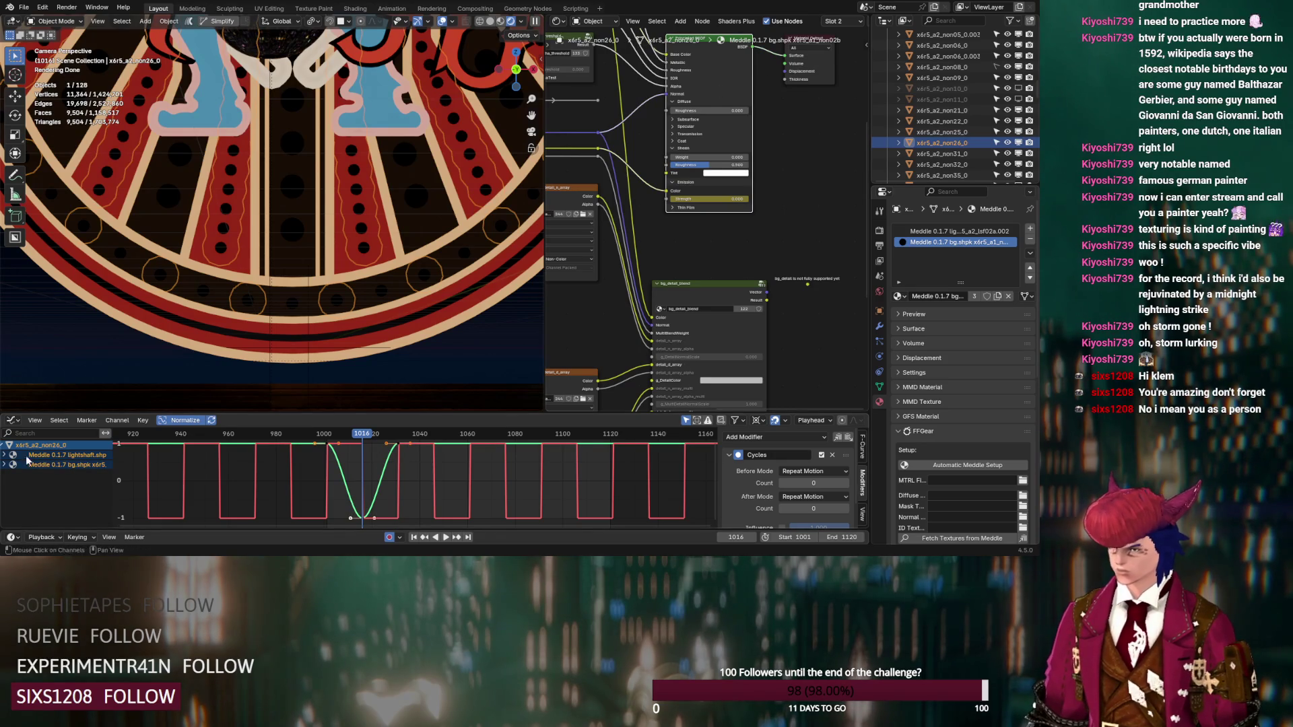
double_click(51, 465)
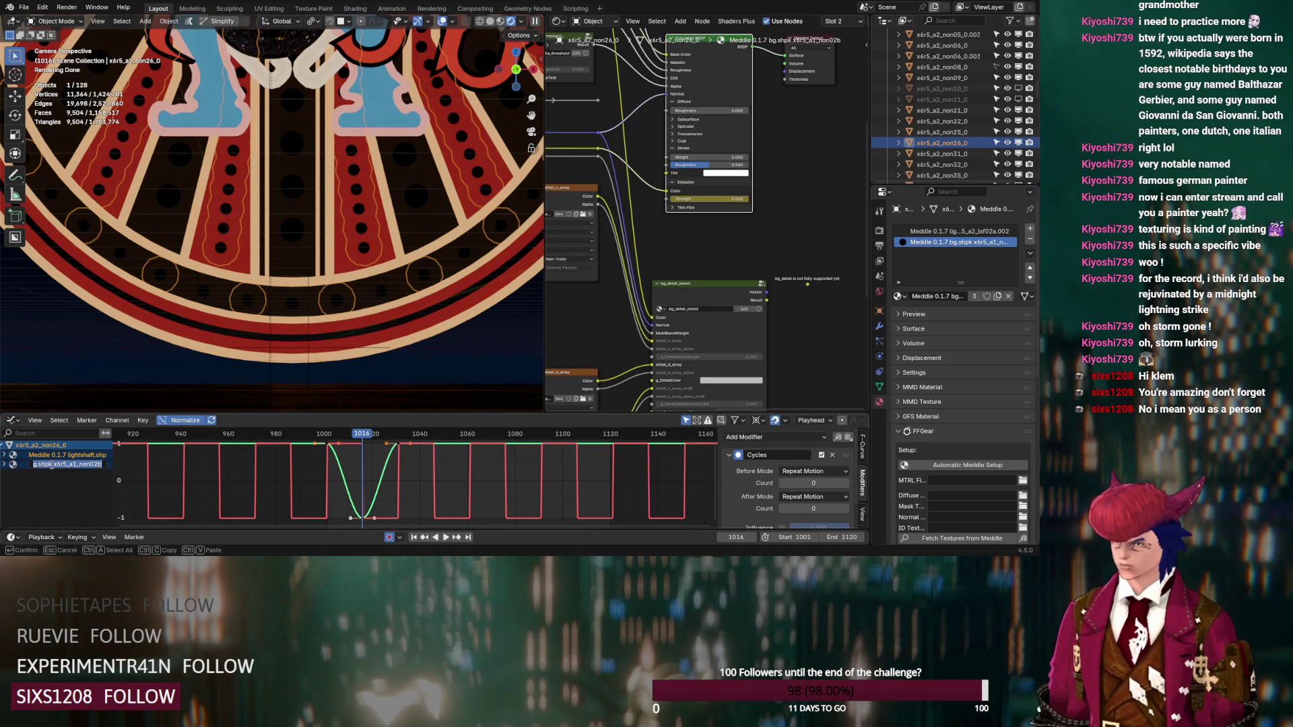
click(6, 465)
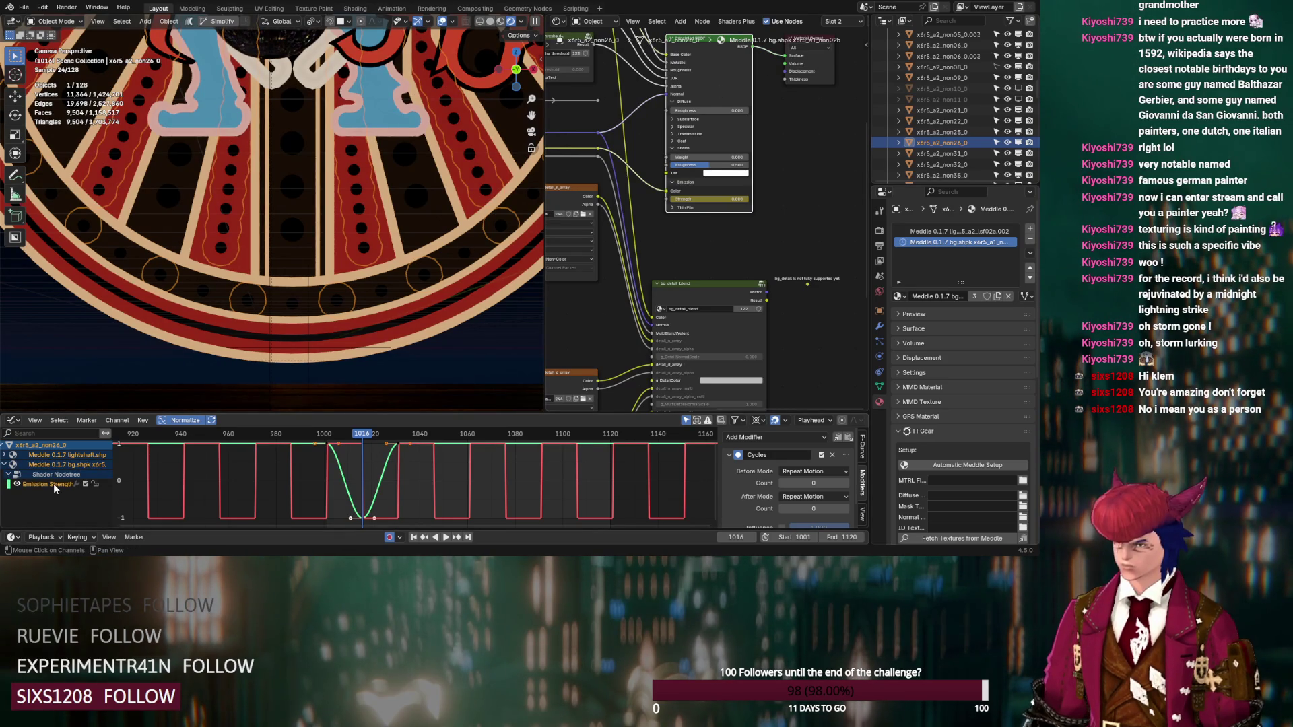
click(54, 488)
key(t)
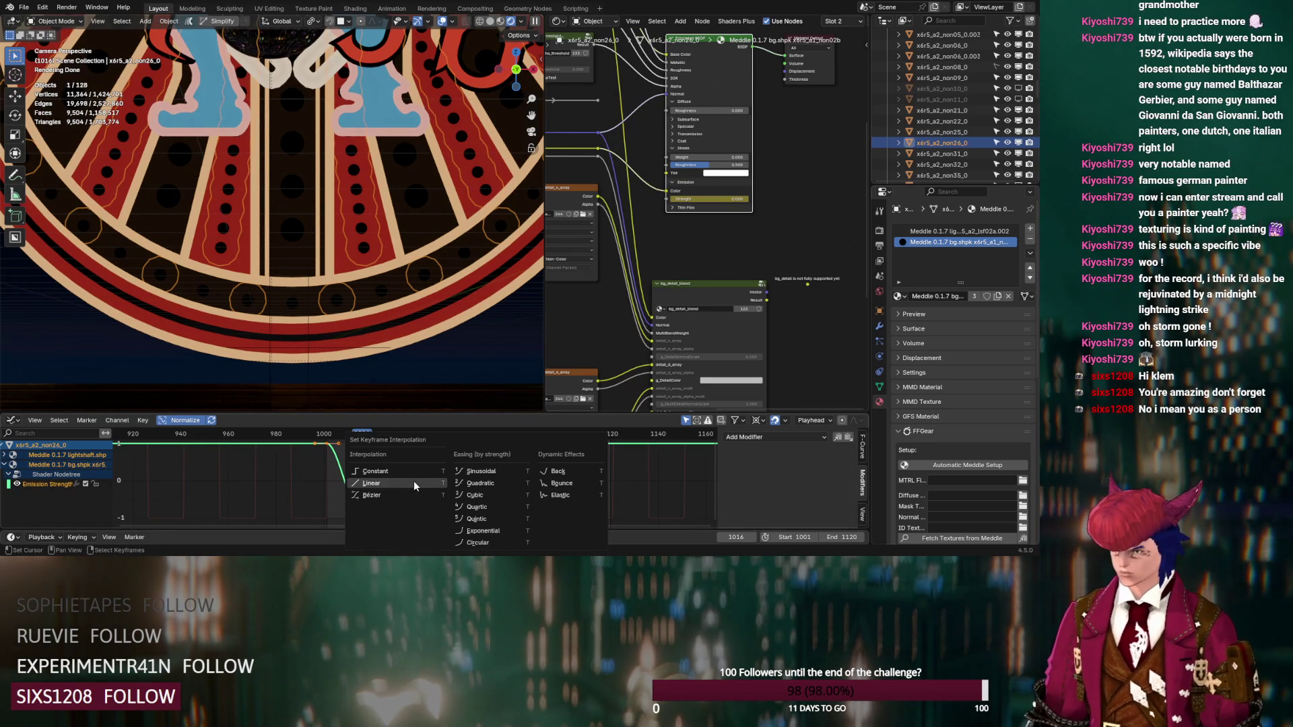
click(414, 483)
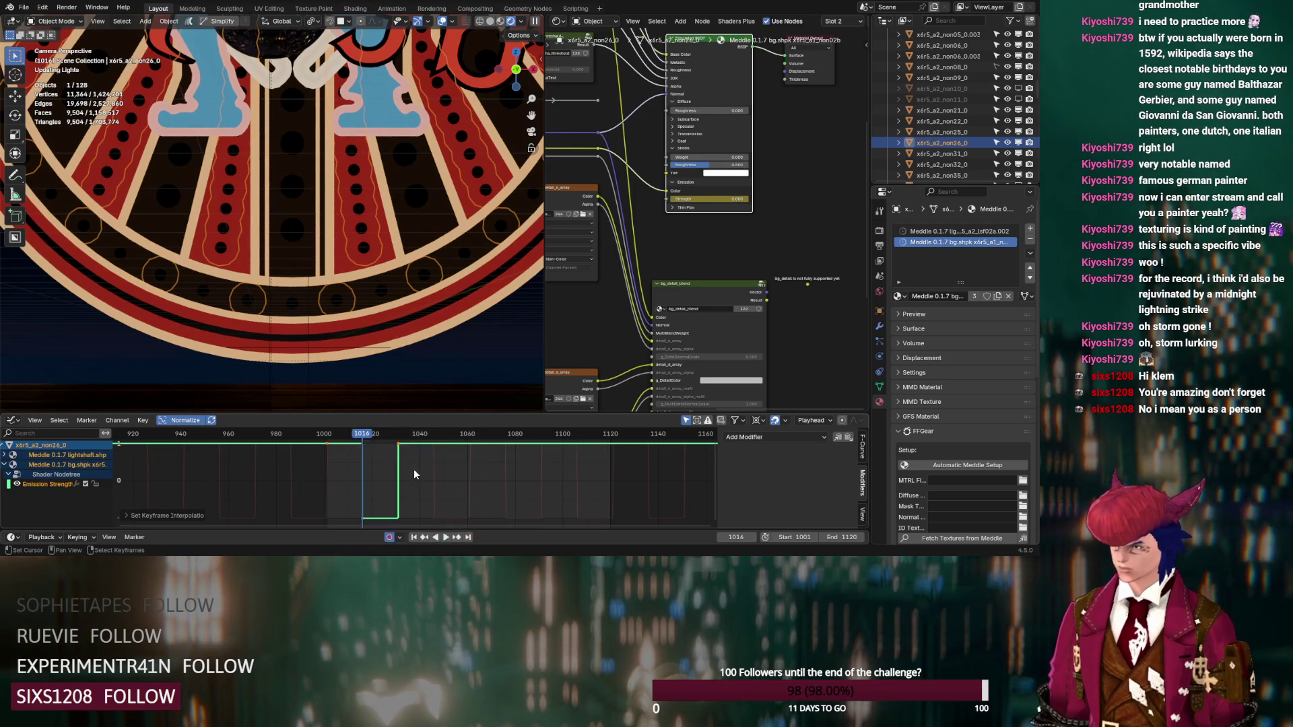
click(802, 439)
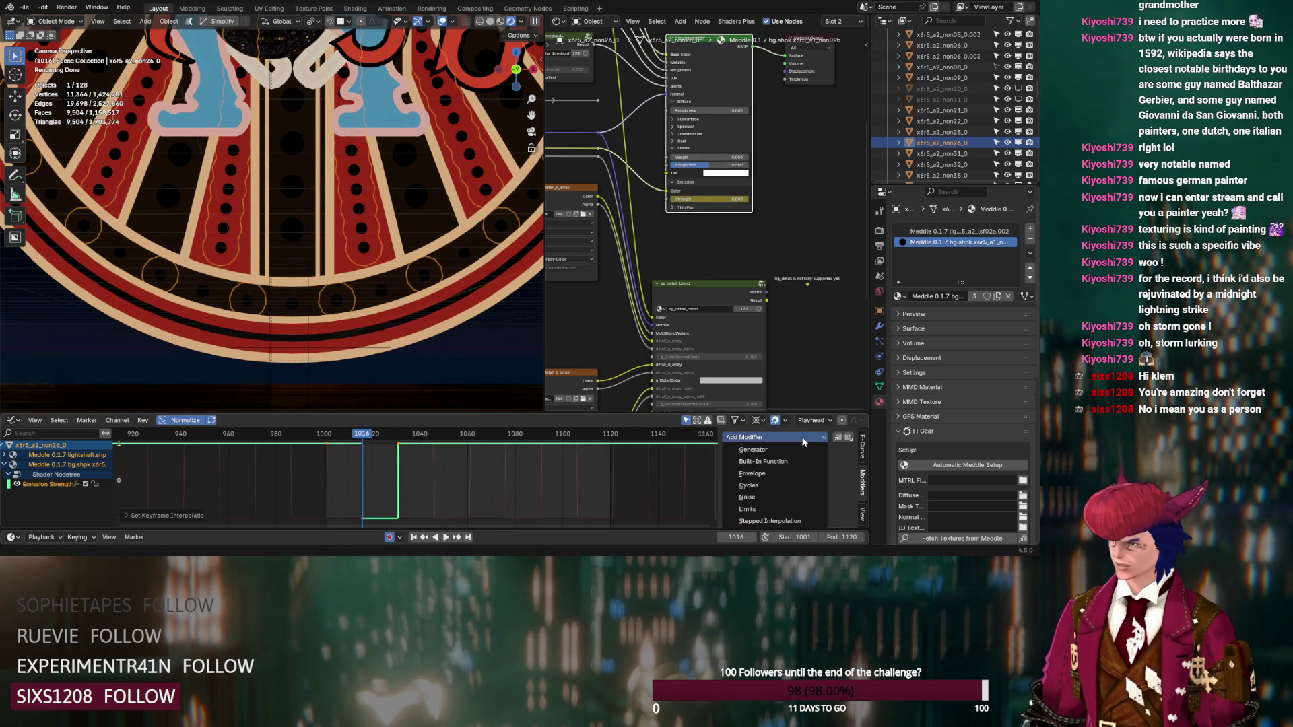
click(788, 485)
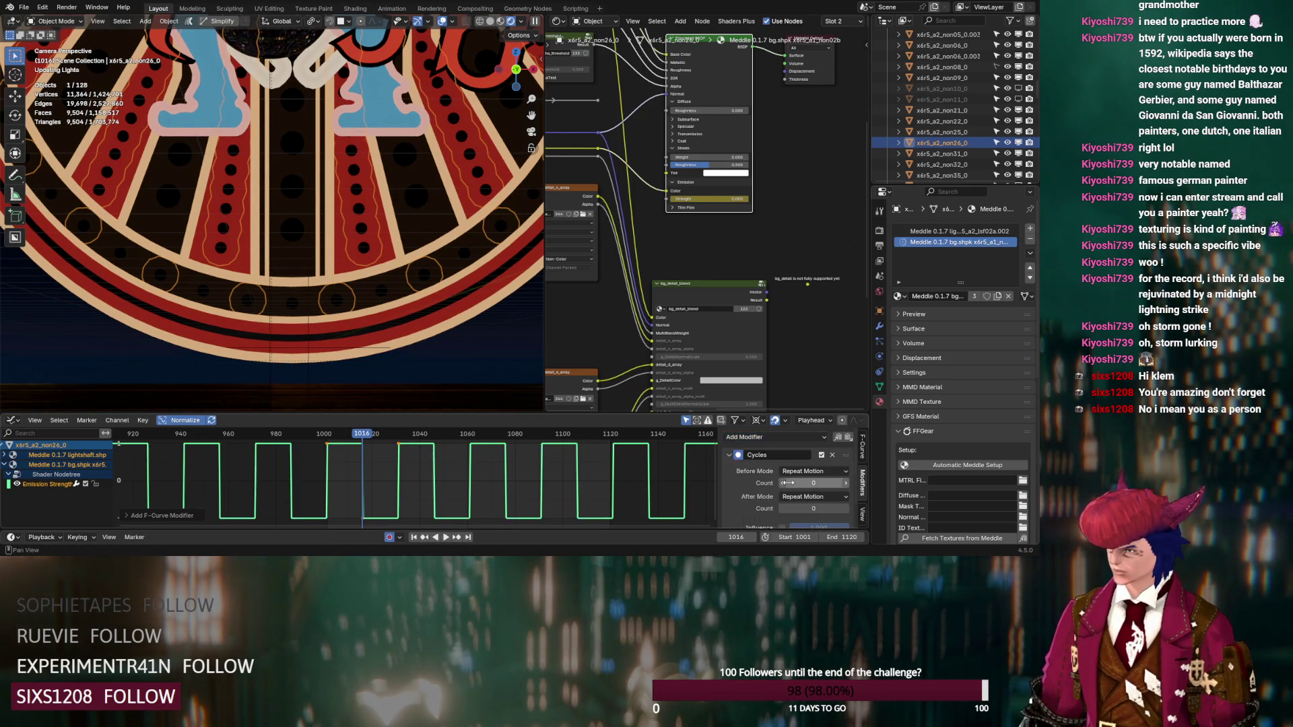
Step: Select tile non25_0 and make its bg.shpk material a single-user copy
click(382, 288)
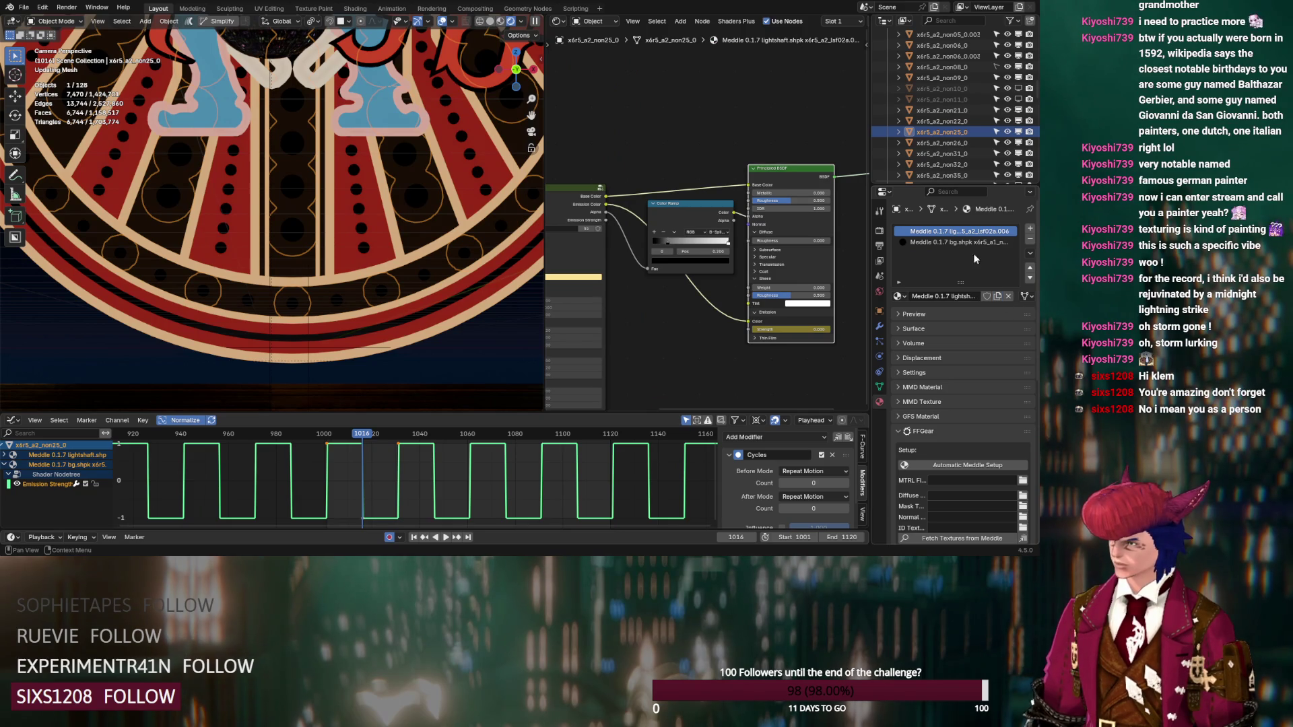
click(965, 242)
click(998, 296)
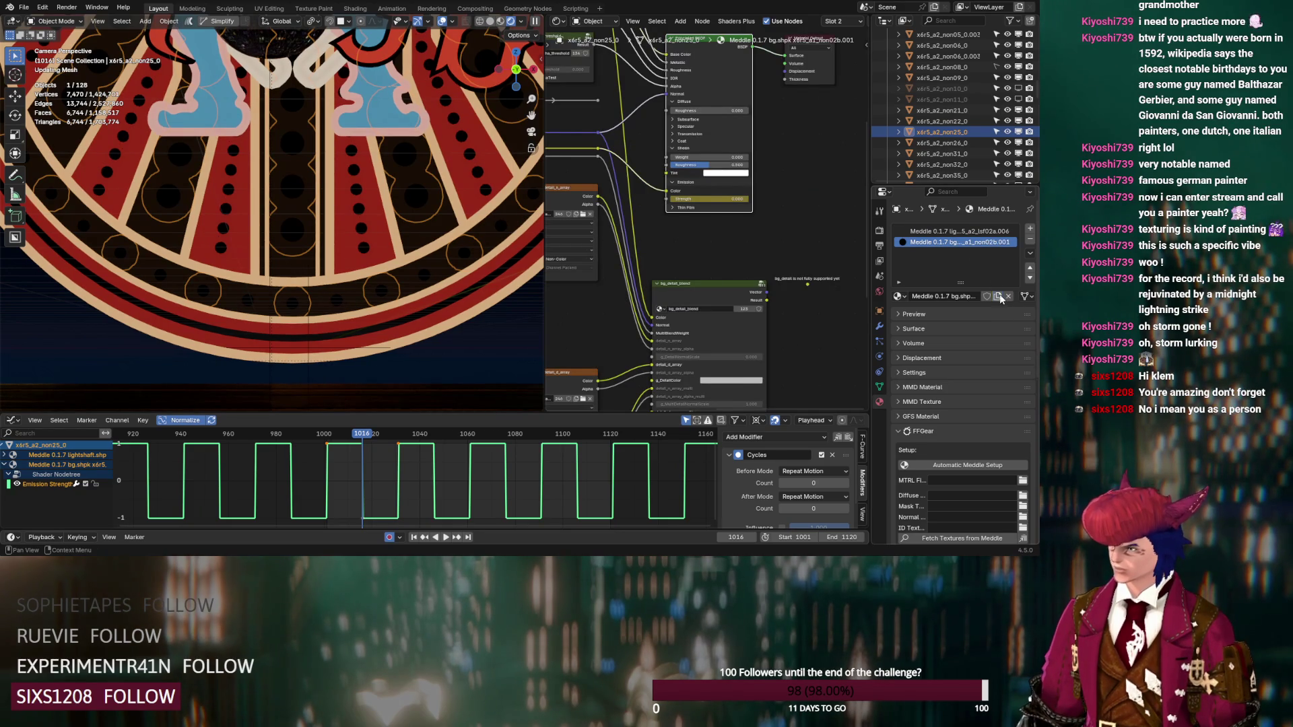
click(797, 220)
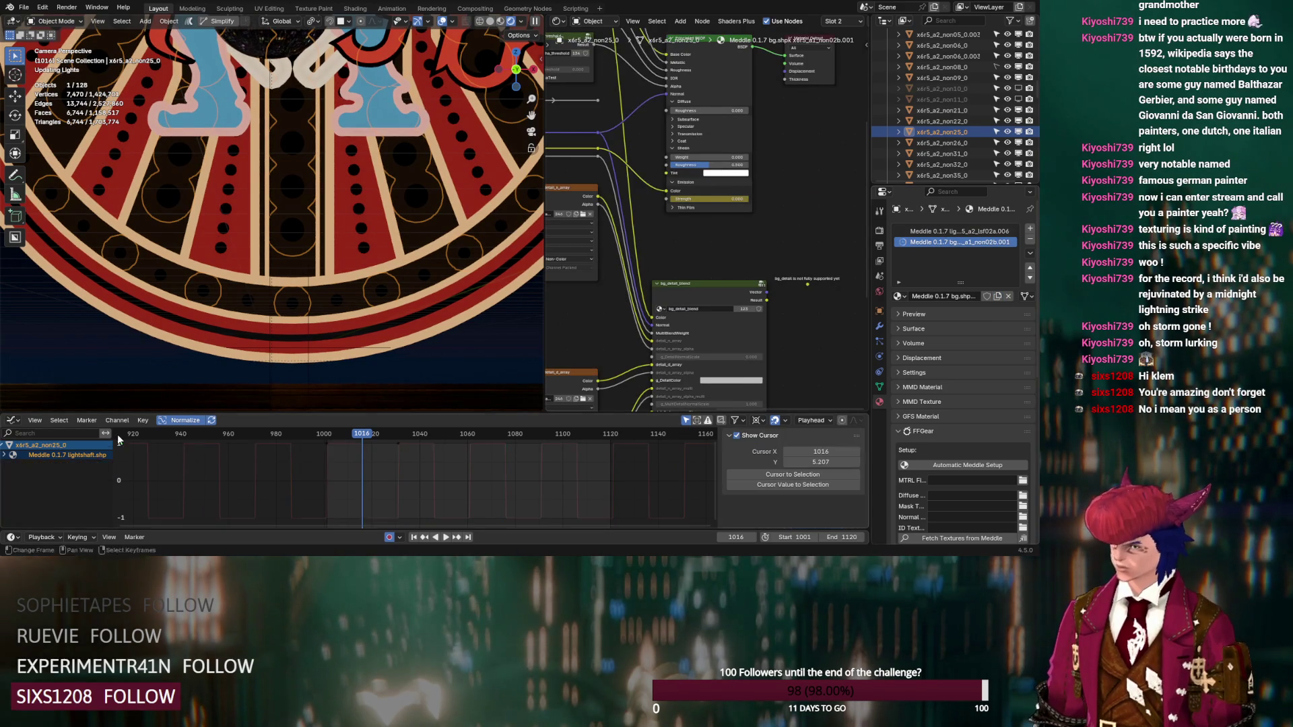
click(1003, 229)
Step: In the bg non02b.001 material, shift the emission keyframes 15 frames later with gx15
middle_drag(784, 161, 701, 144)
click(972, 241)
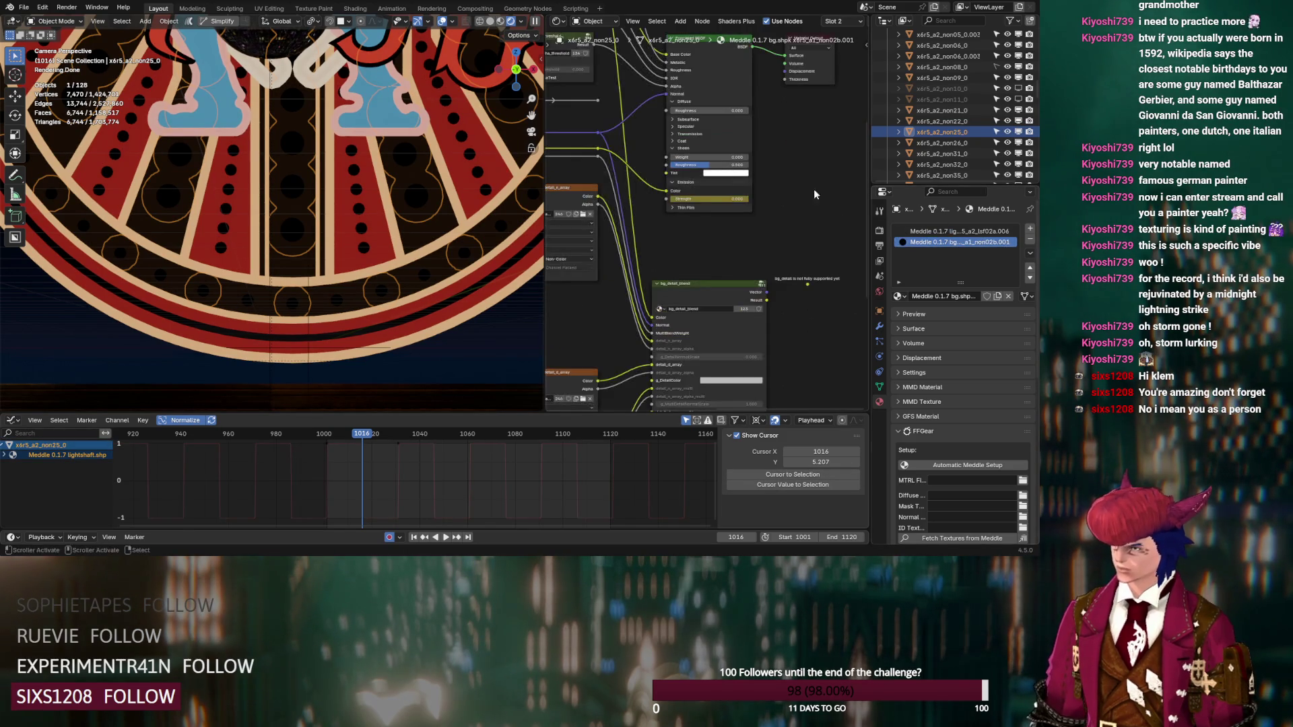
middle_drag(825, 187, 786, 256)
click(709, 114)
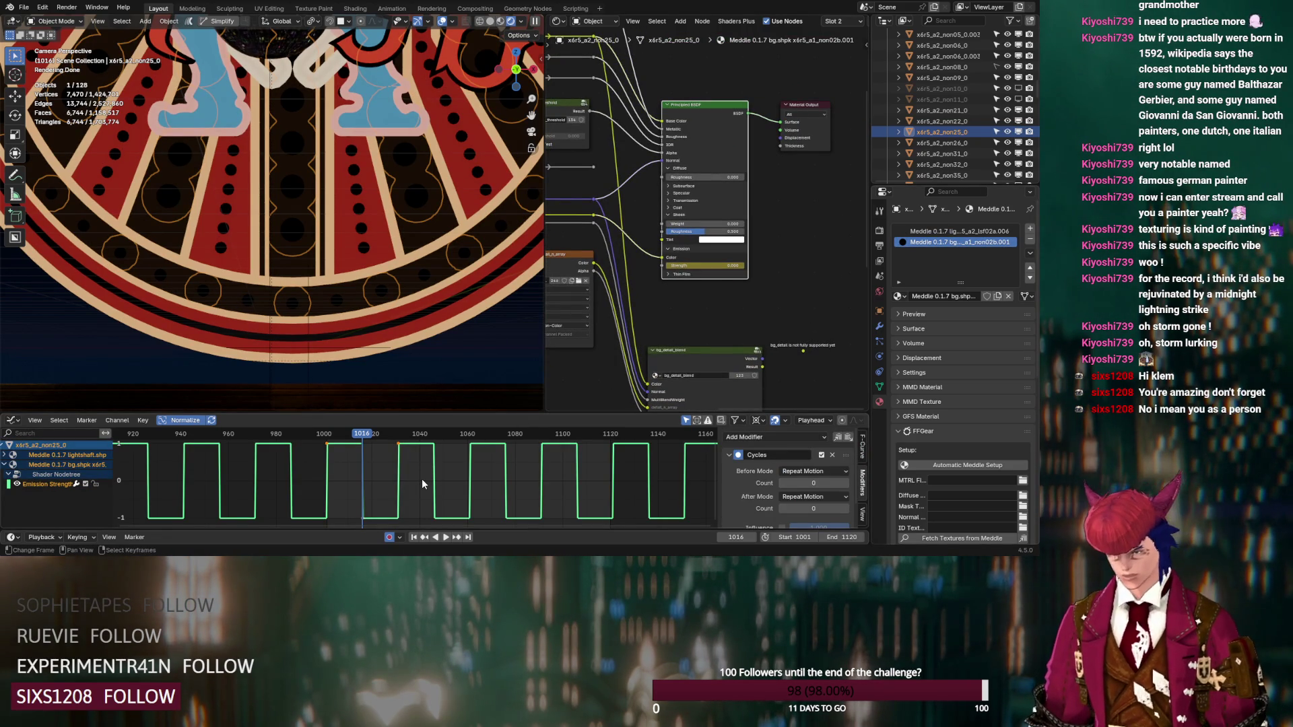
text(gx)
text(15)
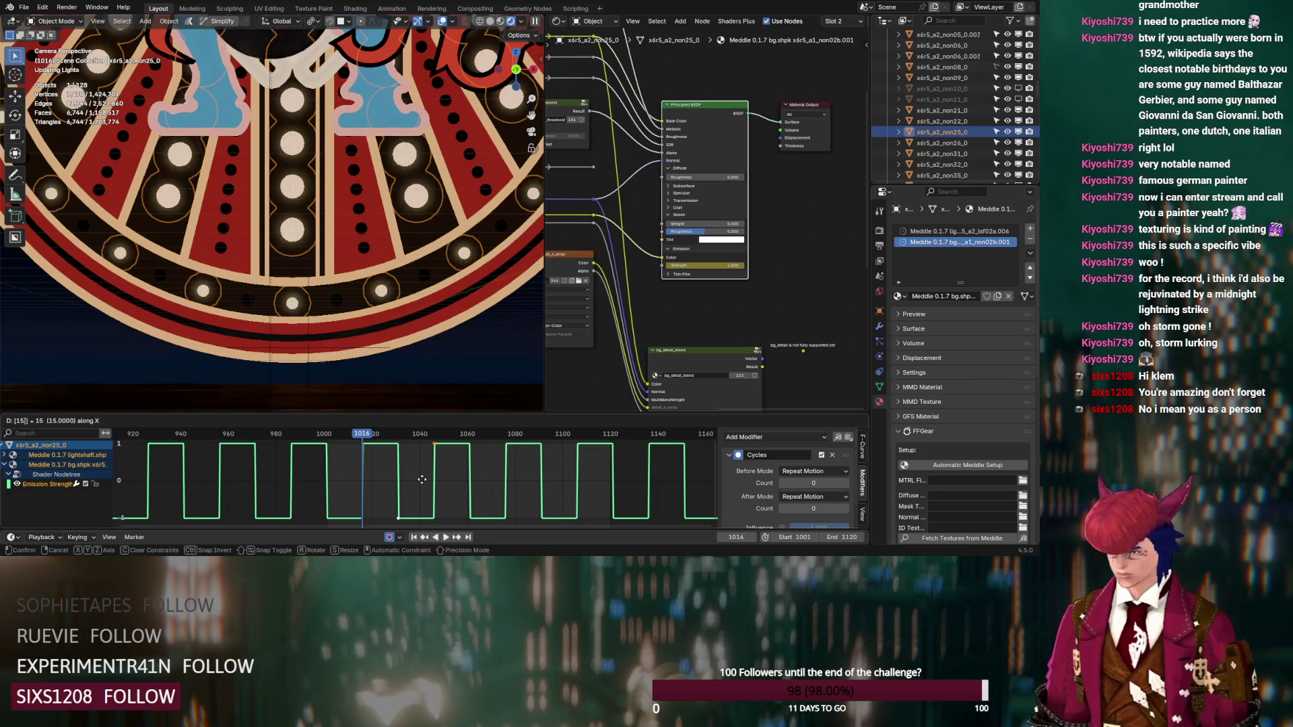
key(Return)
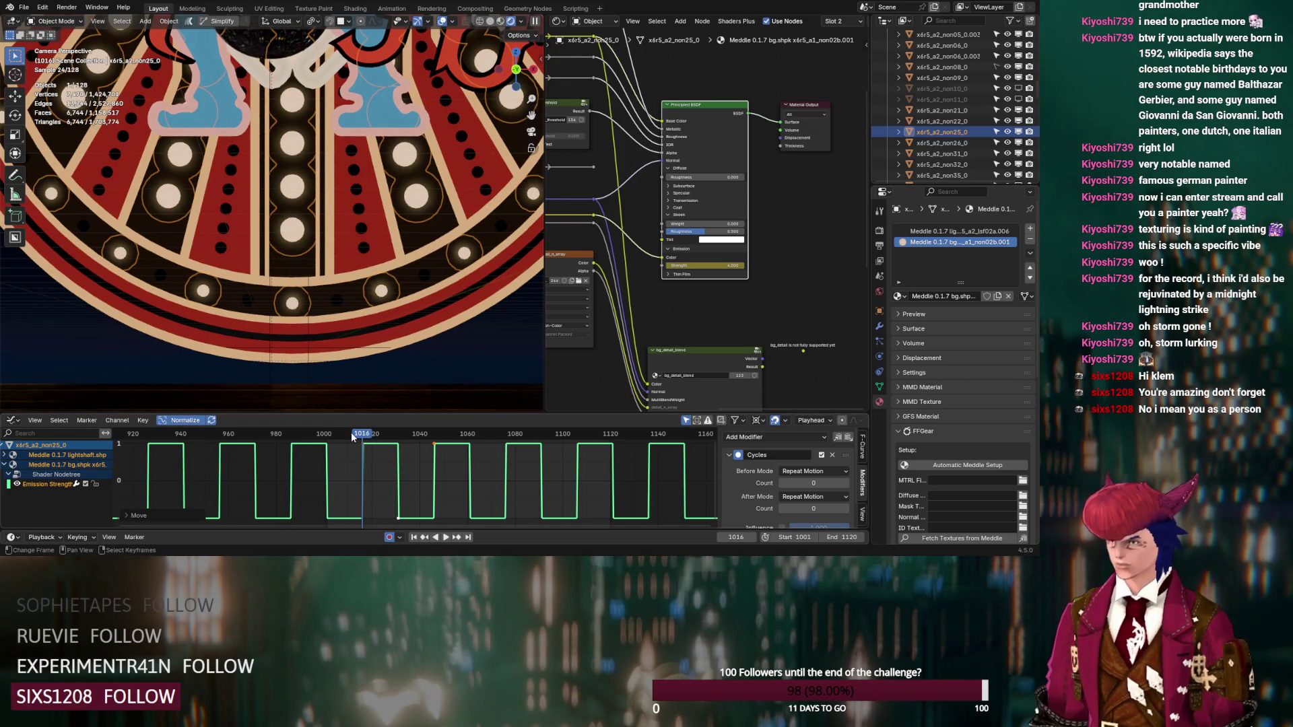
Step: Orbit out of the camera view to see the dance floor and return to frame 1013
scroll(370, 269, down, 2)
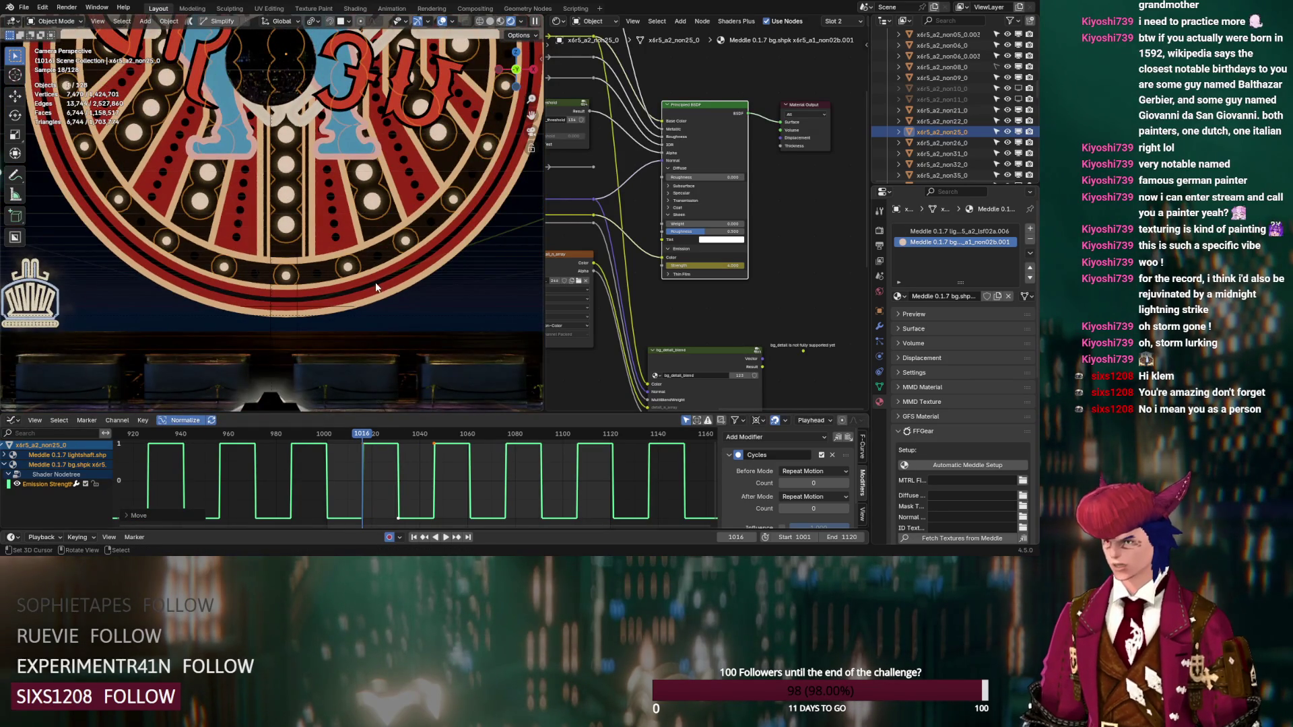
scroll(374, 286, up, 3)
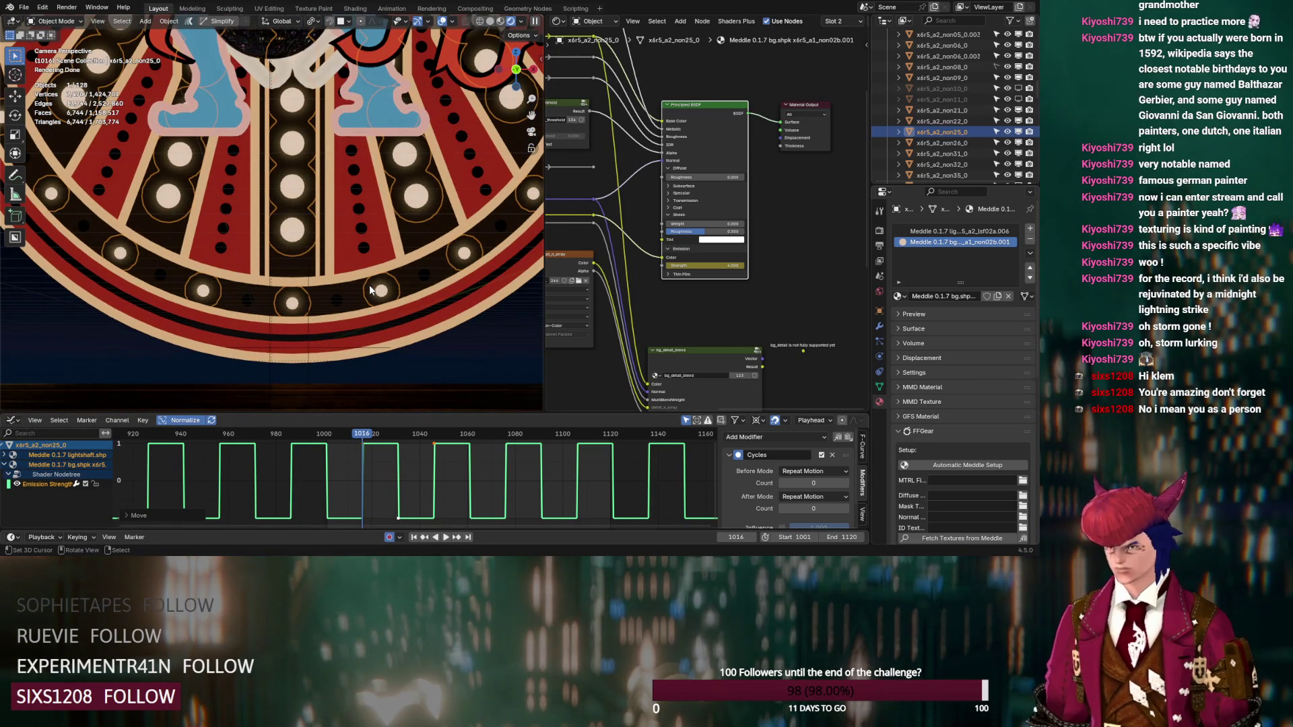
scroll(370, 289, up, 4)
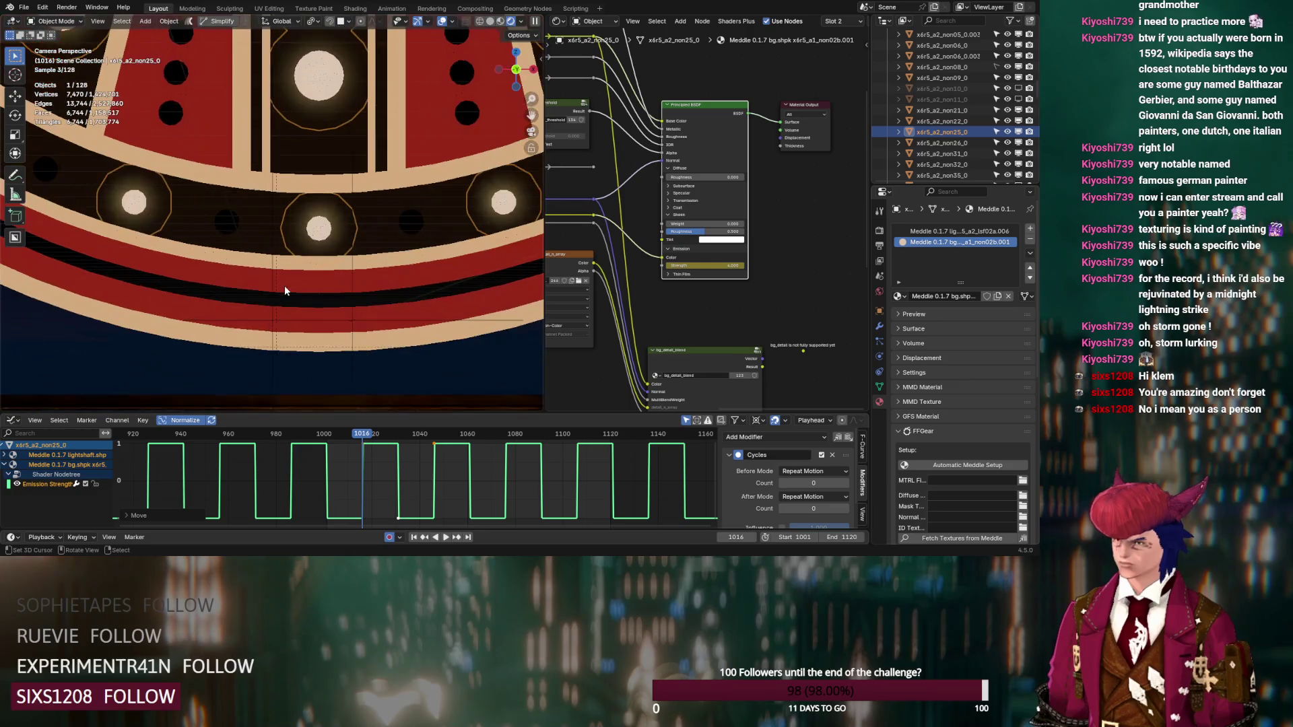
mouse_move(279, 290)
middle_down()
mouse_move(358, 316)
mouse_move(318, 290)
mouse_move(400, 323)
mouse_move(240, 264)
mouse_move(313, 268)
mouse_move(424, 408)
middle_up()
click(356, 433)
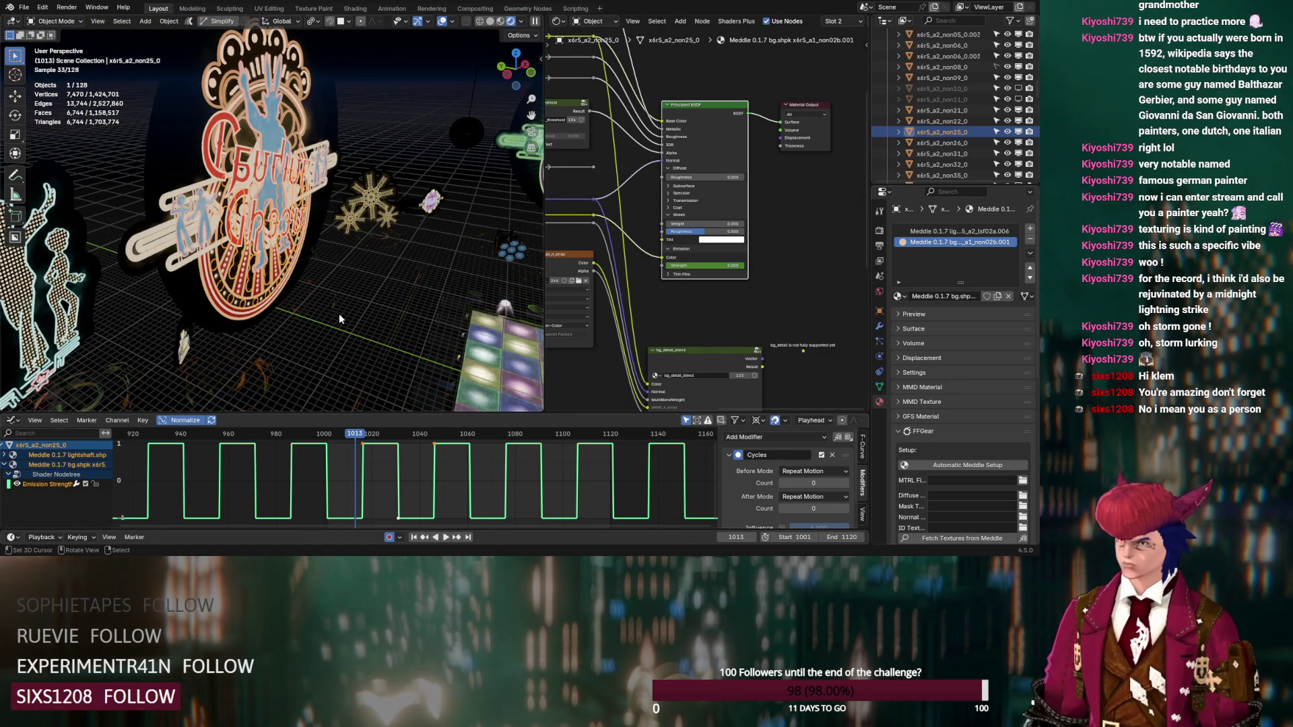
Step: Select x6r5_a2_non08_0, enter Edit Mode, and pick one of its lightshaft faces
scroll(334, 309, up, 2)
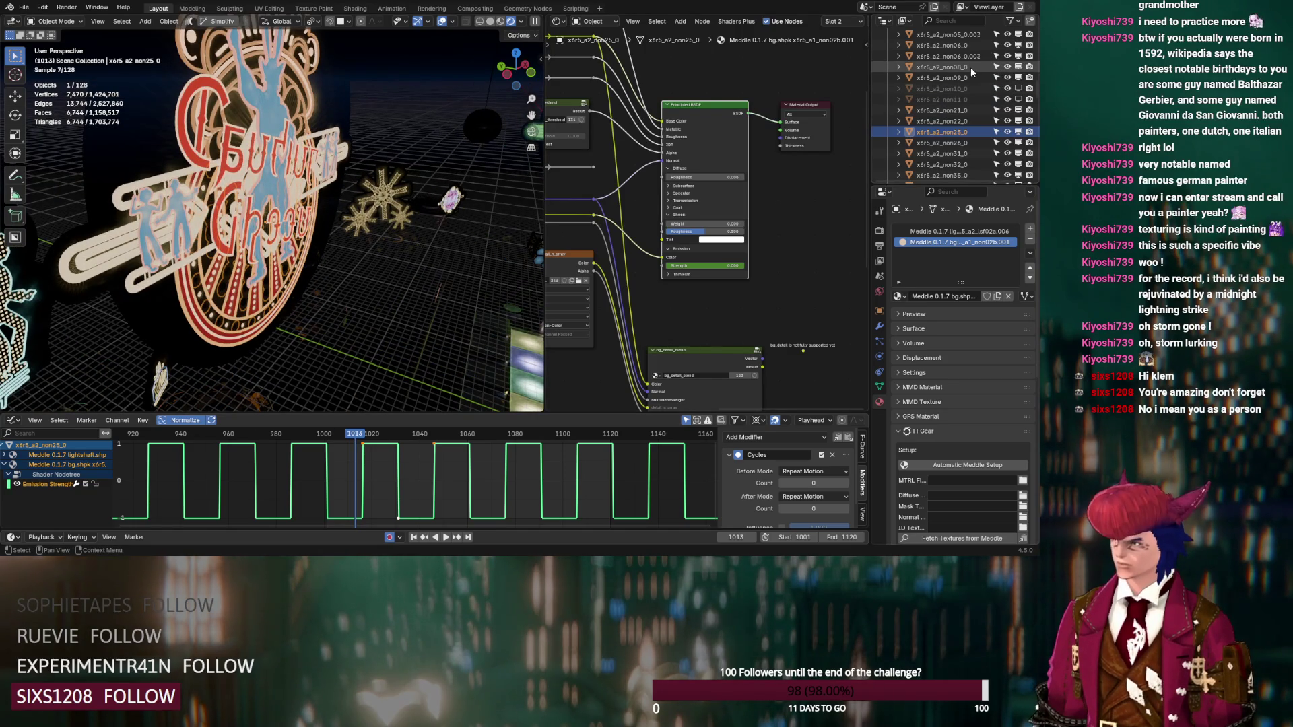
click(971, 67)
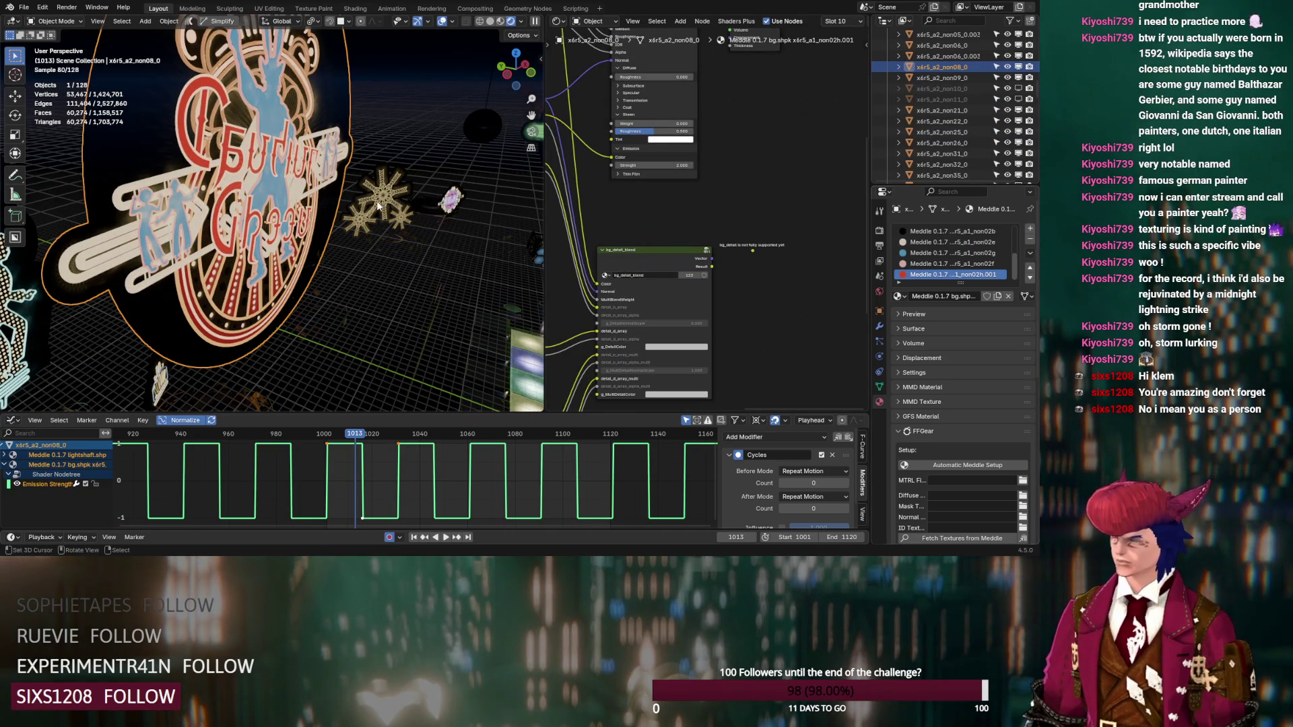
key(Tab)
click(329, 101)
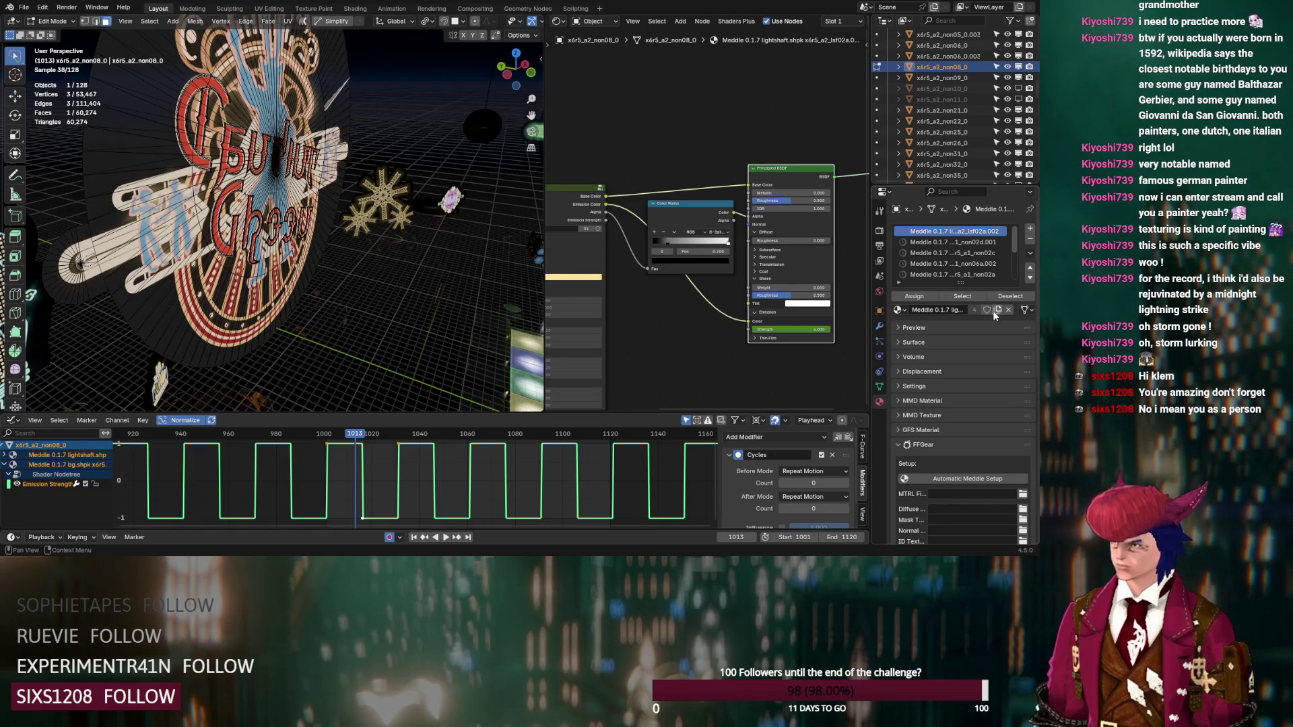
Step: Clear the emission strength keyframes, move the ramp stop to 0.155, then select a non06a.002 face
right_click(808, 329)
click(802, 335)
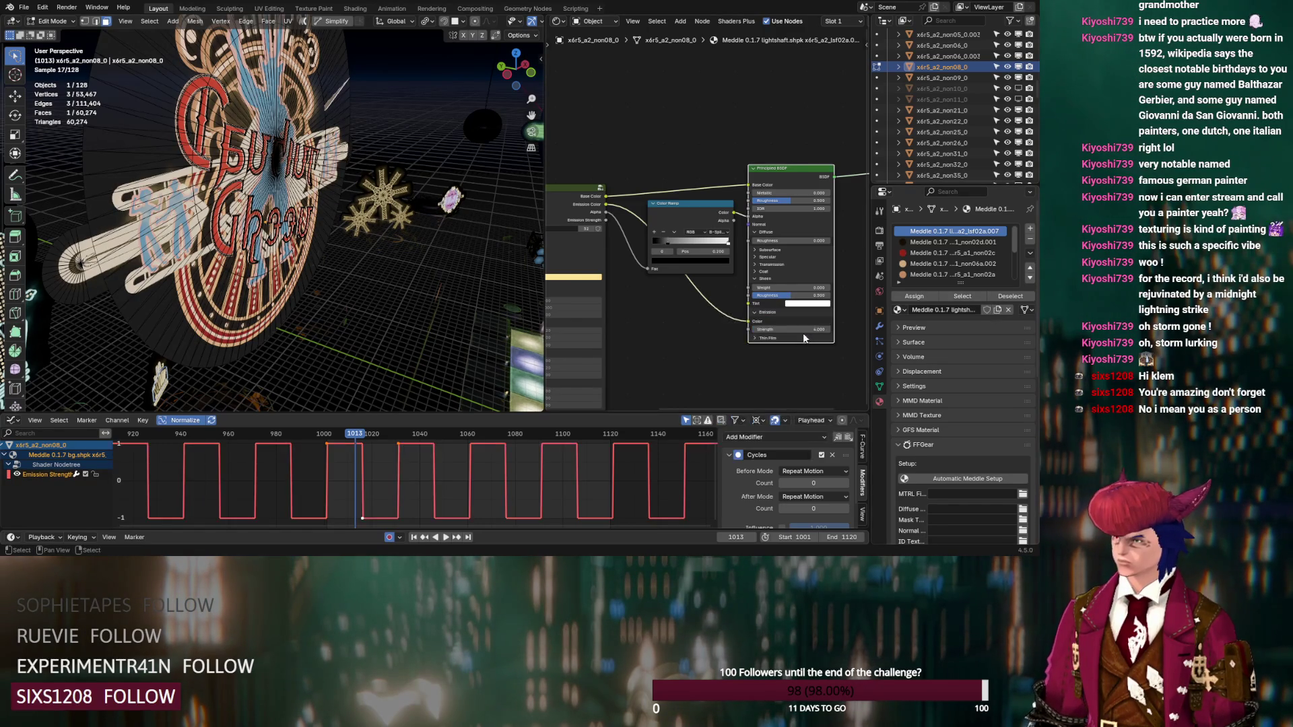
drag(668, 241, 664, 241)
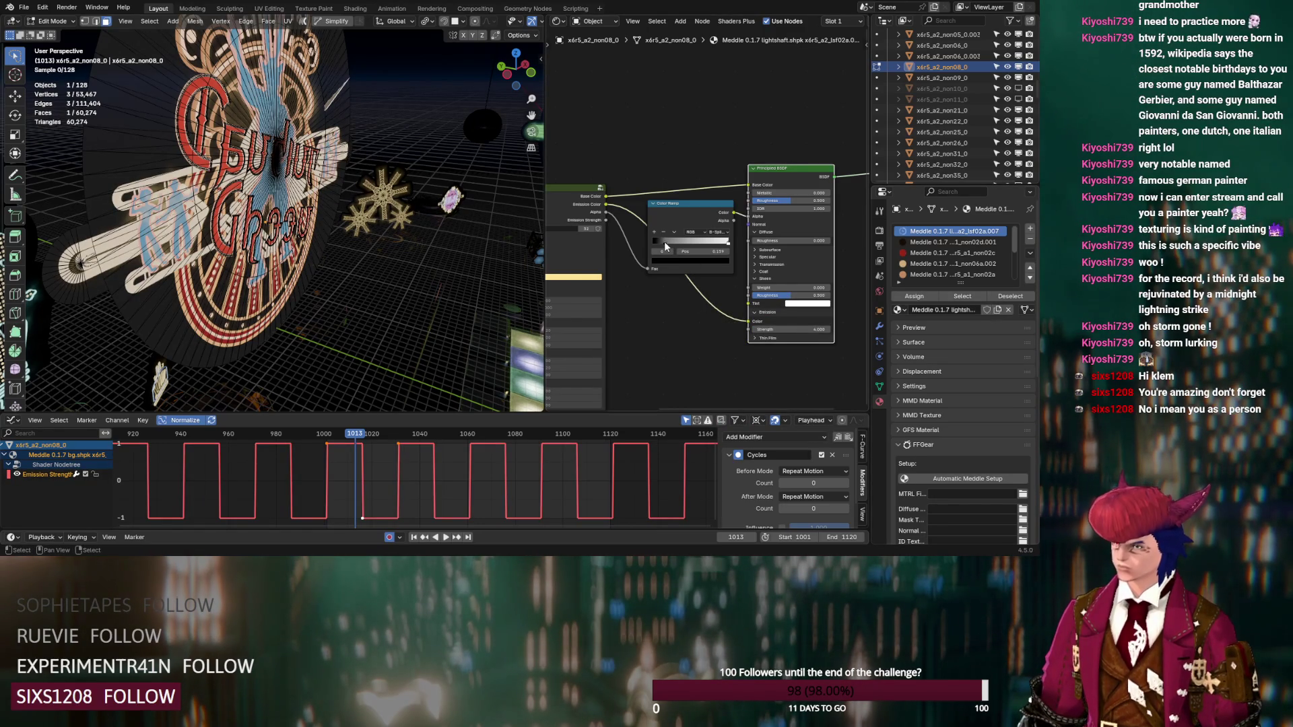
mouse_move(532, 244)
middle_down()
mouse_move(198, 316)
mouse_move(372, 294)
mouse_move(342, 291)
middle_up()
click(372, 293)
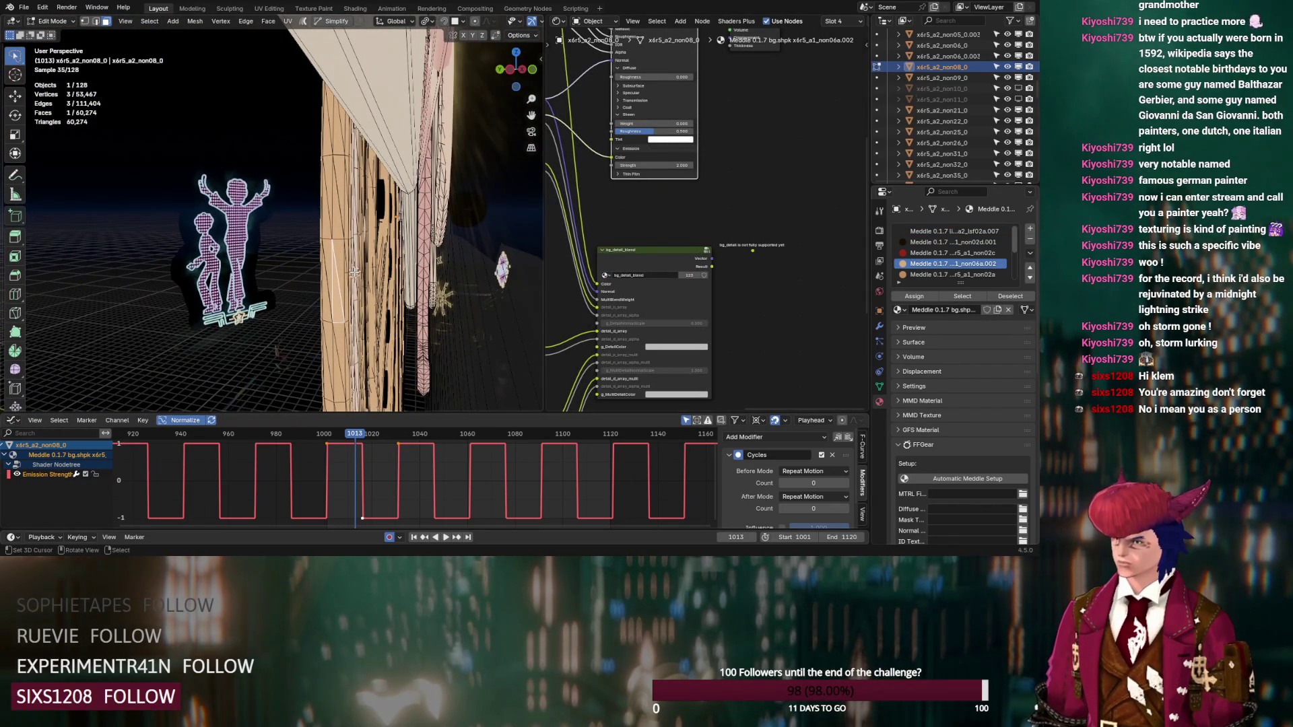
Step: Paste the Fresnel and Color Ramp nodes into the non02b faces' material, link them to the BSDF, and make it single-user non02b.002
key(KP_Decimal)
click(272, 212)
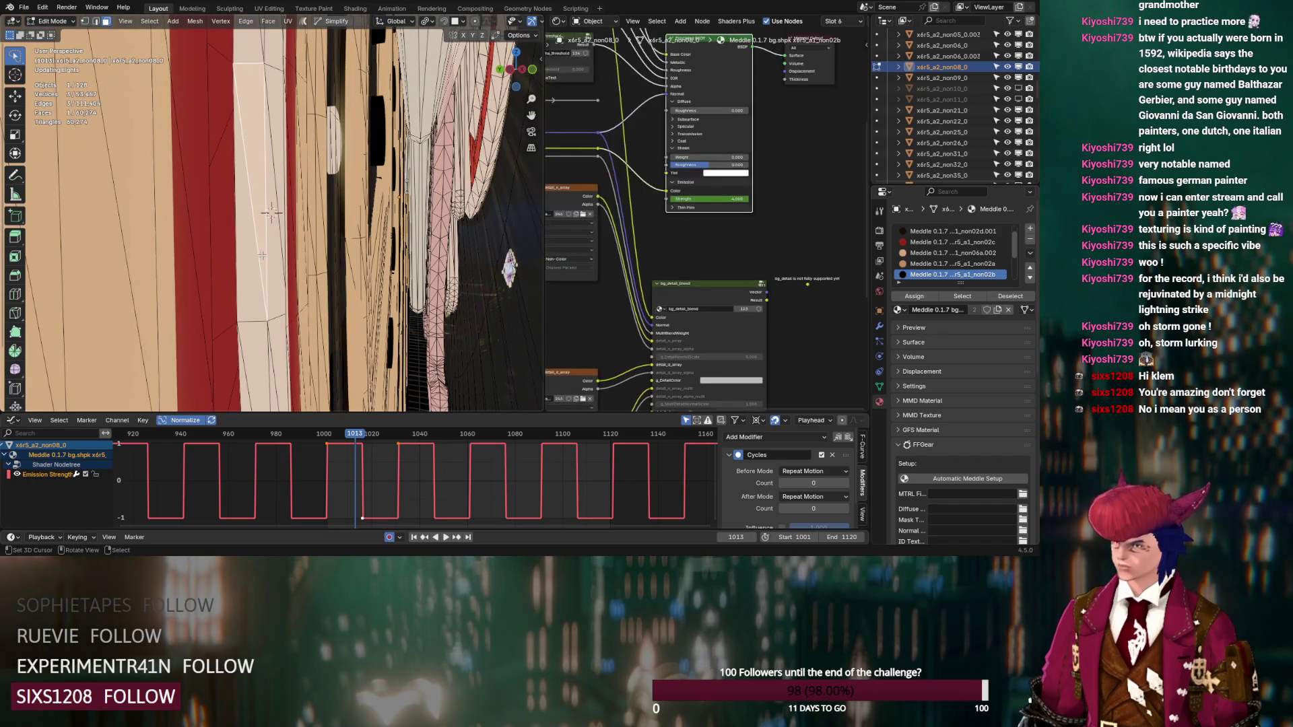
click(963, 297)
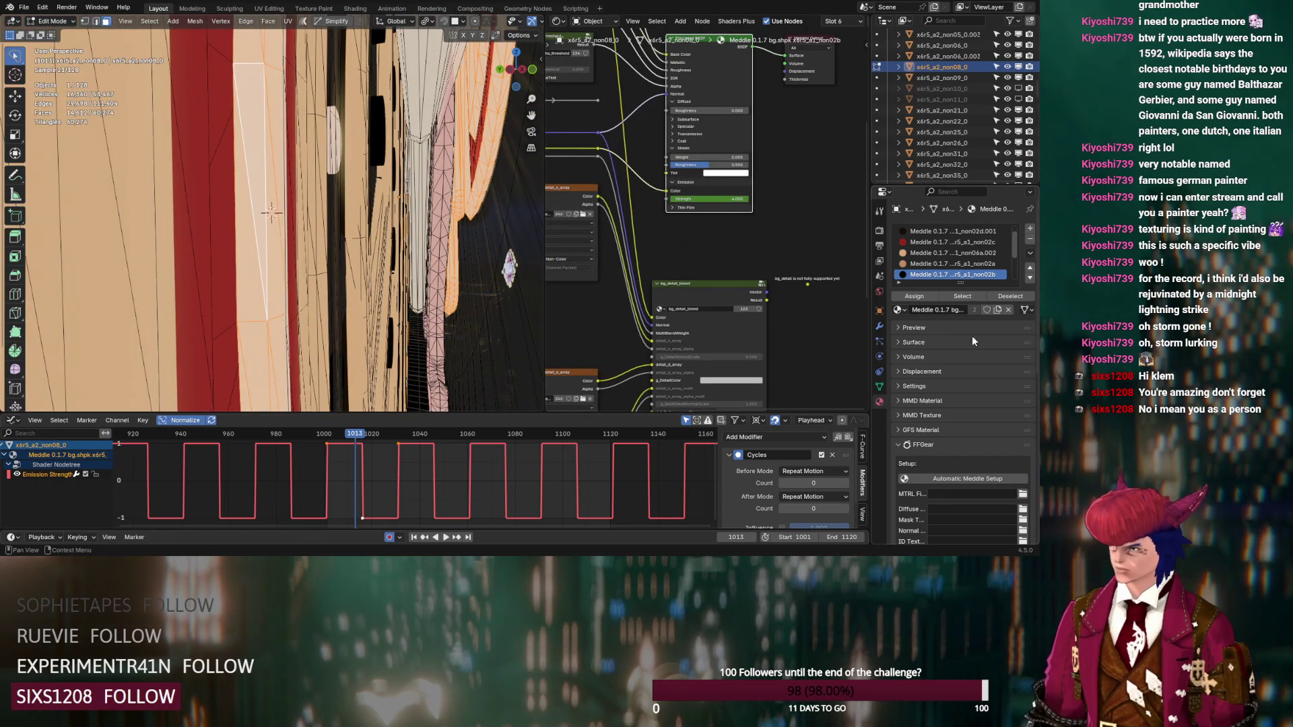
scroll(737, 300, down, 2)
middle_drag(737, 300, 697, 408)
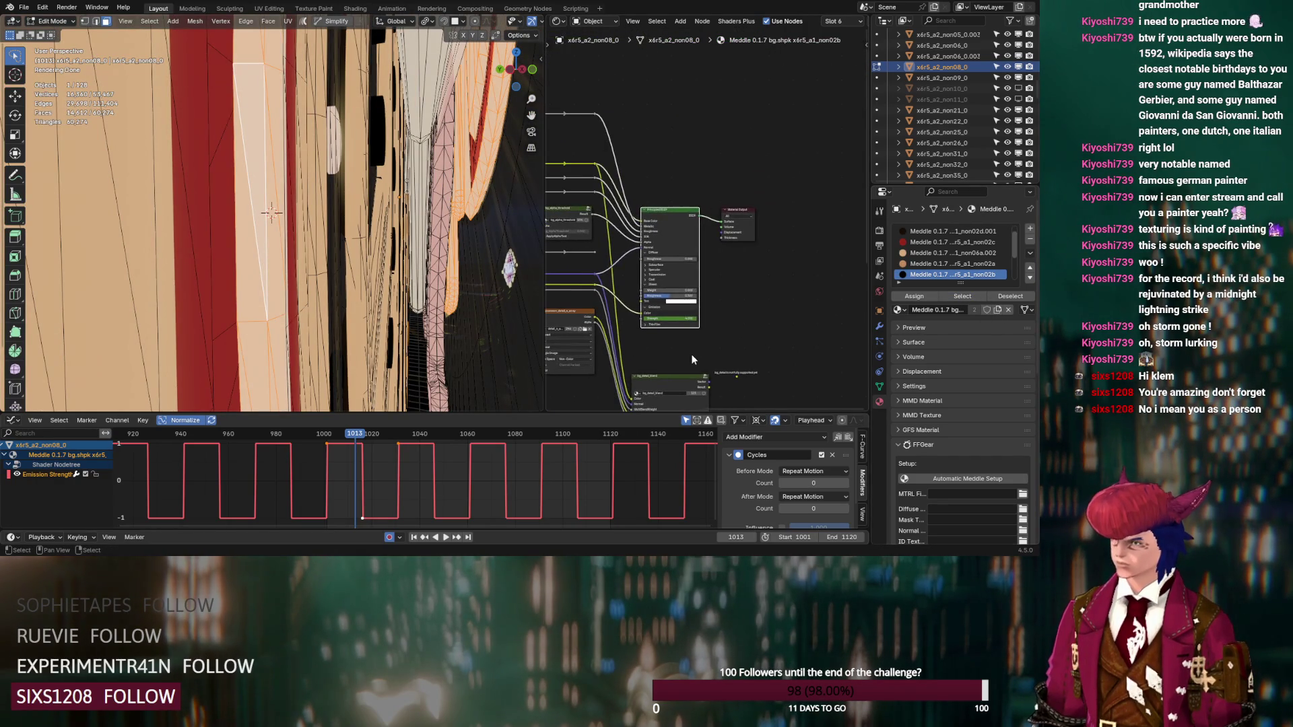
drag(775, 187, 717, 217)
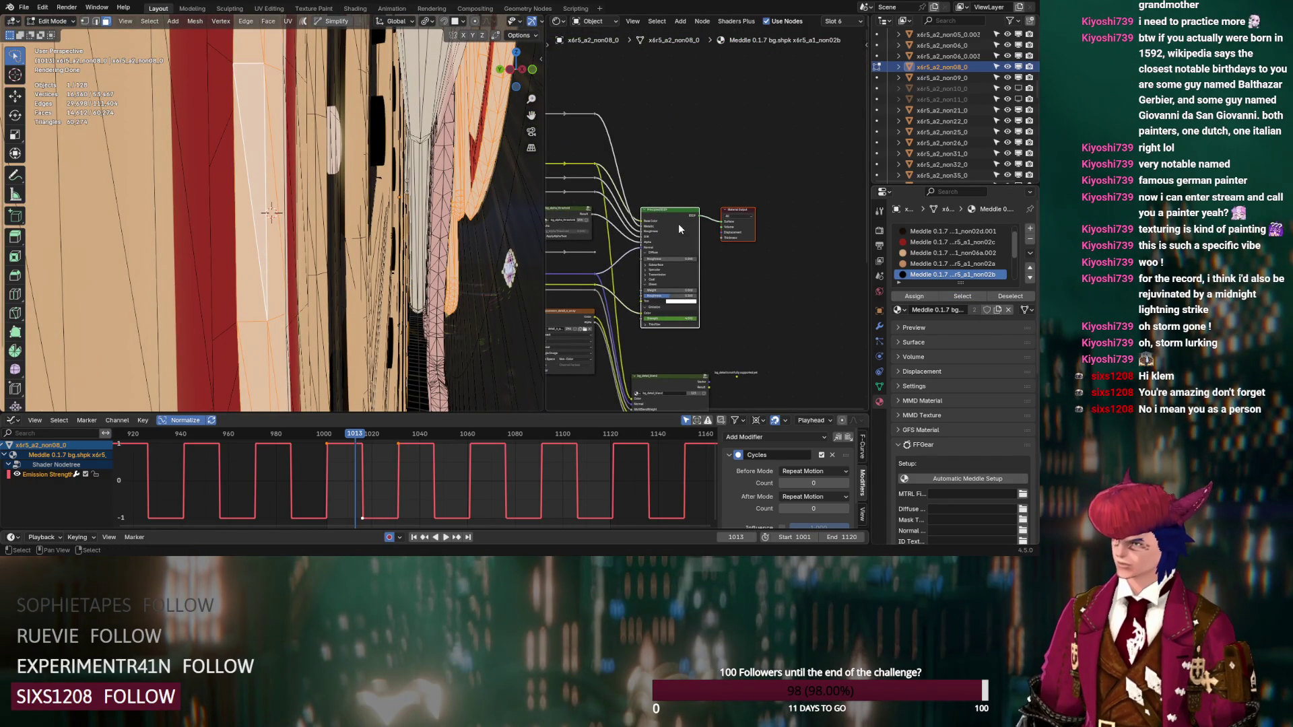
key(ctrl+v)
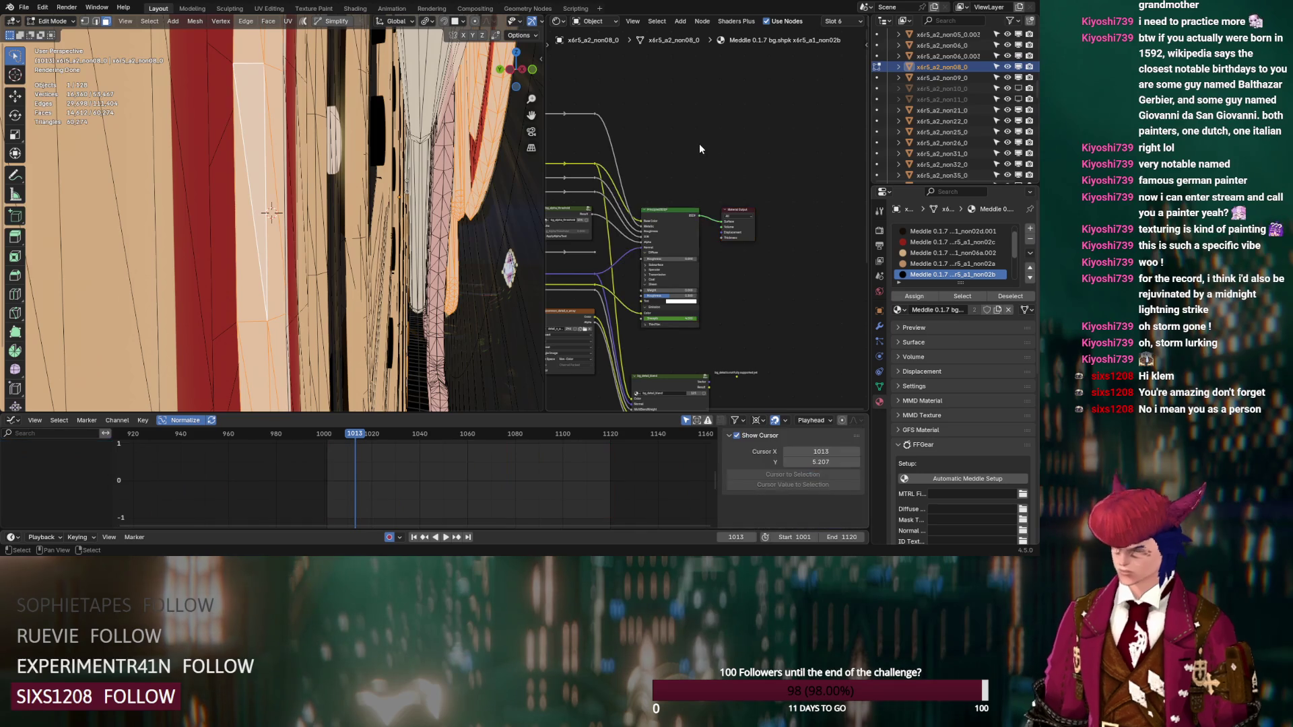
mouse_move(759, 127)
mouse_down()
mouse_move(713, 214)
mouse_move(649, 247)
mouse_up()
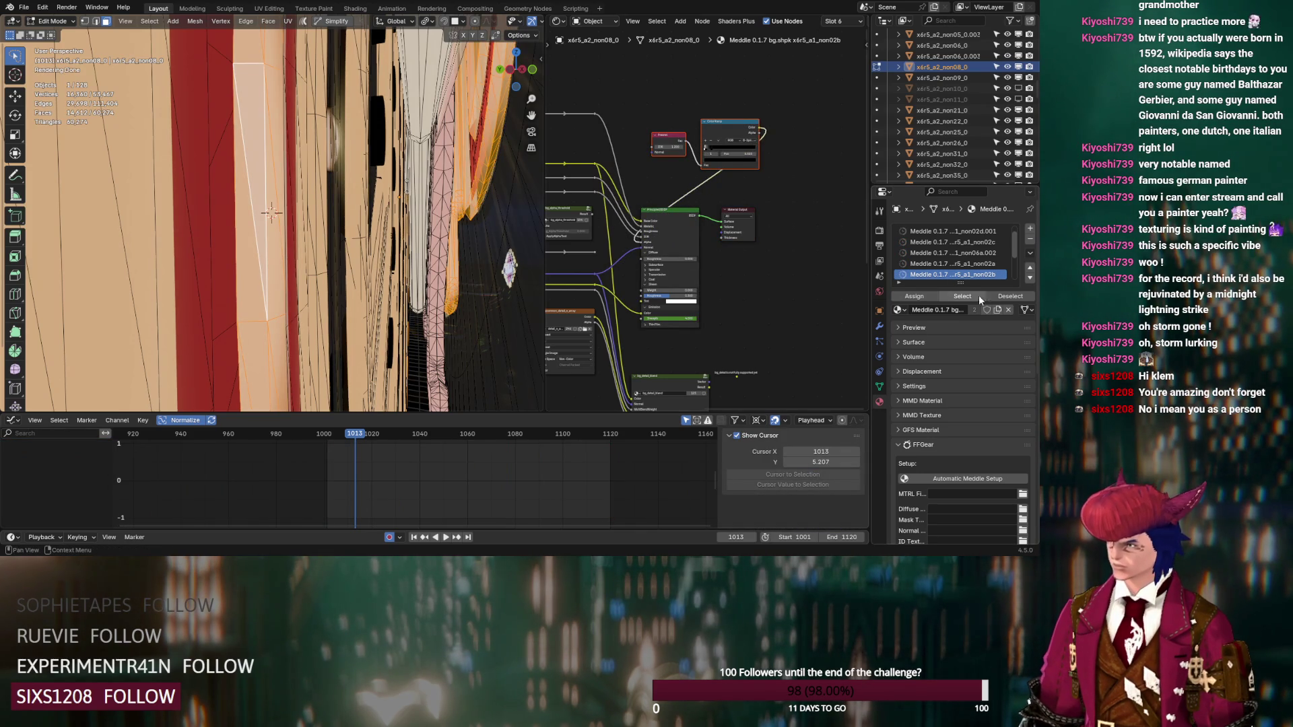
click(998, 310)
Step: Retune the emission Strength on the non06a.002 material's Principled BSDF
right_click(688, 317)
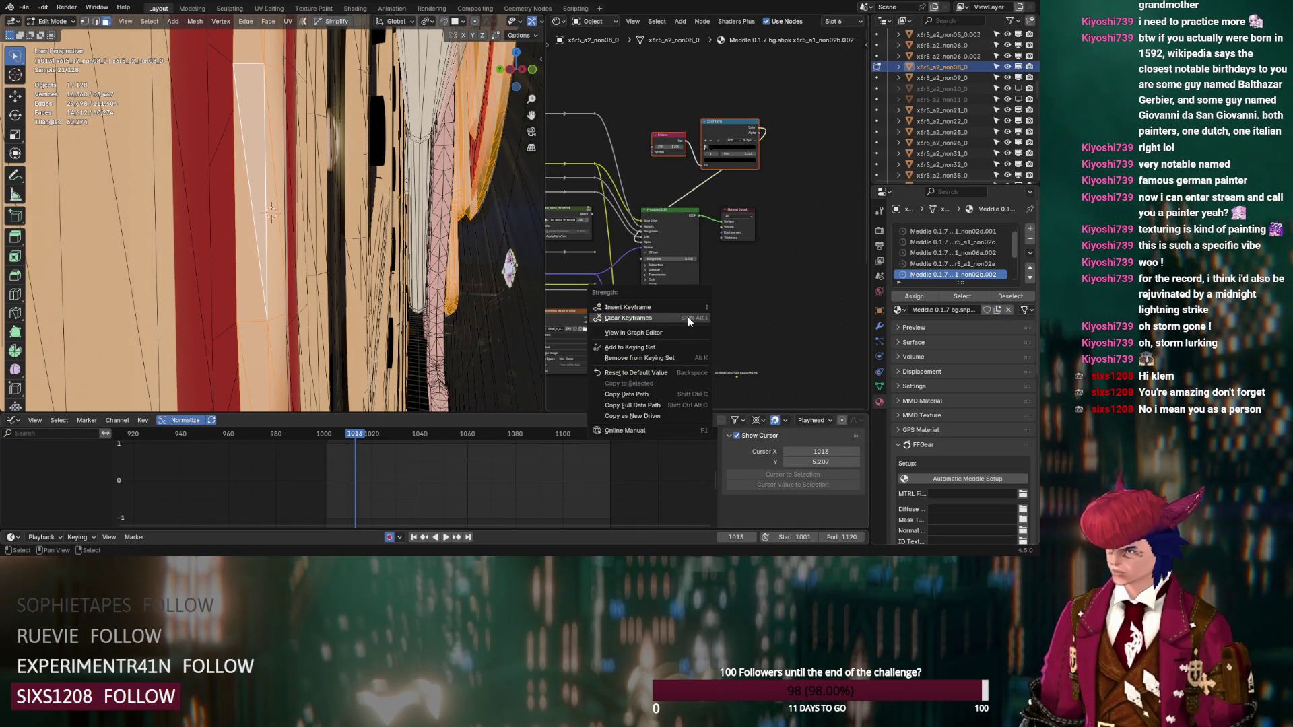
click(186, 271)
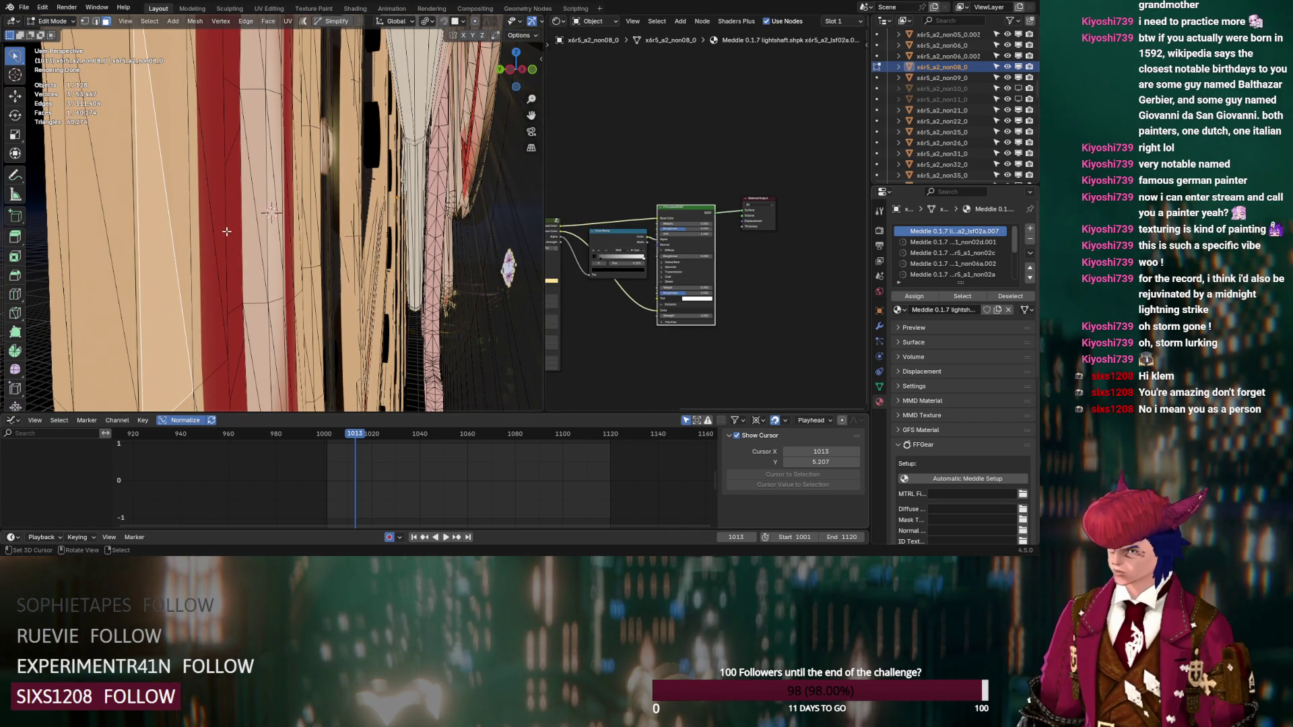
scroll(195, 218, down, 2)
click(195, 218)
middle_drag(673, 74, 662, 214)
mouse_move(623, 107)
mouse_down()
mouse_move(748, 141)
mouse_move(693, 189)
mouse_move(673, 236)
mouse_move(637, 248)
mouse_up()
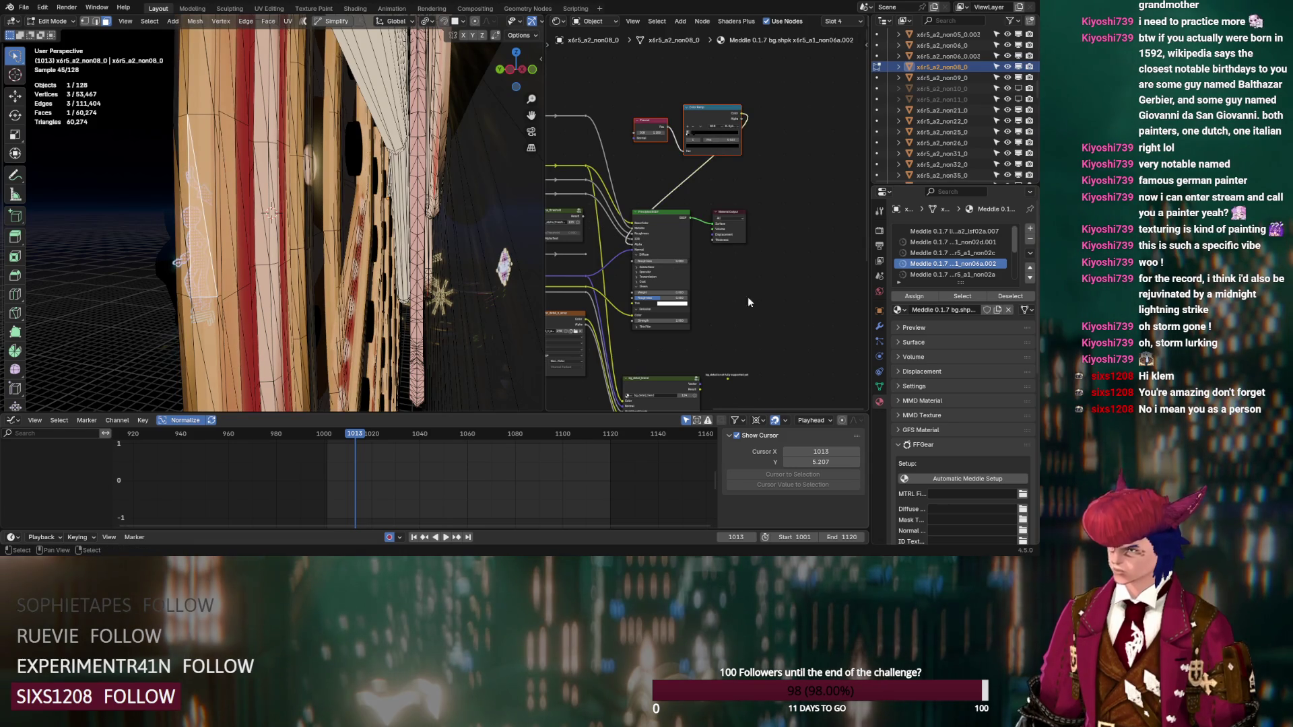
click(673, 321)
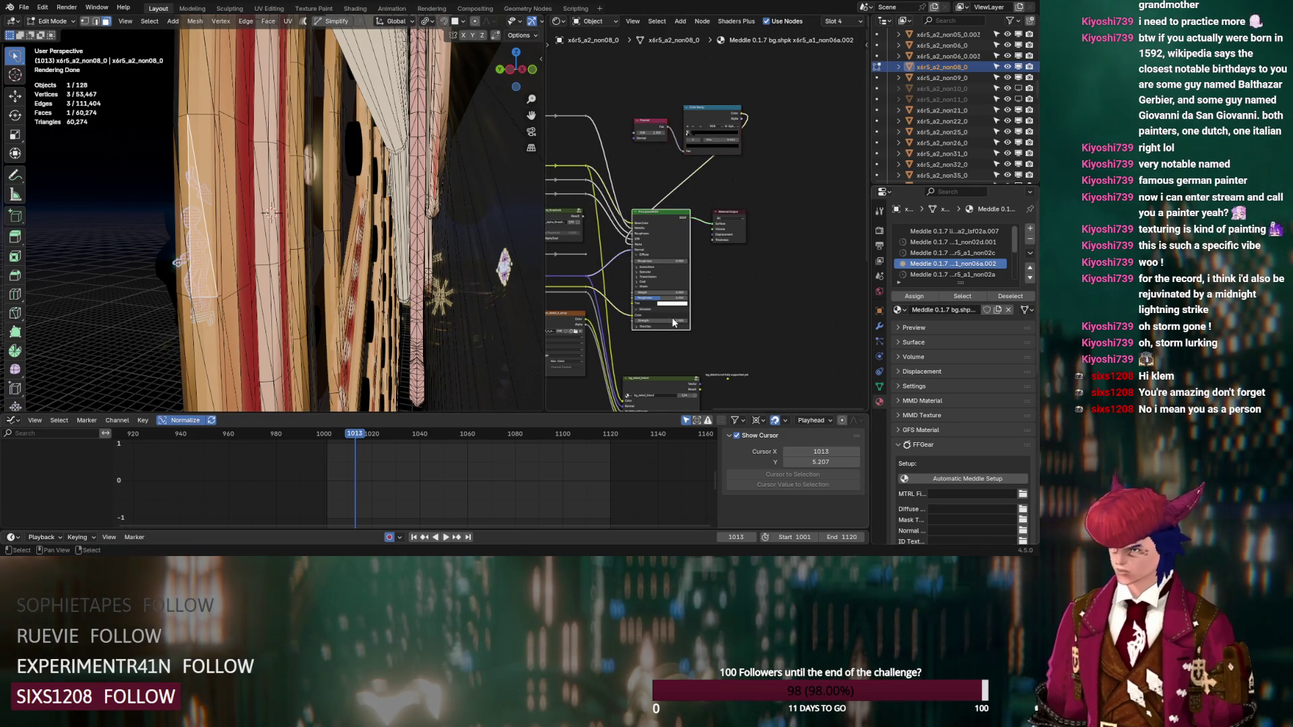
click(672, 321)
key(Return)
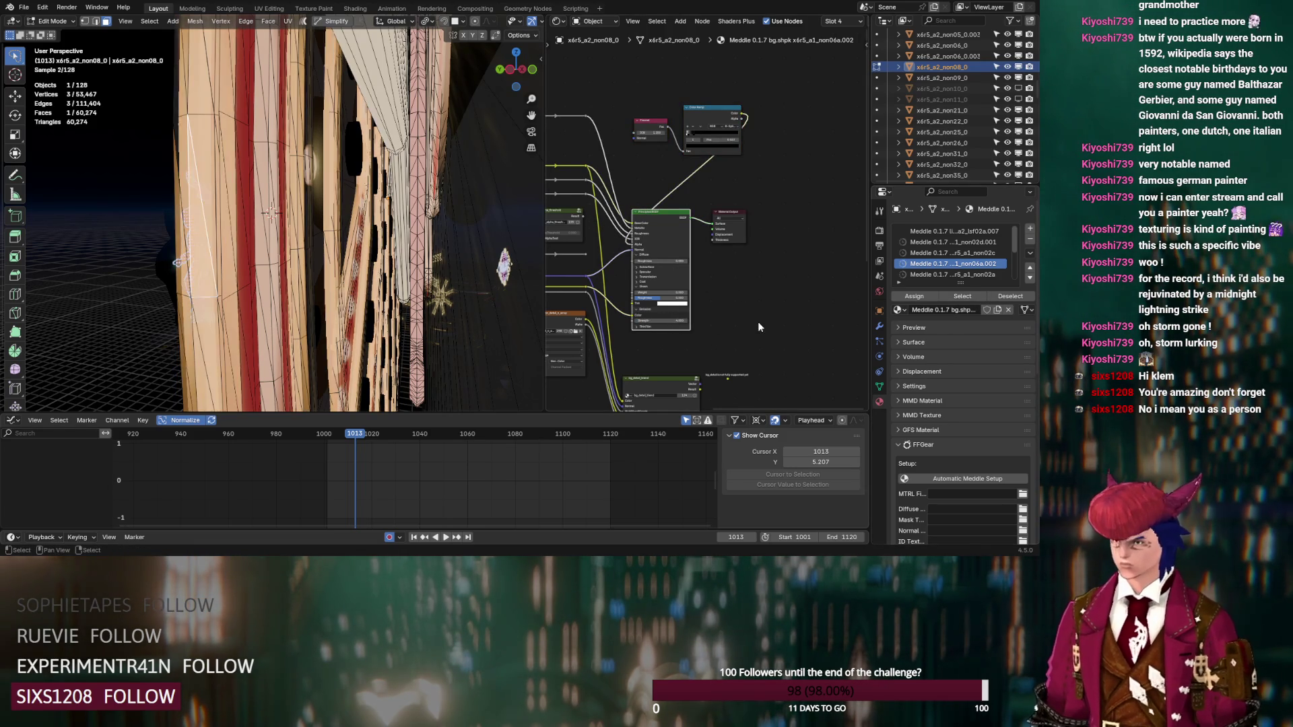
Step: Orbit to a close-up of the sign at frame 1022
middle_drag(374, 269, 351, 202)
click(376, 431)
mouse_move(340, 290)
middle_down()
mouse_move(332, 281)
mouse_move(320, 329)
middle_up()
scroll(328, 291, down, 5)
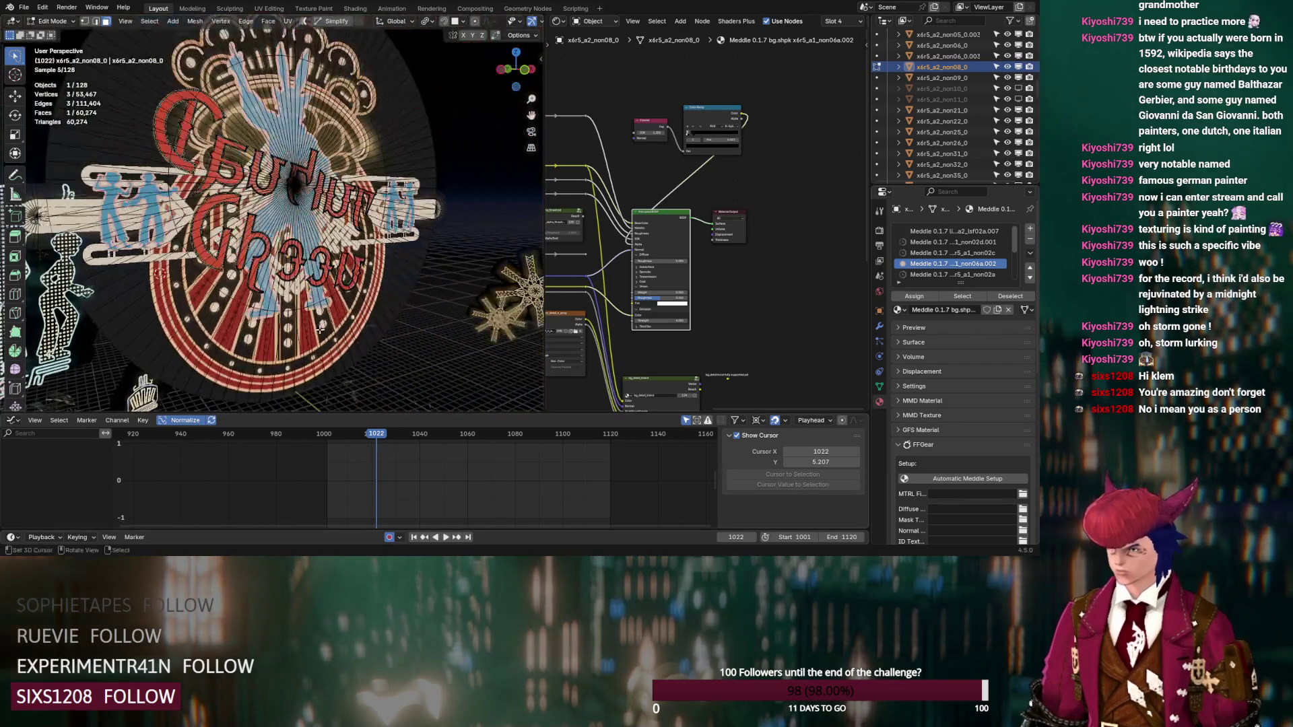
Step: View the sign through the scene camera at frame 1022
click(359, 434)
drag(359, 434, 379, 434)
mouse_move(350, 323)
middle_down()
mouse_move(371, 341)
mouse_move(301, 218)
middle_up()
key(KP_0)
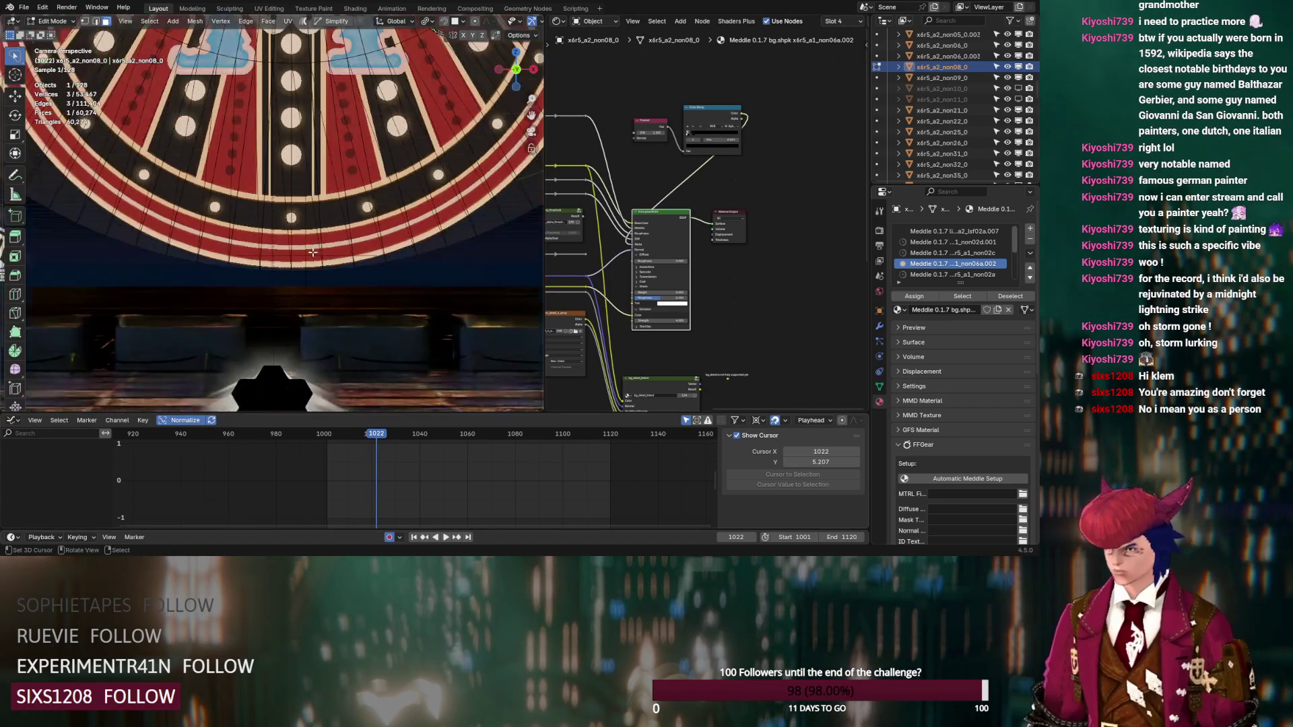
scroll(300, 219, up, 4)
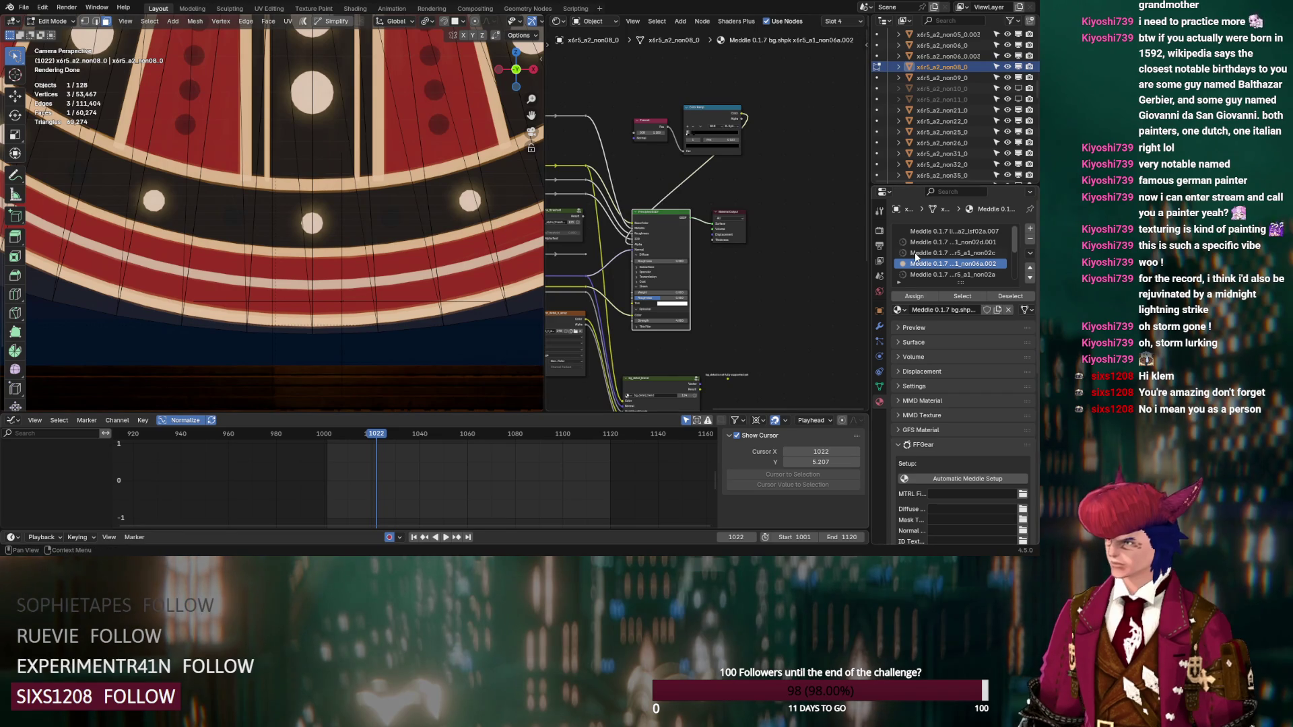
scroll(916, 256, down, 5)
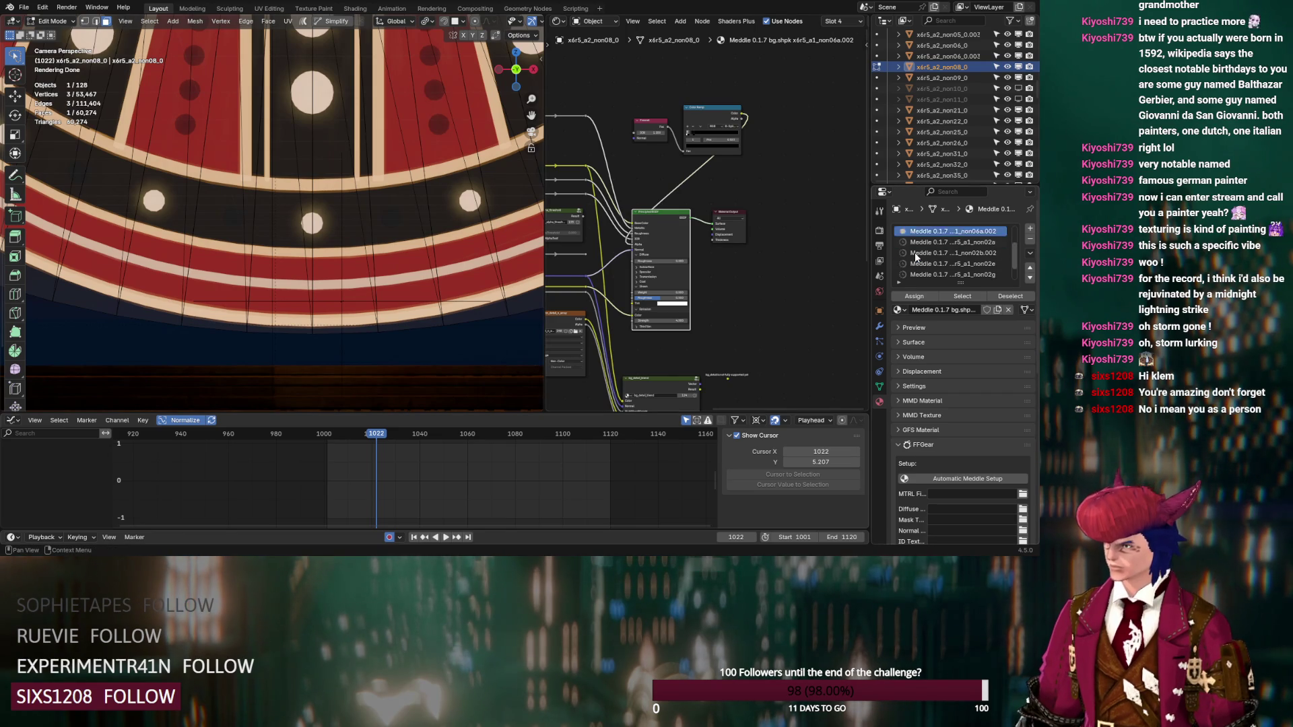
click(1007, 68)
click(1007, 67)
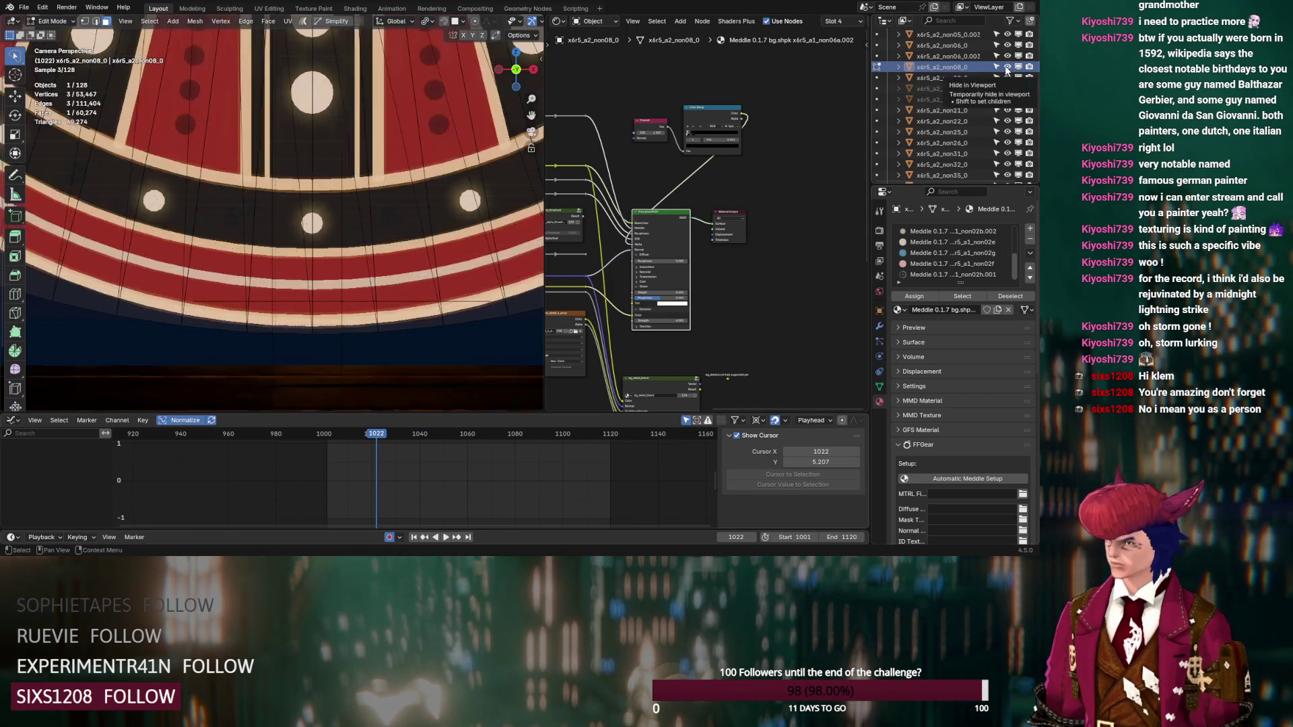
Step: Select and hide all lightshaft-material faces to expose the rim behind them
scroll(956, 256, up, 5)
click(955, 231)
click(963, 296)
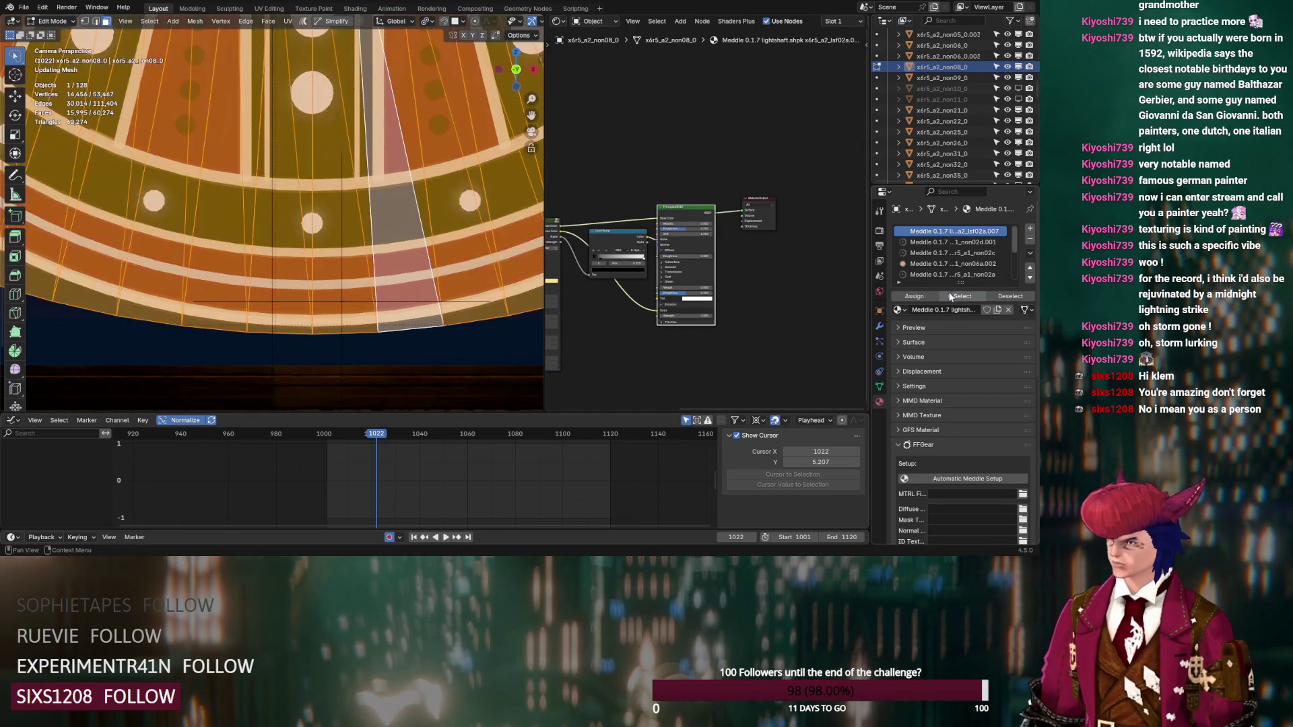
key(h)
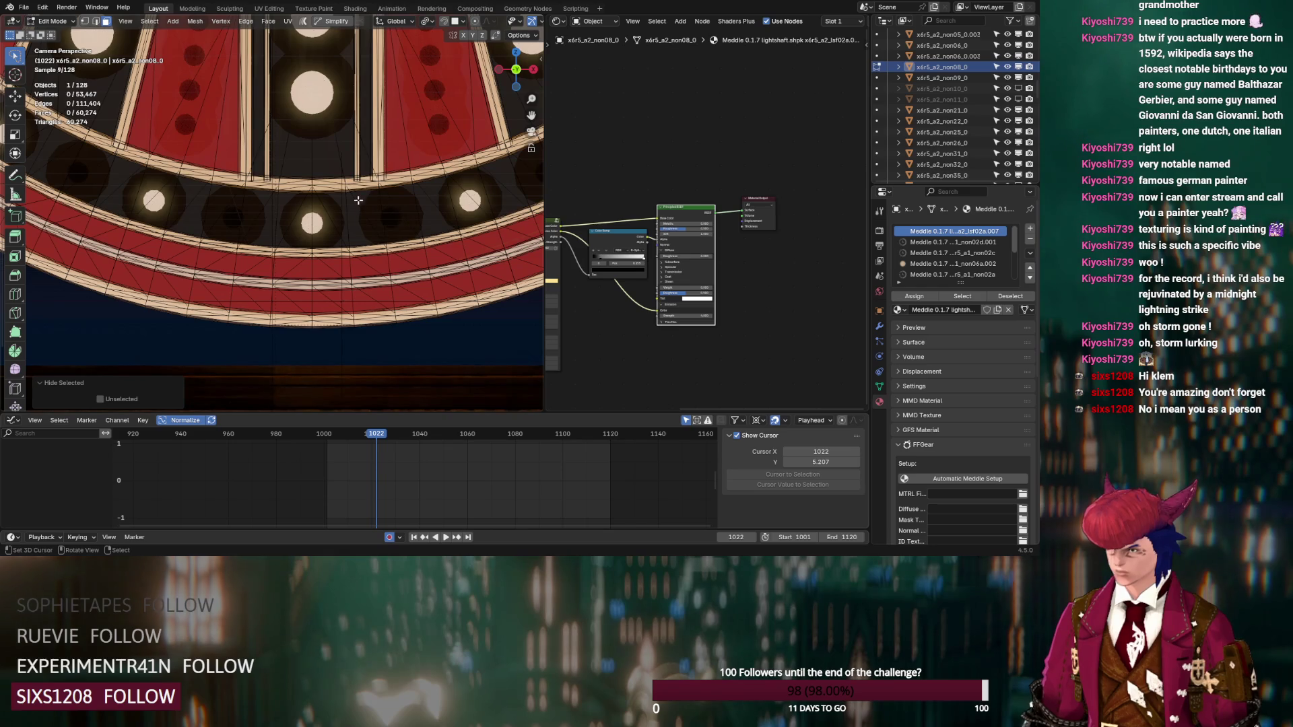
Step: Set the rim circle's g_EmissiveColor to value 0.067 and saturation 0.754, then leave Edit Mode
click(353, 199)
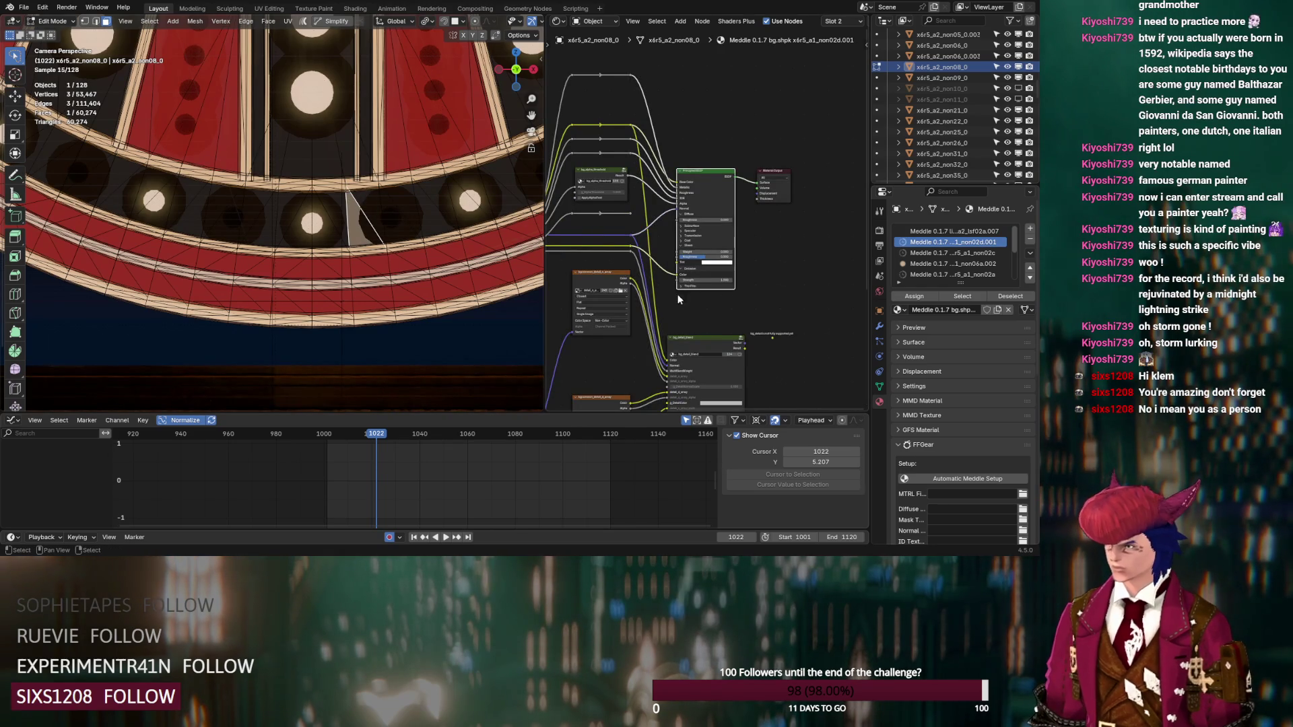
scroll(681, 300, up, 4)
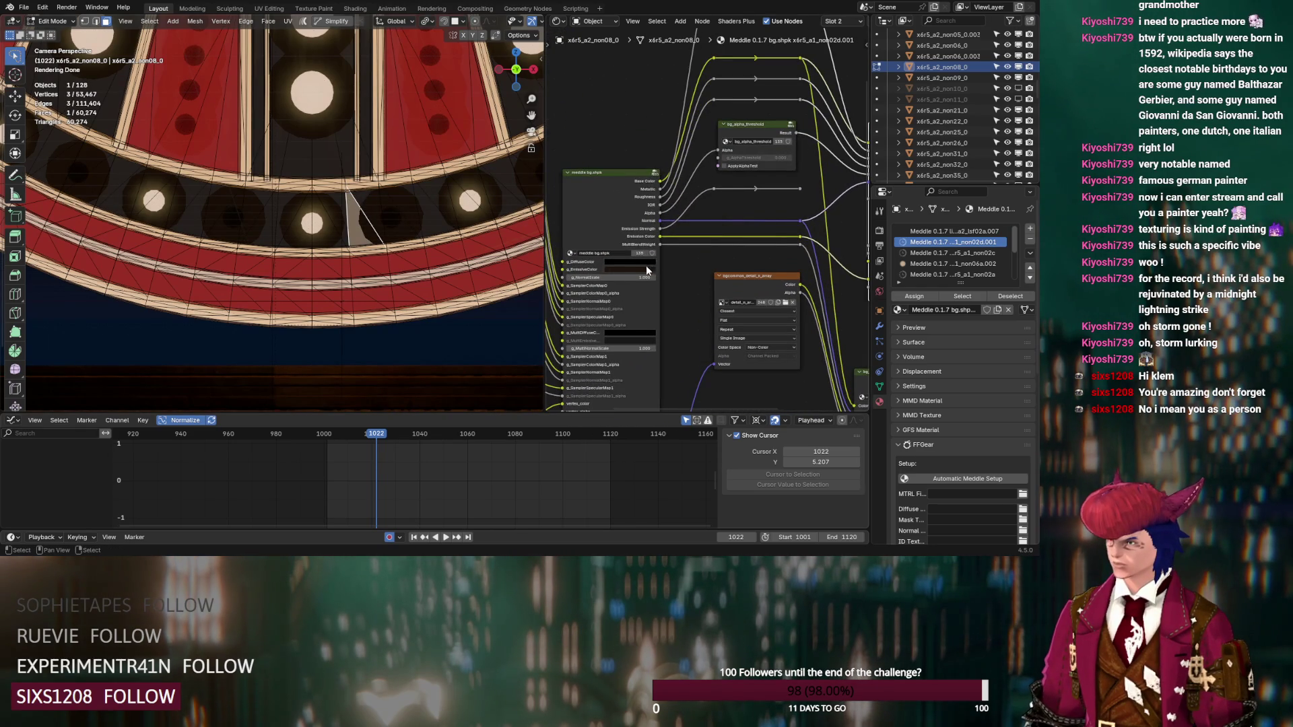
click(648, 270)
drag(670, 202, 670, 193)
mouse_move(637, 237)
mouse_down()
mouse_move(629, 186)
mouse_move(646, 166)
mouse_up()
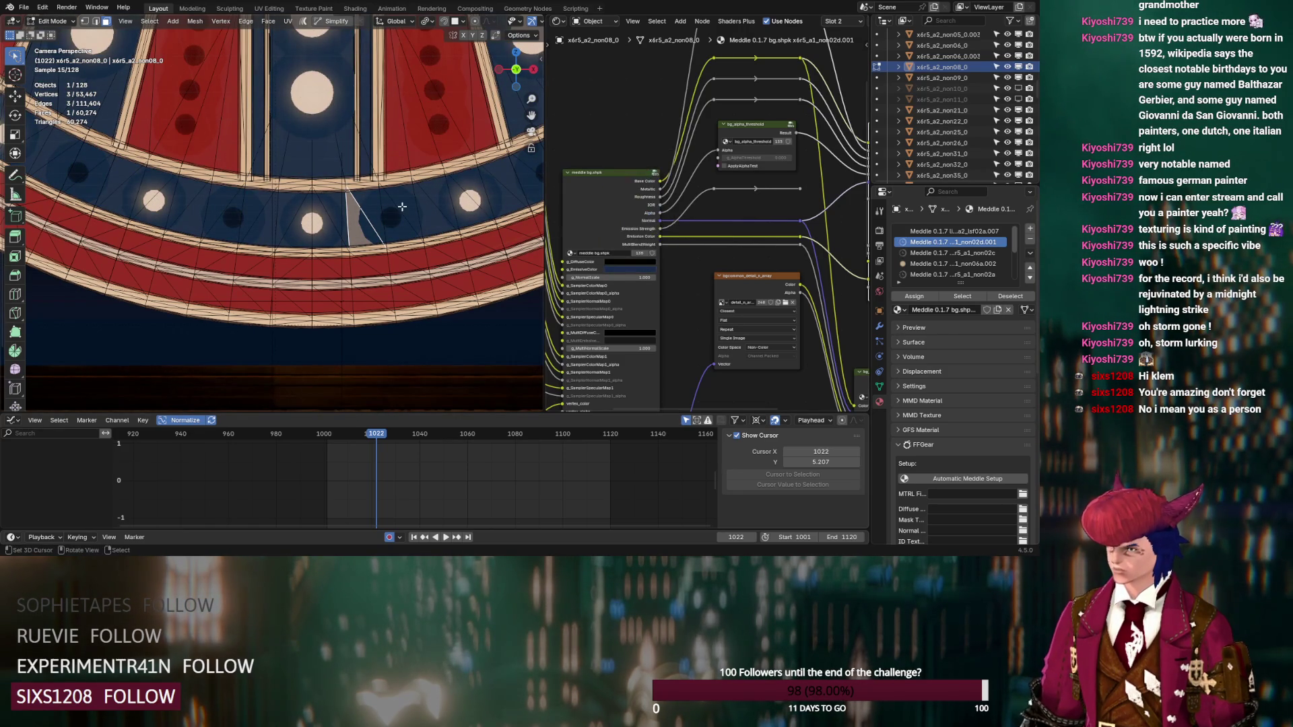
key(Tab)
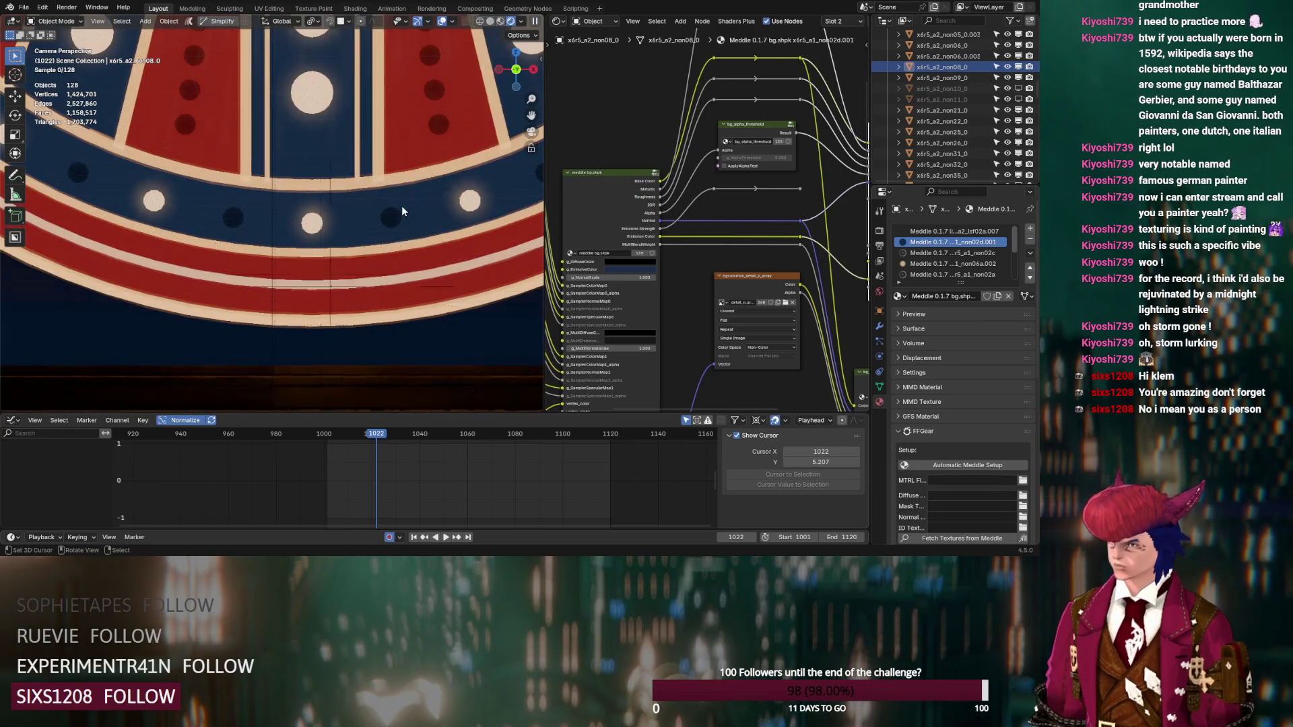
Step: Nudge the hue of the rim material's g_EmissiveColor
key(Home)
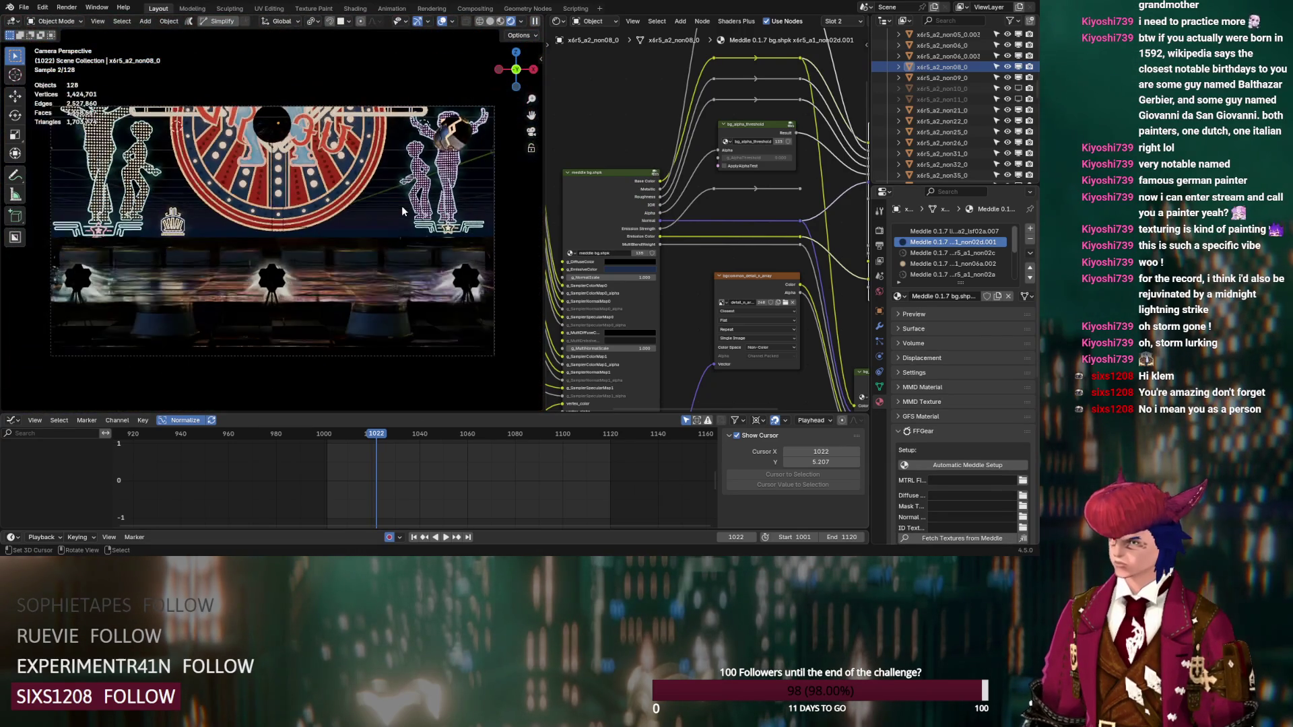
scroll(402, 211, up, 2)
click(618, 269)
mouse_move(649, 226)
mouse_down()
mouse_move(667, 227)
mouse_move(653, 231)
mouse_up()
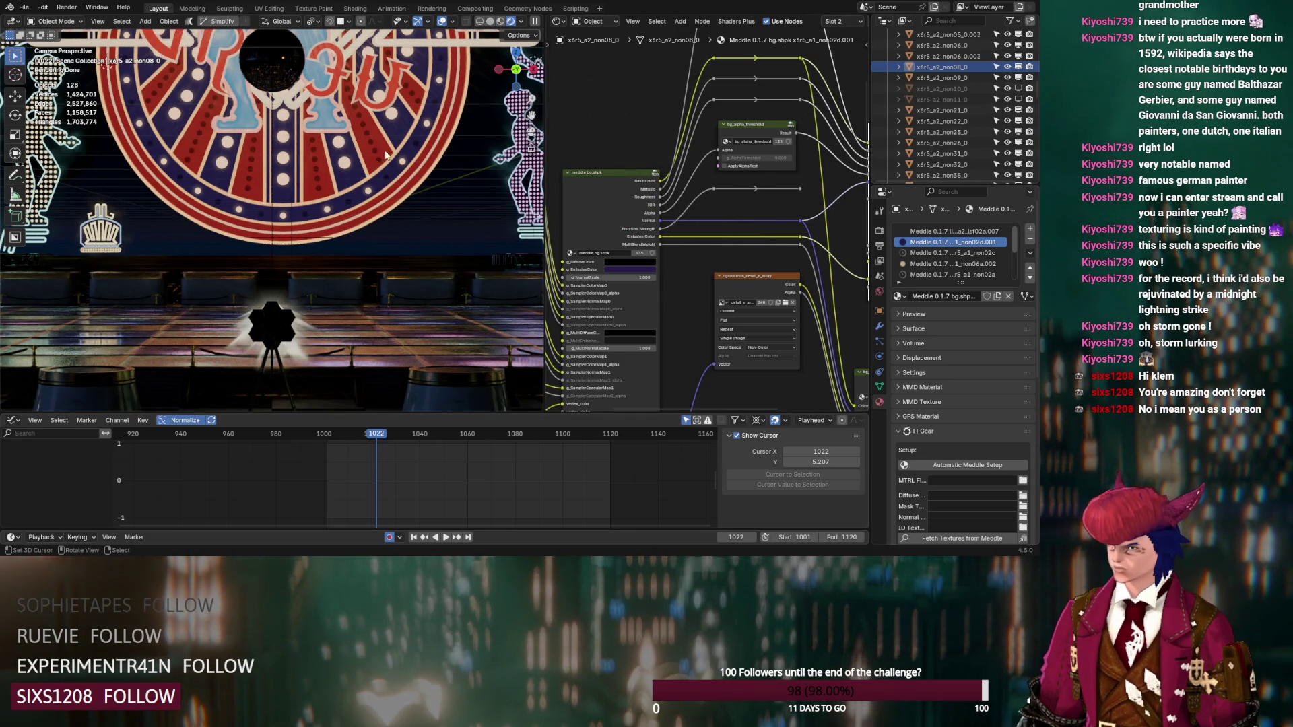
Step: Disable the viewport compositor preview and show the slot 3 non02c material's node tree
click(520, 20)
click(517, 185)
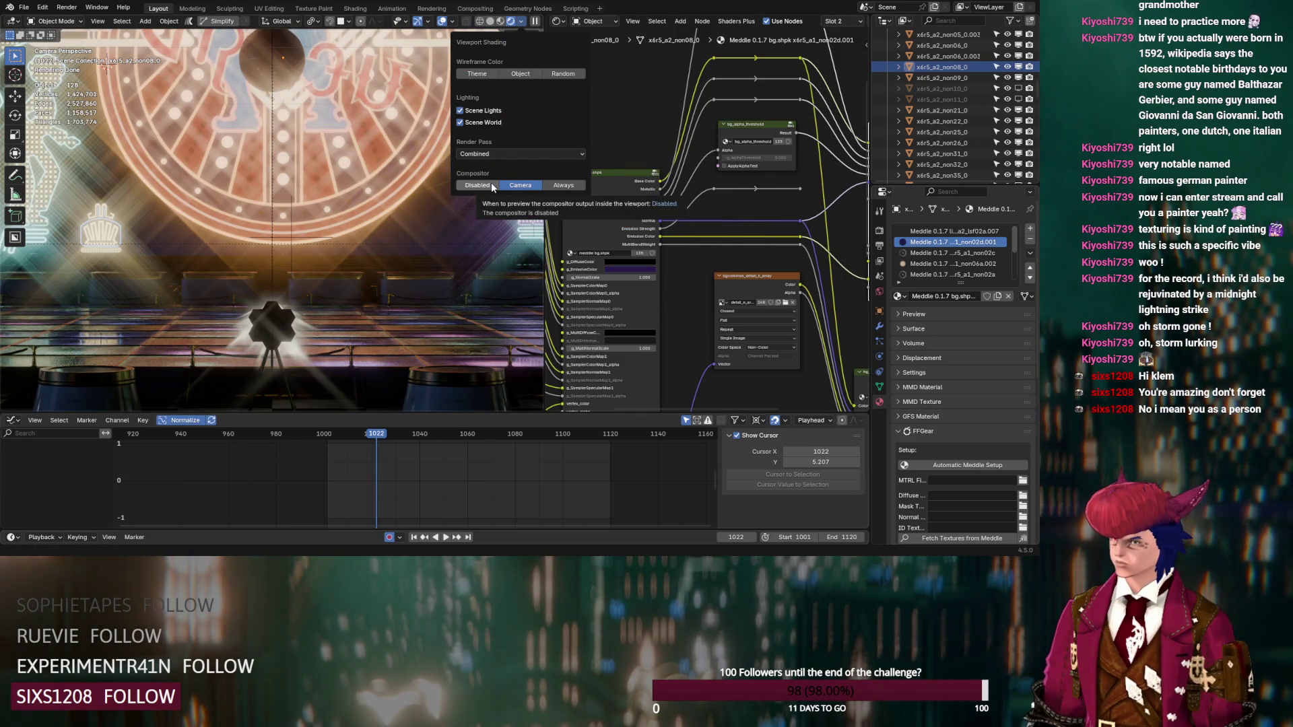
click(491, 183)
scroll(329, 228, down, 3)
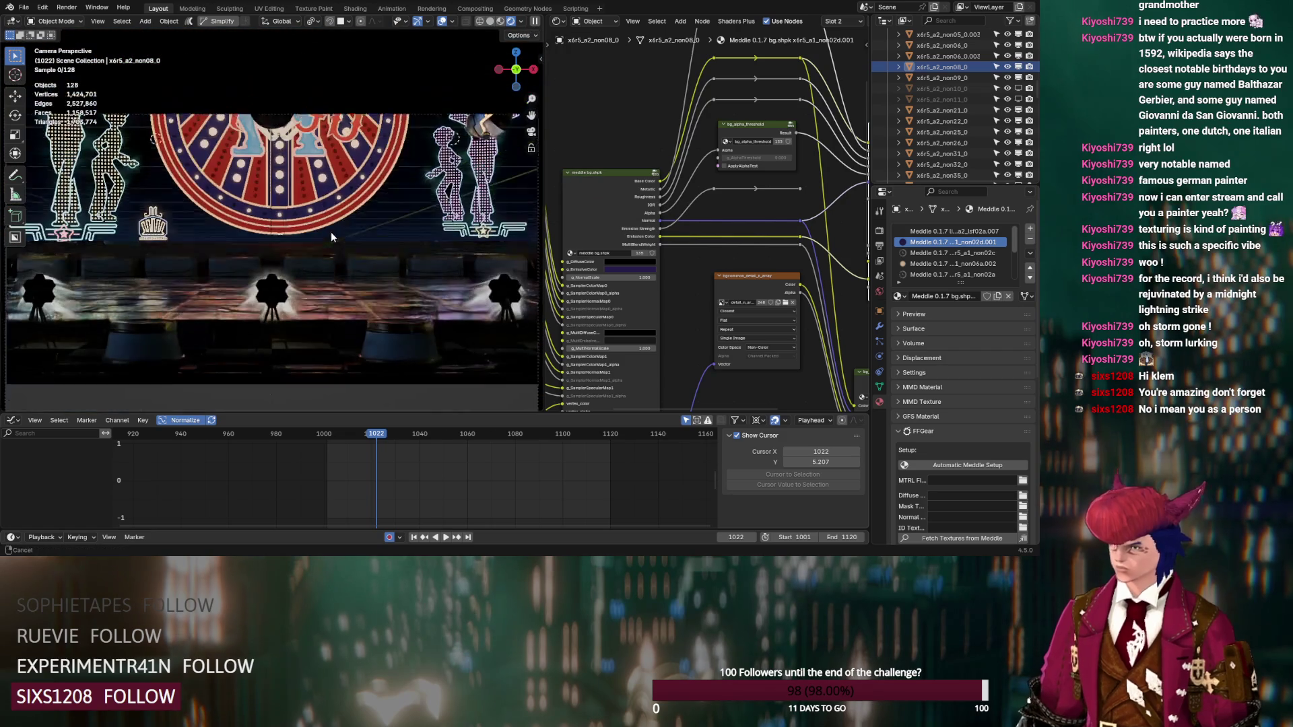
shift+middle_drag(330, 227, 332, 248)
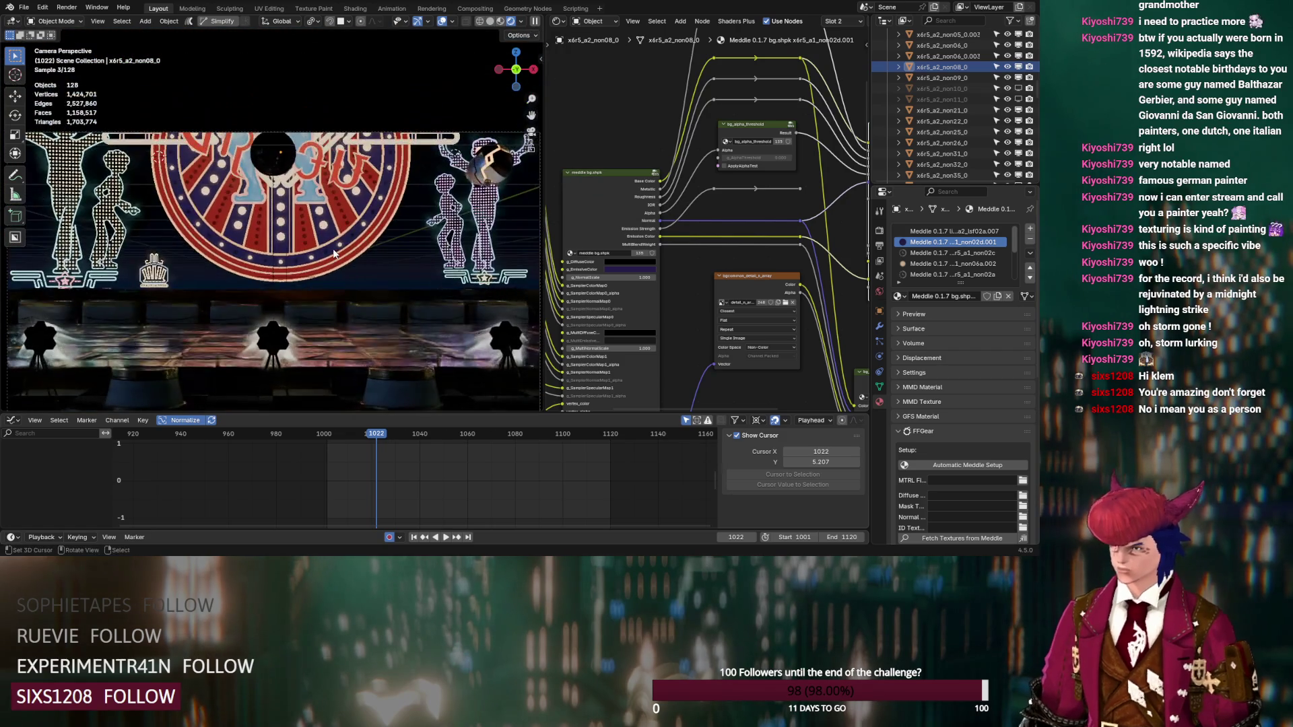
click(946, 254)
middle_drag(764, 249, 810, 257)
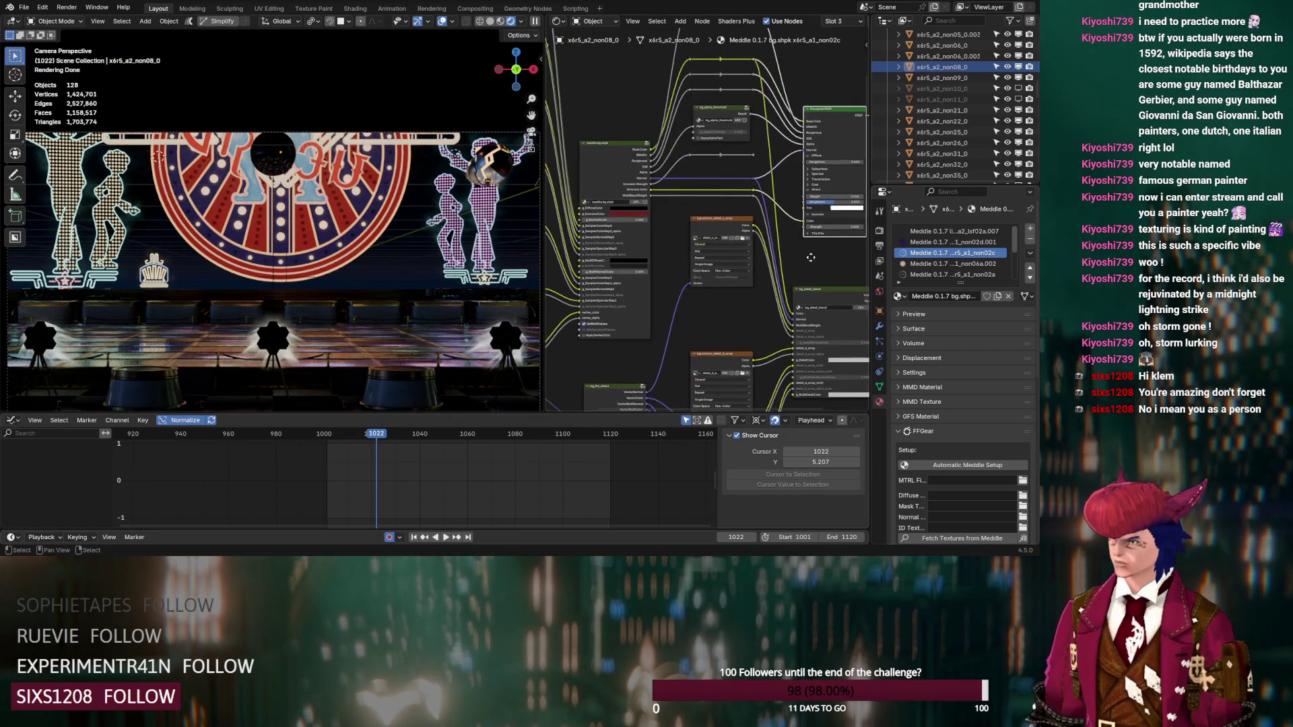
Step: Shift the non02c material's emissive colour from red to purple
click(639, 215)
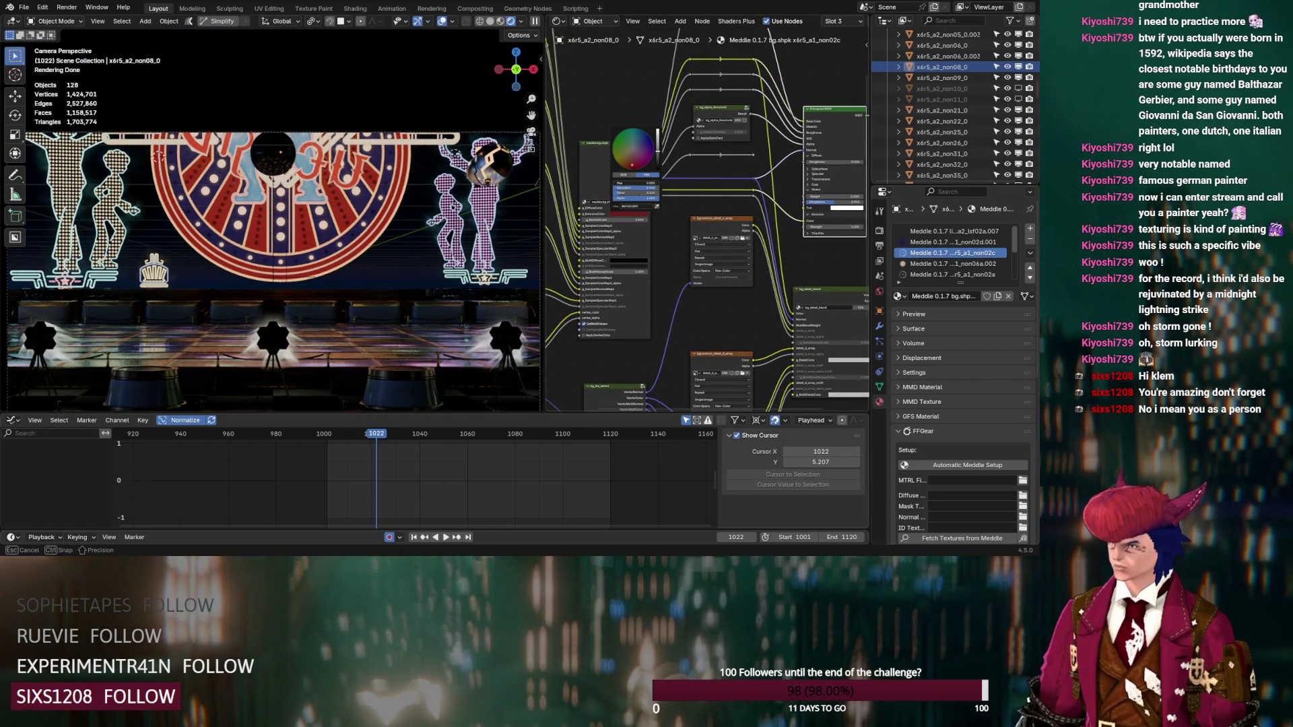
drag(637, 183, 631, 183)
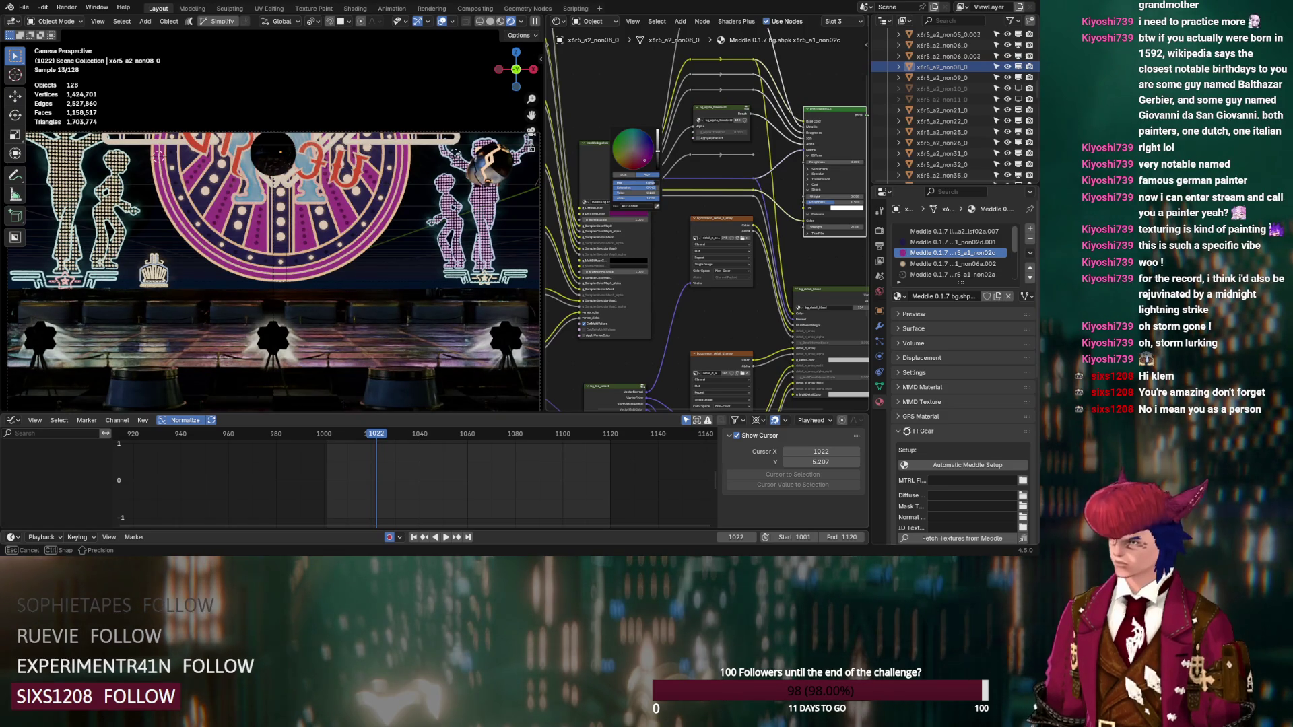
scroll(445, 238, up, 2)
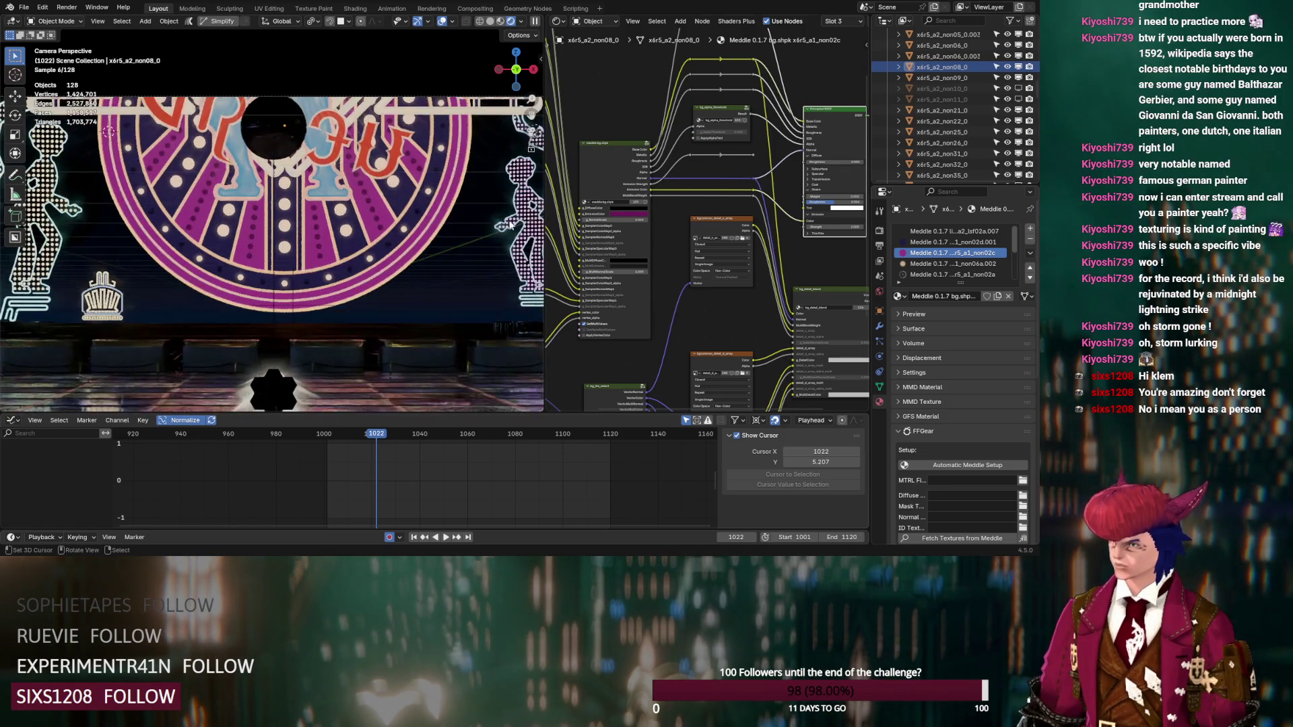
click(623, 213)
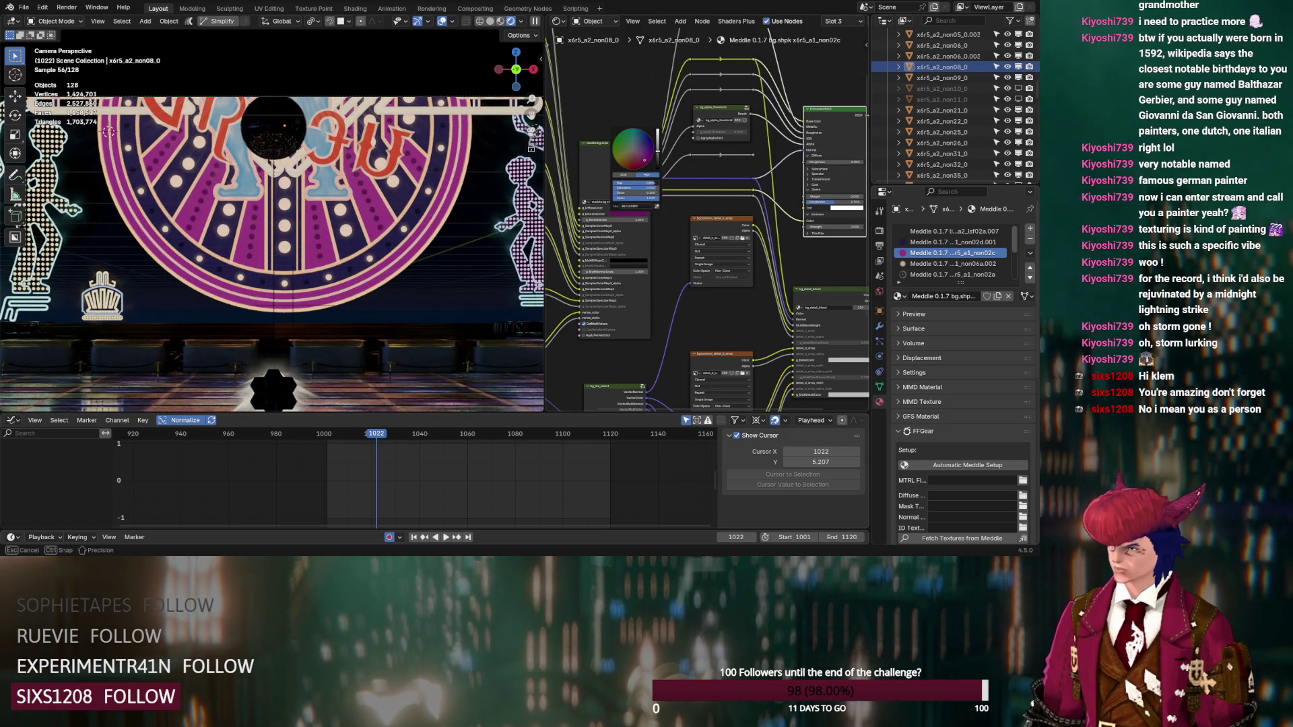
click(642, 163)
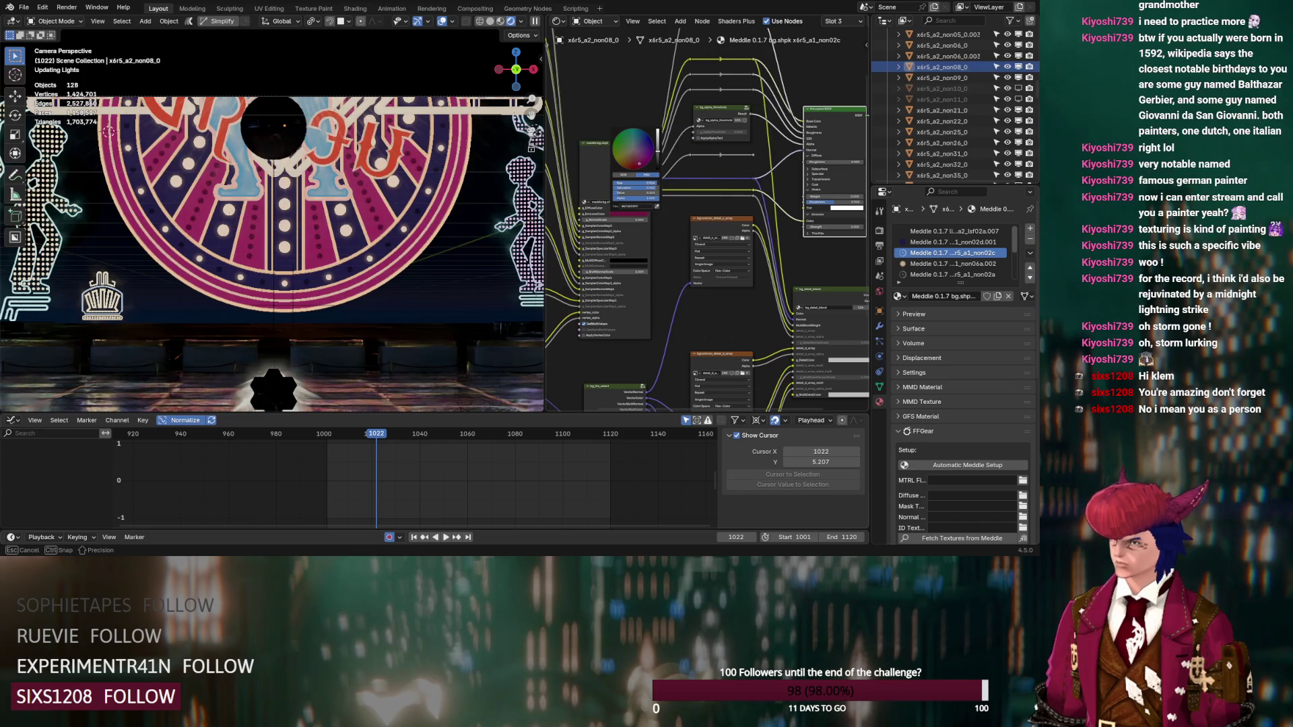
Step: Set the Viewport Shading compositor back to Camera to restore the bloom
scroll(398, 280, down, 4)
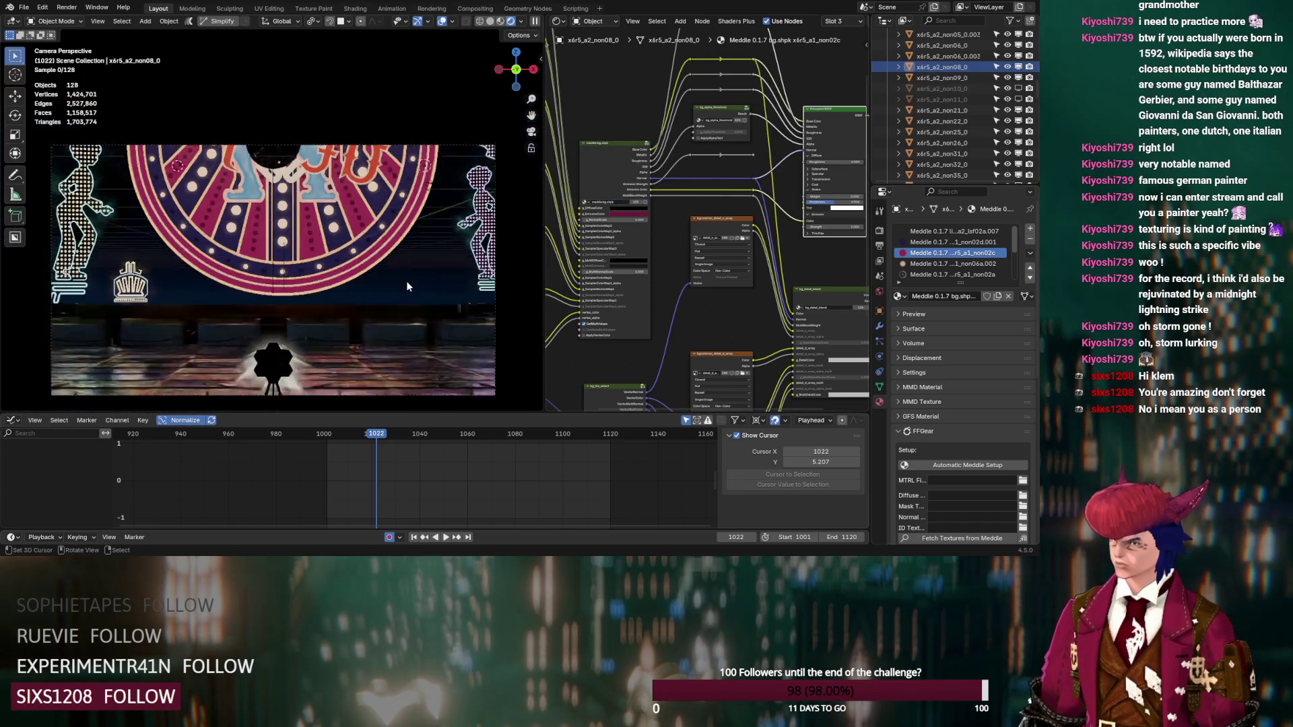
scroll(399, 280, up, 2)
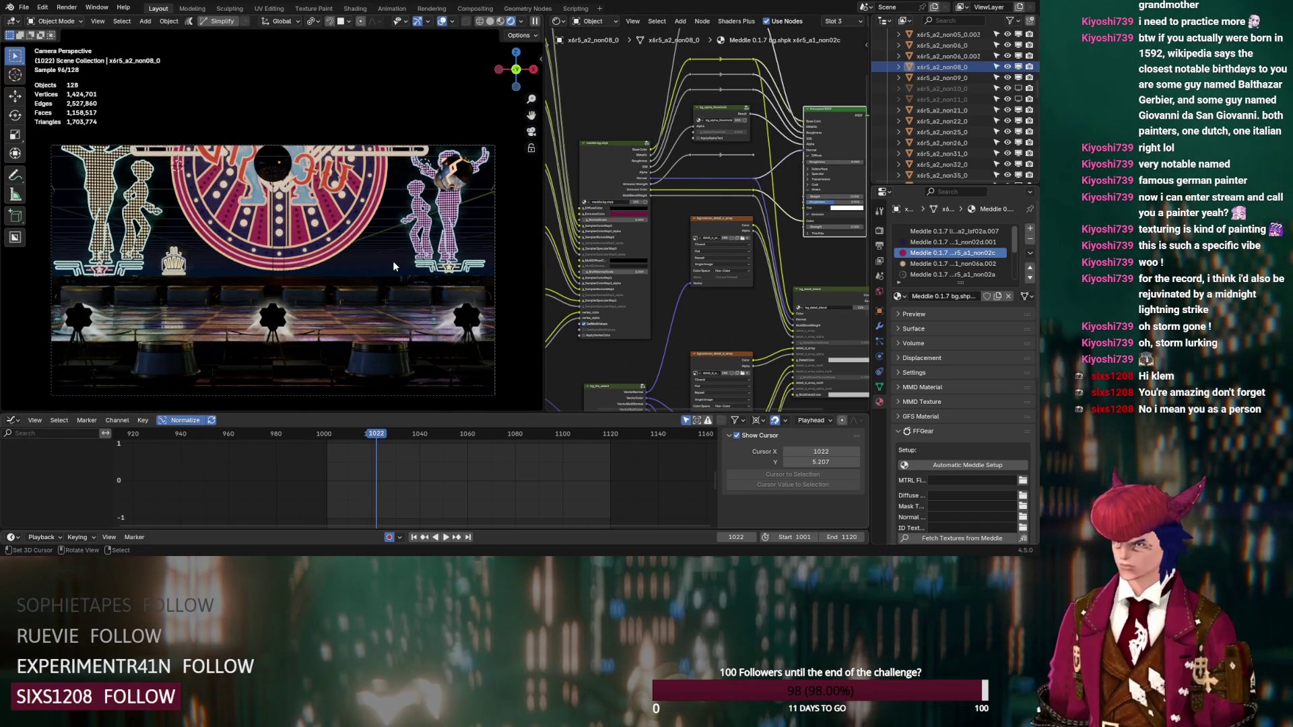
scroll(387, 265, up, 5)
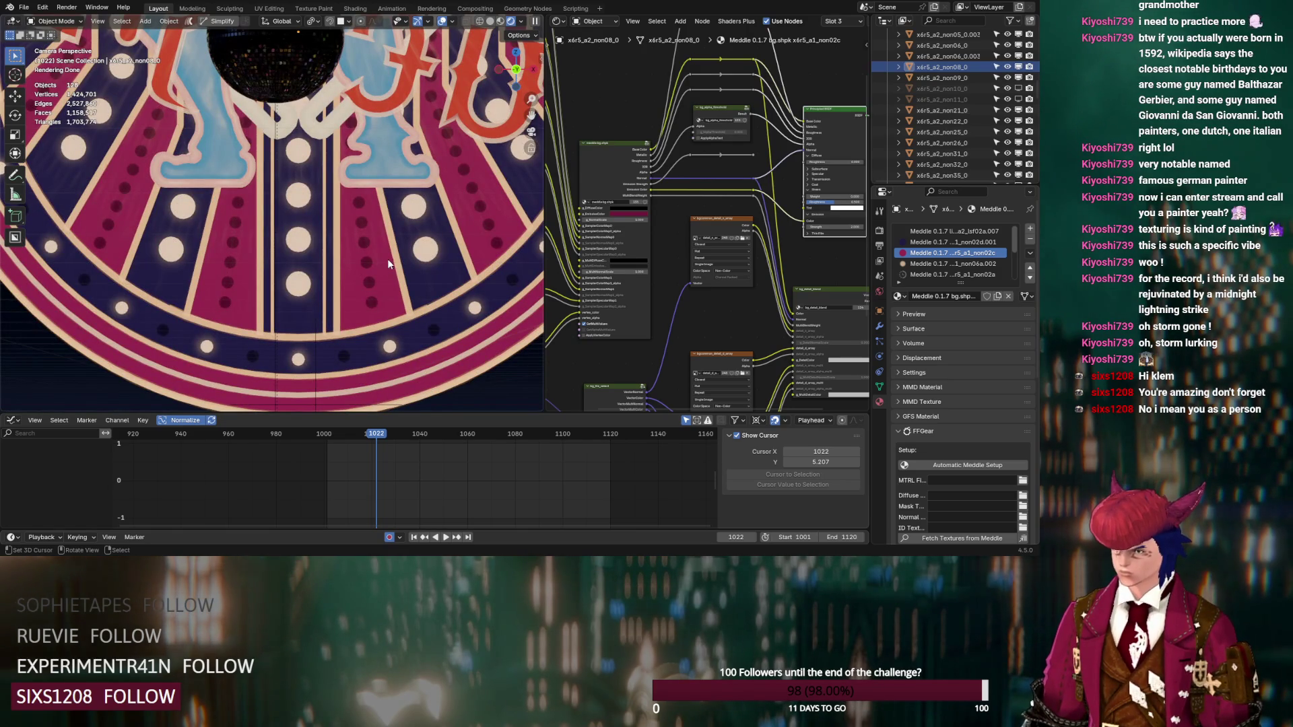
click(520, 21)
click(519, 184)
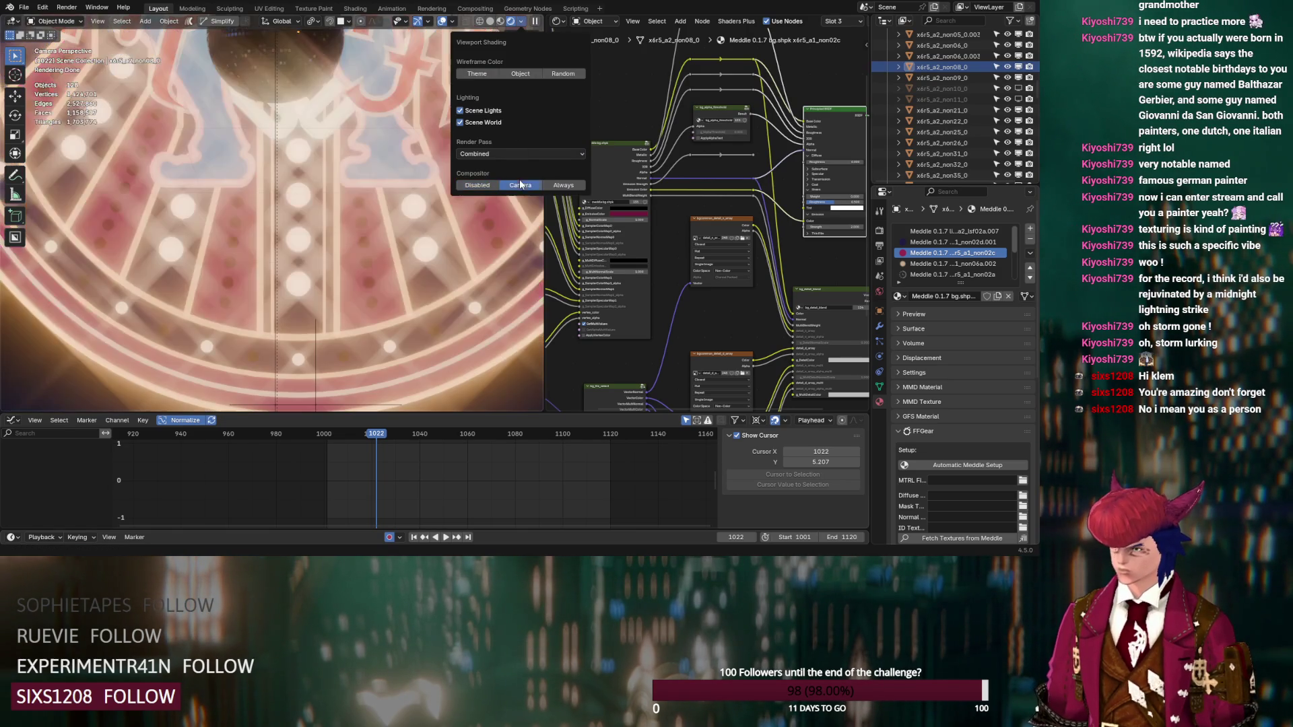
Step: Switch the node editor from the World shader tree to the compositing node tree
click(593, 20)
click(601, 59)
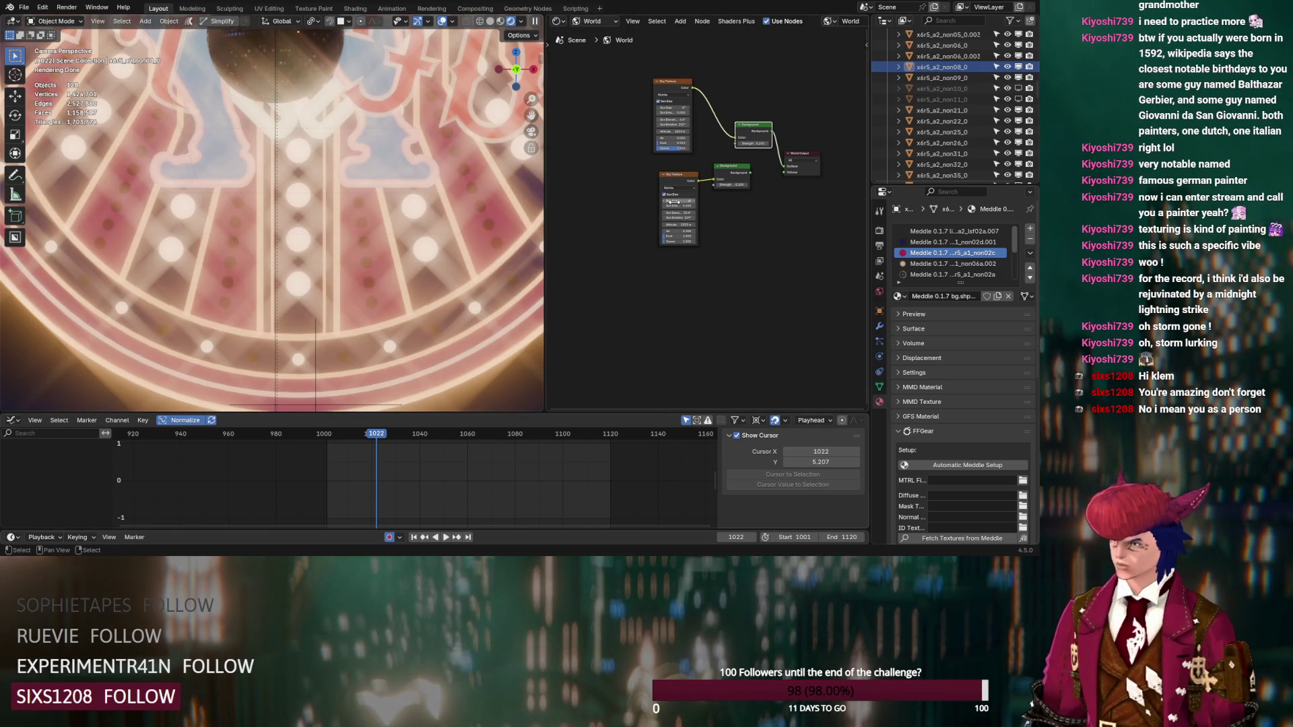
click(587, 22)
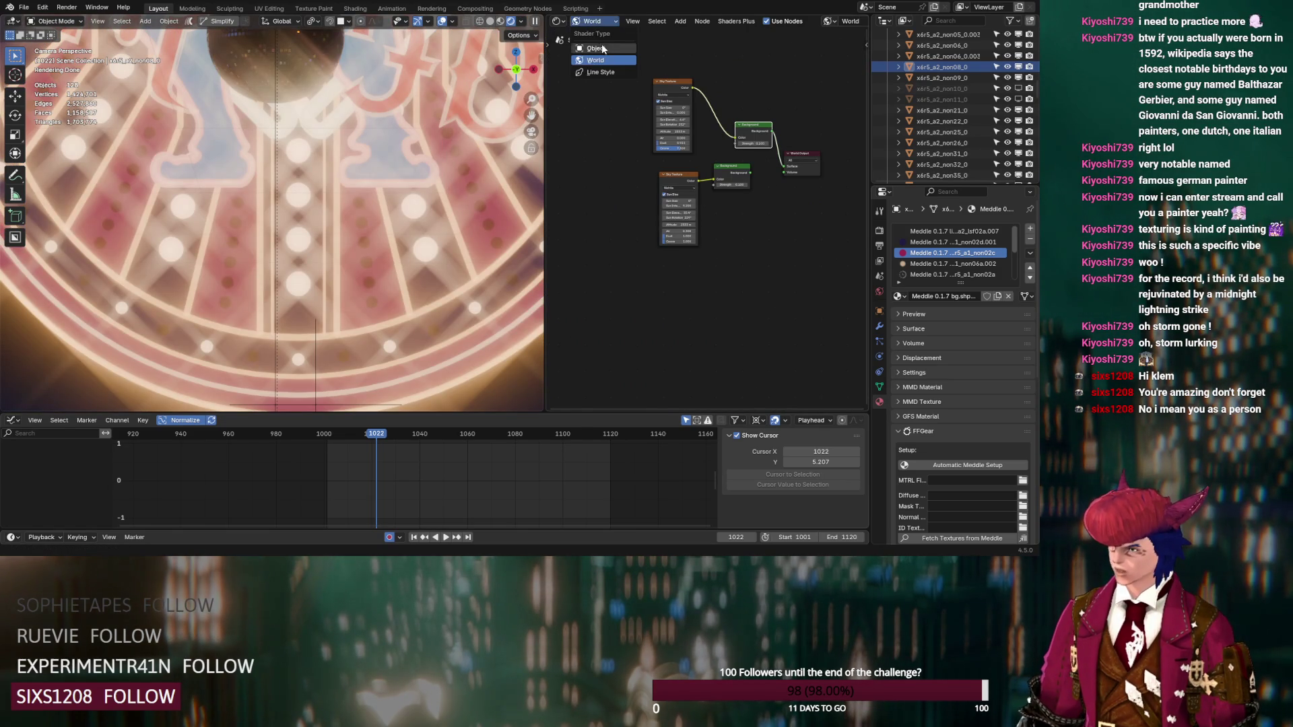
click(595, 48)
click(558, 21)
click(592, 95)
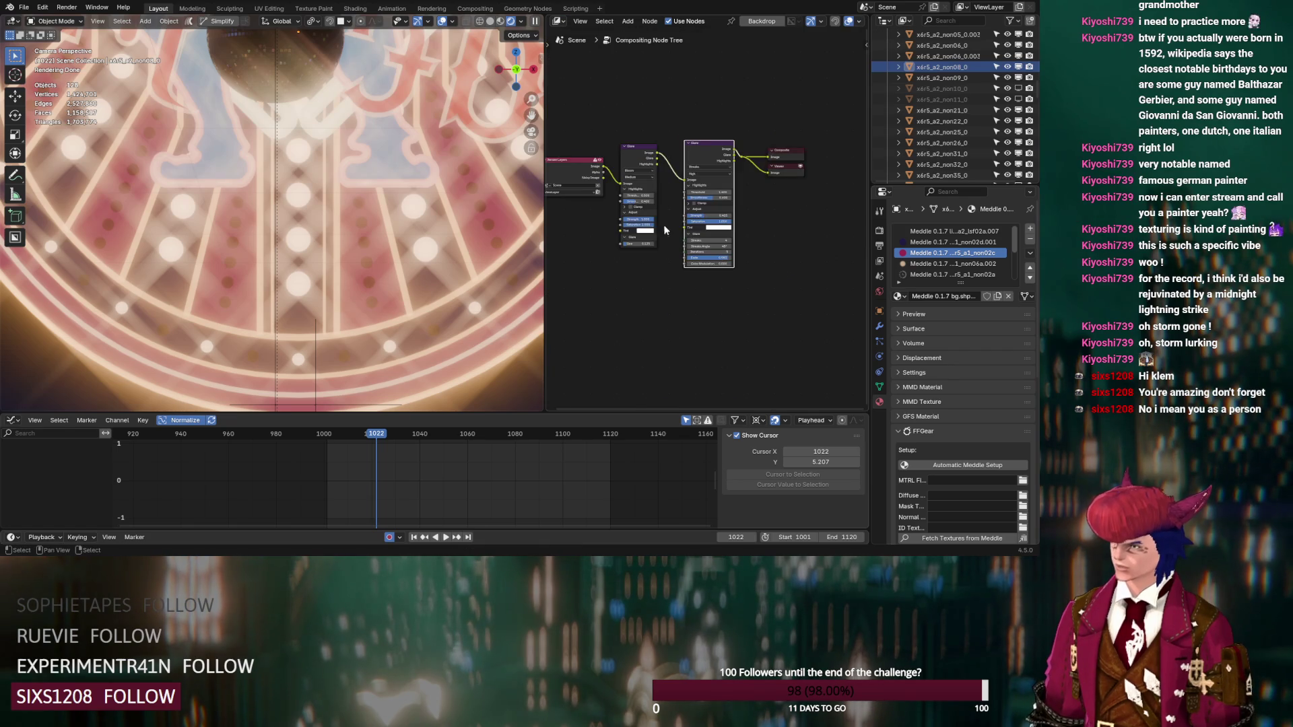
Step: Lower the Glare node's Strength from 0.045 to 0.086
scroll(664, 229, up, 3)
scroll(691, 196, up, 1)
drag(710, 212, 675, 212)
scroll(419, 212, down, 5)
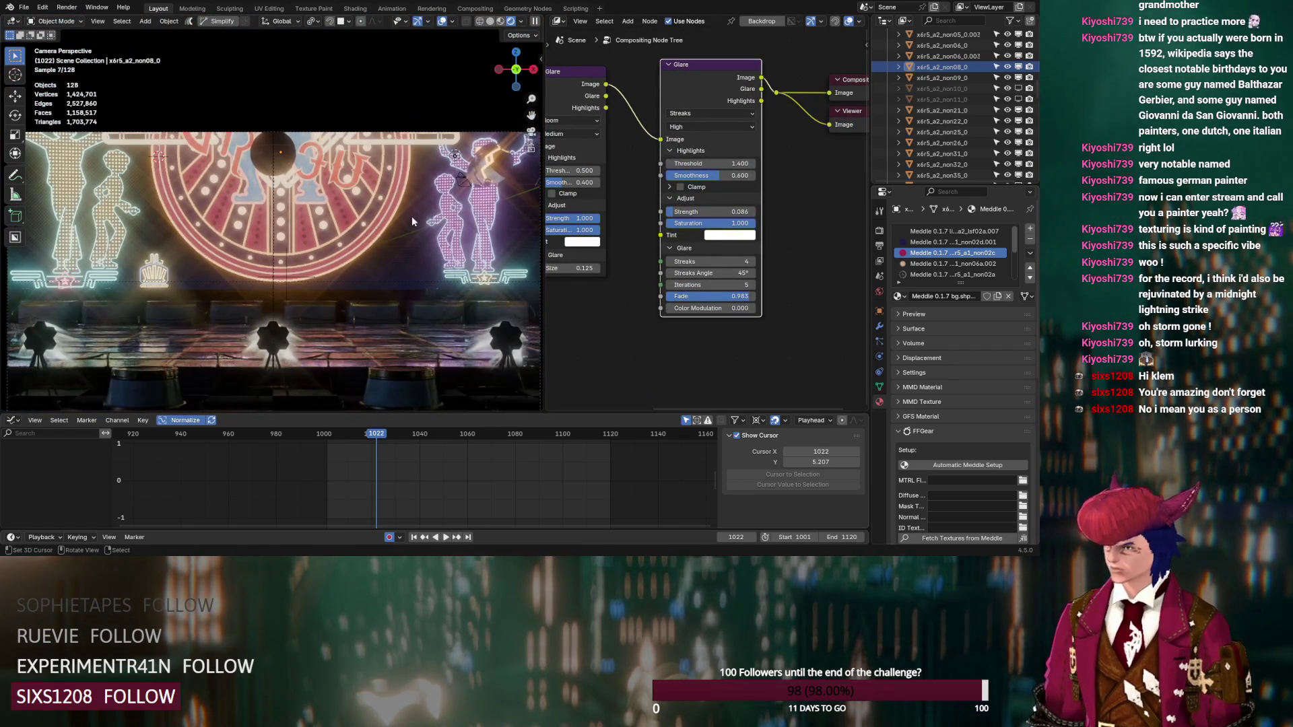
scroll(374, 196, down, 3)
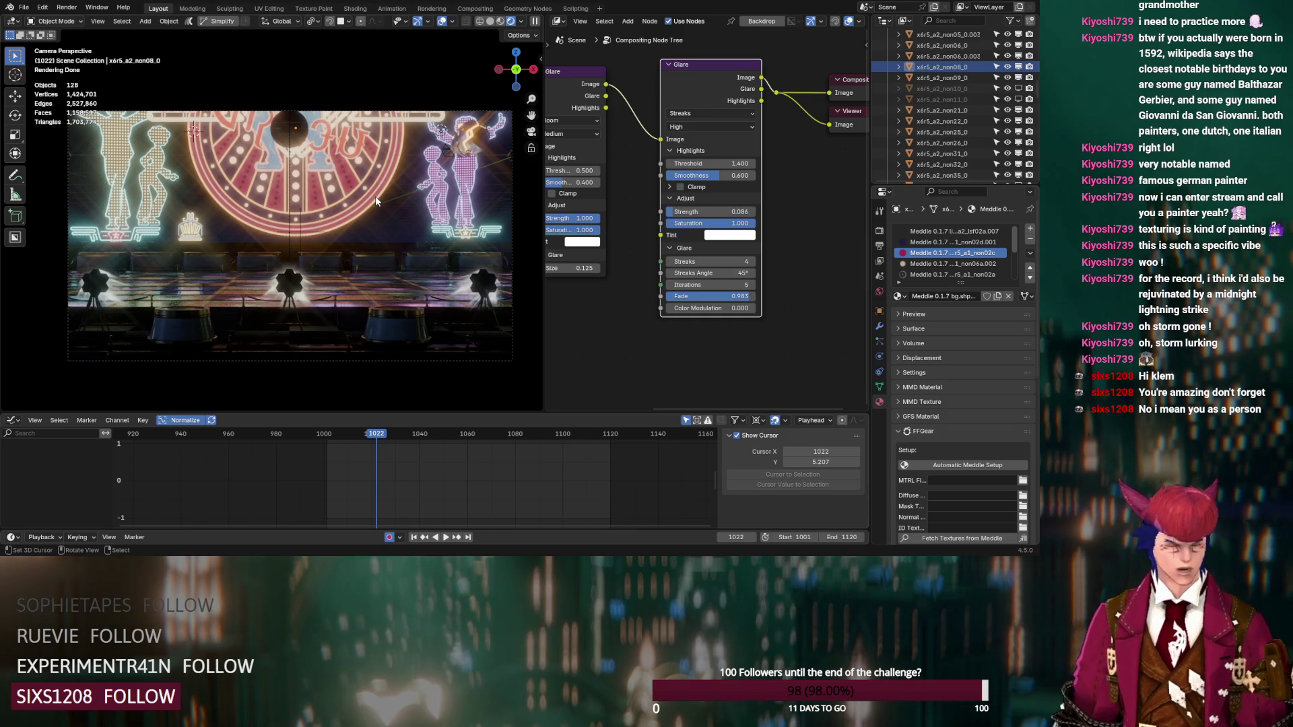
scroll(944, 111, up, 10)
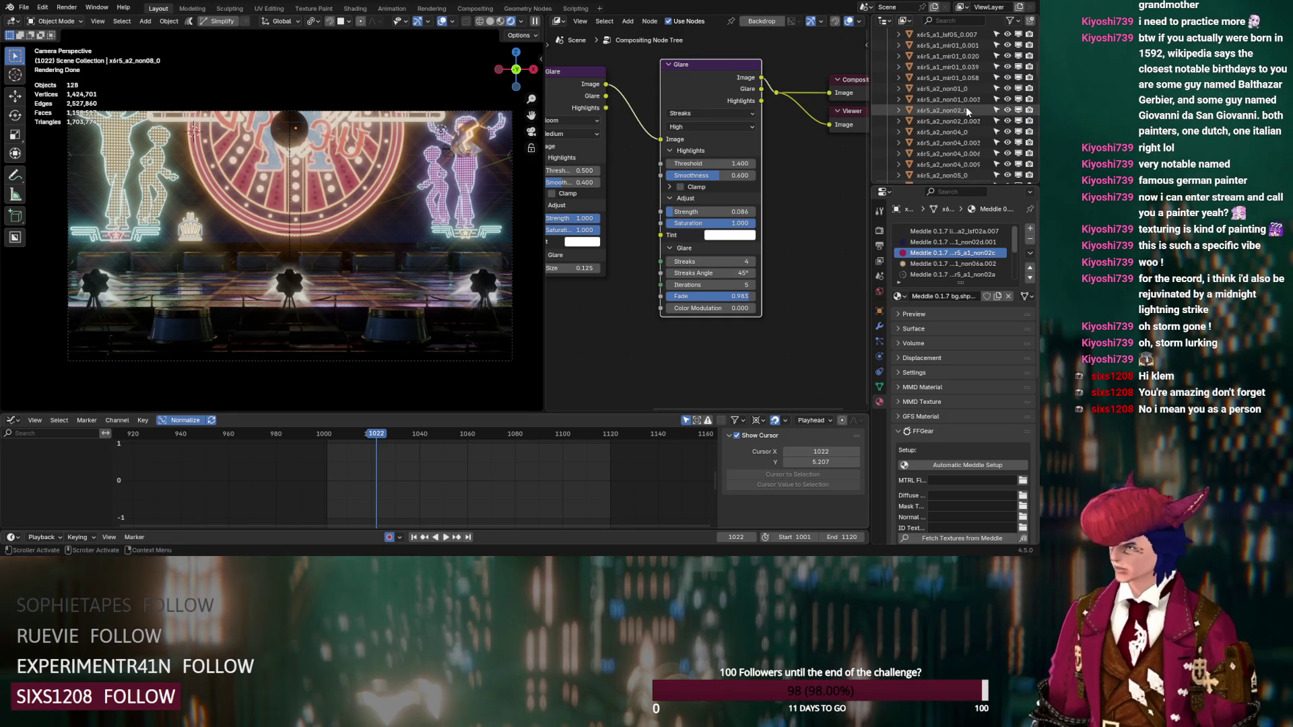
Step: Collapse SharedGroups in the Outliner and move the playhead to frame 1011
scroll(944, 111, up, 2)
click(888, 78)
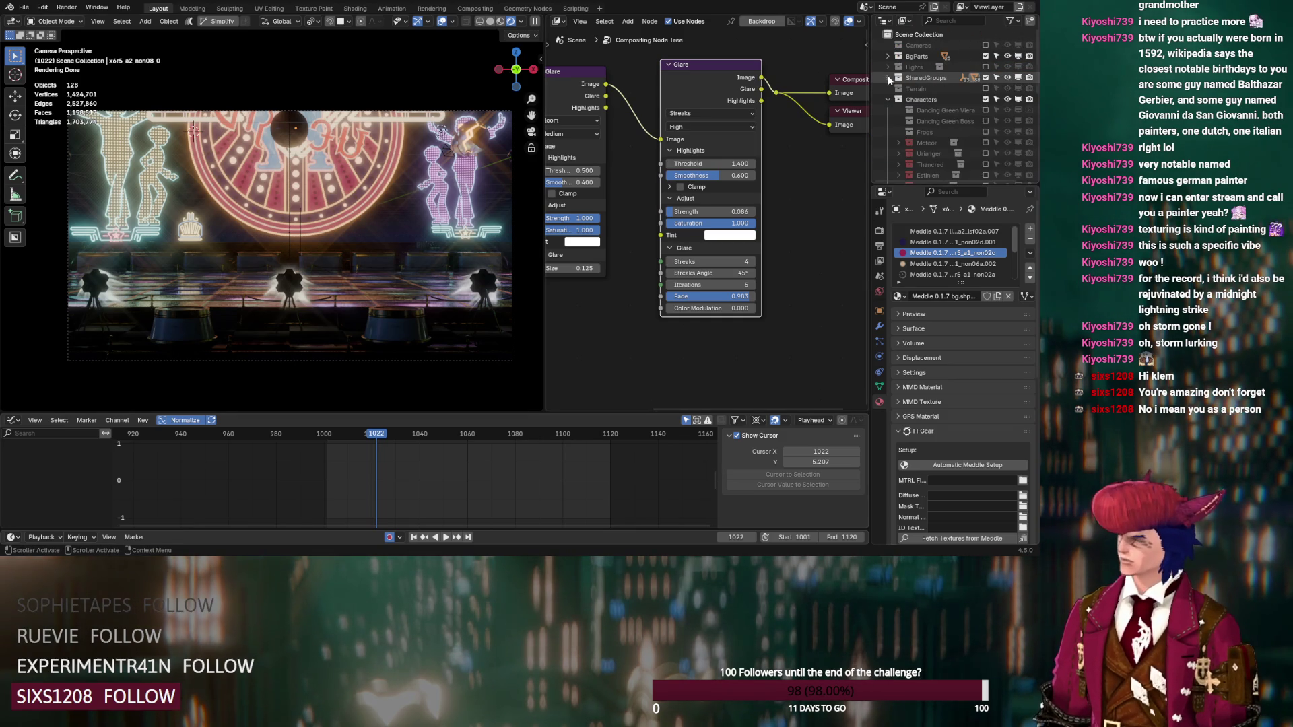
scroll(903, 95, down, 8)
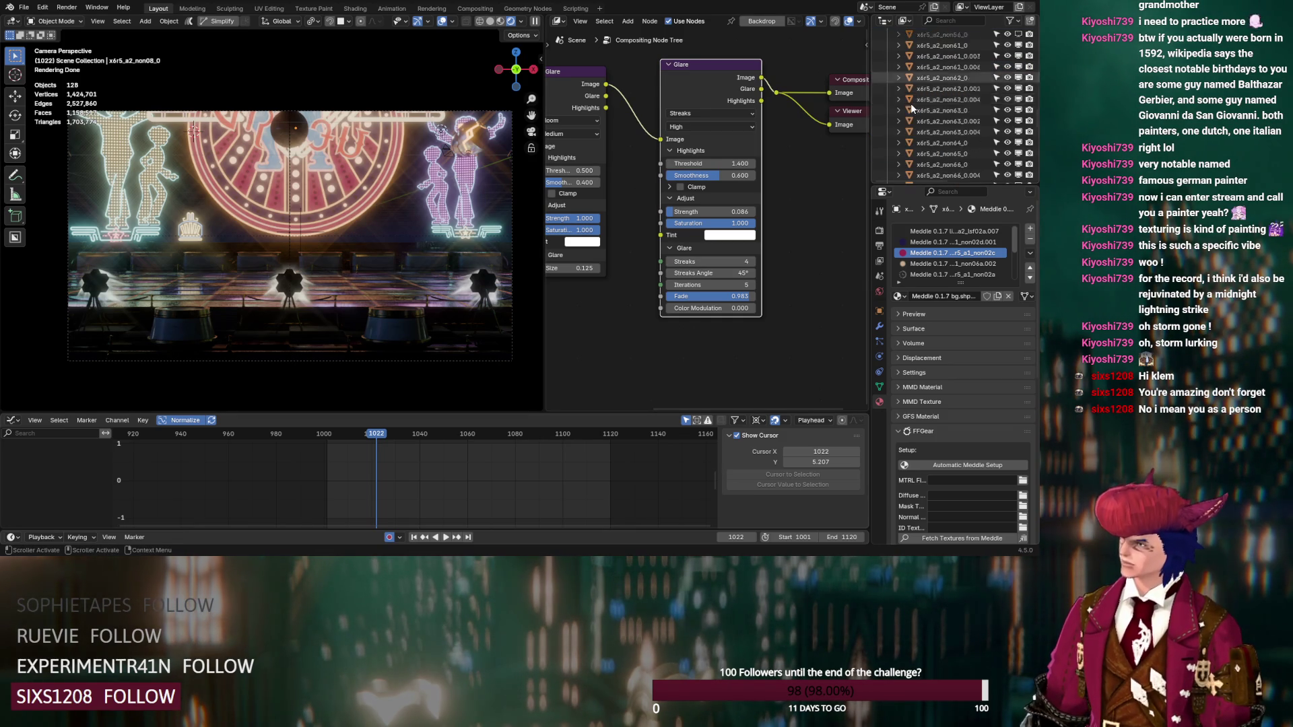
scroll(911, 107, down, 5)
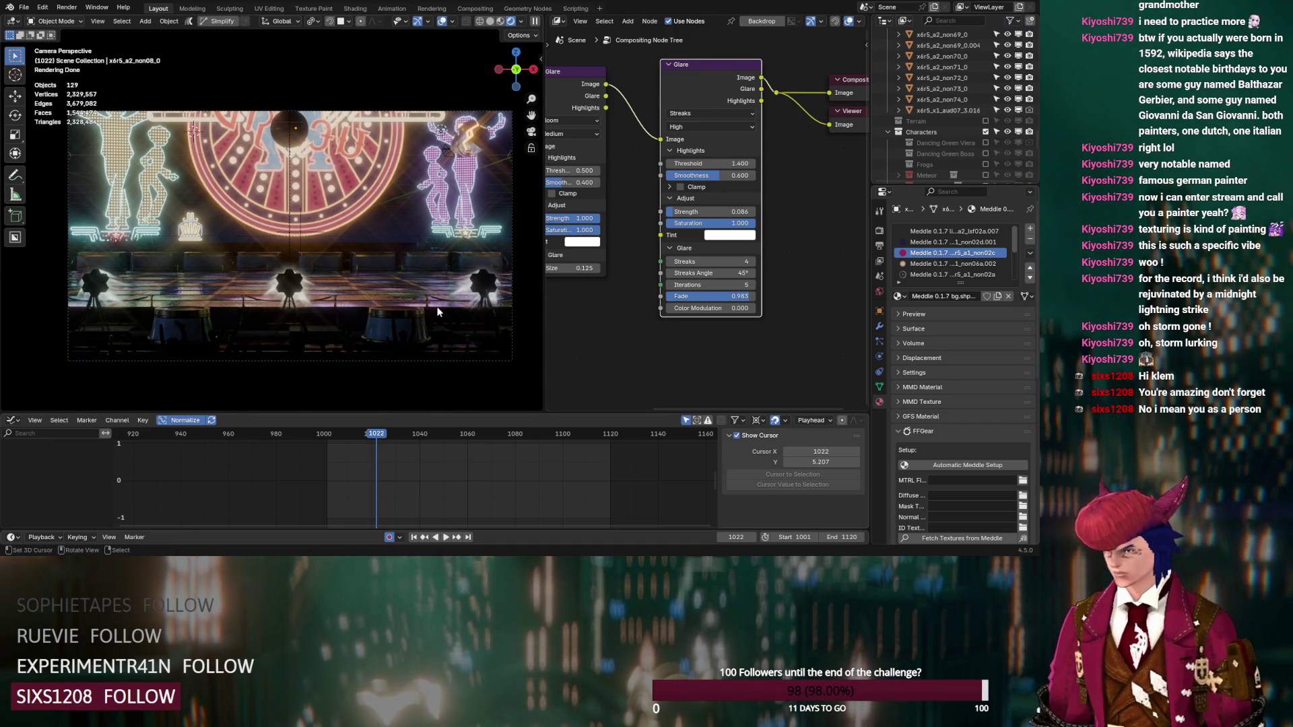
click(350, 433)
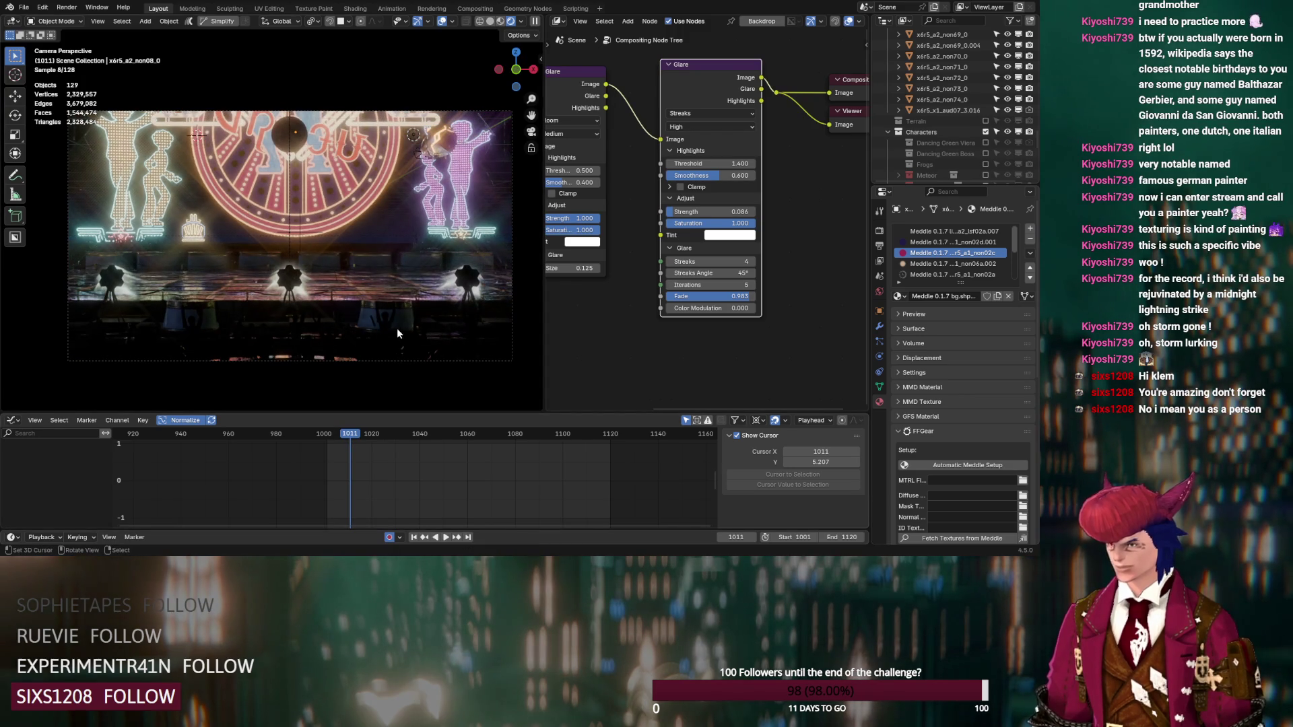
Step: Play the animation from frame 1094 and stop it around frame 1079
click(548, 434)
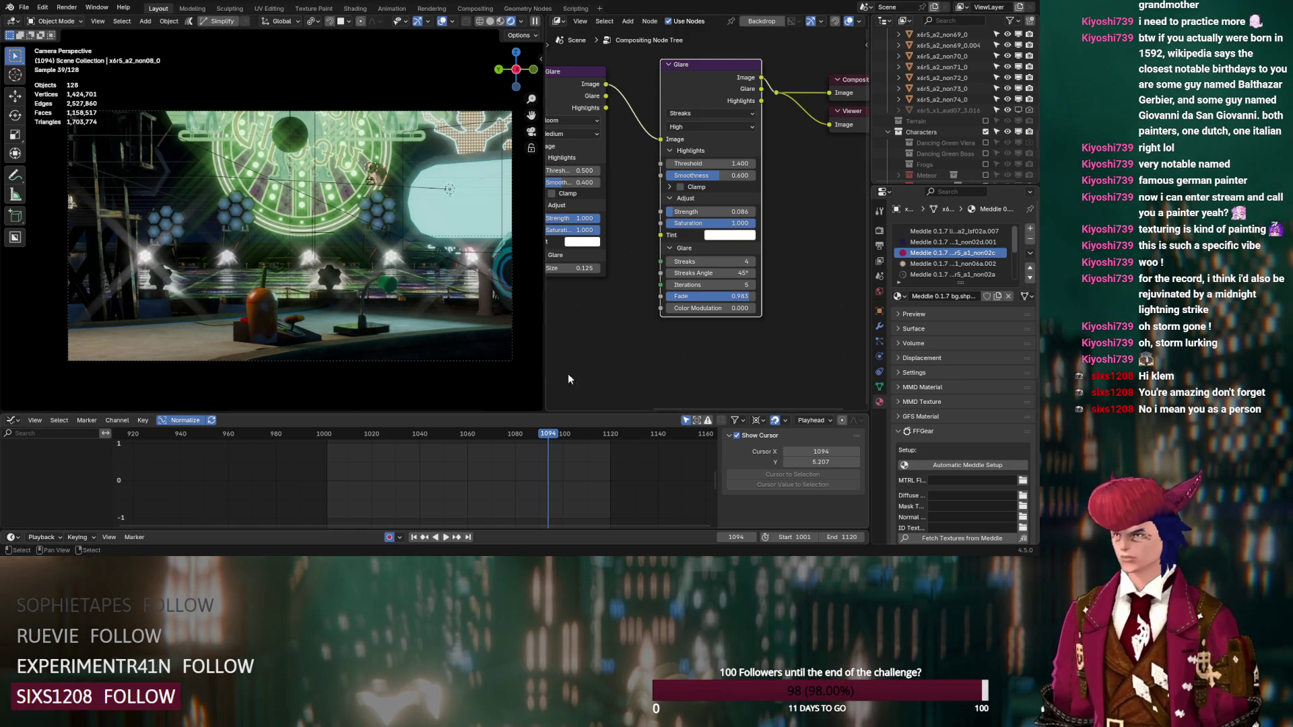
key(space)
click(515, 434)
key(space)
Step: Hide x6r5_x1_aud07_3.016 in the Outliner and scrub the timeline to frame 1068
click(1018, 110)
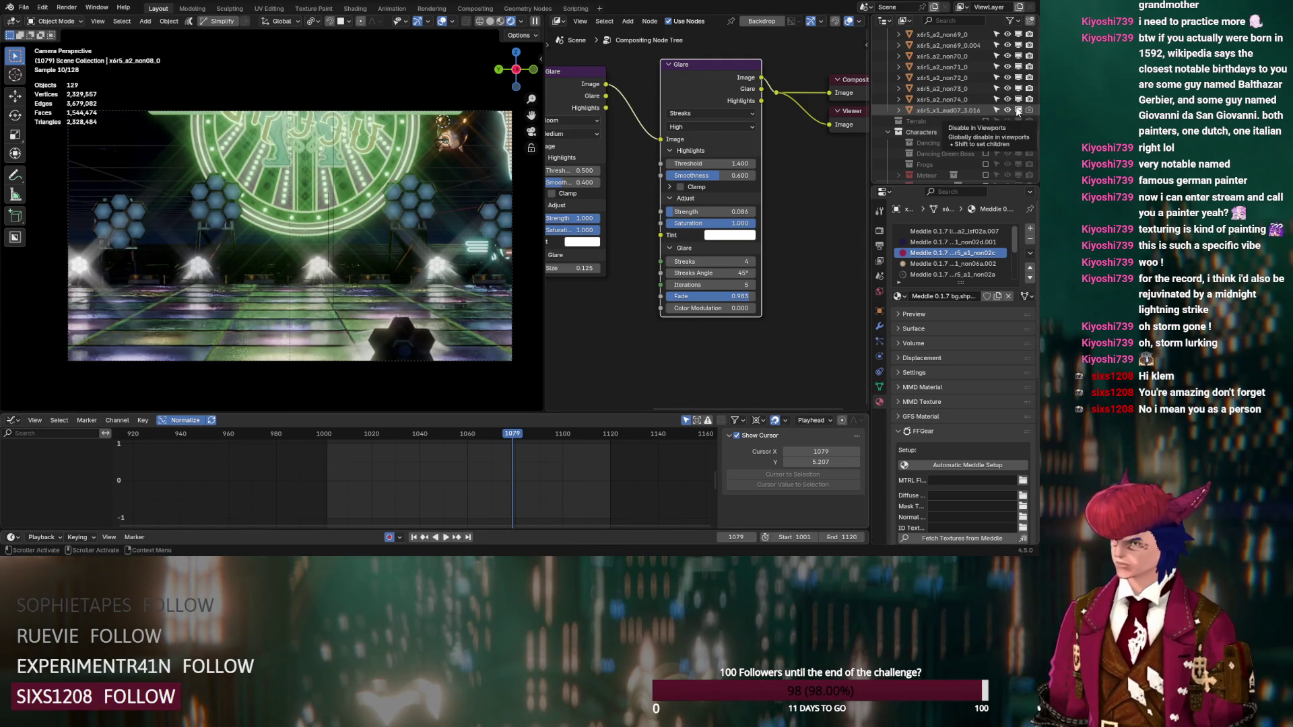
click(1018, 110)
click(1017, 111)
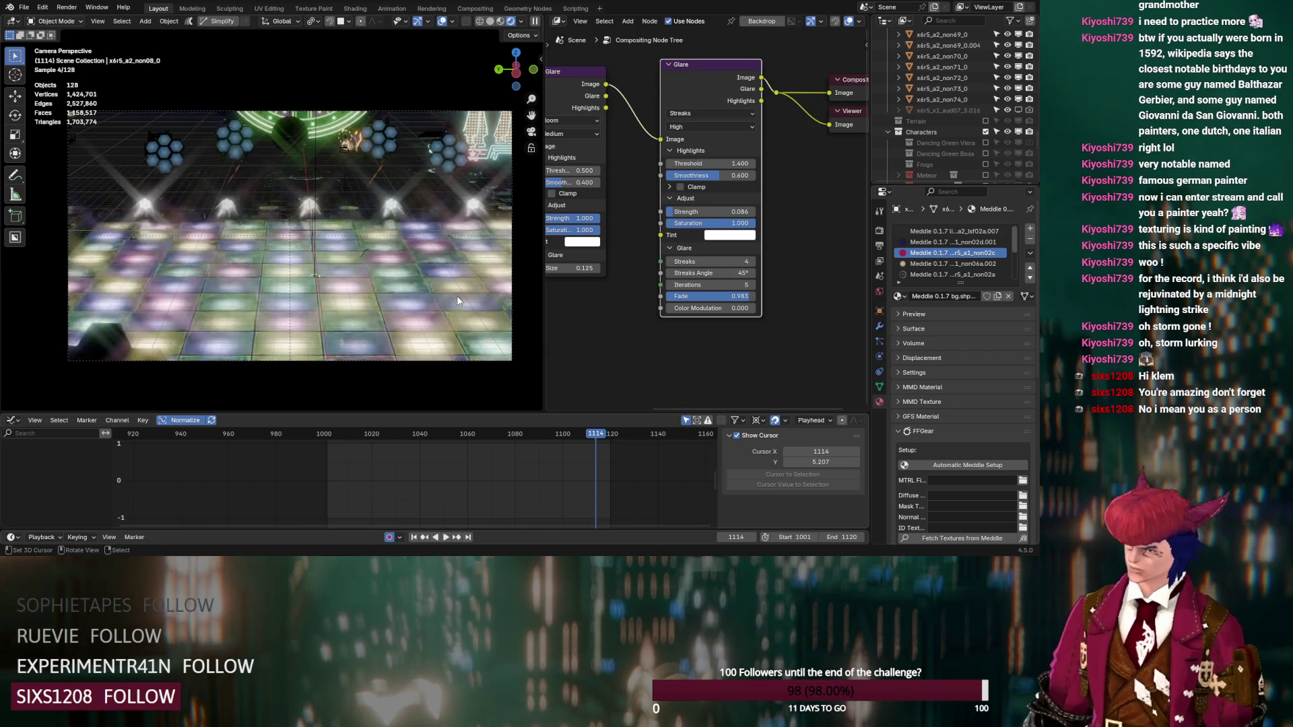
drag(600, 435, 602, 437)
click(605, 436)
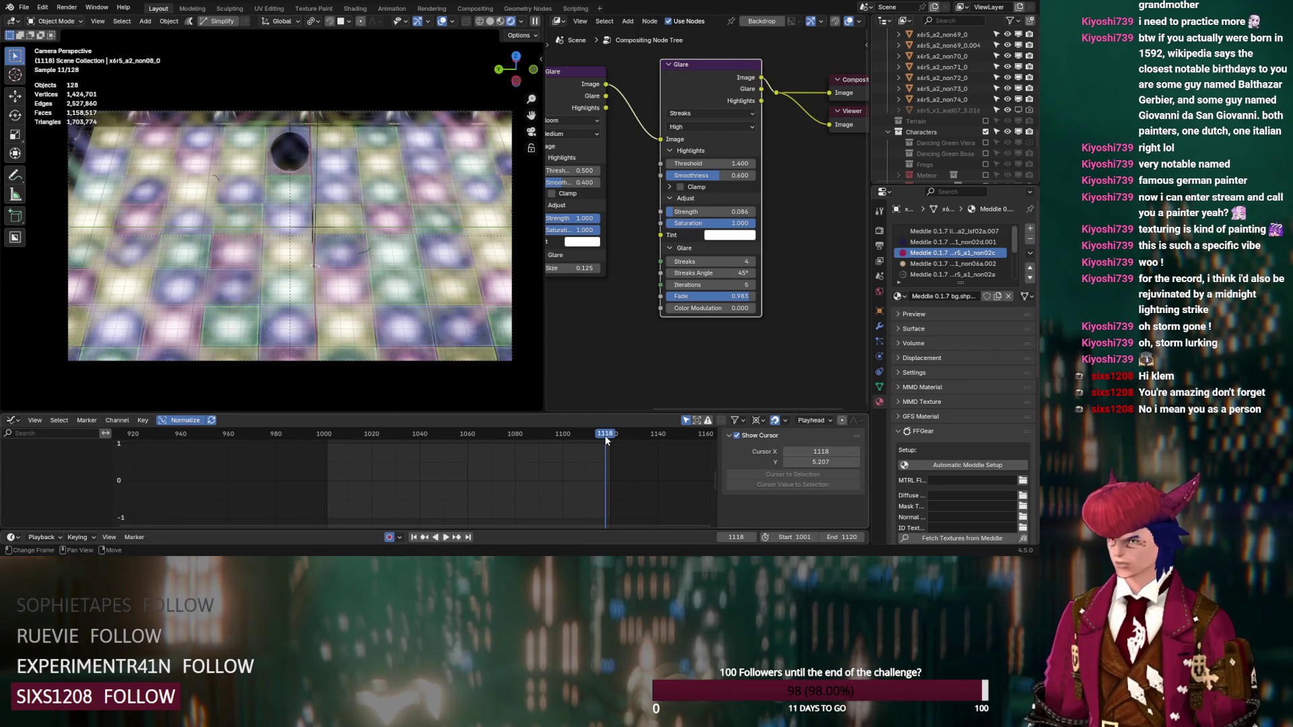
drag(605, 435, 528, 435)
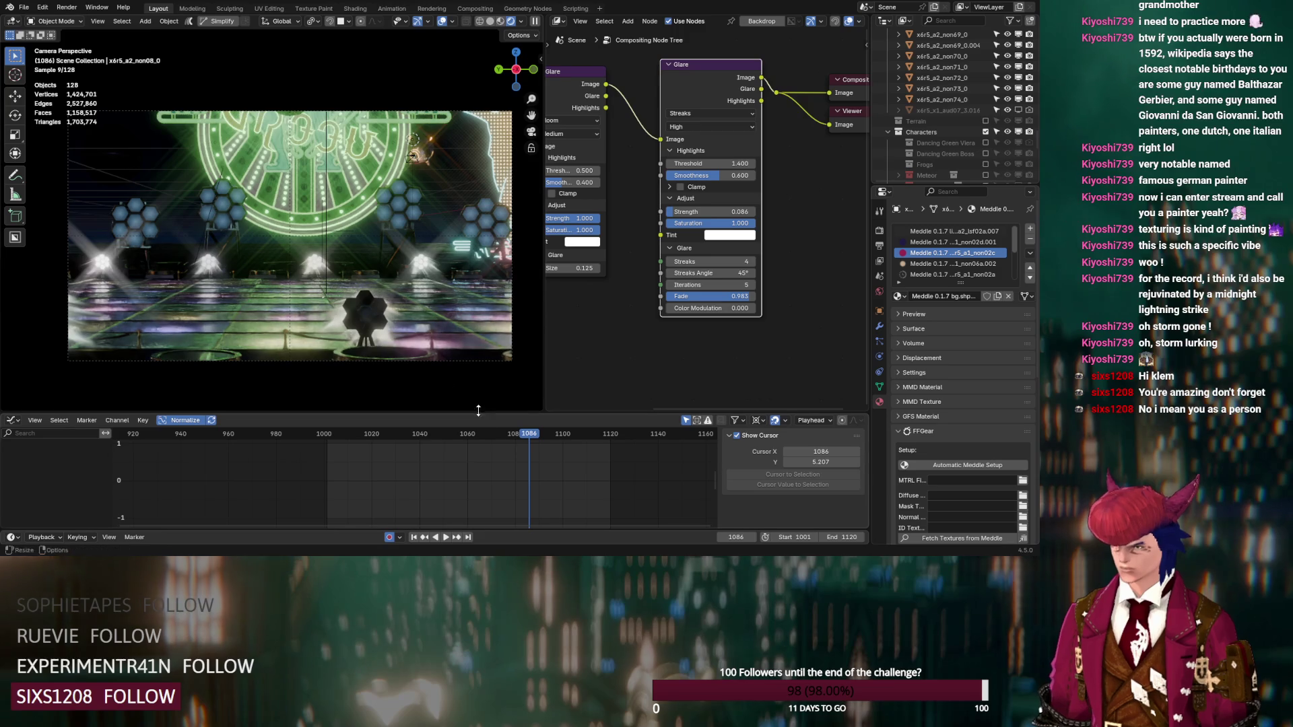
click(486, 434)
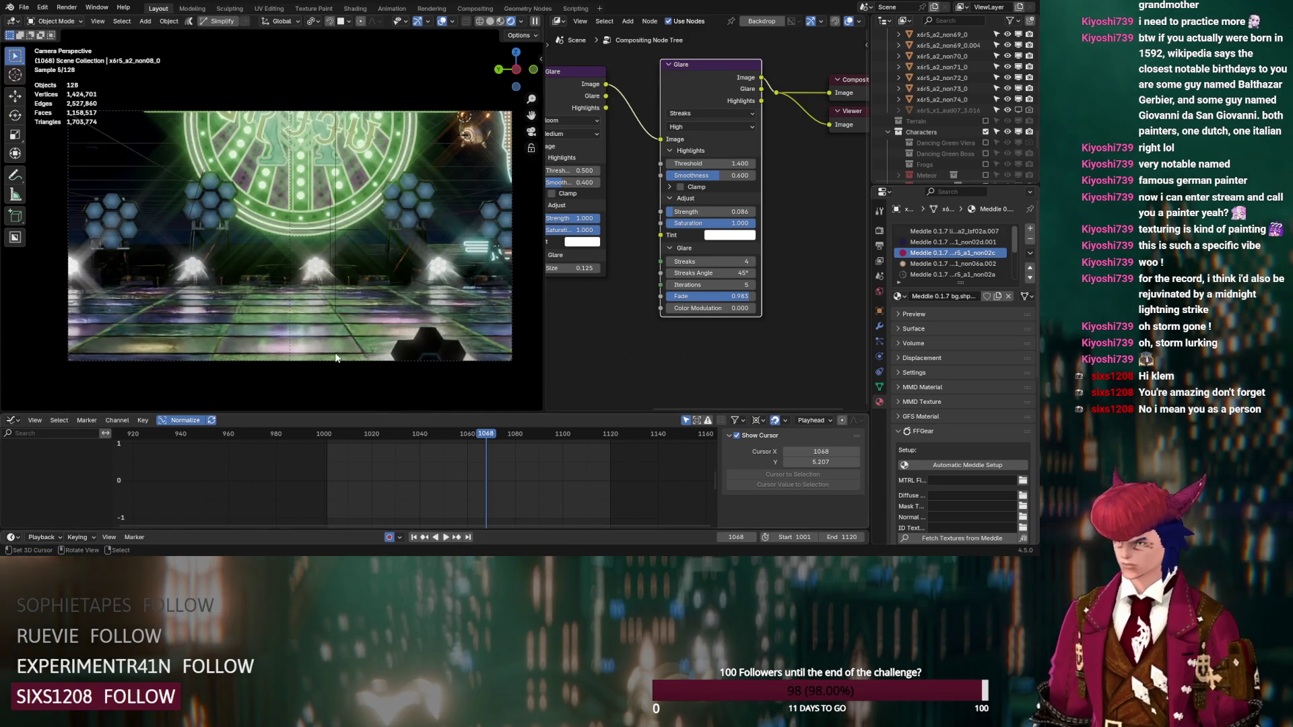
Step: Select floor piece x6r5_a1_flo03.012 and enter Edit Mode
scroll(342, 361, up, 5)
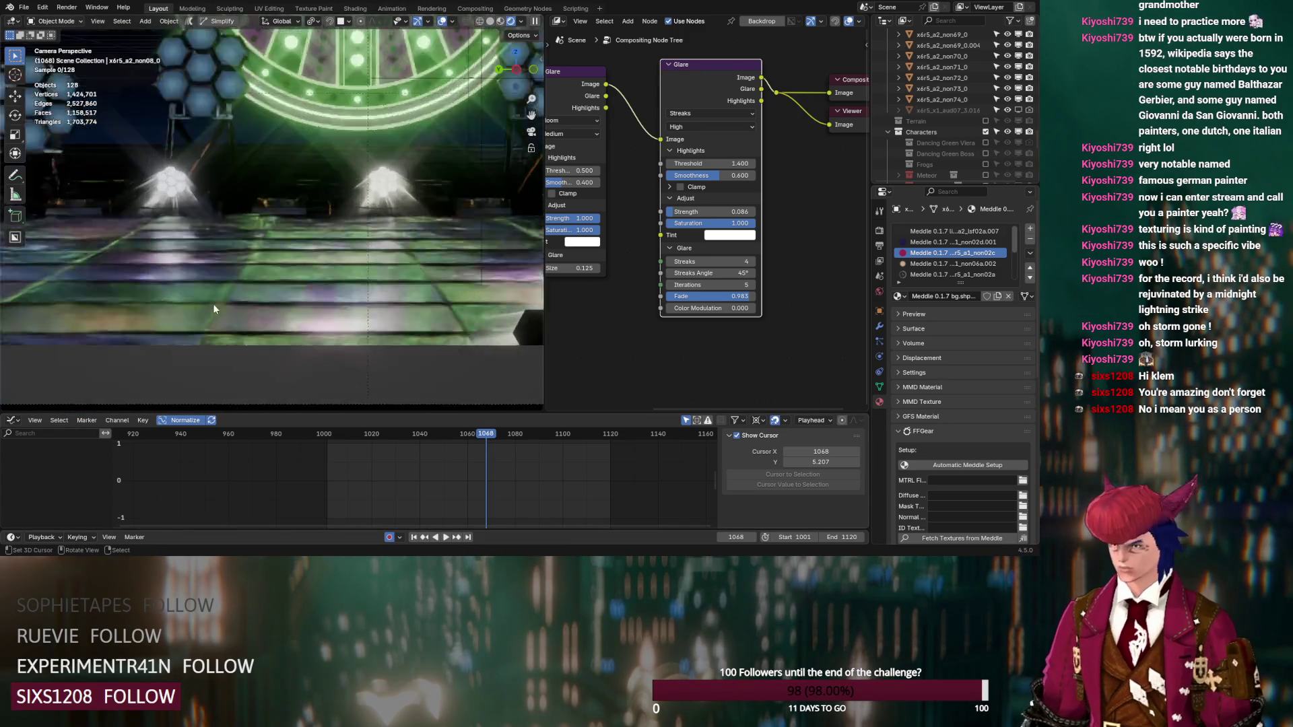
scroll(211, 302, up, 2)
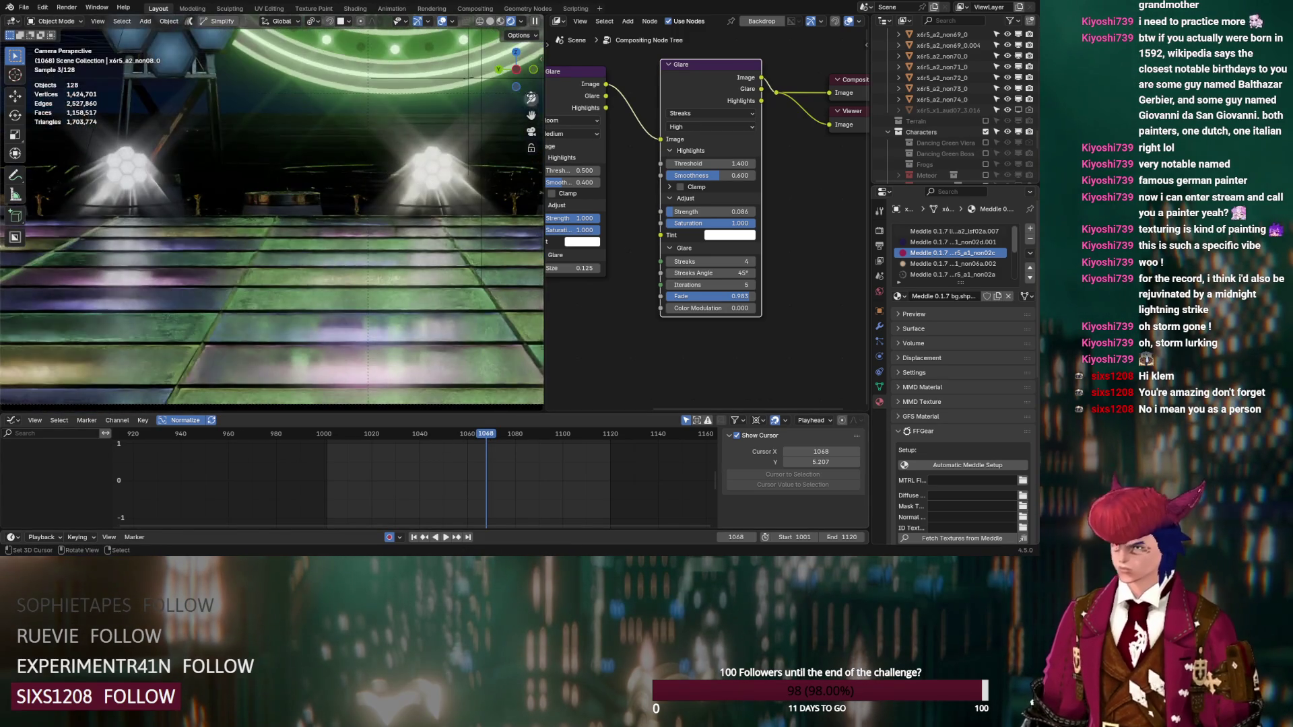
click(291, 337)
key(Tab)
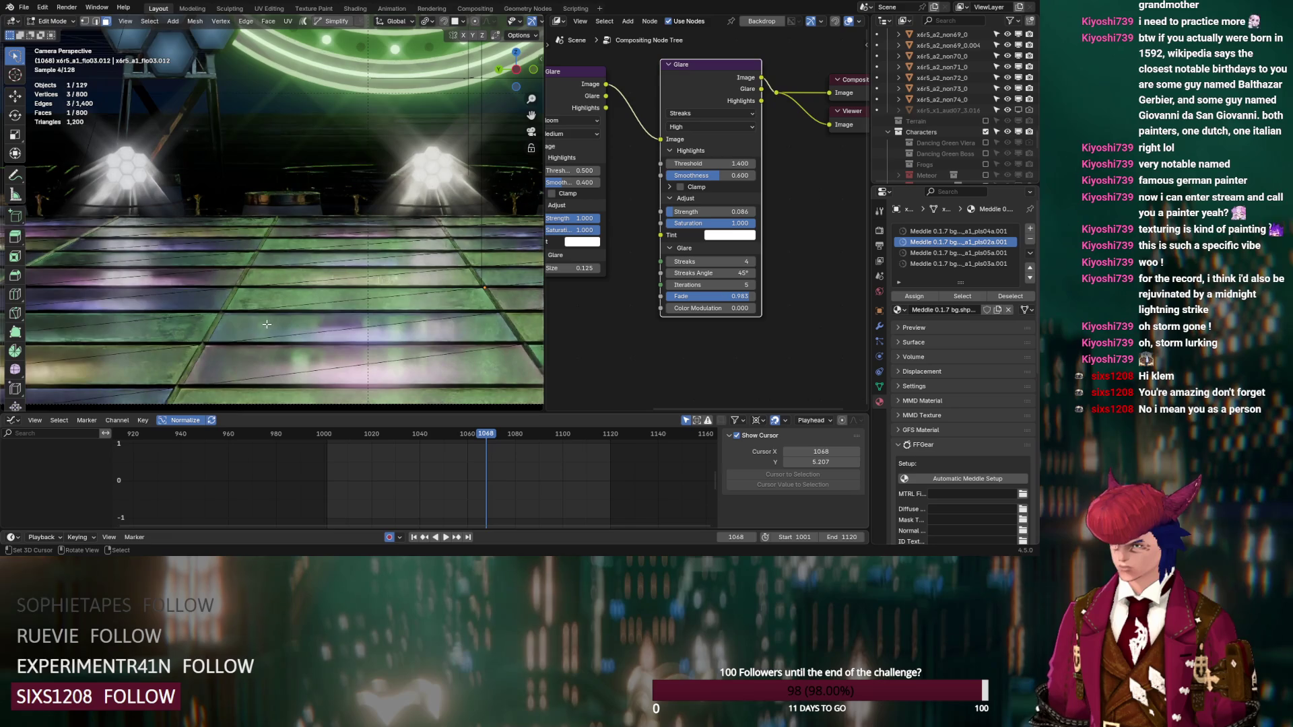
Step: Link the floor material's Emission shader to the Material Output in the Shader Editor
click(155, 367)
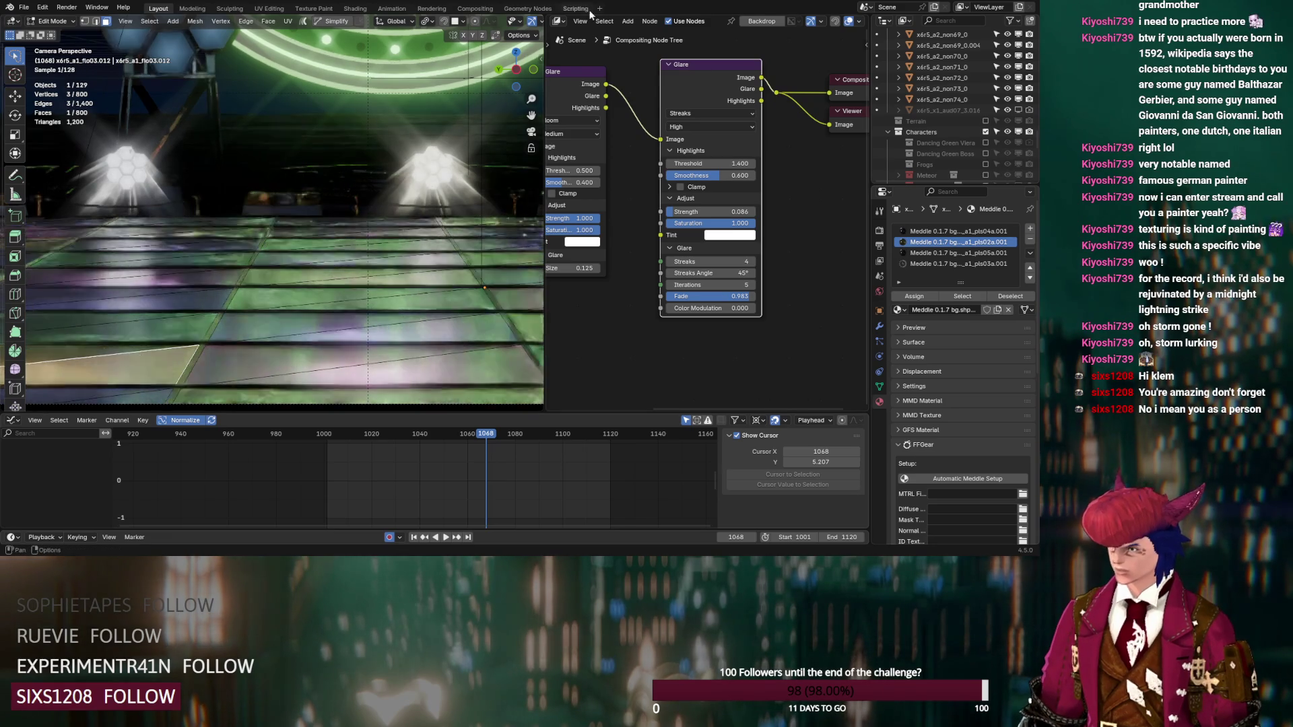
click(558, 21)
click(593, 111)
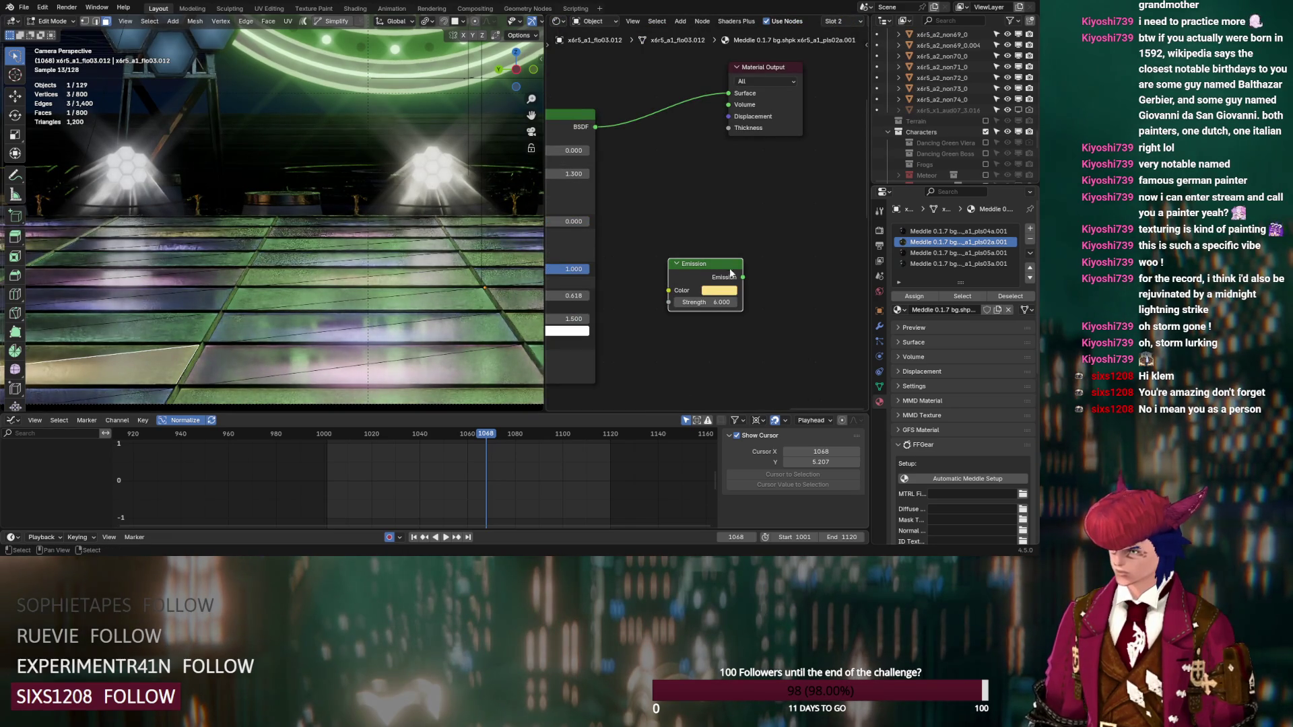
drag(725, 109, 725, 108)
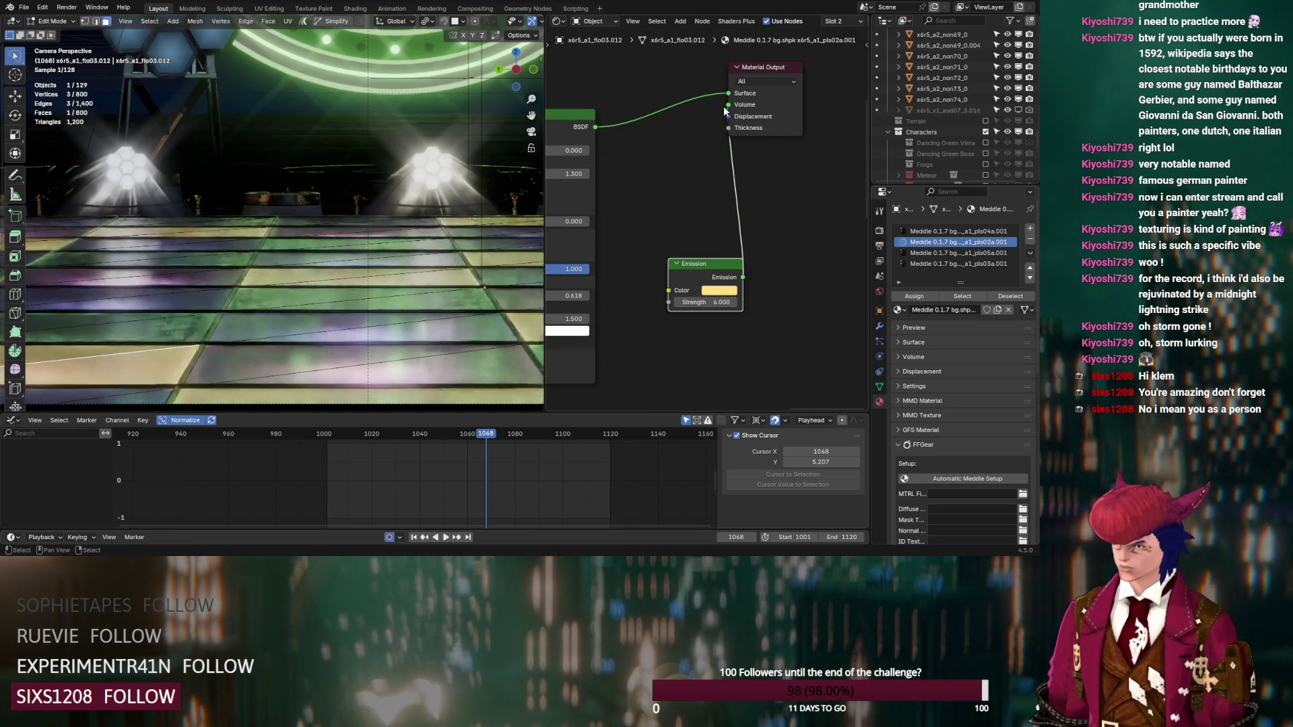
Step: Set the pls02a.001 emission Strength to 5 at frame 1119
click(296, 357)
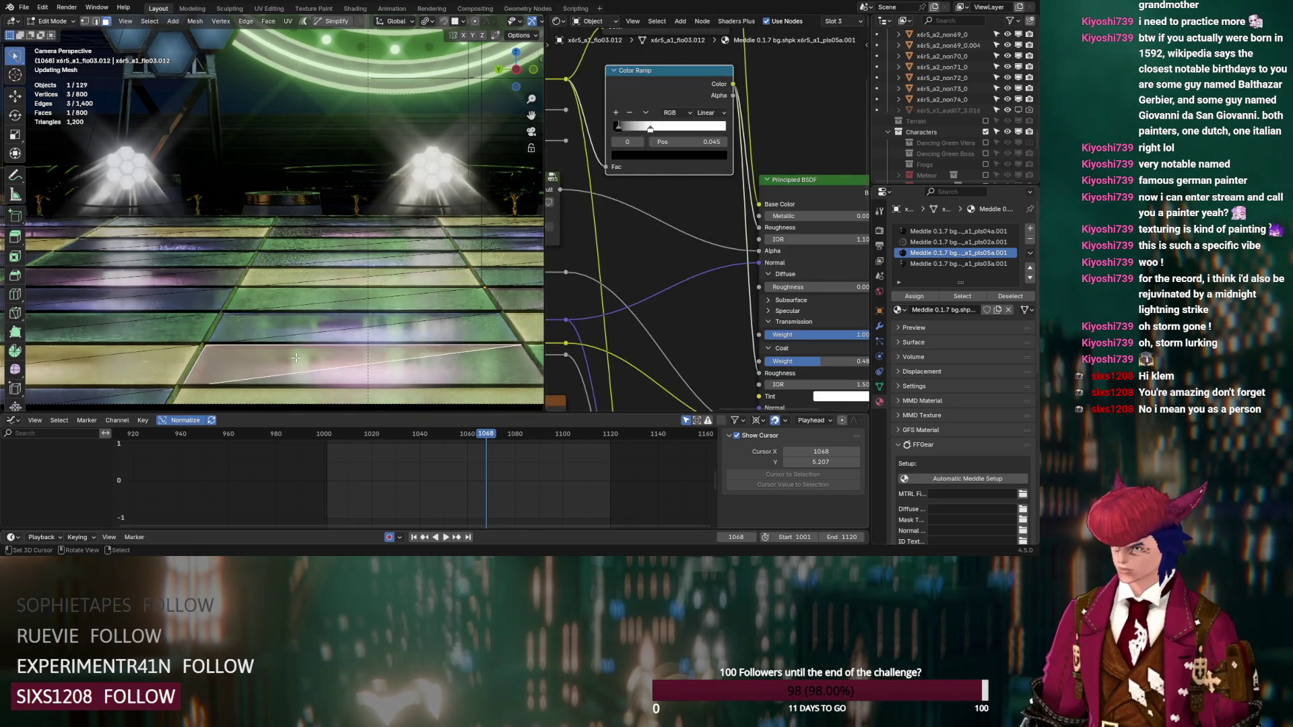
click(192, 364)
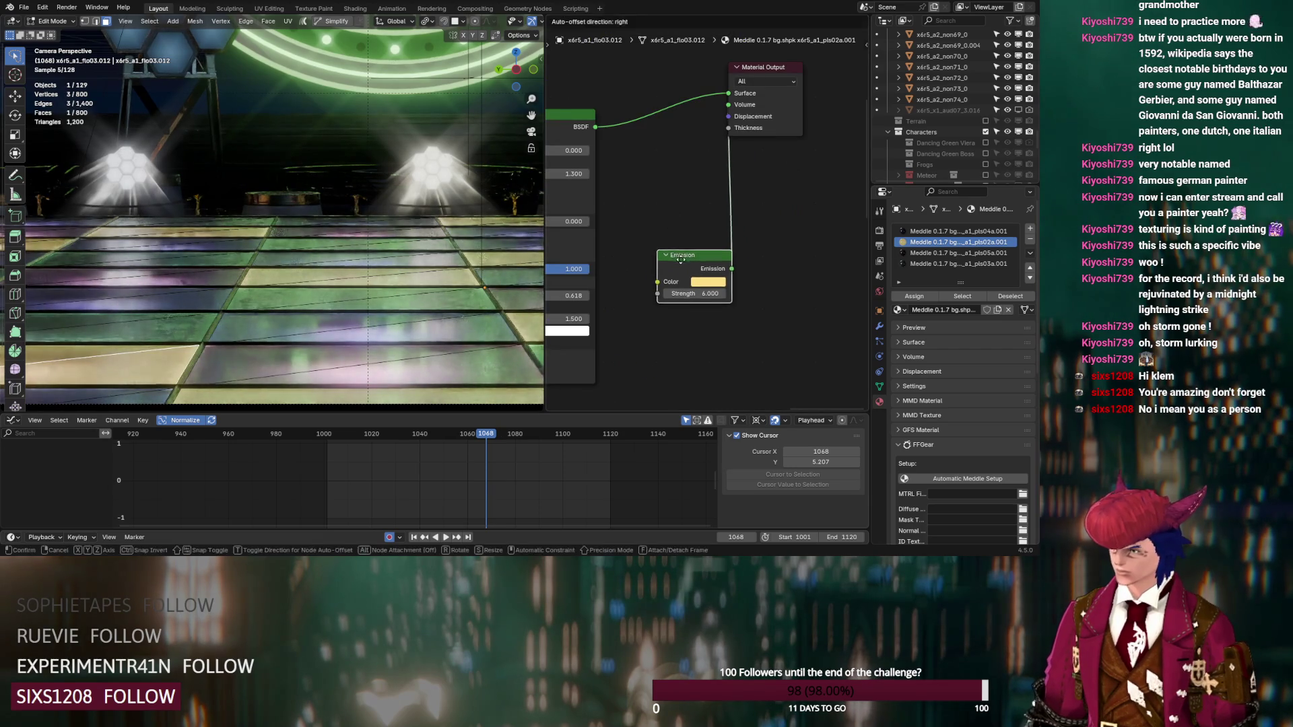
click(599, 434)
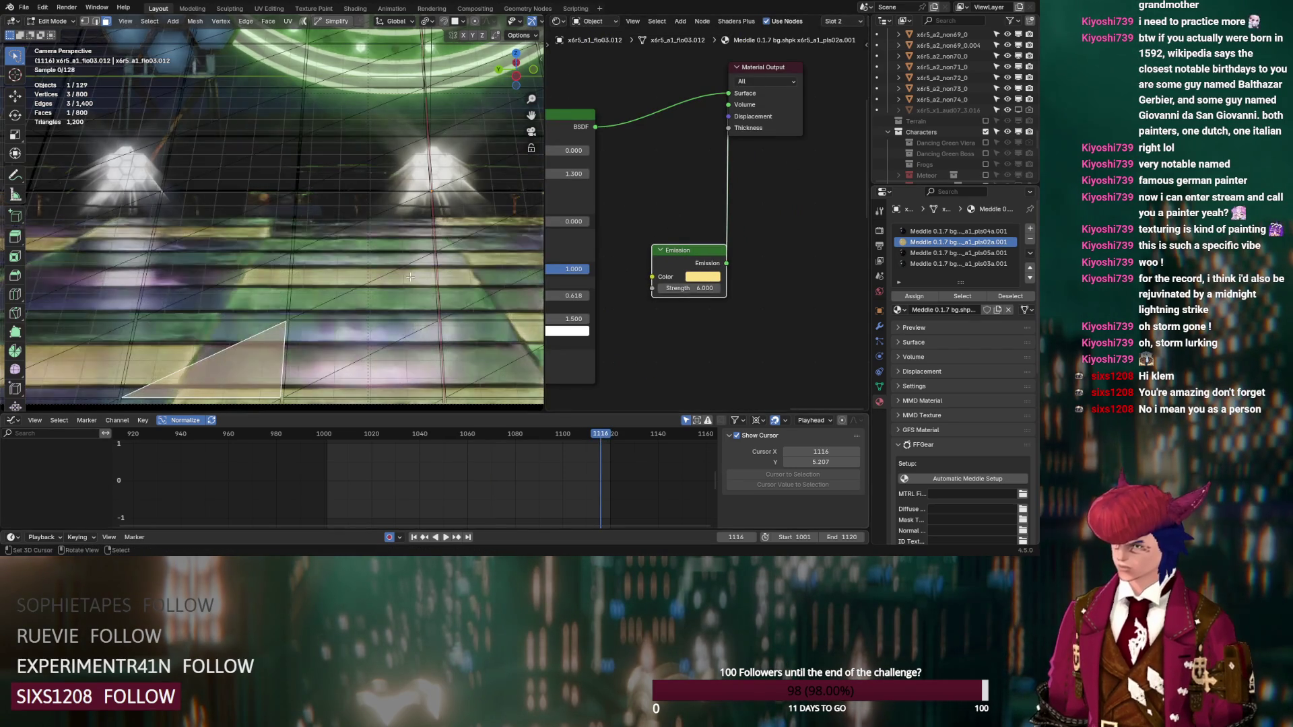
click(608, 432)
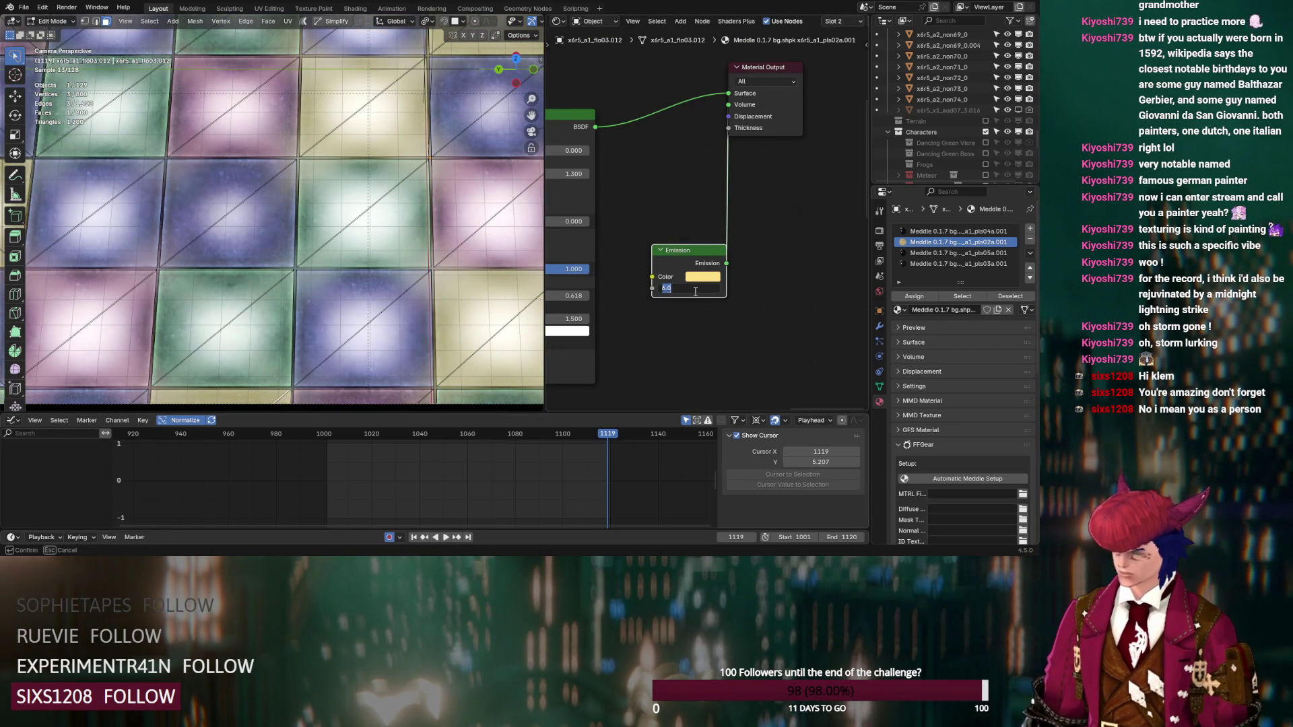
text(0)
key(Return)
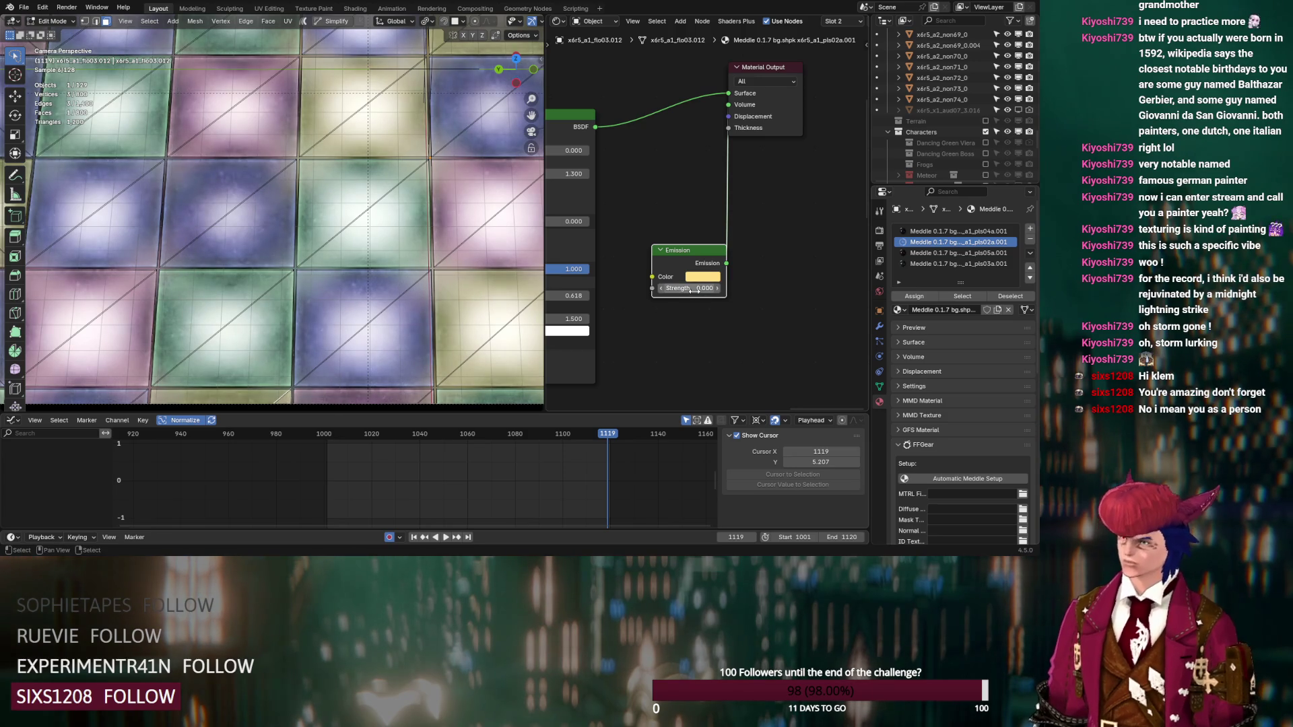
click(691, 289)
text(5.000)
key(Return)
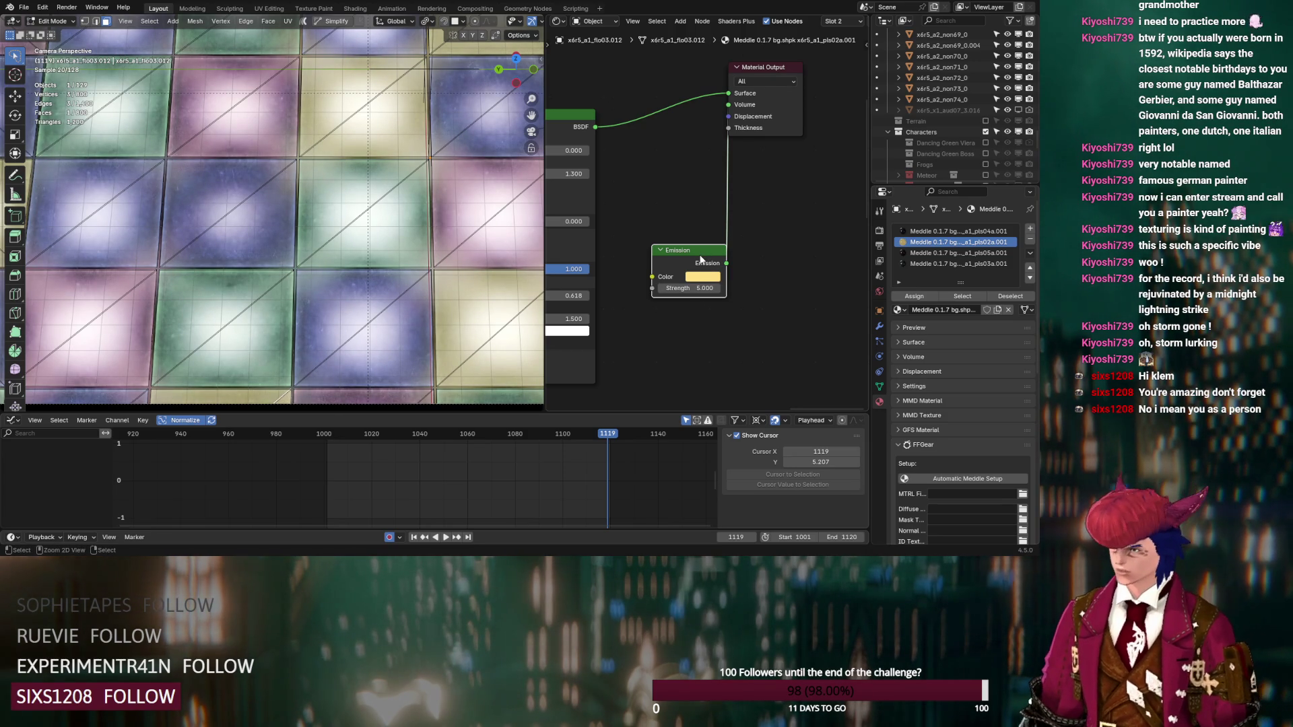
Step: Paste an Emission node into pls03a.001, link it to the output, and make it green
click(957, 264)
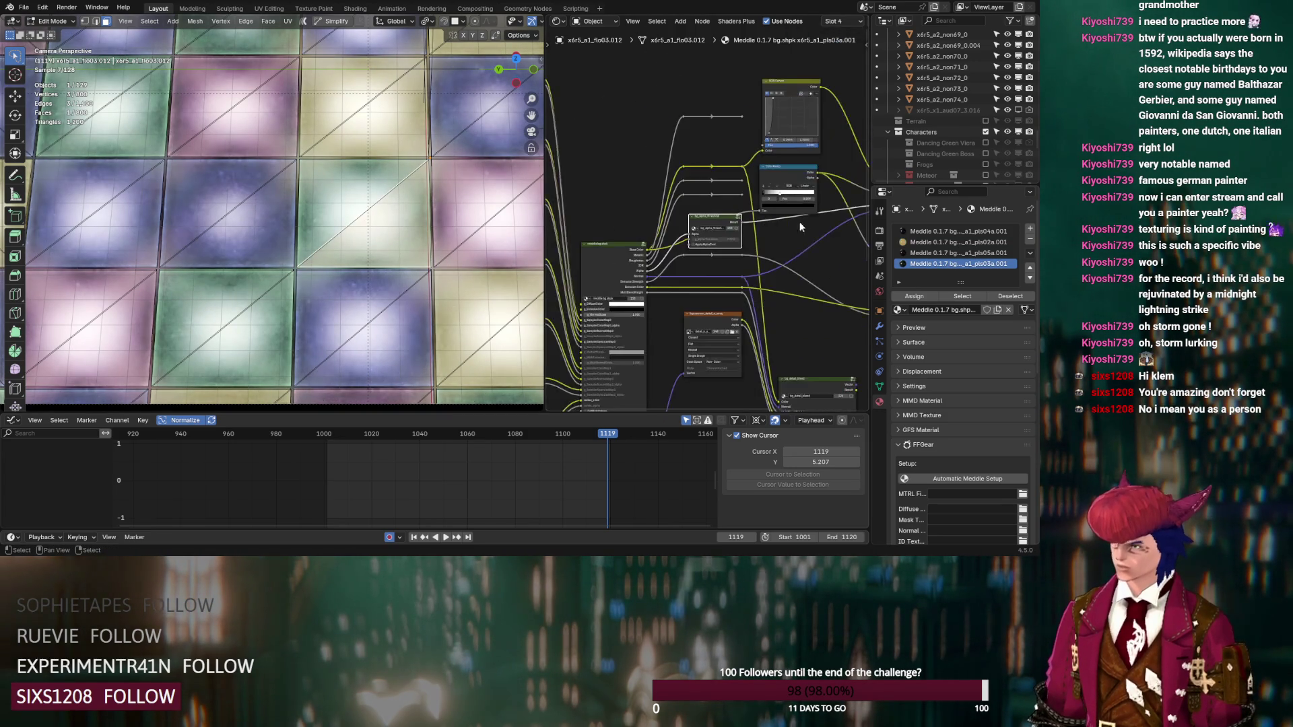
scroll(787, 219, down, 3)
scroll(716, 236, up, 4)
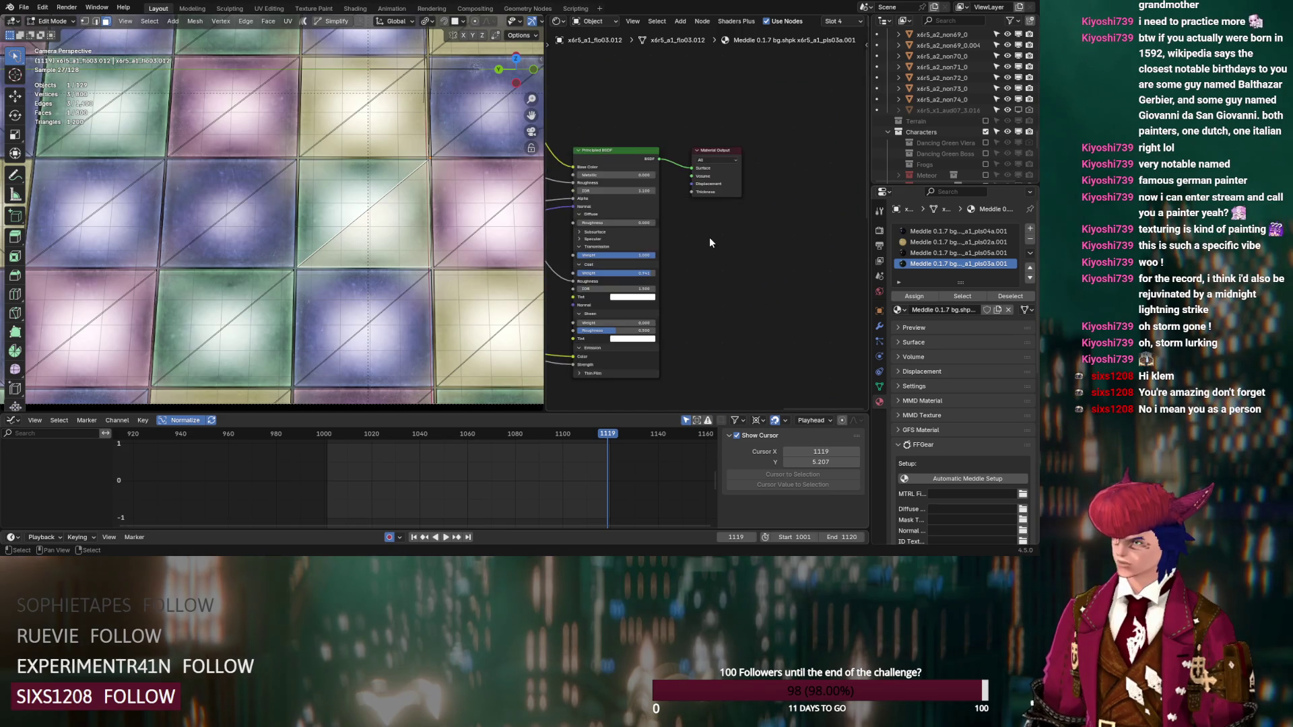
key(ctrl+v)
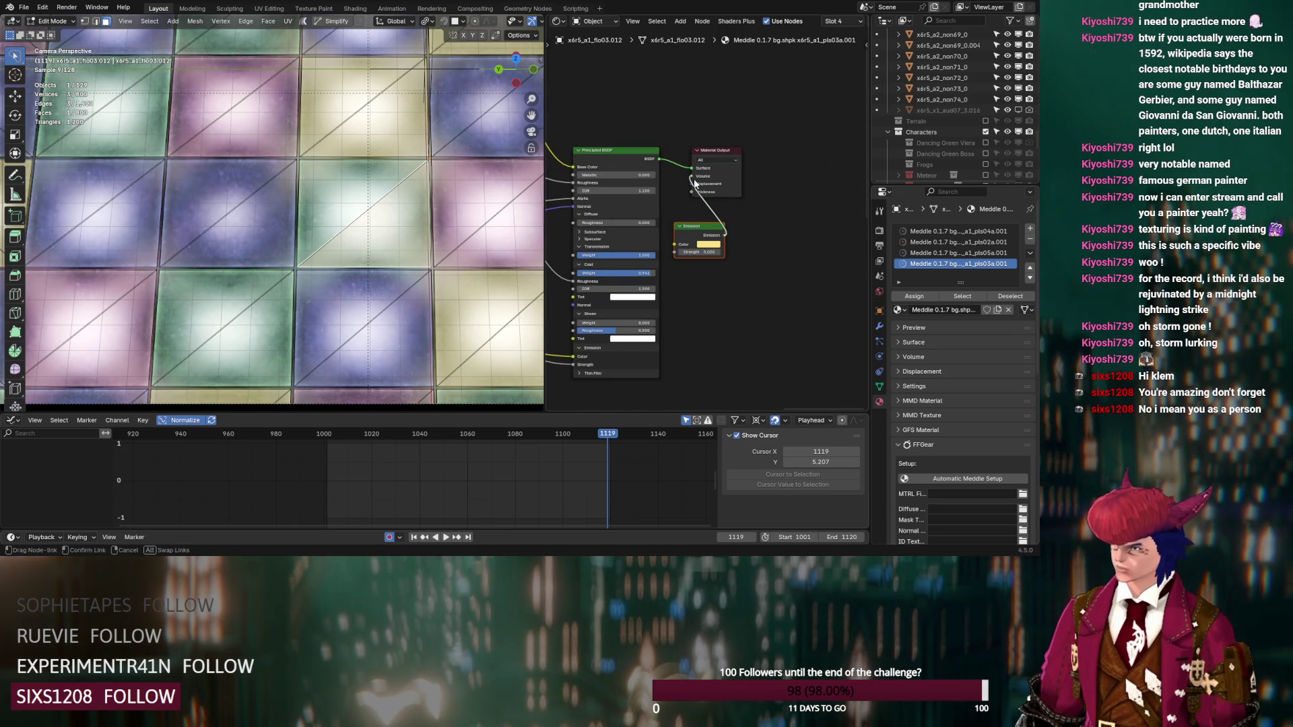
drag(696, 183, 692, 183)
click(709, 245)
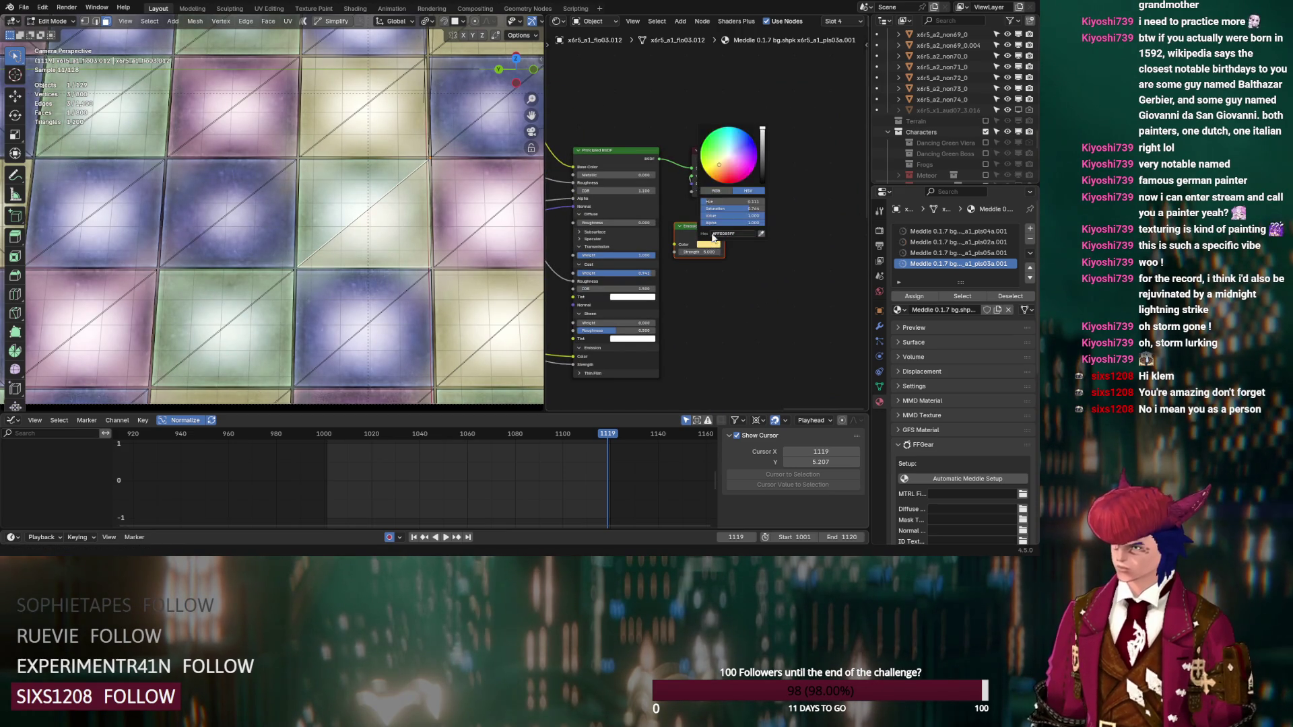
mouse_move(724, 201)
mouse_down()
mouse_move(741, 200)
mouse_move(722, 214)
mouse_move(733, 214)
mouse_up()
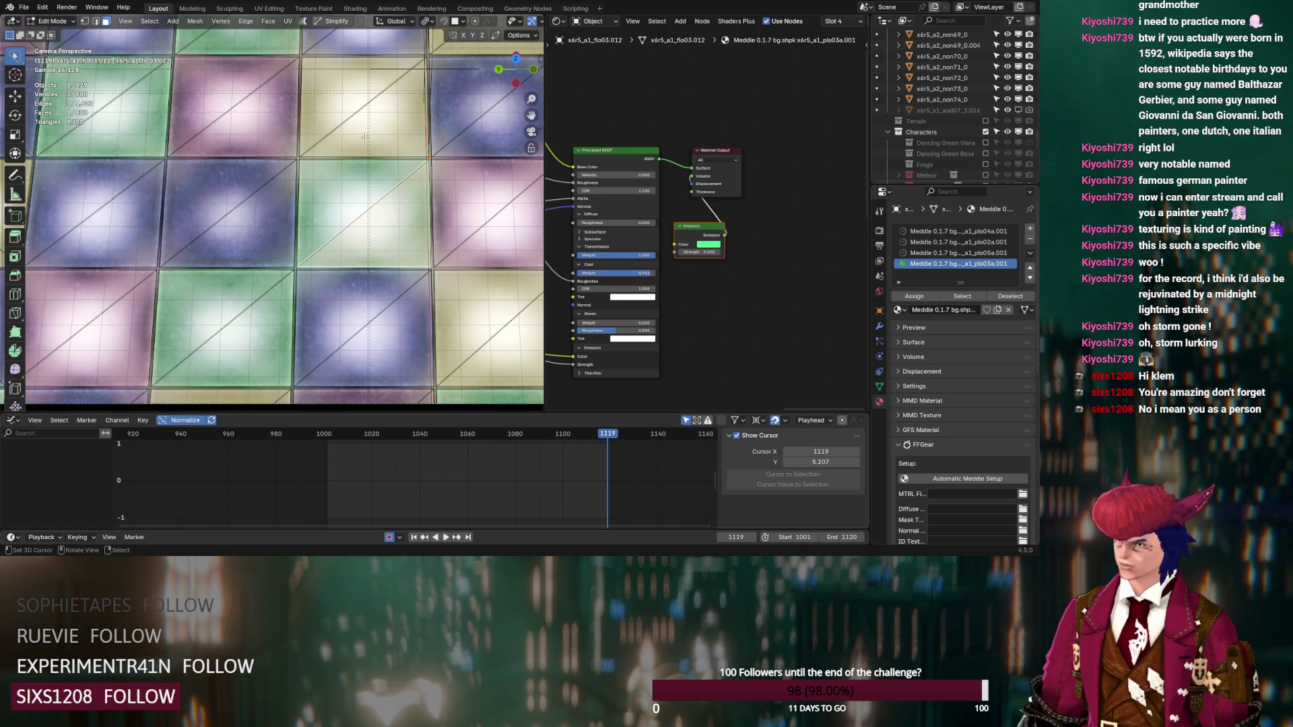
Step: Slightly lower the saturation of the pls02a.001 emission colour
click(383, 177)
click(703, 259)
drag(730, 225, 740, 223)
Step: Give pls05a.001 a linked Emission node with a pink colour and Strength 7
click(363, 101)
middle_drag(570, 175, 375, 153)
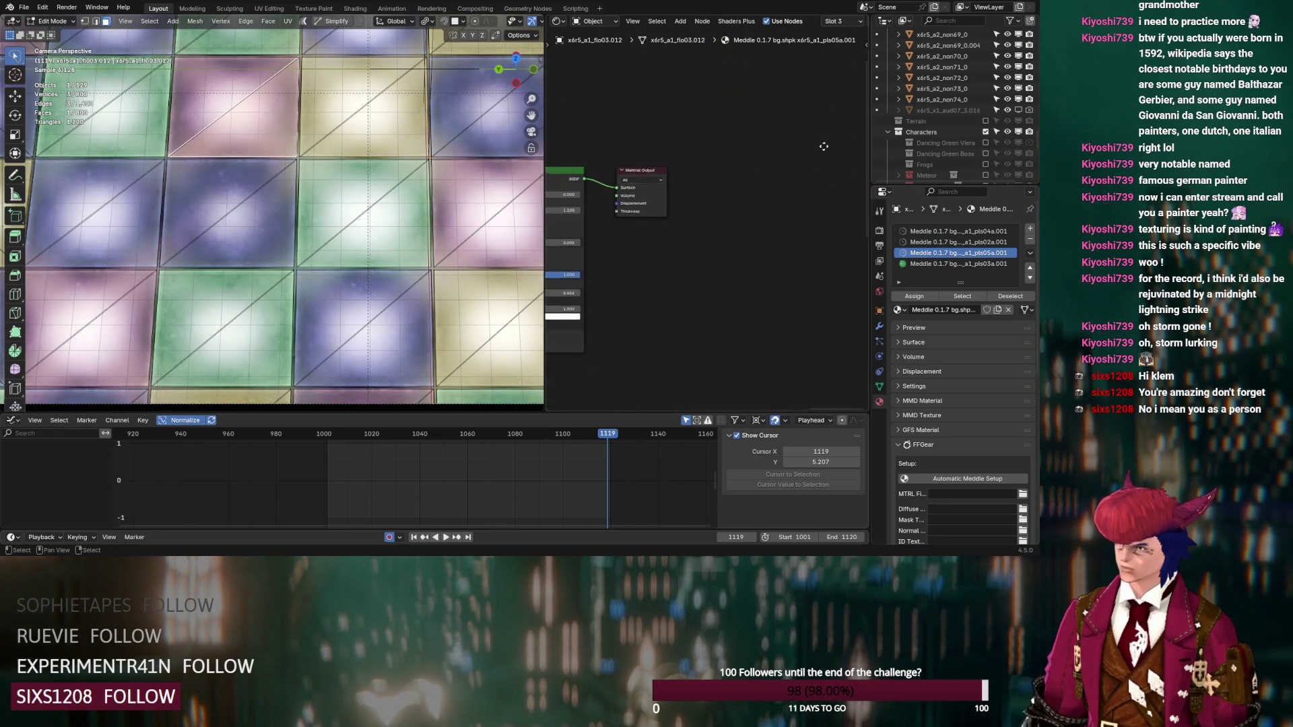
key(ctrl+v)
drag(716, 241, 606, 196)
click(700, 251)
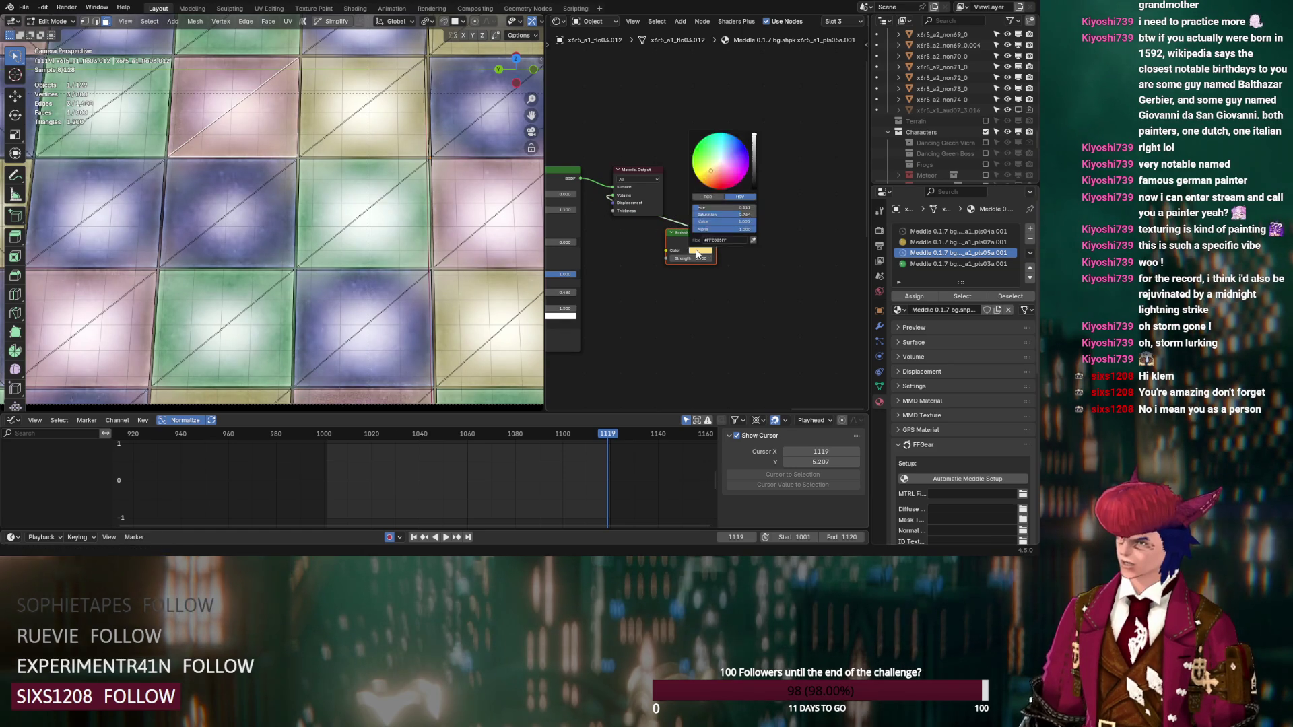
mouse_move(711, 206)
mouse_down()
mouse_move(701, 206)
mouse_move(753, 217)
mouse_up()
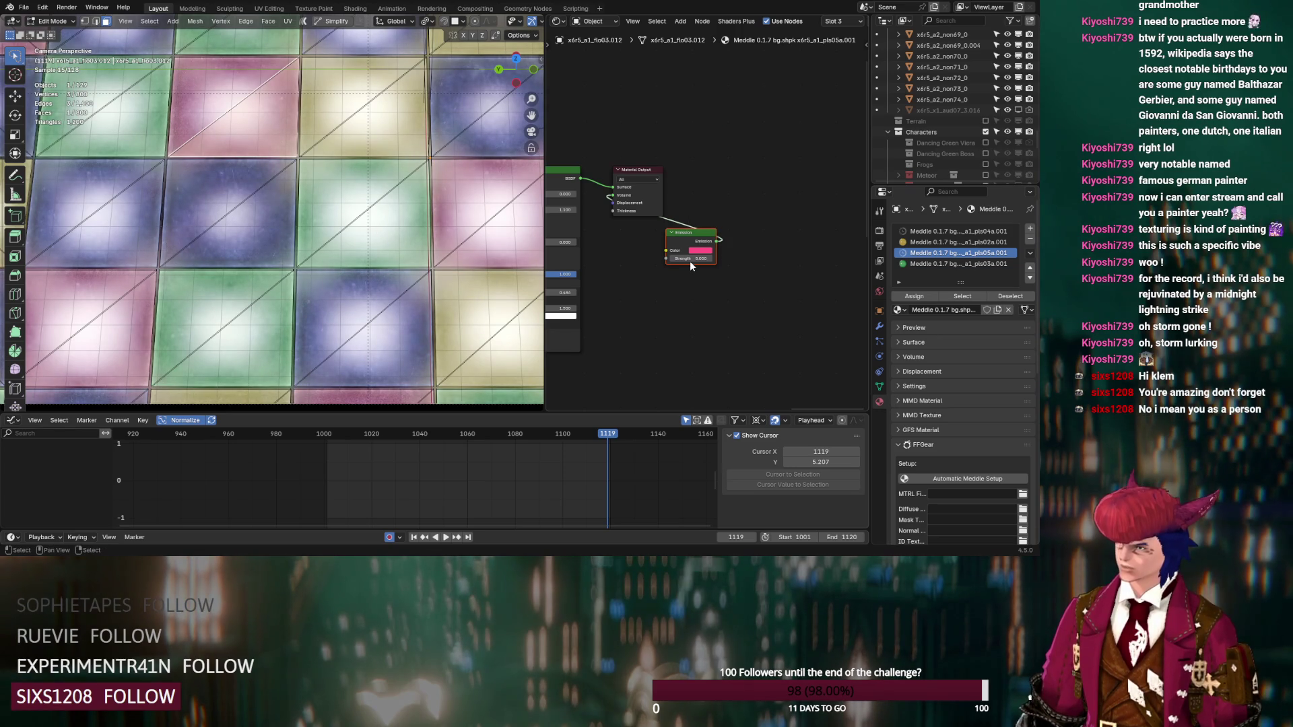
click(691, 259)
text(7)
key(Return)
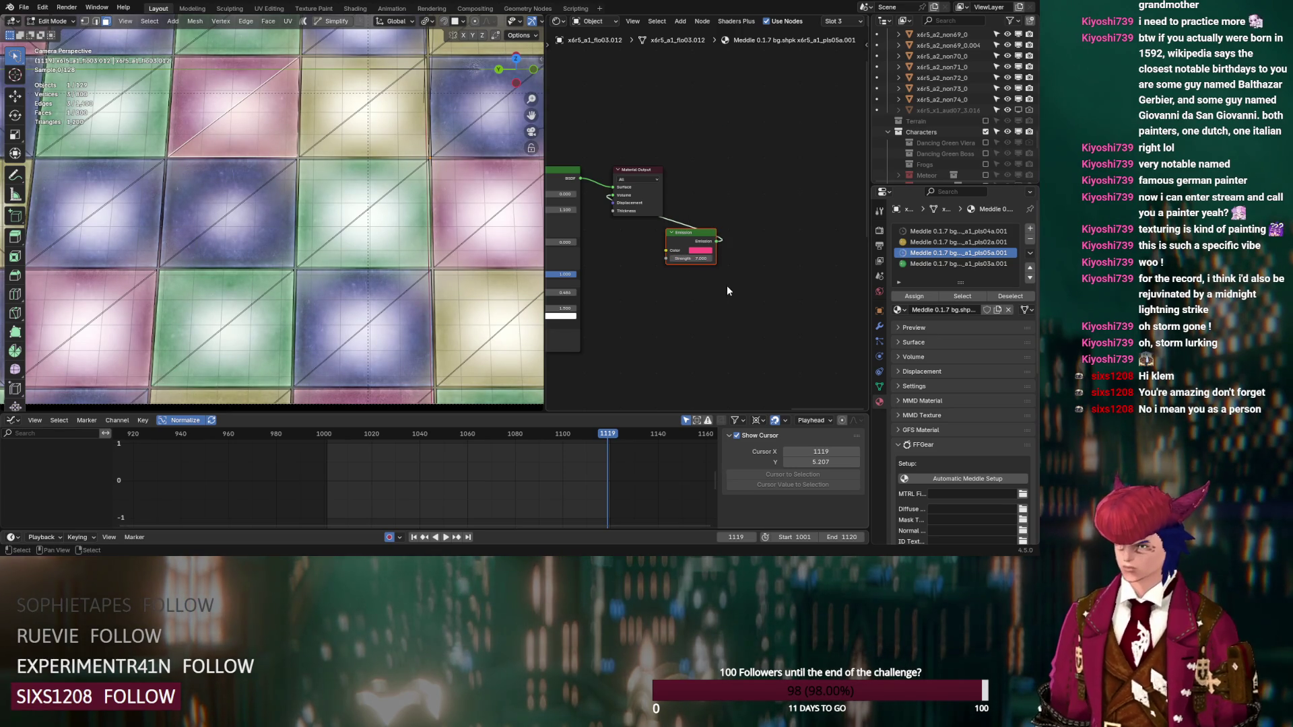
Step: Link the pls04a.001 Emission shader to the output and recolour it from yellow to purple
drag(641, 175, 714, 128)
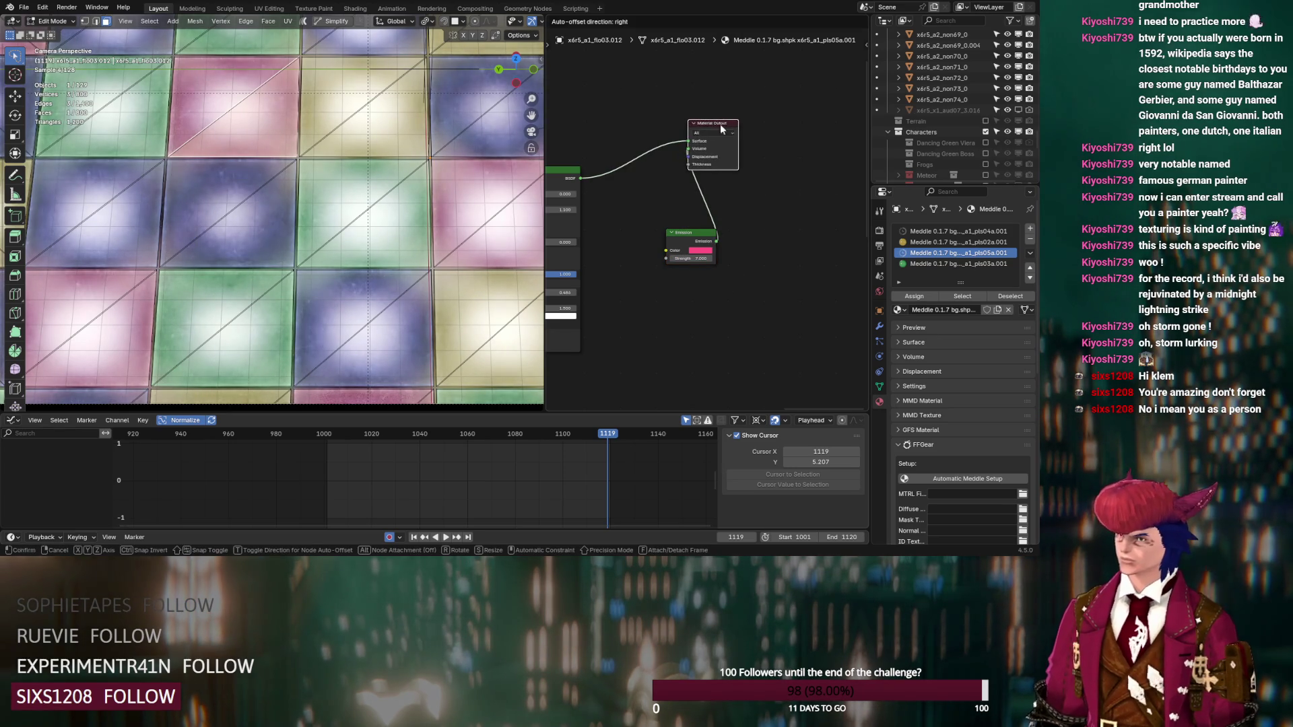
click(282, 195)
scroll(666, 181, up, 3)
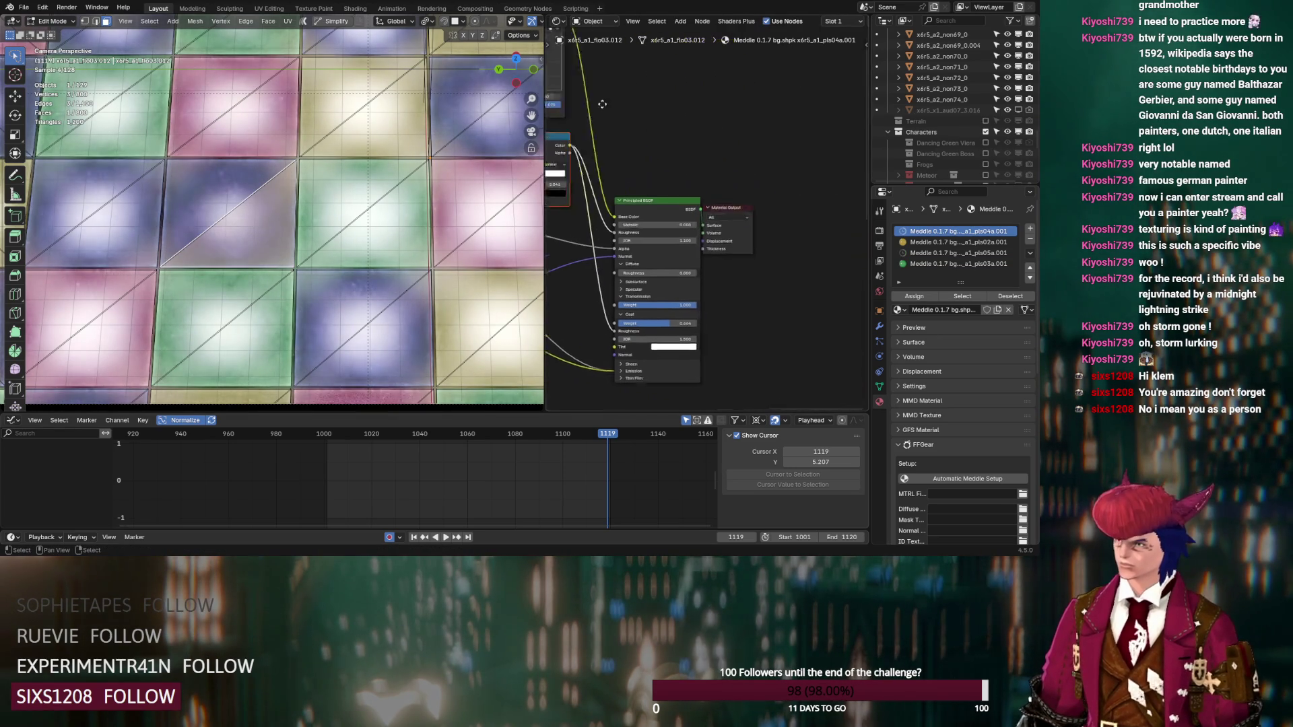
drag(690, 188, 818, 163)
click(734, 248)
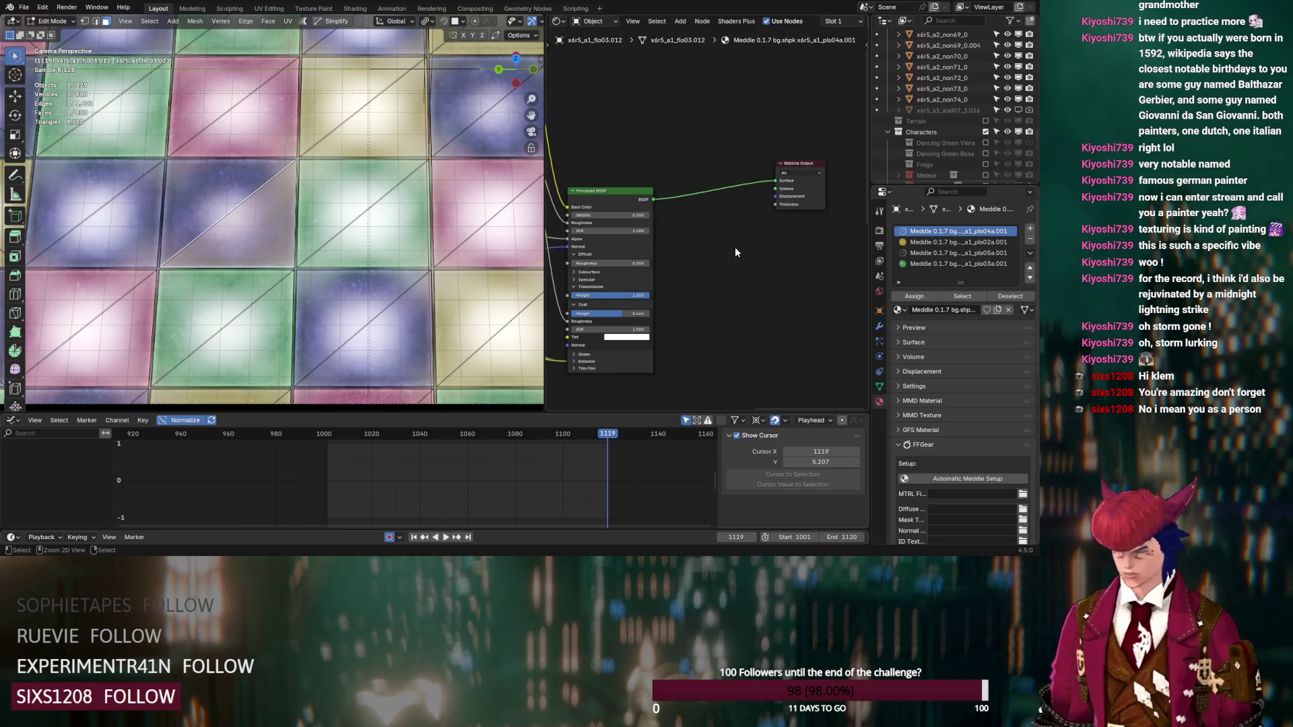
drag(760, 243, 775, 189)
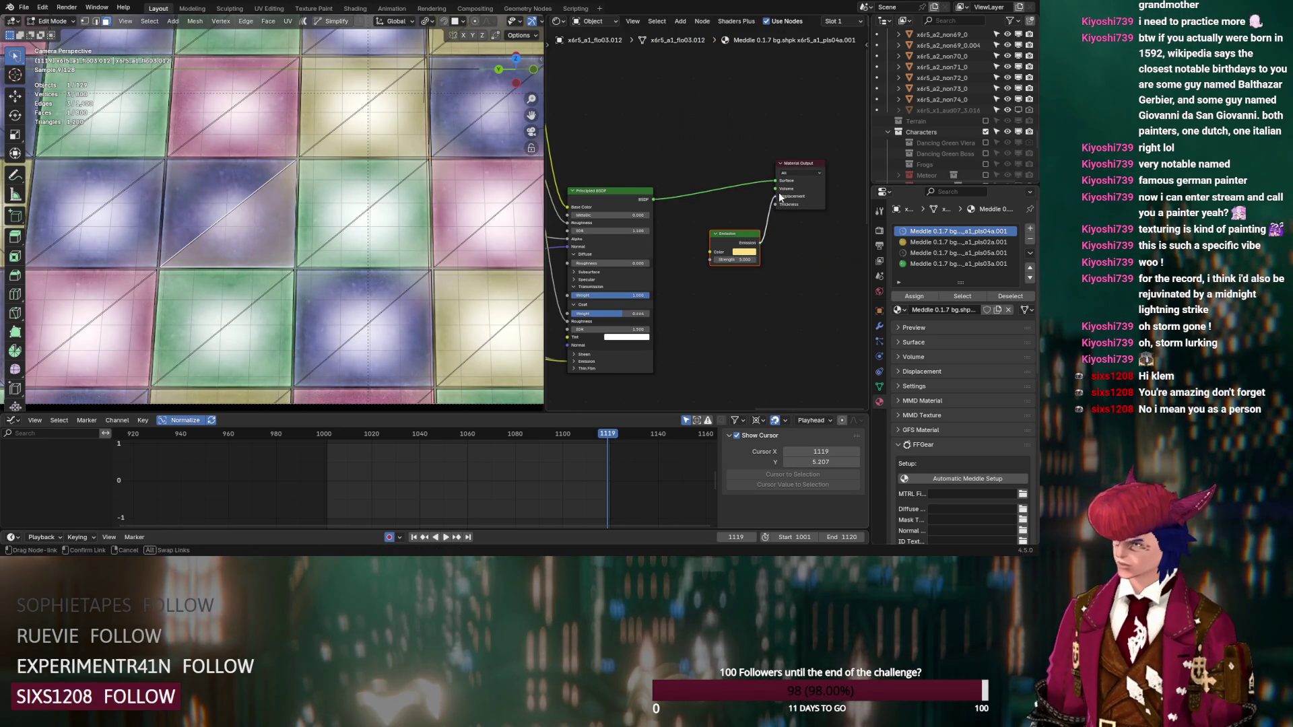
click(744, 252)
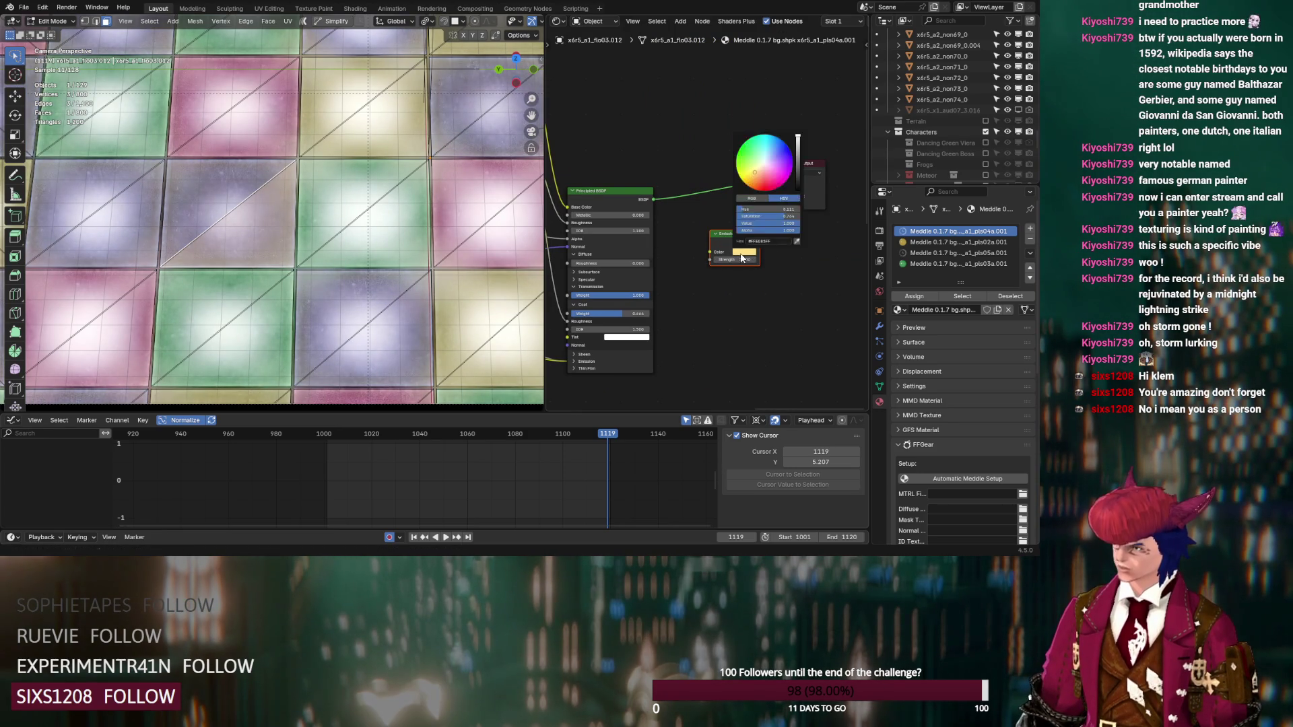
mouse_move(769, 210)
mouse_down()
mouse_move(803, 210)
mouse_move(775, 221)
mouse_move(808, 210)
mouse_up()
click(494, 434)
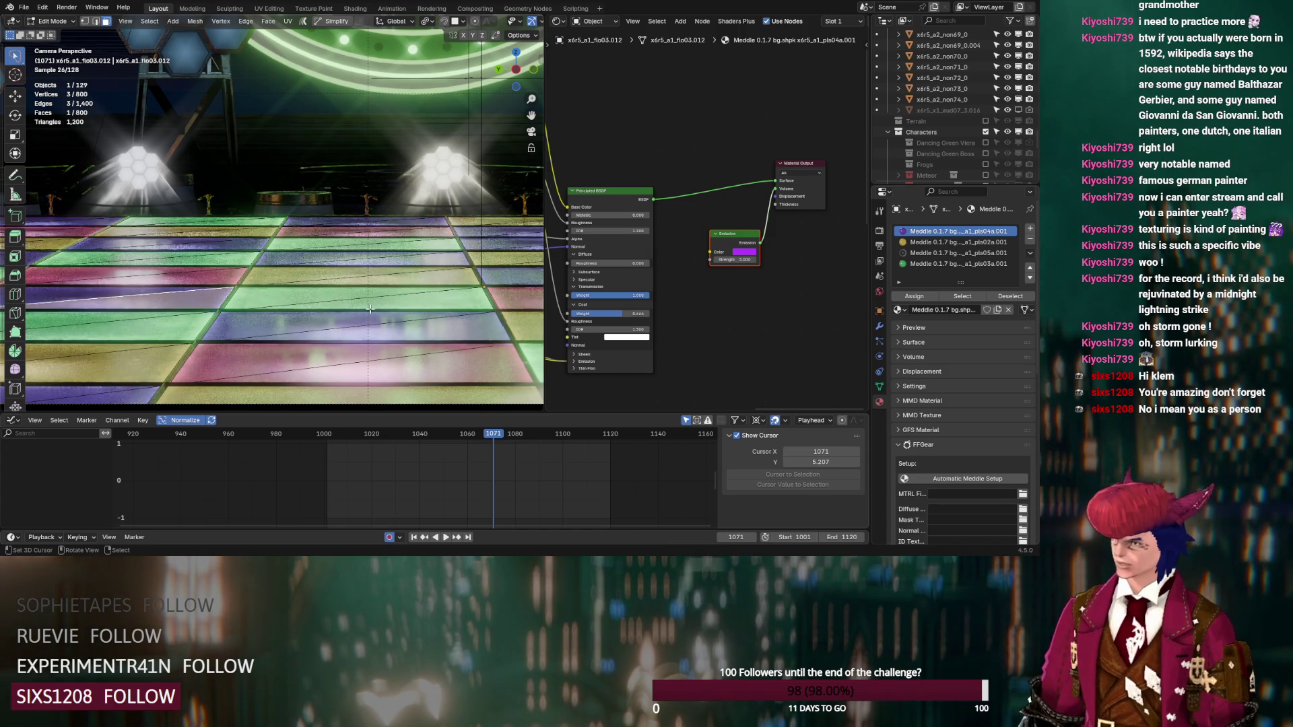
Step: Shift the current floor material's emission colour from magenta to blue-violet and adjust its strength
click(743, 253)
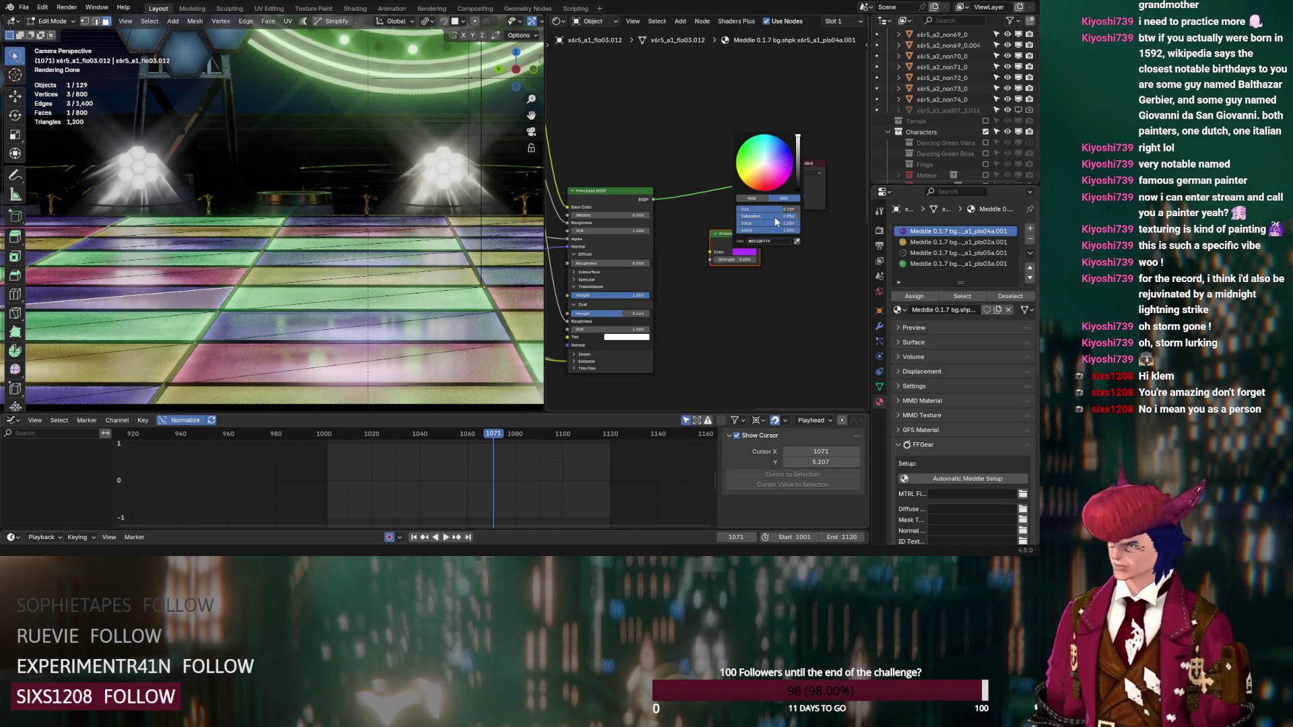
drag(779, 208, 760, 208)
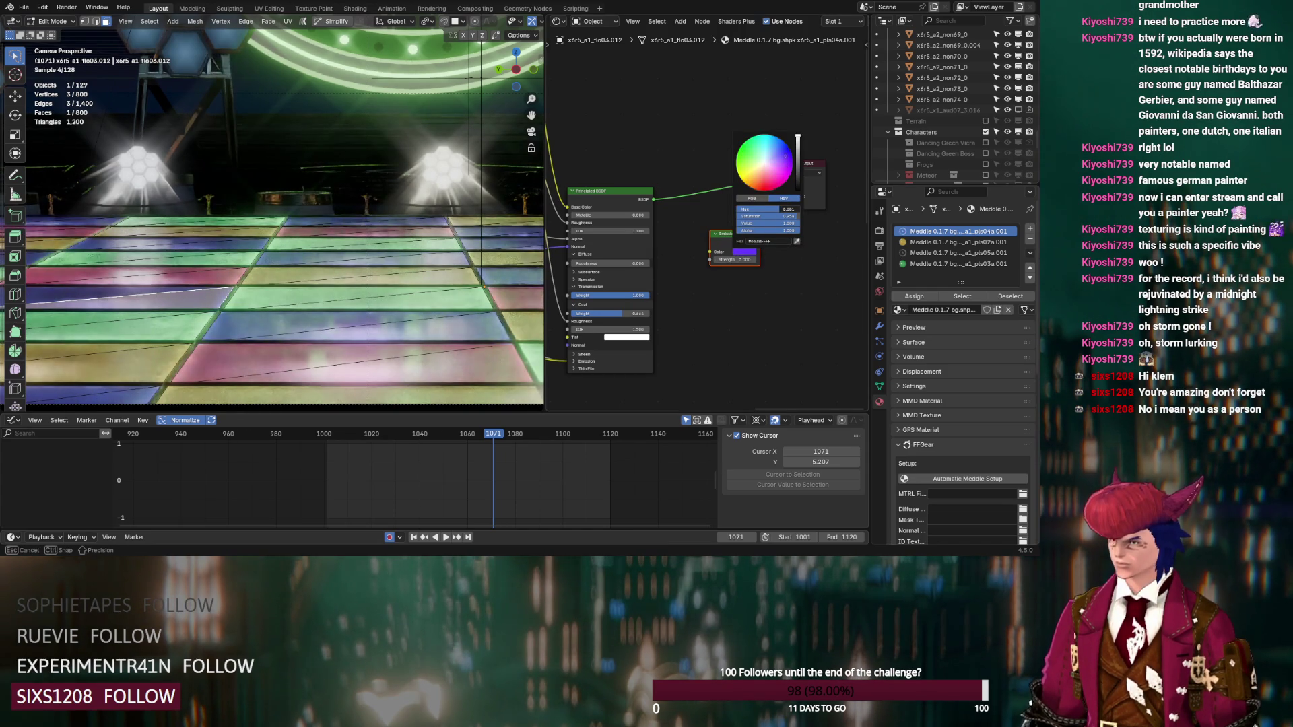
click(734, 260)
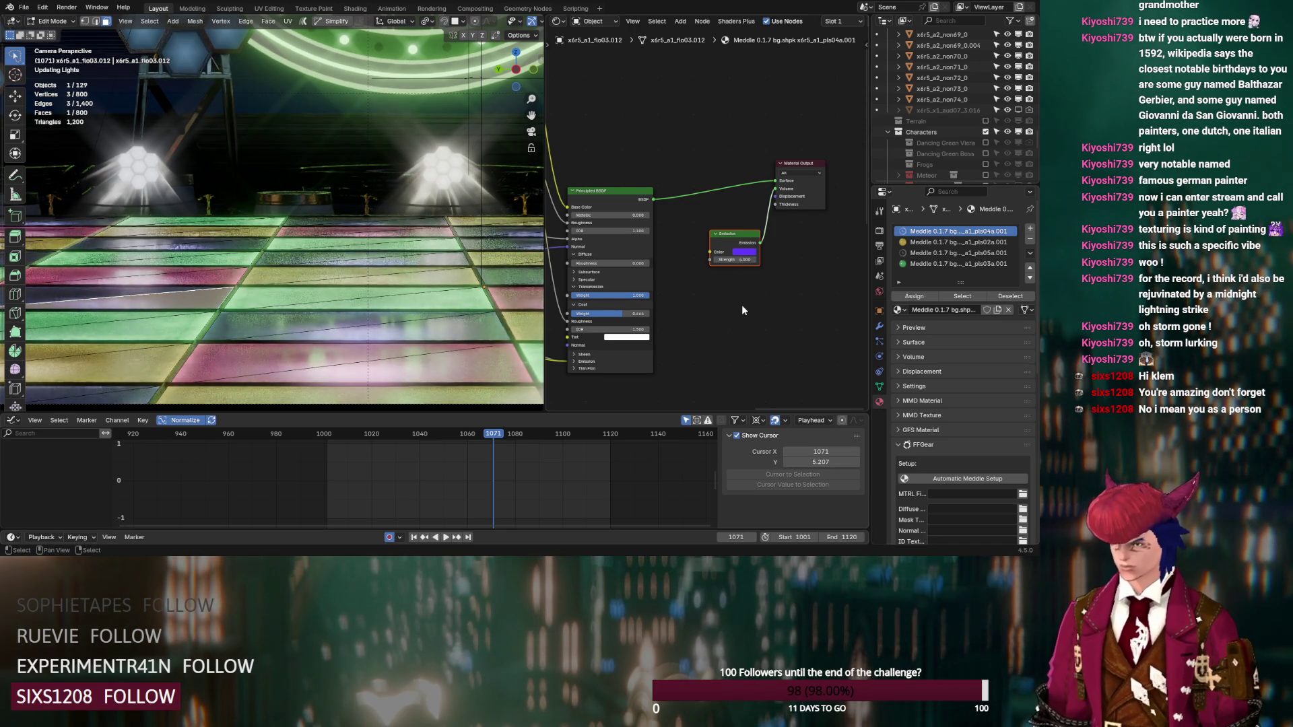
click(735, 261)
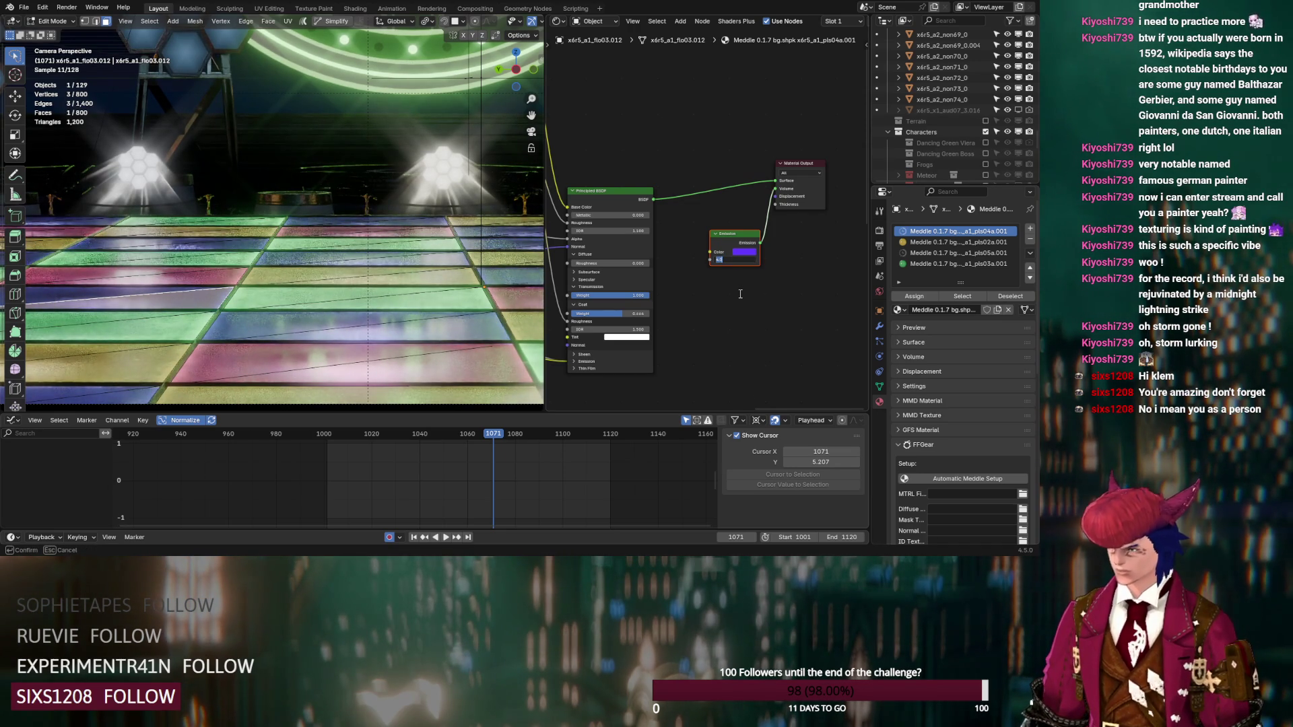
Step: Change the emission strength of the pls02a.001 floor material
click(956, 242)
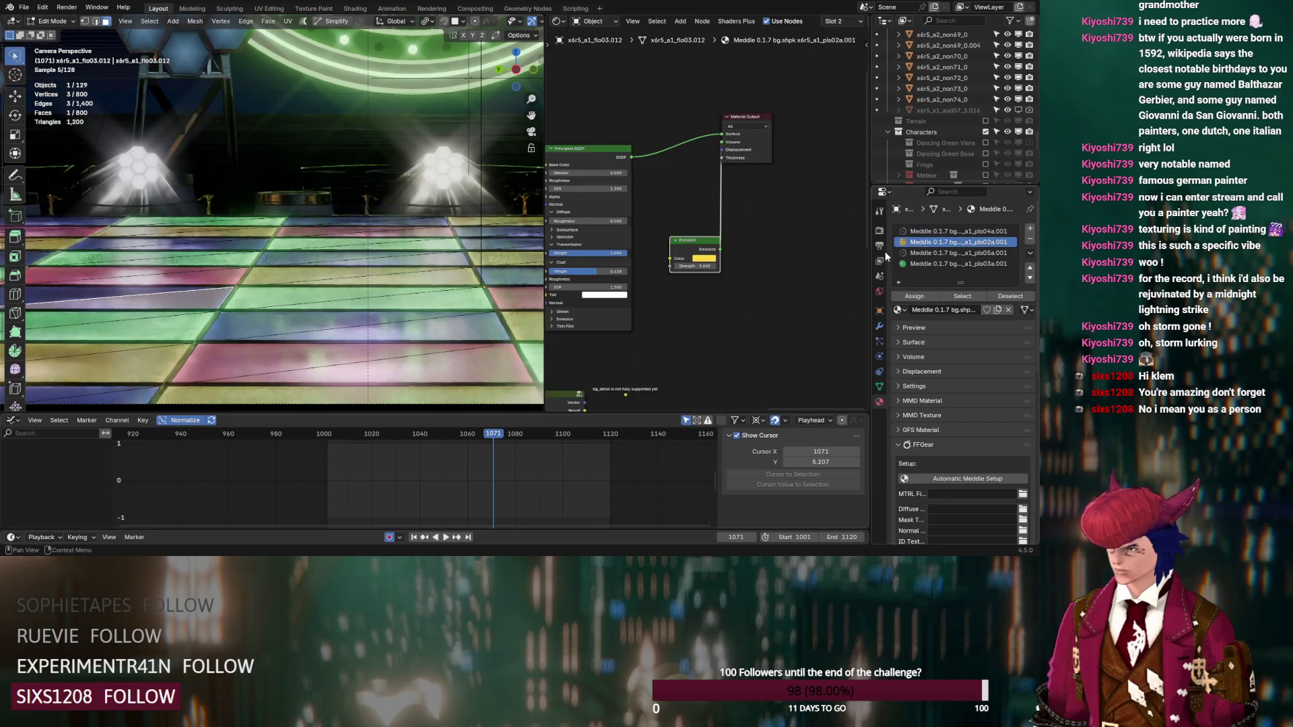
click(694, 266)
key(Return)
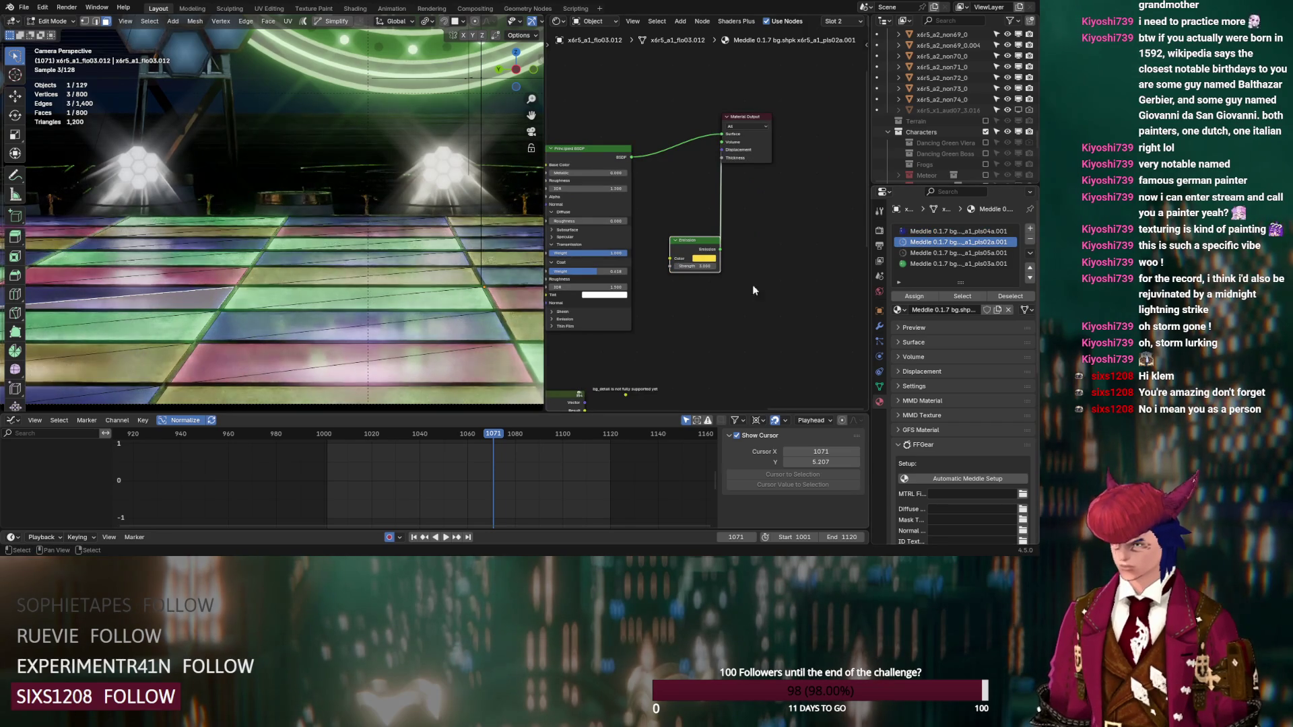
click(940, 252)
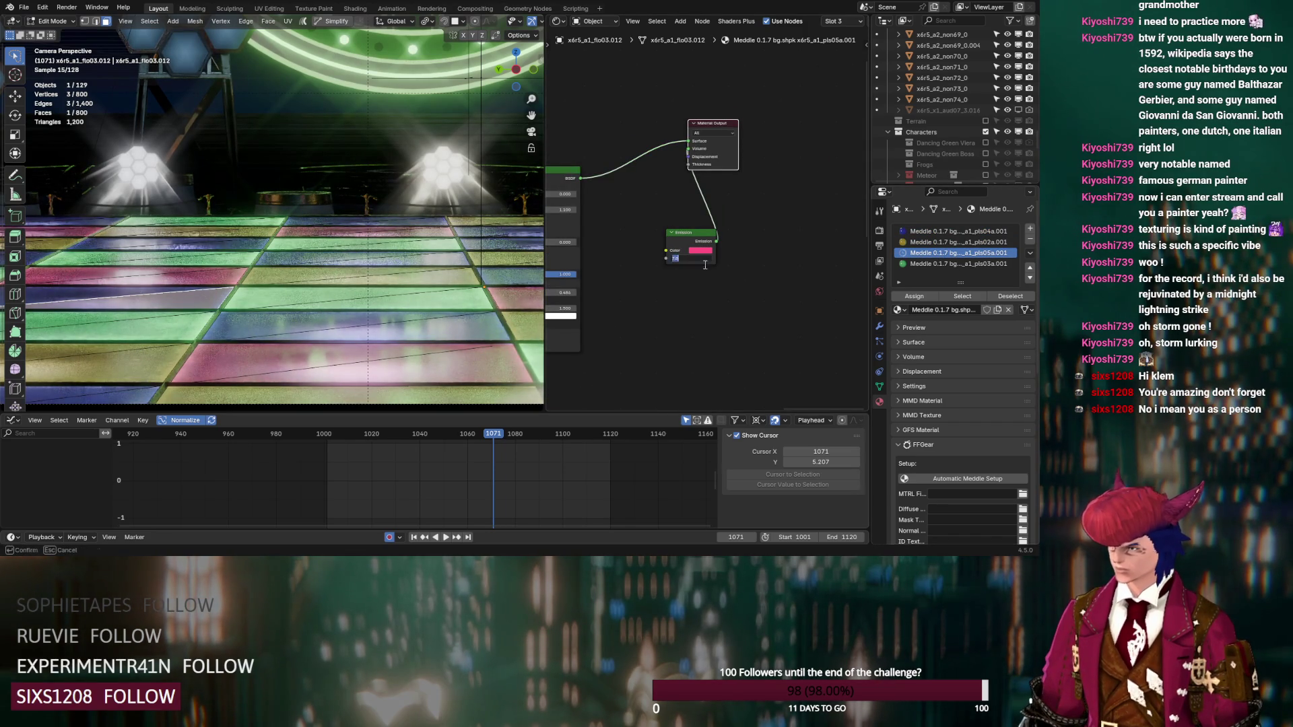
Step: Try emission strength 5.1 on pls03a.001, then undo it back to 5
click(956, 264)
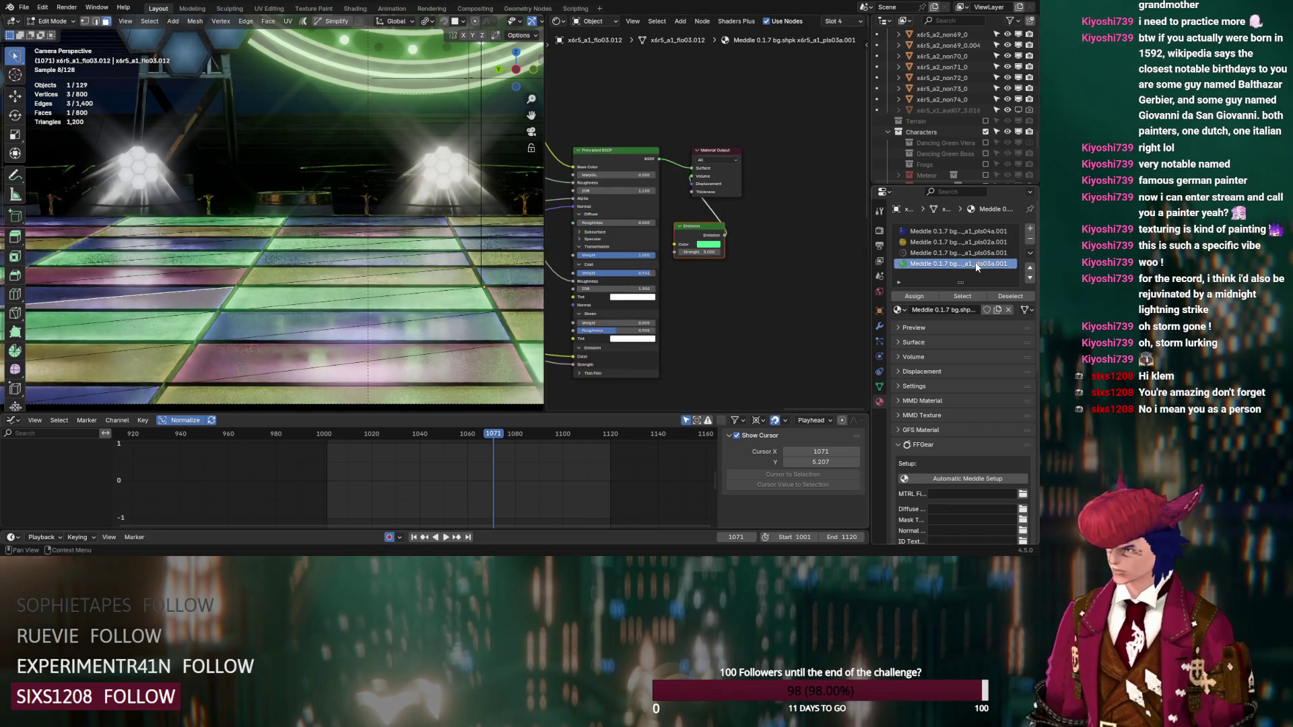
click(707, 253)
text(5.1)
key(Return)
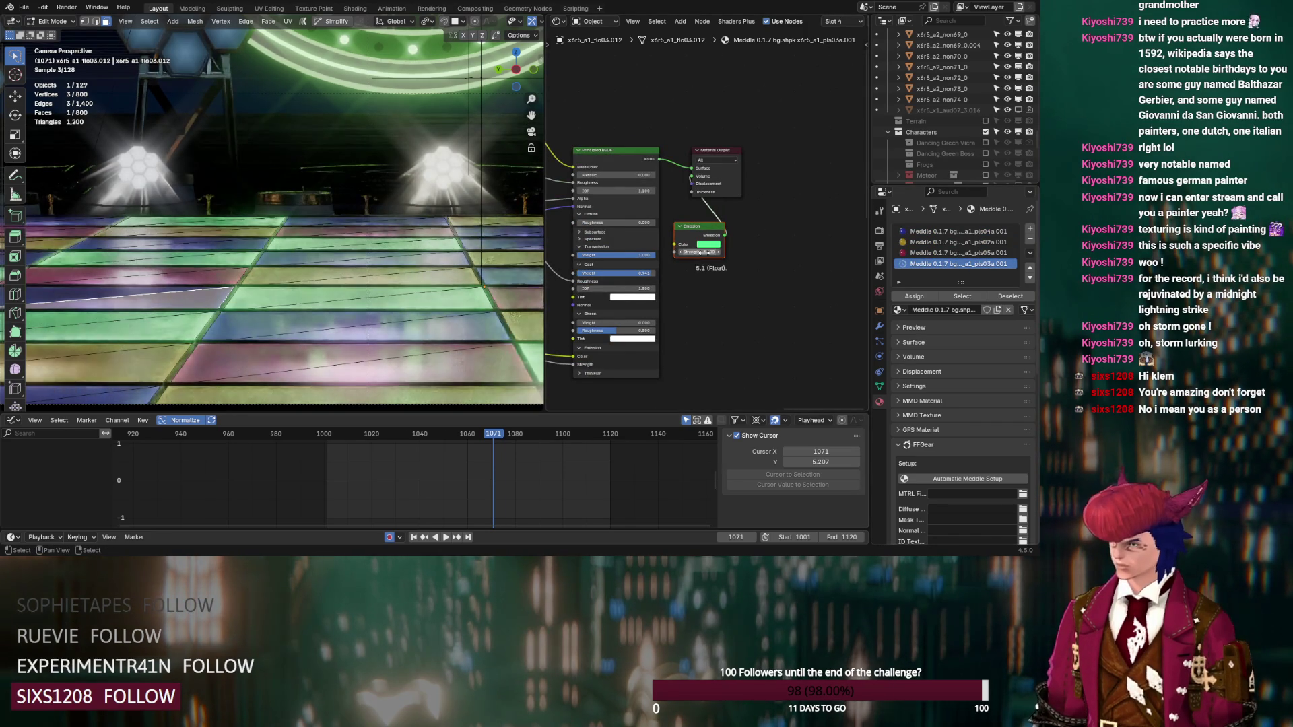
key(ctrl+z)
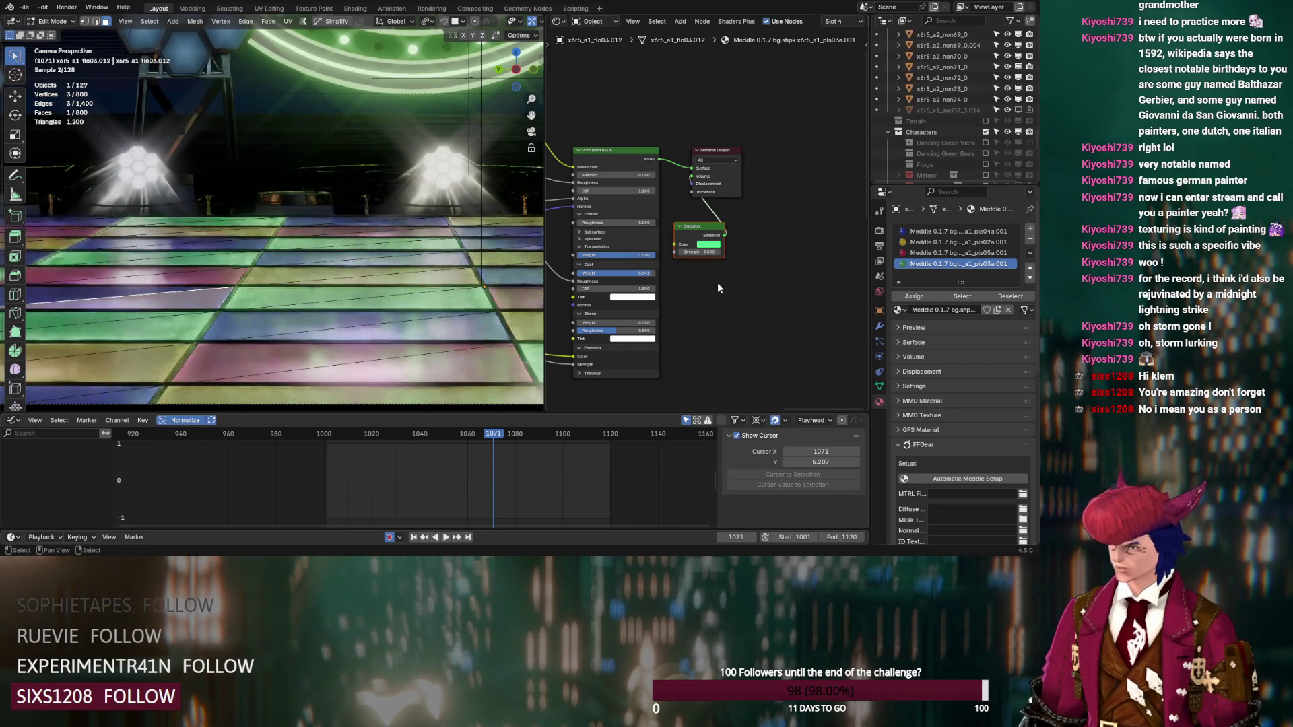
Step: Return the x6r5_a1_flo03.012 floor mesh to Object Mode
drag(702, 252, 714, 252)
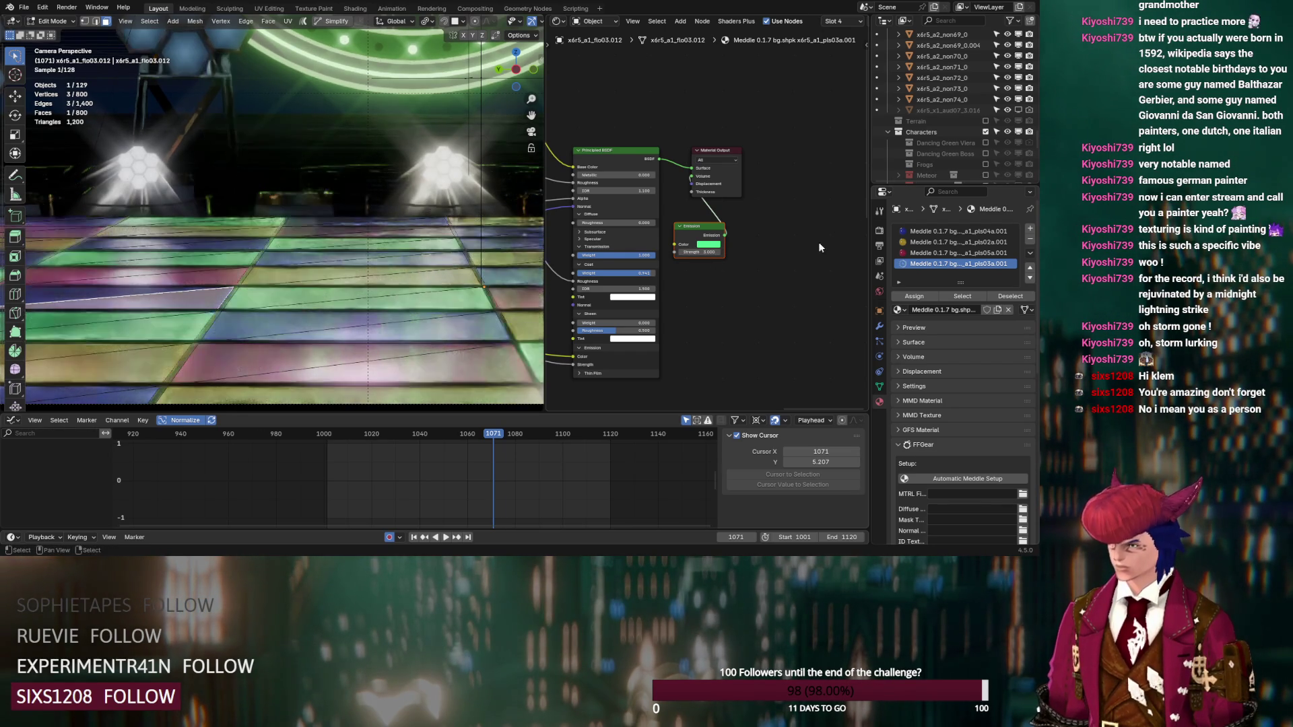
scroll(932, 152, up, 10)
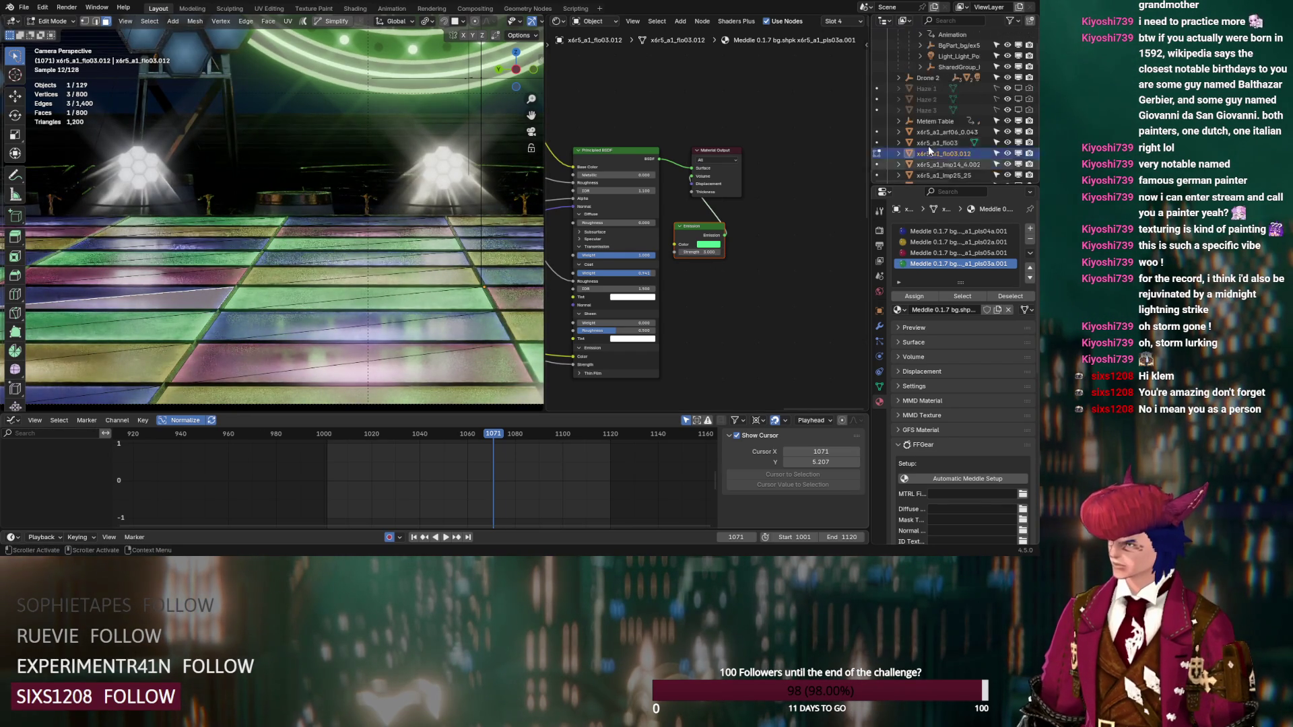
scroll(928, 145, up, 10)
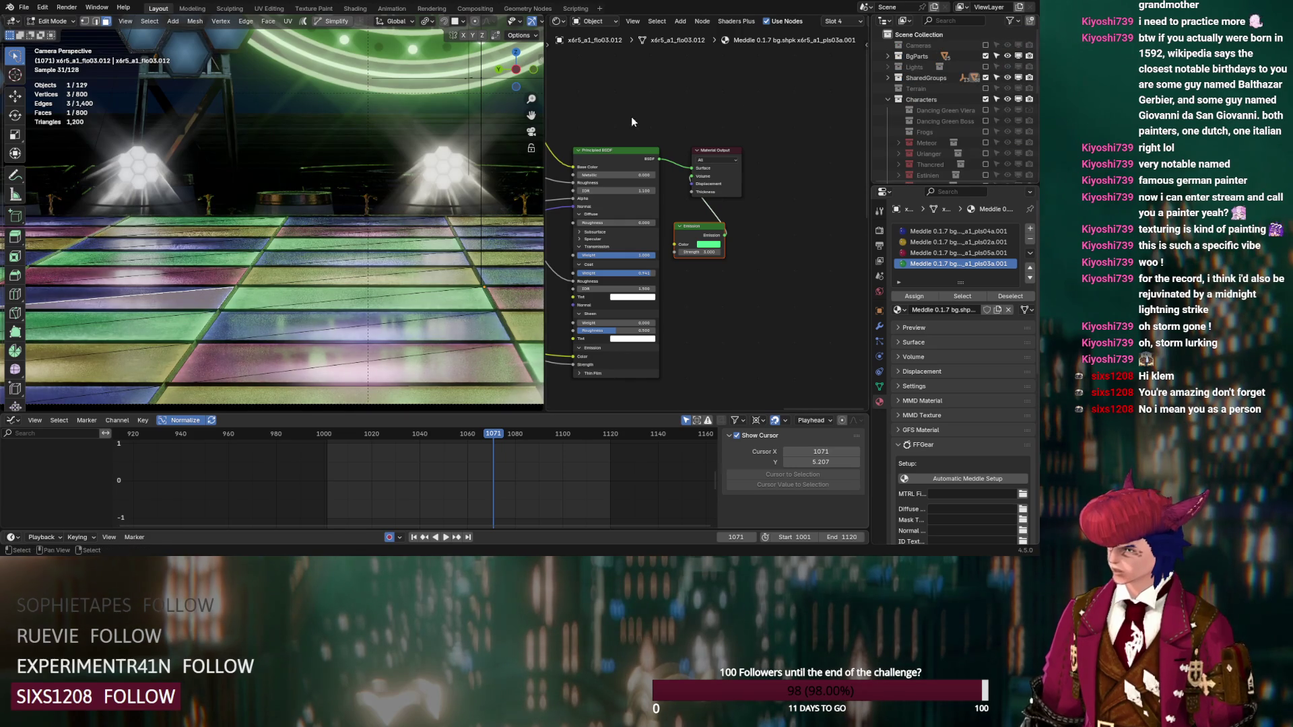
key(Tab)
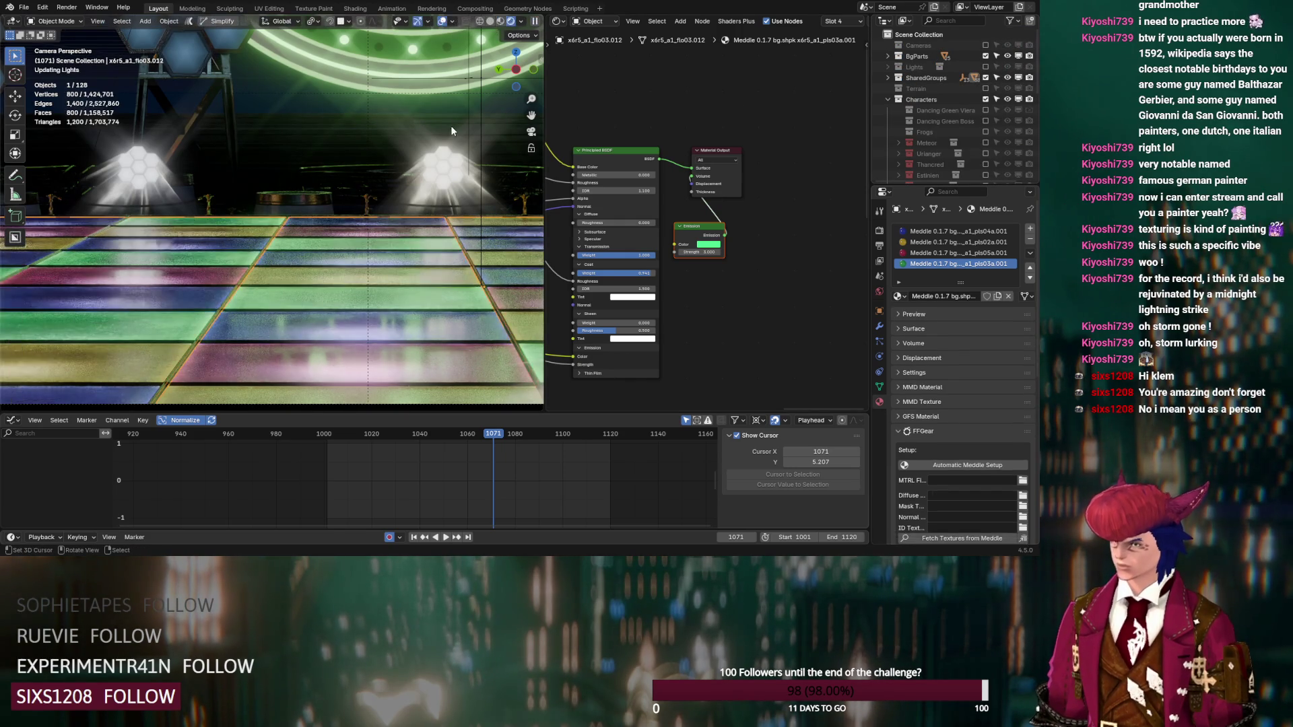
Step: Show the Dancing Green Boss collection and raise the green emission strength to 15
click(986, 121)
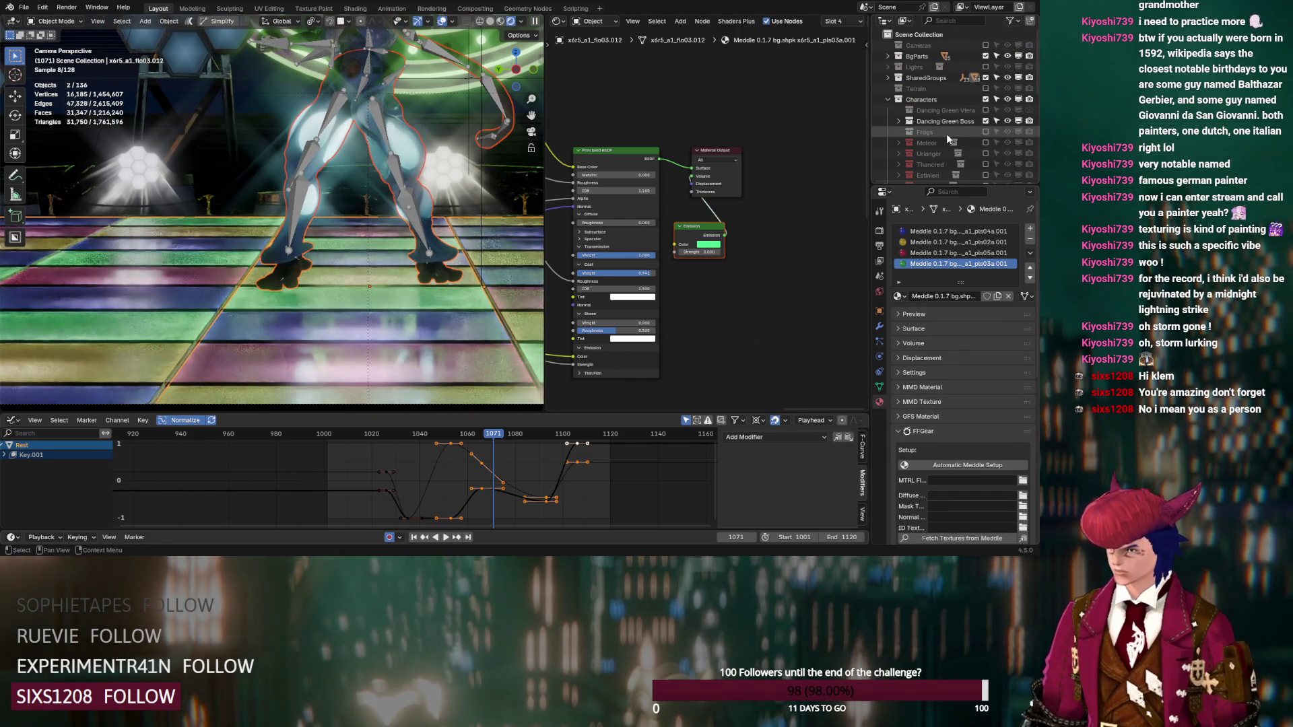
scroll(923, 156, down, 5)
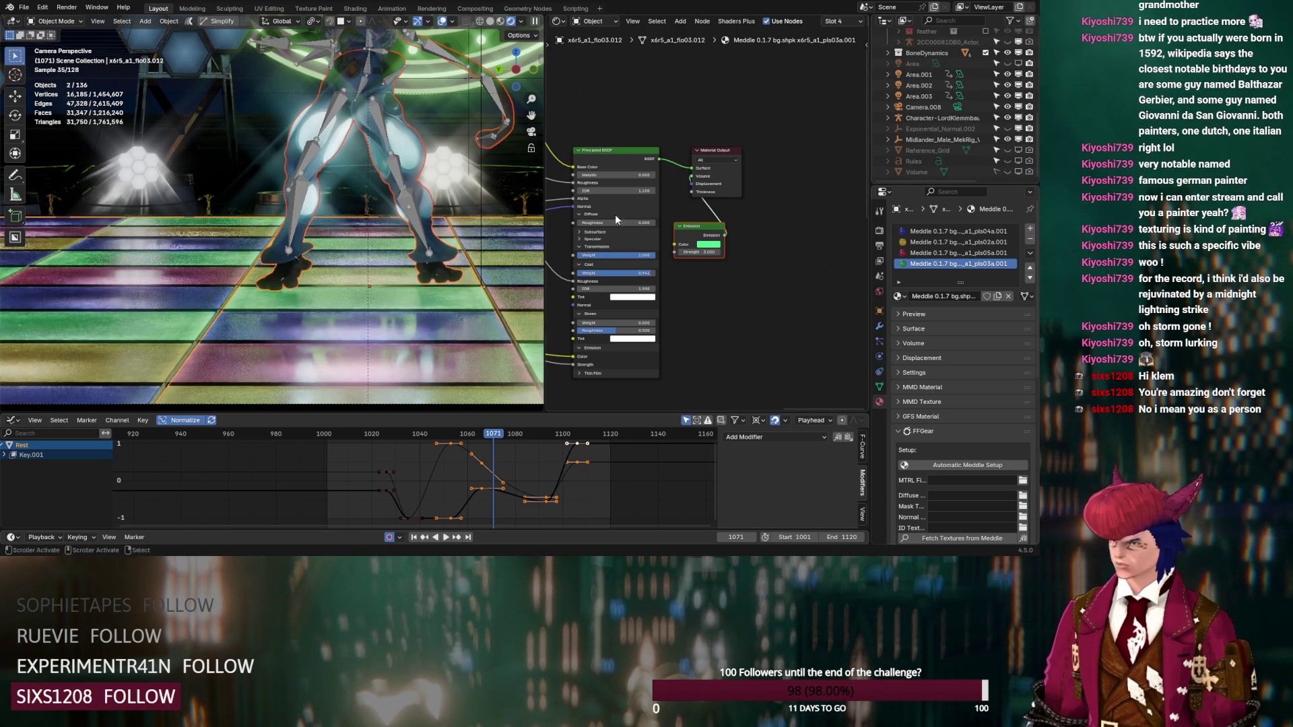
ctrl+middle_drag(441, 261, 446, 271)
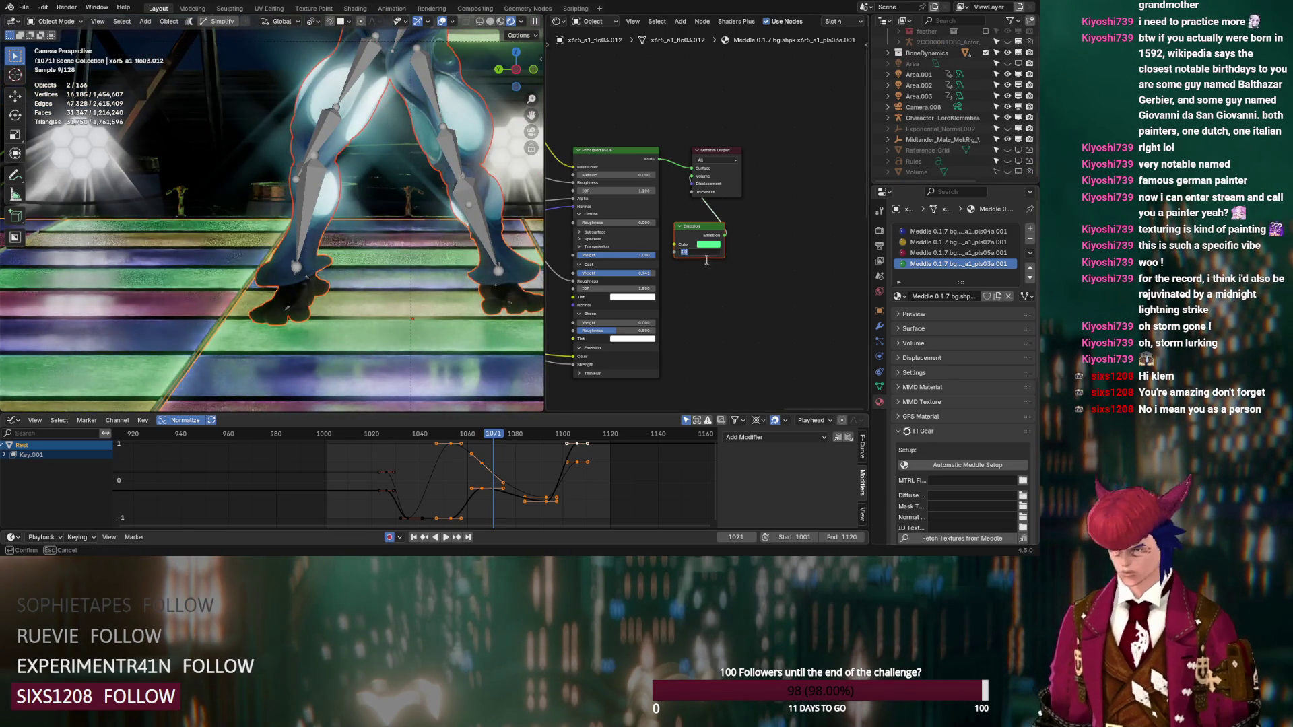
key(Return)
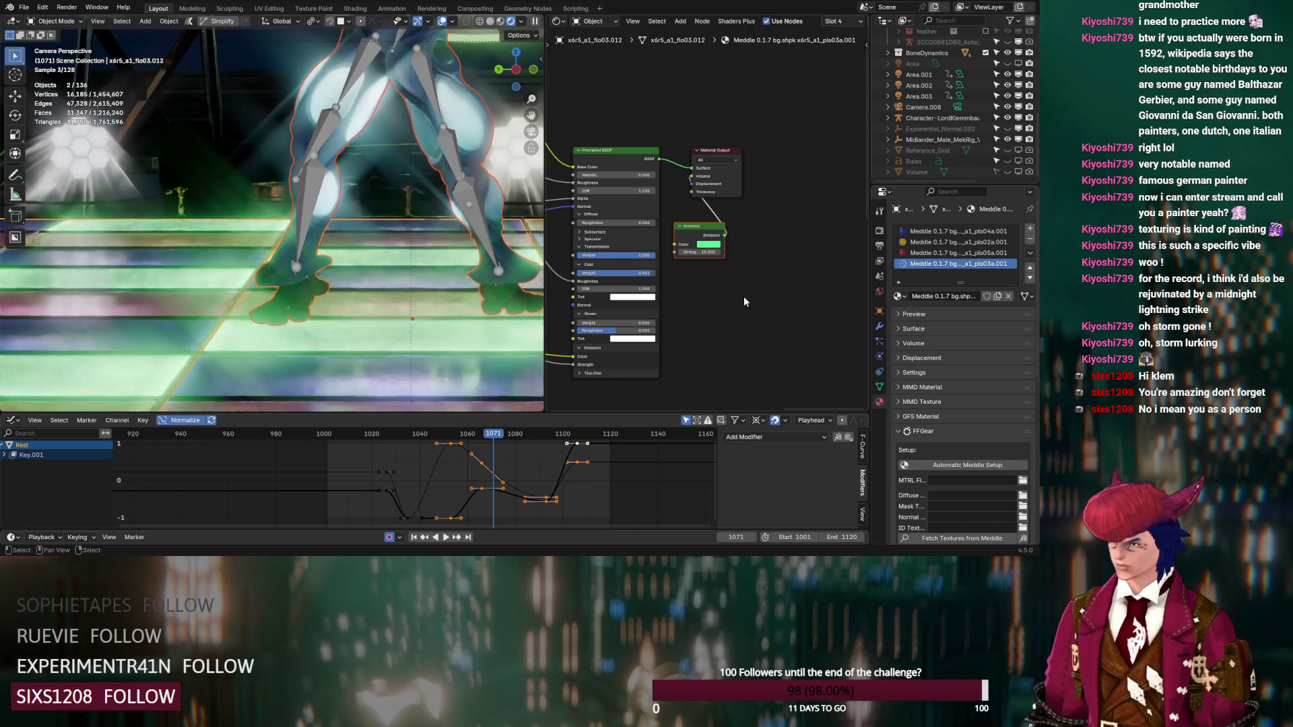
Step: Change the viewport compositor setting, then drop emission strength to 1 and settle at 3
click(520, 21)
click(490, 184)
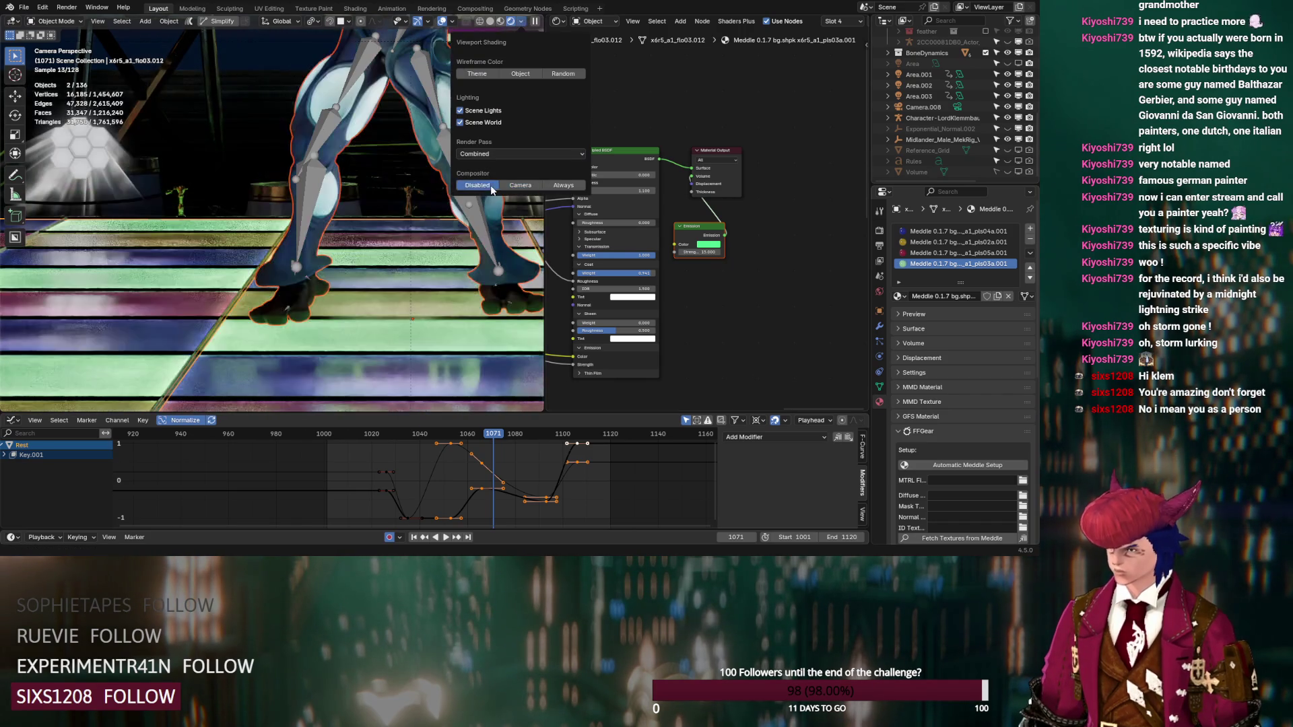
click(704, 253)
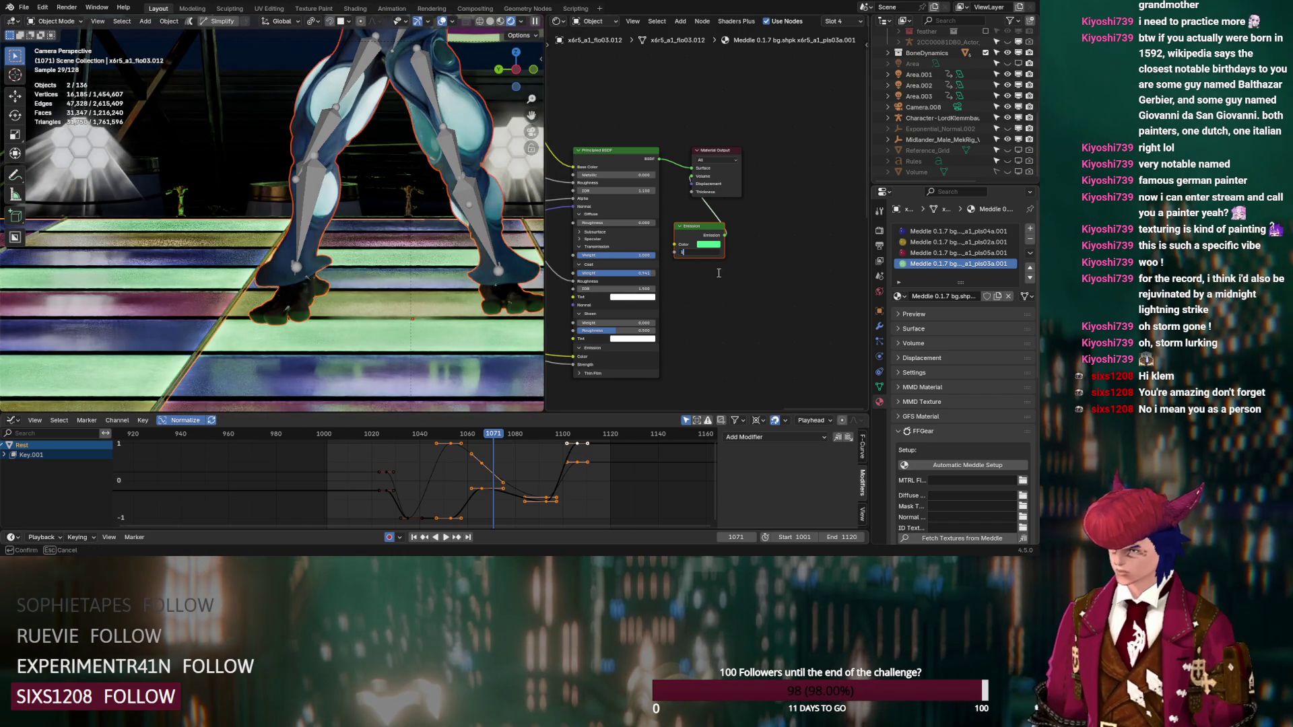
key(Return)
click(704, 253)
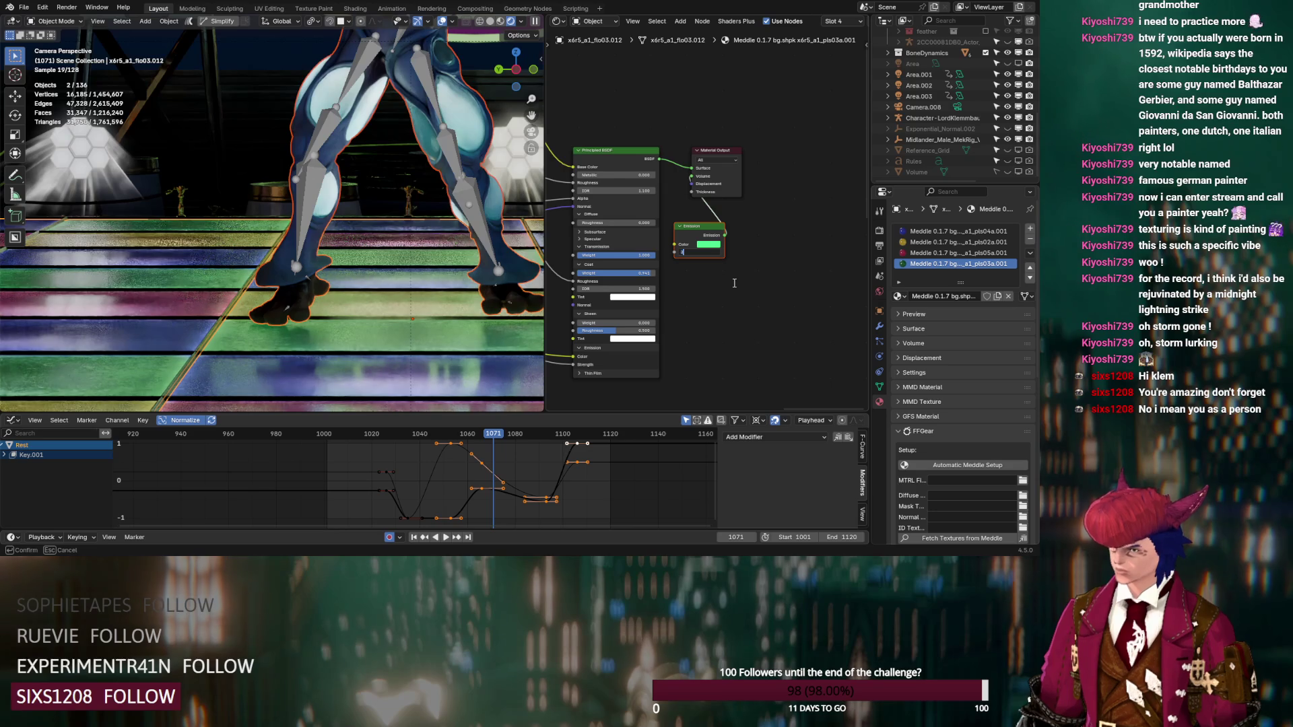
key(Return)
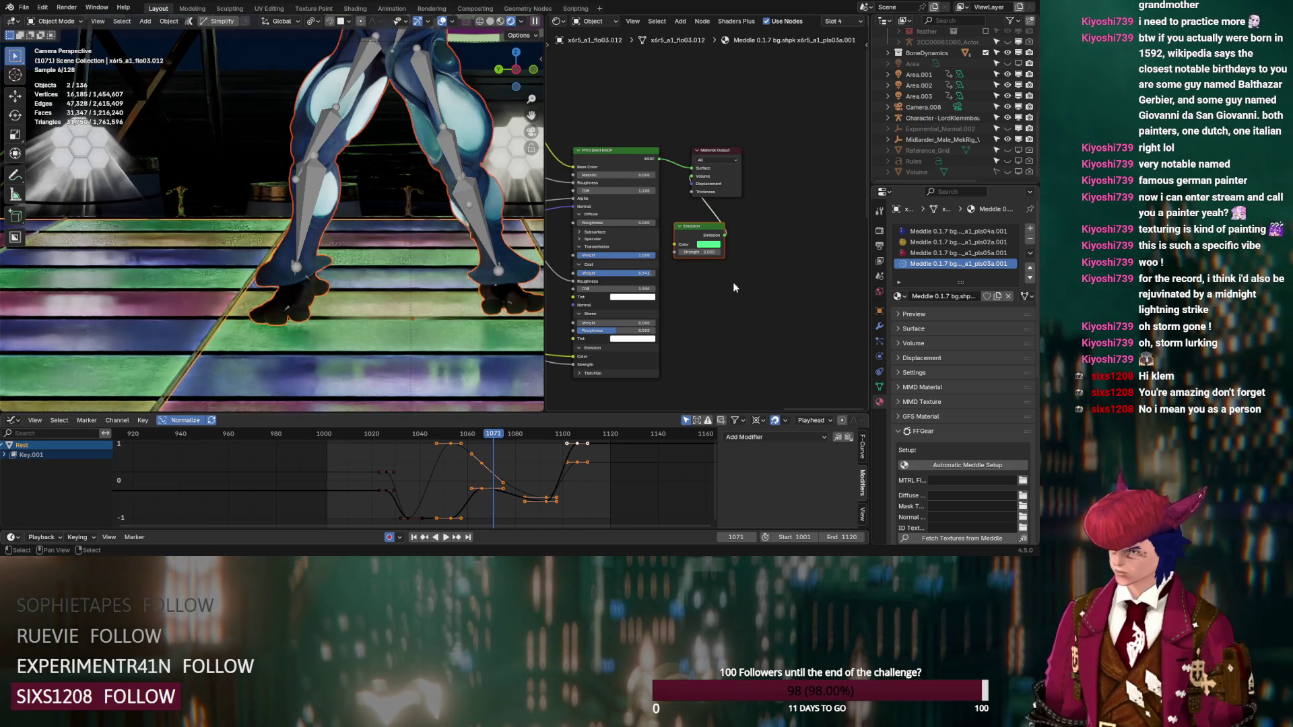
Step: Preview the animation, jump to frame 1116, and toggle and inspect the Area.001 light
key(space)
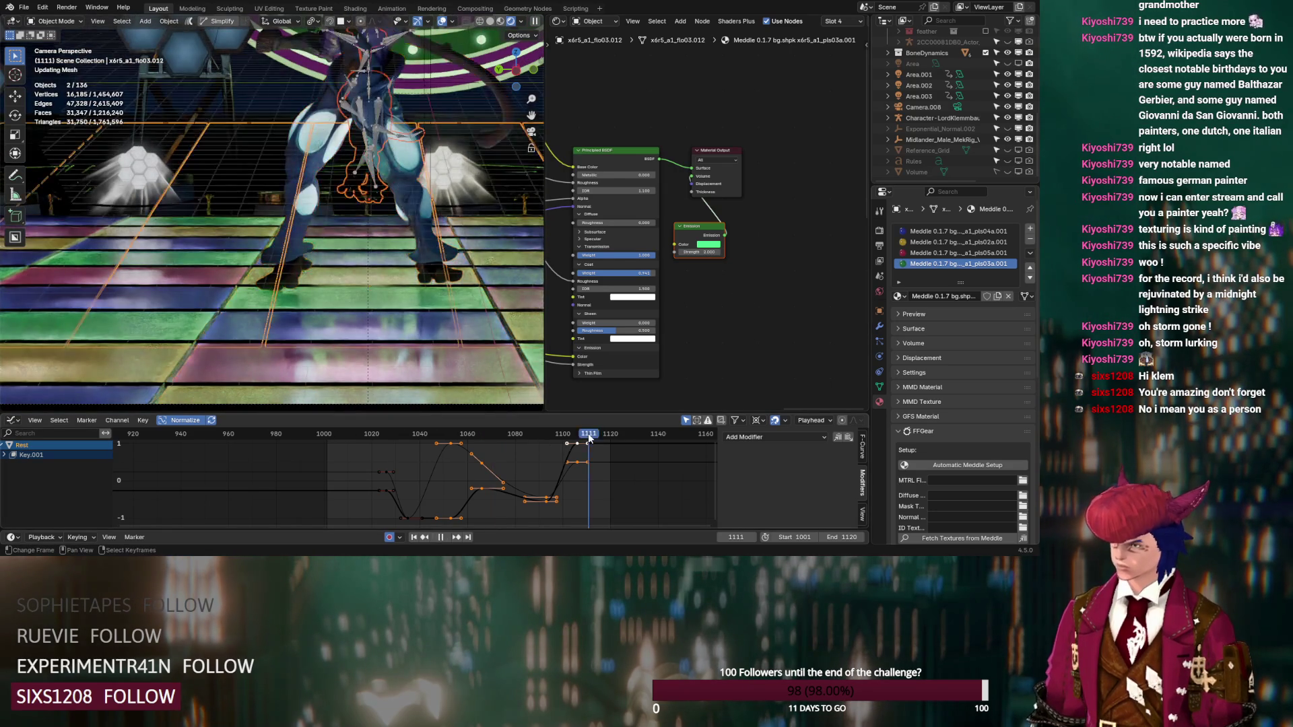
key(space)
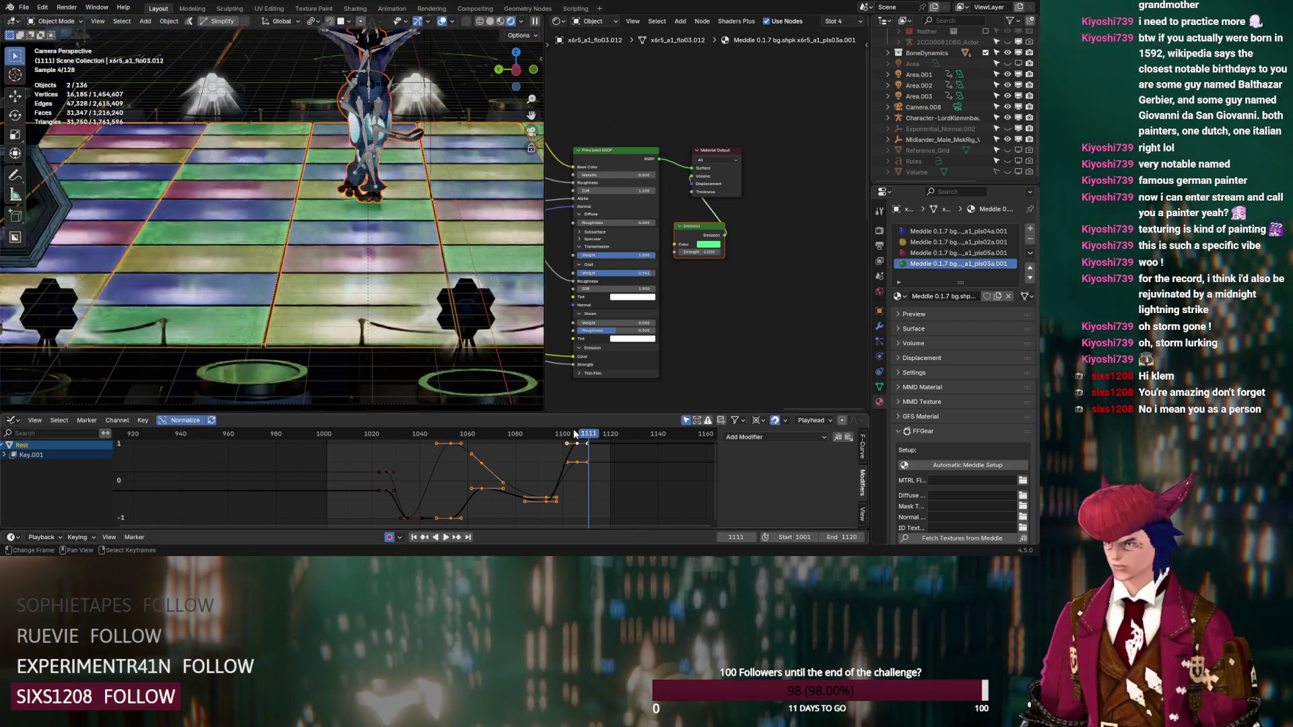
click(601, 436)
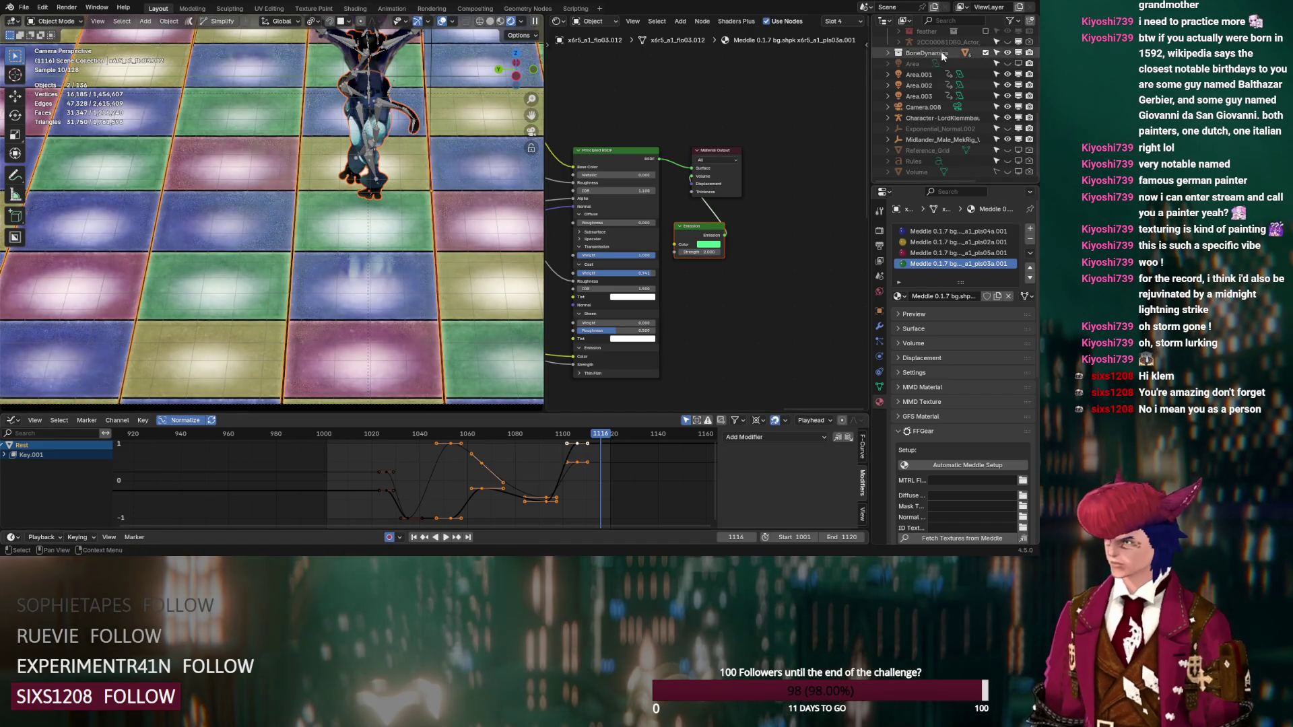
click(1008, 74)
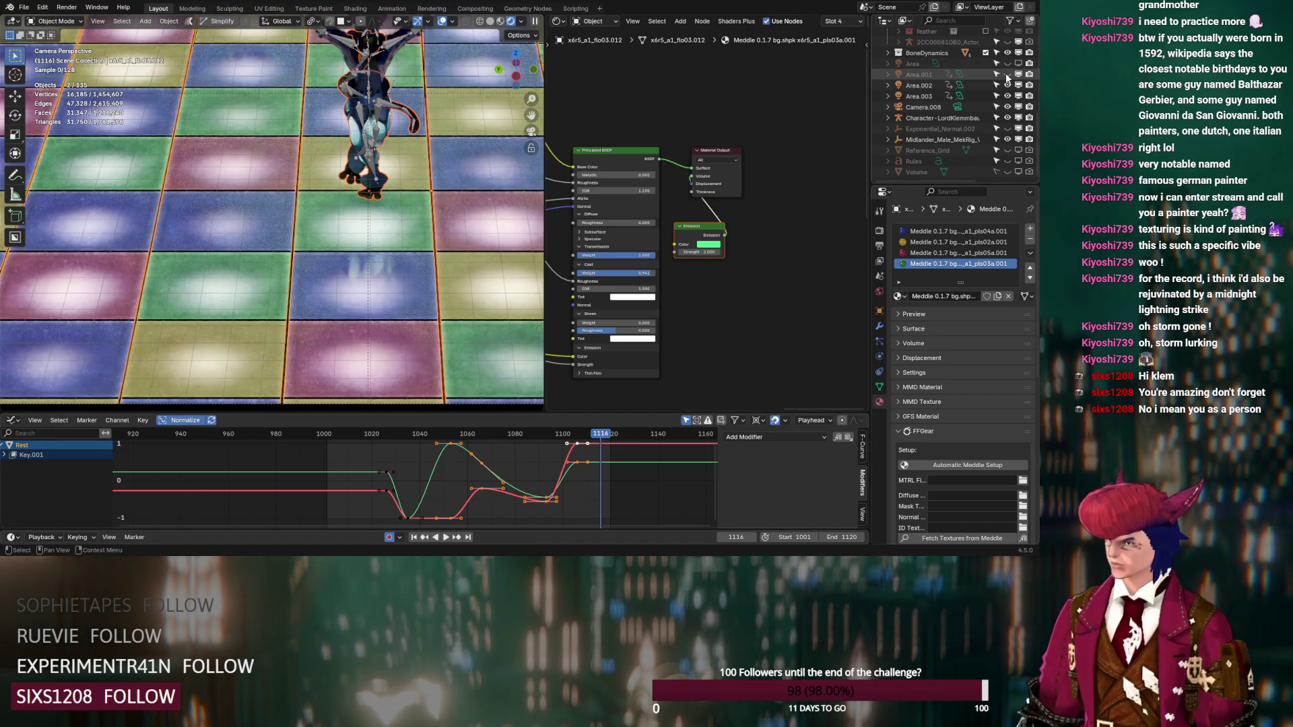
click(1007, 74)
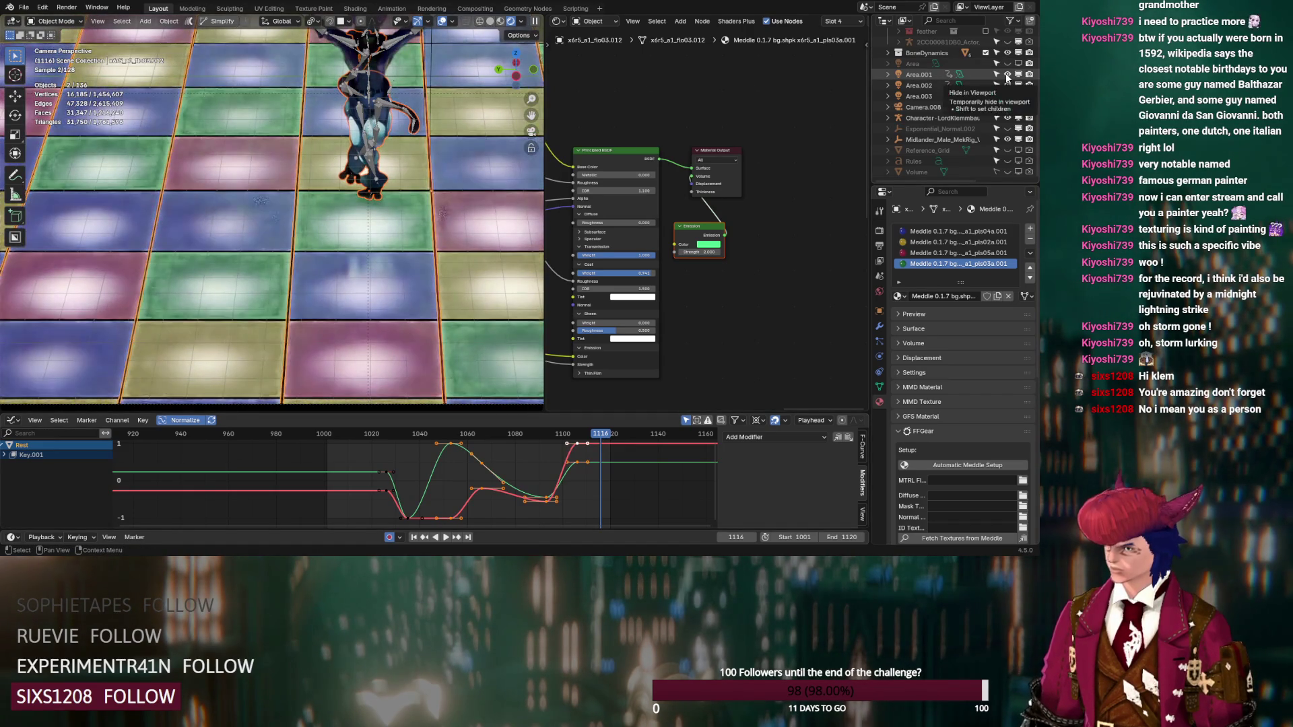
click(929, 76)
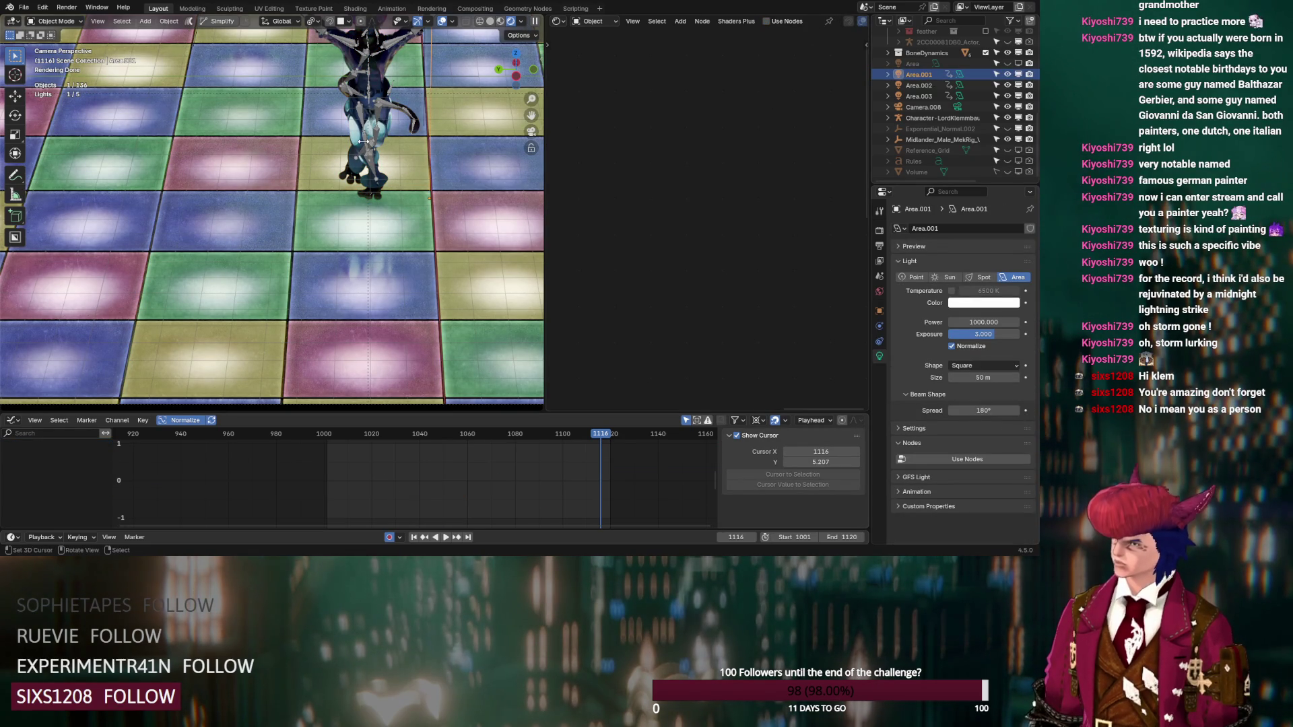
Step: Reselect the x6r5_a1_flo03.012 floor, move to frame 1066, and turn the graph area into a timeline
click(412, 165)
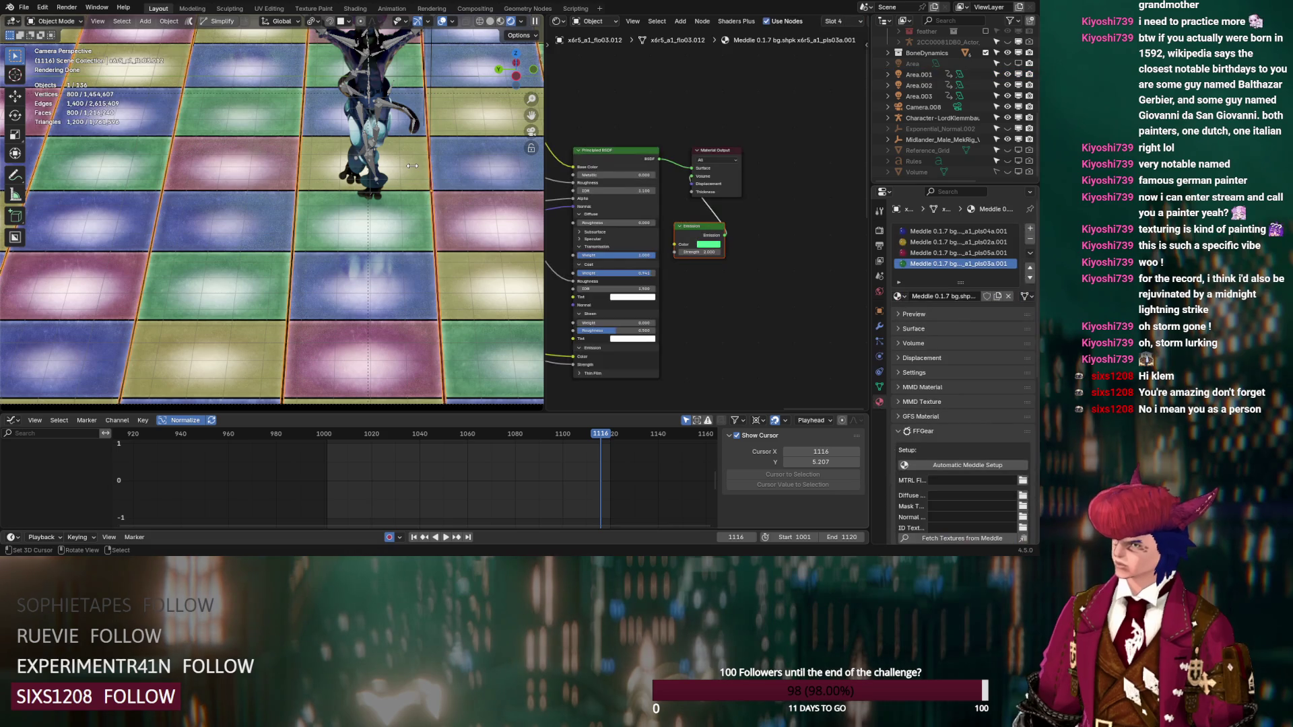
click(456, 209)
click(384, 221)
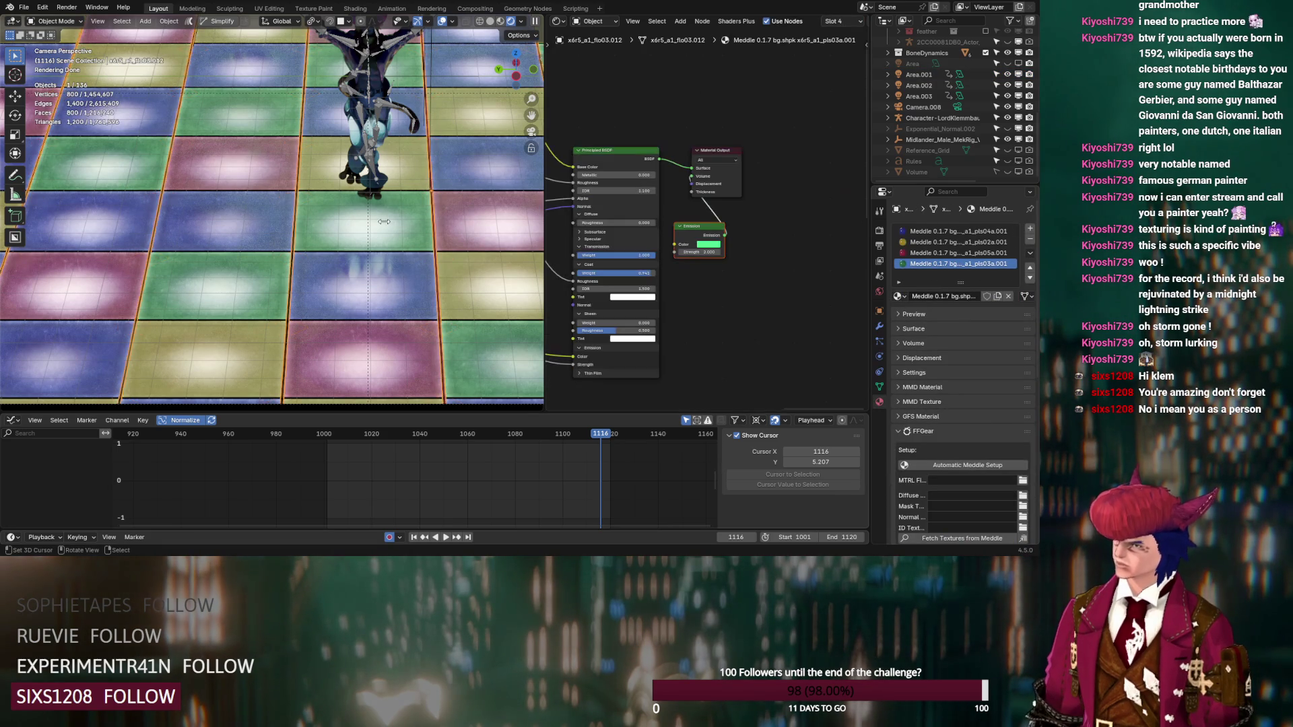
click(480, 438)
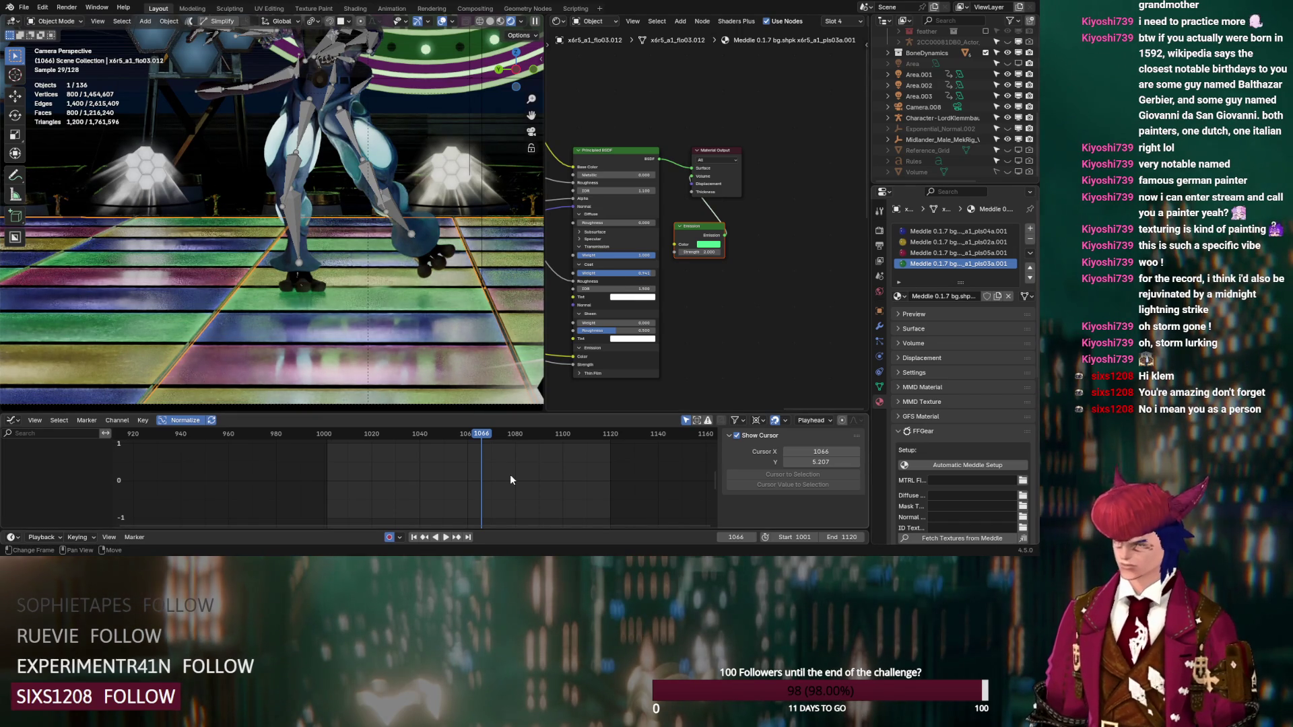
key(ctrl+Tab)
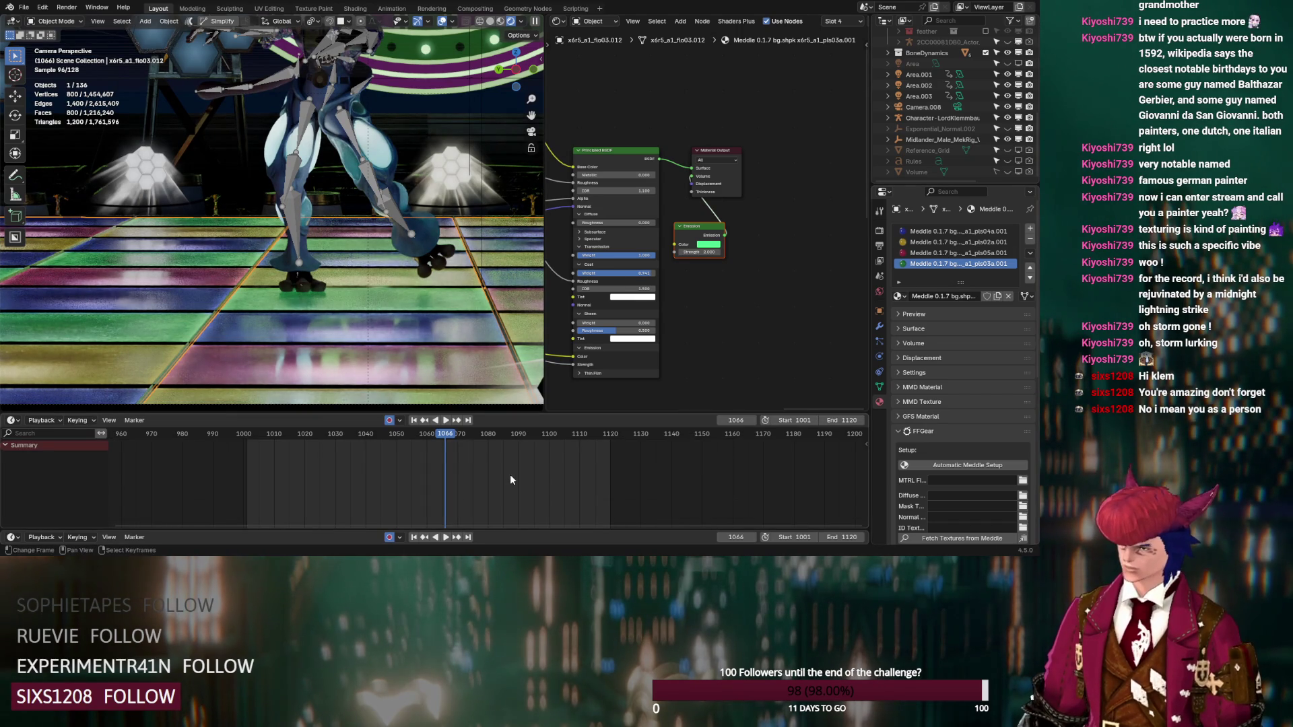
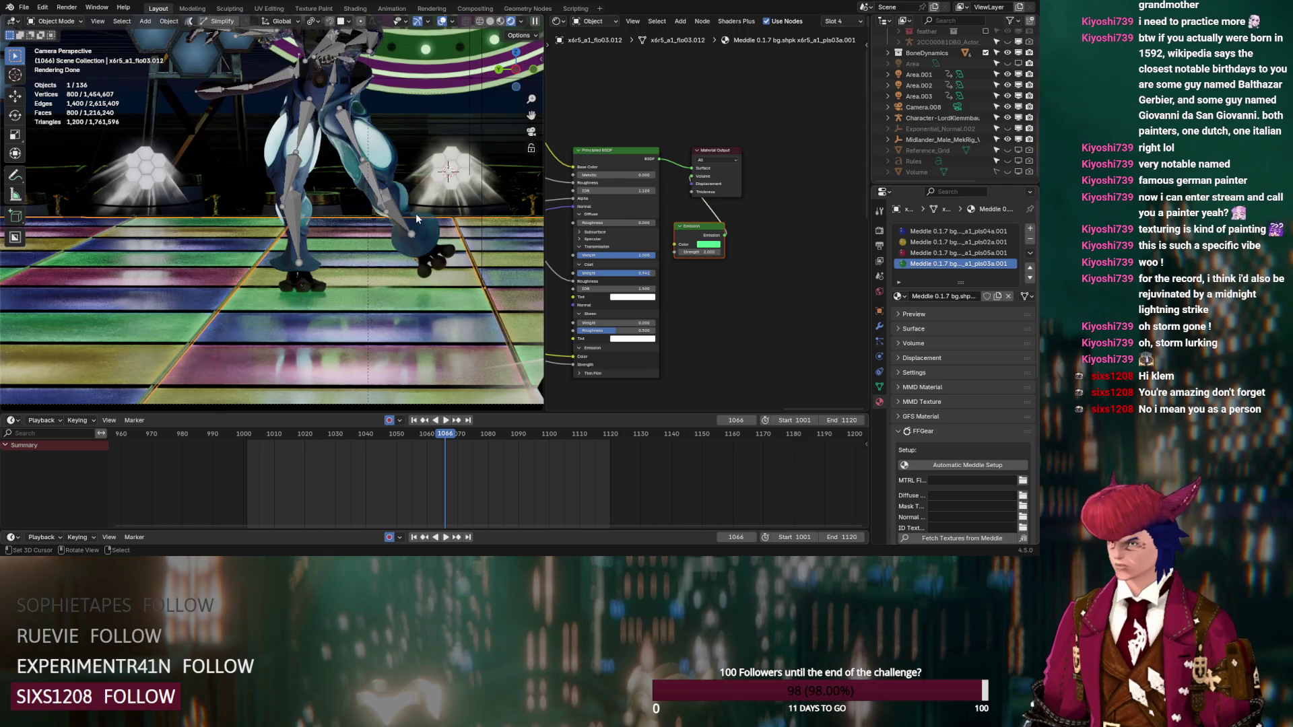
Step: Unhide the Volume fog and raise its Principled Volume density to 0.01, then select the dance floor
scroll(415, 212, down, 3)
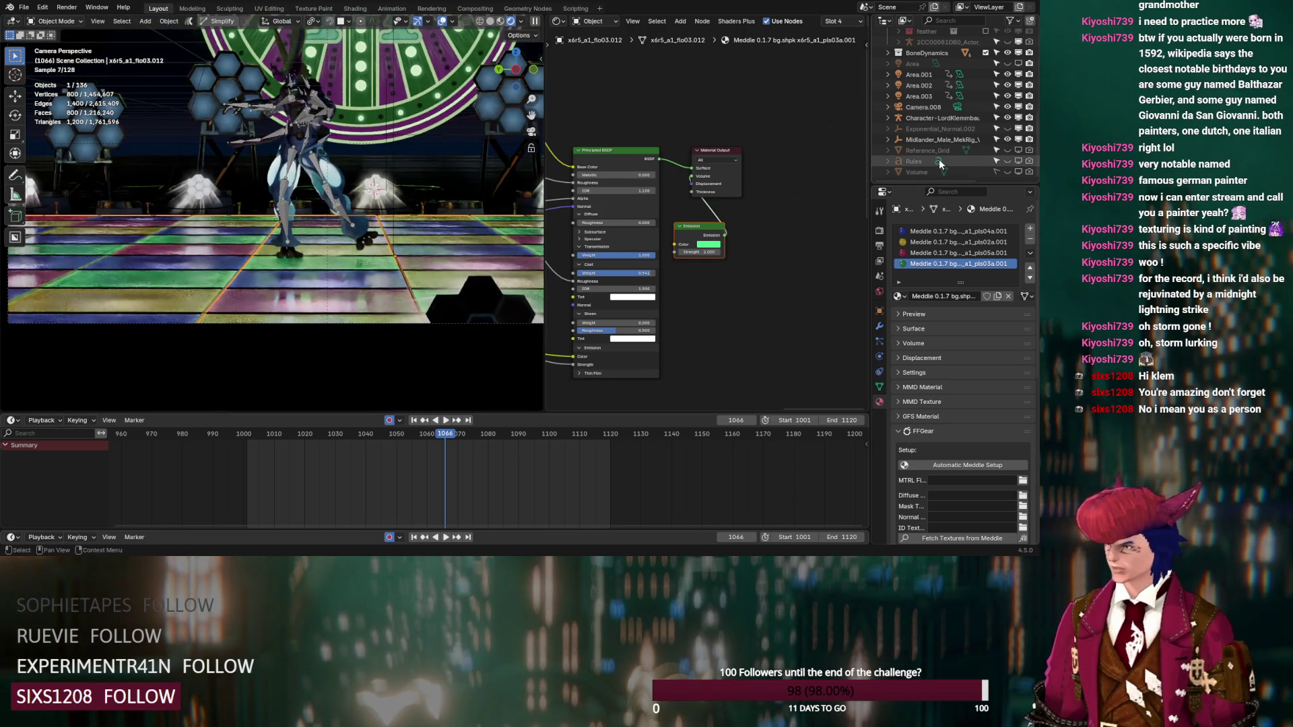
click(1017, 172)
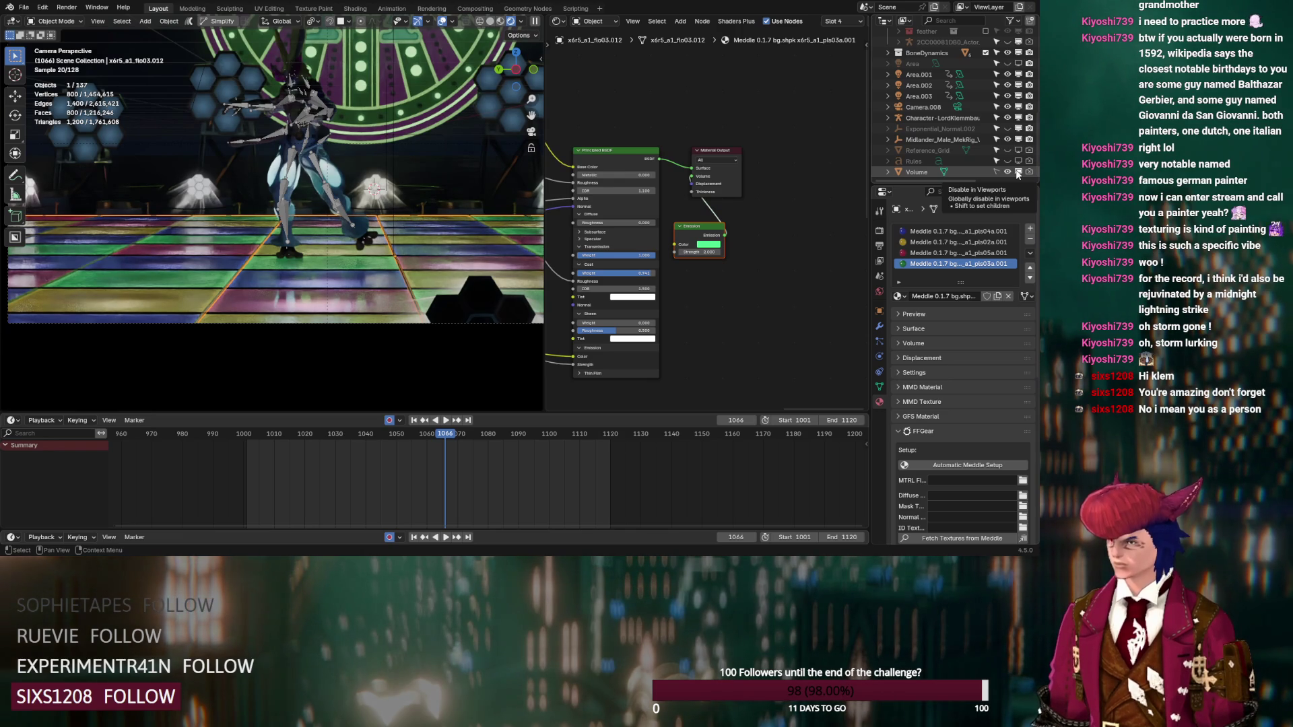
click(925, 169)
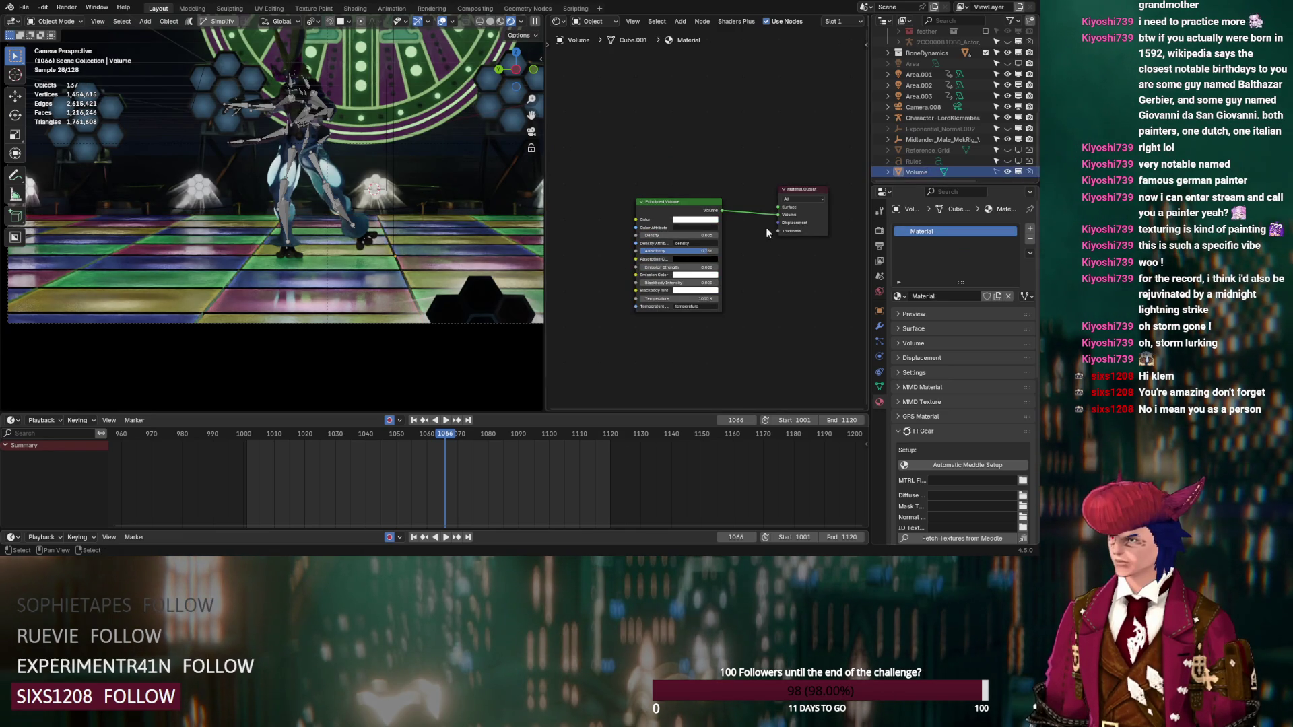
double_click(702, 234)
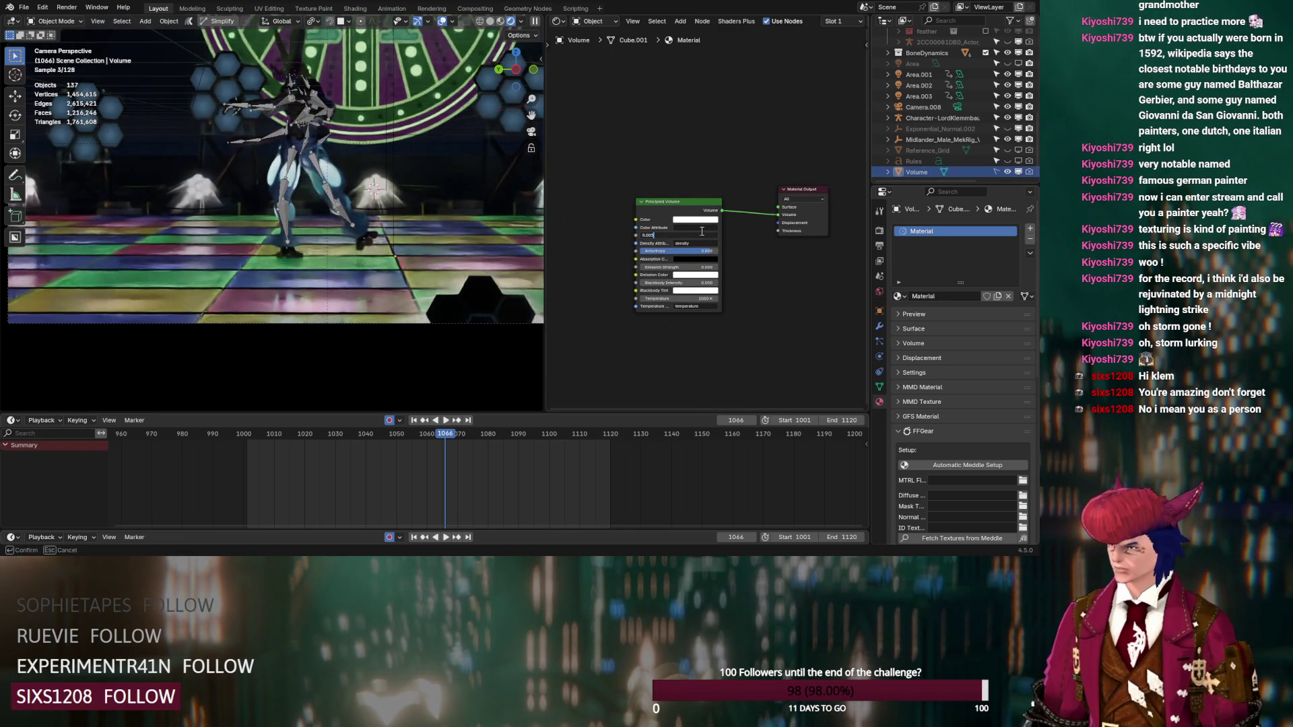
text(0.01)
key(Return)
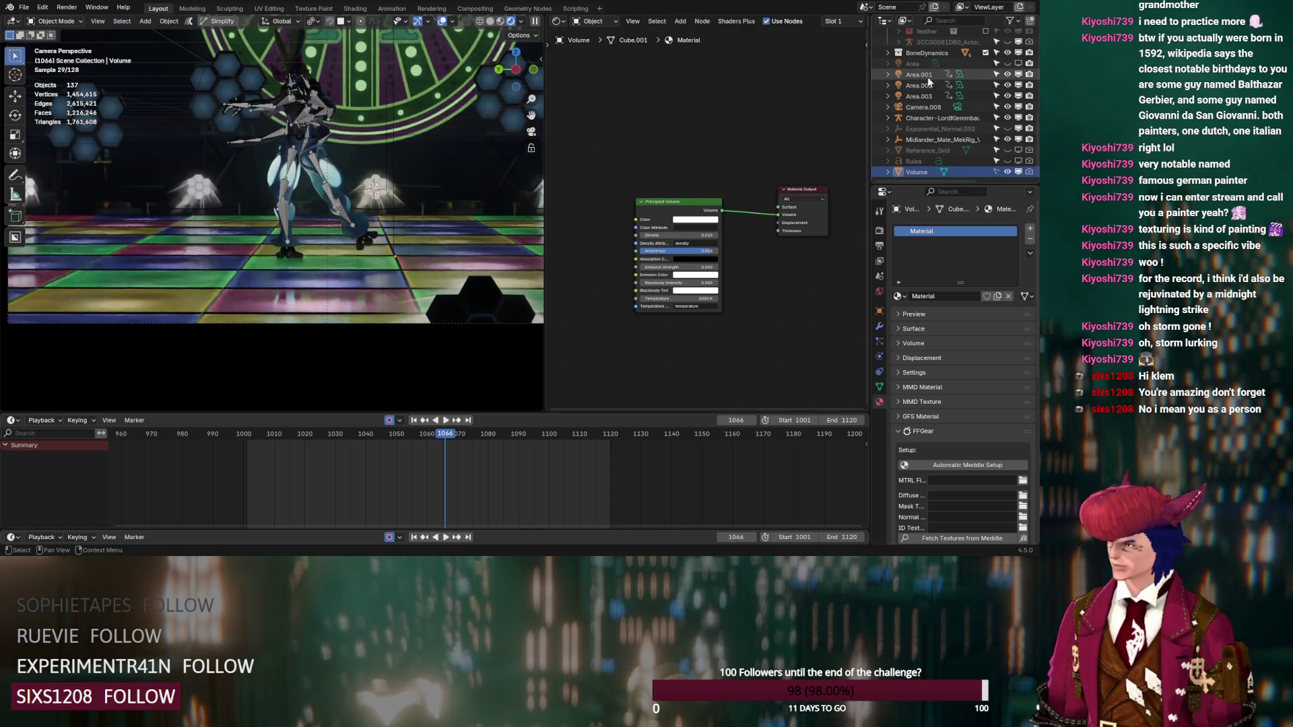
click(387, 280)
click(343, 276)
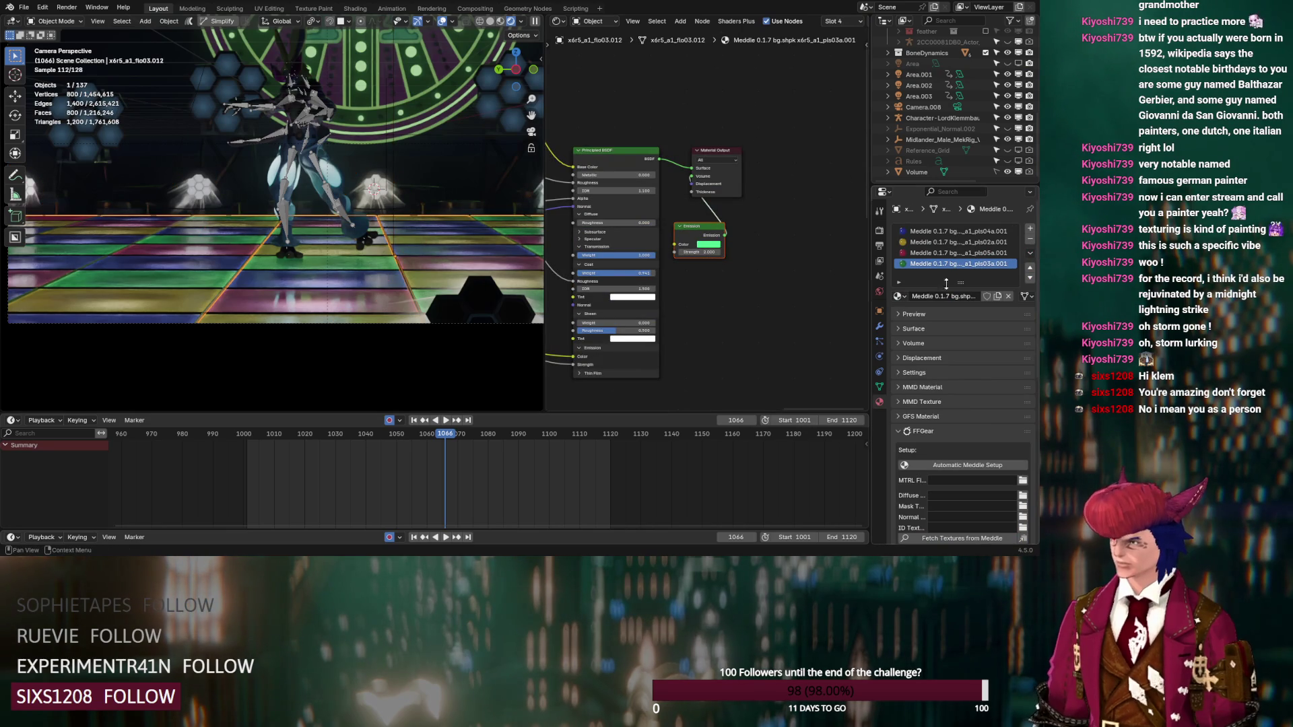
Step: Set the Volume's Principled Volume density back to 0.005, then select the Area.001 light
click(879, 310)
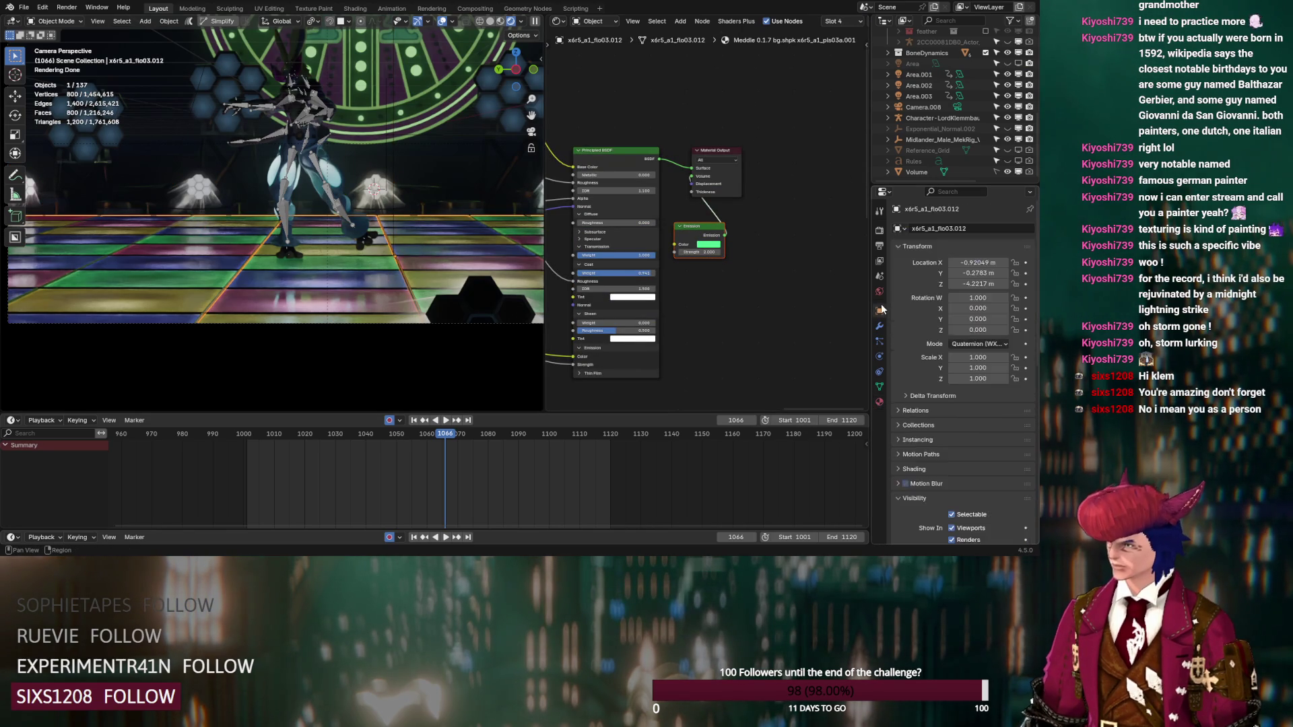
scroll(939, 380, down, 8)
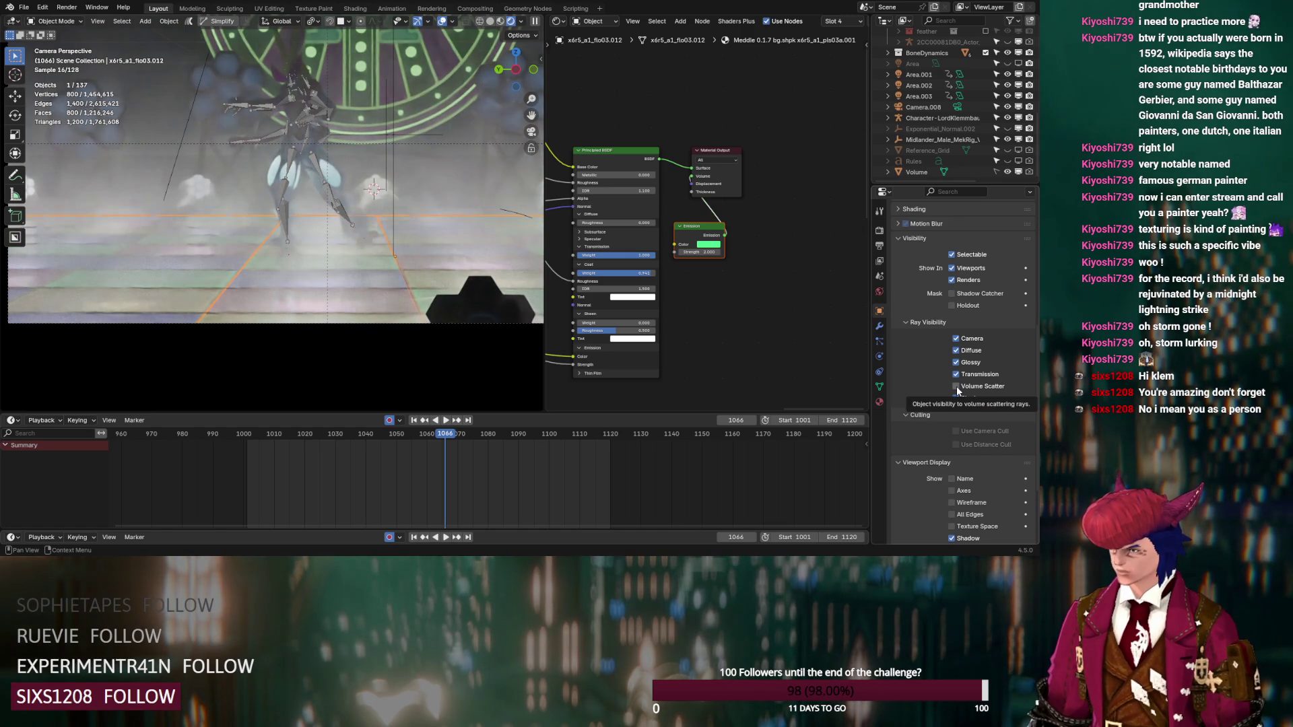
click(908, 172)
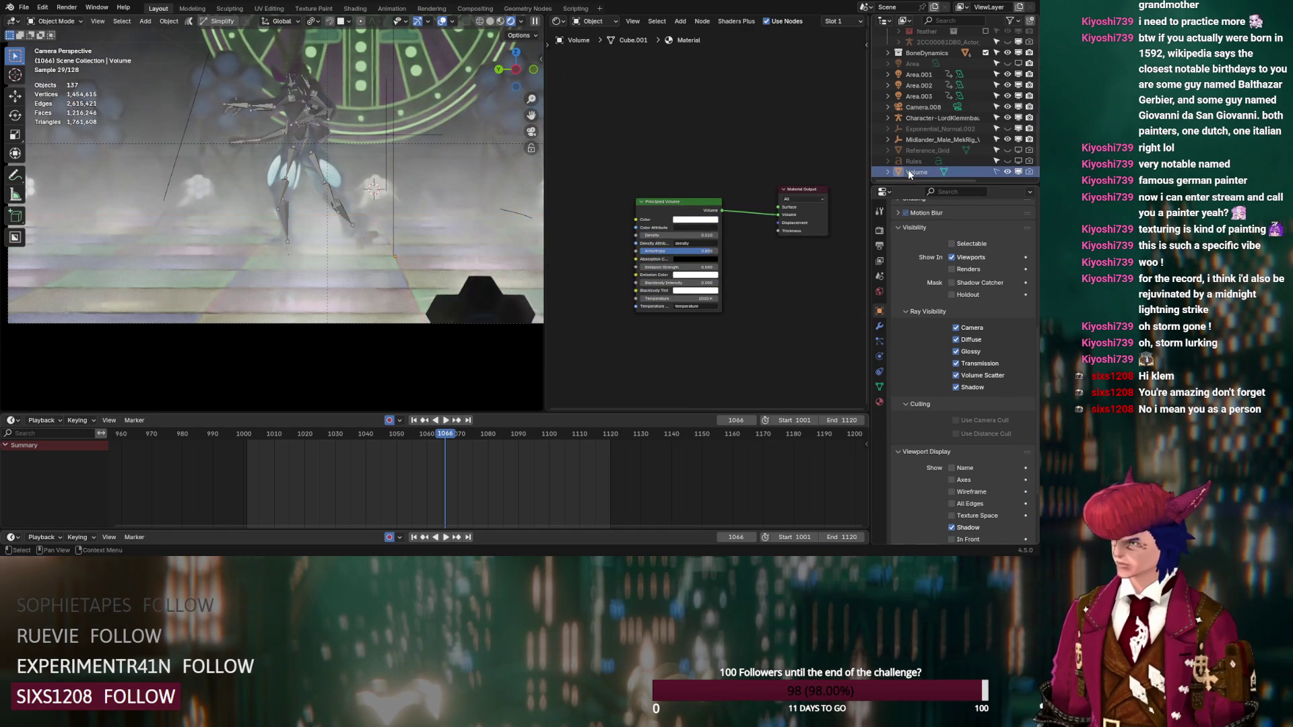
click(692, 235)
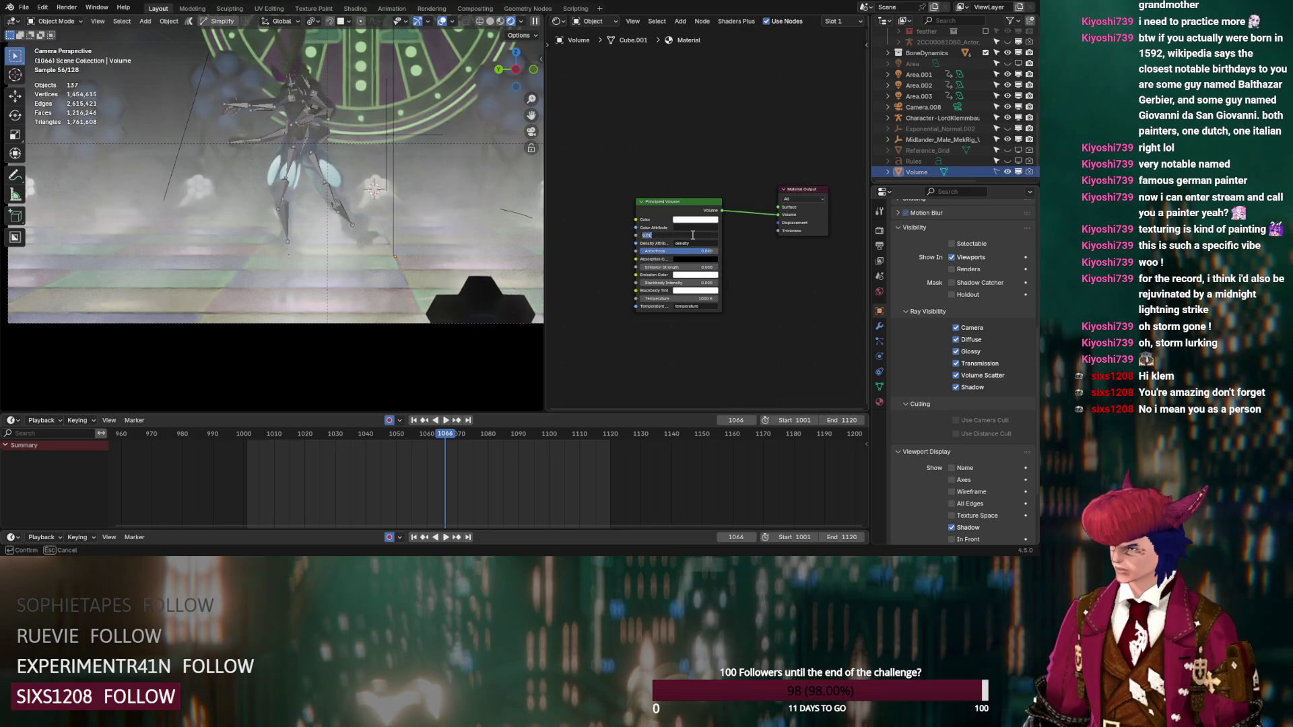
text(0.405)
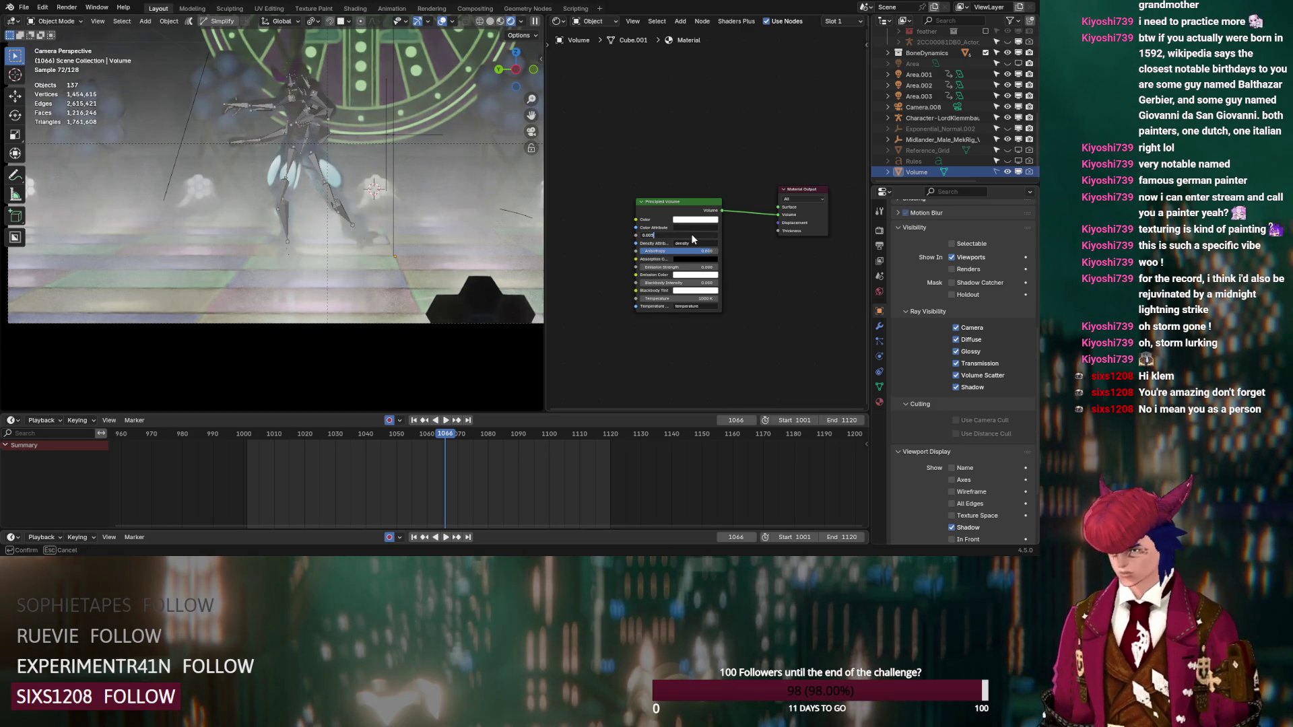
key(Return)
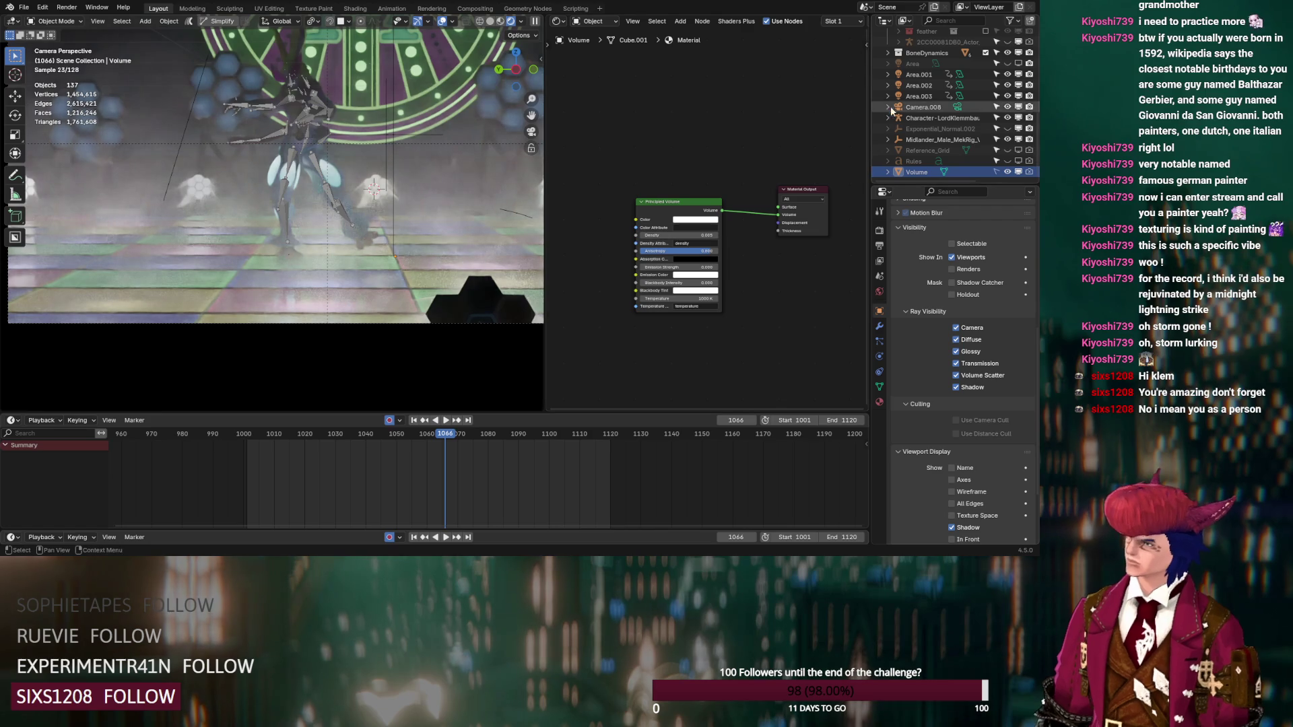
click(353, 298)
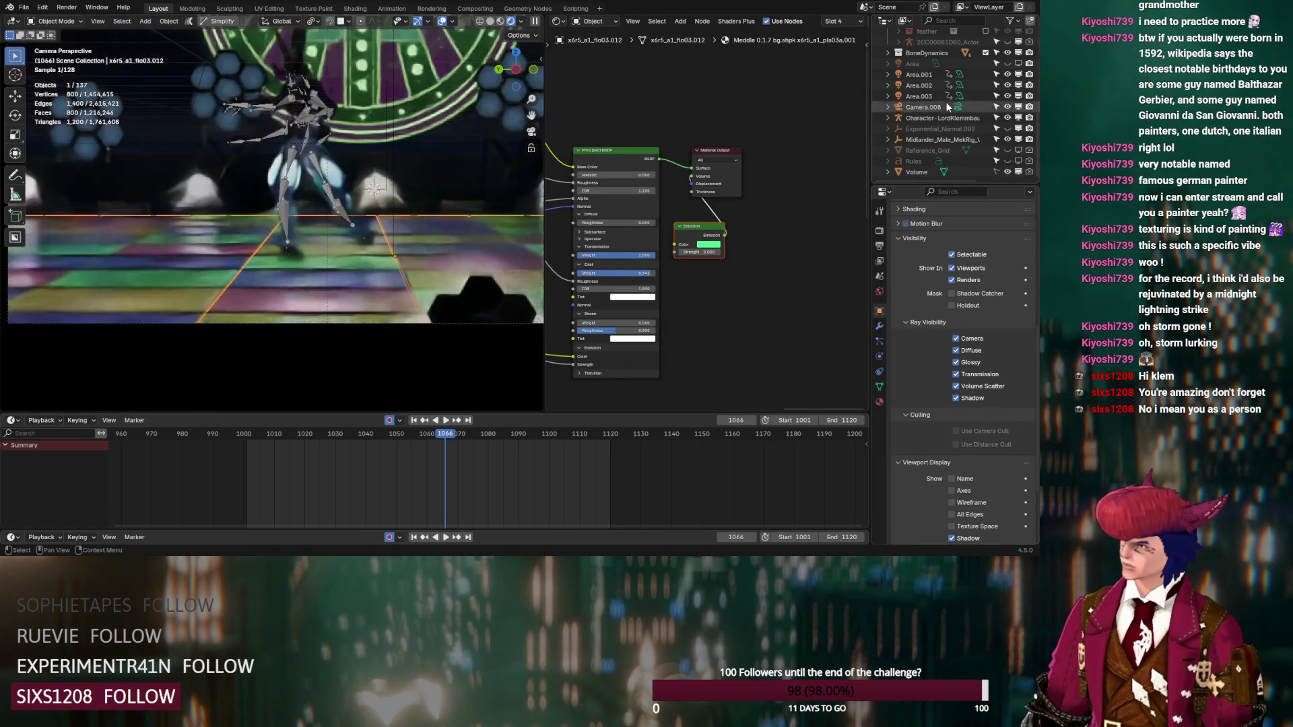
click(918, 75)
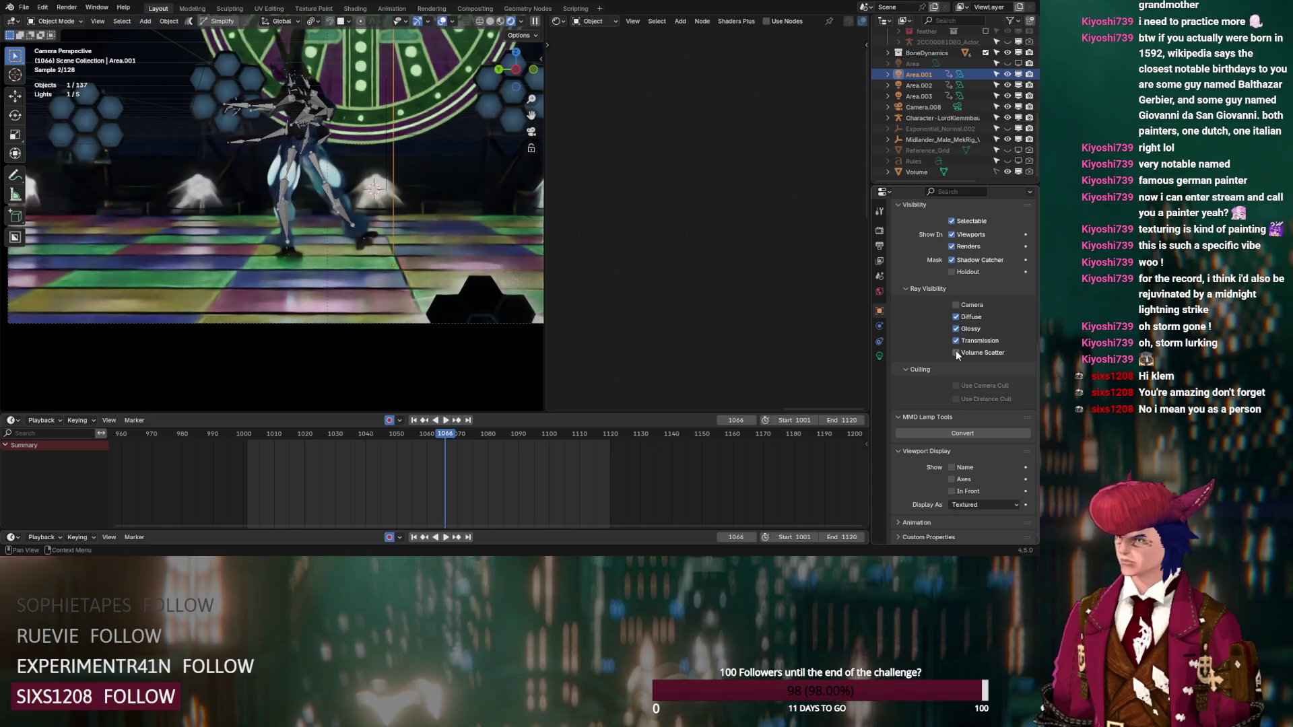
Step: Enable Volume Scatter ray visibility for Area.001 and toggle its viewport visibility to compare
click(956, 353)
click(1007, 74)
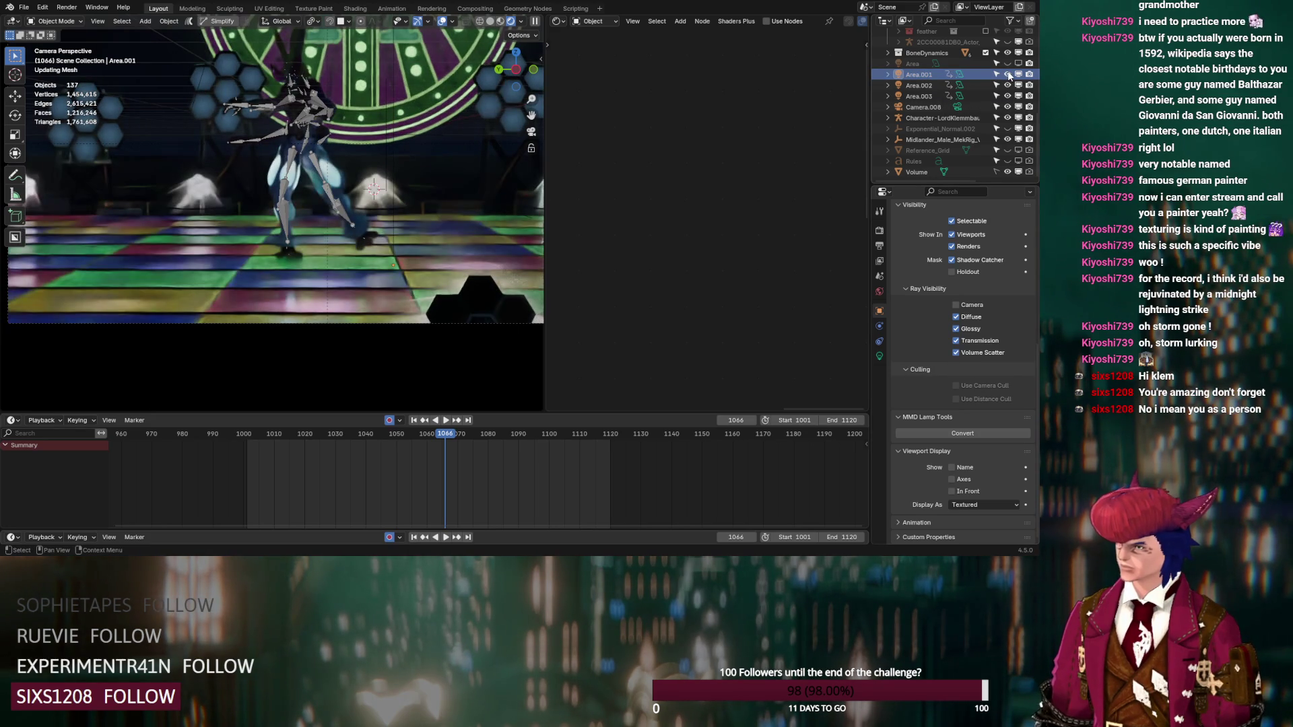
click(1007, 74)
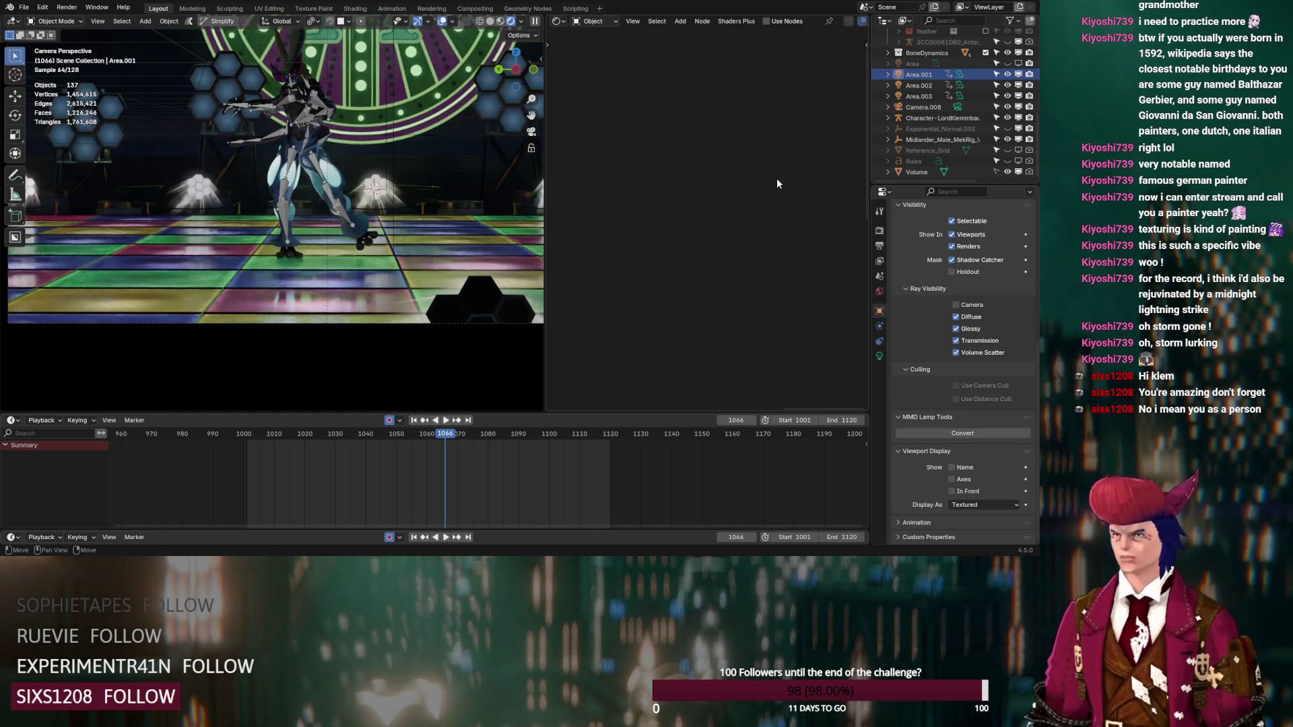
Step: Hide the Volume fog in the viewport while orbiting around the dance floor
middle_drag(463, 214, 399, 244)
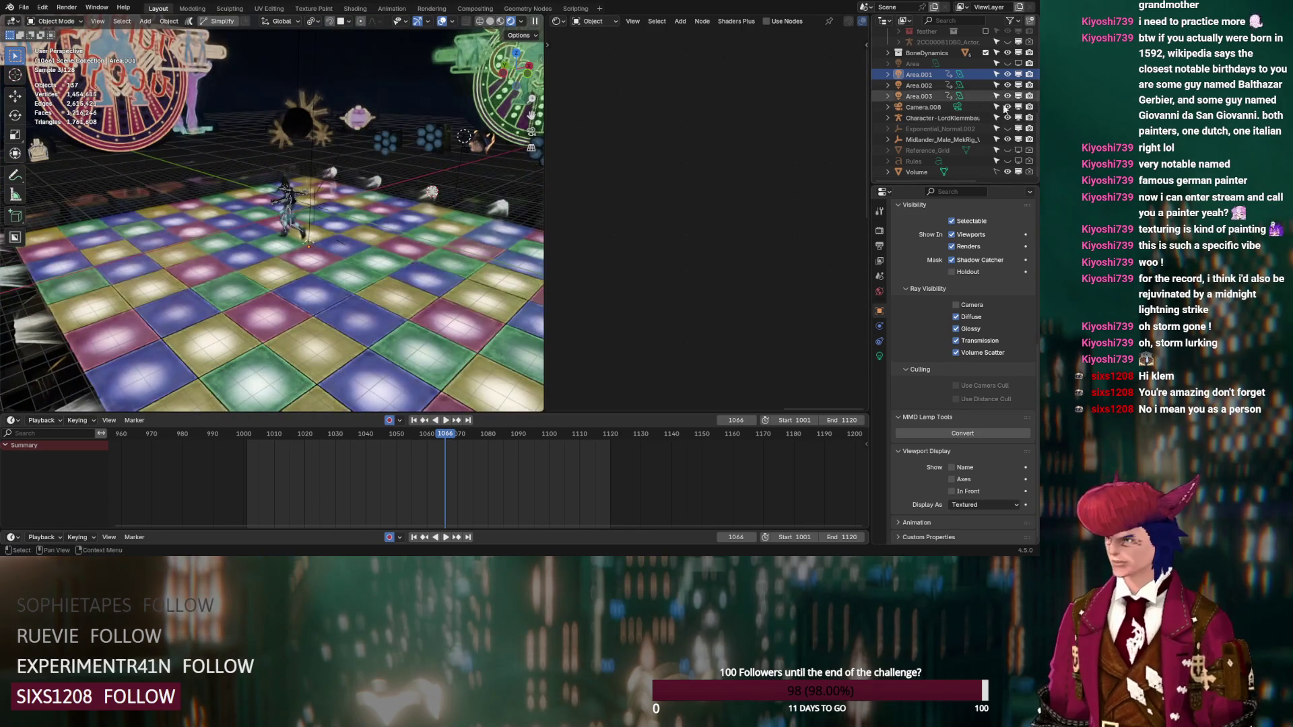
click(1016, 171)
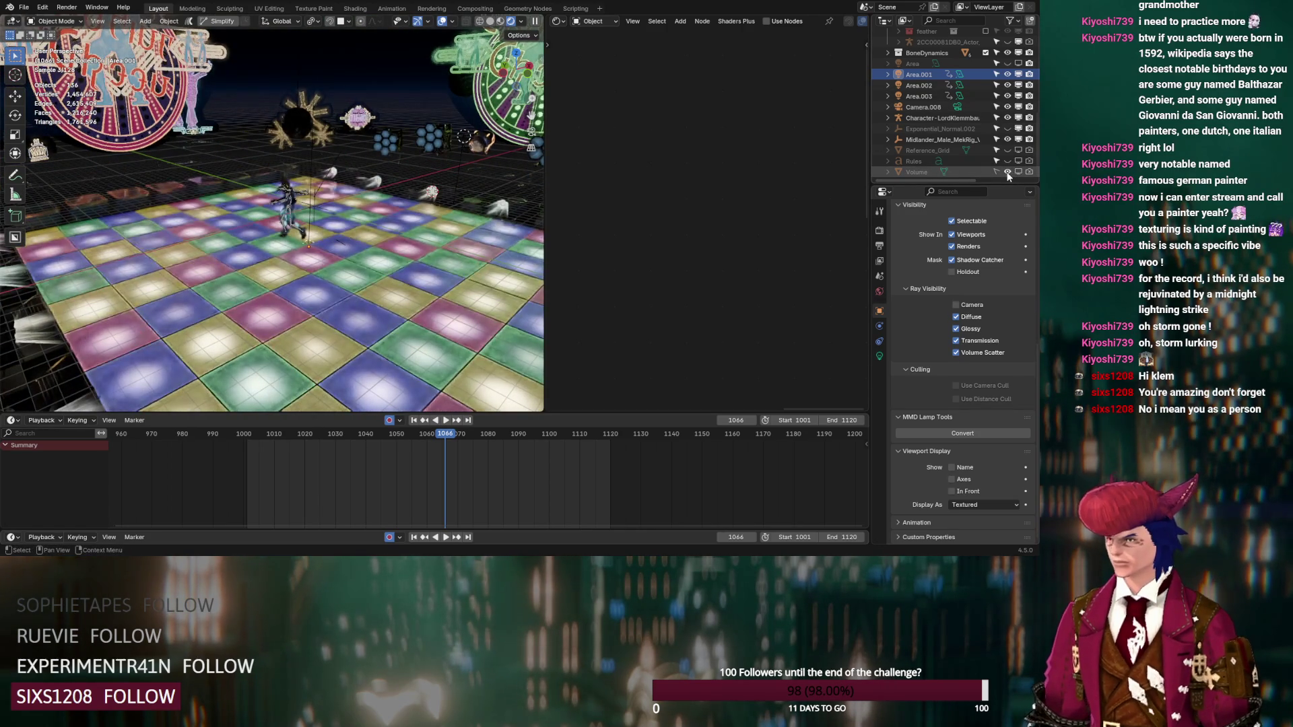
middle_drag(471, 256, 277, 250)
scroll(277, 249, up, 4)
scroll(993, 130, up, 10)
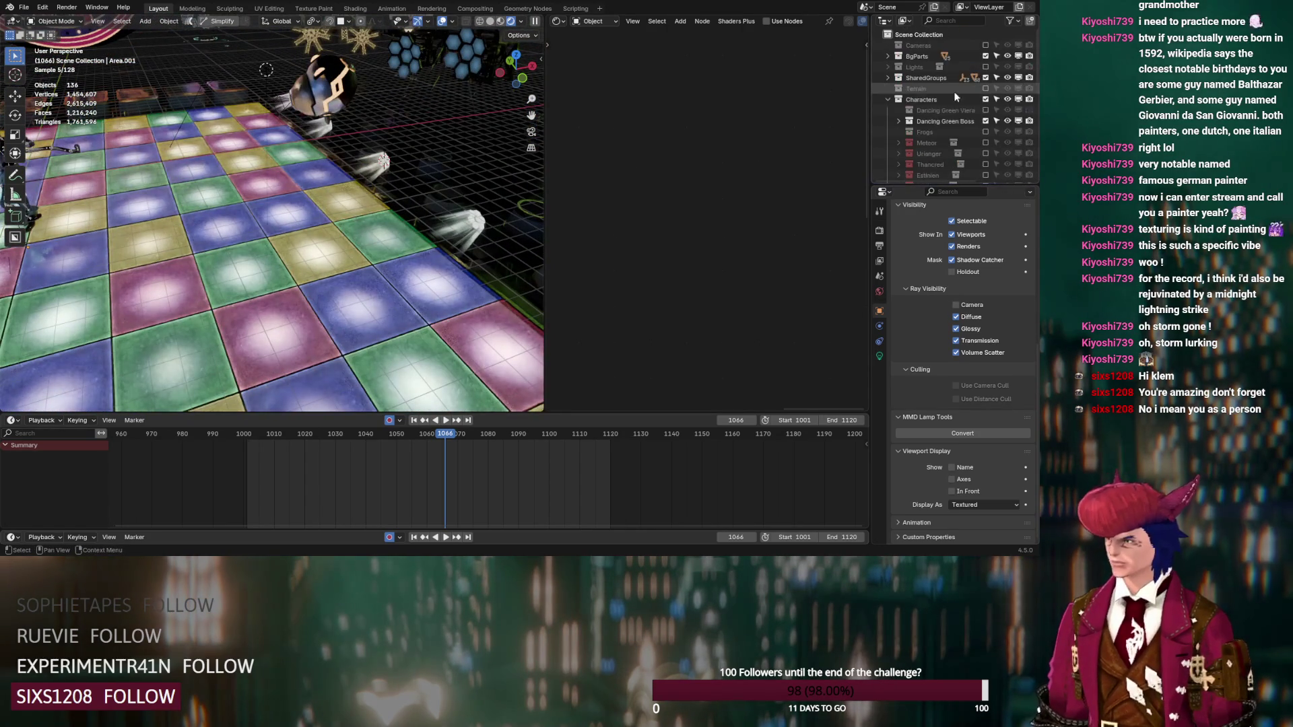
Step: Hide the Dancing Green Boss collection and zoom in on a hexagonal lamp
click(985, 121)
mouse_move(435, 182)
middle_down()
mouse_move(324, 224)
mouse_move(330, 210)
mouse_move(322, 227)
mouse_move(400, 209)
mouse_move(314, 239)
middle_up()
scroll(346, 192, up, 5)
scroll(365, 187, up, 2)
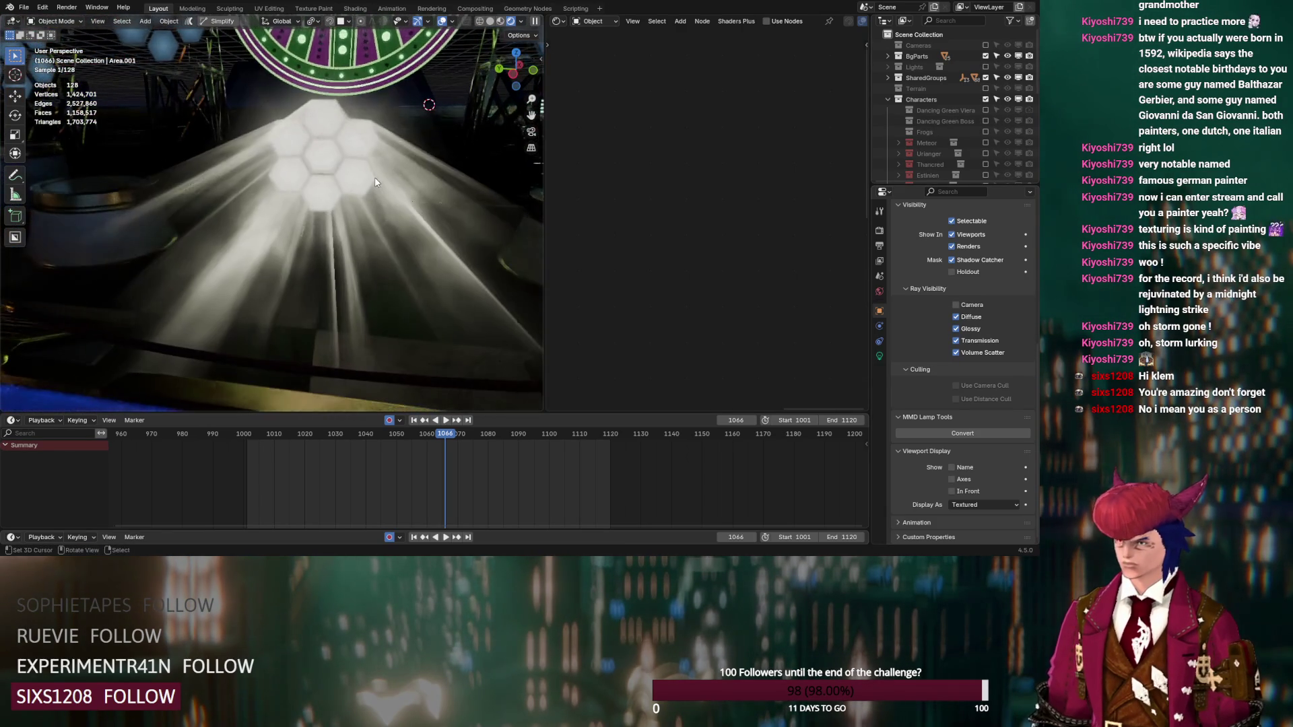
Step: Select a hexagonal lamp's light shaft and bring its material nodes into view
click(375, 182)
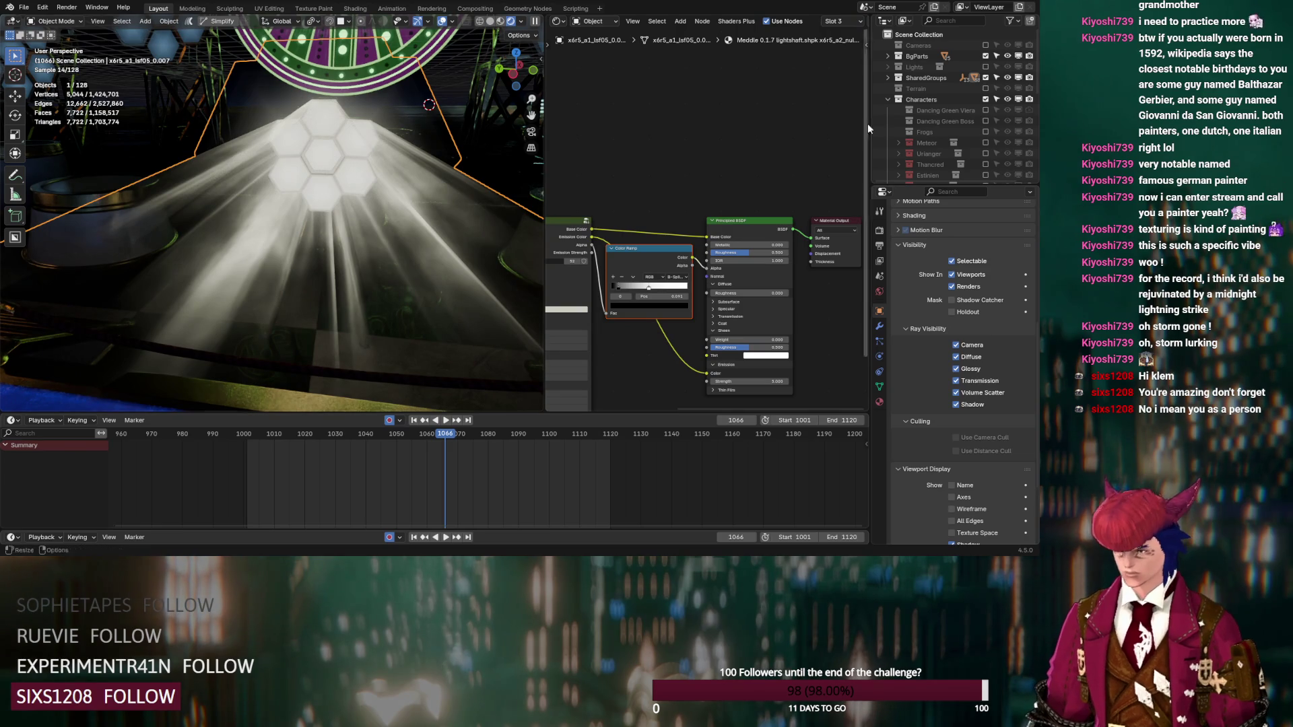
click(887, 77)
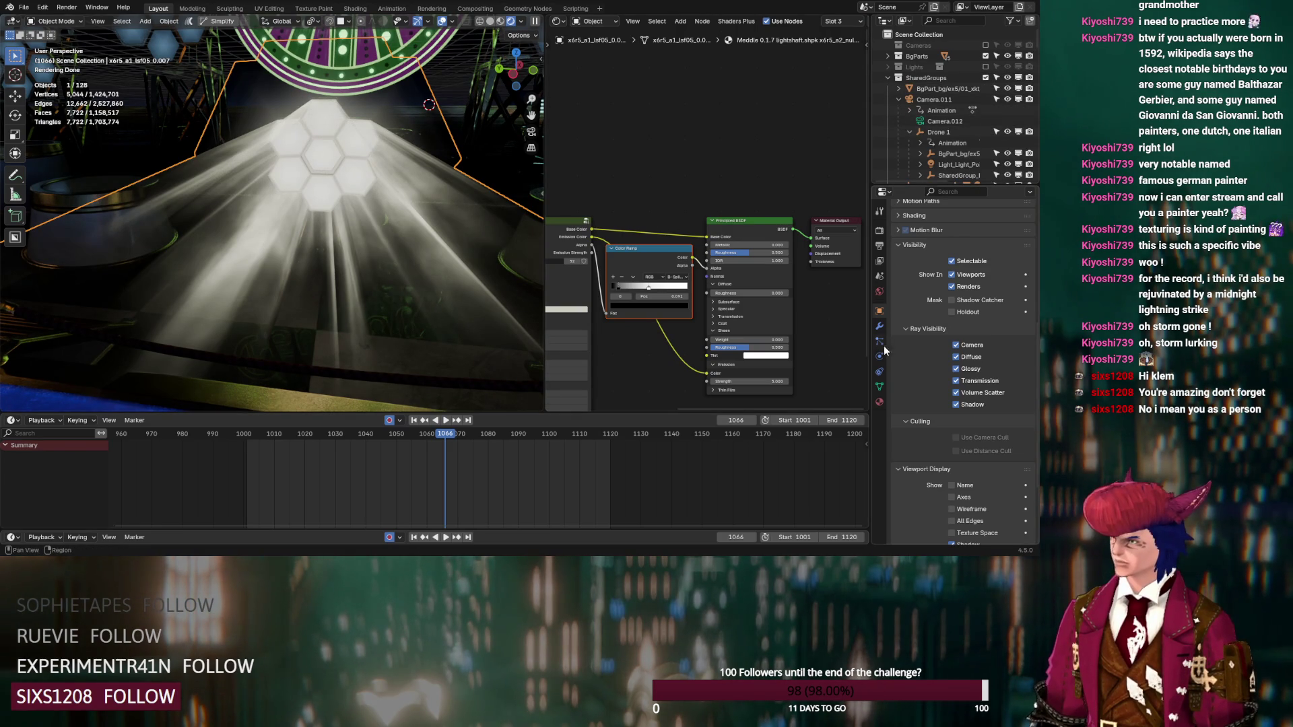
click(879, 402)
scroll(924, 287, up, 8)
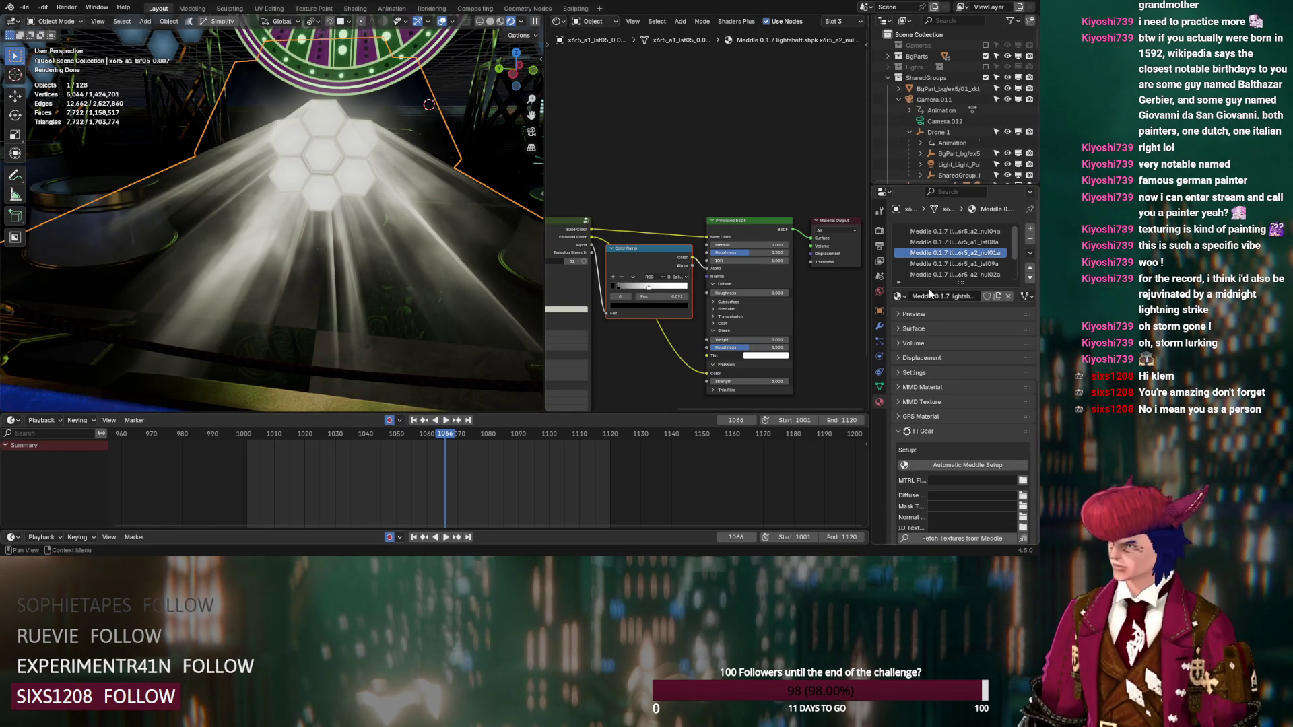
middle_drag(414, 238, 462, 248)
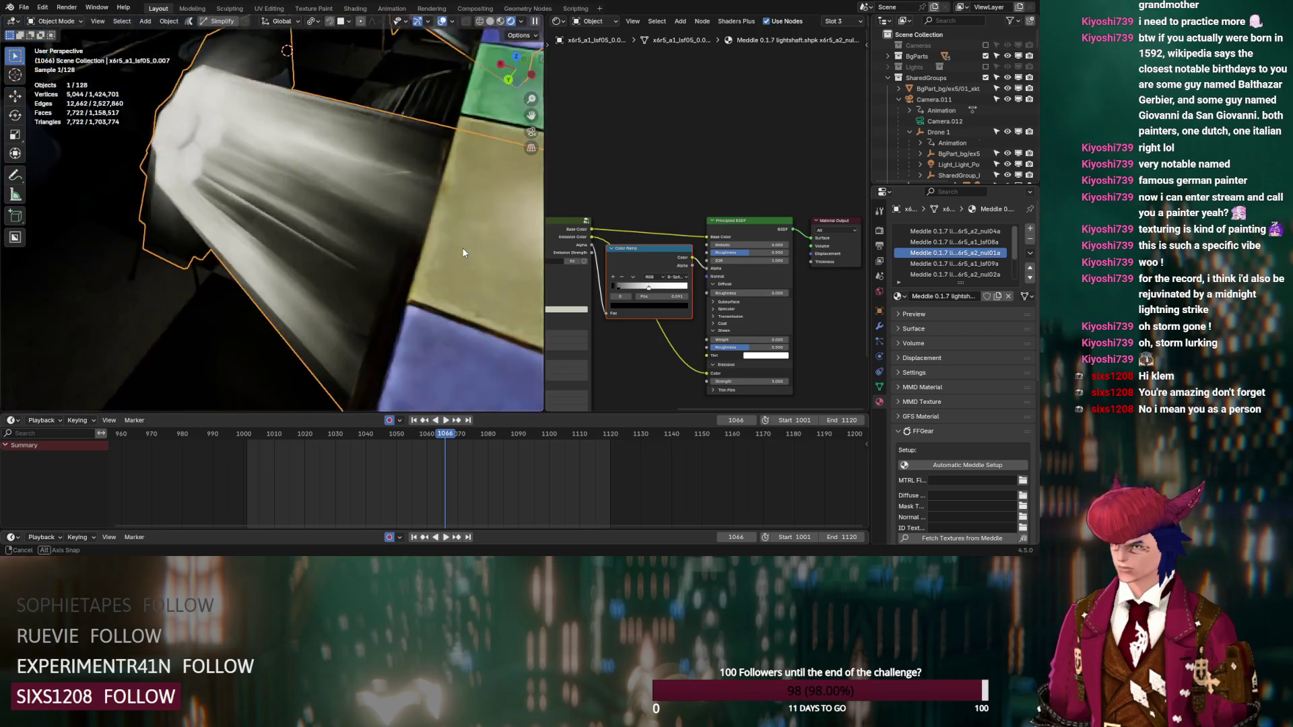
key(Tab)
click(340, 134)
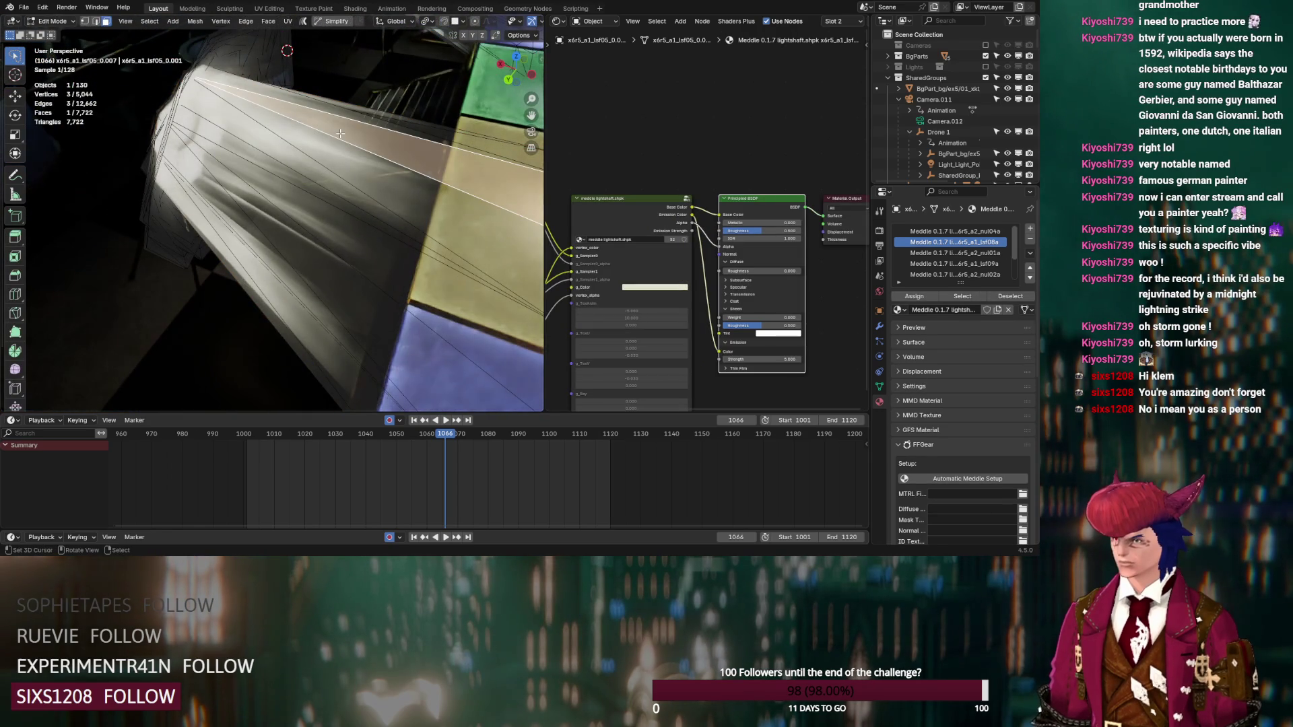
key(Tab)
middle_drag(867, 161, 726, 131)
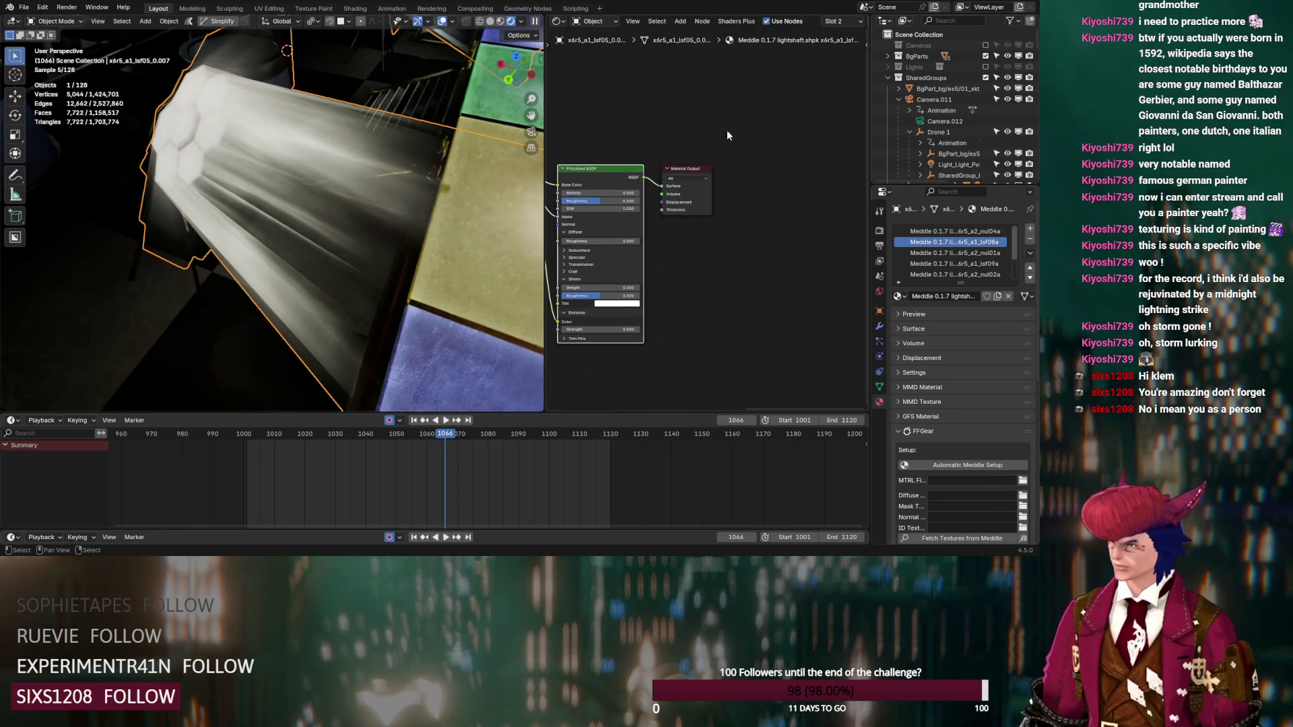
middle_drag(596, 175, 779, 156)
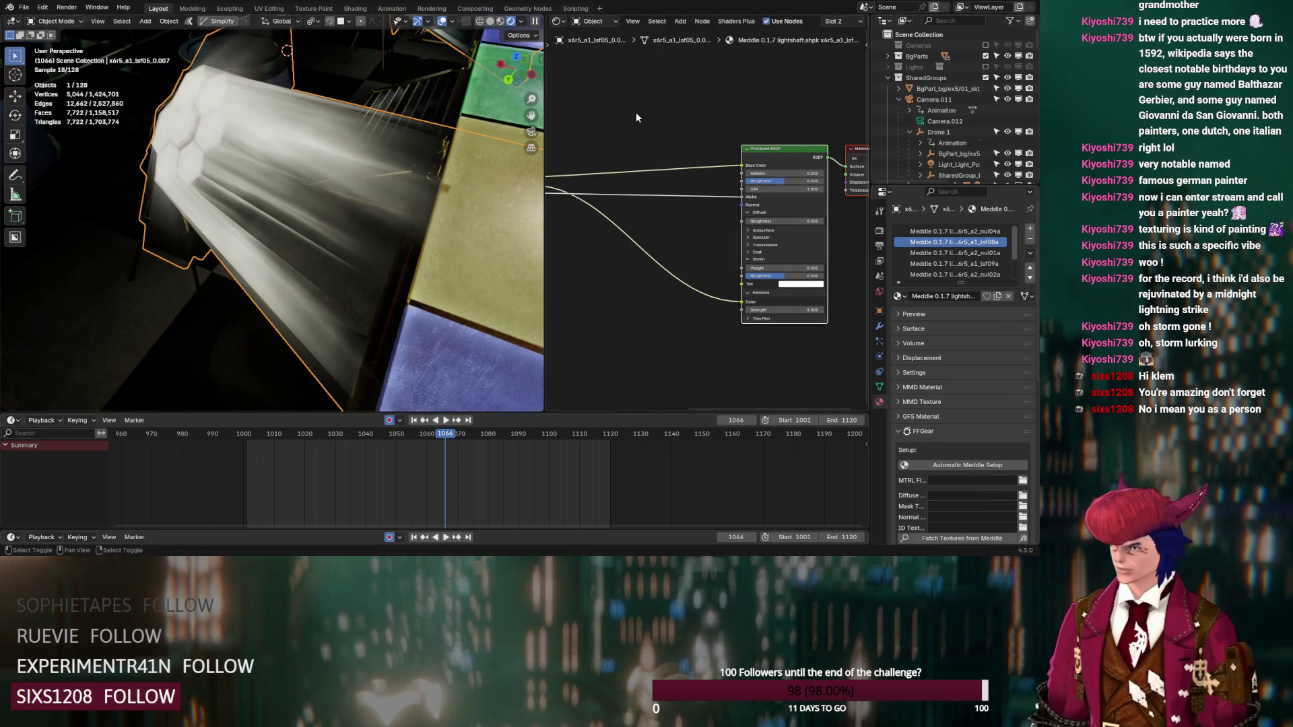
Step: Add a B-Spline Color Ramp before the shader, black stop near 0.314, emission strength 2
key(shift+a)
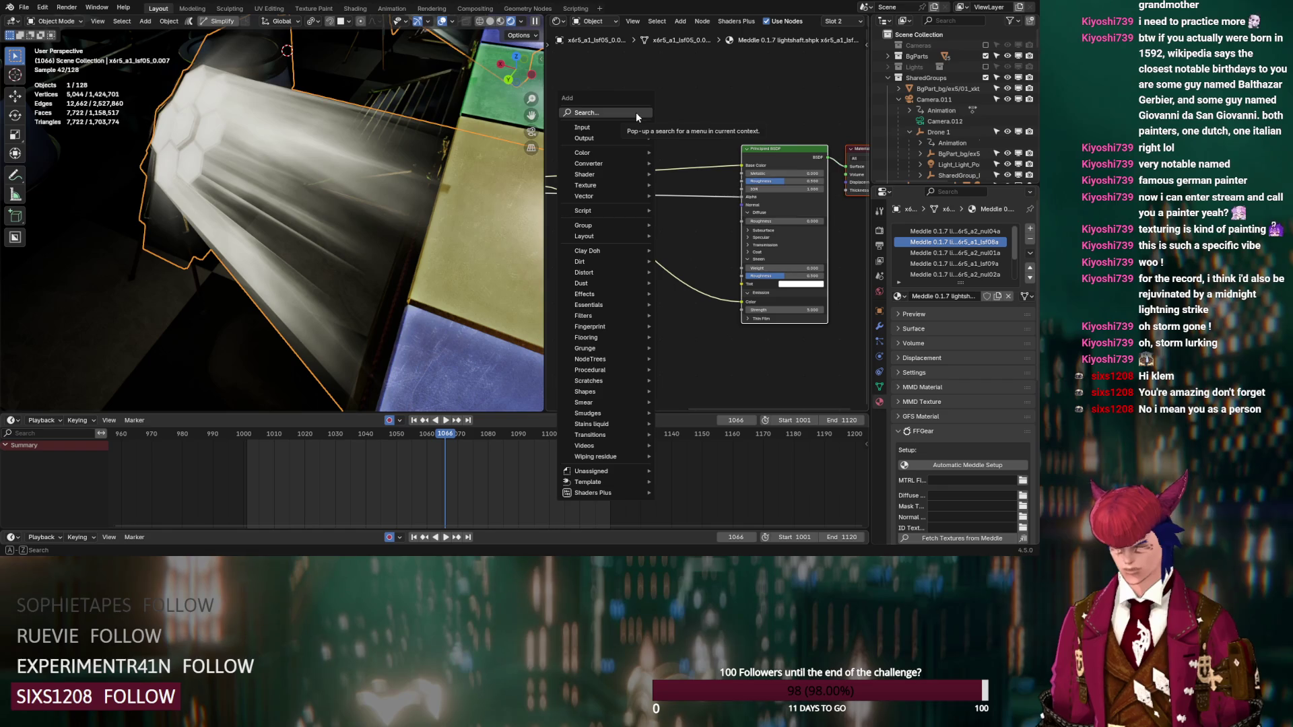
text(color)
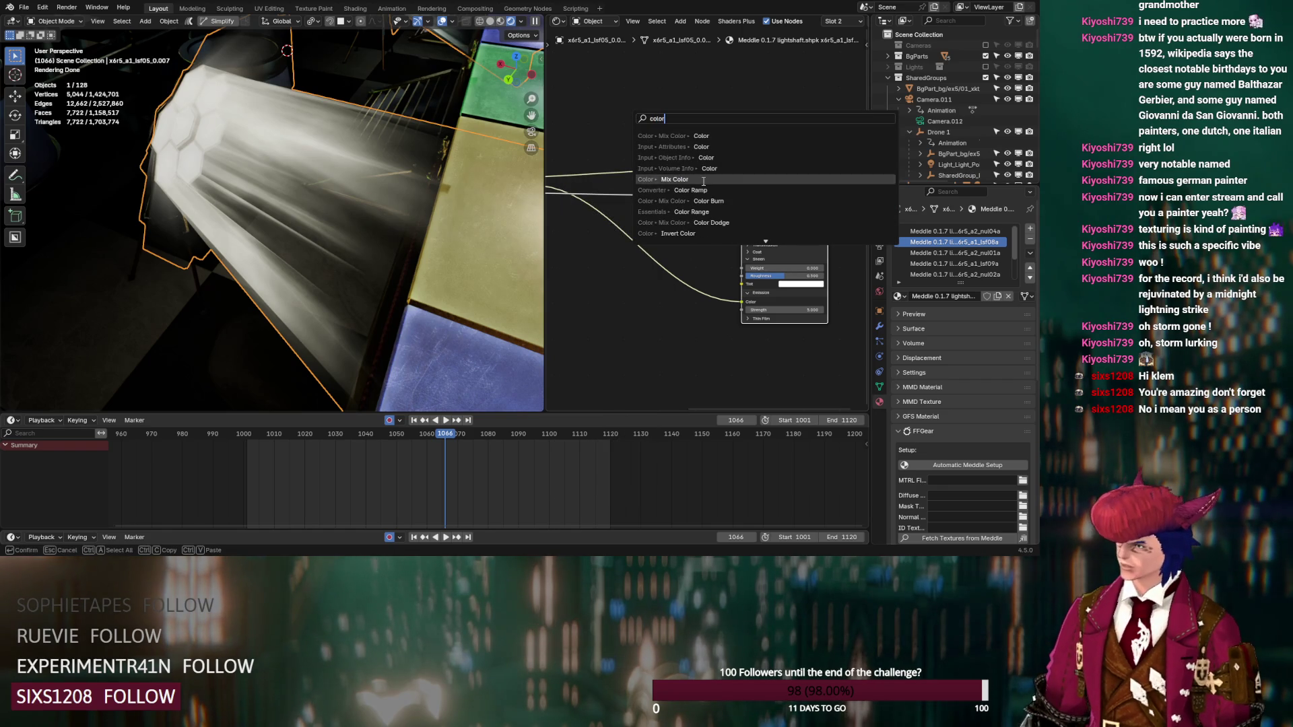
click(694, 190)
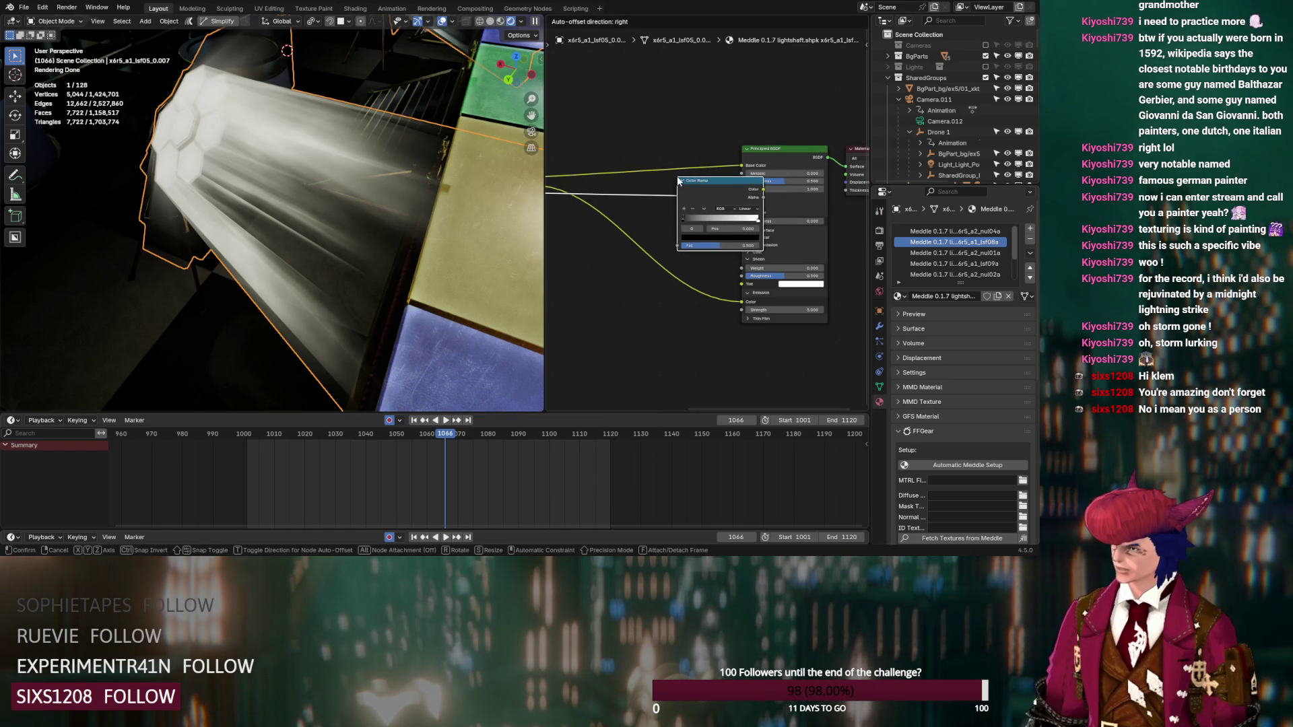
click(642, 180)
click(709, 208)
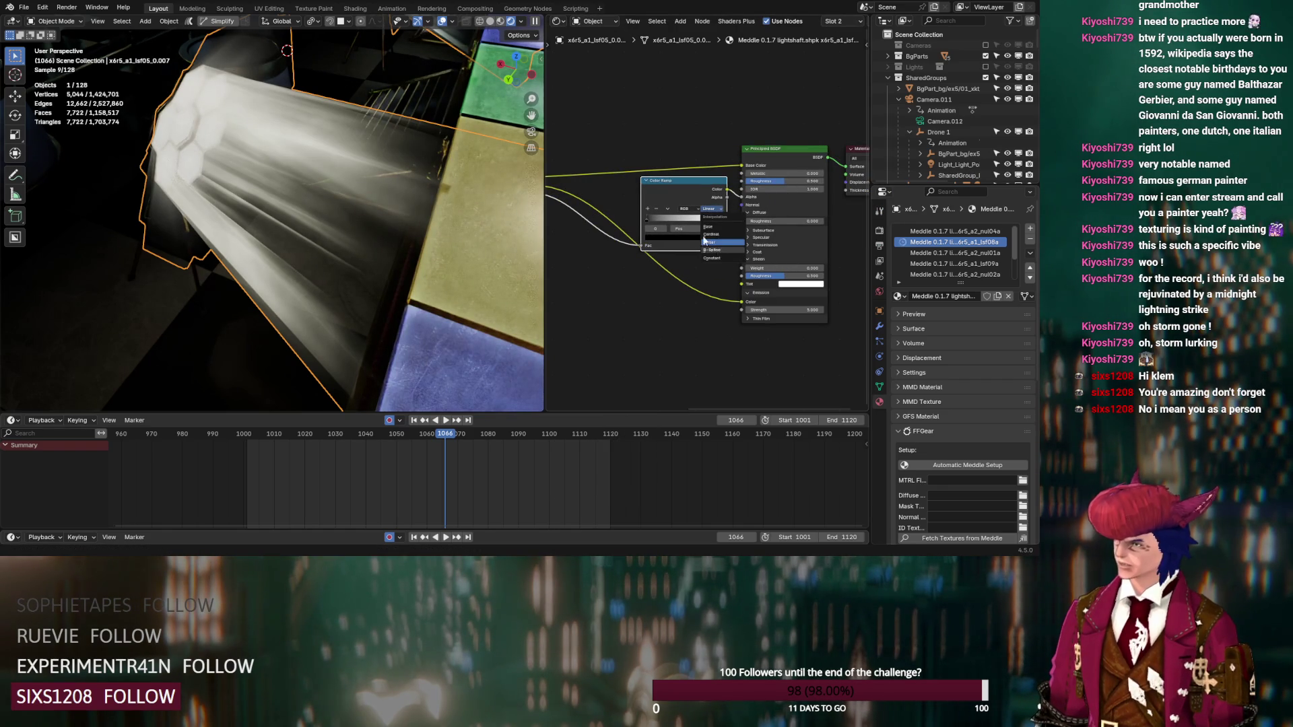
click(712, 250)
drag(648, 217, 675, 224)
click(776, 309)
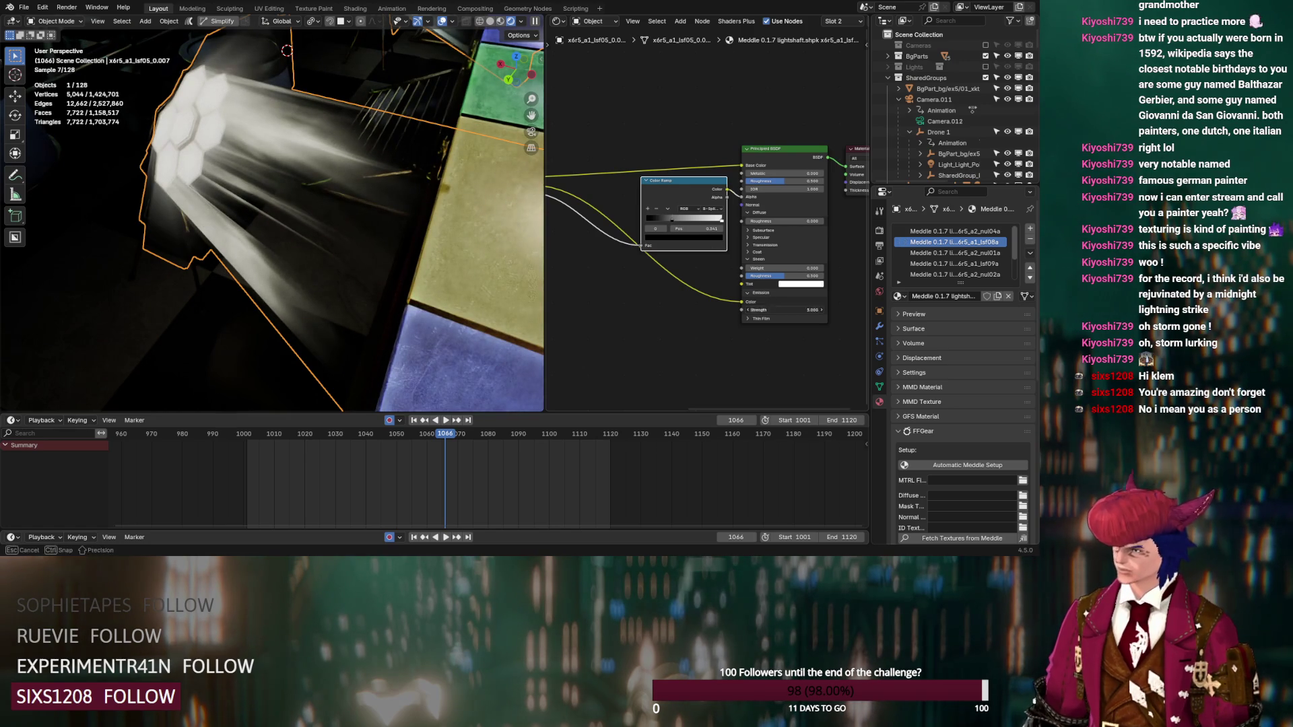
text(2)
key(Return)
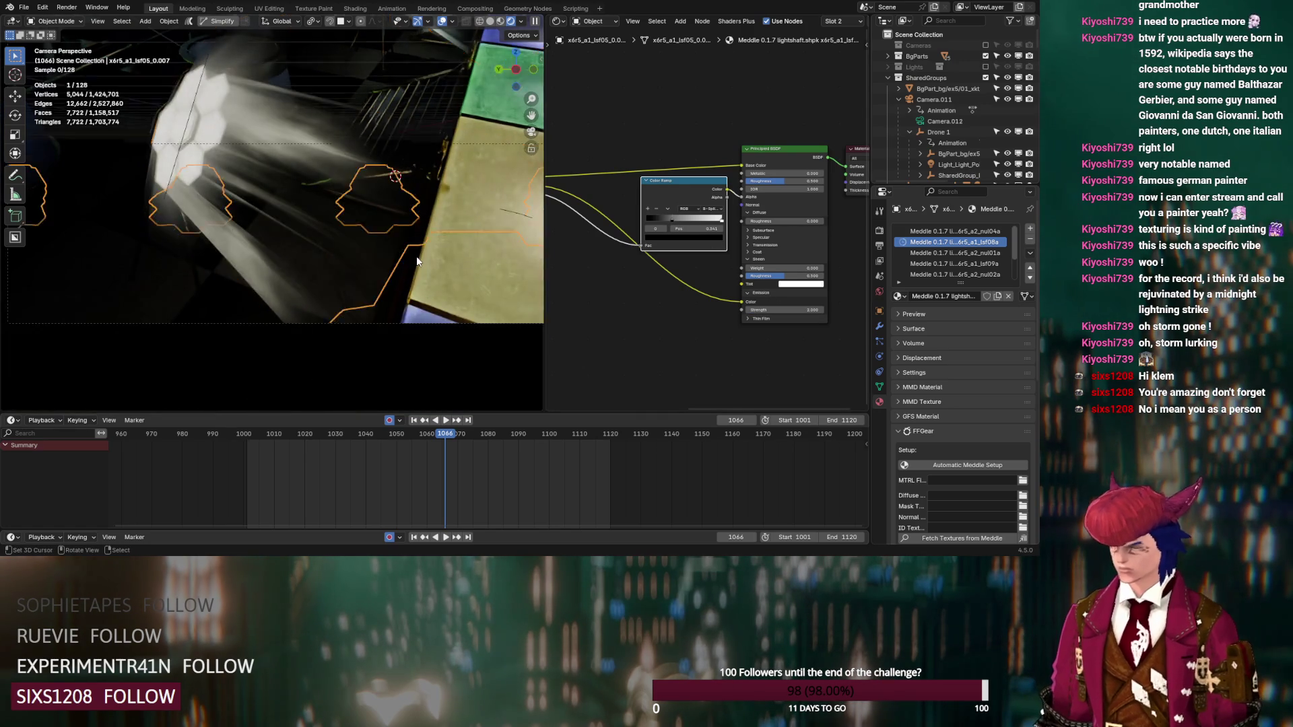
Step: Check the shafts in camera view and shift the ramp stop to 0.527
key(KP_0)
mouse_move(446, 207)
shift+middle_down()
mouse_move(281, 238)
mouse_move(298, 248)
shift+middle_up()
scroll(297, 248, up, 3)
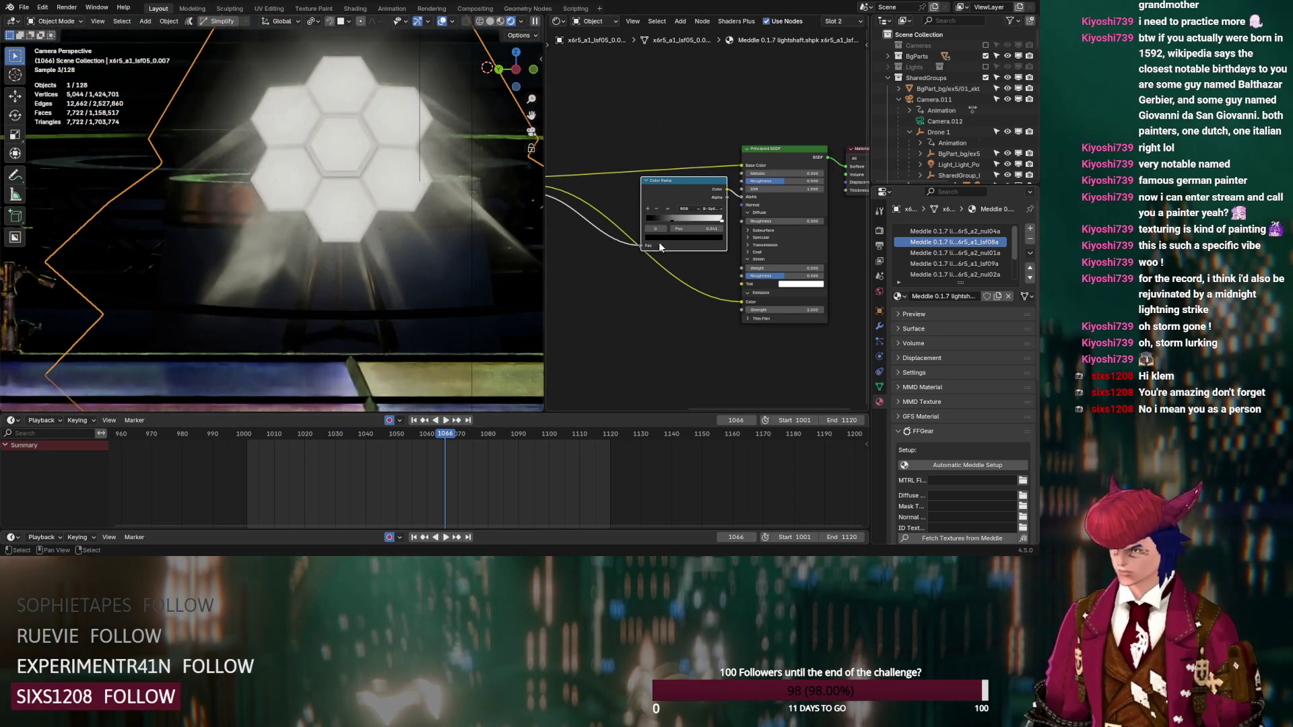
drag(676, 219, 681, 224)
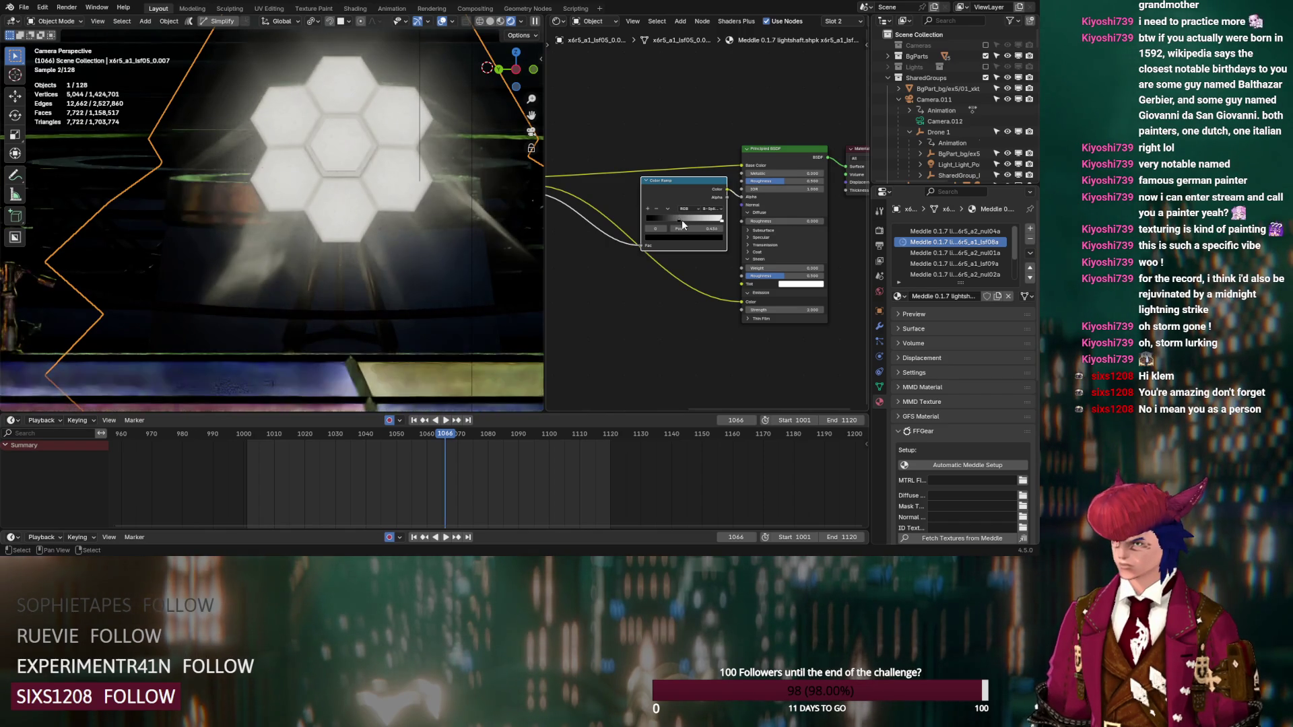
middle_drag(351, 168, 321, 228)
Step: Retune the ramp's black stop to 0.233, then back to 0.105
key(Tab)
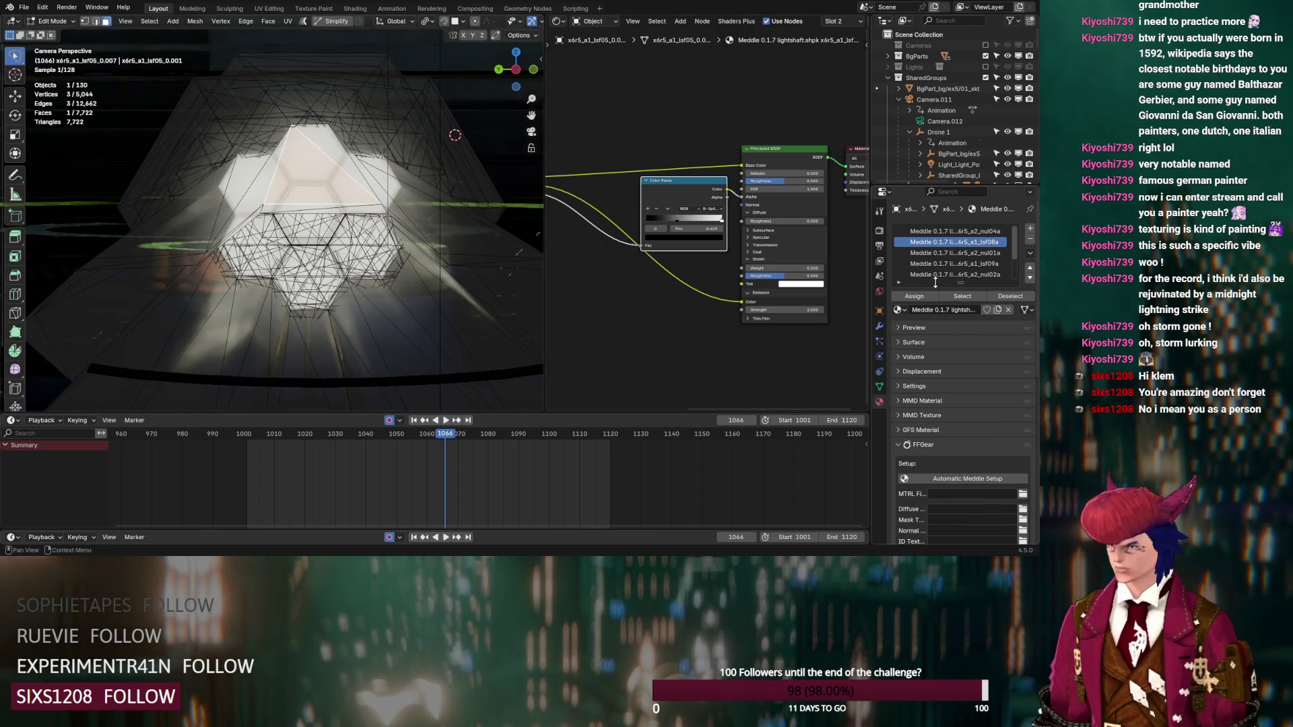
click(972, 296)
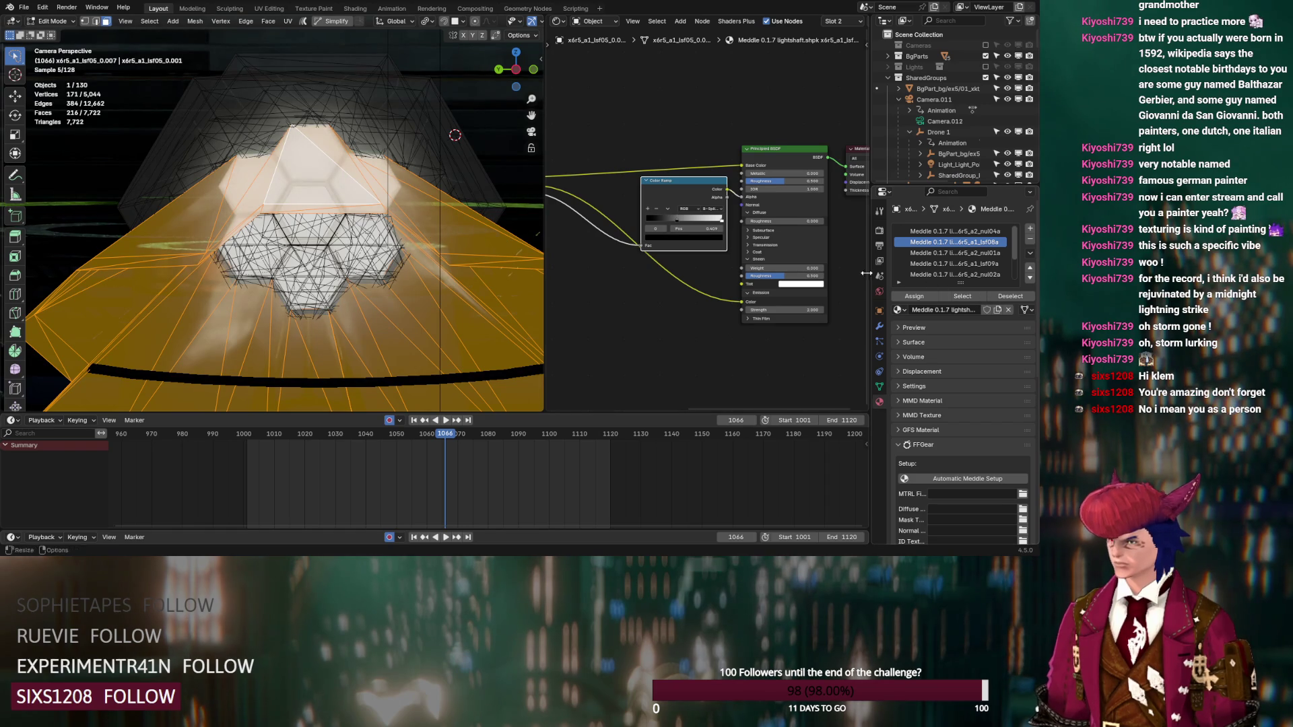
click(368, 107)
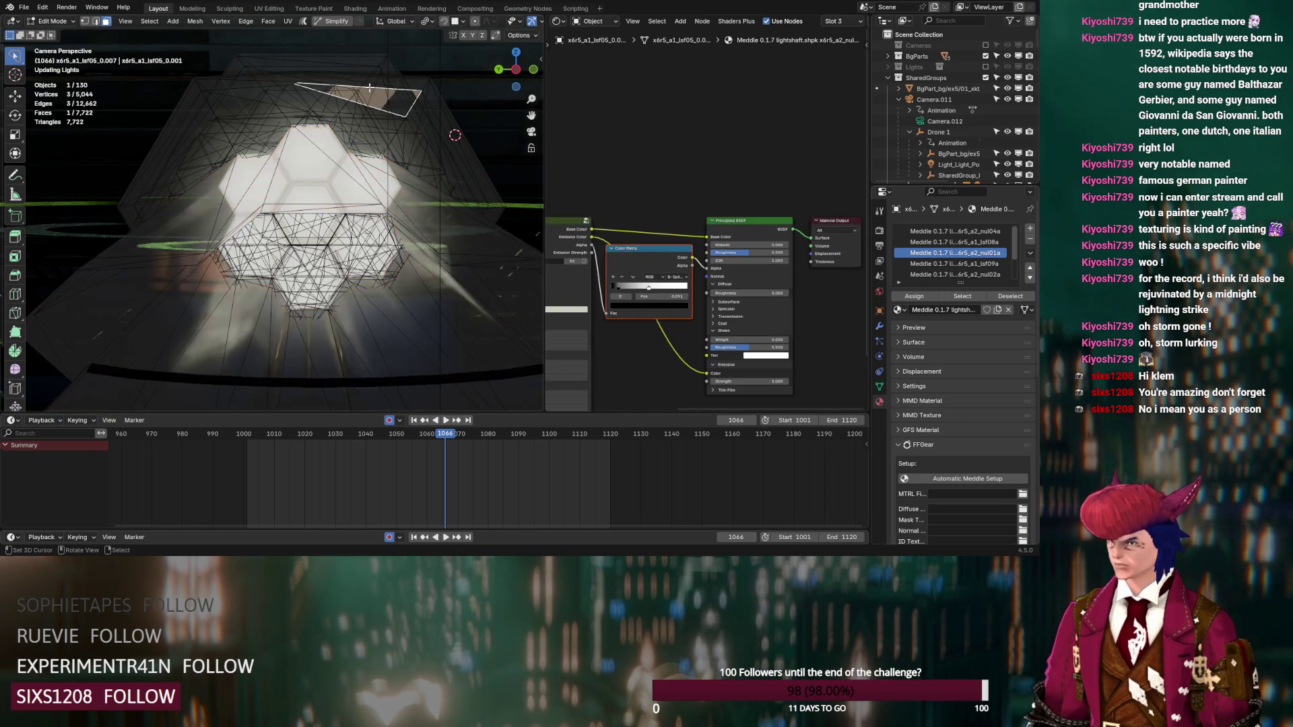
click(637, 288)
drag(619, 287, 622, 288)
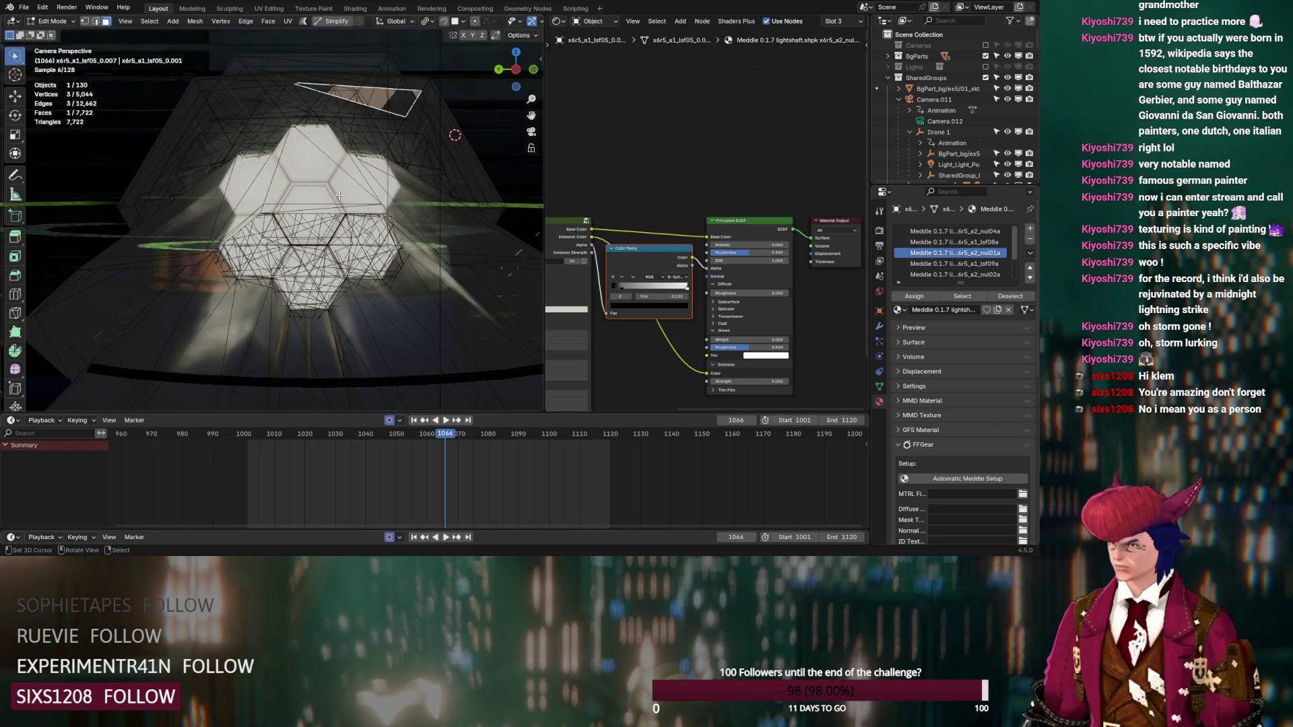
key(Tab)
mouse_move(620, 285)
mouse_down()
mouse_move(672, 294)
mouse_move(635, 290)
mouse_move(662, 293)
mouse_up()
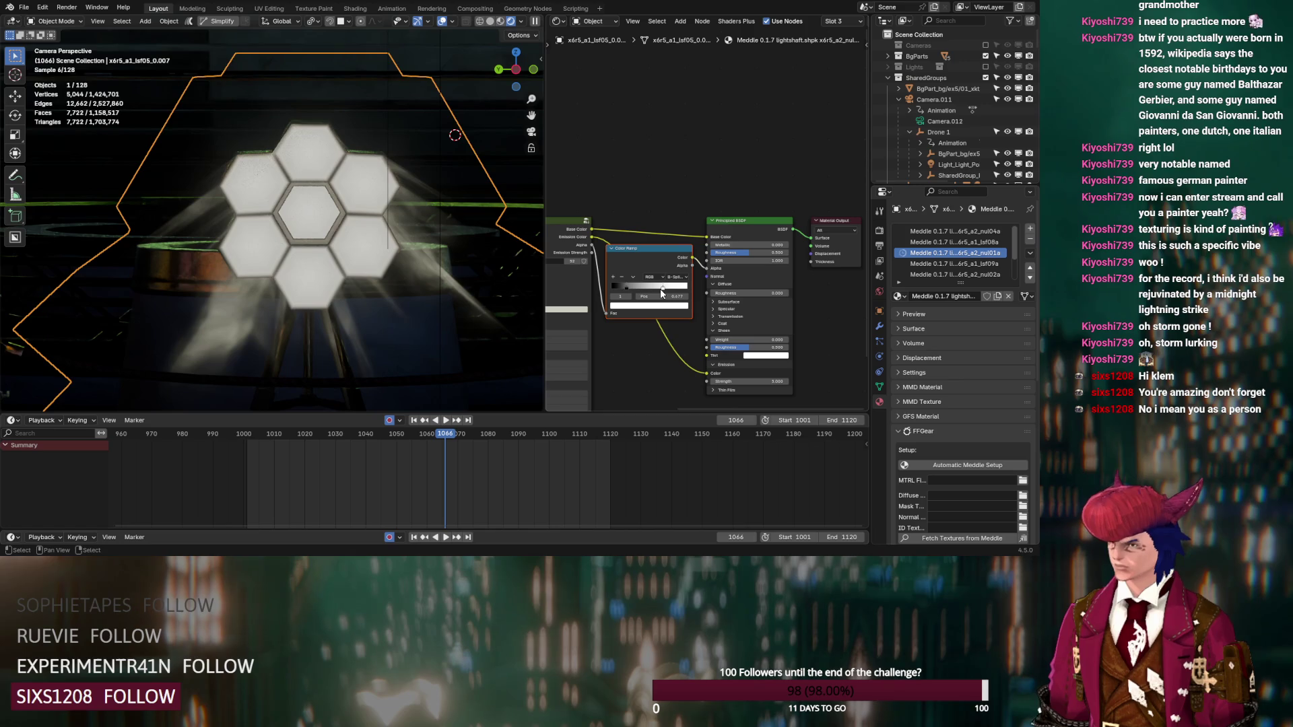
click(369, 273)
key(Tab)
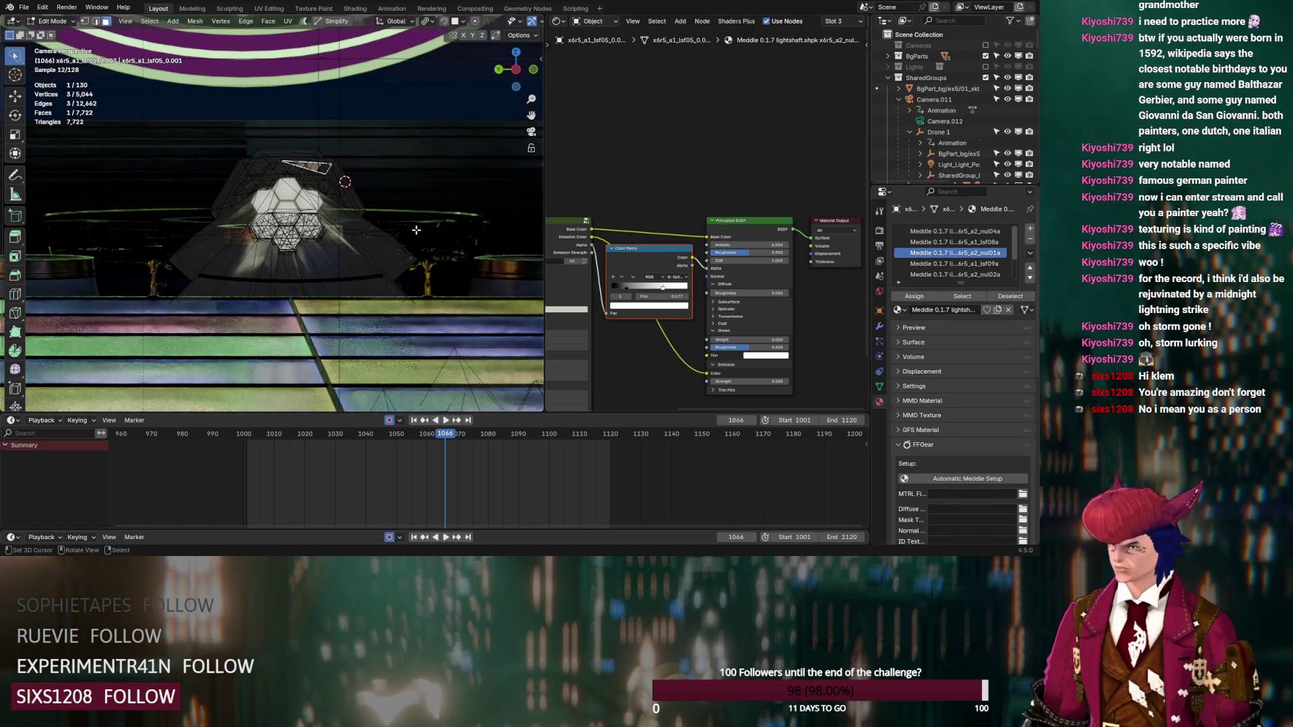
Step: Show the Volume haze in the viewport and toggle Volume Scatter ray visibility off and on
key(Tab)
scroll(904, 139, down, 5)
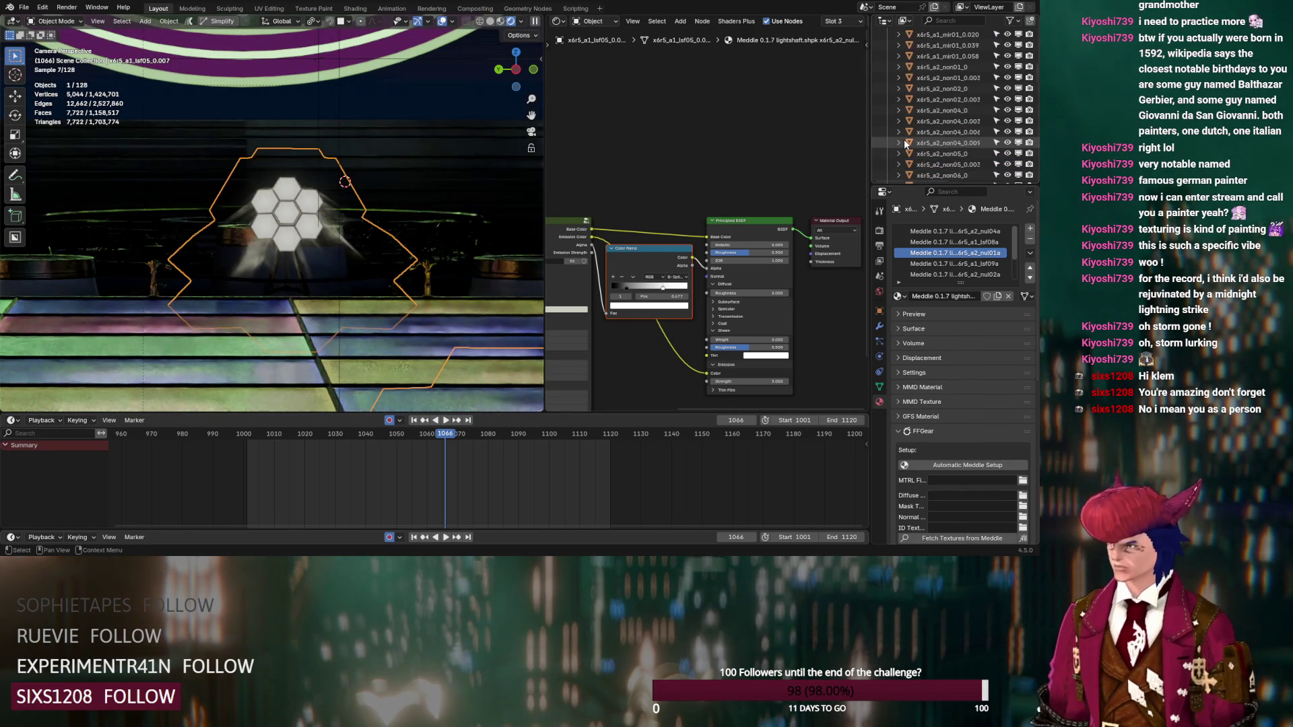
scroll(904, 139, up, 15)
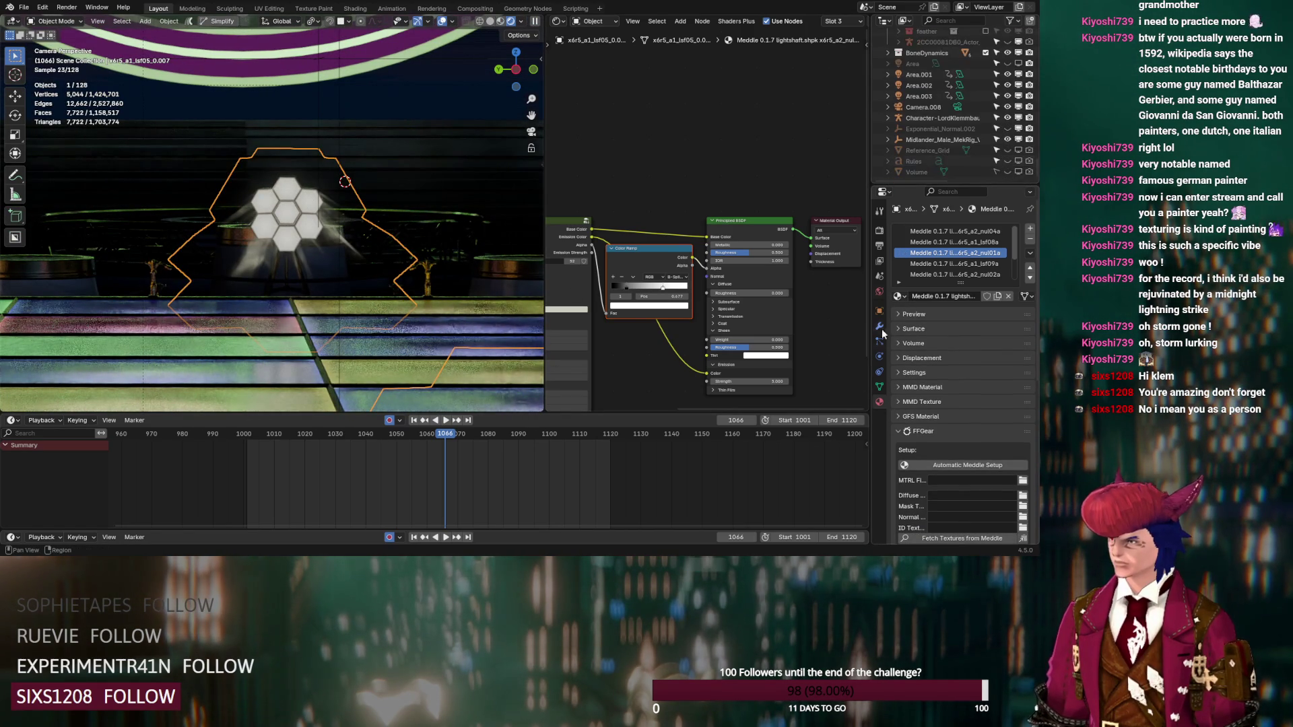
click(879, 309)
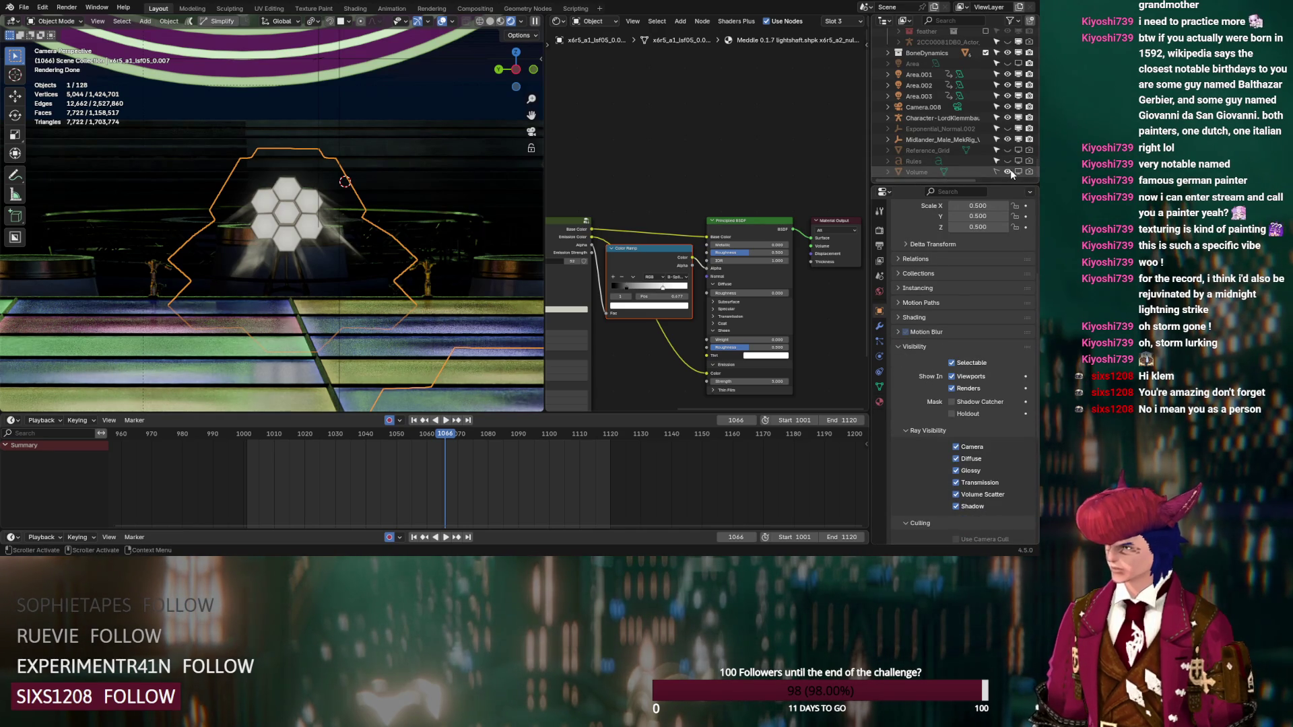
click(1018, 172)
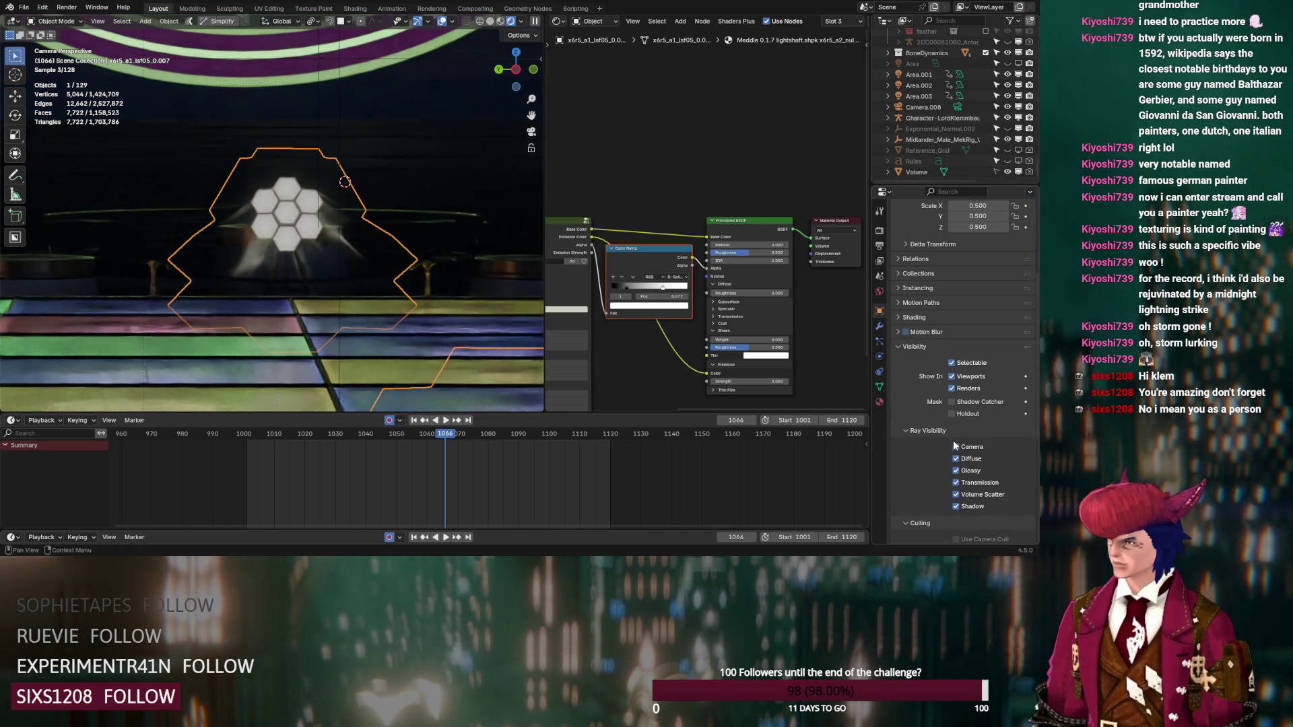
click(956, 494)
click(955, 495)
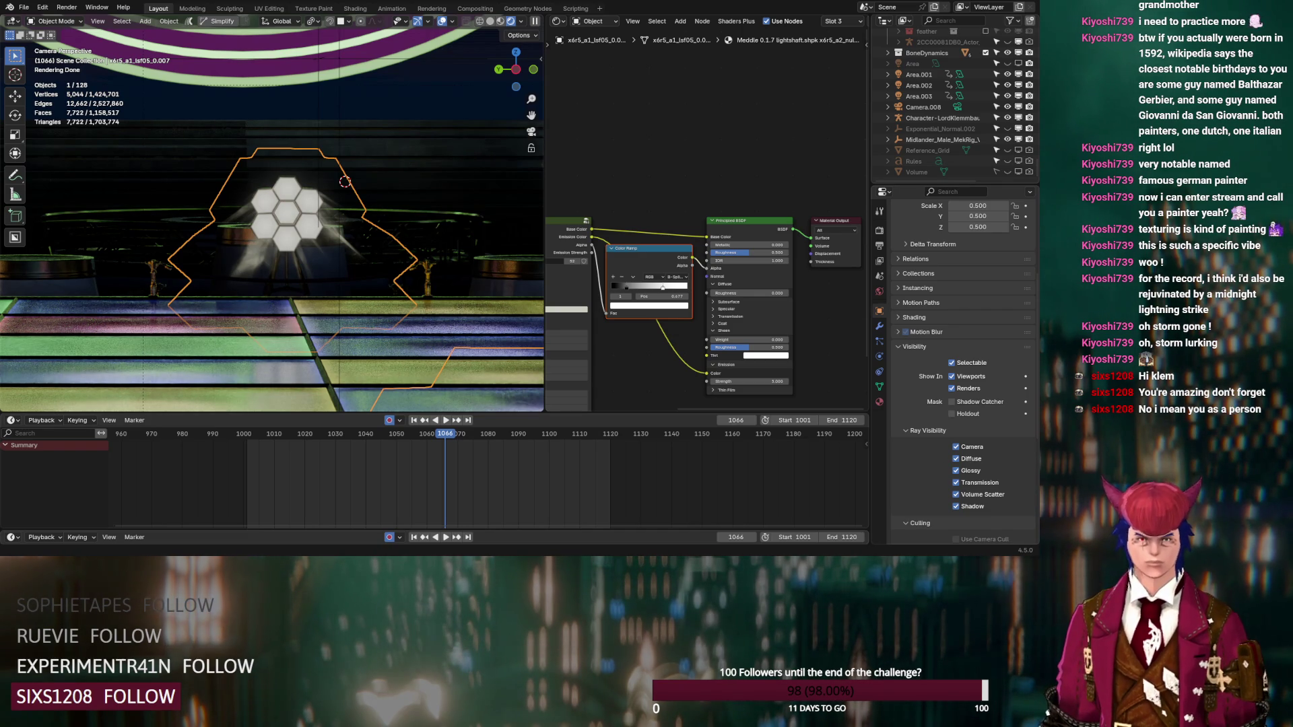
Step: Set the viewport Compositor preview to Camera and reframe the camera on the hexagonal lights
click(523, 26)
click(521, 185)
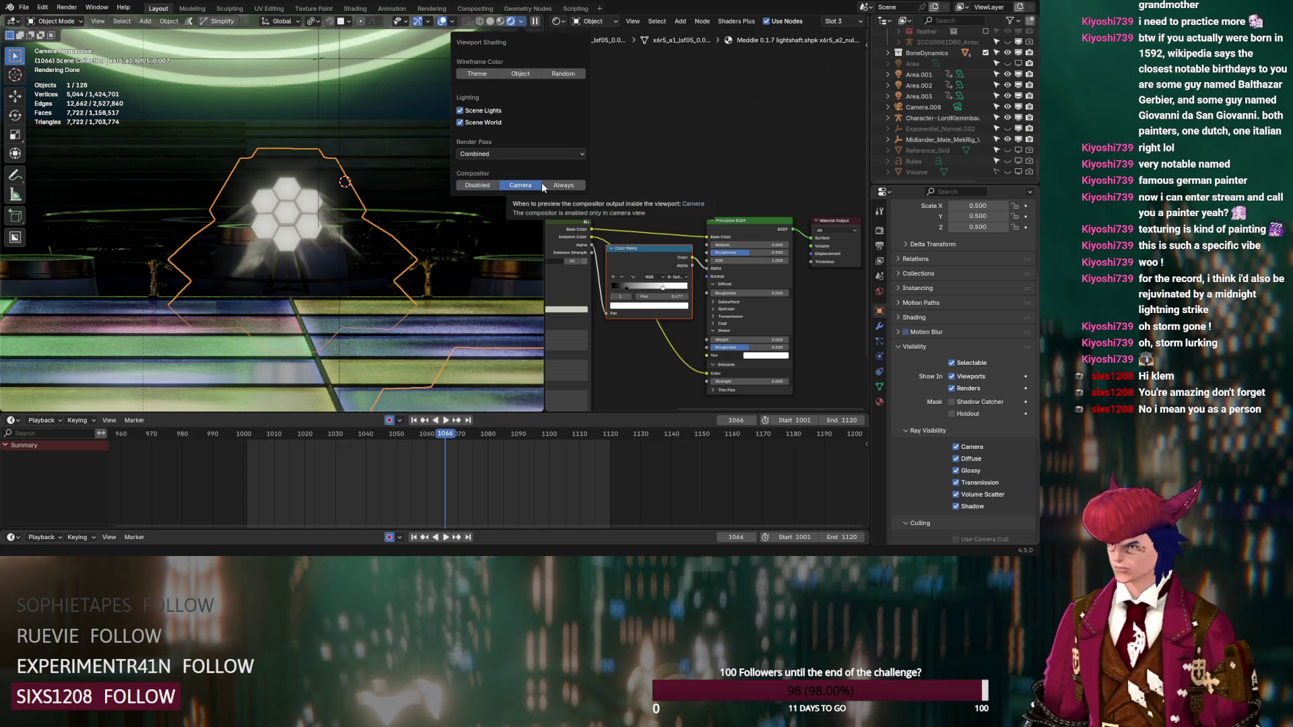
click(471, 187)
mouse_move(283, 269)
middle_down()
mouse_move(269, 272)
mouse_move(395, 273)
mouse_move(46, 270)
mouse_move(149, 271)
middle_up()
Step: Set the light-shaft ramp's black stop to 0.234
click(880, 403)
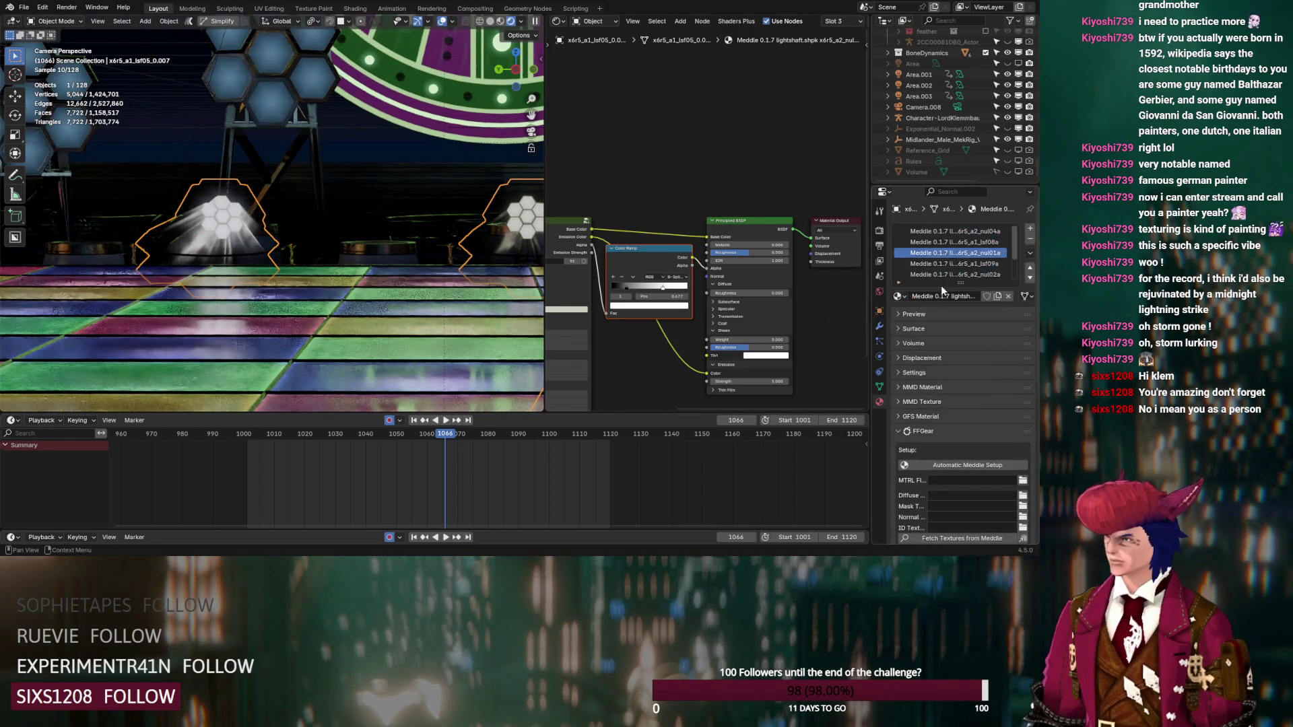
drag(626, 285, 622, 284)
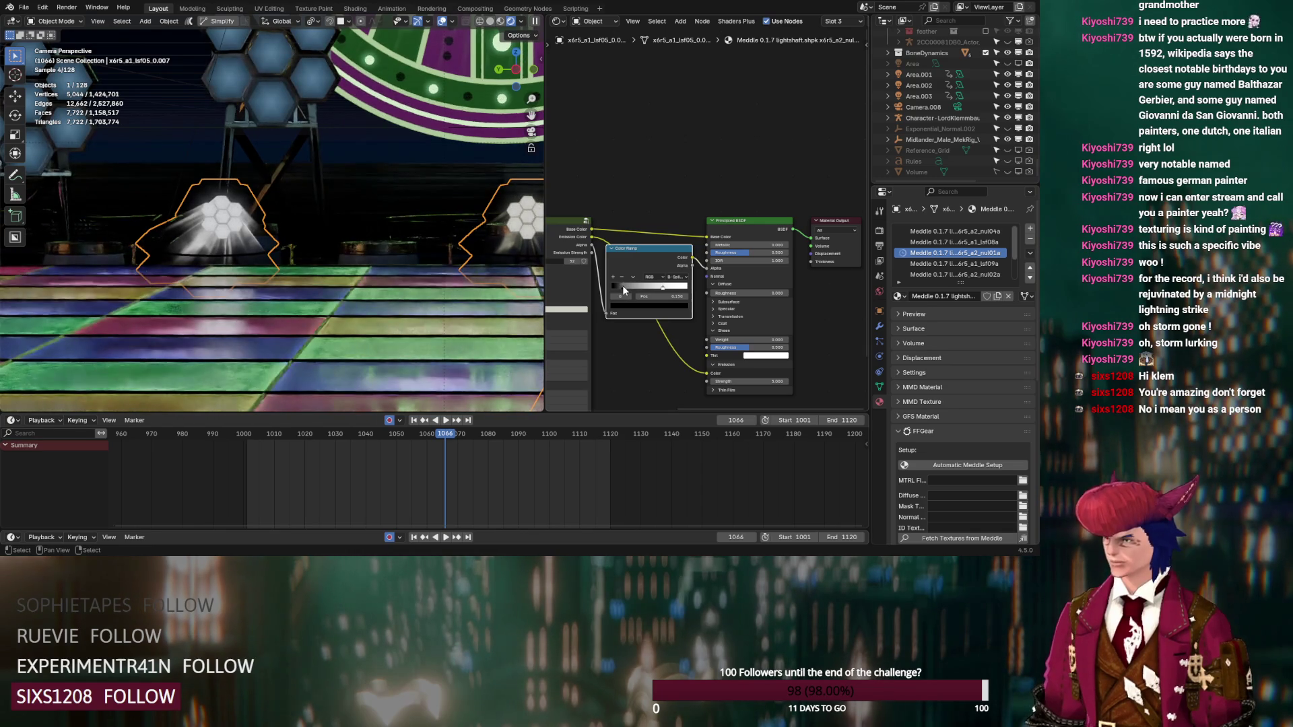
key(Tab)
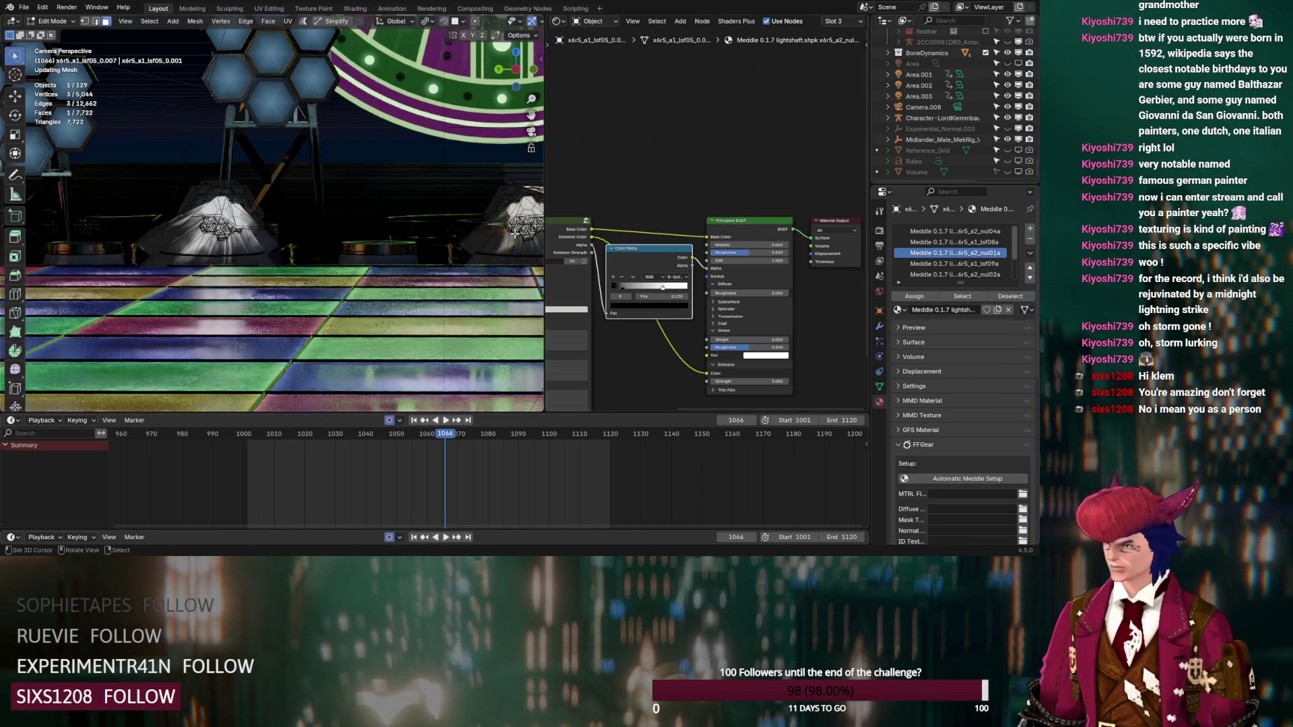
Step: Add a Color Ramp onto the Alpha link of another light shaft's material
click(495, 243)
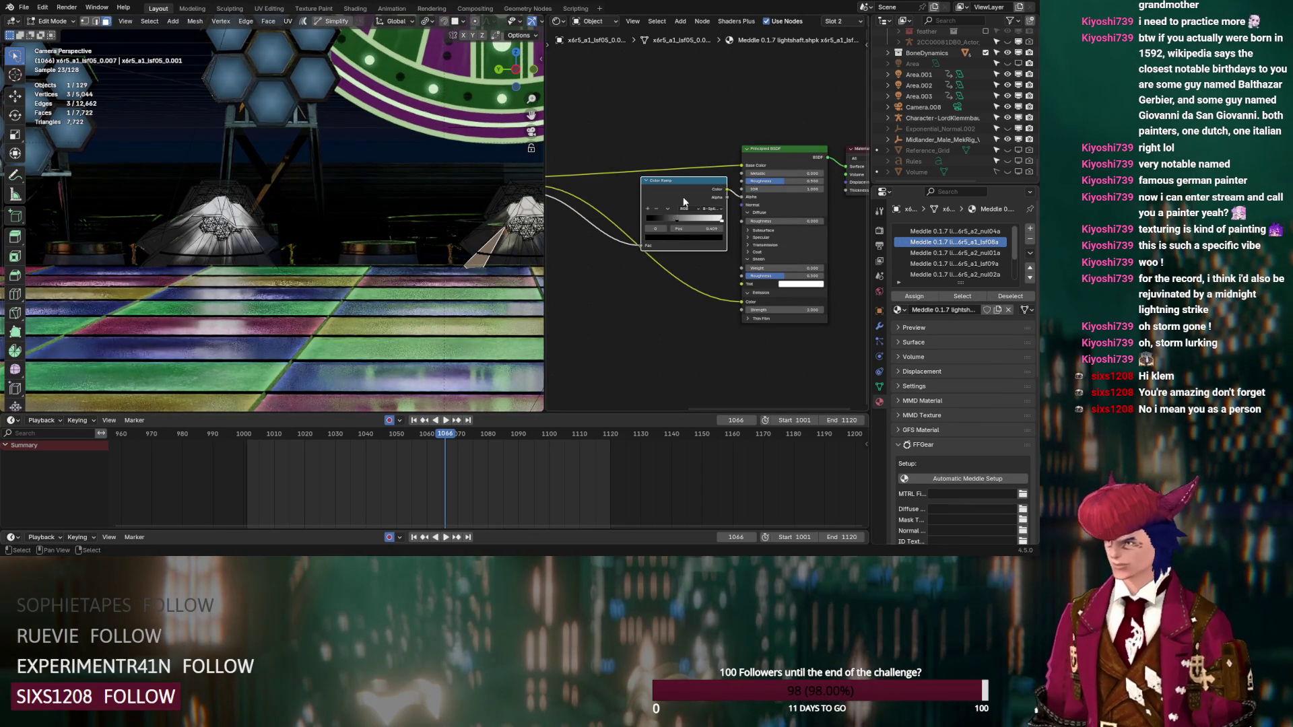
click(158, 260)
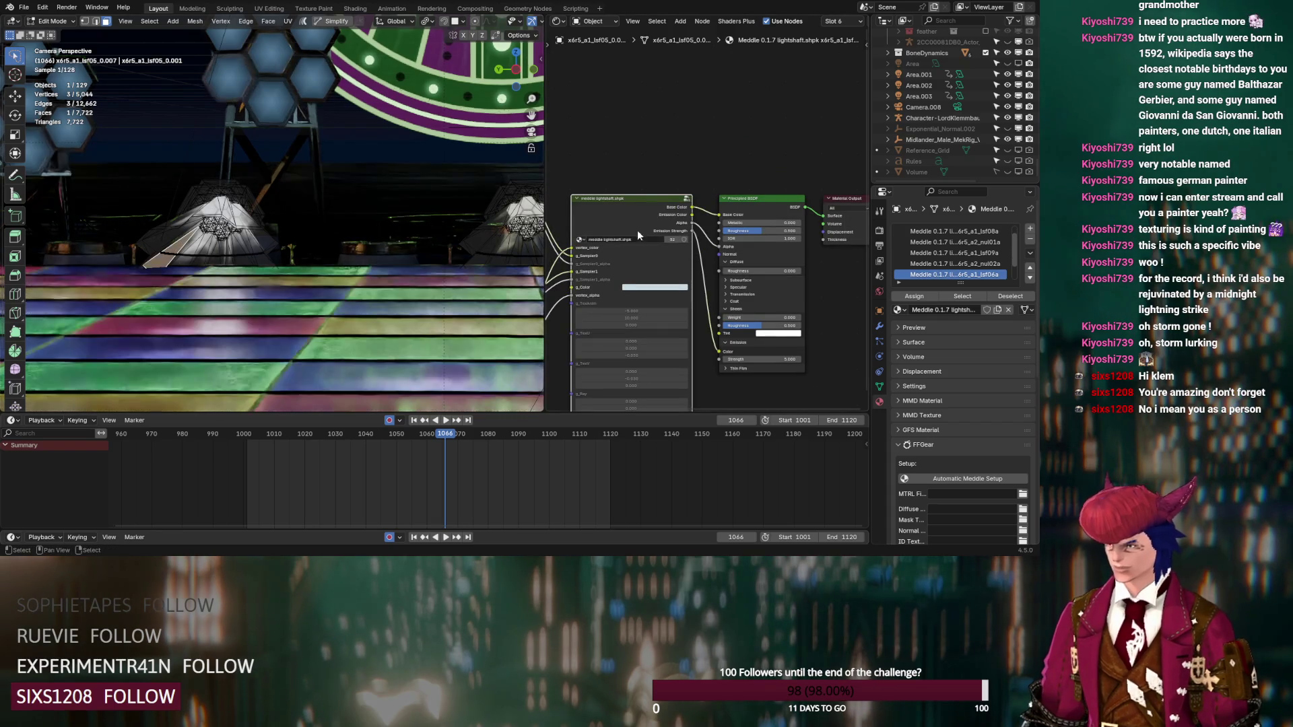
ctrl+scroll(645, 204, up, 5)
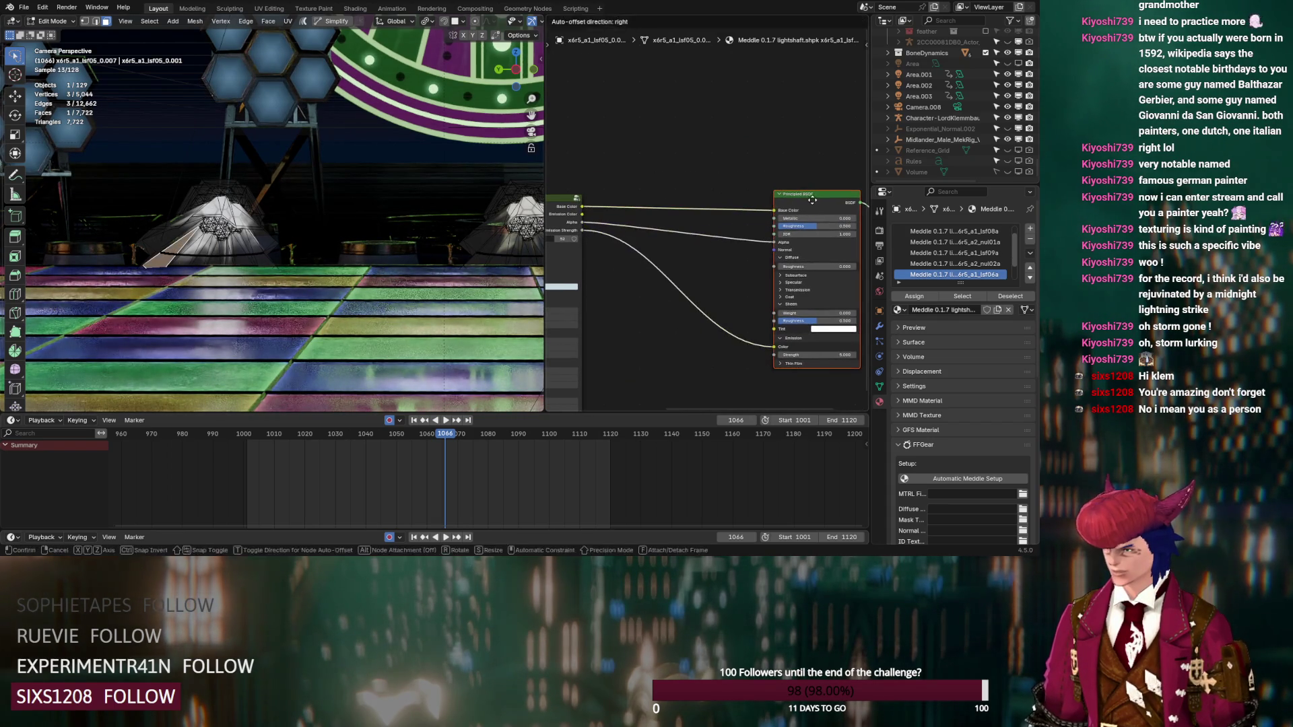
key(shift+a)
click(683, 130)
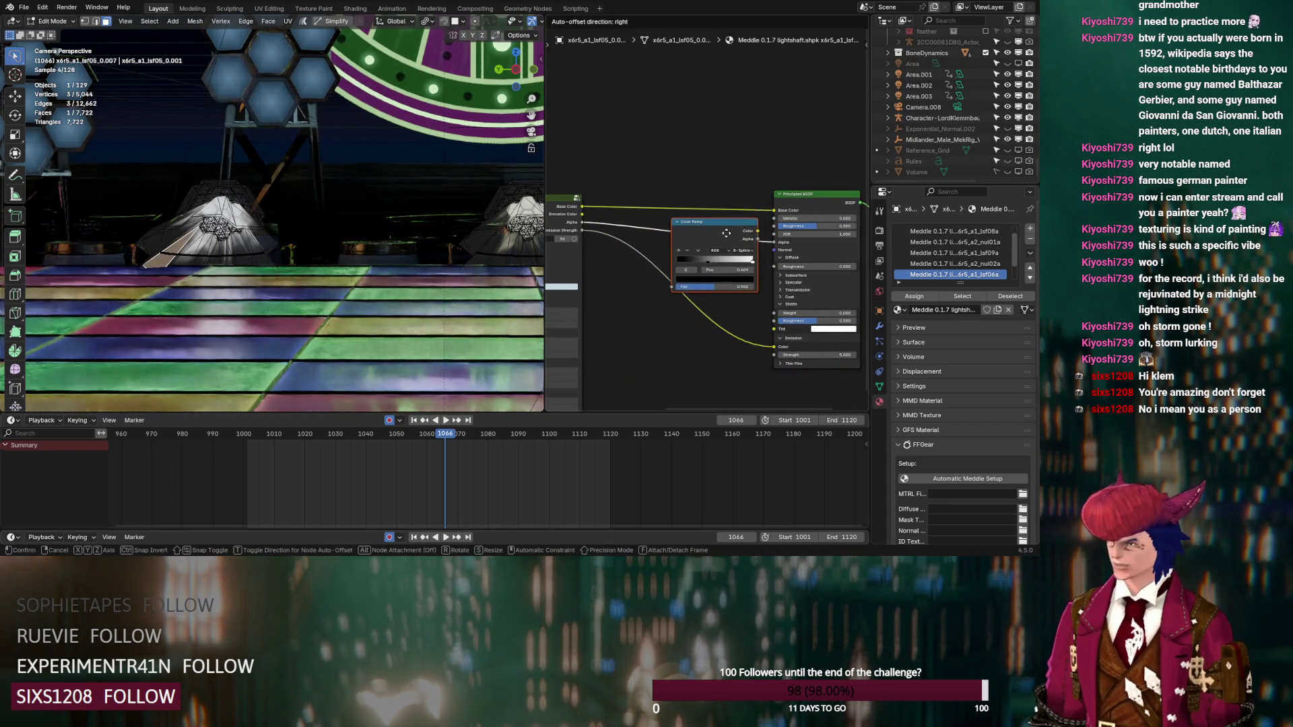
click(726, 233)
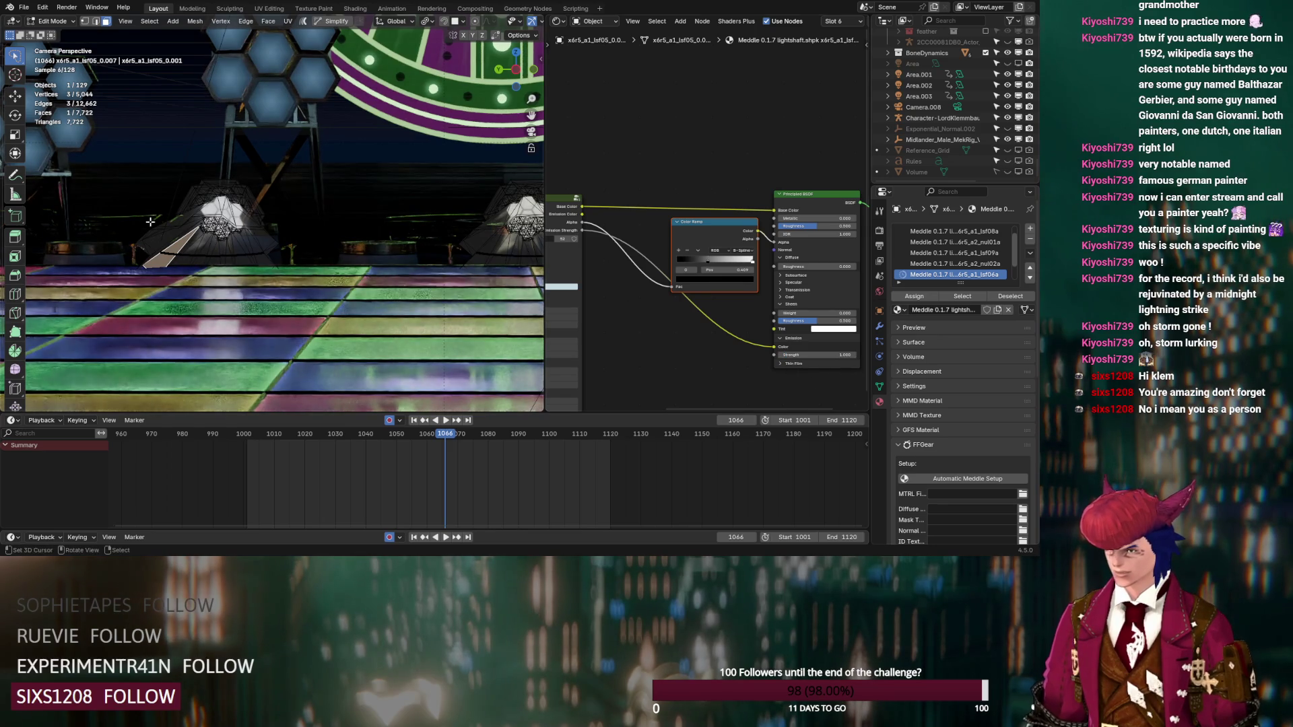
Step: Add a Color Ramp before the next shaft's Principled BSDF and update its emission strength
shift+middle_drag(144, 223, 40, 222)
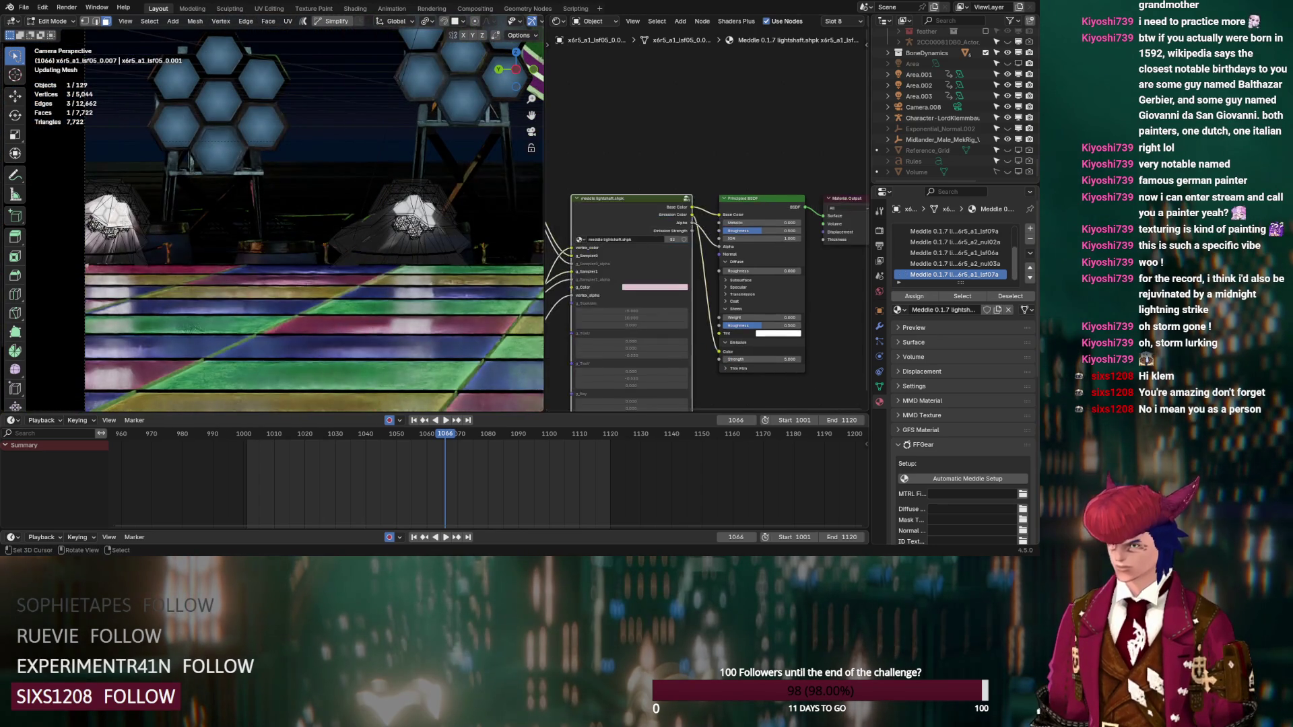
key(shift+a)
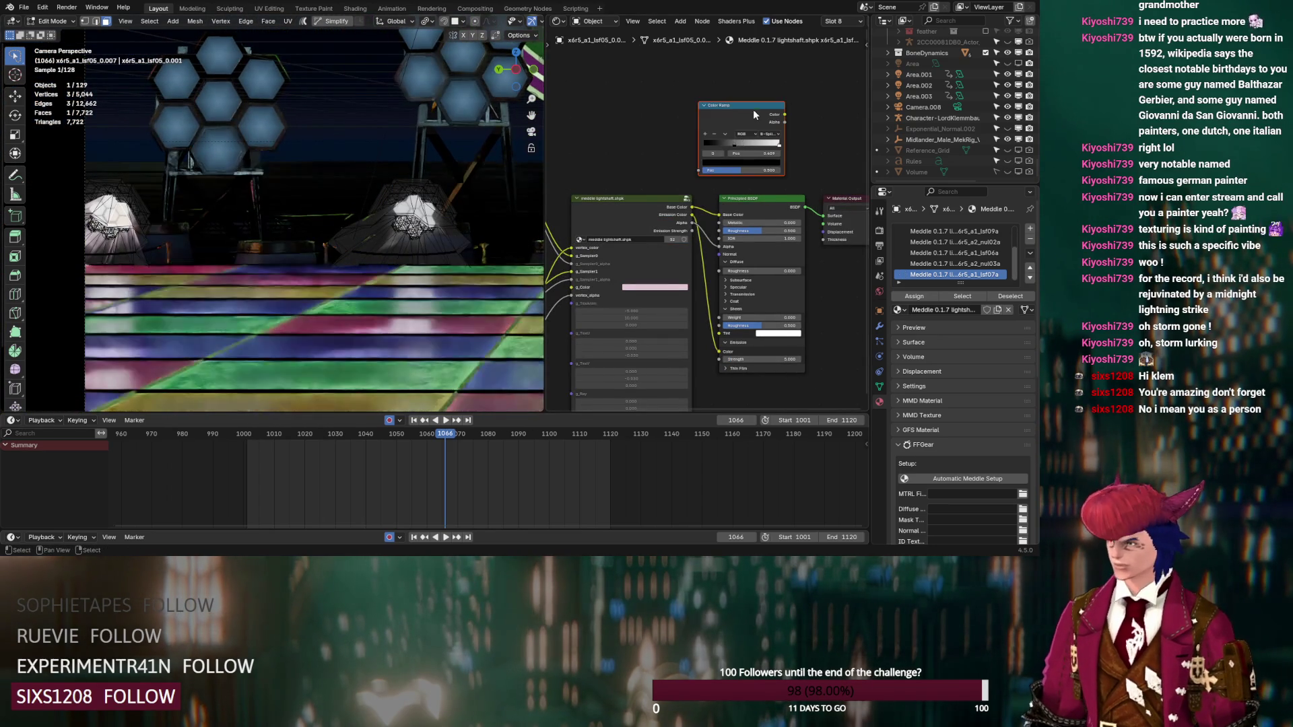
click(754, 138)
click(752, 262)
click(840, 359)
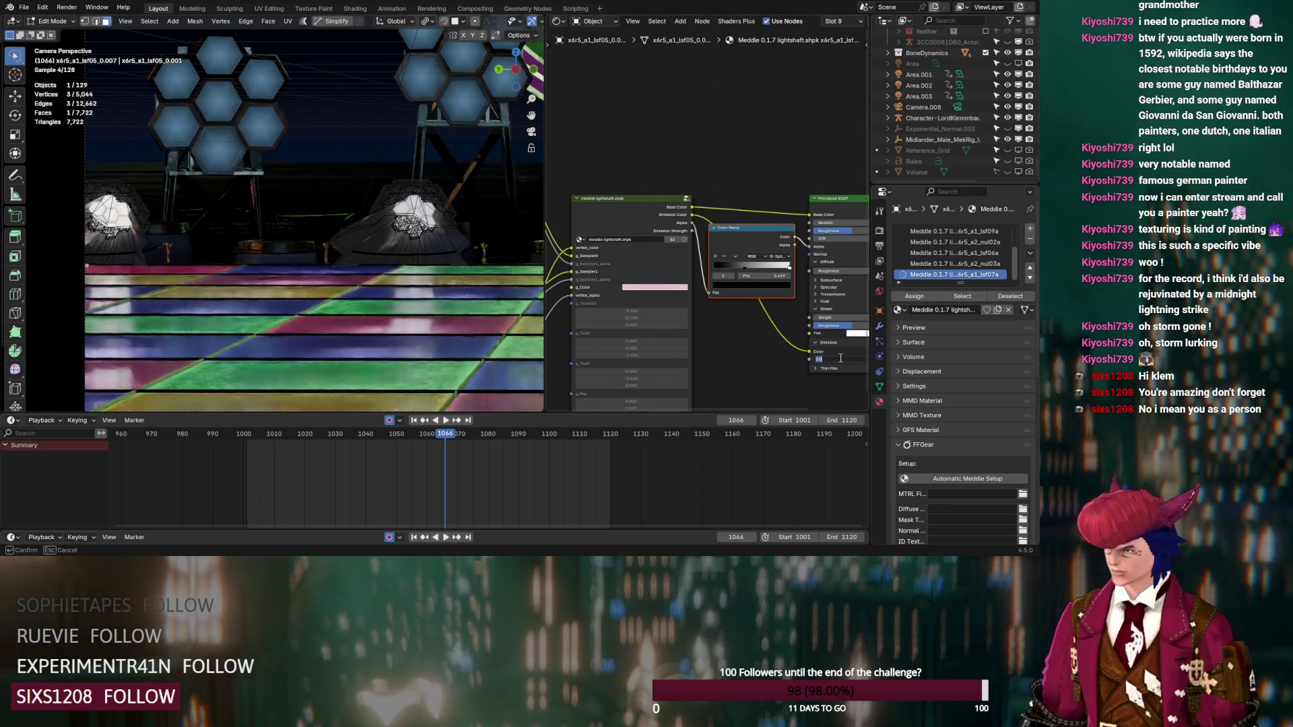
key(Return)
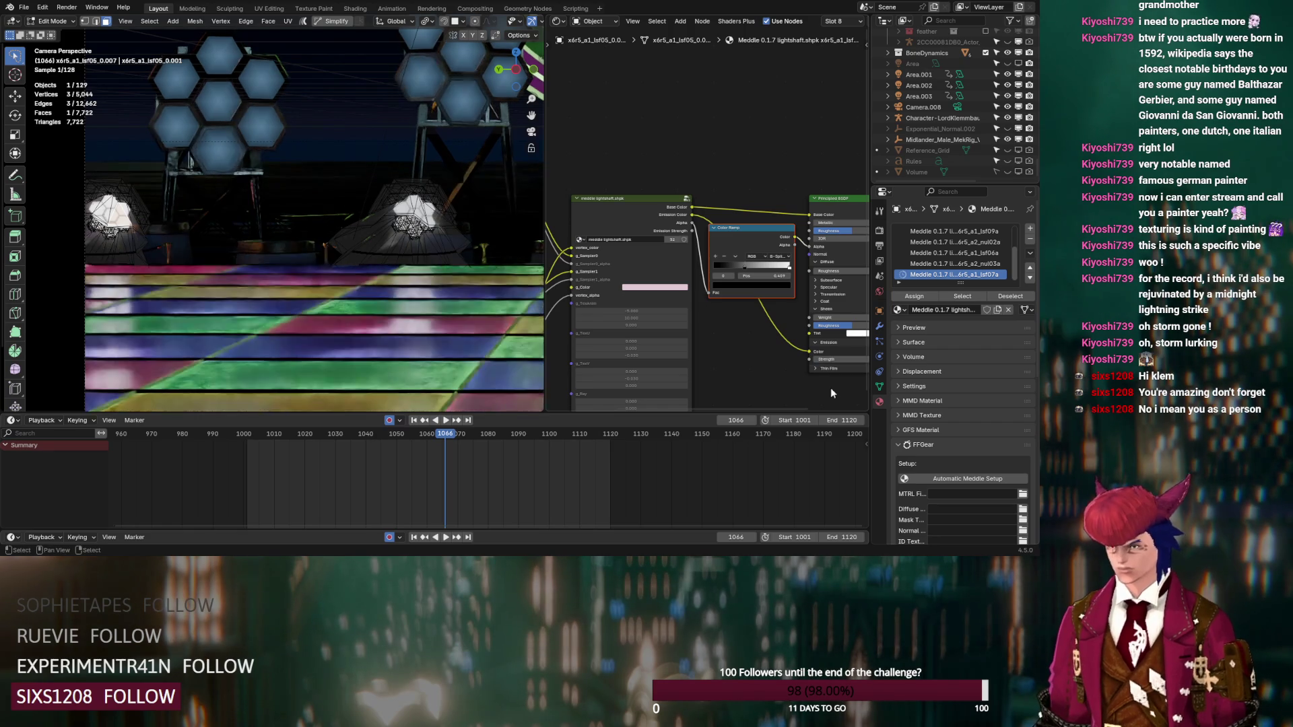
Step: Add a Color Ramp to a third light shaft's material with emission strength 1
mouse_move(216, 229)
middle_down()
mouse_move(196, 221)
mouse_move(460, 195)
middle_up()
click(457, 195)
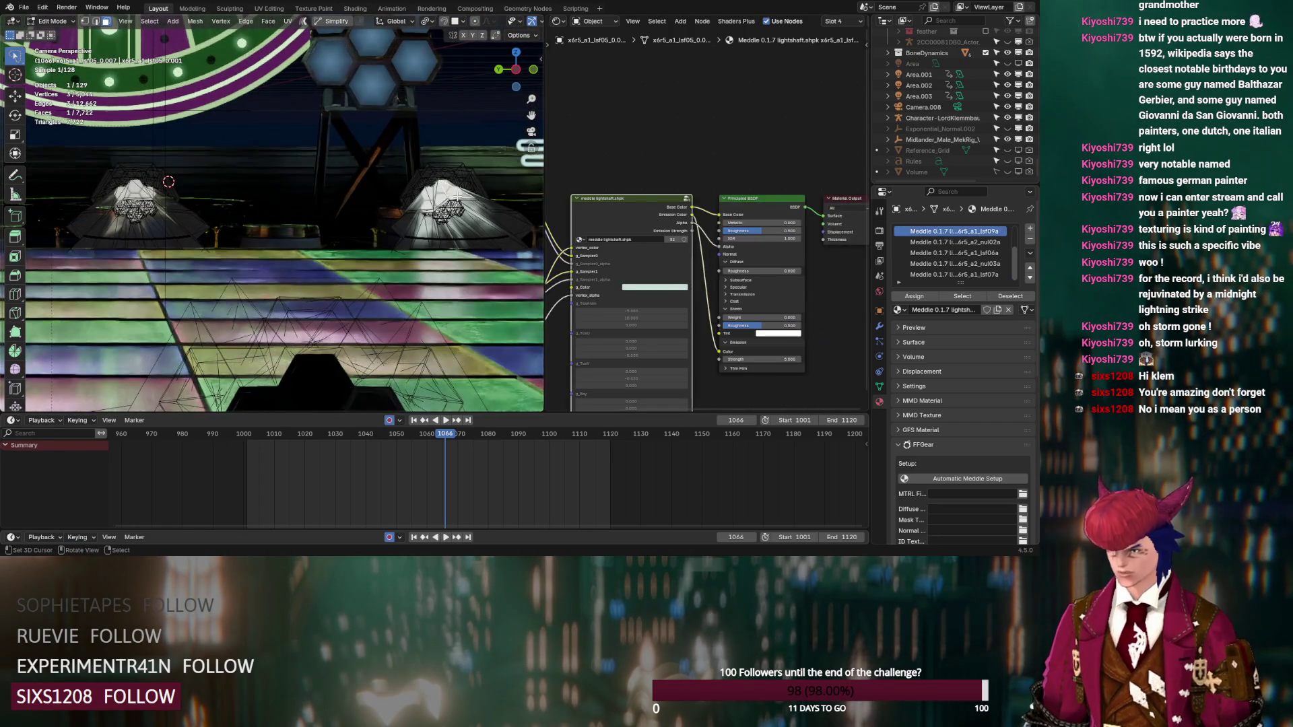
key(shift+a)
click(774, 155)
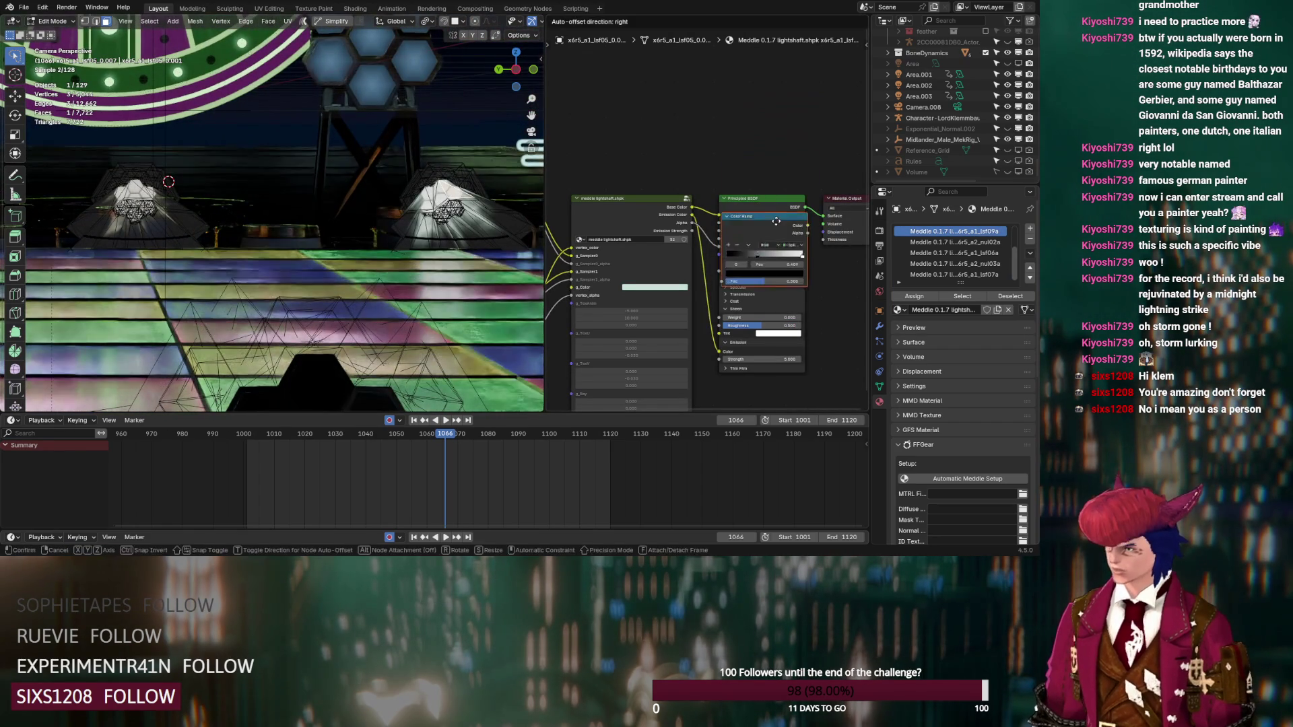
click(765, 231)
click(839, 360)
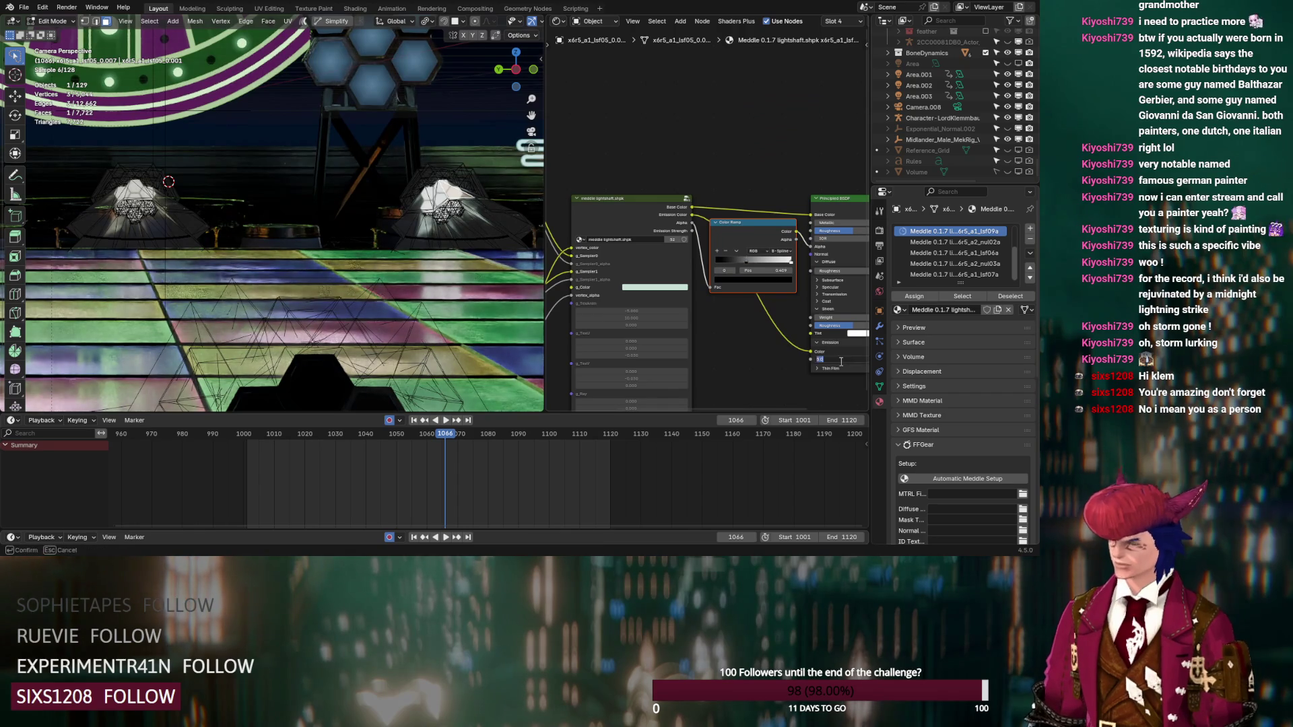
key(Return)
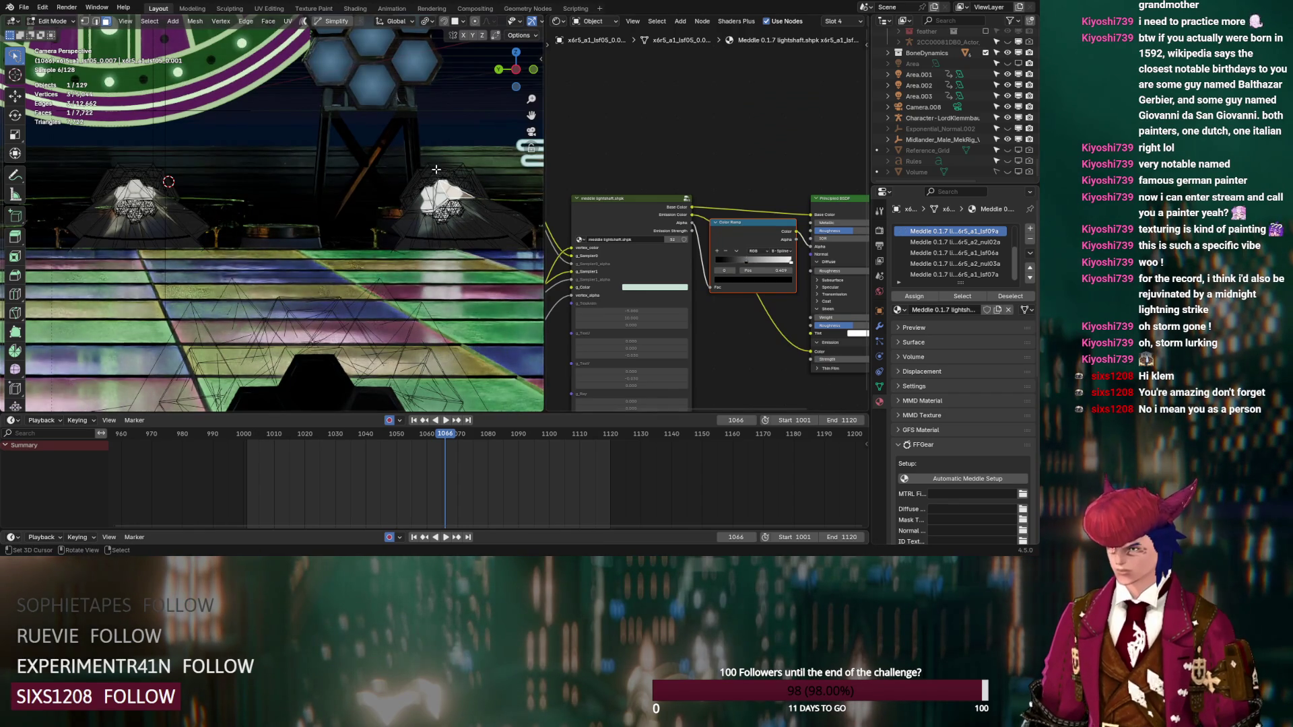
Step: Hide and unhide the selected light shafts to compare the lighting
click(436, 169)
key(Tab)
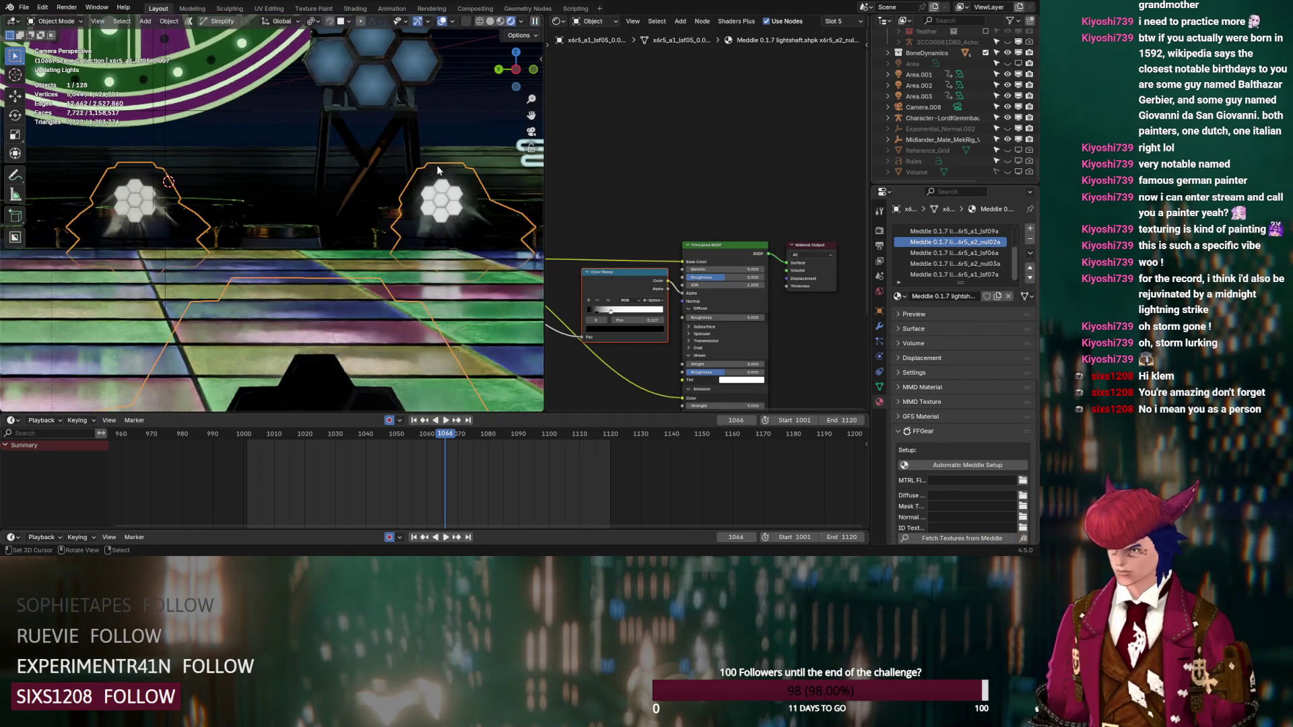
middle_drag(430, 200, 391, 228)
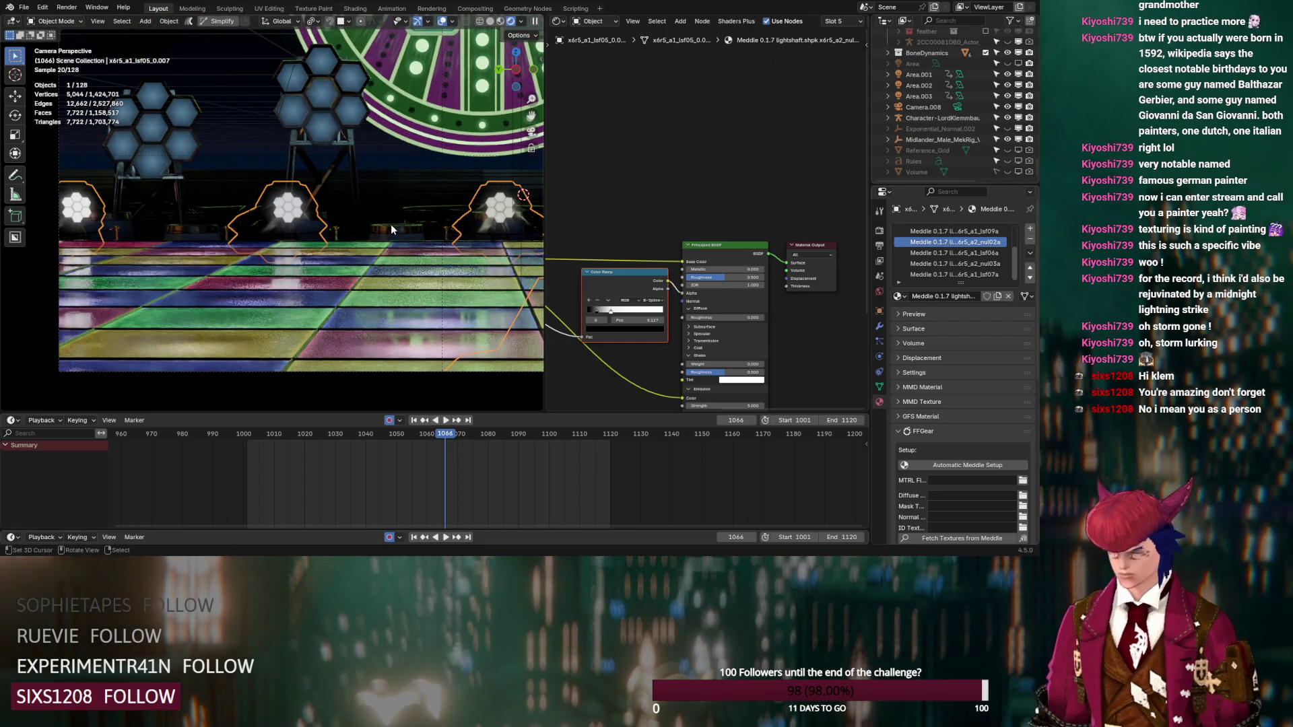
key(h)
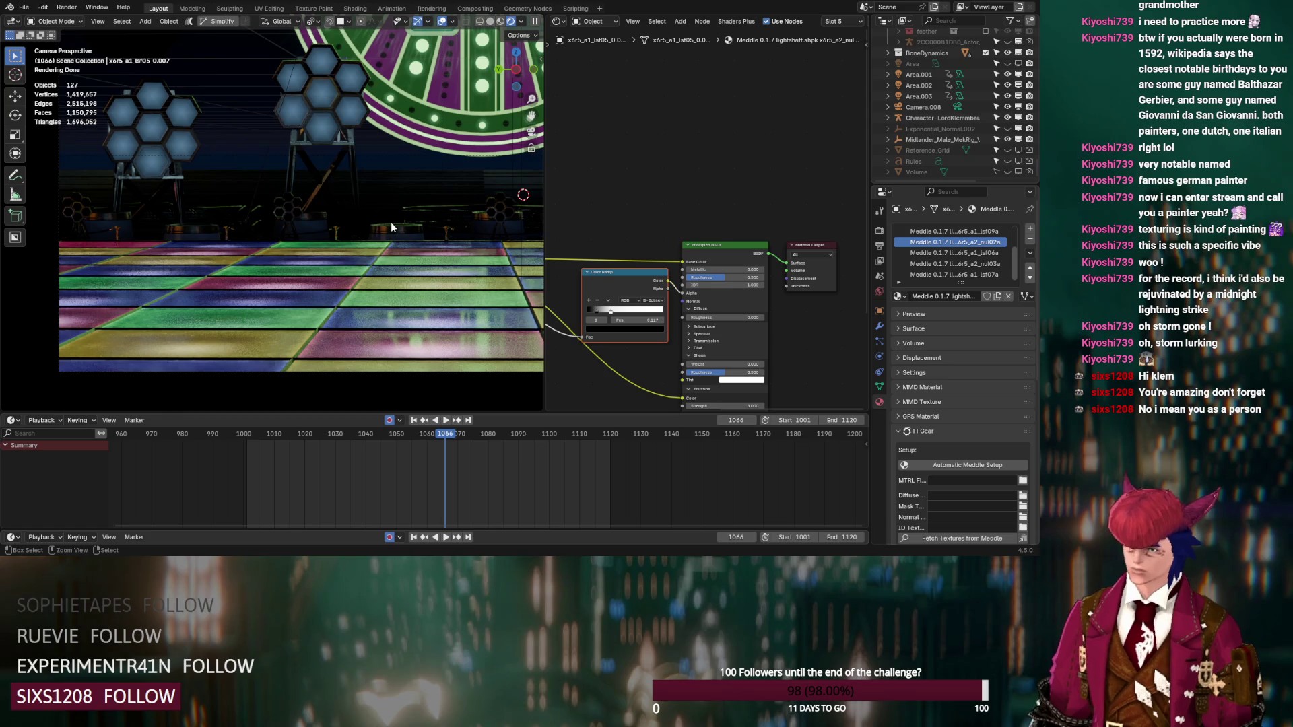
key(alt+h)
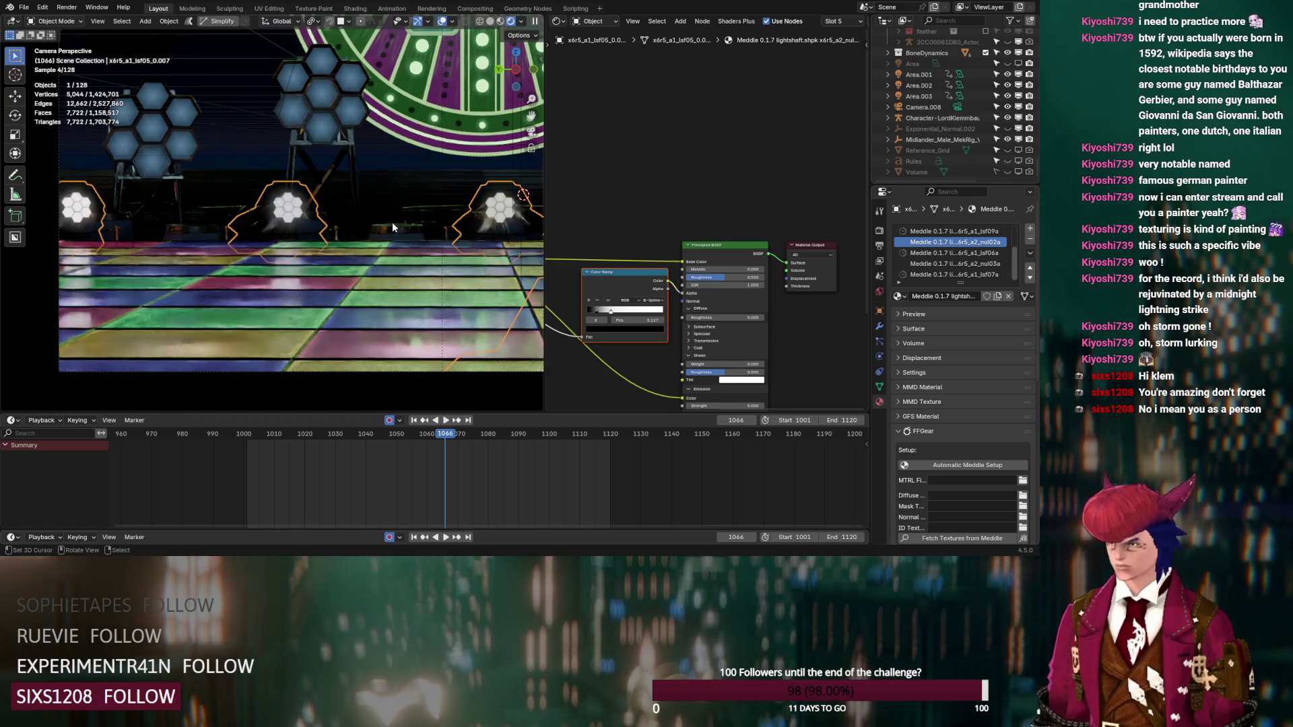
scroll(949, 271, up, 3)
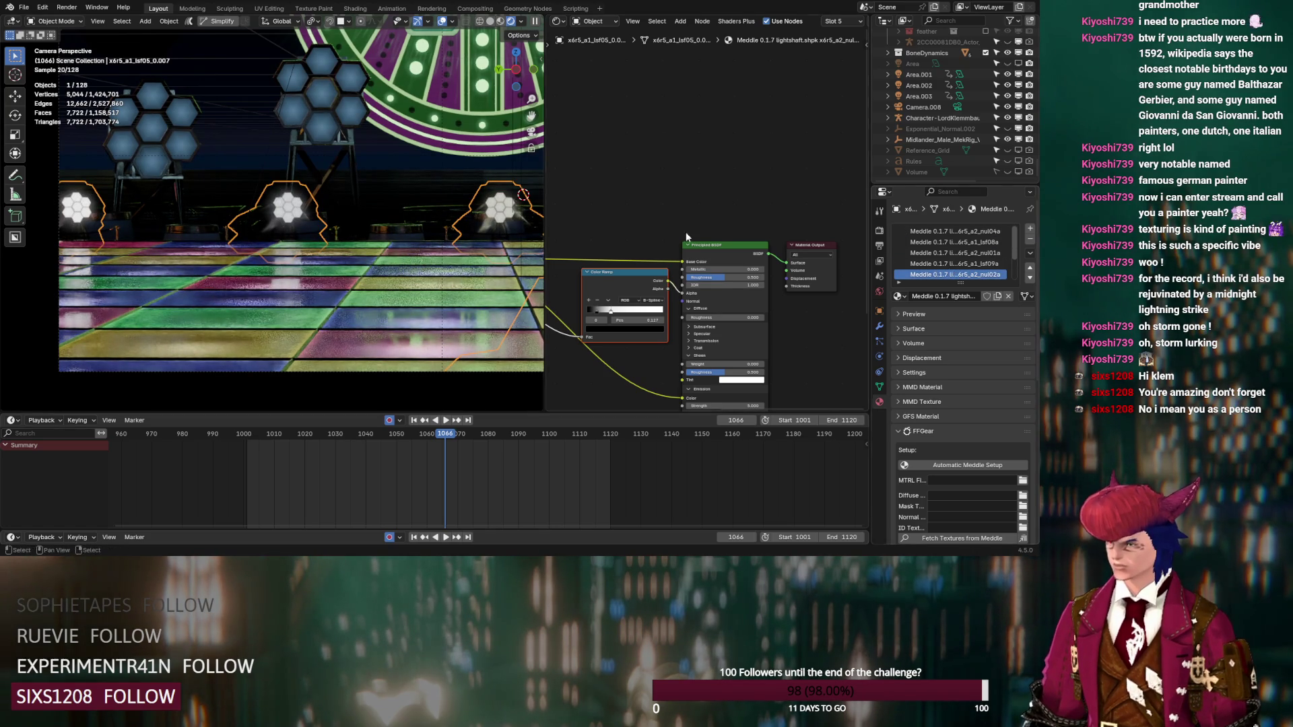
scroll(323, 232, up, 2)
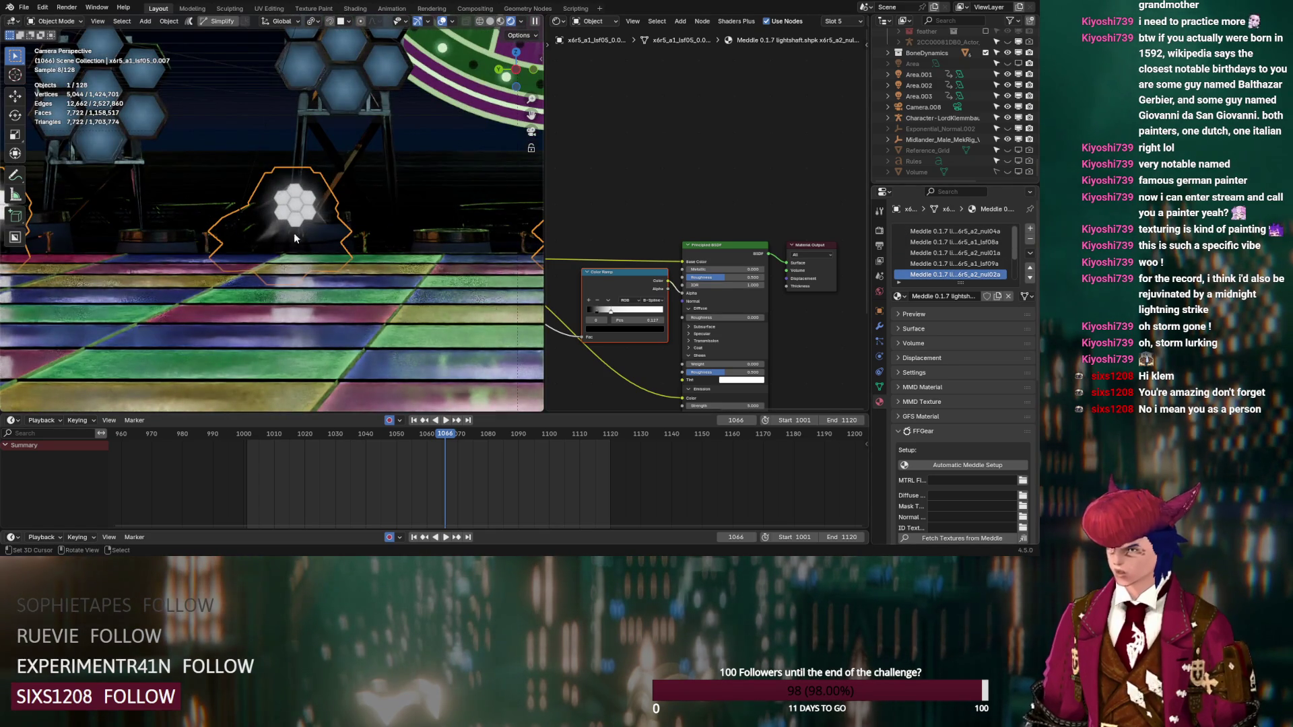
ctrl+scroll(950, 263, down, 1)
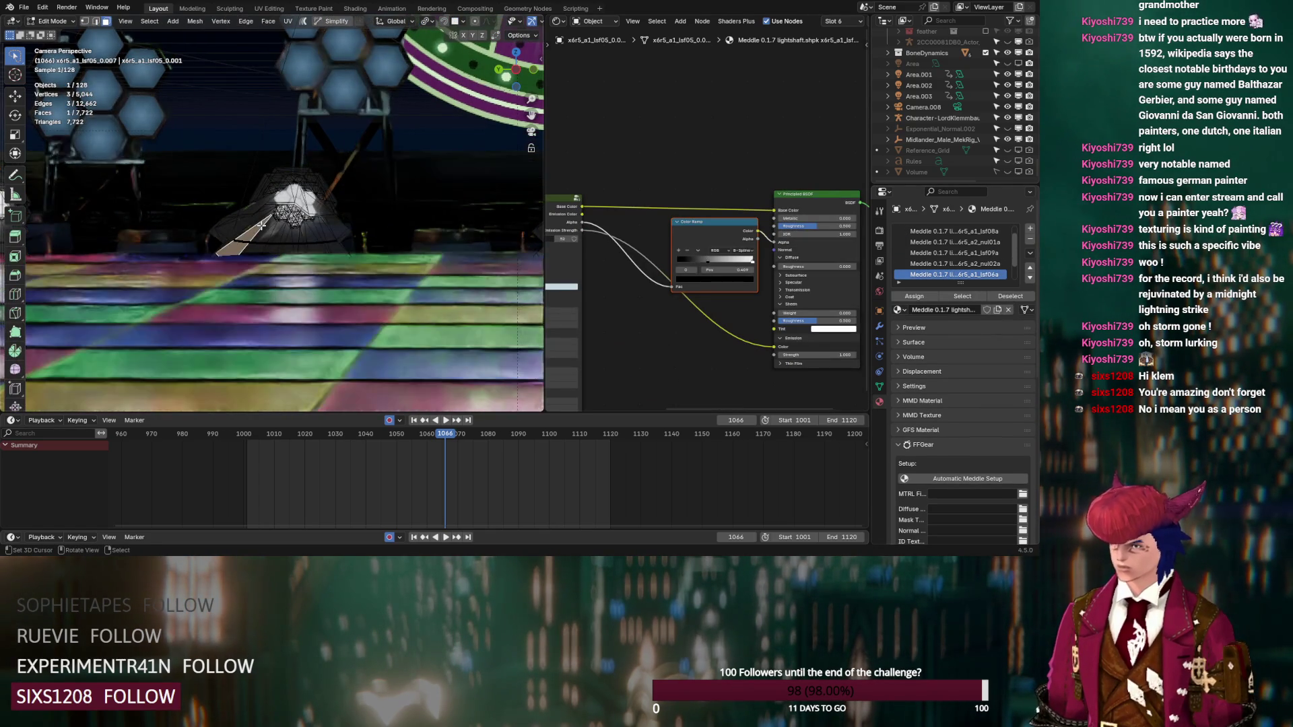
Step: Move the ramp stop to 0.250 and lower the emission strength to 0.300
mouse_move(707, 261)
mouse_down()
mouse_move(695, 261)
mouse_move(733, 260)
mouse_move(684, 261)
mouse_up()
click(697, 260)
mouse_move(818, 355)
mouse_down()
mouse_move(775, 355)
mouse_move(812, 353)
mouse_up()
Step: Adjust the shader's IOR Level and set its Transmission Weight to 0
scroll(289, 207, up, 5)
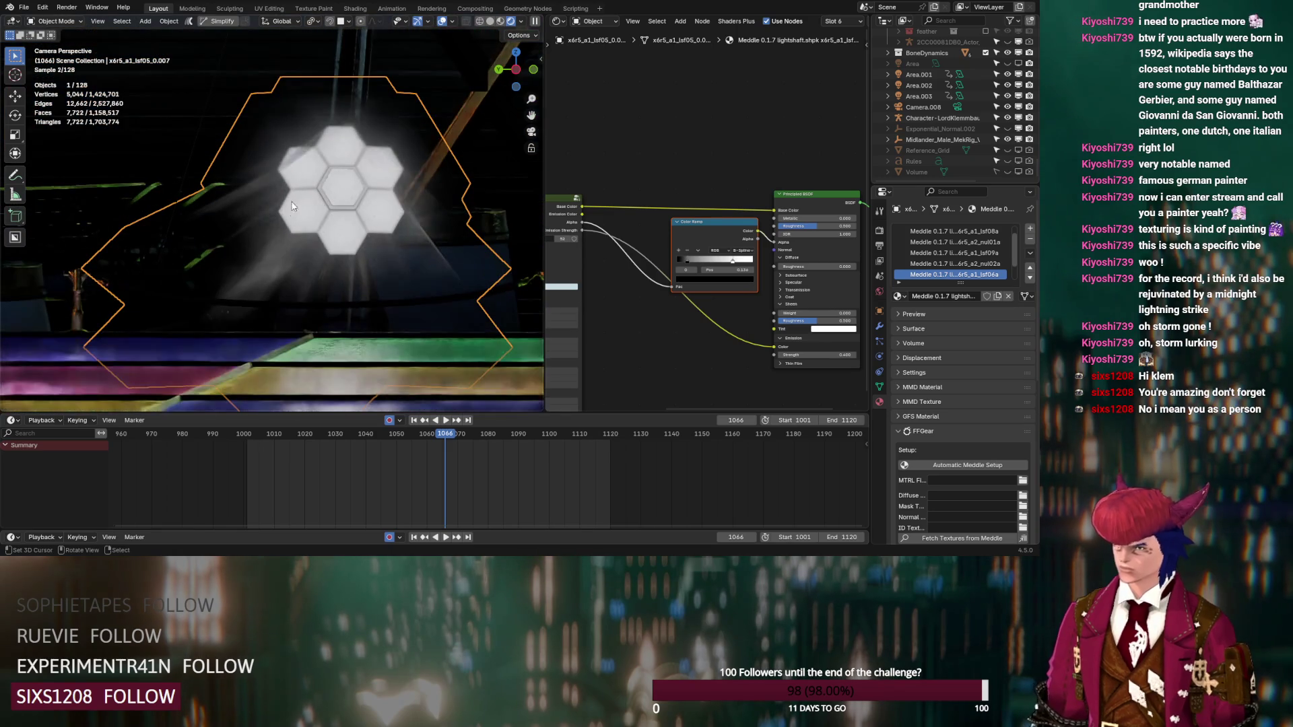
click(879, 230)
scroll(781, 206, down, 1)
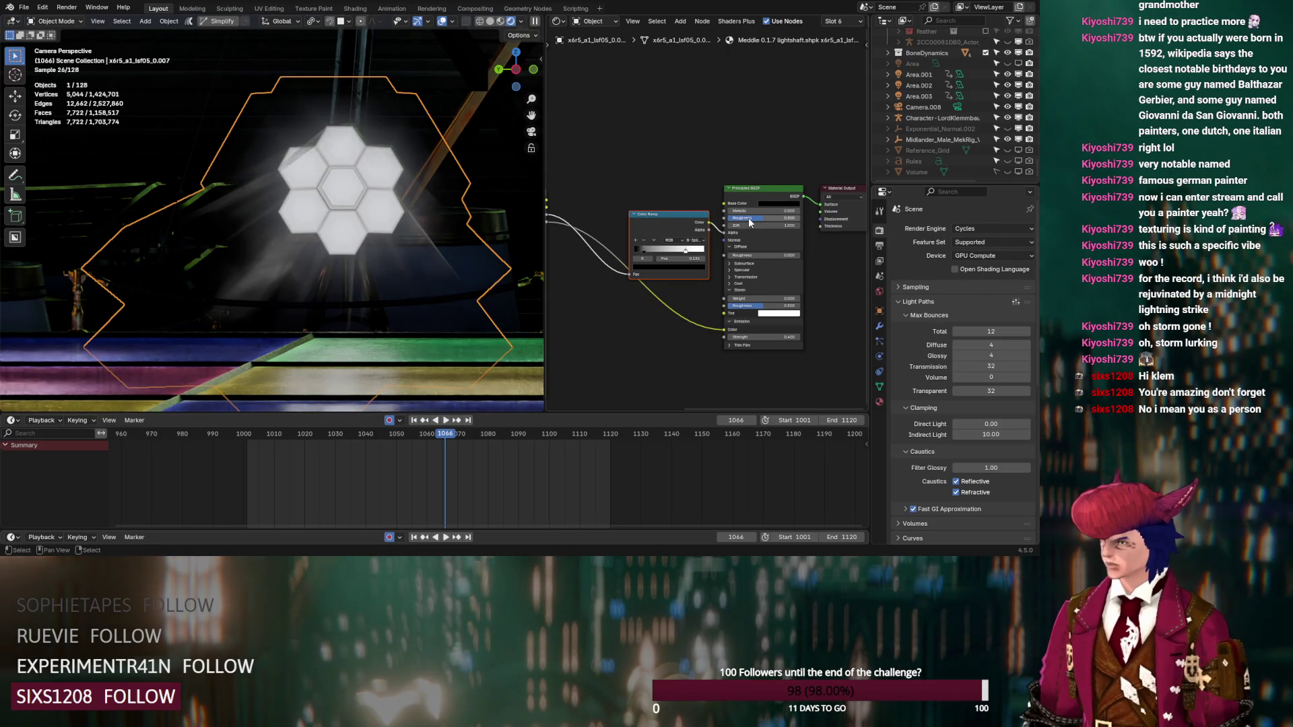
click(734, 270)
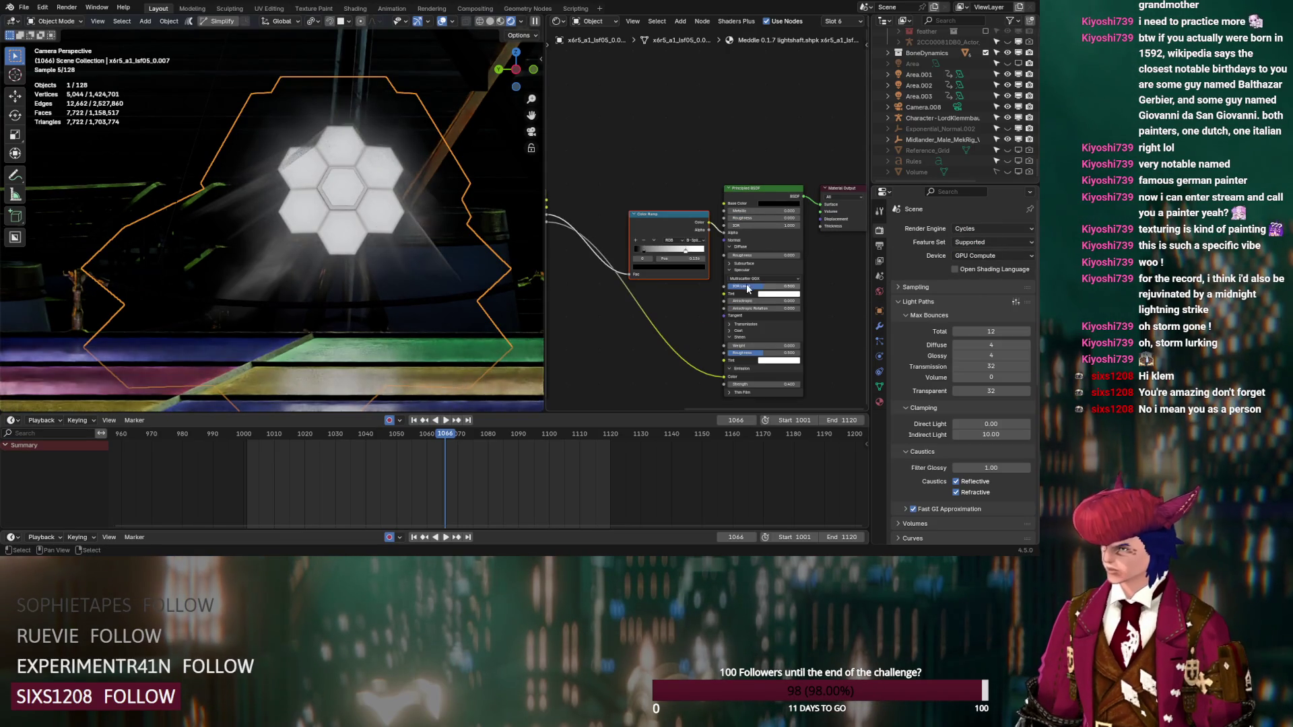
drag(727, 286, 726, 289)
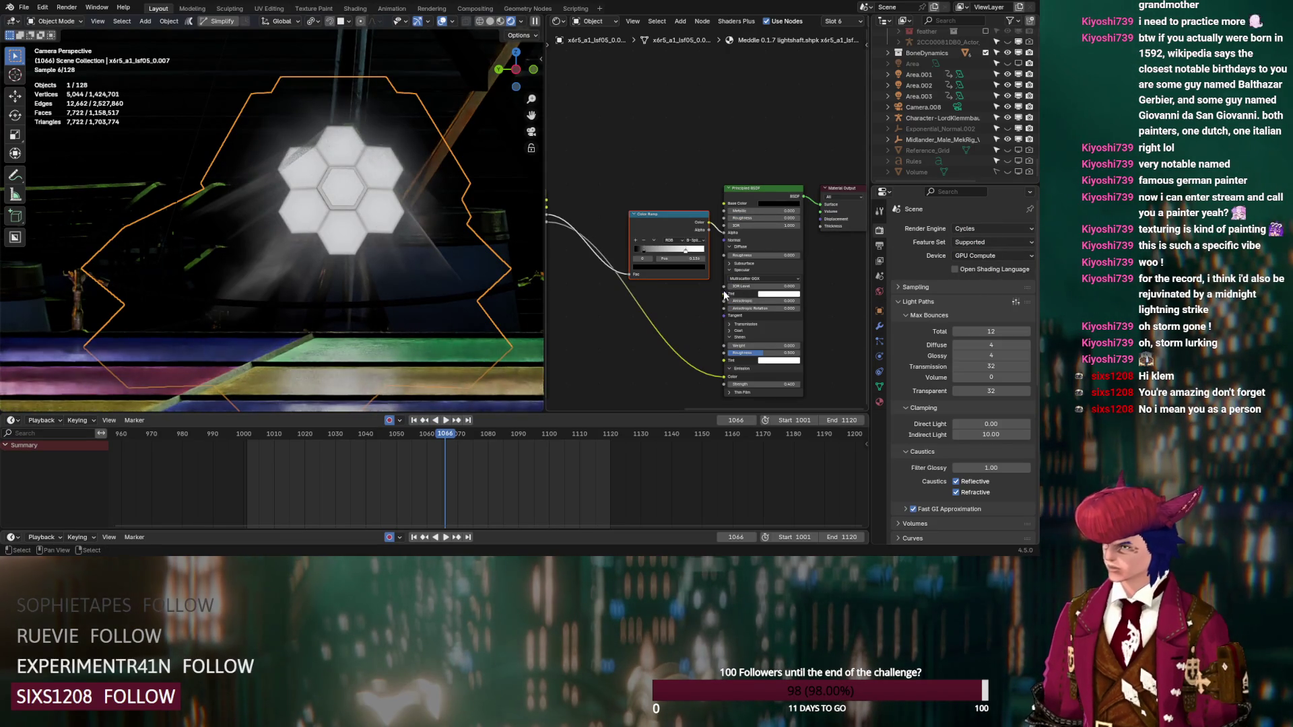
click(732, 326)
drag(740, 332, 720, 335)
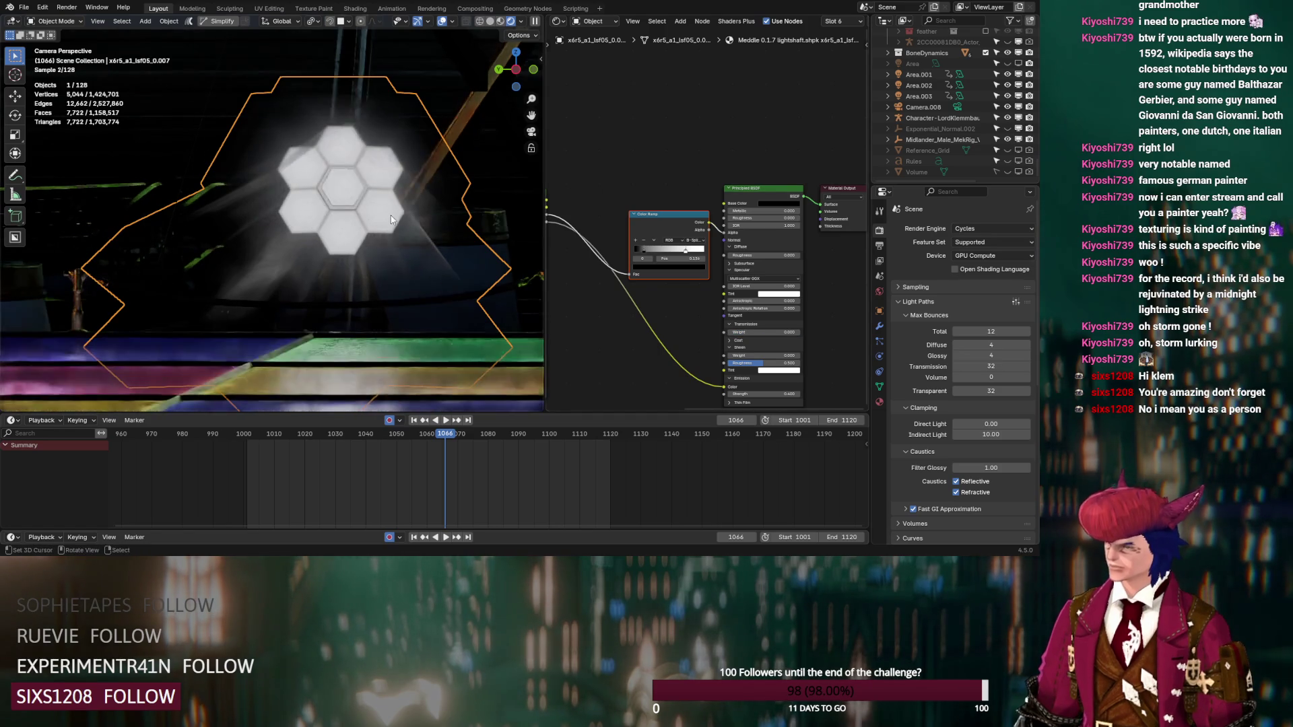
scroll(380, 215, down, 5)
key(Tab)
key(KP_Decimal)
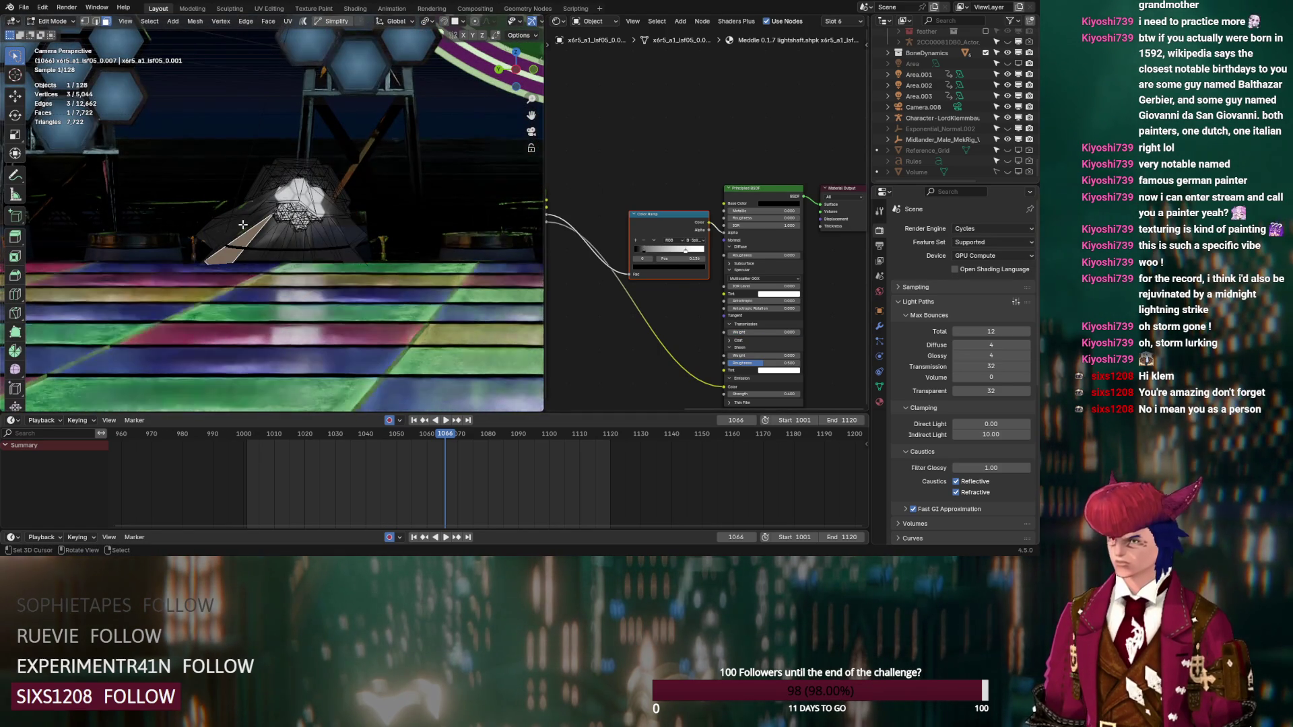
Step: Select the faces using the lsf09a and lsf08a light-shaft materials
scroll(312, 245, down, 3)
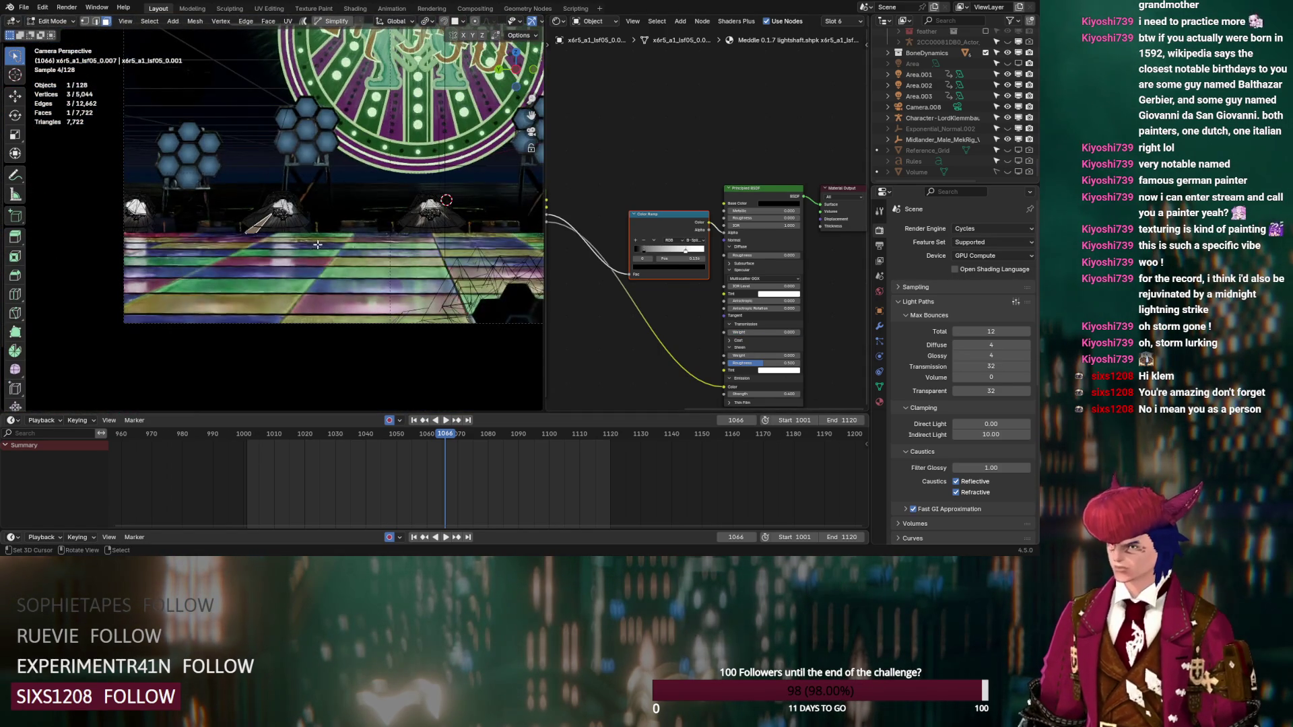
click(877, 403)
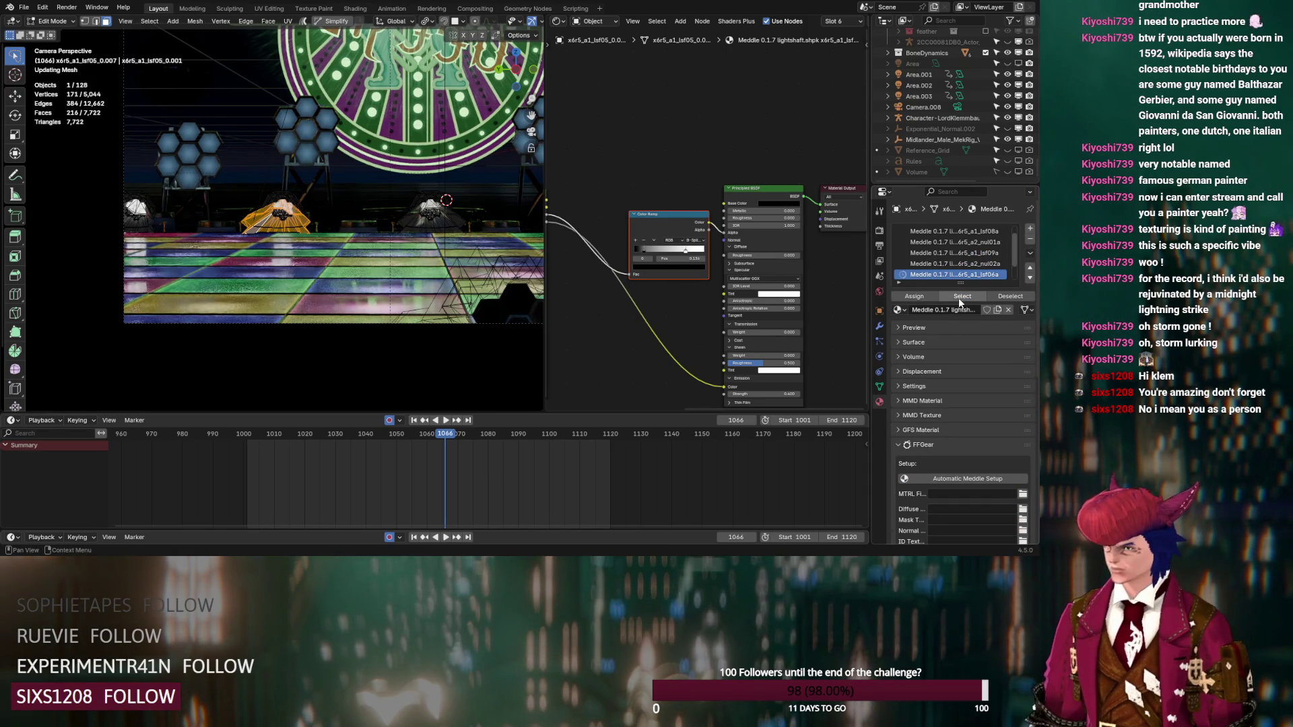
shift+click(148, 224)
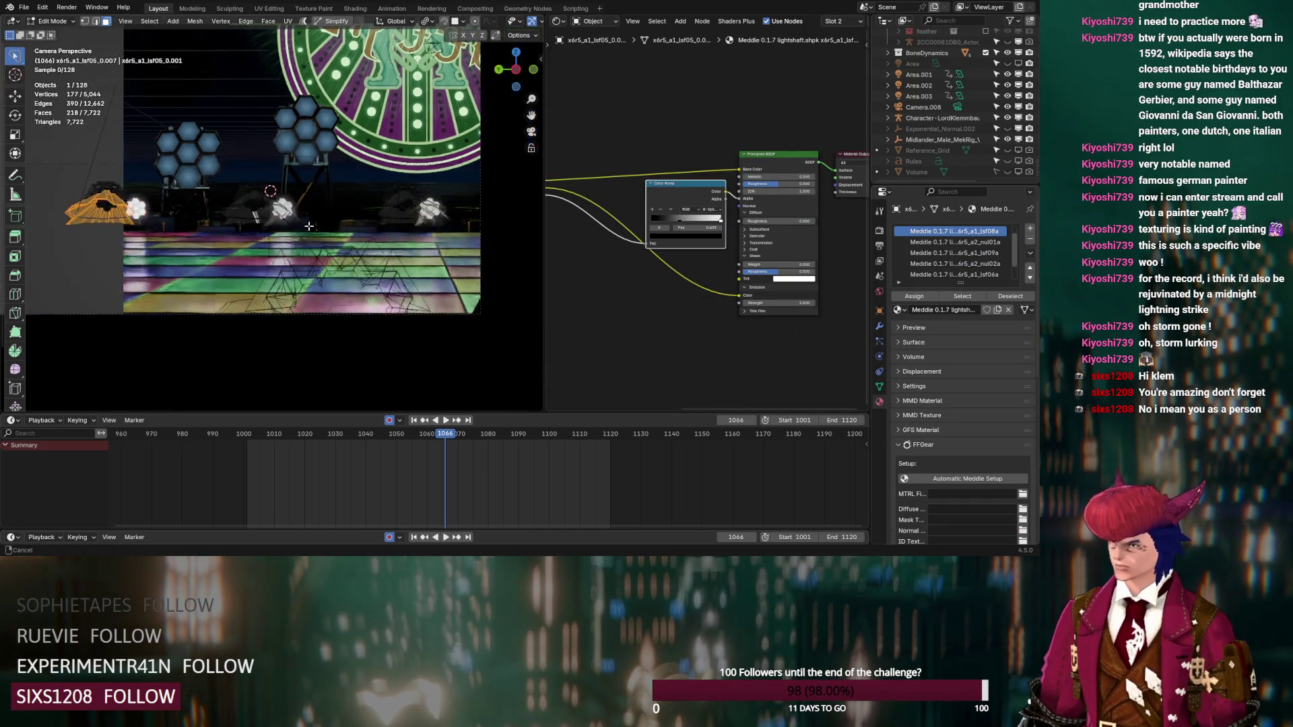
shift+middle_drag(337, 235, 161, 236)
shift+click(402, 202)
click(963, 297)
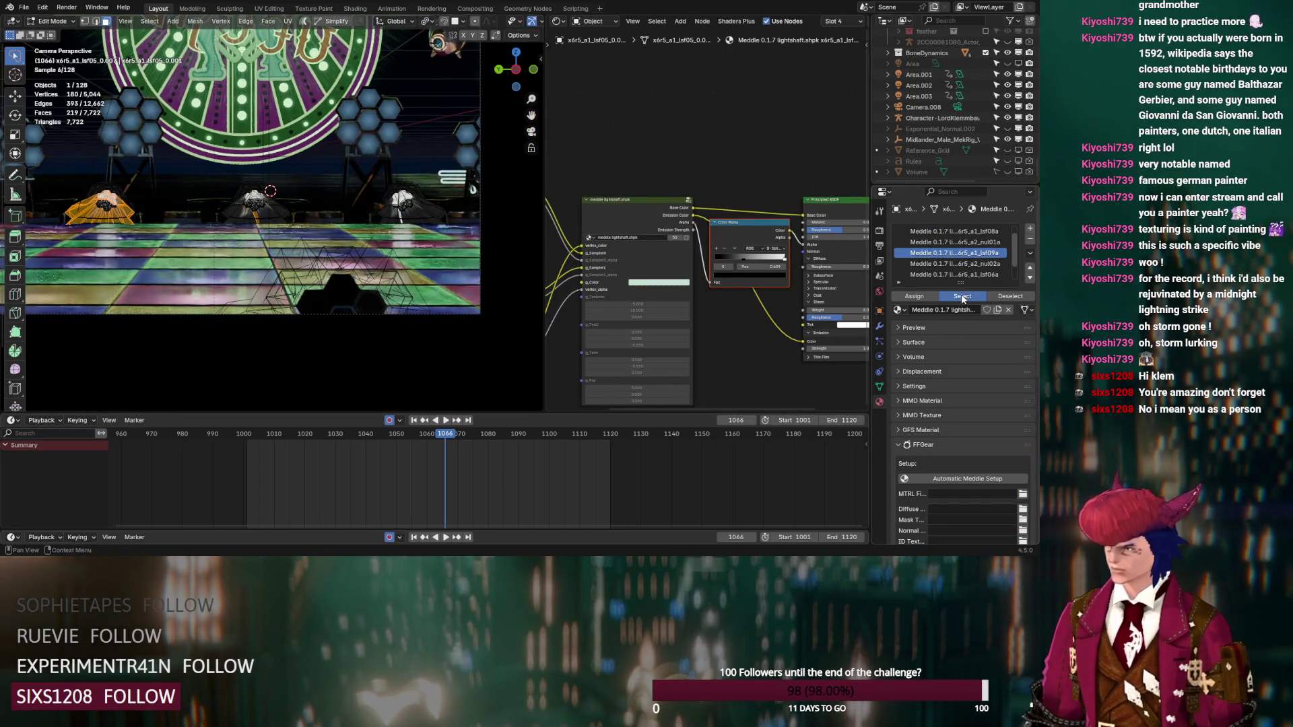
click(954, 231)
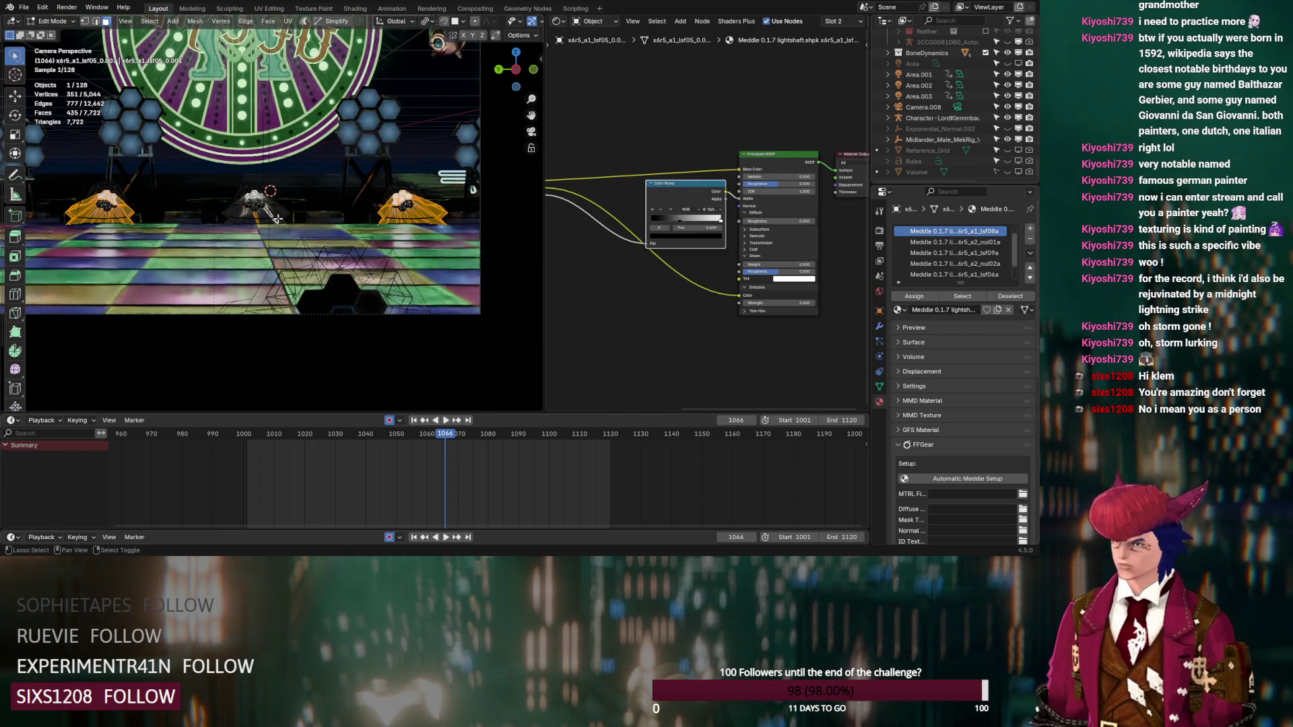
click(962, 297)
click(962, 297)
Step: Add the lsf07a faces to the selection and delete all selected faces
shift+middle_drag(152, 239, 320, 241)
scroll(954, 256, down, 2)
click(954, 274)
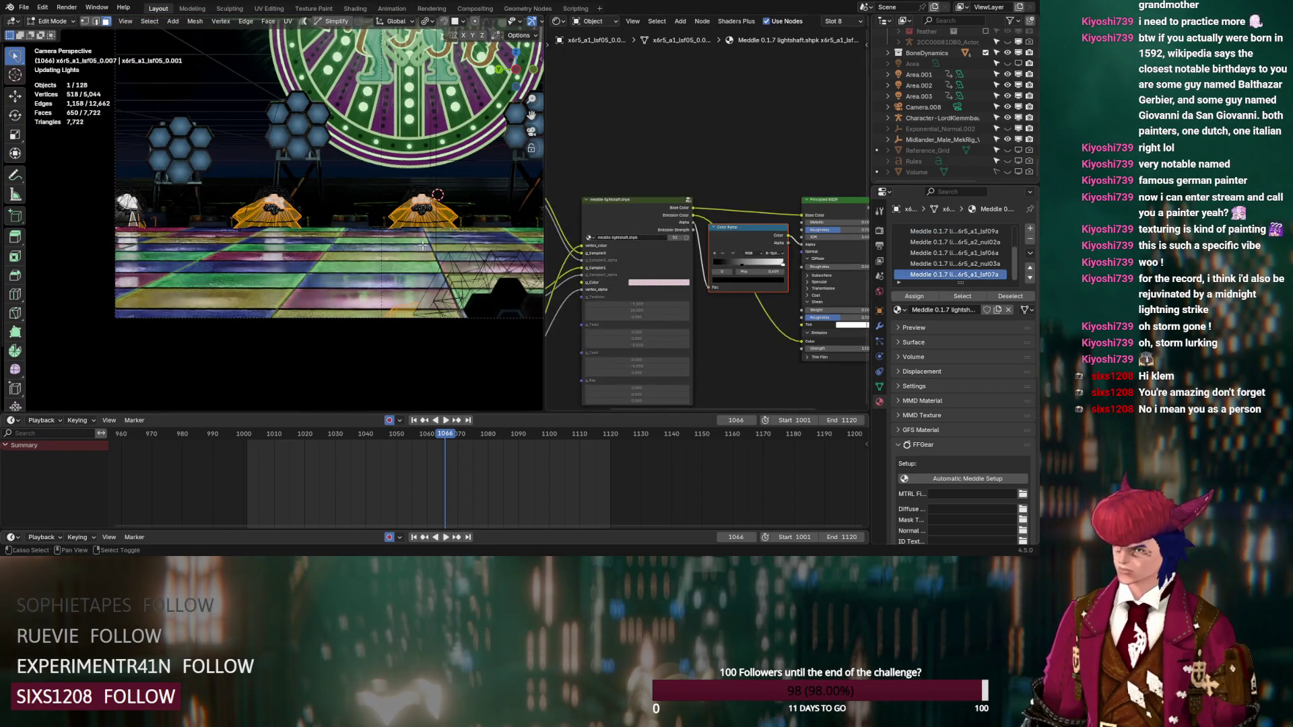
click(963, 297)
mouse_move(401, 223)
shift+middle_down()
mouse_move(342, 223)
mouse_move(353, 232)
shift+middle_up()
key(x)
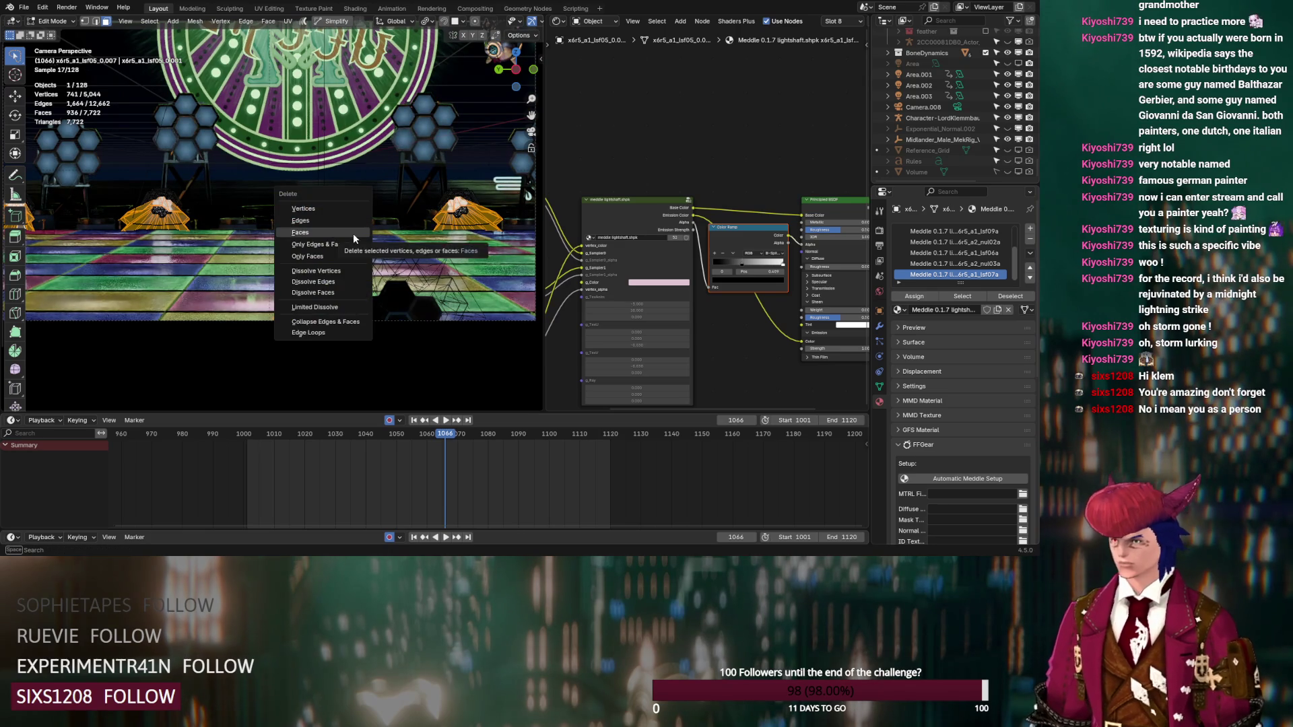
click(353, 233)
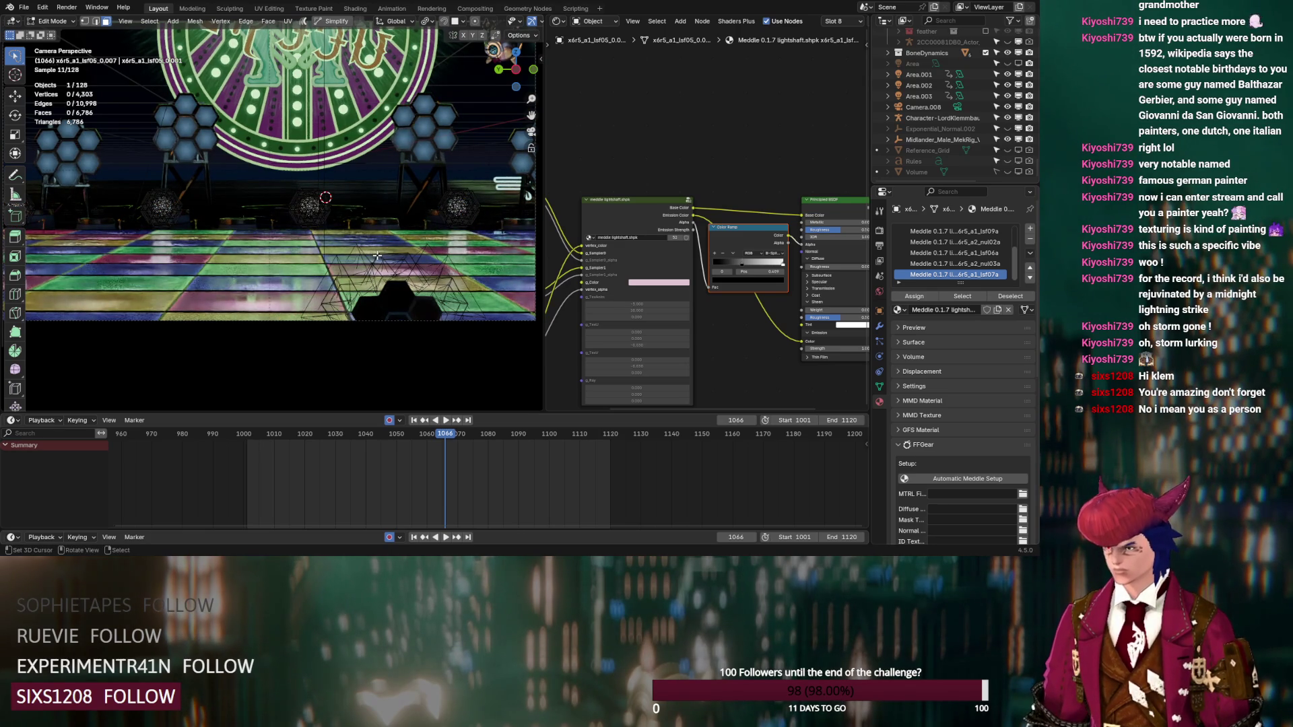
shift+middle_drag(226, 233, 360, 235)
Step: Widen the 3D view, toggle overlays off and on, and set the timeline to frame 1012
drag(547, 80, 627, 79)
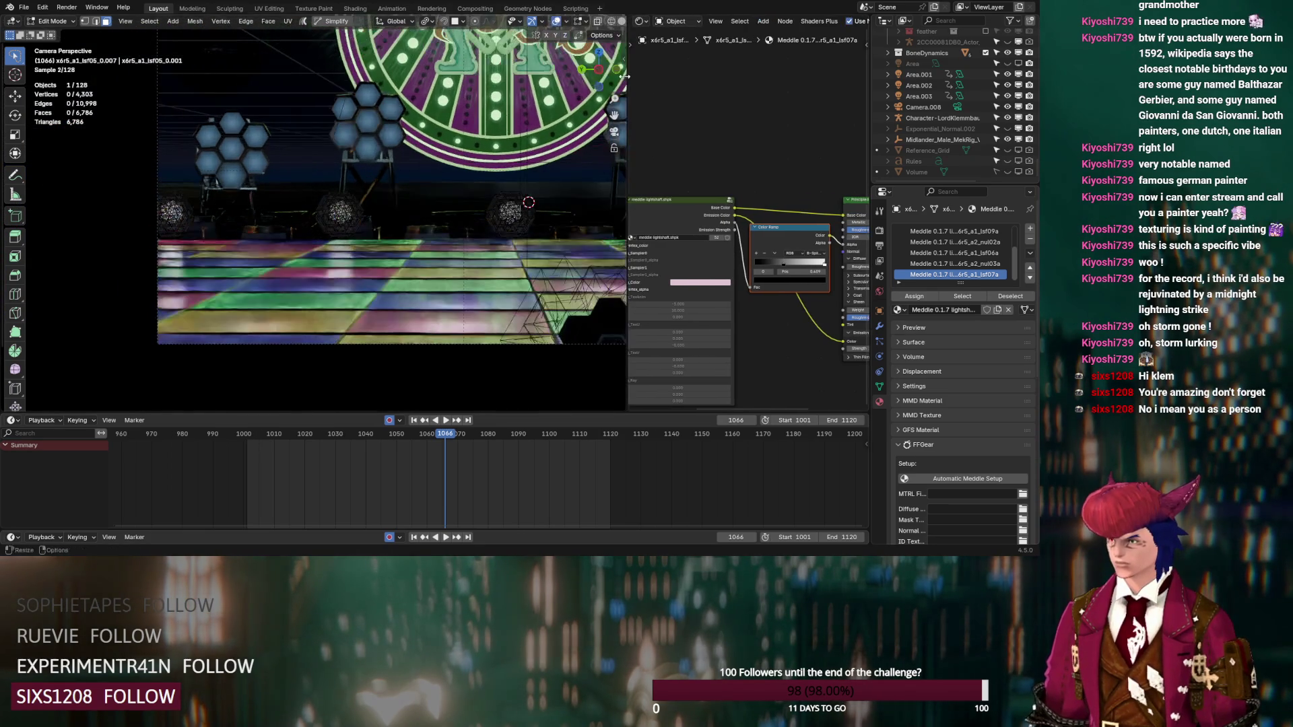
click(557, 22)
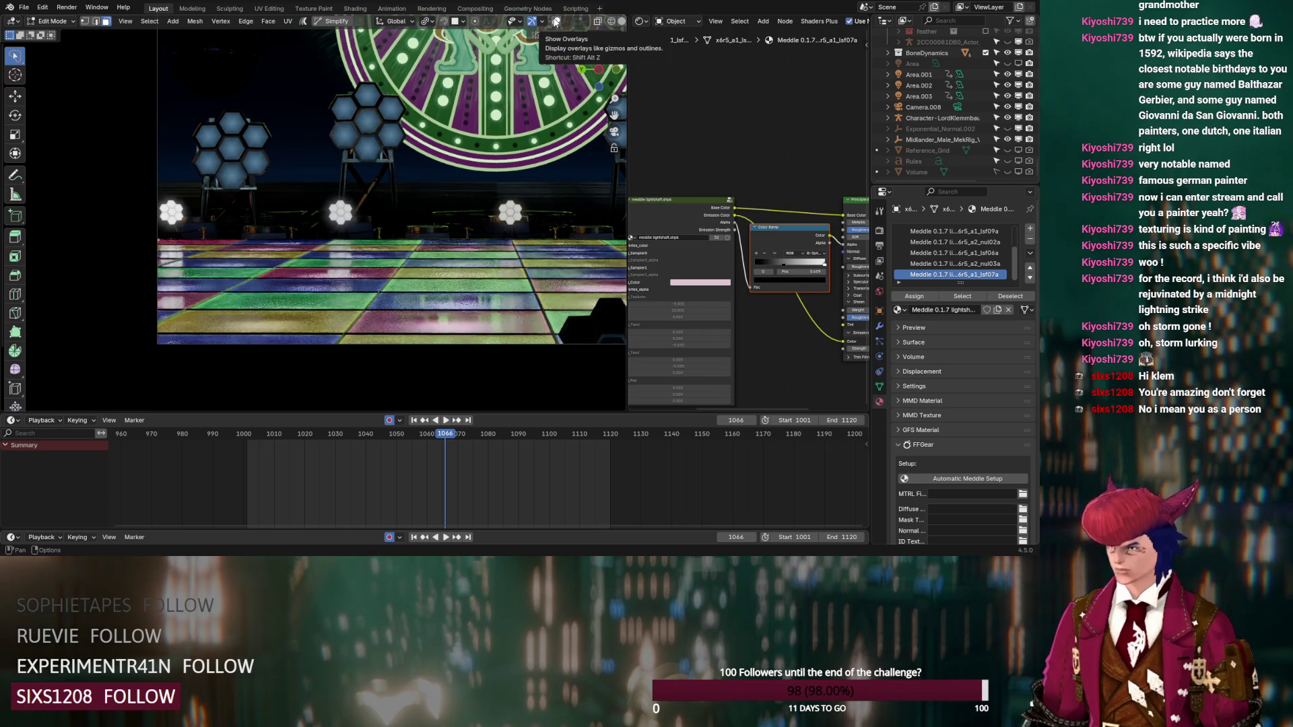
click(556, 22)
shift+middle_drag(526, 202, 336, 162)
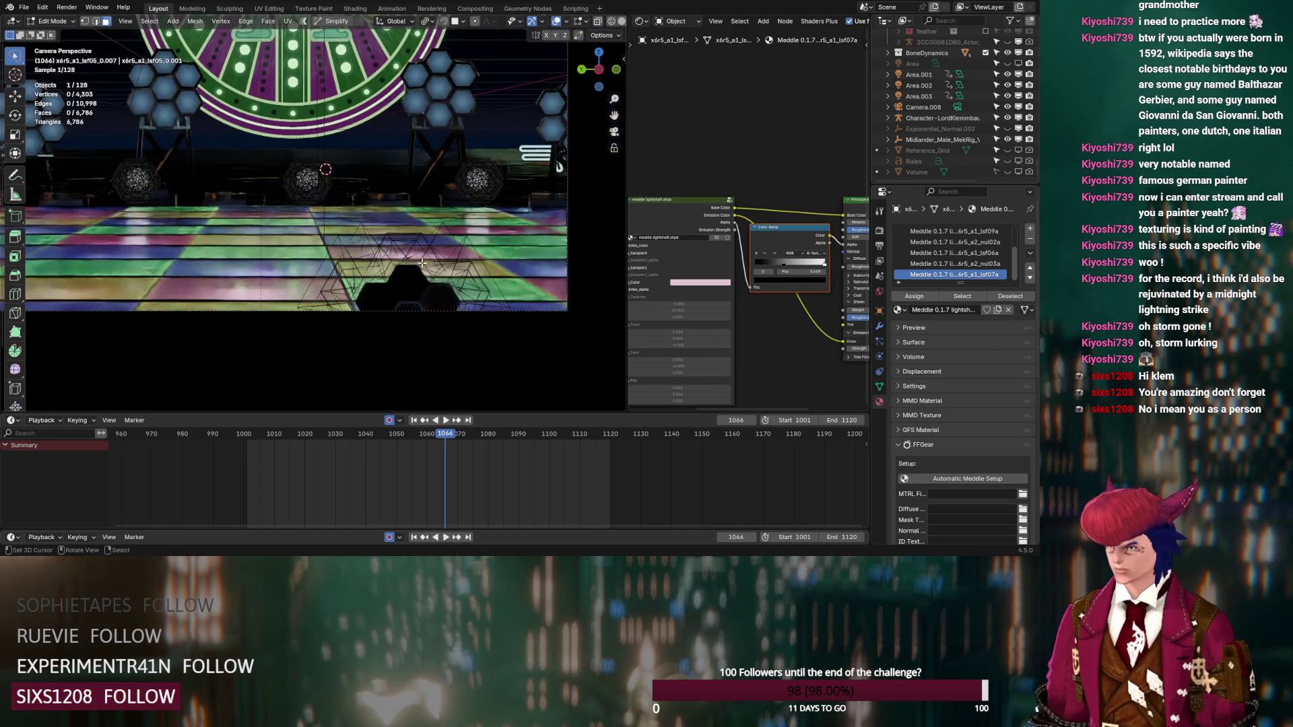
click(355, 435)
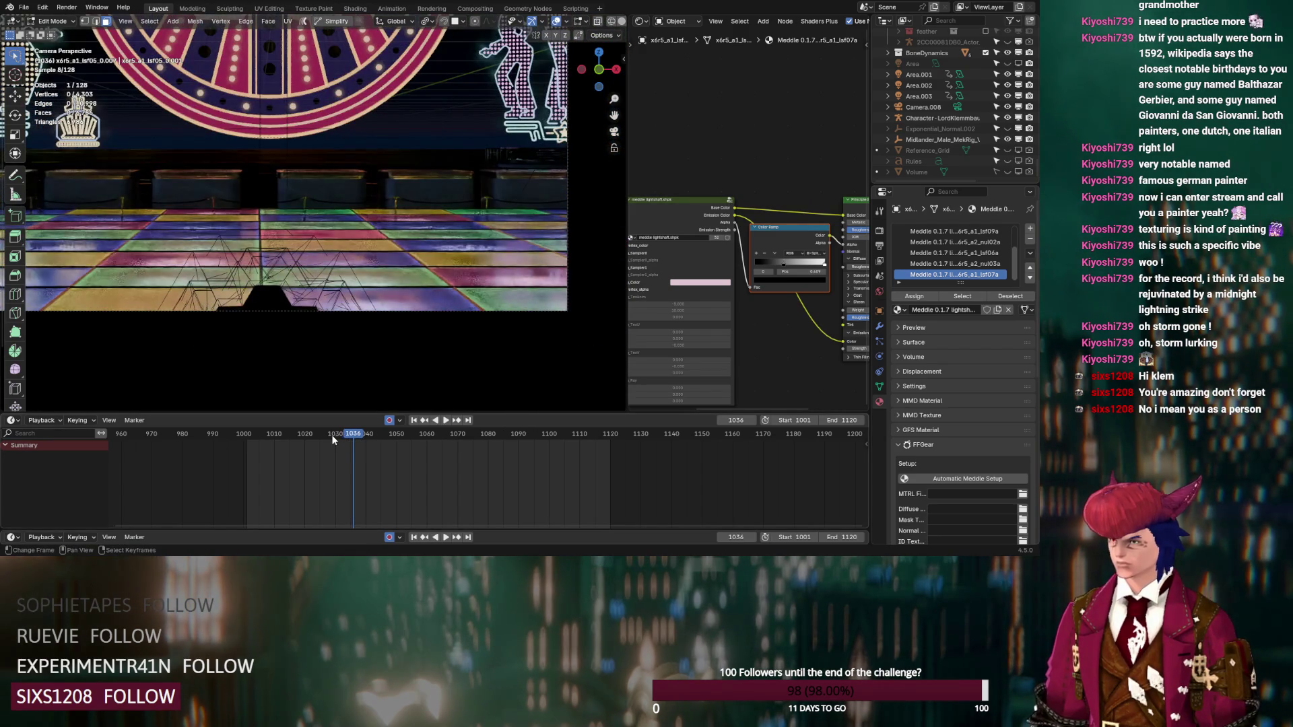
drag(304, 435, 280, 435)
Step: Orbit around the dance floor, check the camera view, and lasso-select the lamps at the floor edge
mouse_move(300, 269)
middle_down()
mouse_move(290, 257)
mouse_move(458, 336)
mouse_move(404, 297)
middle_up()
scroll(377, 280, up, 3)
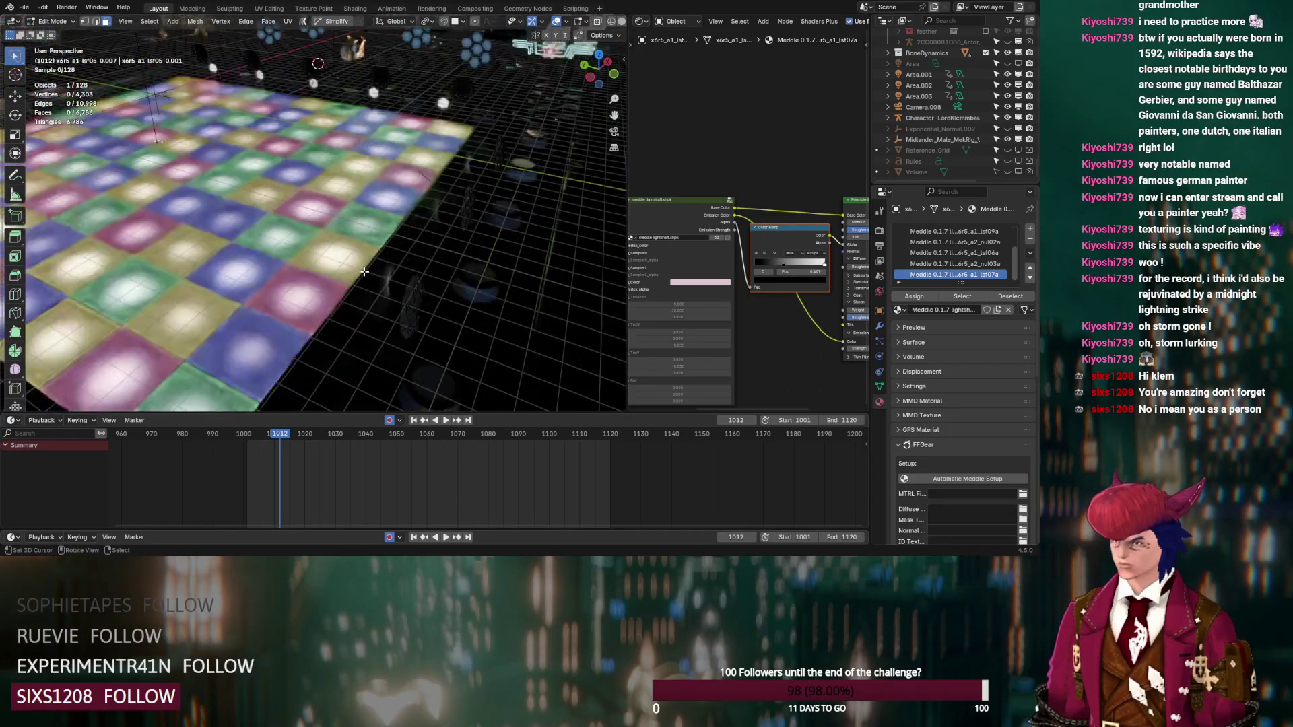
scroll(364, 272, down, 5)
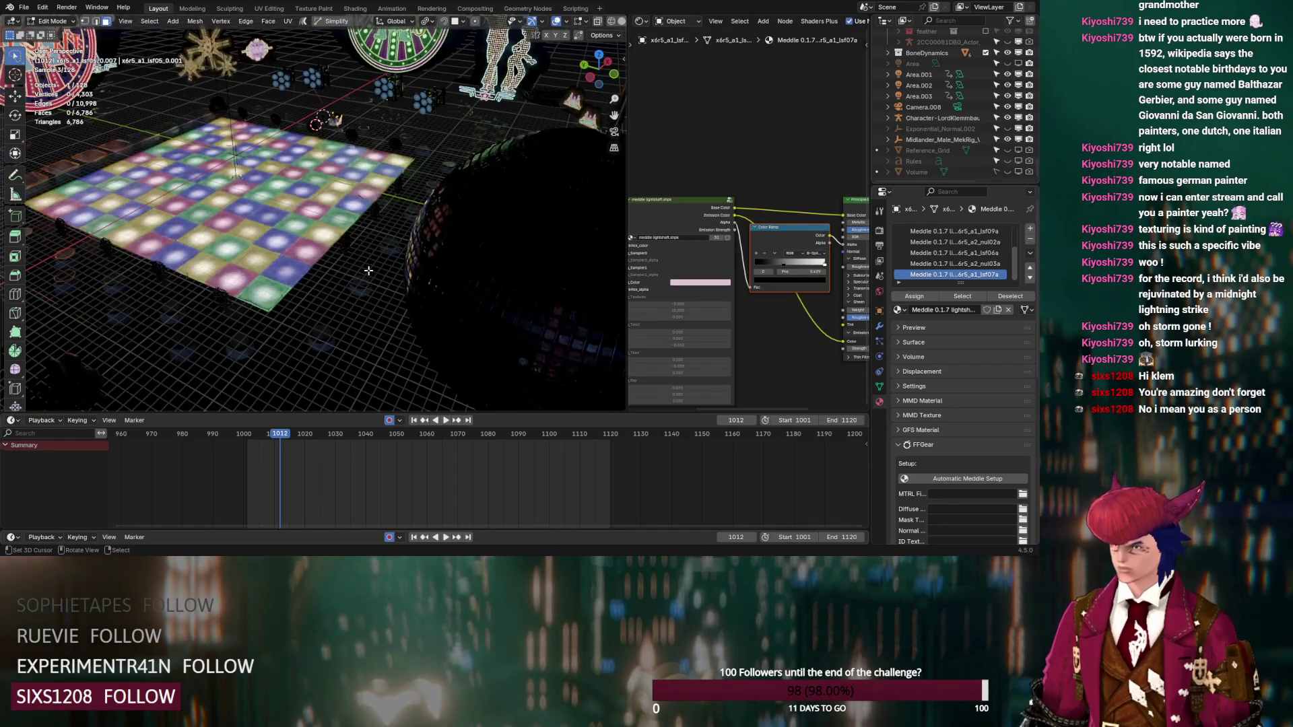
key(KP_0)
click(328, 230)
middle_drag(328, 230, 345, 270)
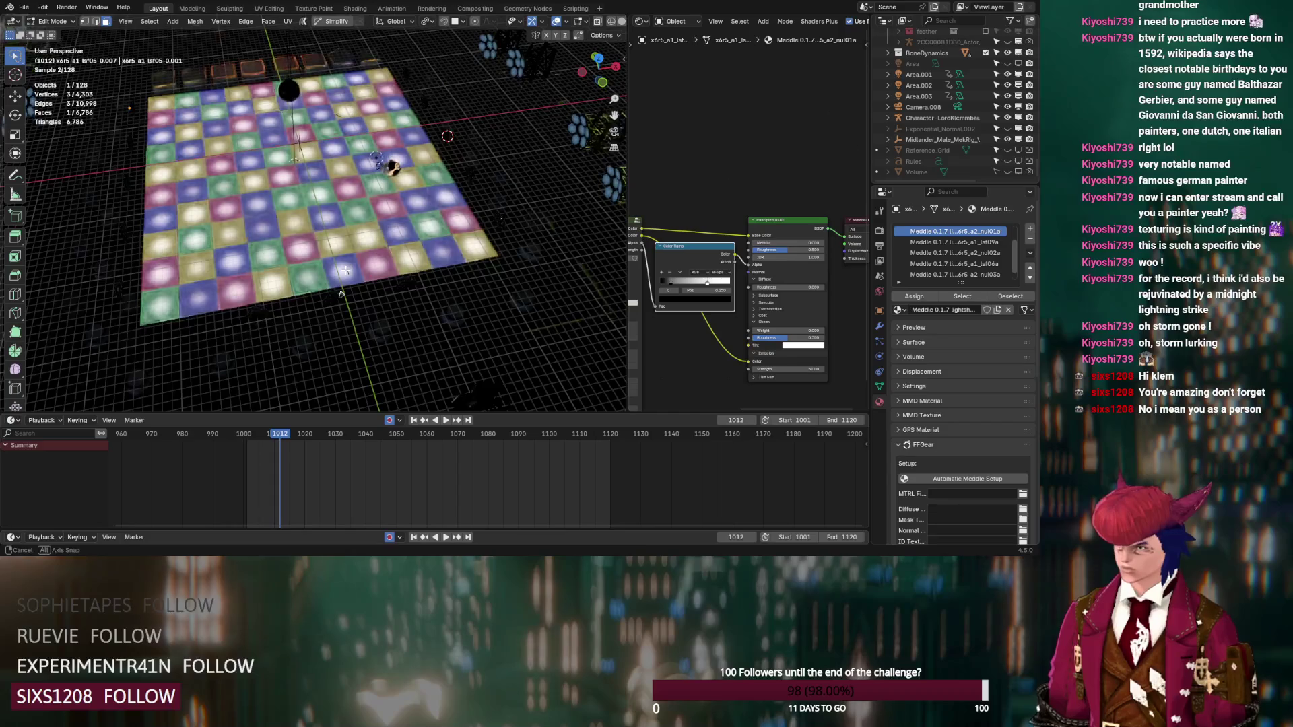
drag(193, 307, 195, 307)
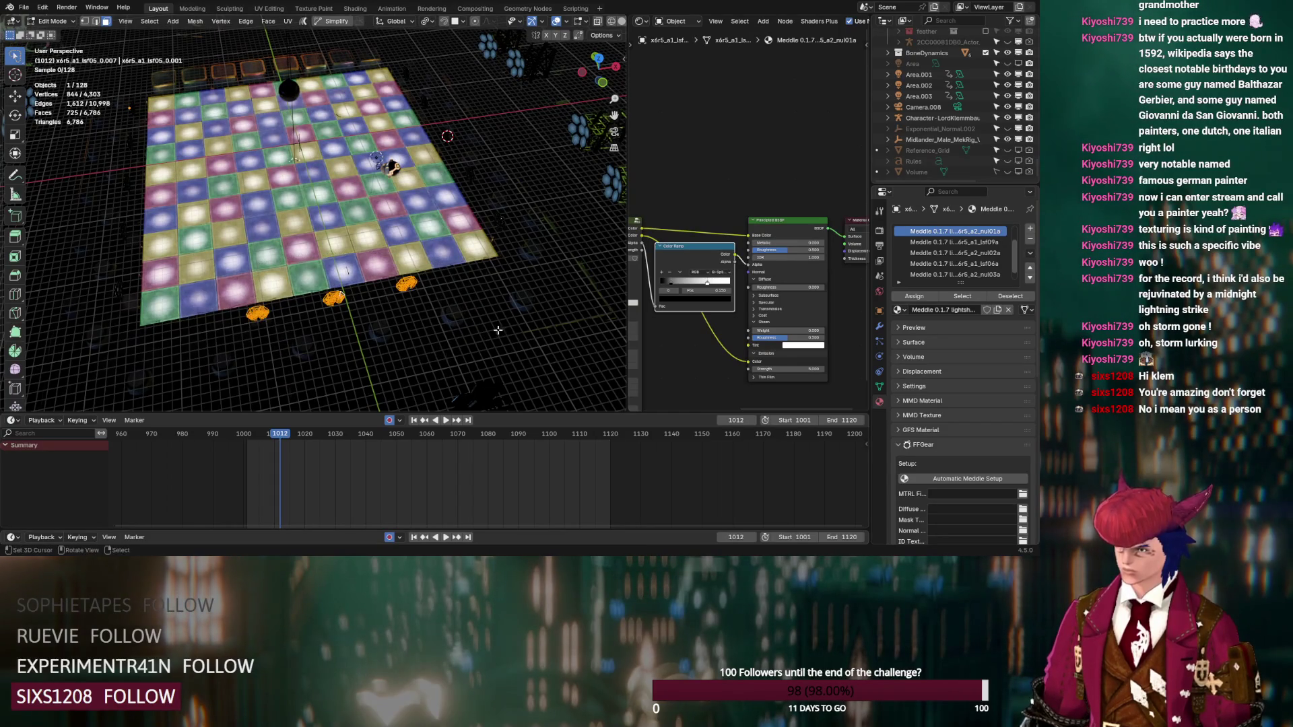
mouse_move(419, 314)
middle_down()
mouse_move(509, 278)
mouse_move(349, 234)
mouse_move(363, 242)
middle_up()
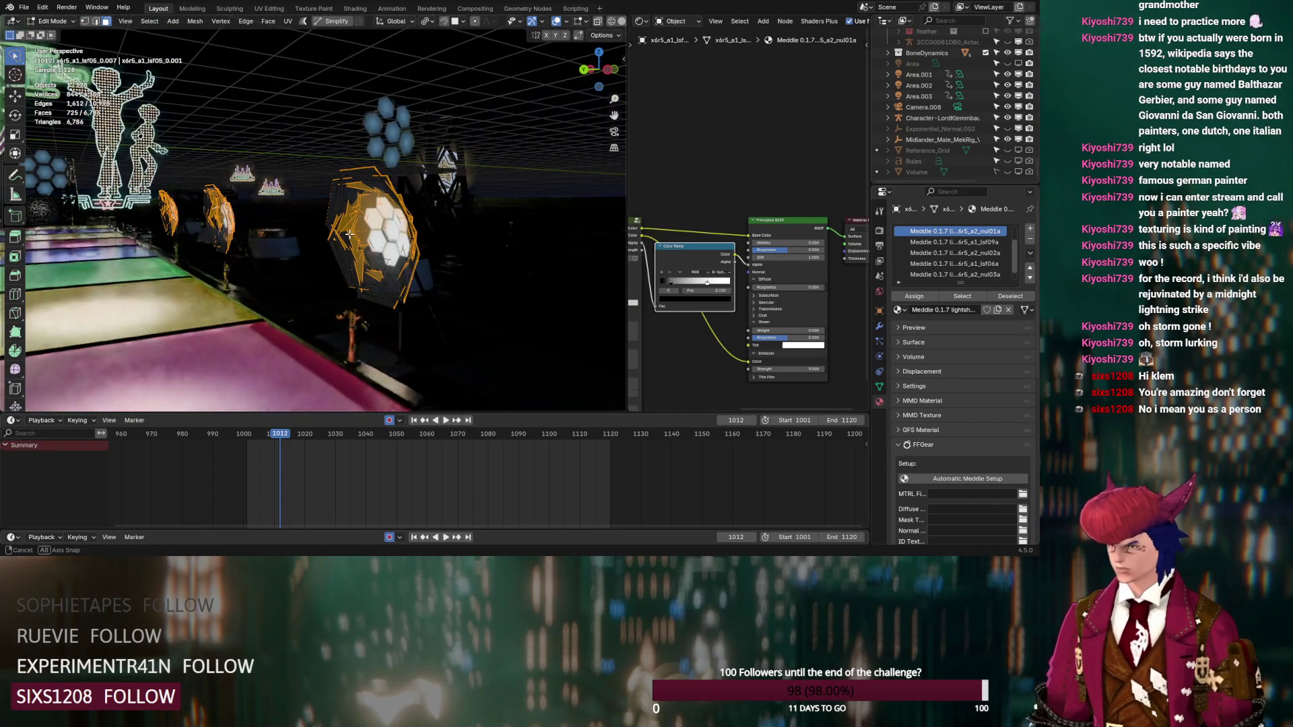
Step: Select all geometry linked to the lamp, cancelling a trial move to keep it in place
scroll(441, 253, up, 3)
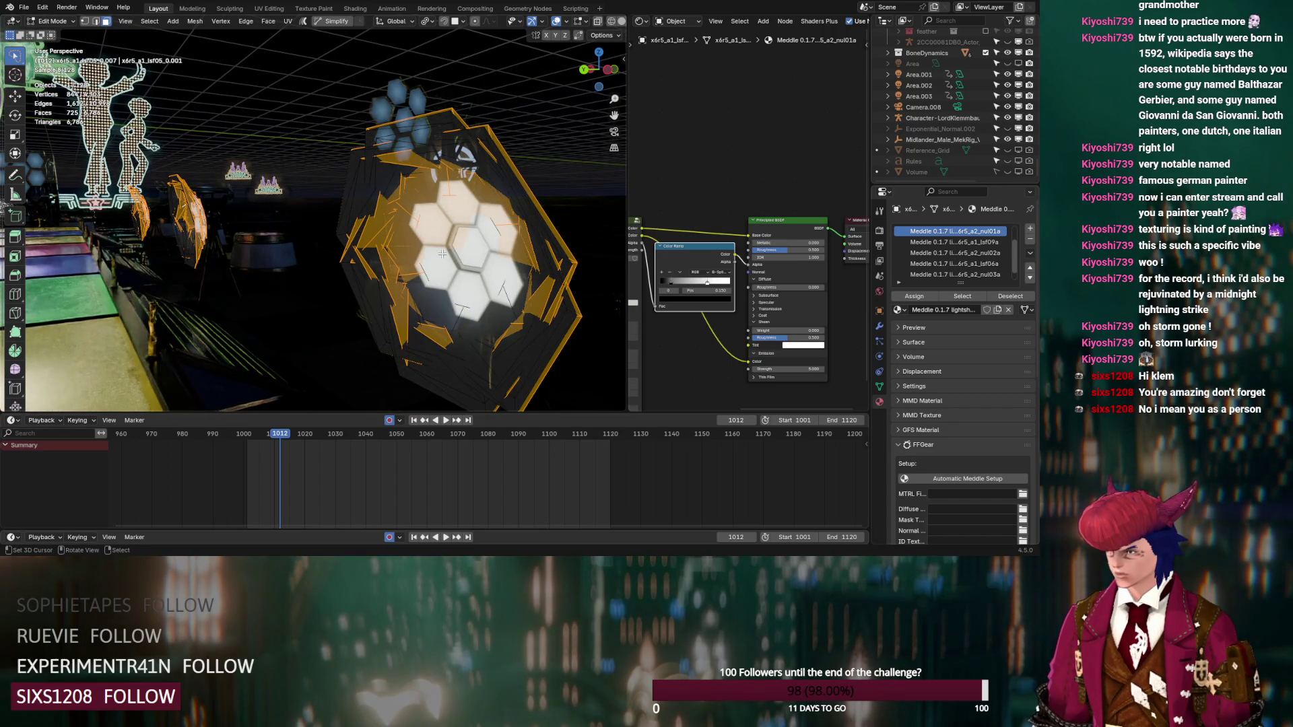
middle_drag(463, 155, 466, 171)
key(ctrl+l)
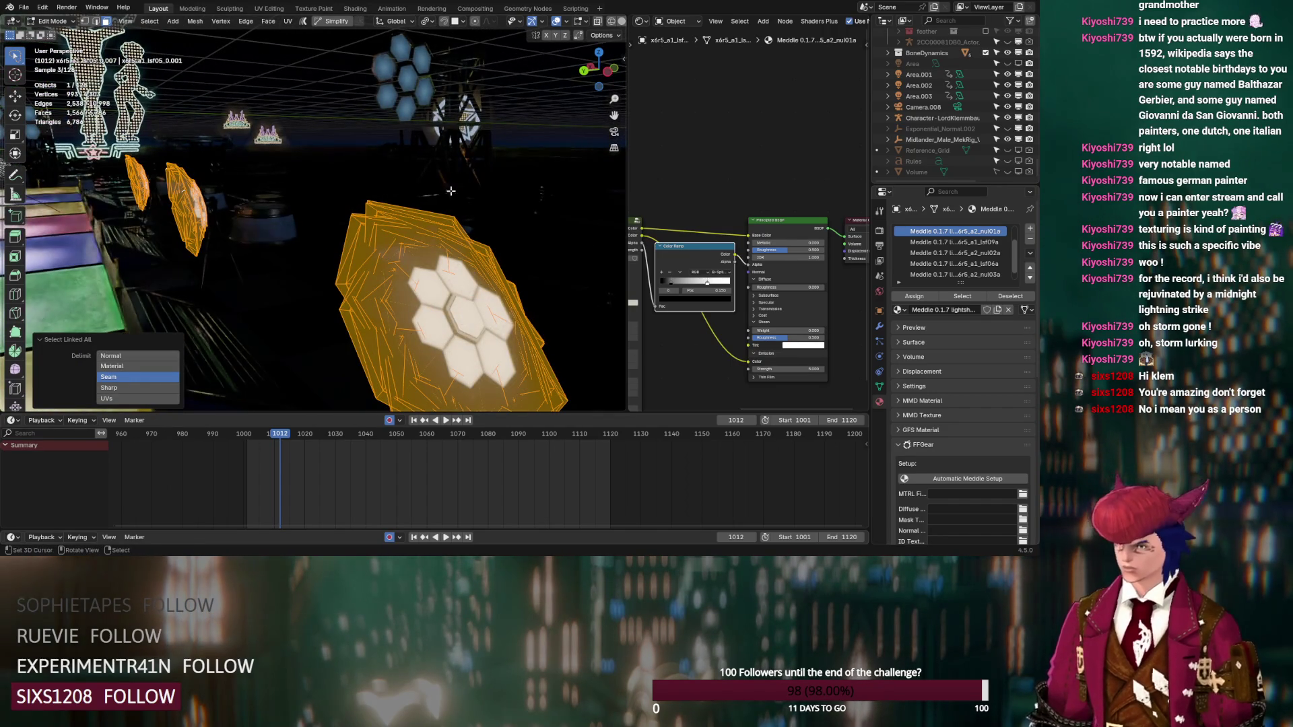
key(g)
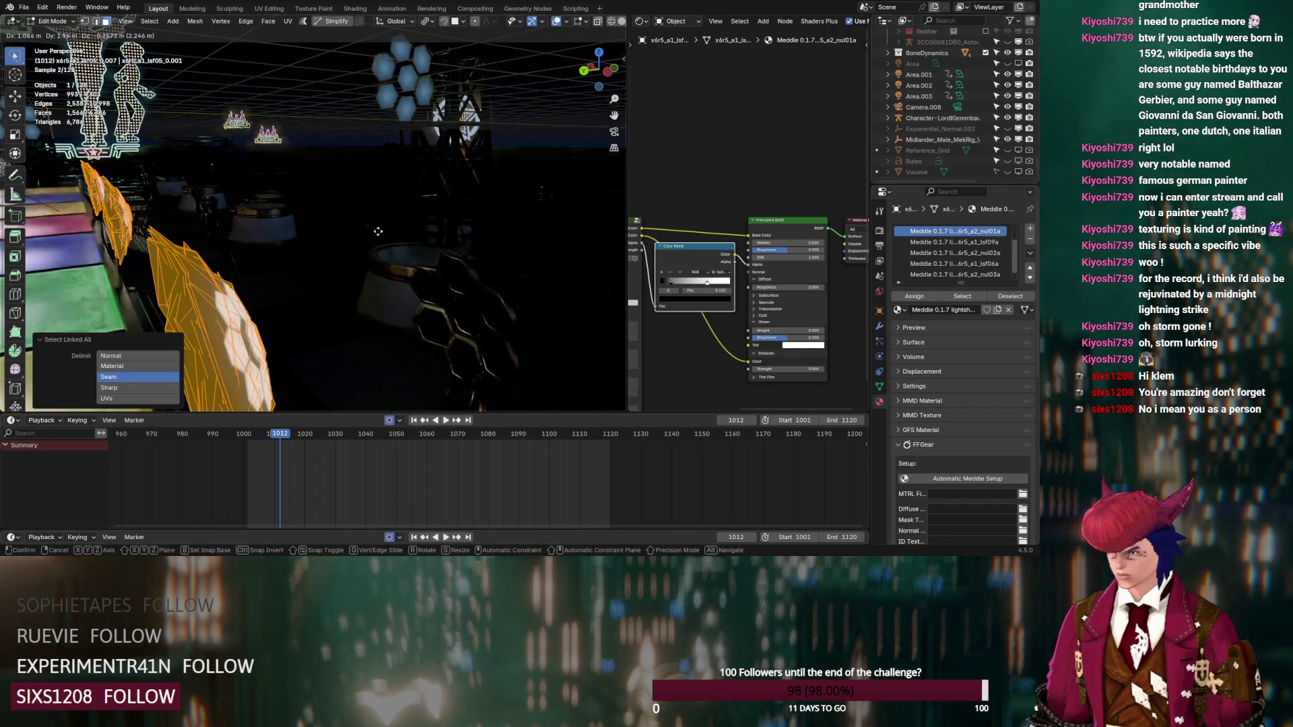
key(Escape)
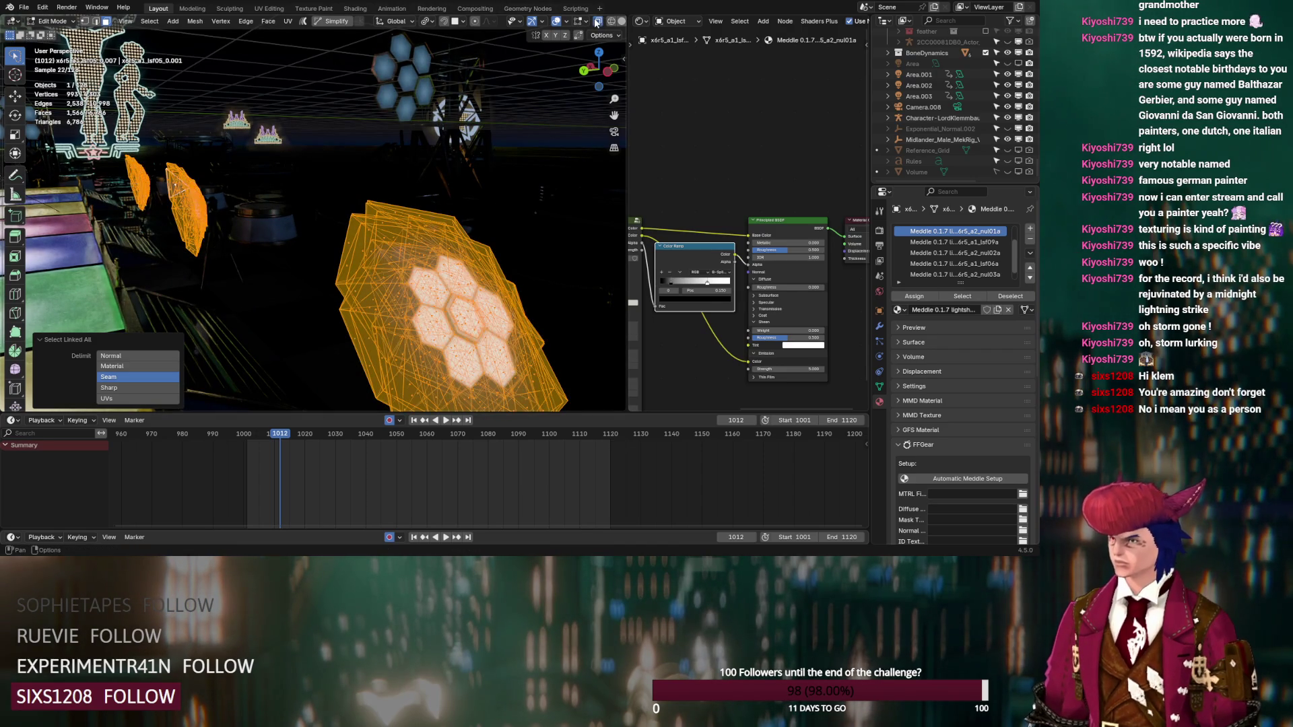
Step: Return to camera view in Object Mode and frame the selected hexagonal lamp
scroll(495, 305, up, 3)
mouse_move(495, 305)
middle_down()
mouse_move(283, 287)
mouse_move(509, 303)
mouse_move(247, 293)
middle_up()
key(KP_0)
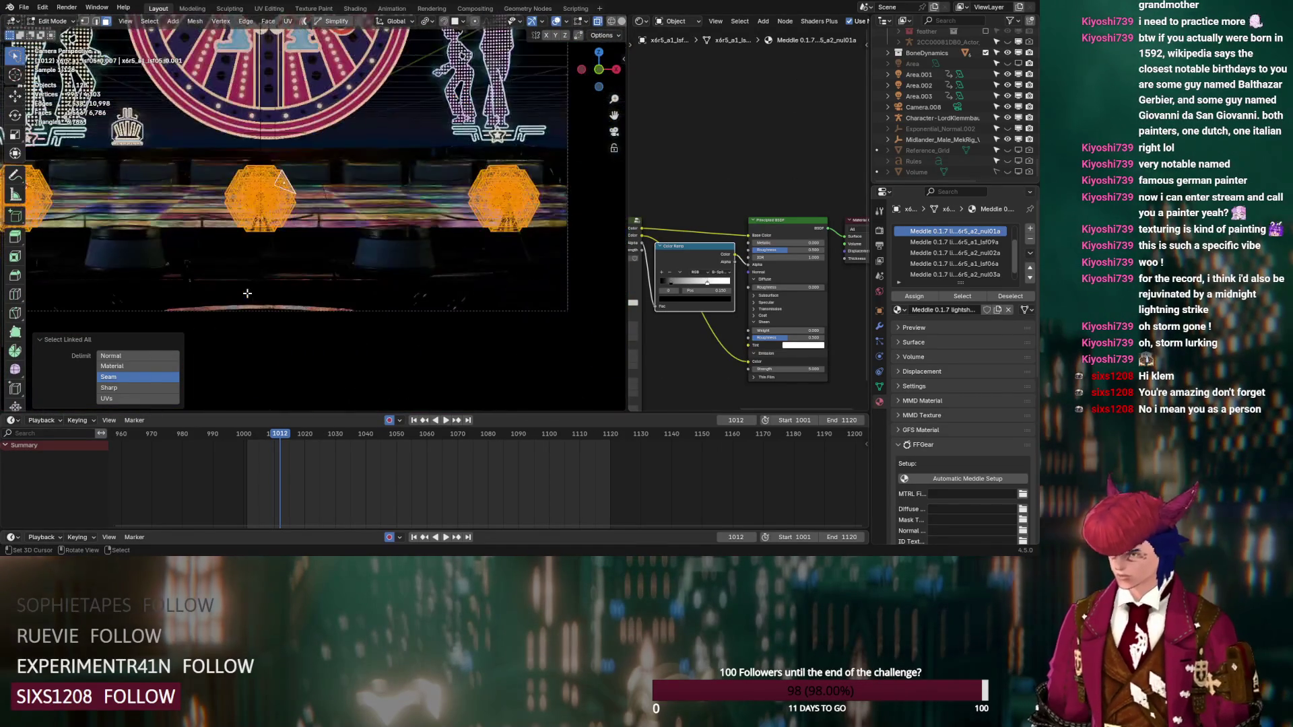
key(Tab)
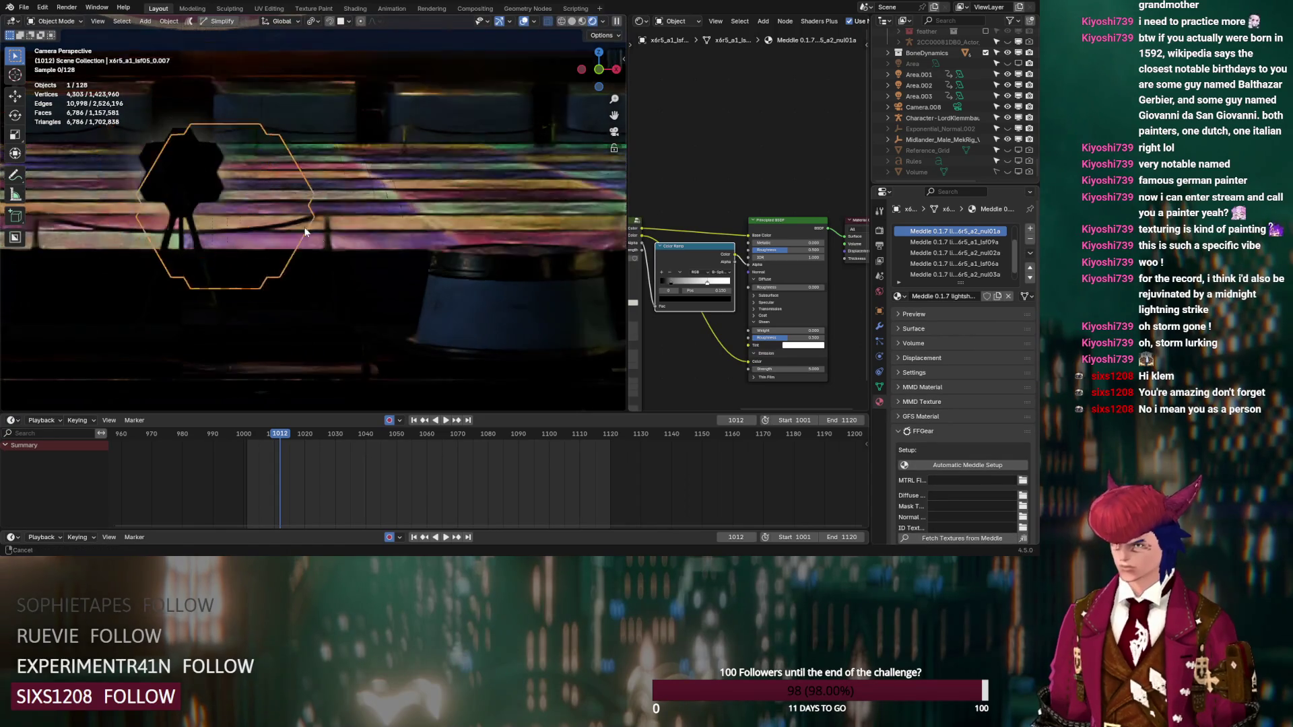
key(KP_Decimal)
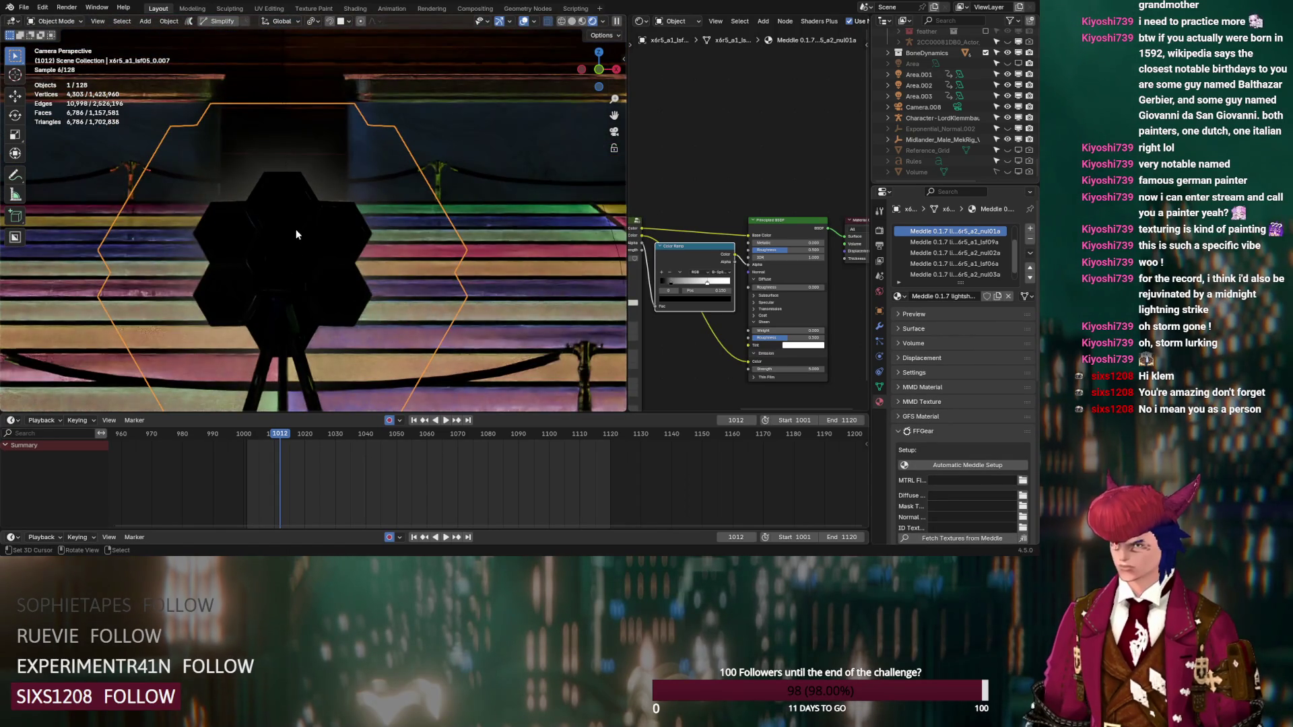
scroll(301, 220, up, 2)
scroll(324, 162, down, 5)
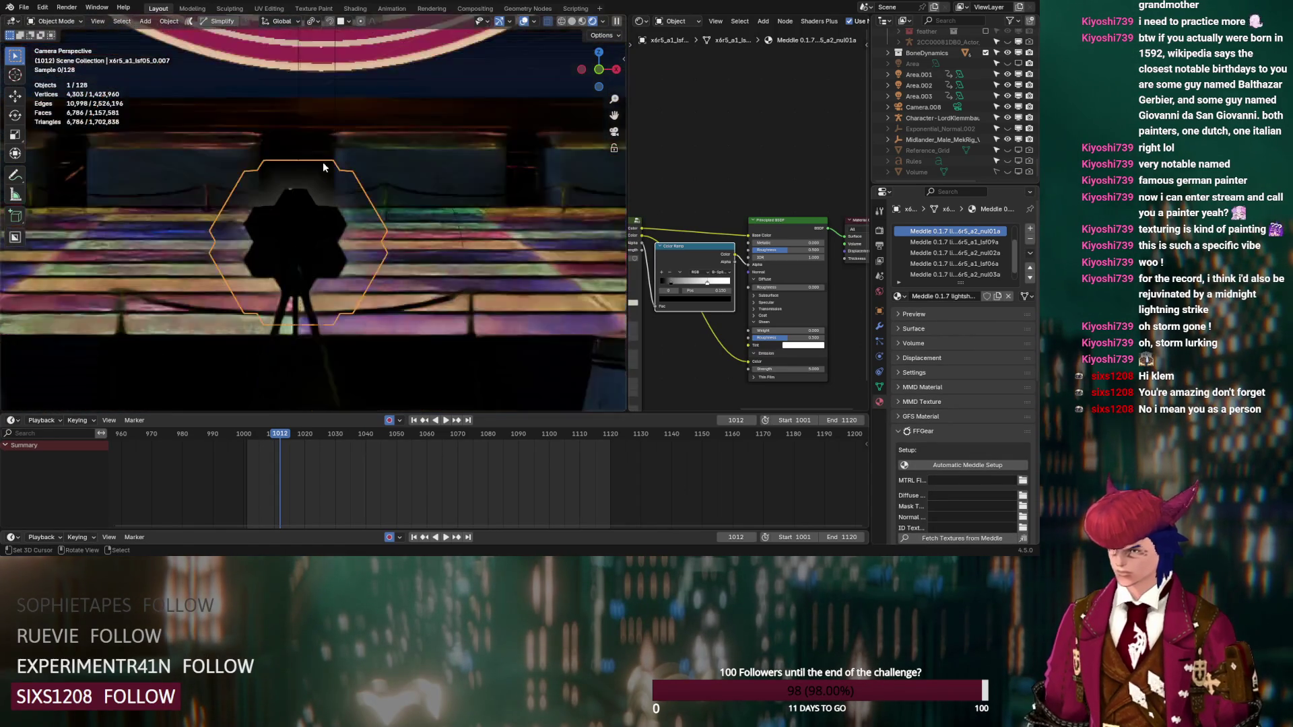
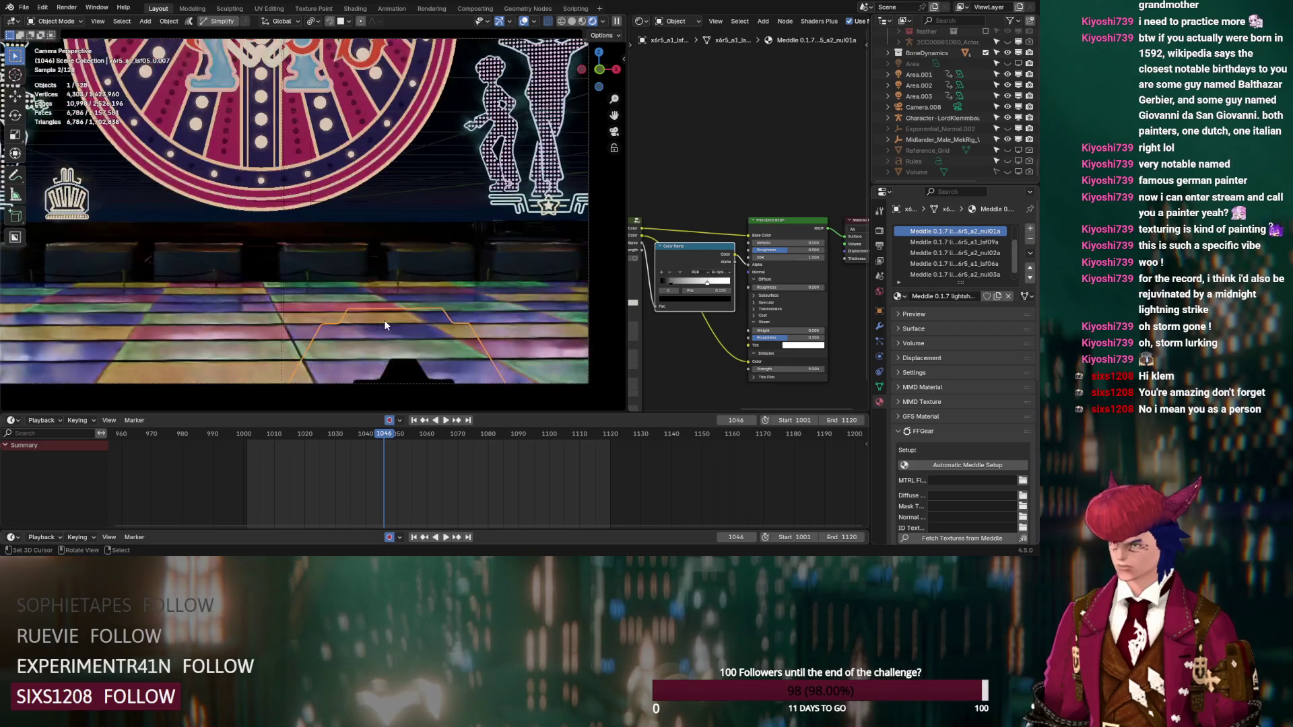
Step: Go to frame 1069 and collapse the SharedGroups collection in the Outliner
click(454, 434)
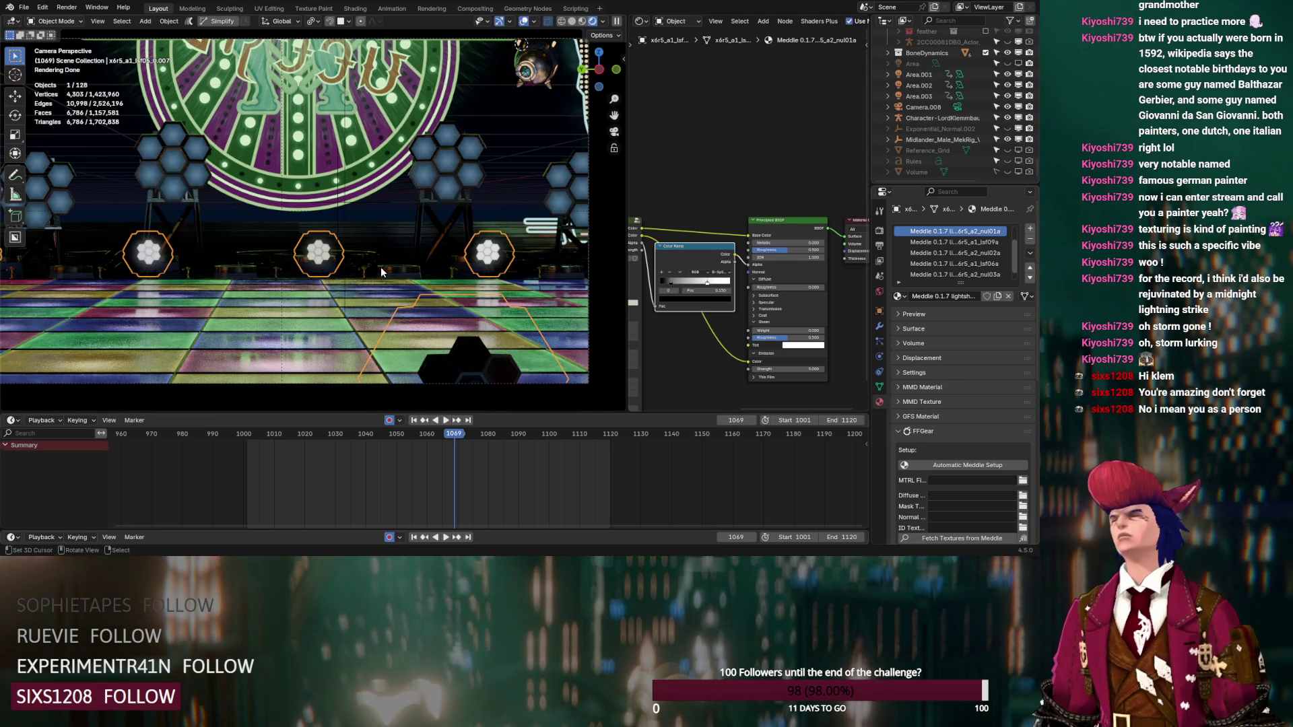
scroll(970, 111, down, 10)
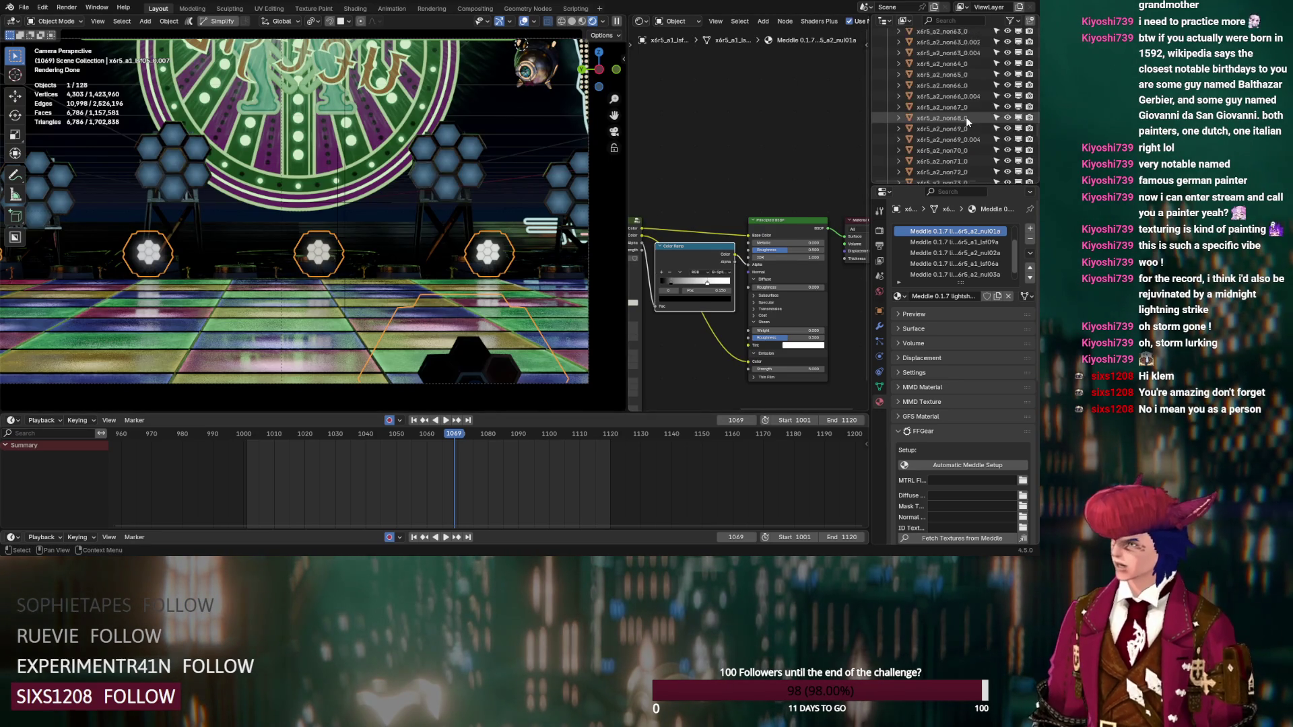
scroll(966, 117, up, 15)
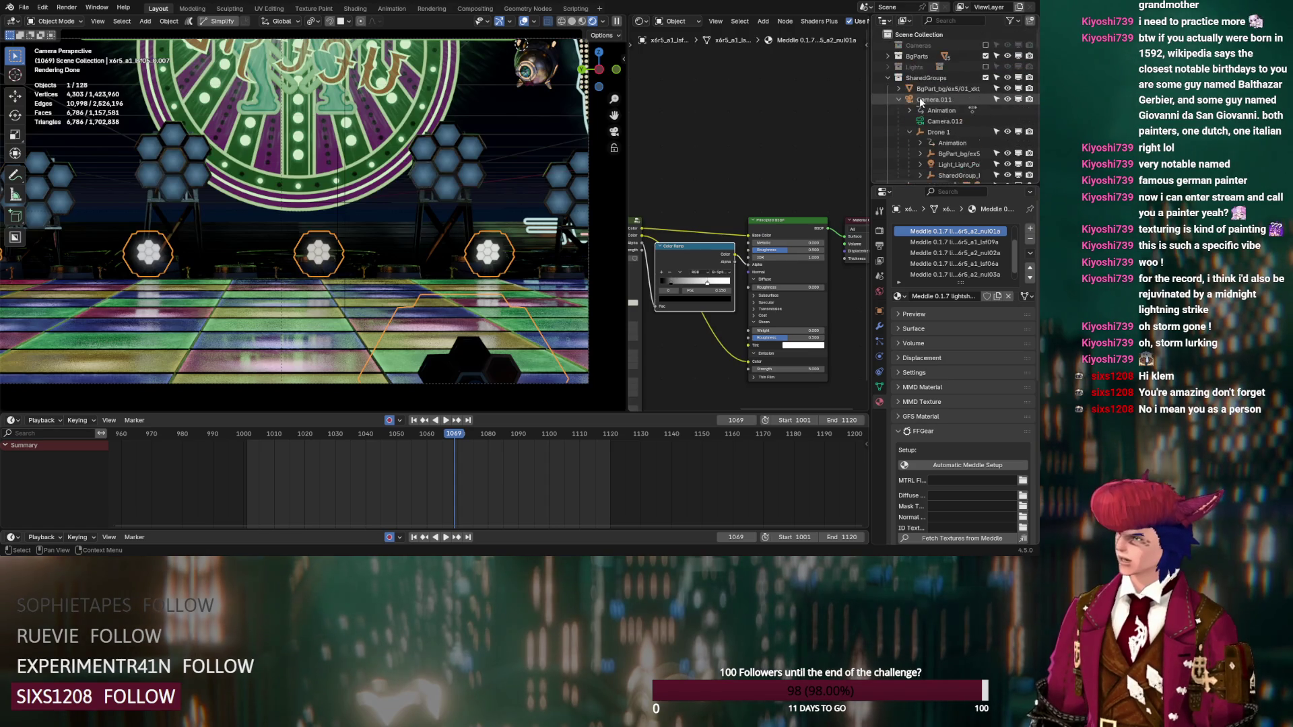
click(888, 77)
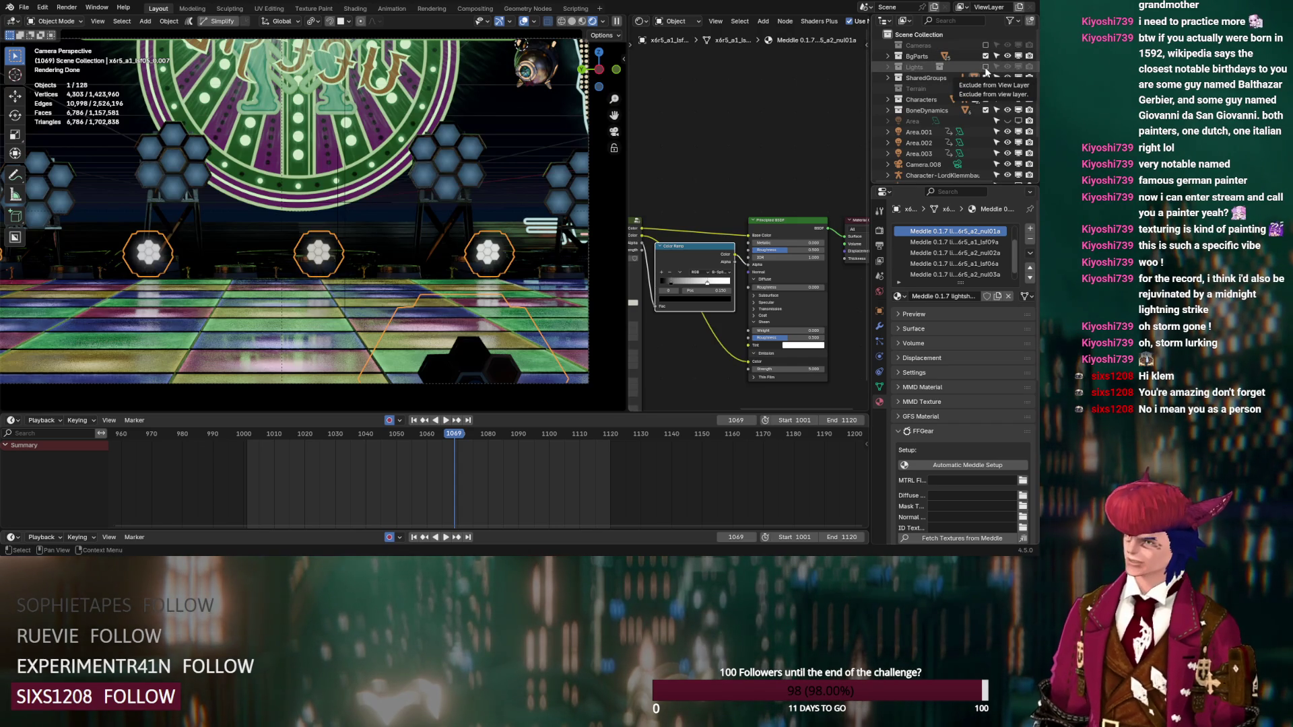
Step: Re-include the Lights collection in the view layer and expand it to show its sub-collections
click(985, 68)
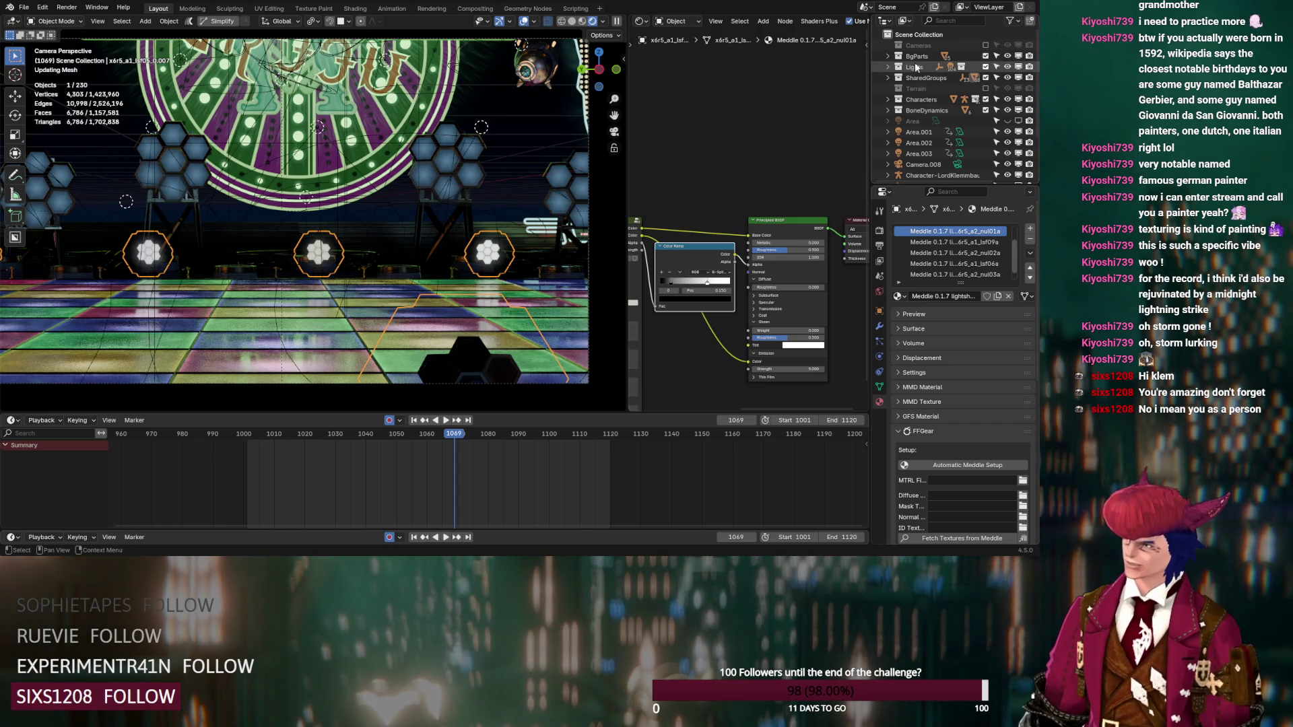
click(888, 67)
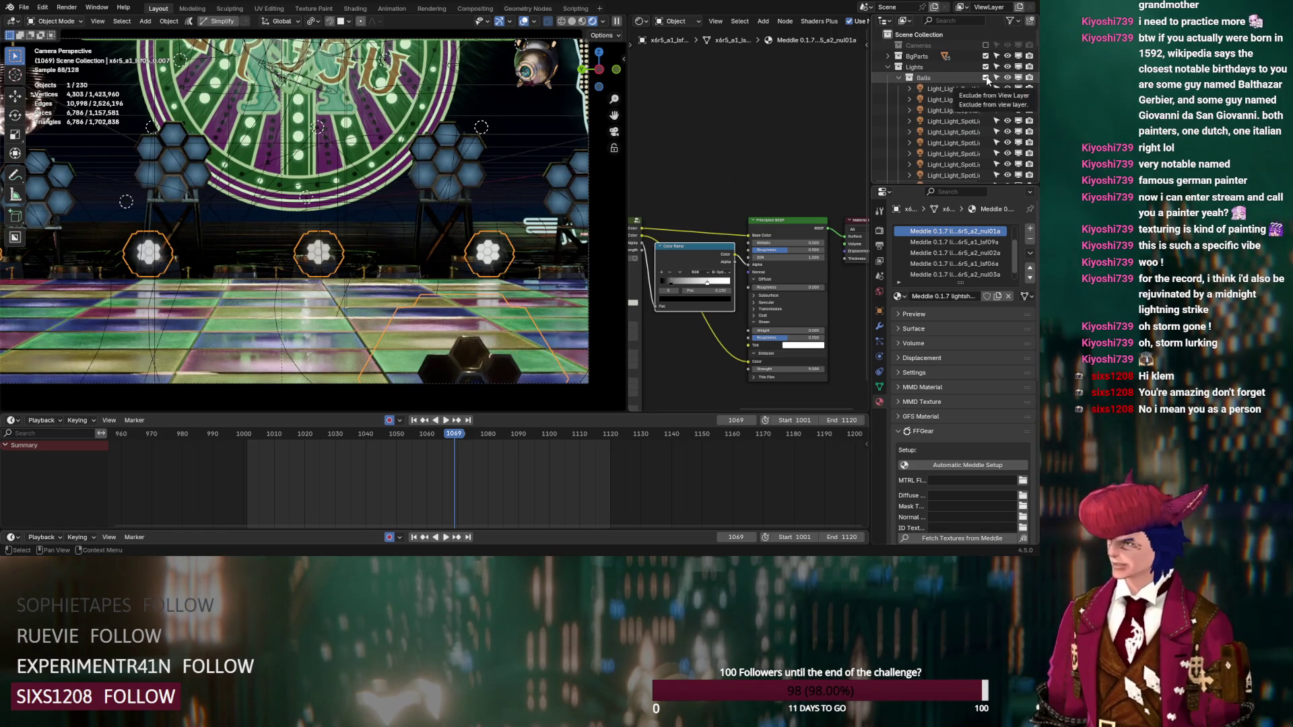
scroll(370, 219, down, 2)
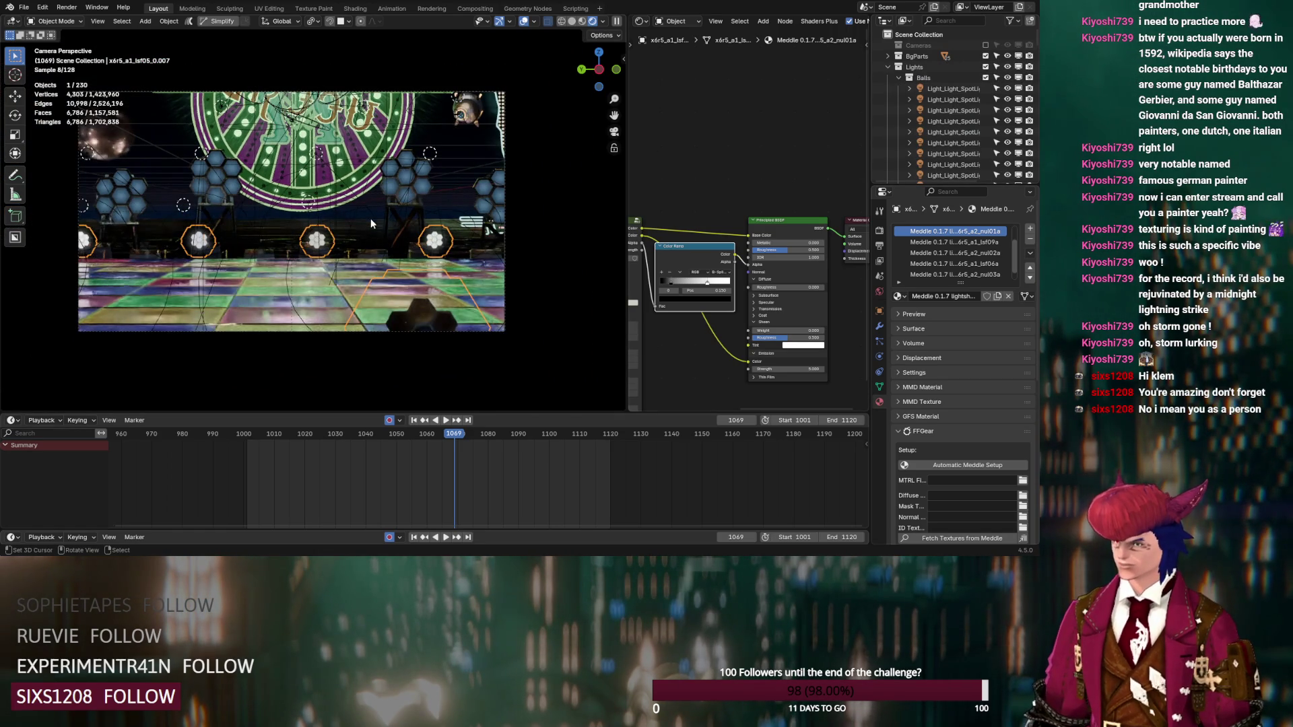
click(898, 78)
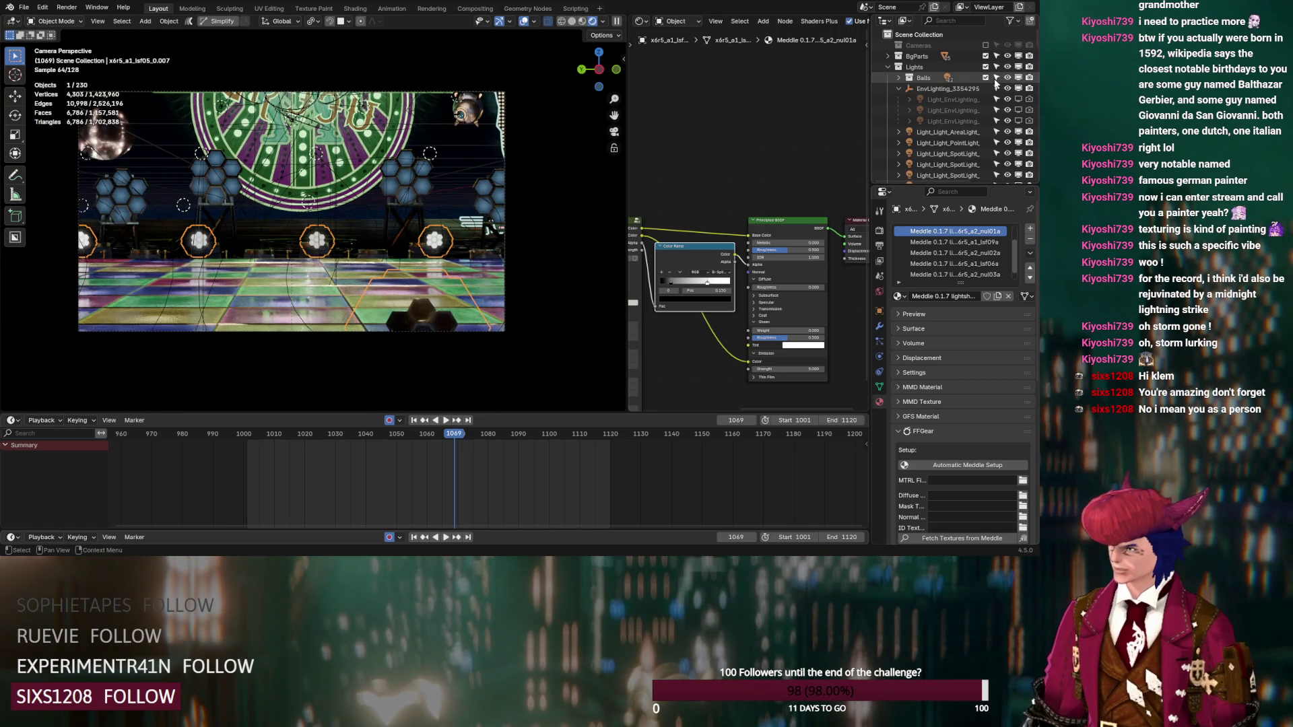
Step: At frame 1008, exclude the Balls sub-collection and collapse EnvLighting
click(268, 434)
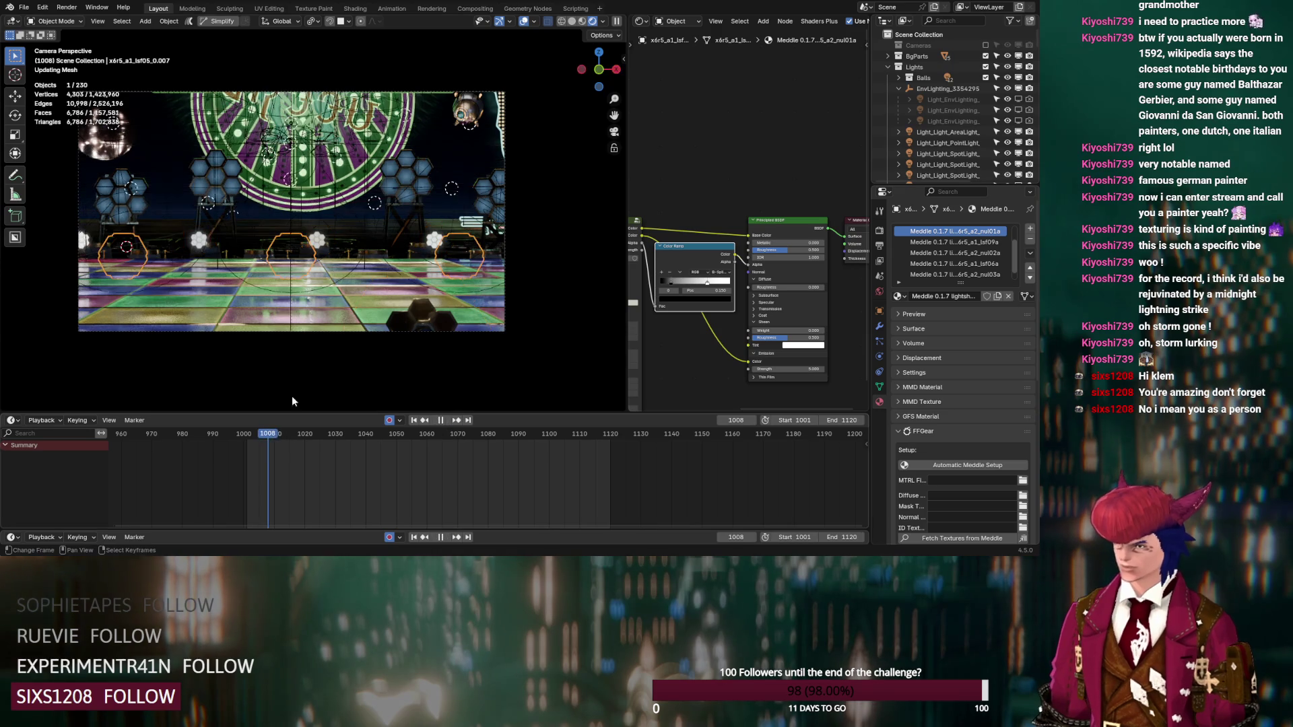
scroll(290, 192, up, 5)
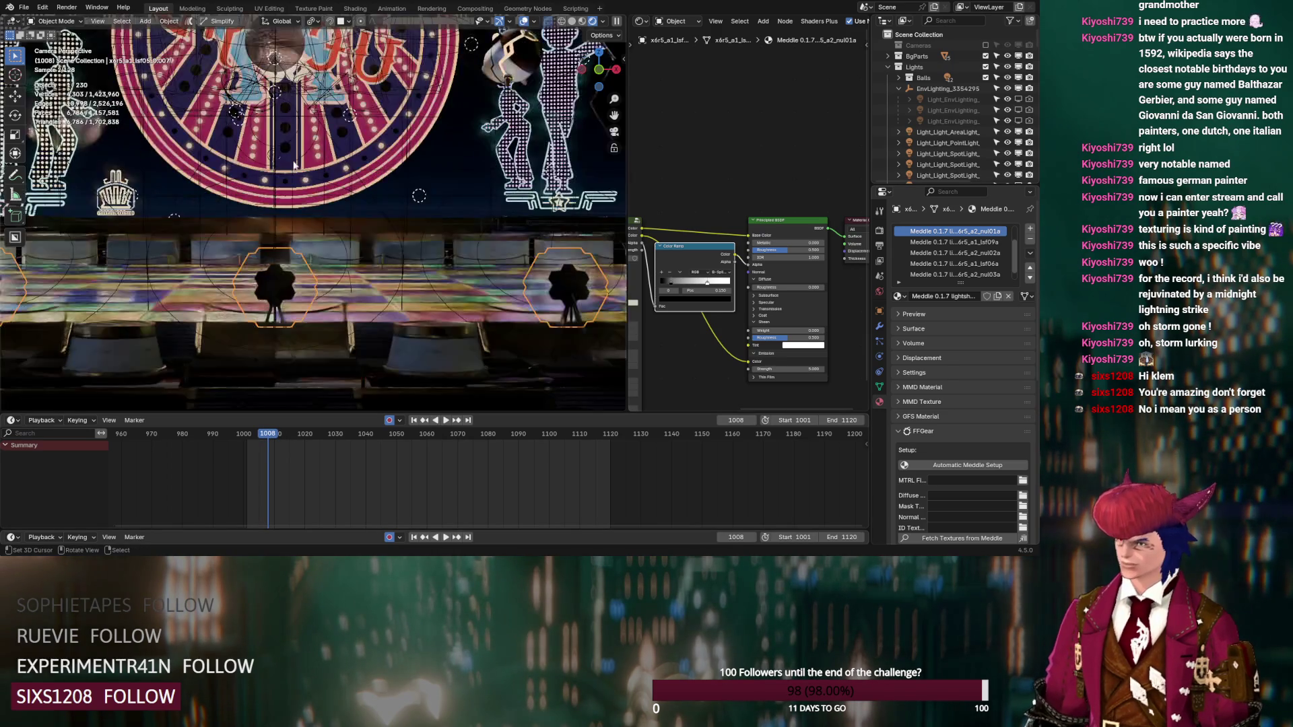
scroll(329, 200, up, 1)
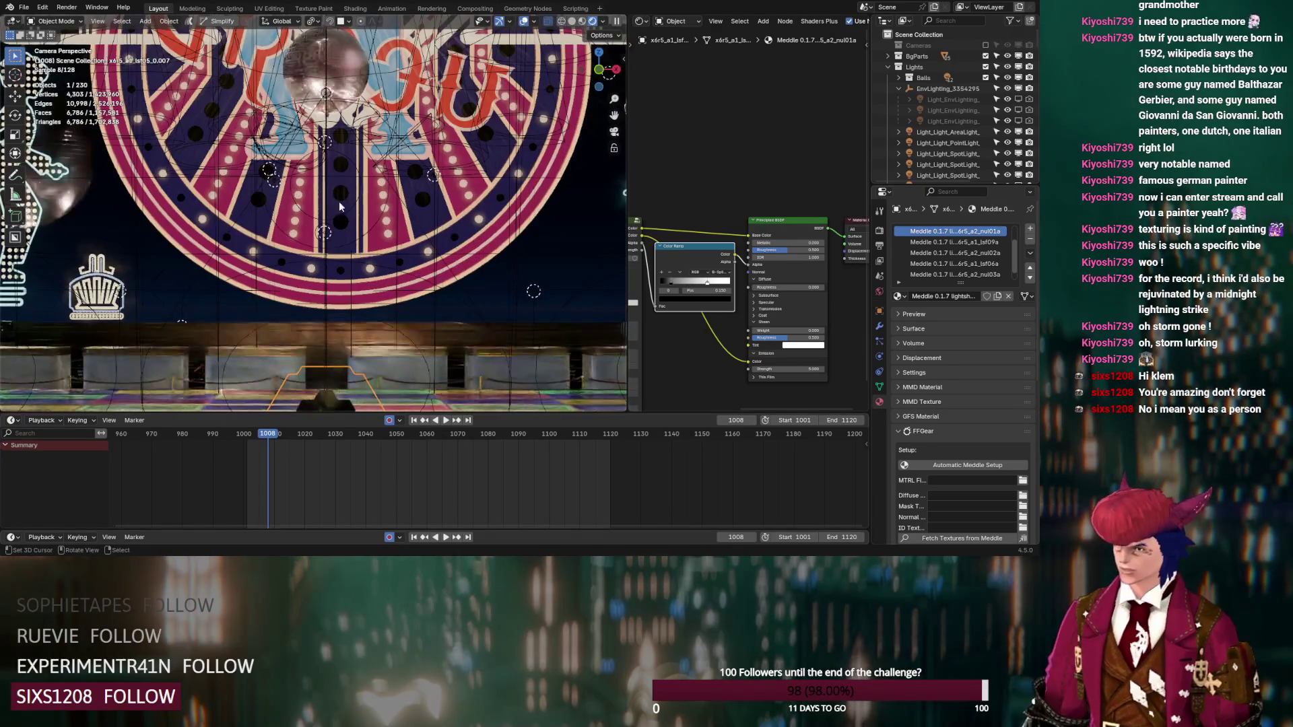
click(986, 78)
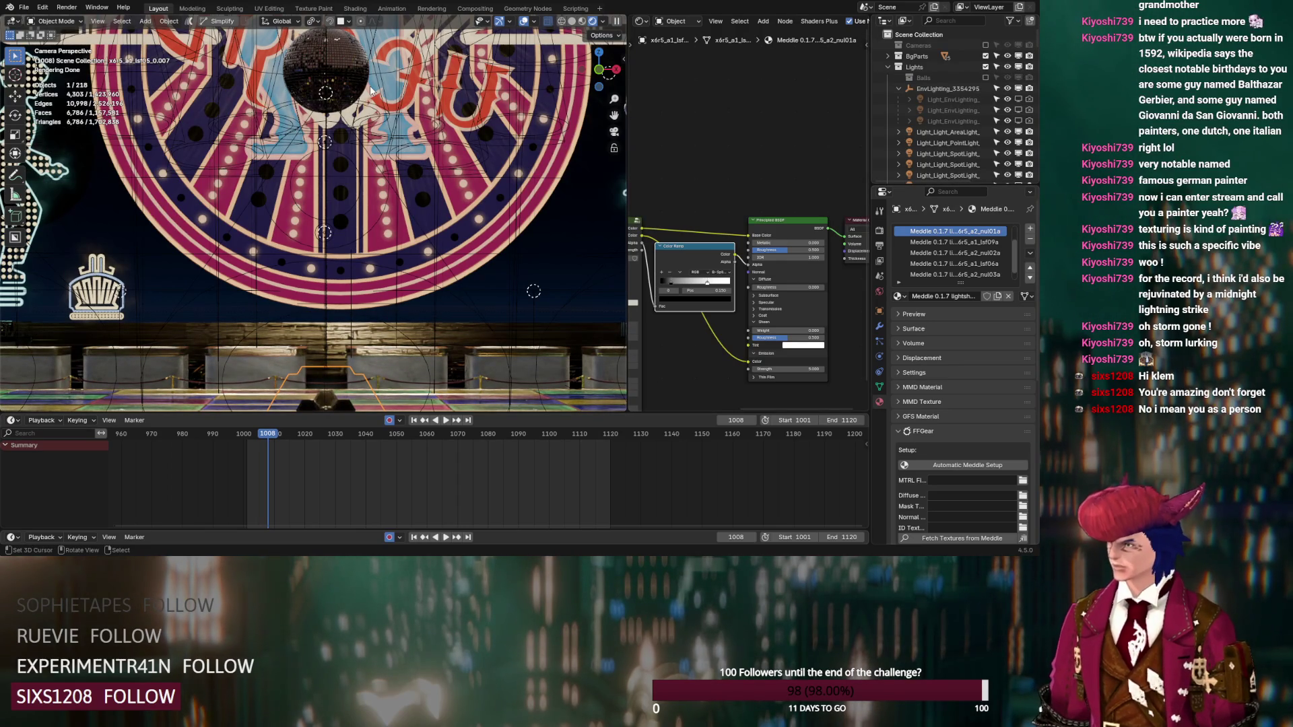
click(899, 88)
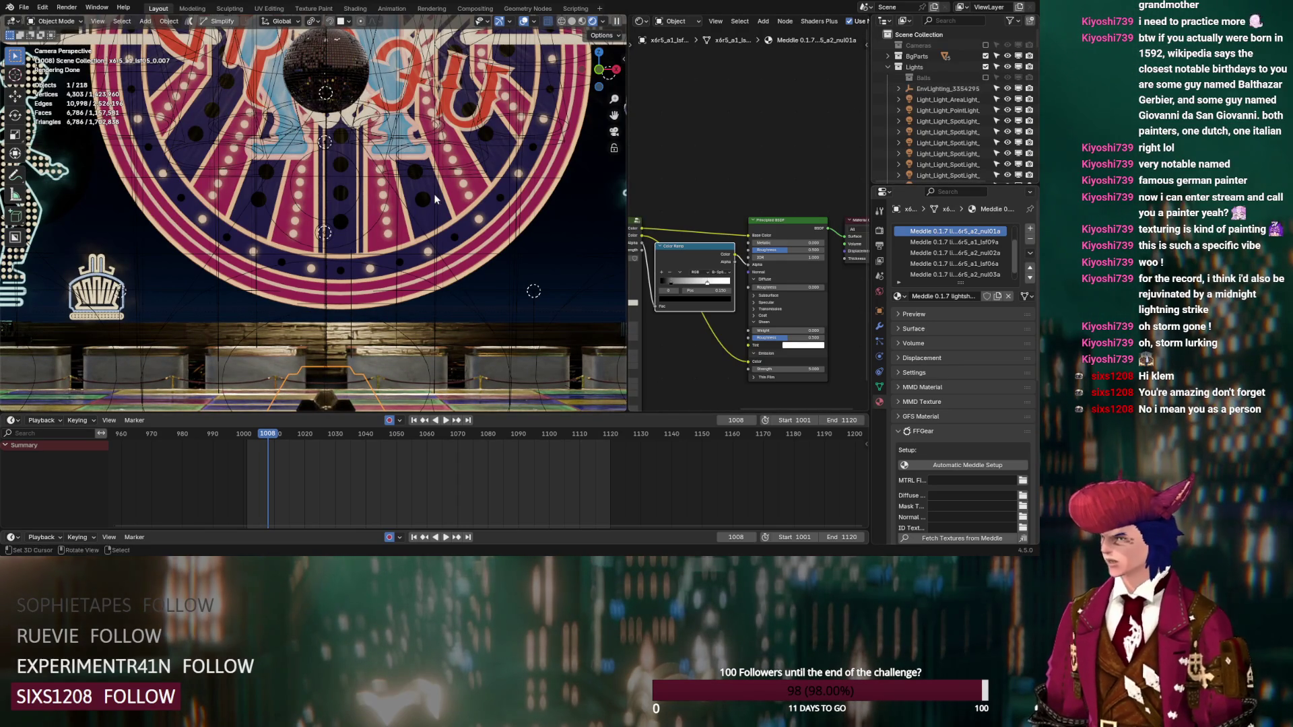
key(Home)
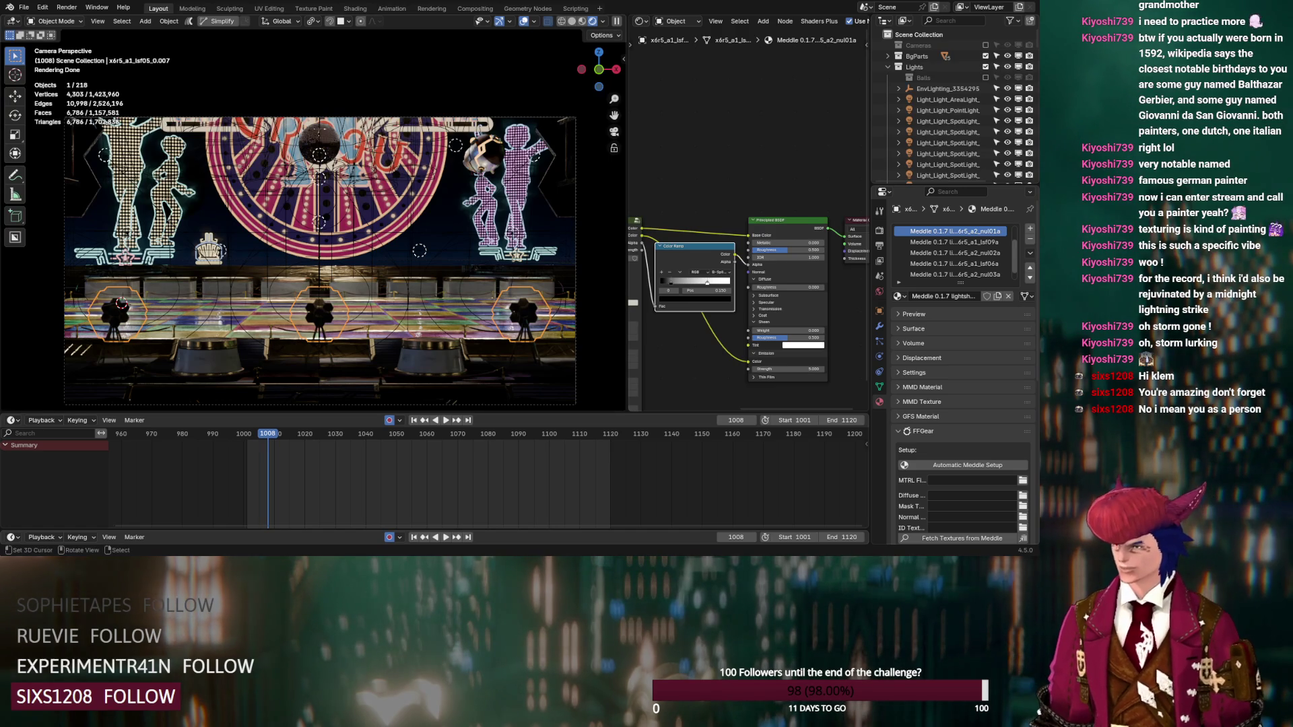
Step: Select the whole range of spot lights in the Outliner and hide them
middle_drag(290, 242, 340, 269)
click(967, 103)
scroll(967, 103, down, 3)
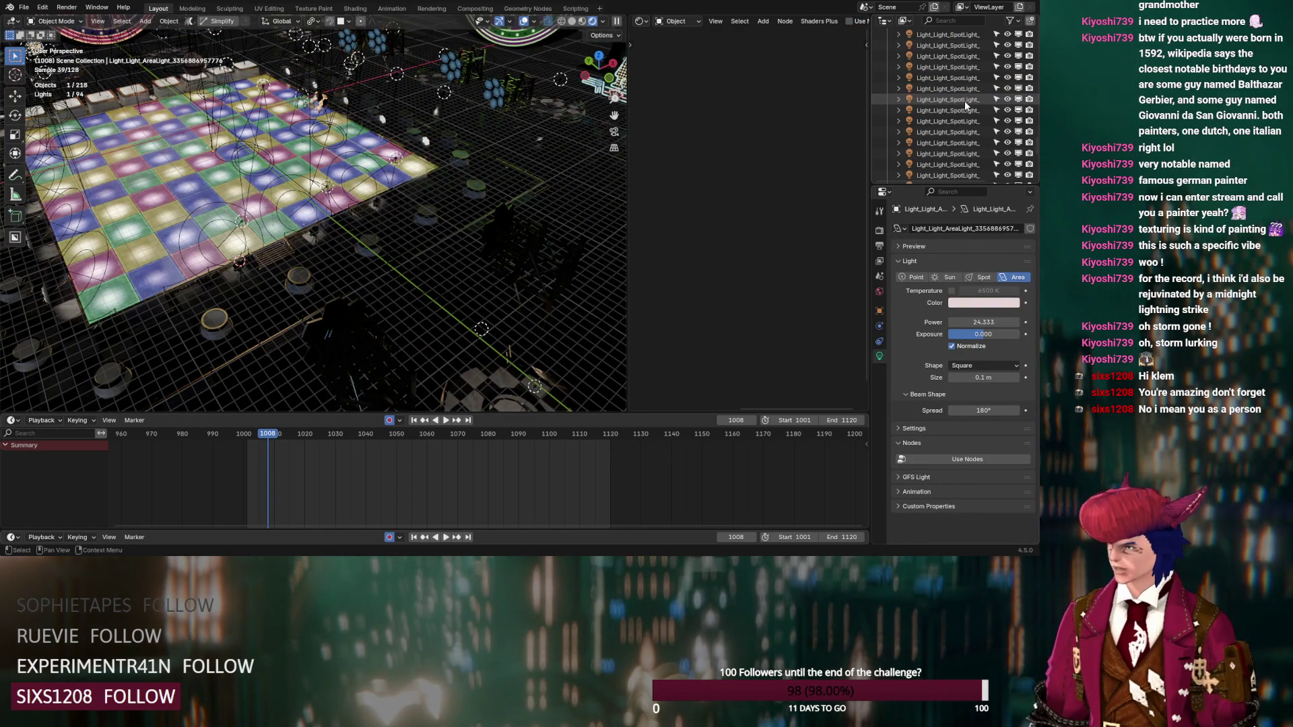
scroll(960, 107, down, 3)
shift+click(951, 118)
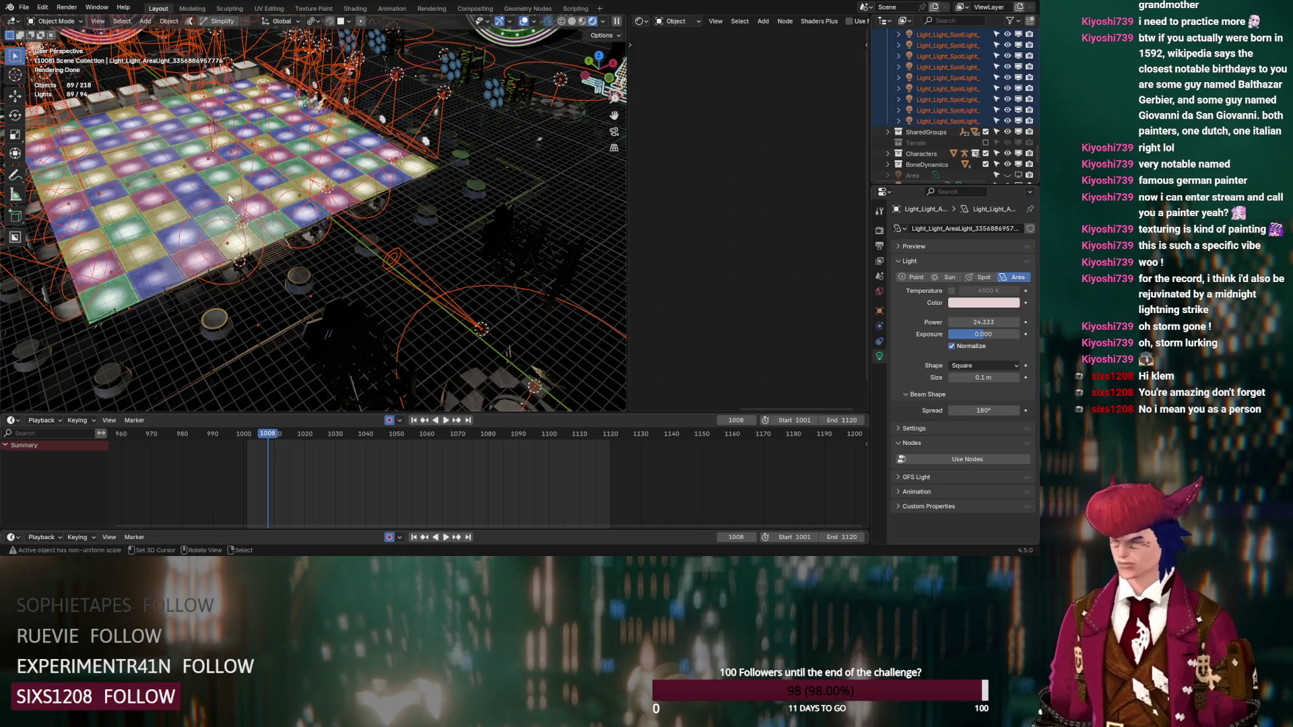
key(h)
Step: Make the area light visible again and select it, viewing the dance floor from low
middle_drag(229, 198, 350, 309)
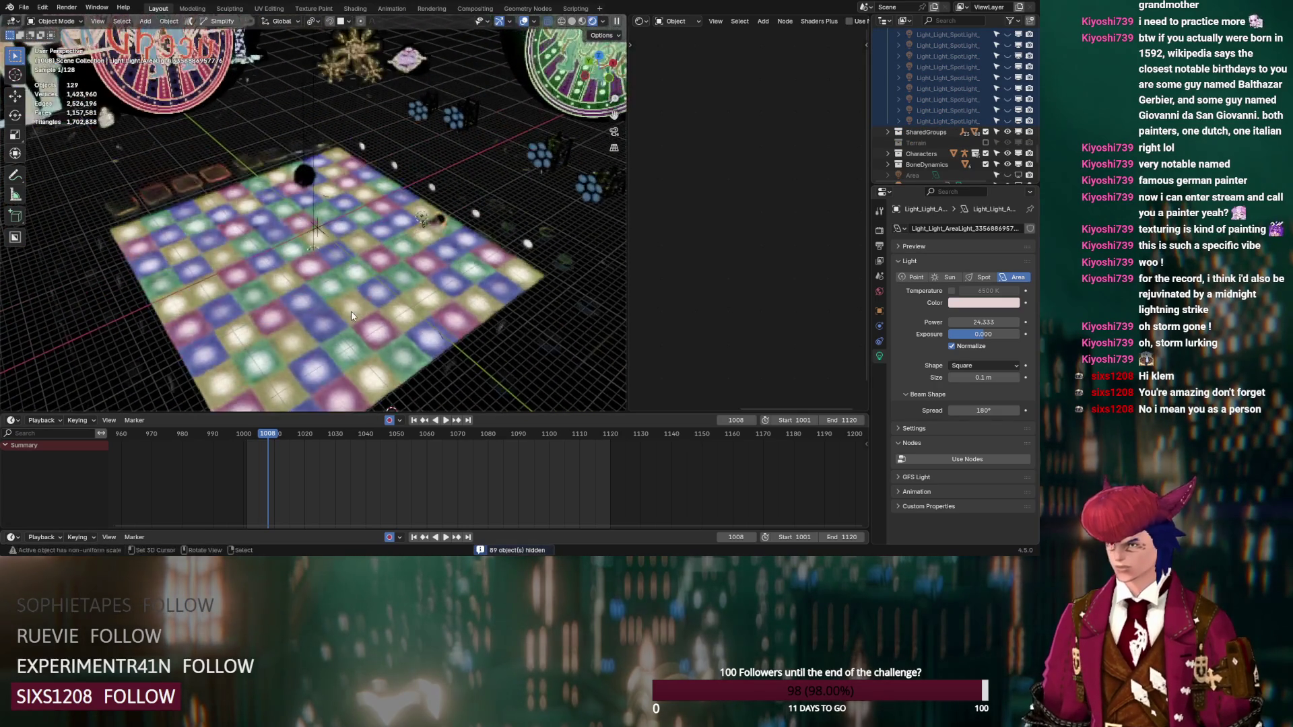
scroll(912, 102, up, 3)
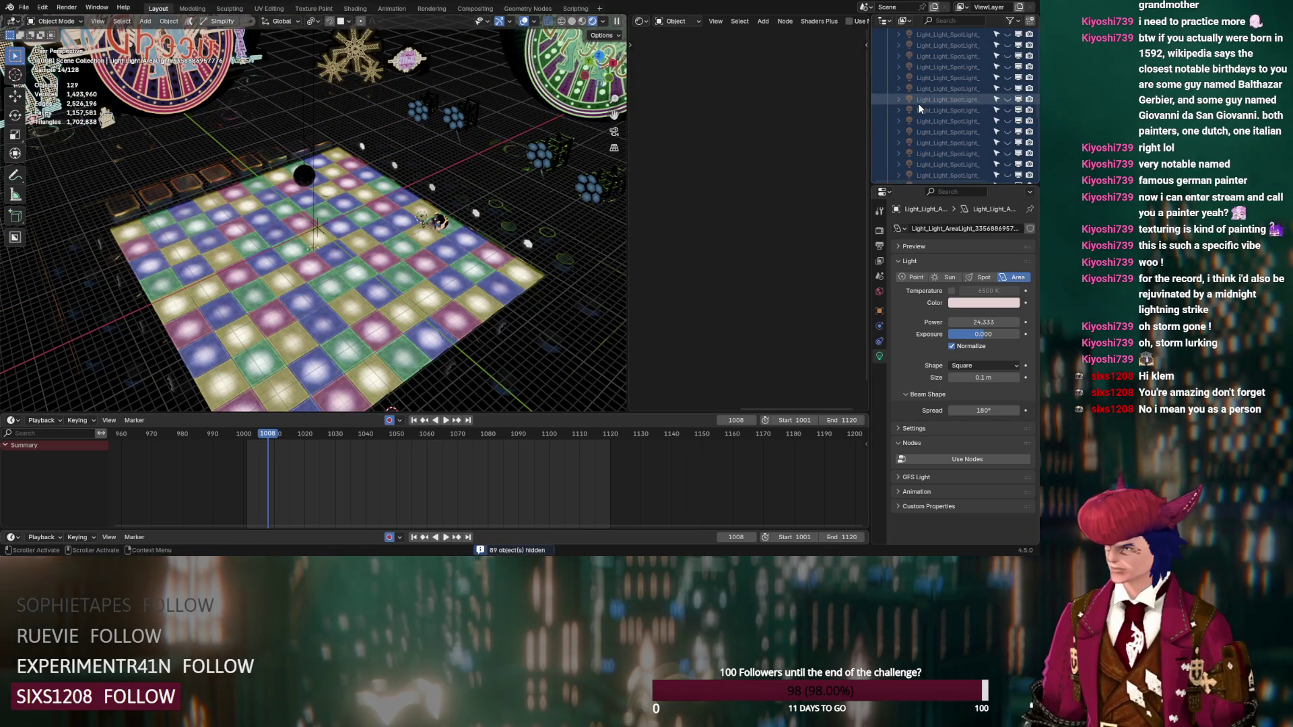
scroll(920, 103, up, 5)
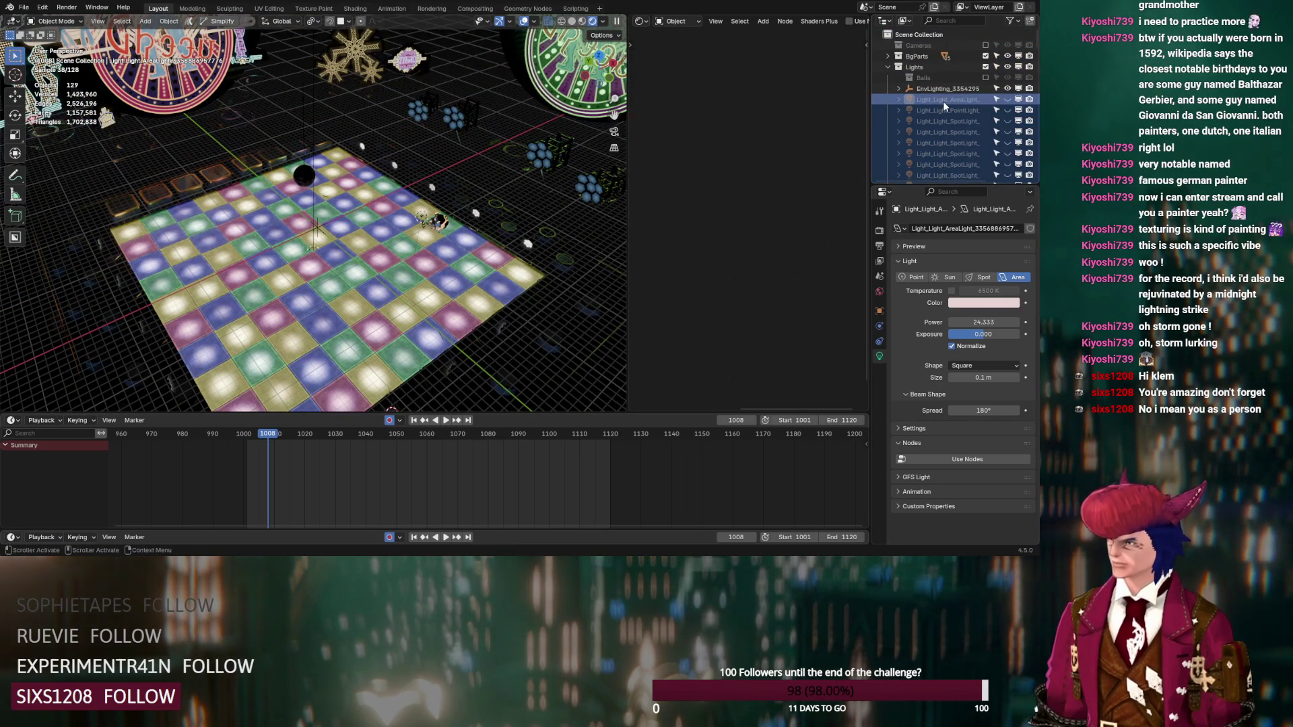
click(1008, 99)
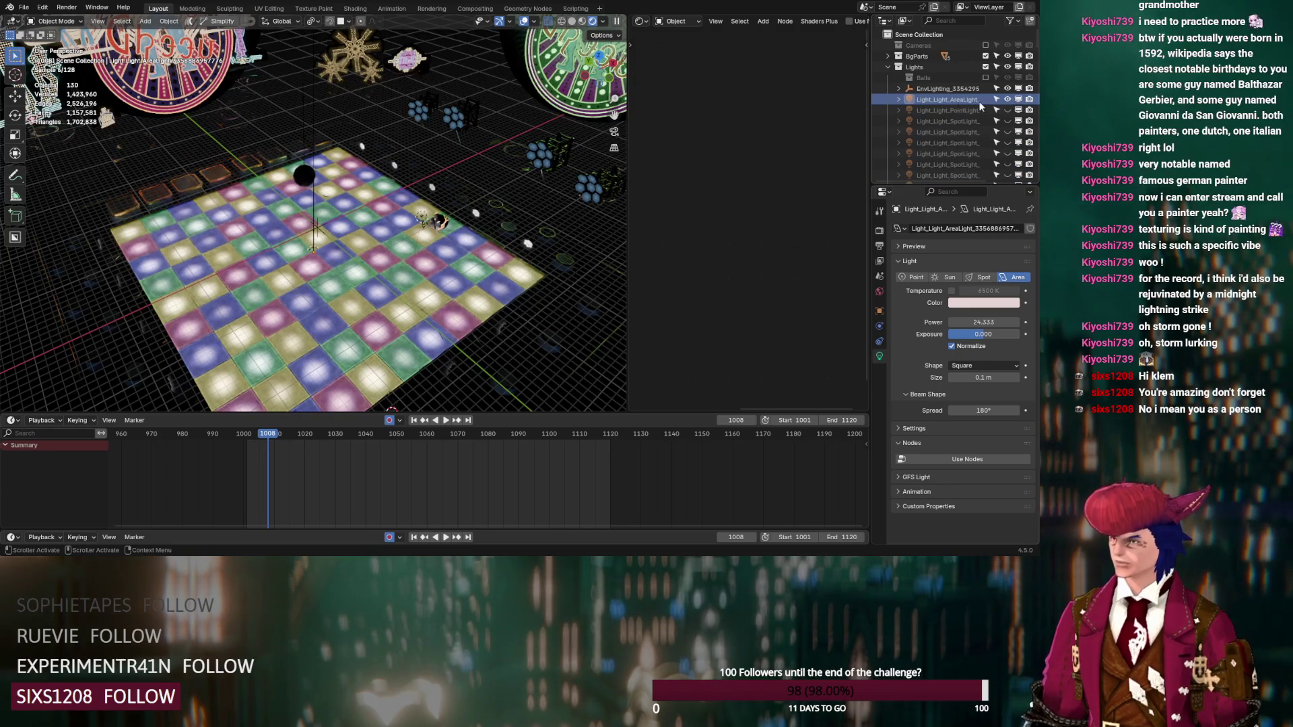
click(936, 101)
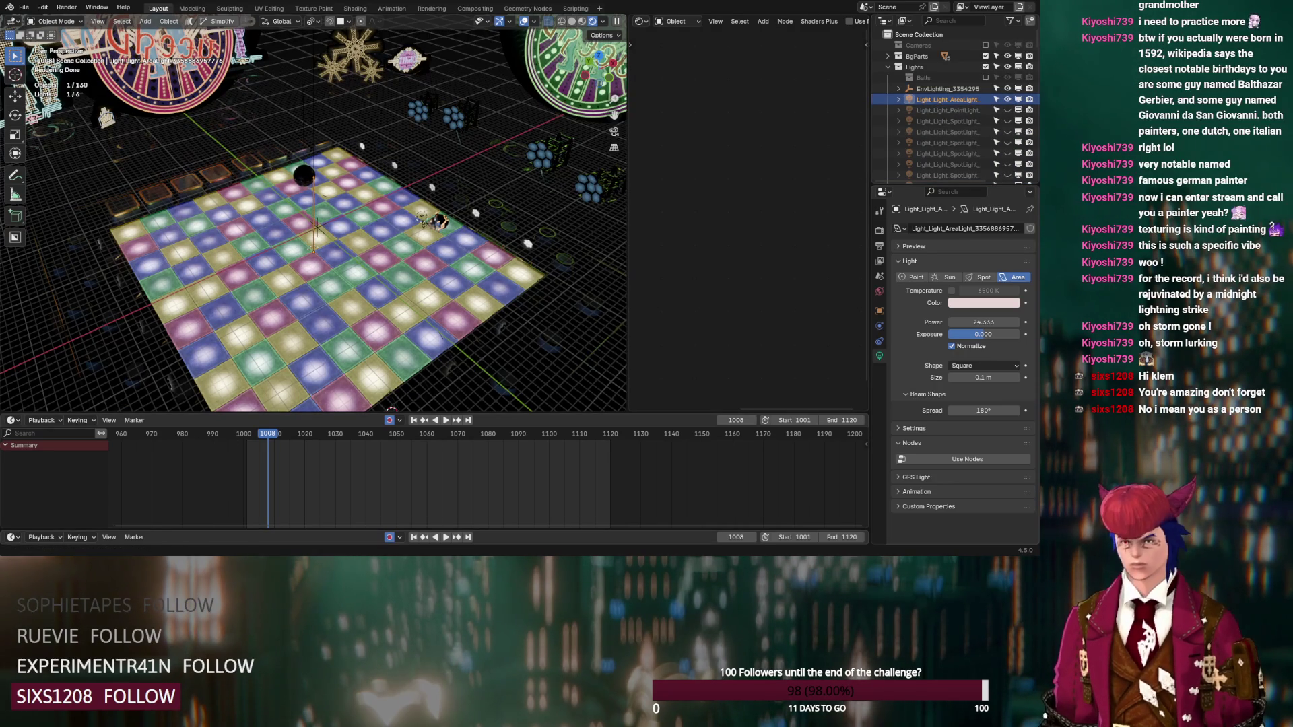
mouse_move(316, 283)
middle_down()
mouse_move(404, 256)
mouse_move(358, 214)
mouse_move(405, 307)
mouse_move(269, 229)
mouse_move(381, 309)
middle_up()
Step: Move the area light along Z, raise its exposure to about 9.7, then delete it
key(g)
key(z)
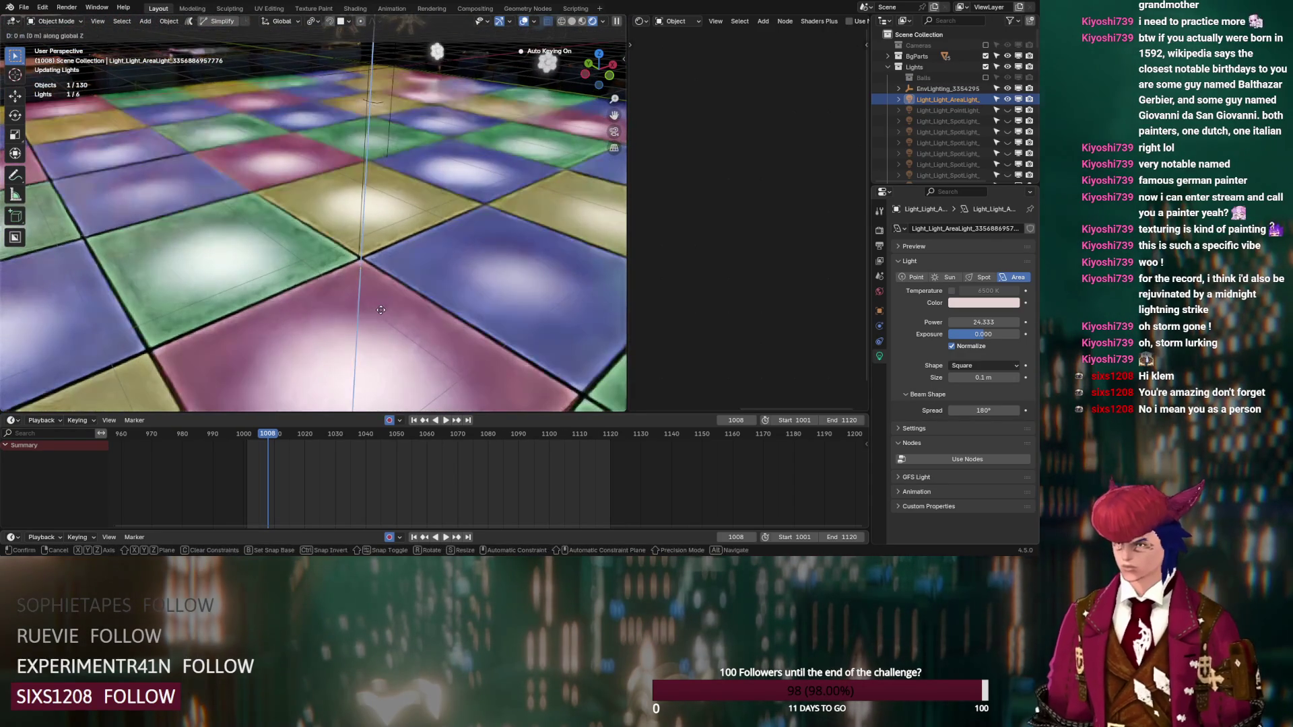
click(382, 335)
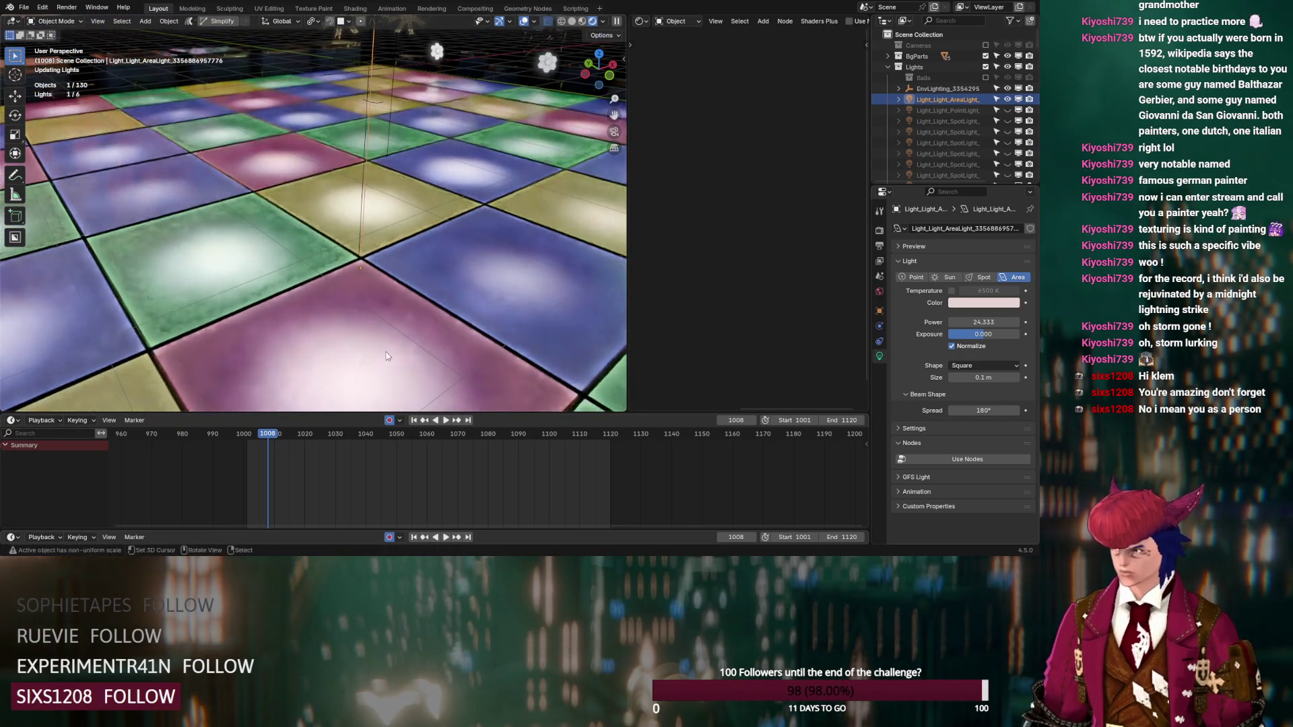
drag(984, 334, 1023, 334)
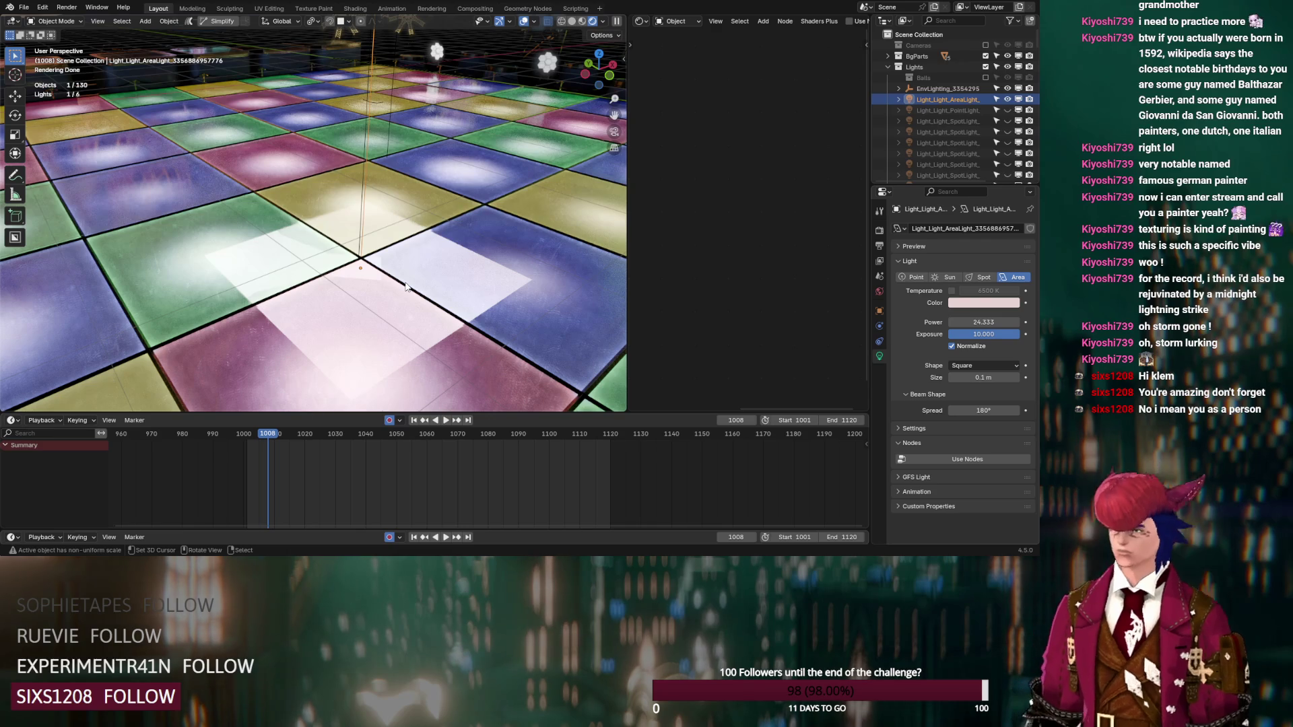
key(Delete)
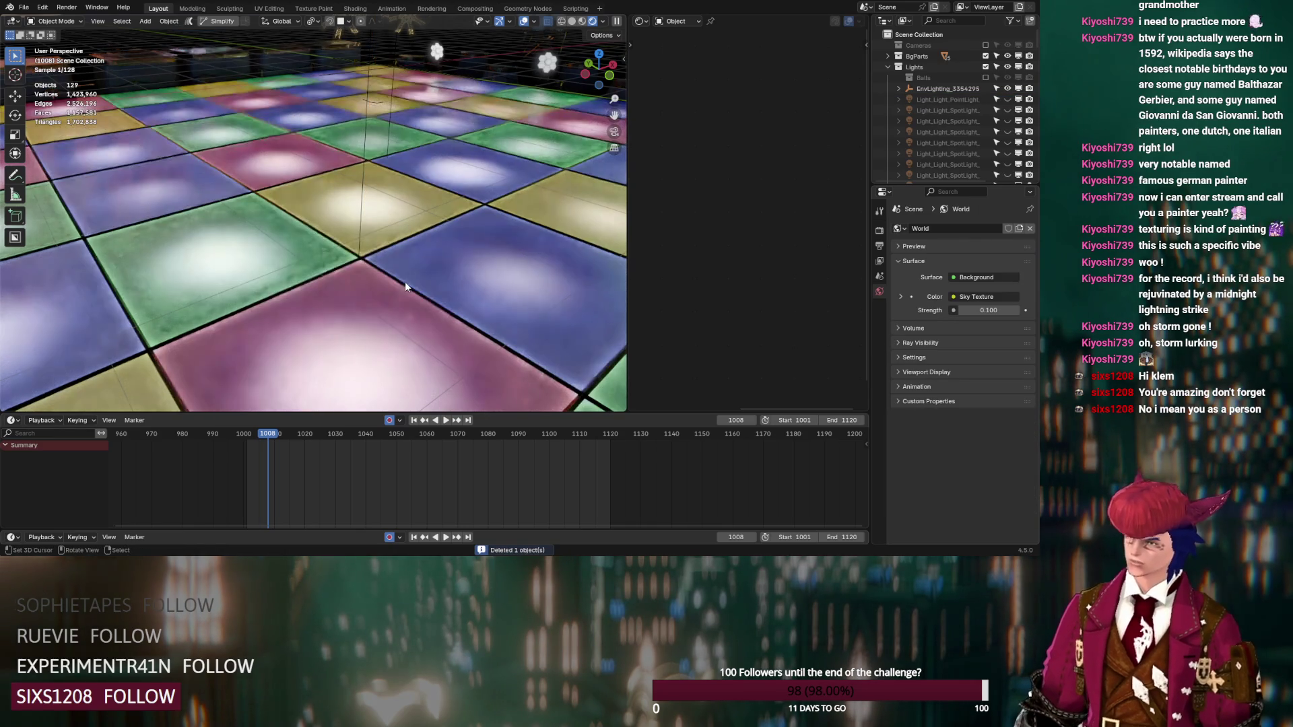
Step: Select and frame the point light, orbiting to a low side view of the dance floor
click(949, 99)
key(KP_Decimal)
scroll(220, 261, down, 10)
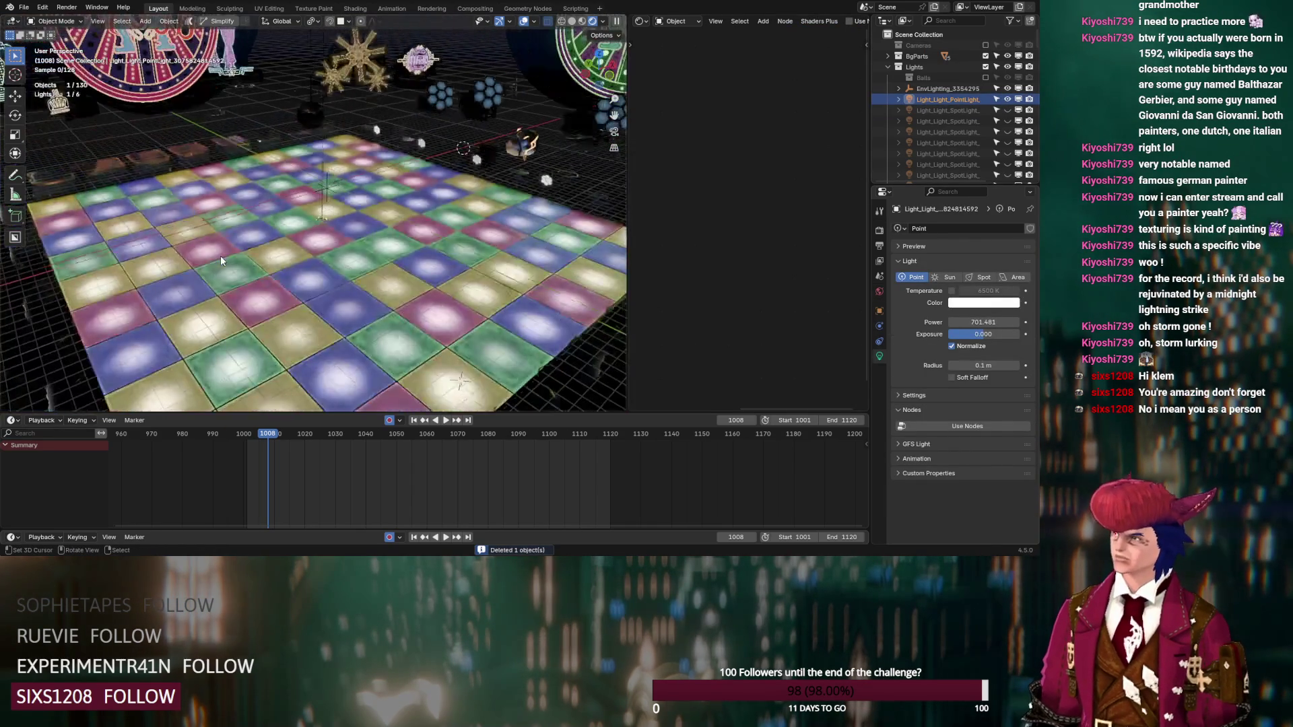
mouse_move(245, 262)
middle_down()
mouse_move(298, 288)
mouse_move(273, 316)
middle_up()
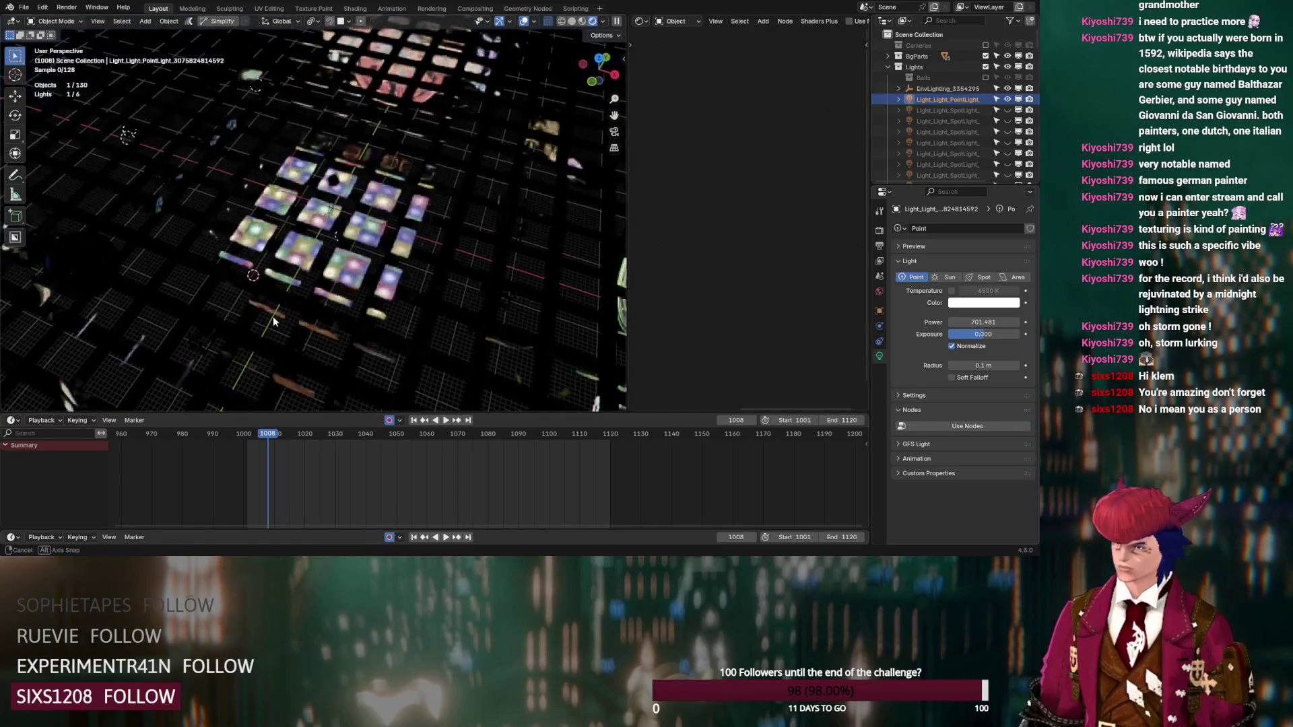
scroll(273, 317, down, 8)
scroll(331, 298, up, 10)
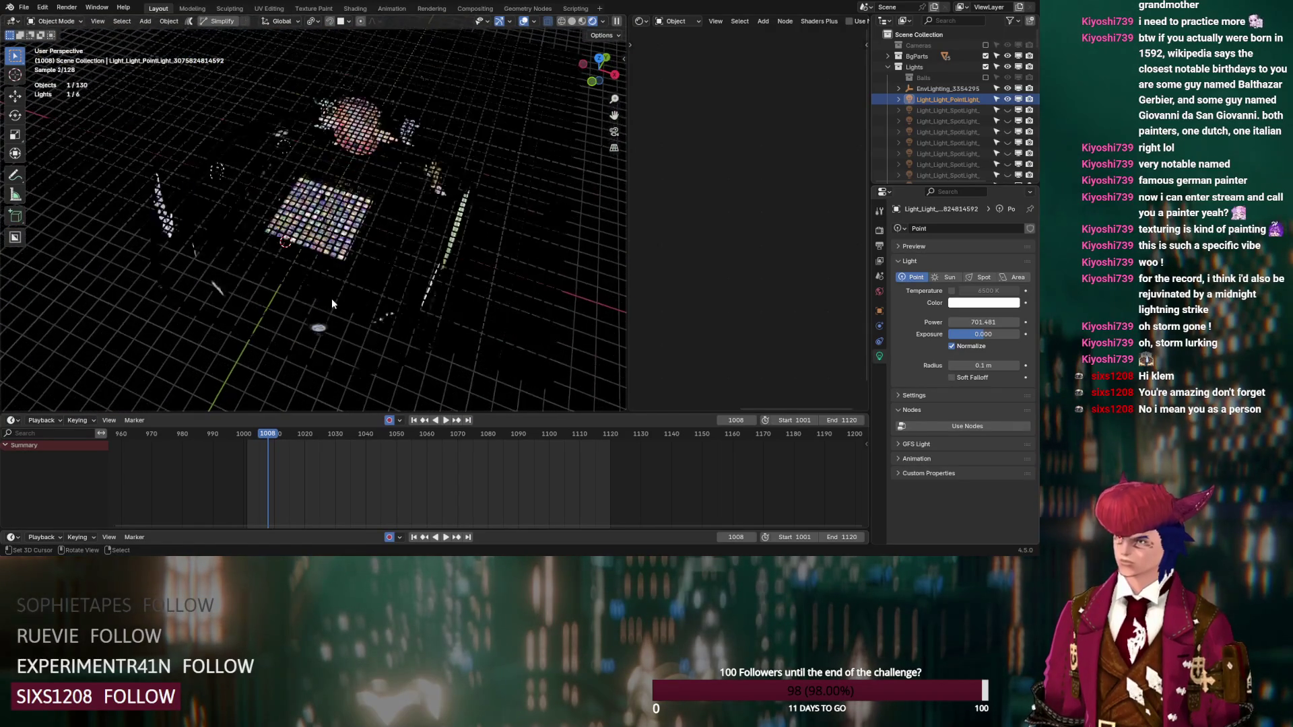
mouse_move(342, 296)
middle_down()
mouse_move(219, 234)
mouse_move(423, 187)
middle_up()
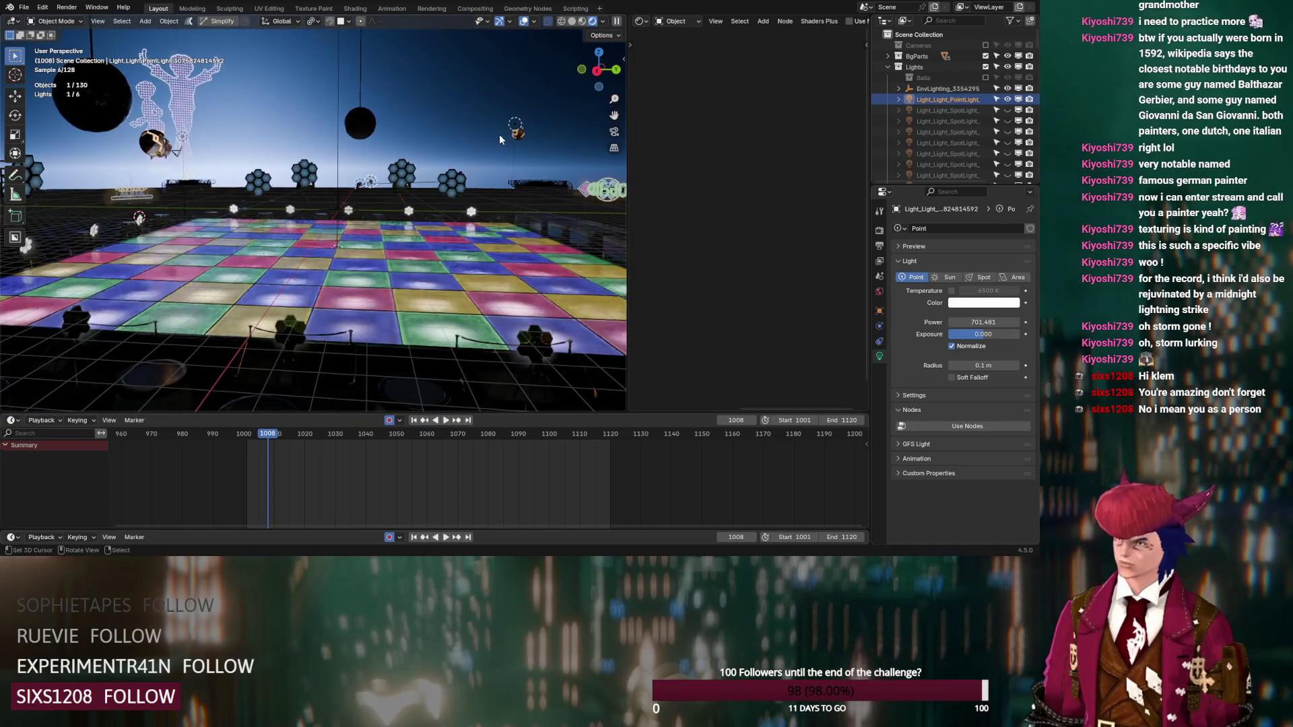
Step: Toggle the point light's visibility to compare lighting, then switch to X-ray solid shading
click(1008, 99)
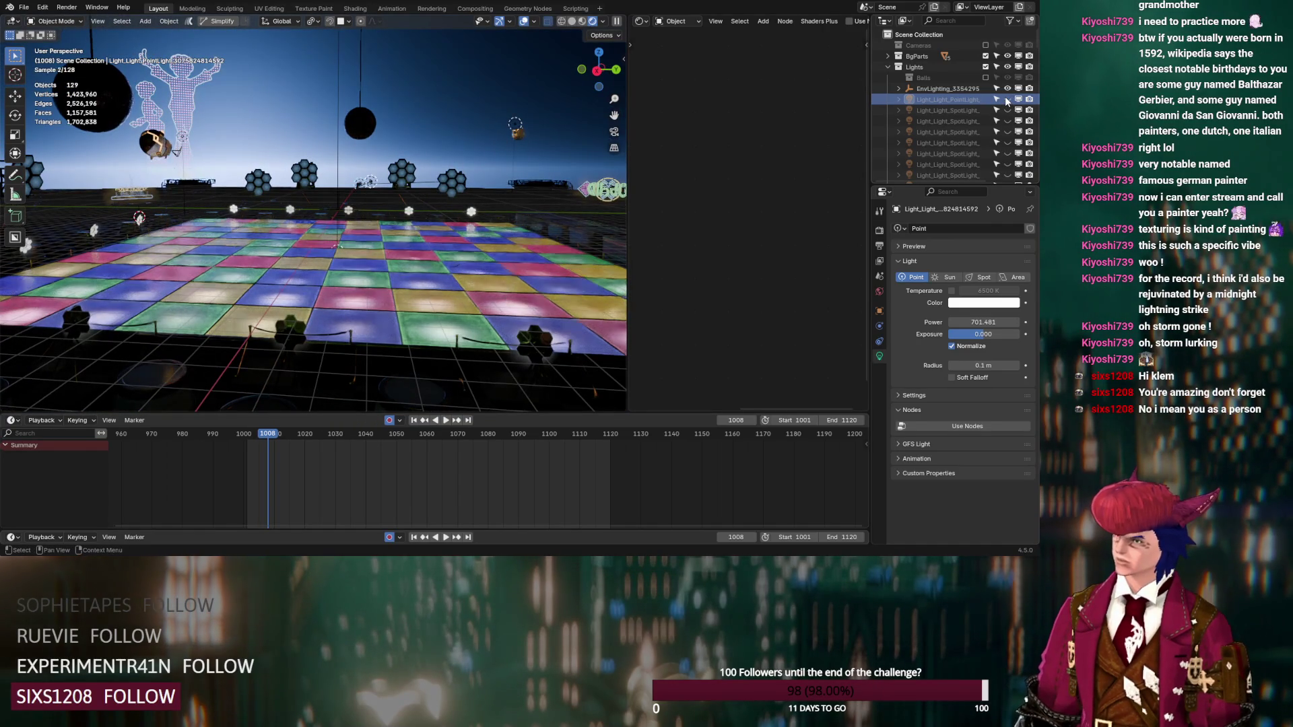
click(1007, 99)
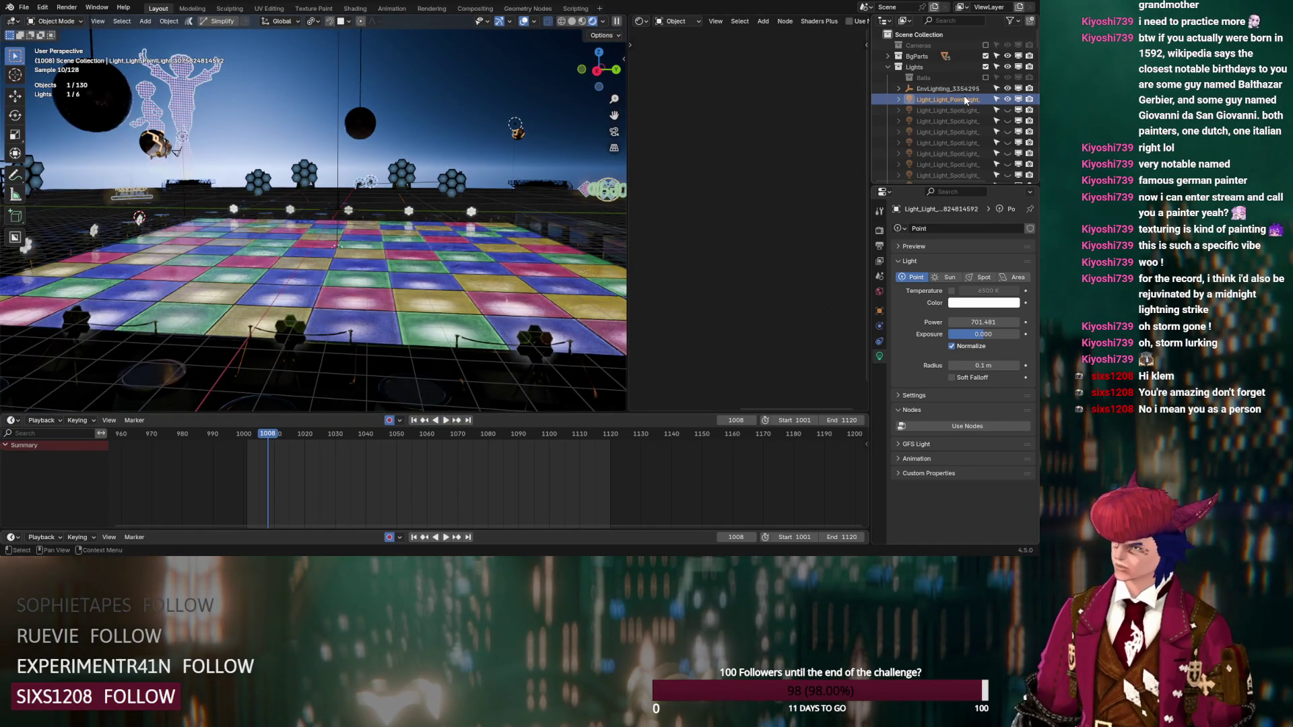
key(KP_Decimal)
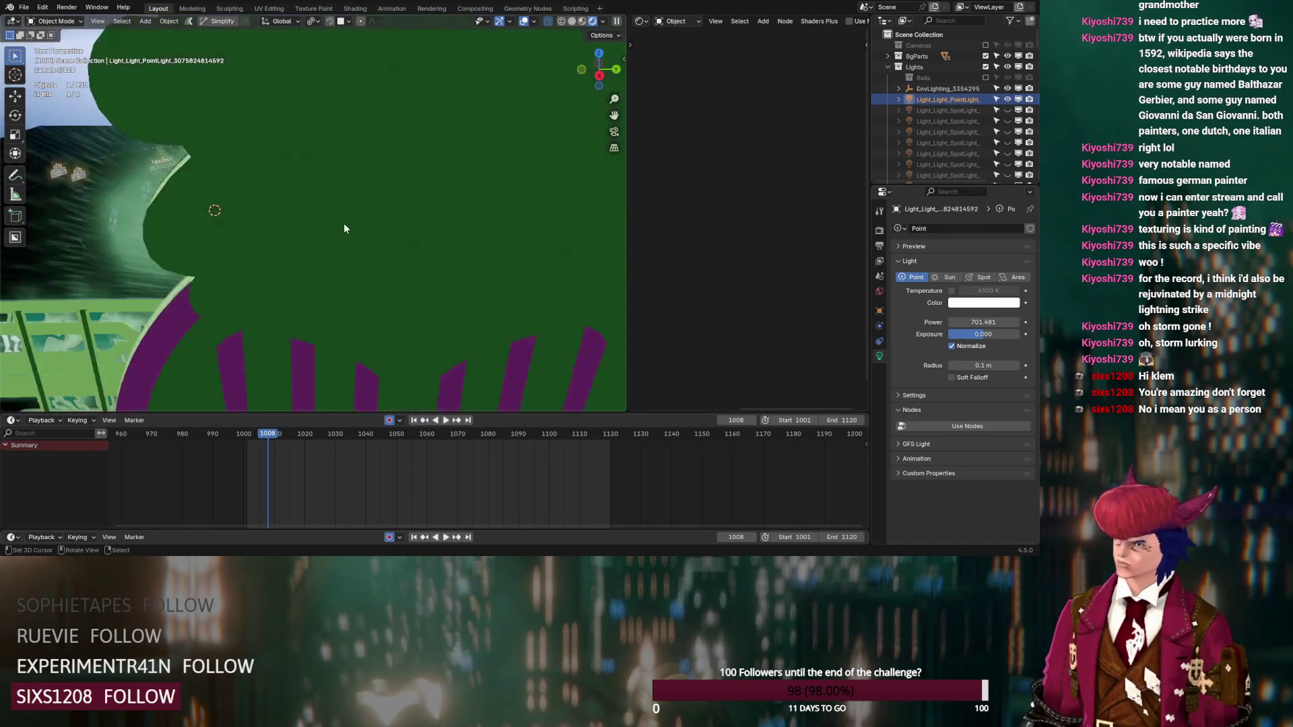
scroll(342, 225, down, 5)
mouse_move(341, 222)
middle_down()
mouse_move(321, 212)
mouse_move(325, 159)
mouse_move(281, 193)
mouse_move(377, 222)
middle_up()
click(573, 21)
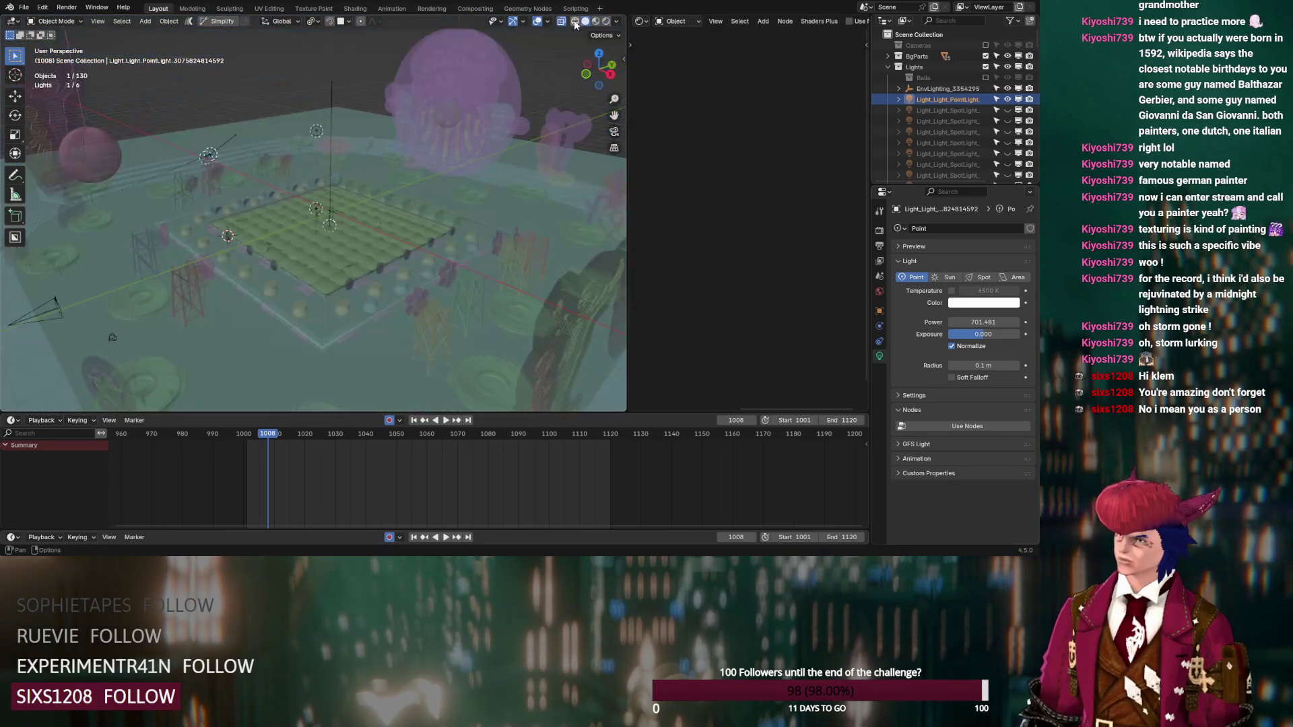
Step: Disable the point light's camera ray visibility and show its name, axes and in-front display
scroll(289, 173, down, 5)
middle_drag(286, 220, 350, 233)
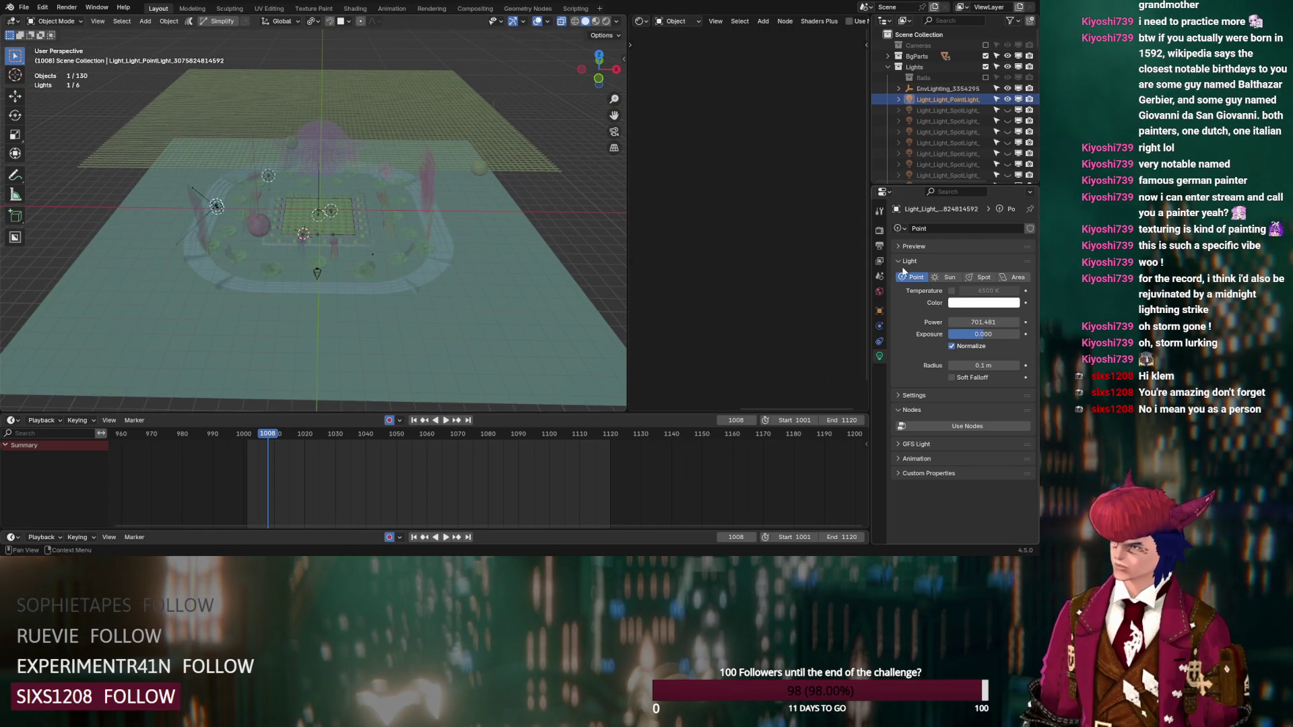
click(880, 308)
scroll(899, 326, down, 10)
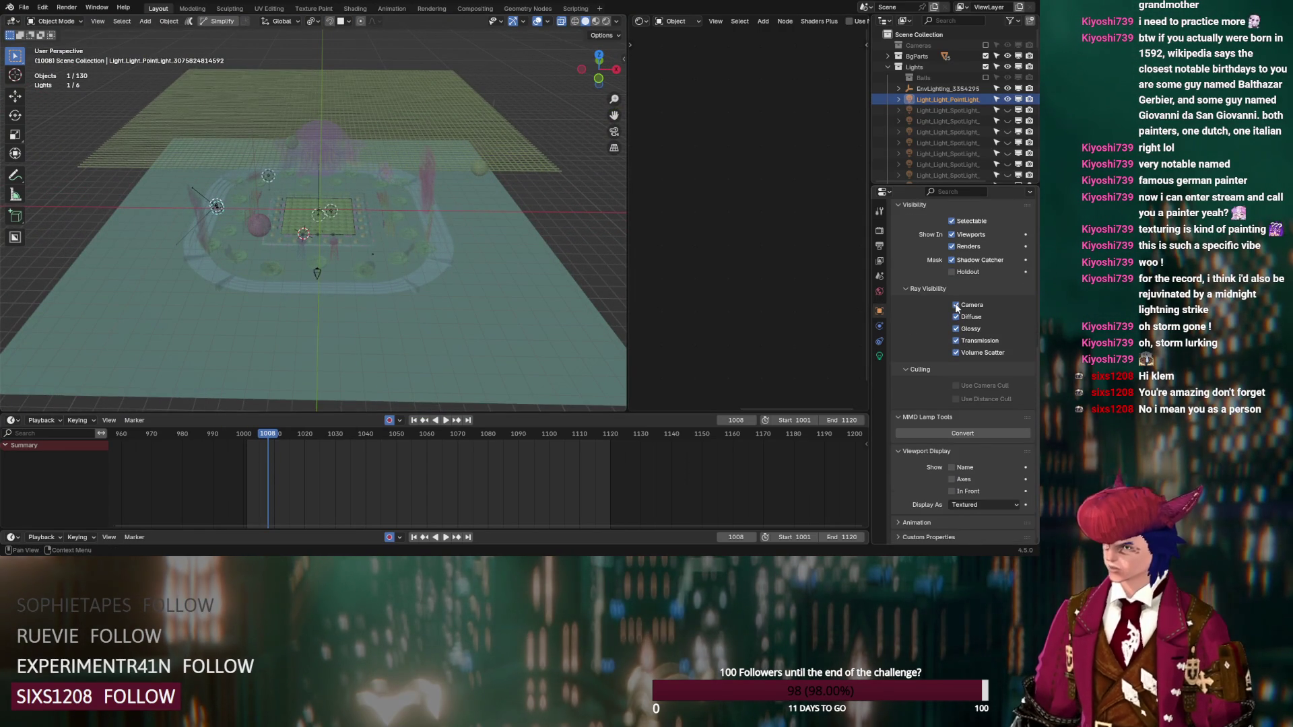
click(956, 305)
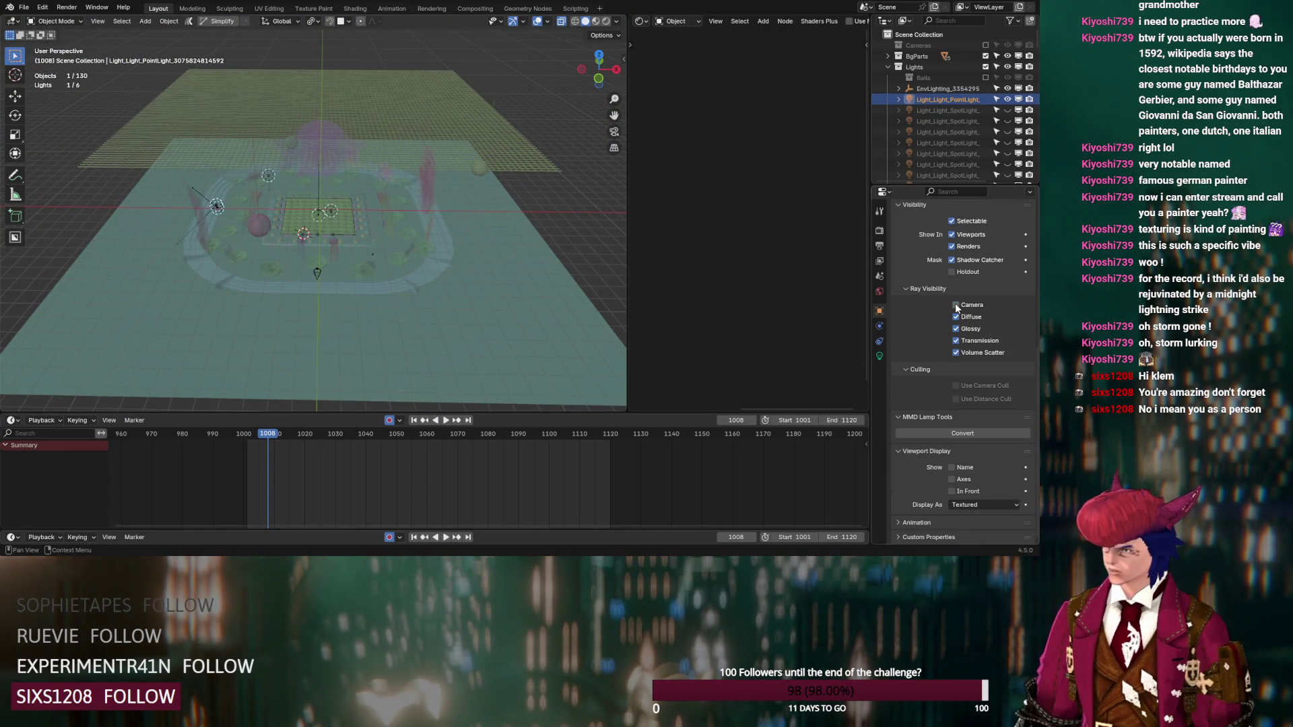
click(953, 468)
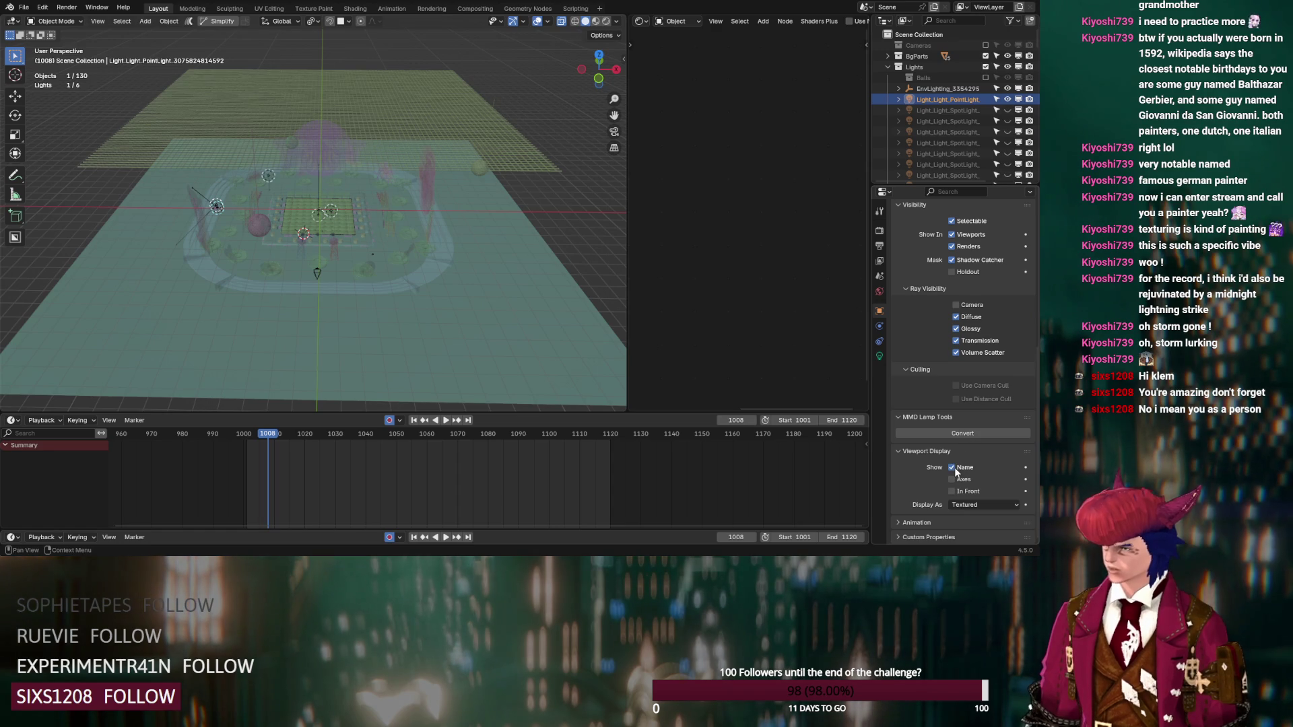
click(955, 504)
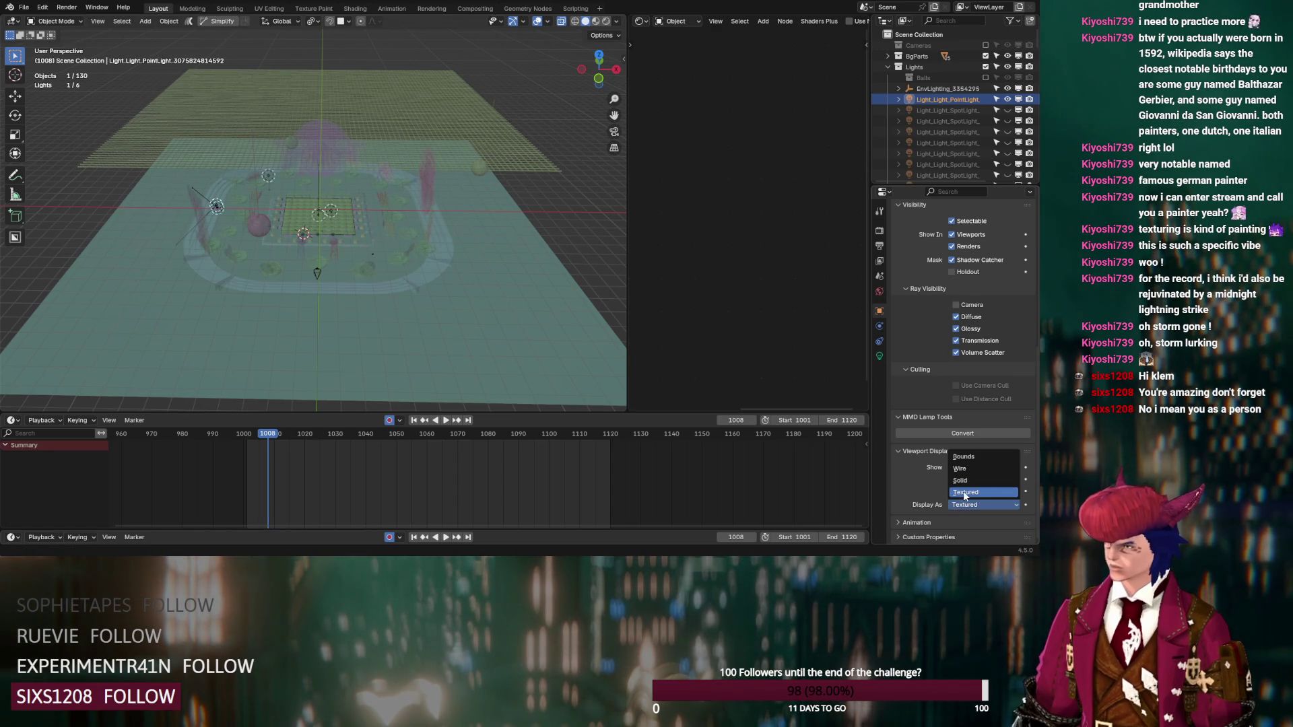
Step: Select the Camera.008 object near the stage
scroll(394, 290, up, 3)
mouse_move(395, 289)
middle_down()
mouse_move(301, 285)
mouse_move(295, 238)
mouse_move(229, 210)
mouse_move(251, 261)
mouse_move(342, 305)
mouse_move(264, 322)
middle_up()
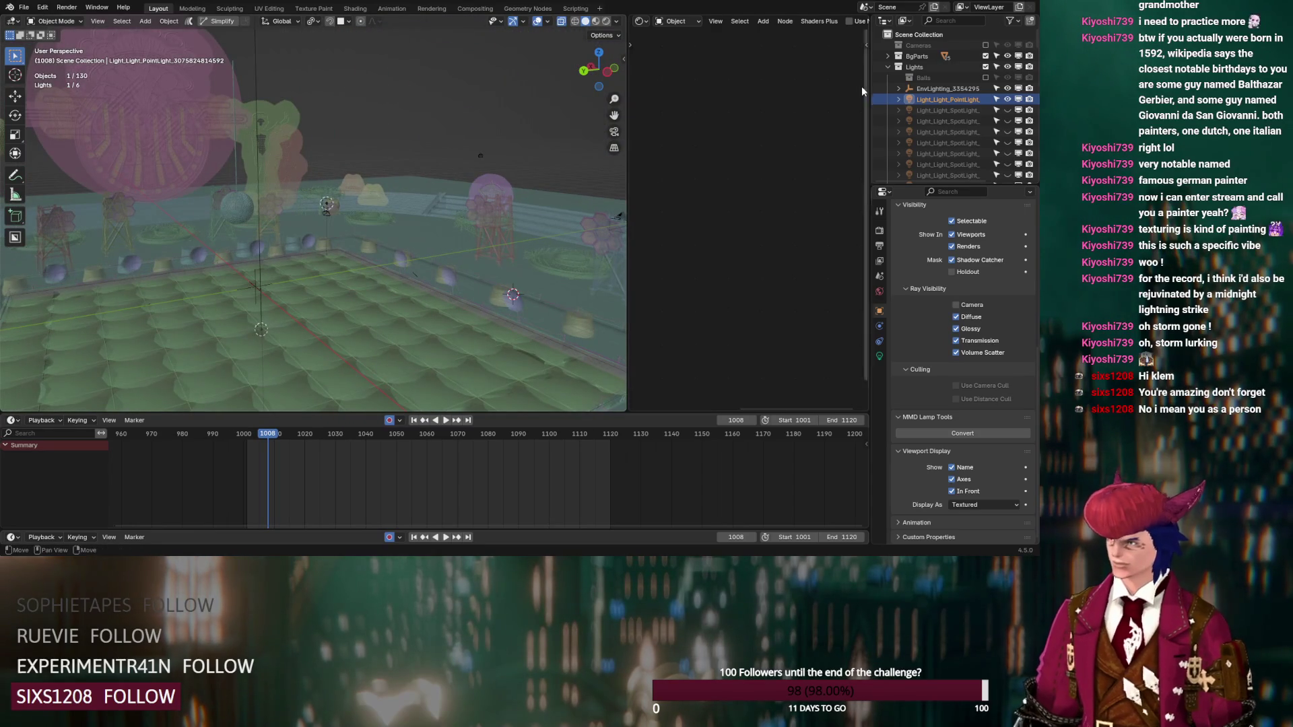
middle_drag(412, 236, 414, 237)
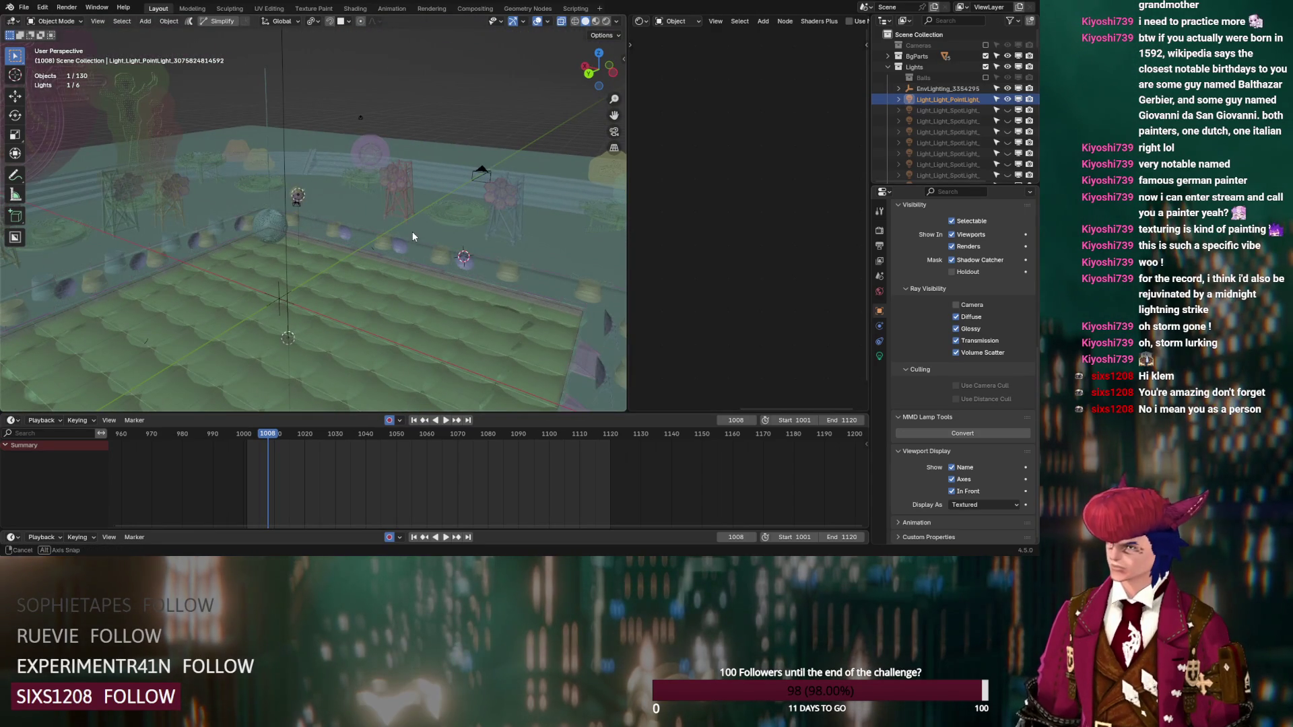
click(360, 116)
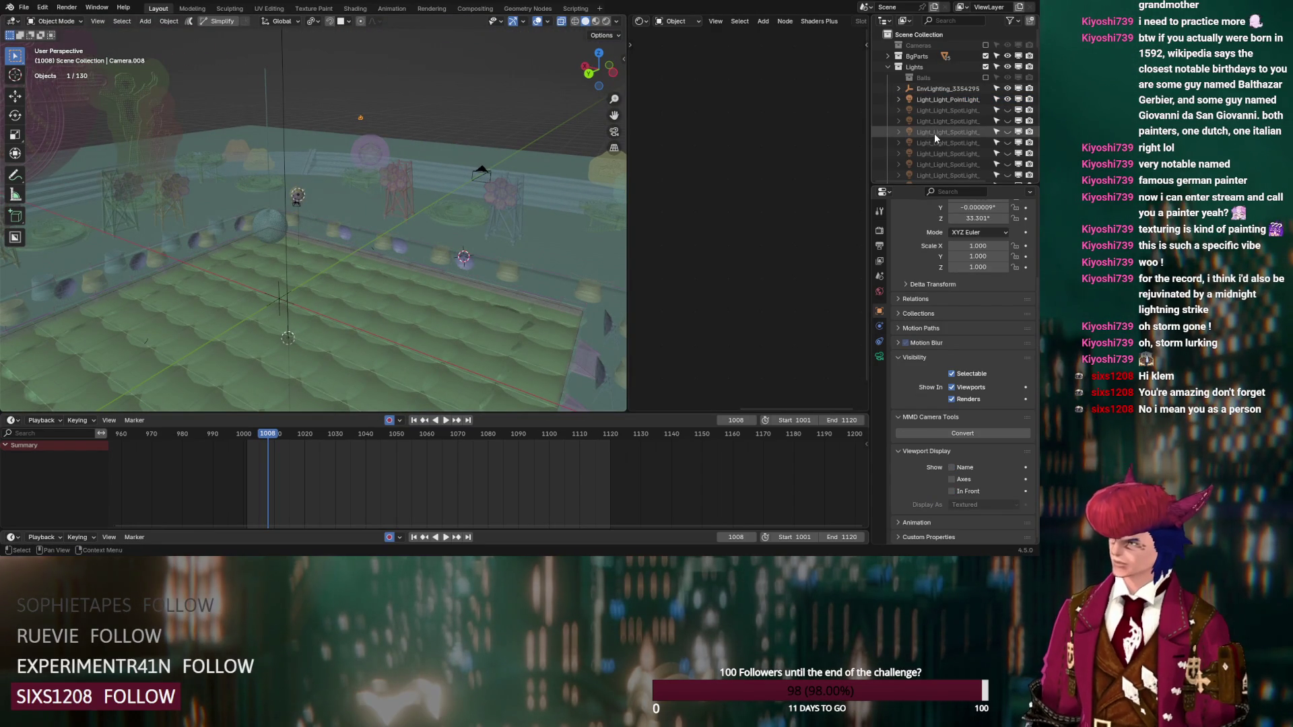
Step: Select Thancred_Collision and Midlander_Male_MekRig in the Outliner and delete both objects
scroll(936, 121, down, 5)
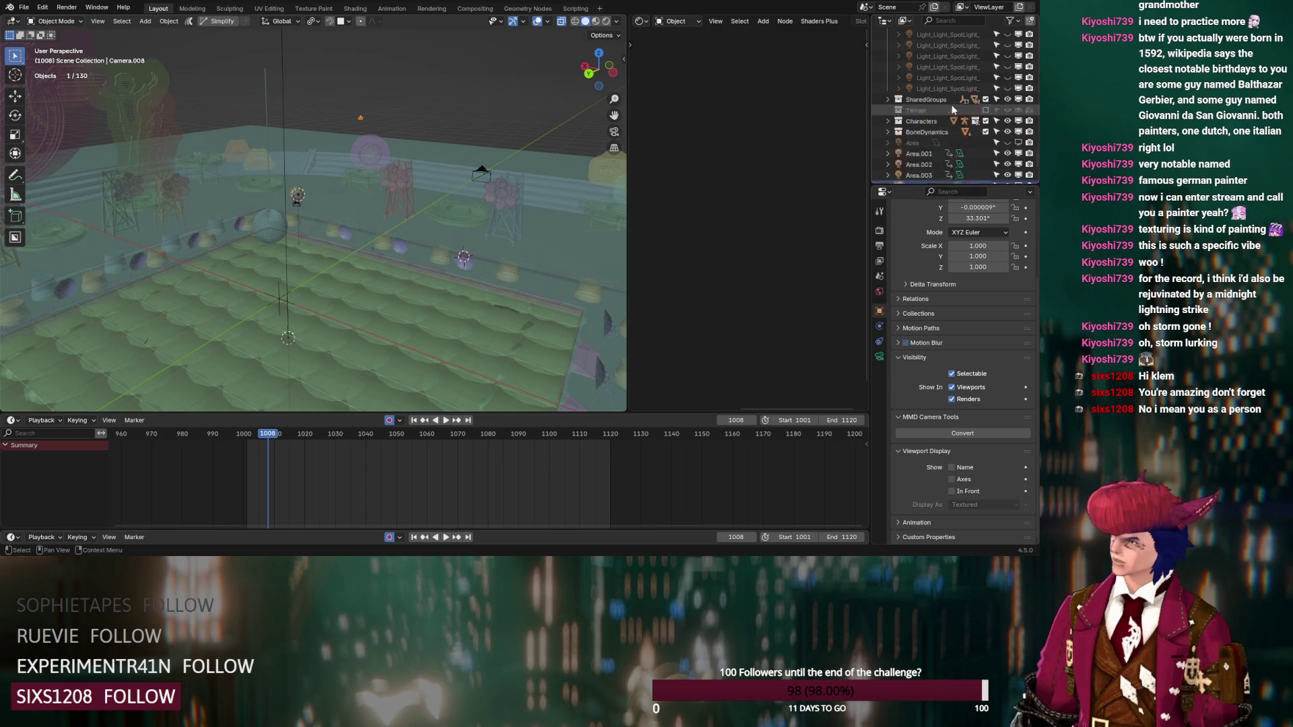
scroll(952, 109, down, 5)
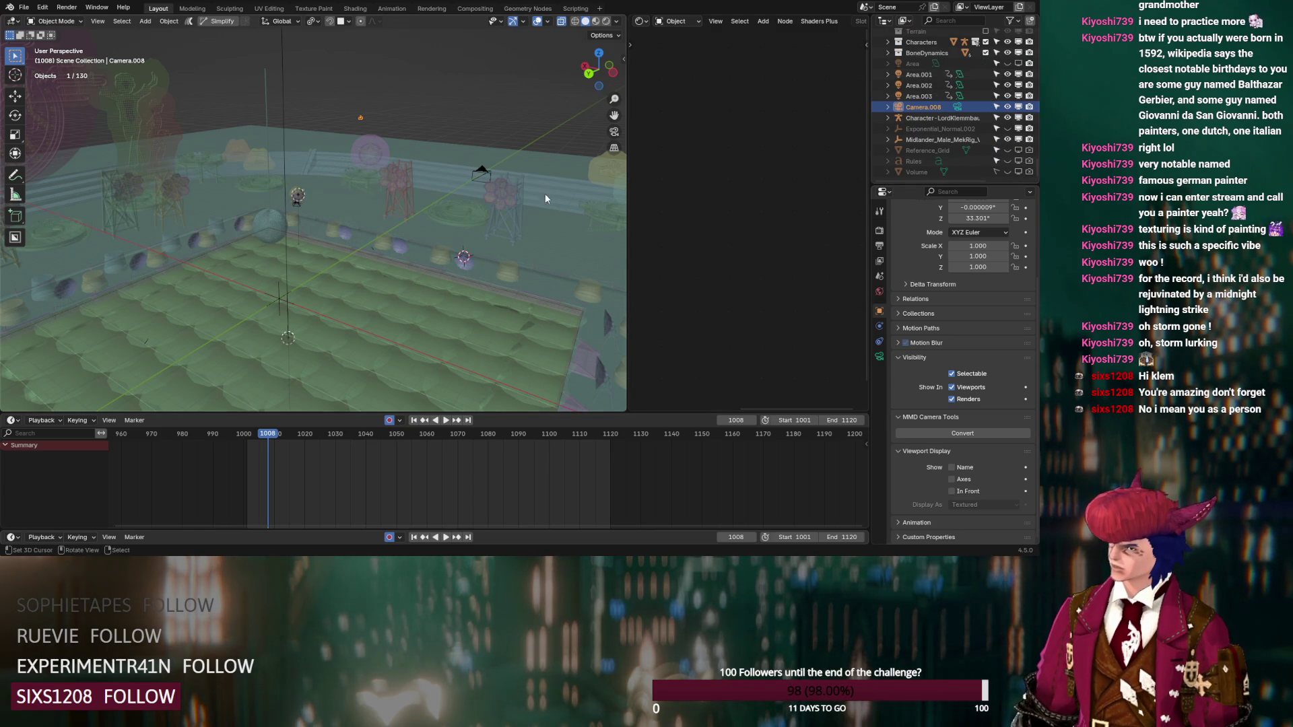
scroll(909, 135, up, 5)
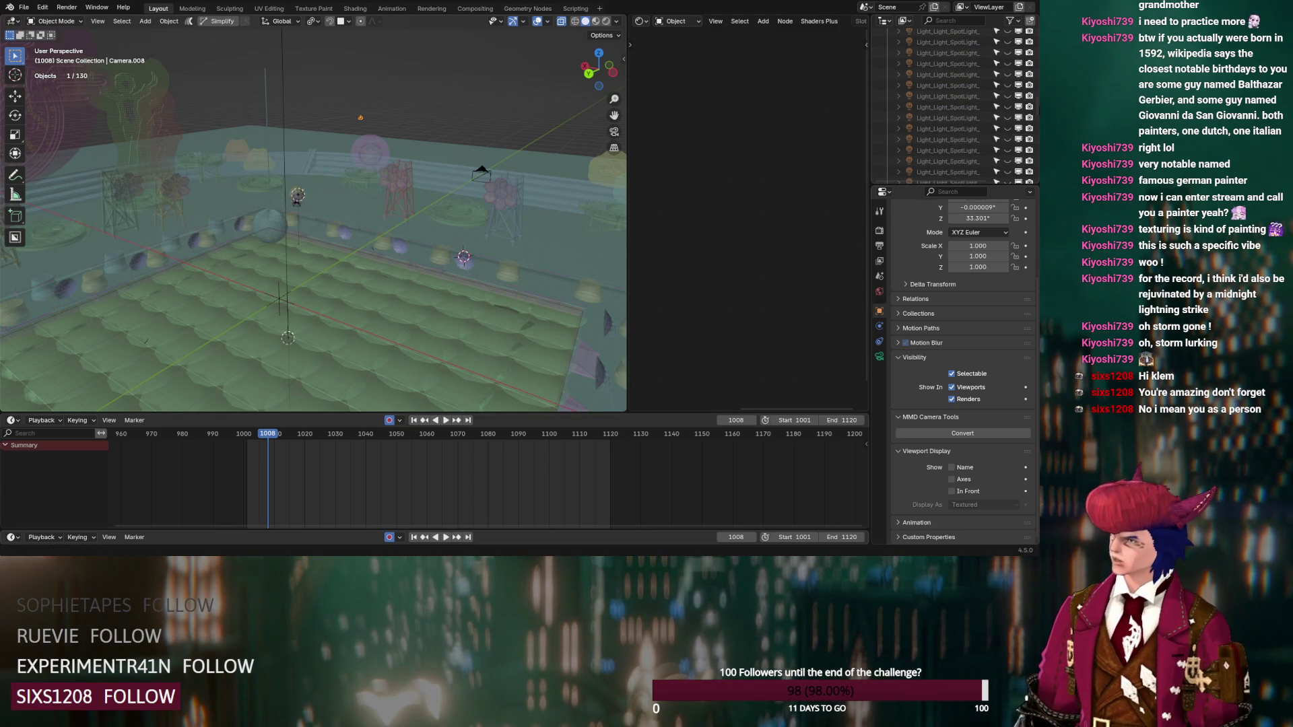
key(KP_Decimal)
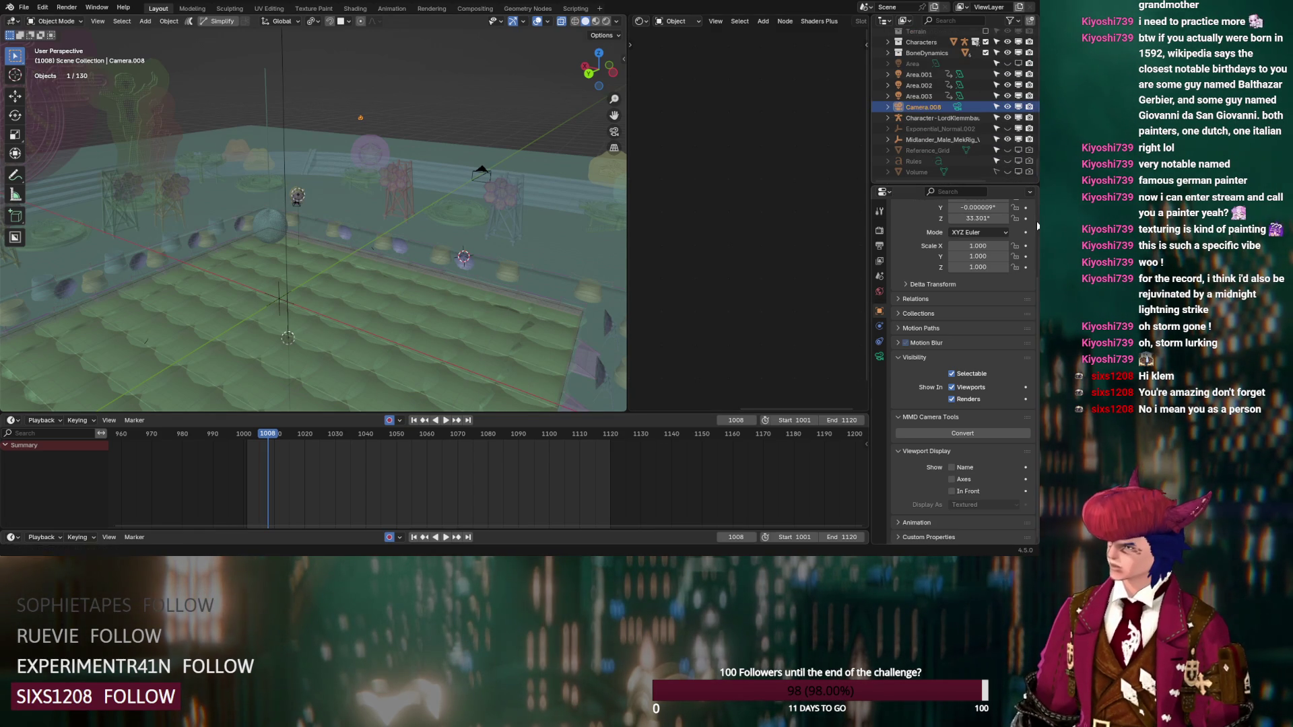
click(899, 149)
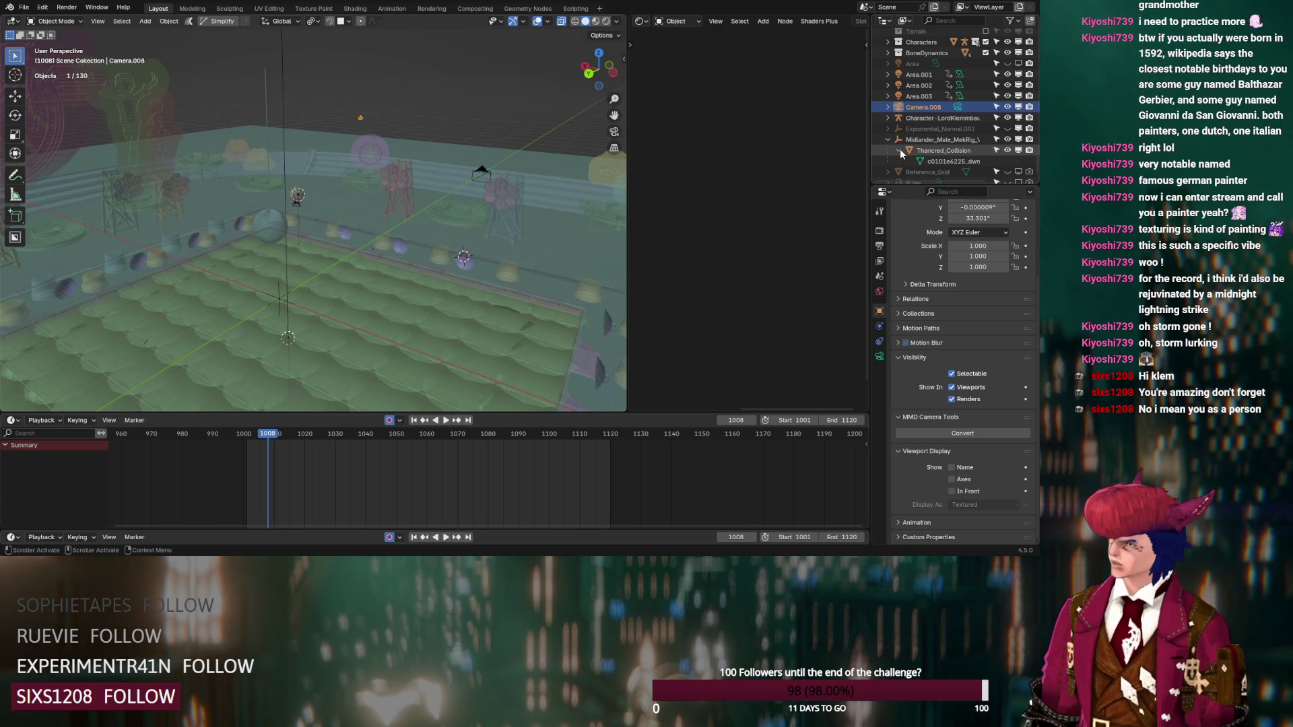
click(936, 139)
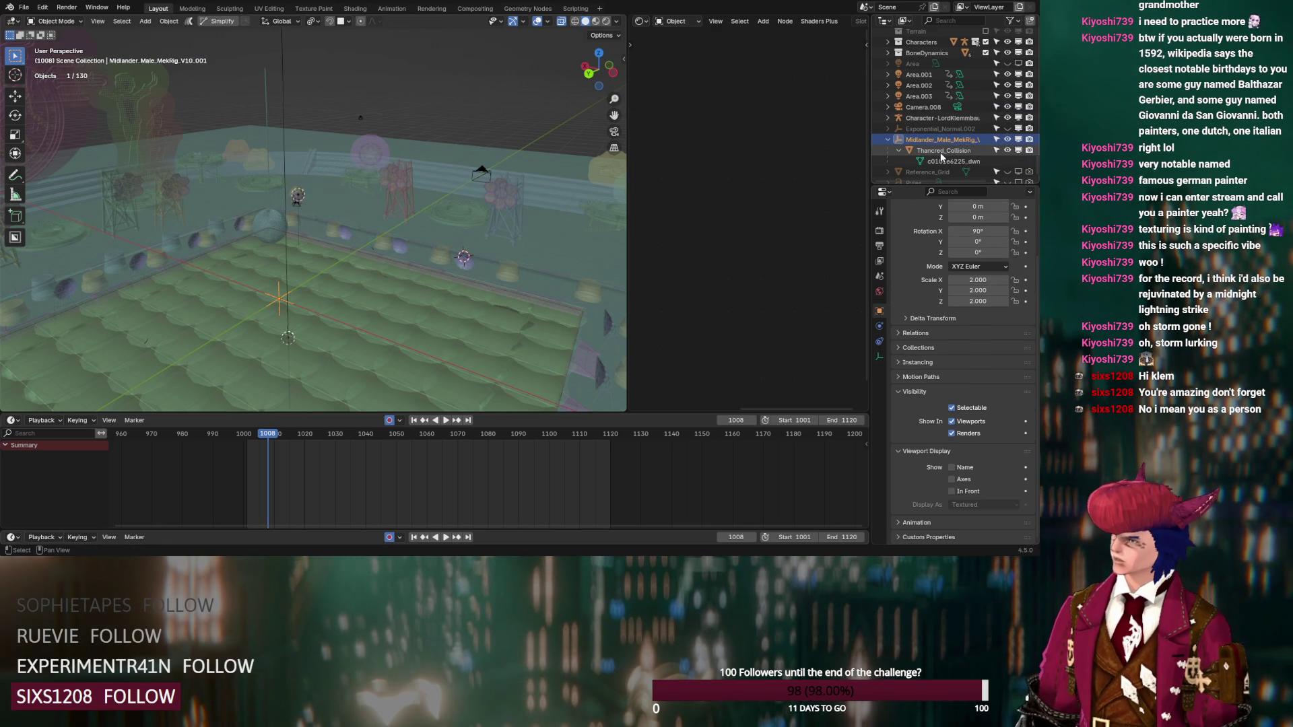
click(940, 151)
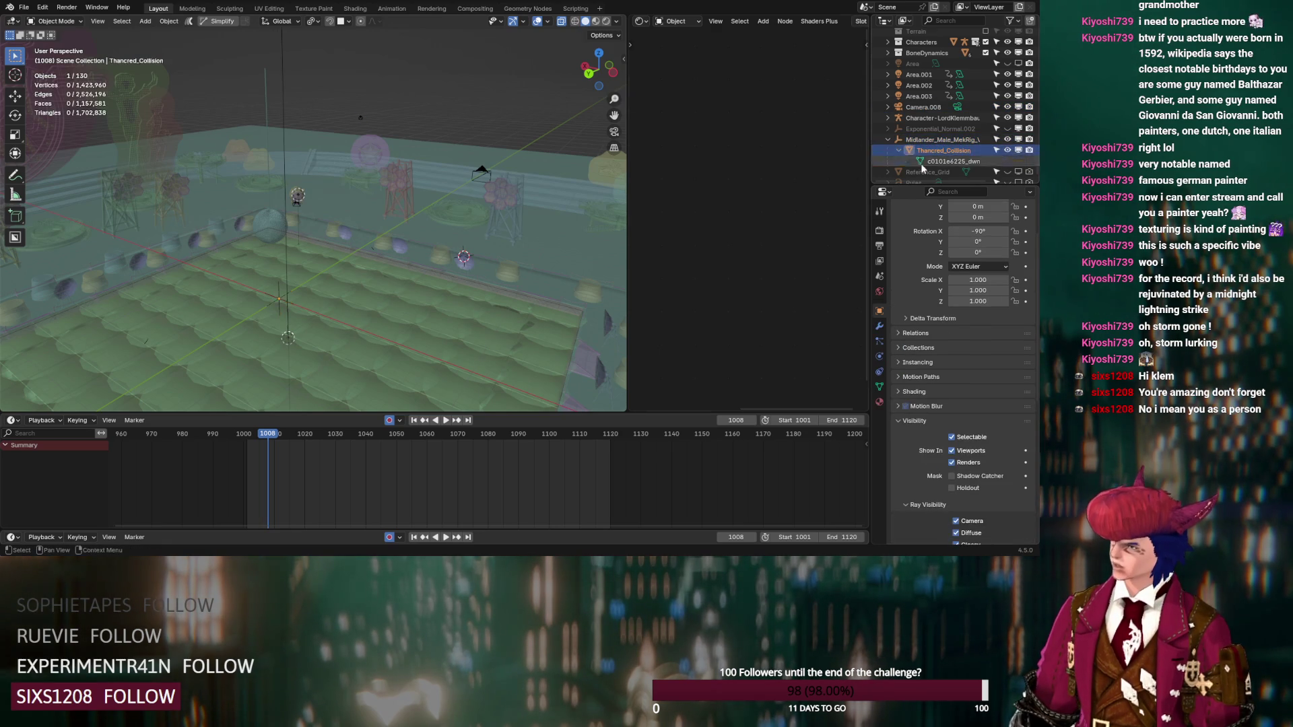
mouse_move(445, 233)
middle_down()
mouse_move(454, 210)
mouse_move(416, 276)
middle_up()
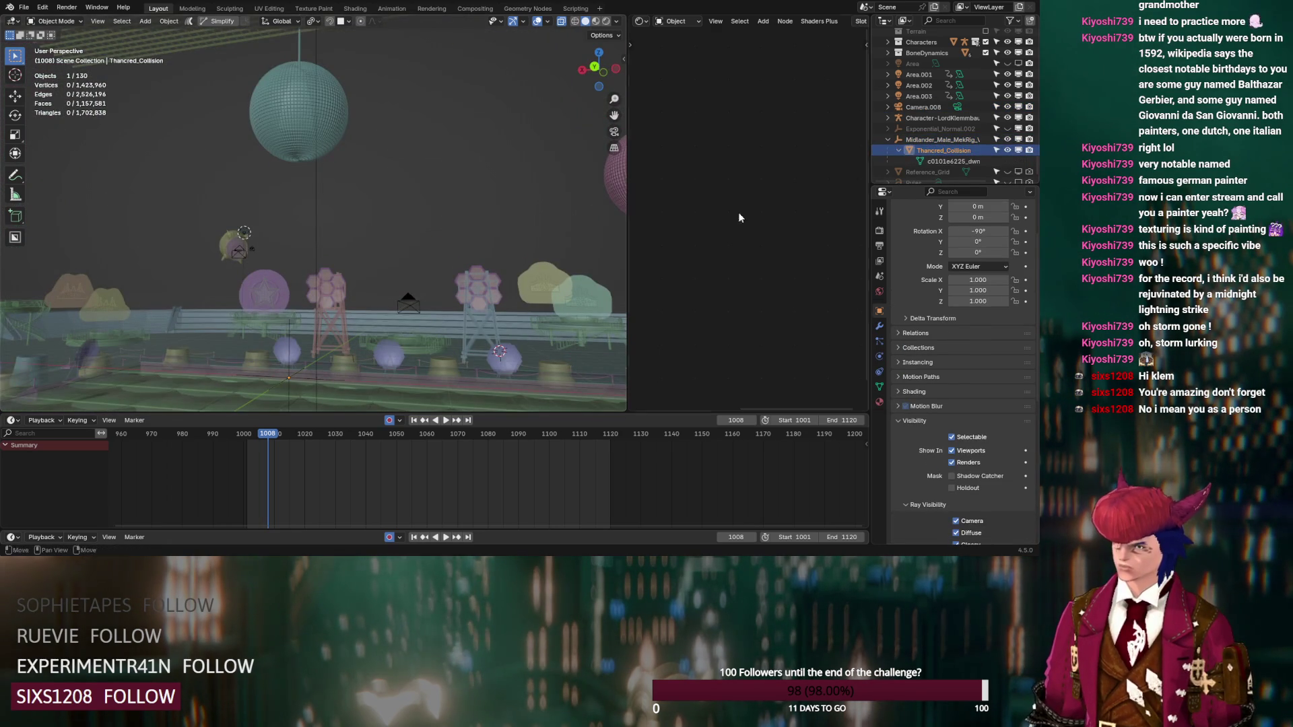
shift+click(923, 140)
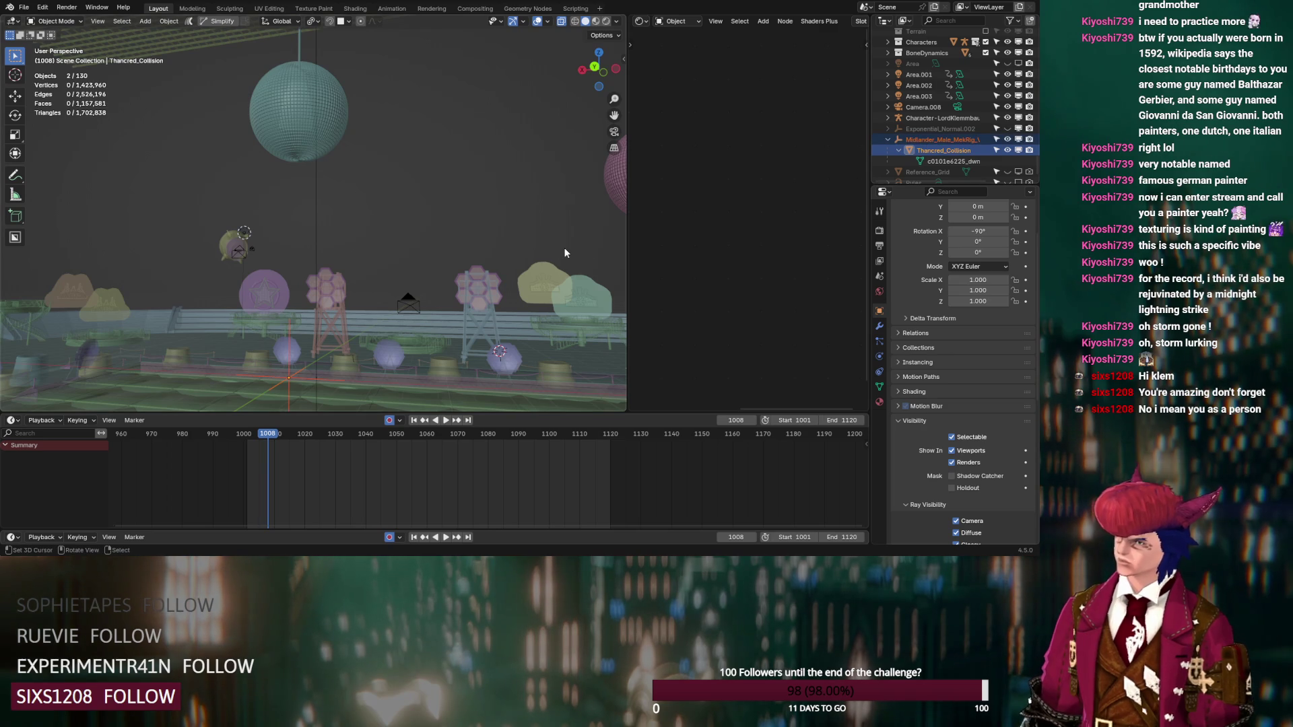
key(Delete)
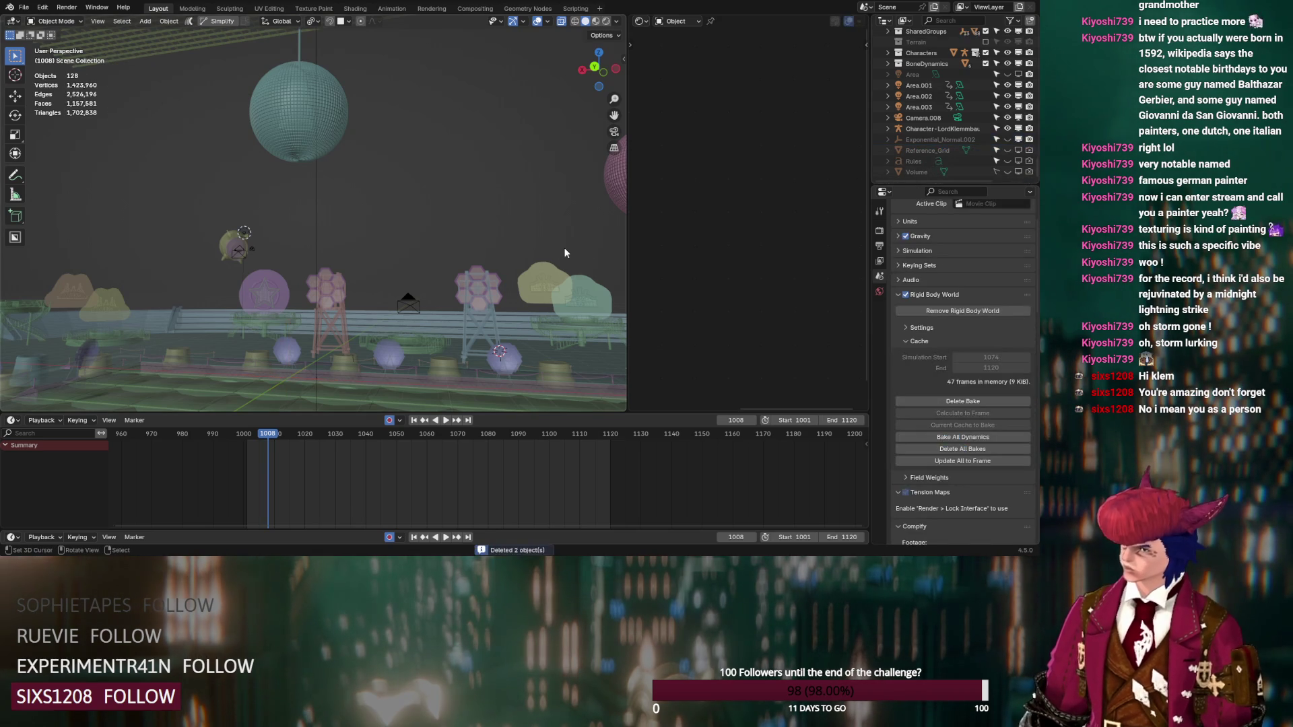
Step: Select Light_Light_PointLight, locate it far from the stage, and delete it
scroll(957, 144, down, 10)
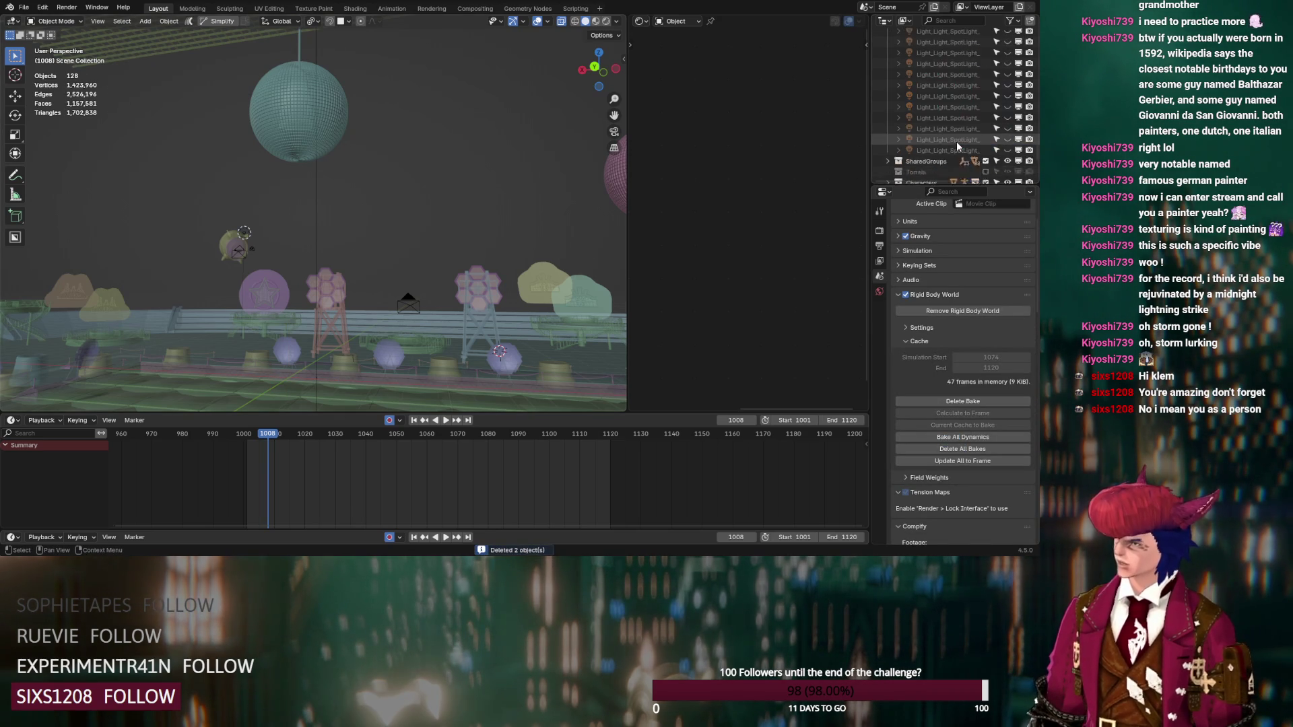
scroll(963, 137, up, 10)
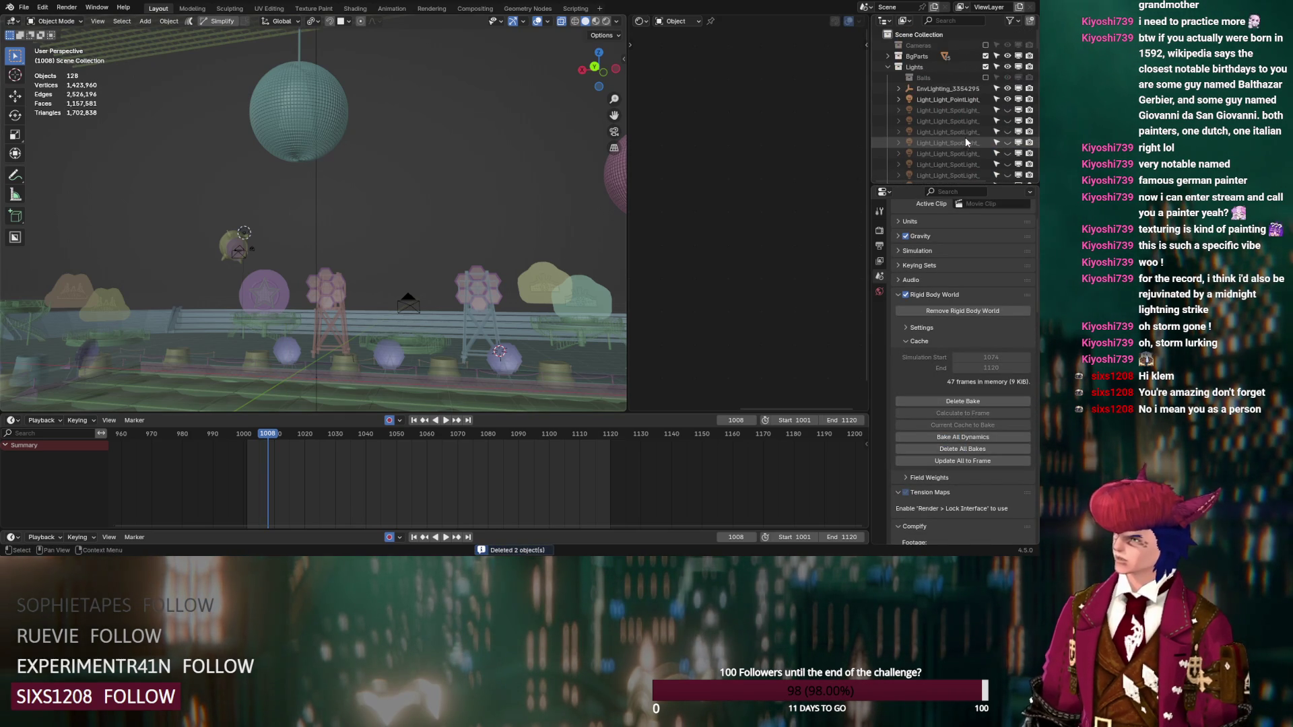
click(946, 101)
right_click(378, 212)
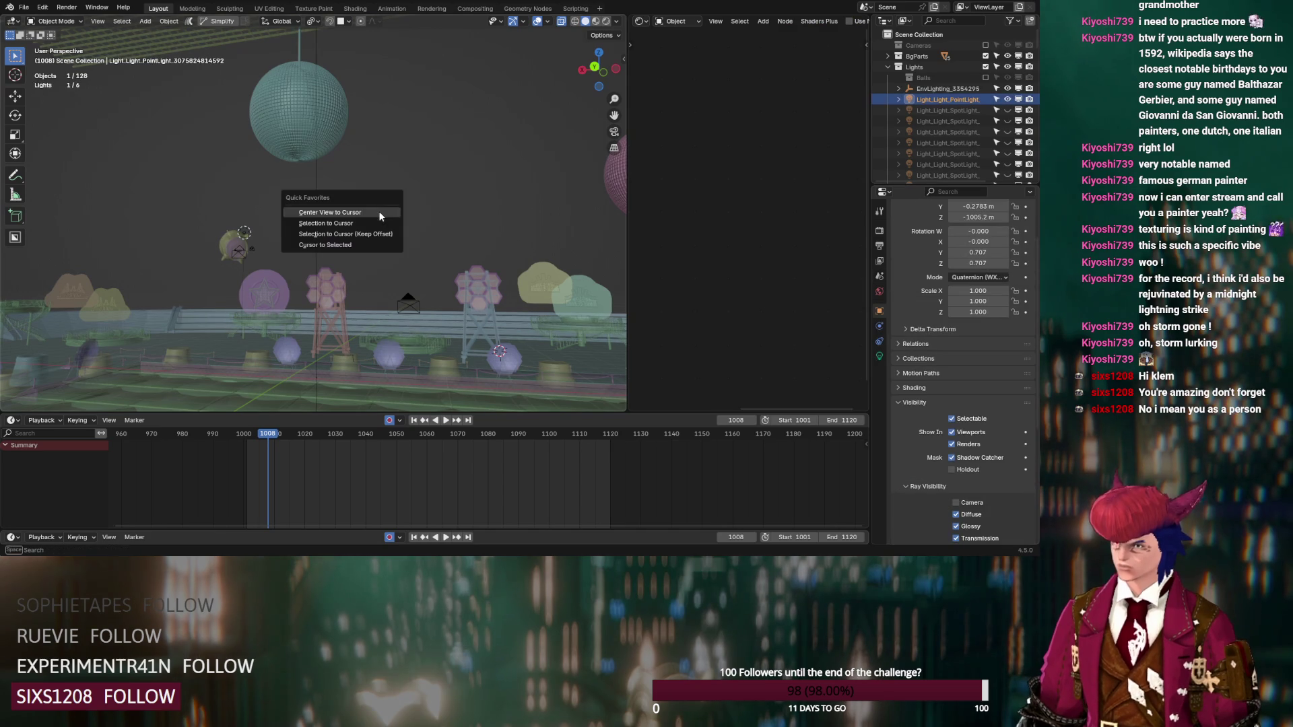
key(Escape)
mouse_move(359, 248)
middle_down()
mouse_move(410, 252)
mouse_move(472, 280)
mouse_move(479, 304)
mouse_move(455, 328)
mouse_move(190, 326)
mouse_move(159, 316)
mouse_move(111, 240)
mouse_move(116, 298)
mouse_move(287, 256)
mouse_move(209, 291)
mouse_move(206, 245)
middle_up()
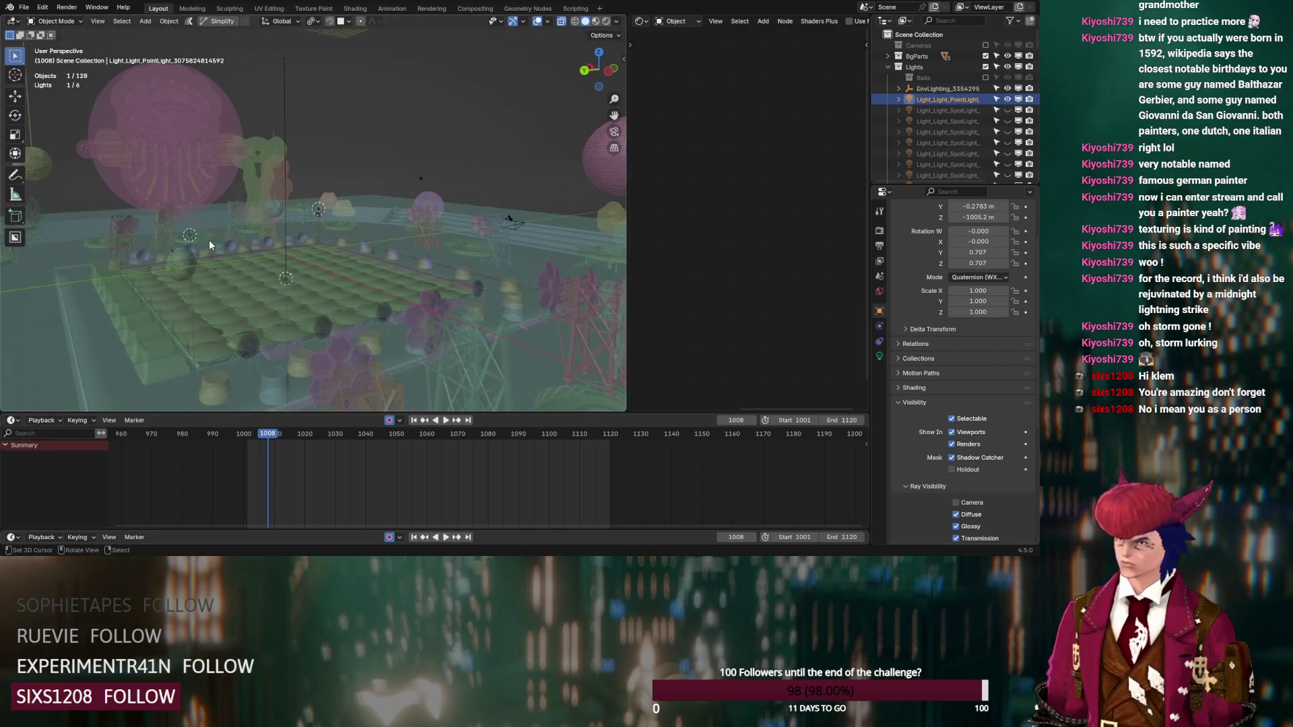
scroll(271, 247, down, 10)
scroll(272, 247, up, 3)
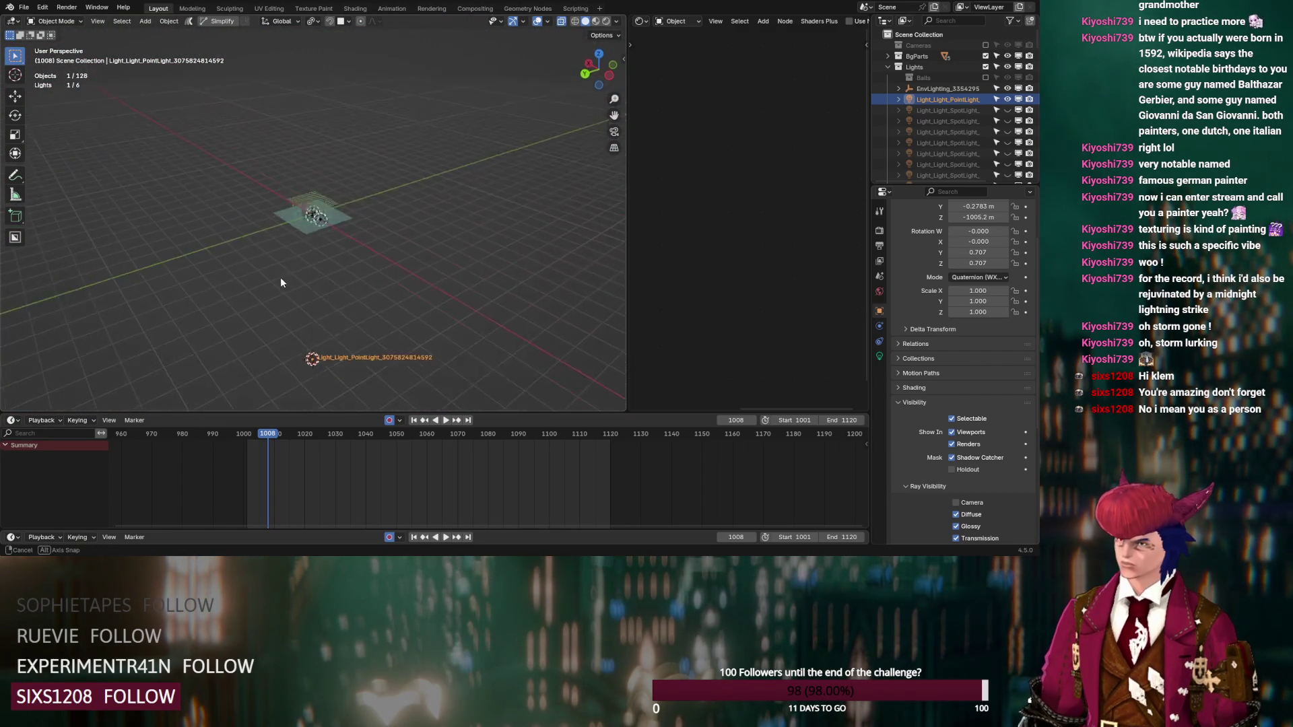
scroll(285, 287, up, 10)
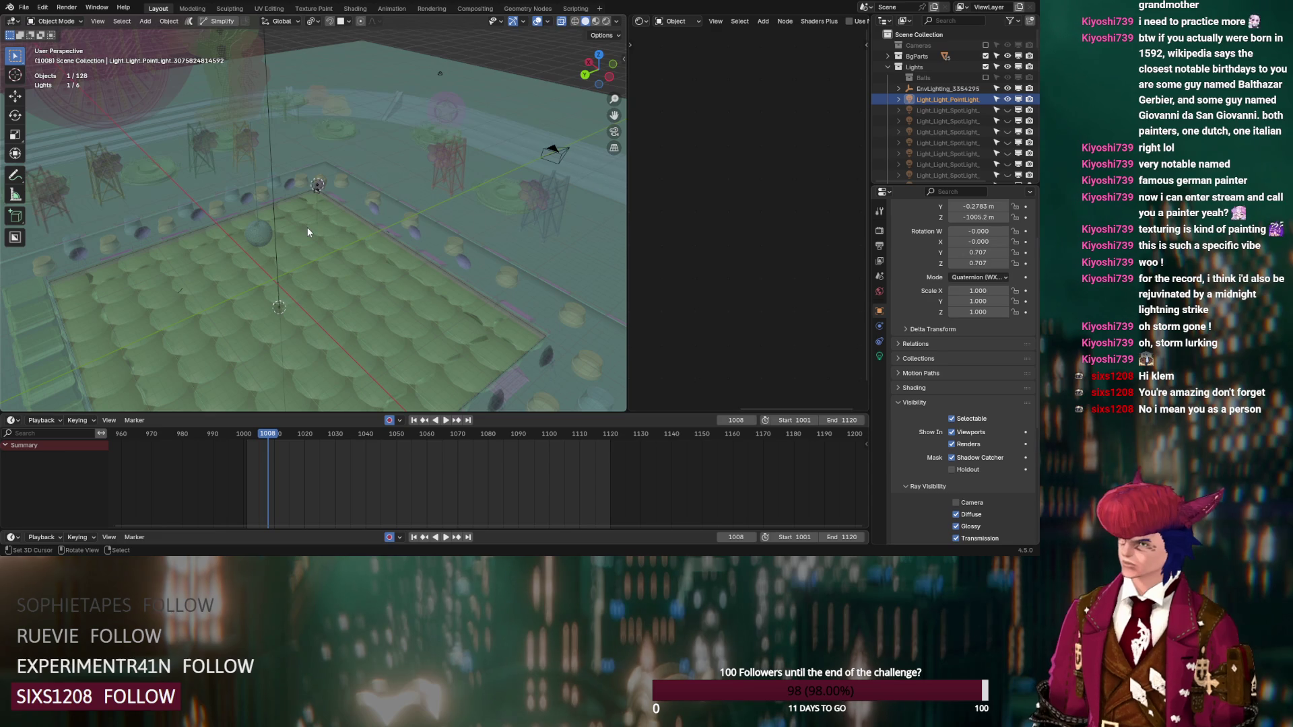
key(Delete)
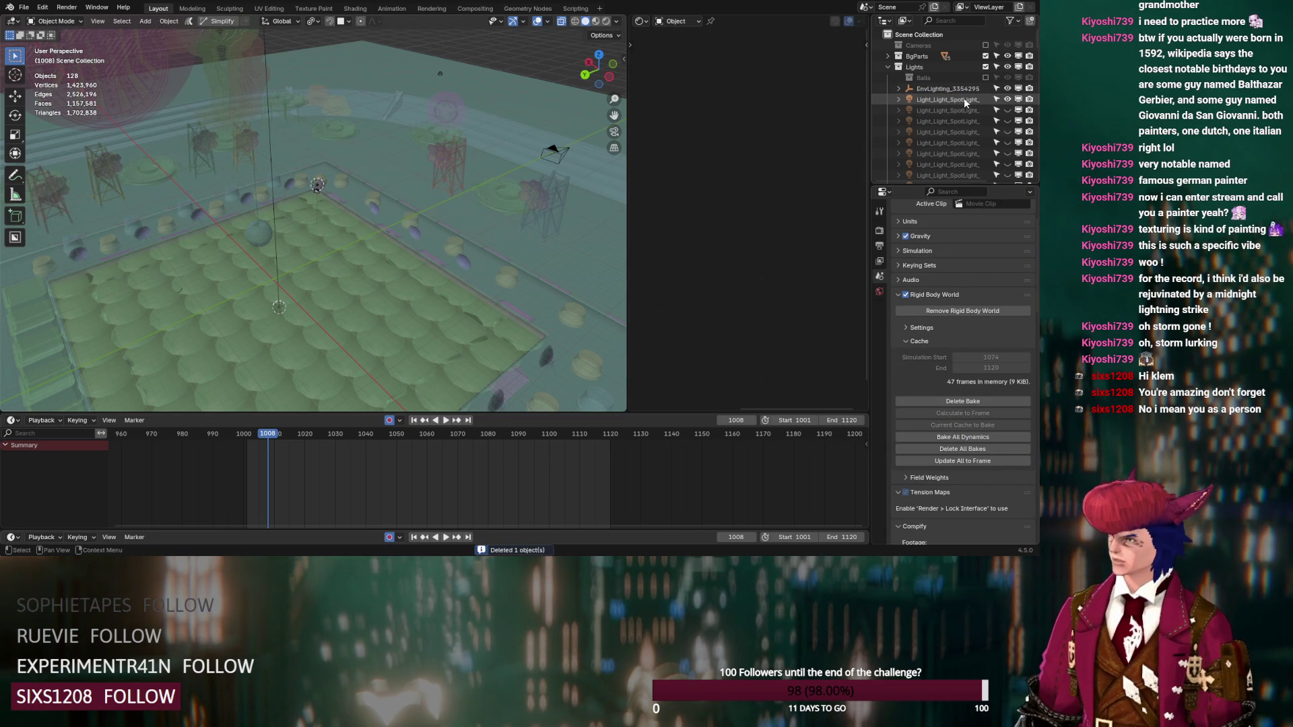
click(965, 102)
Step: Unhide the hidden spotlights by sweeping across their Outliner eye icons
mouse_move(580, 205)
middle_down()
mouse_move(418, 196)
mouse_move(307, 272)
mouse_move(345, 234)
middle_up()
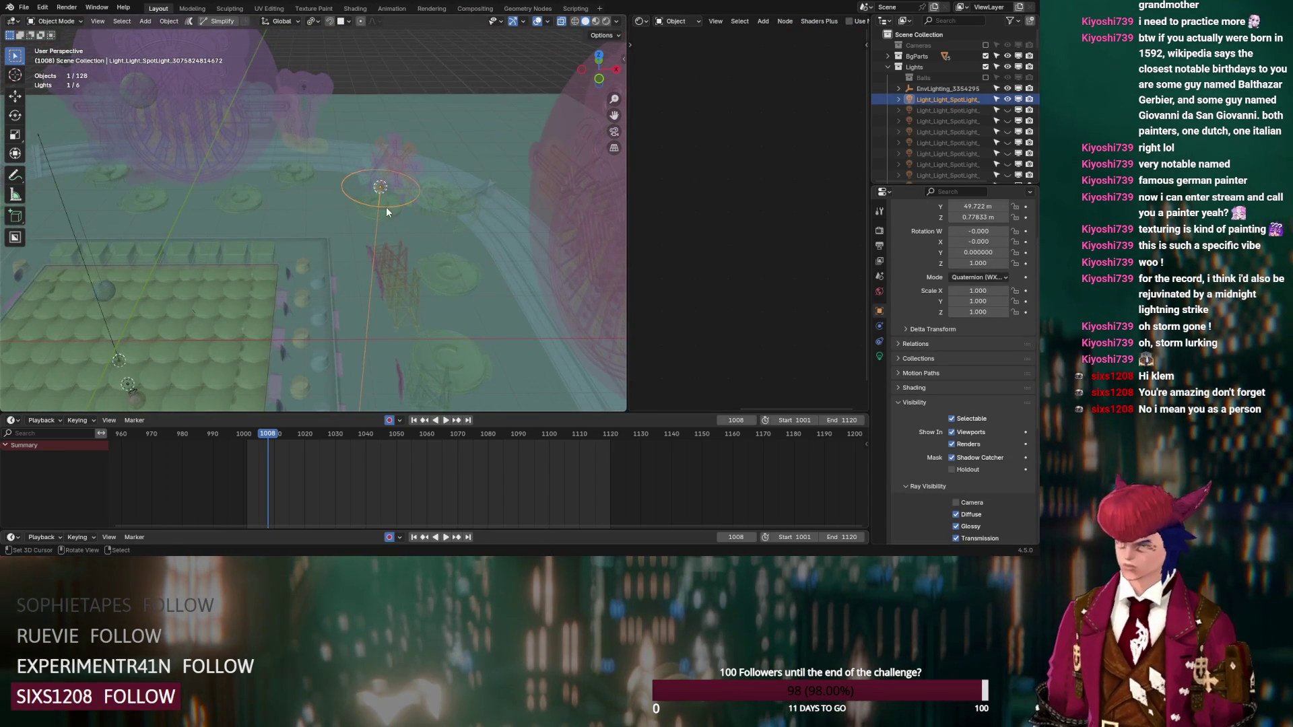
scroll(939, 123, down, 2)
drag(1007, 78, 1007, 66)
click(1008, 88)
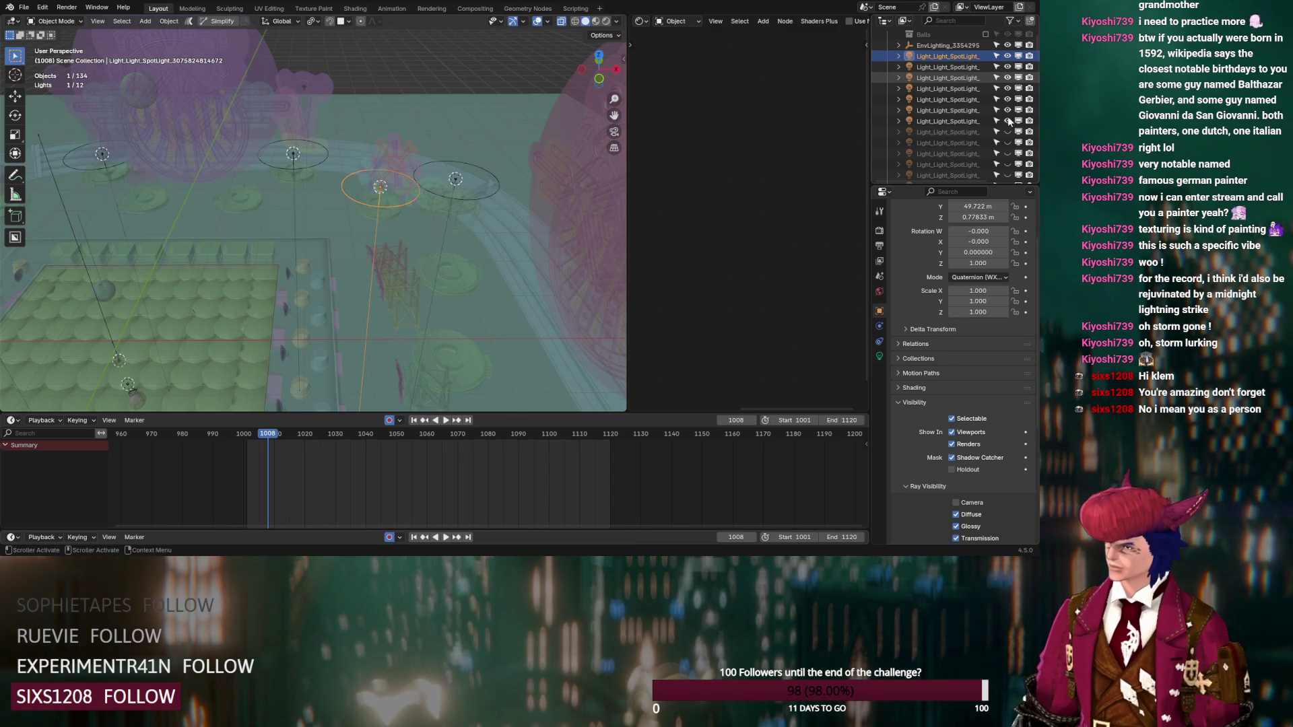
drag(1008, 112, 1006, 144)
scroll(922, 139, down, 3)
mouse_move(1007, 100)
mouse_down()
mouse_move(1008, 164)
mouse_move(1008, 134)
mouse_up()
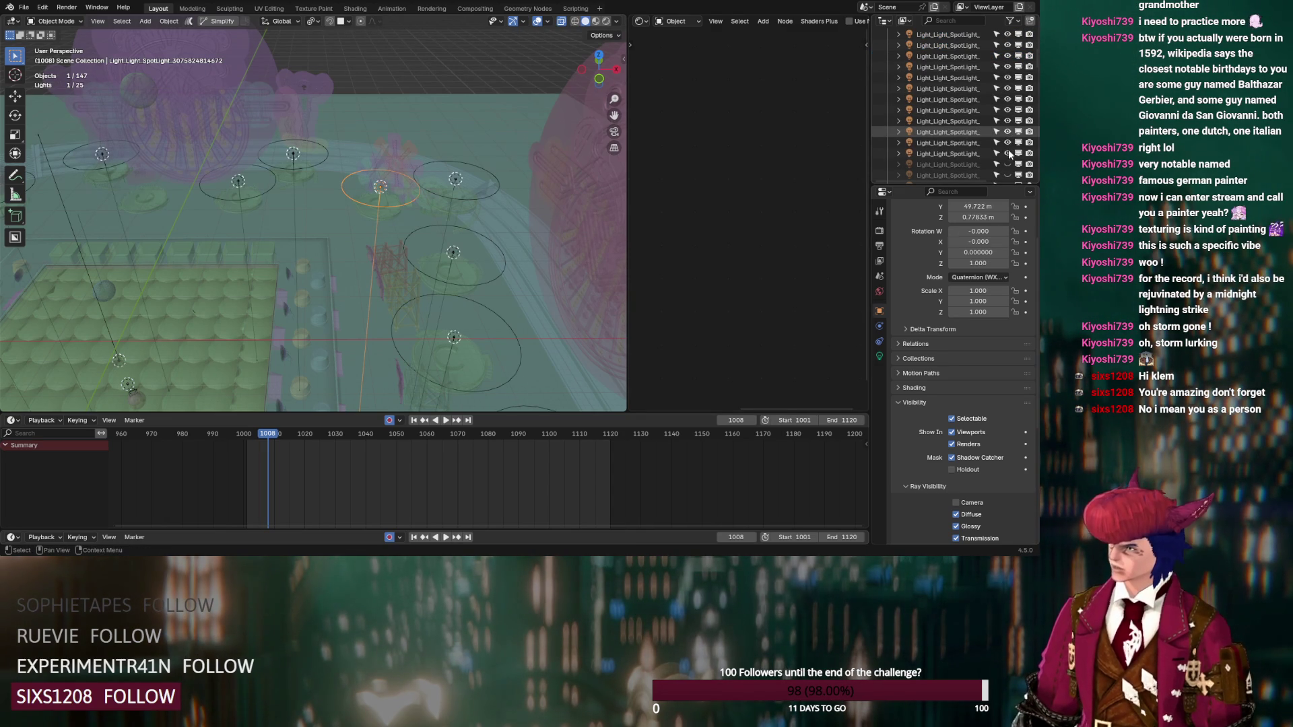
Step: Select the stray extra spotlight and delete it
mouse_move(472, 195)
middle_down()
mouse_move(305, 230)
mouse_move(377, 118)
mouse_move(431, 107)
middle_up()
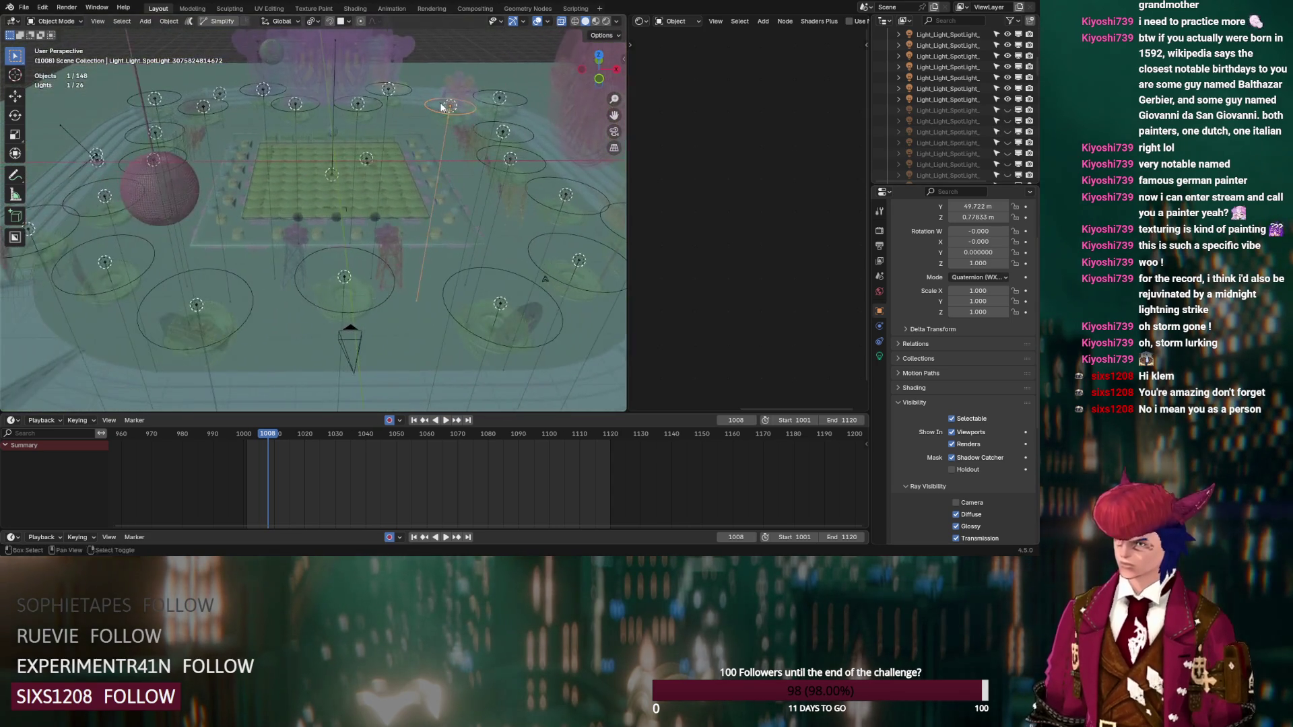
click(949, 99)
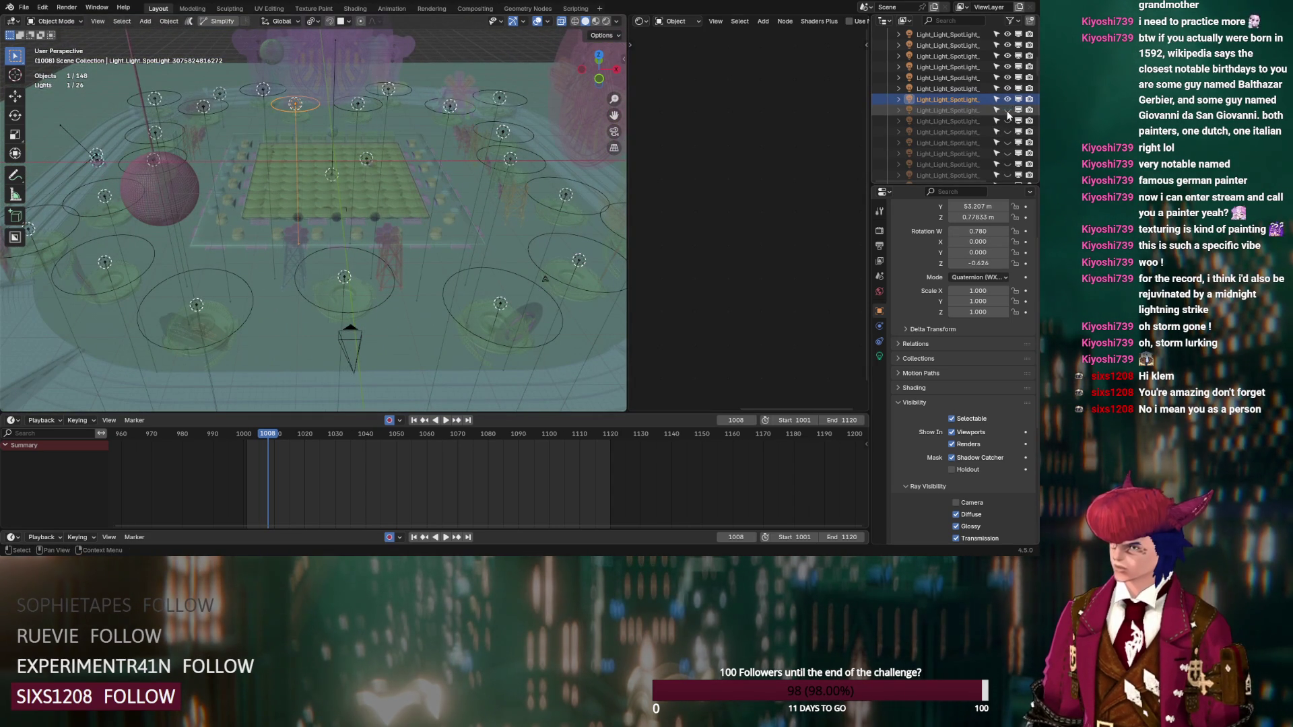
key(x)
scroll(950, 80, up, 5)
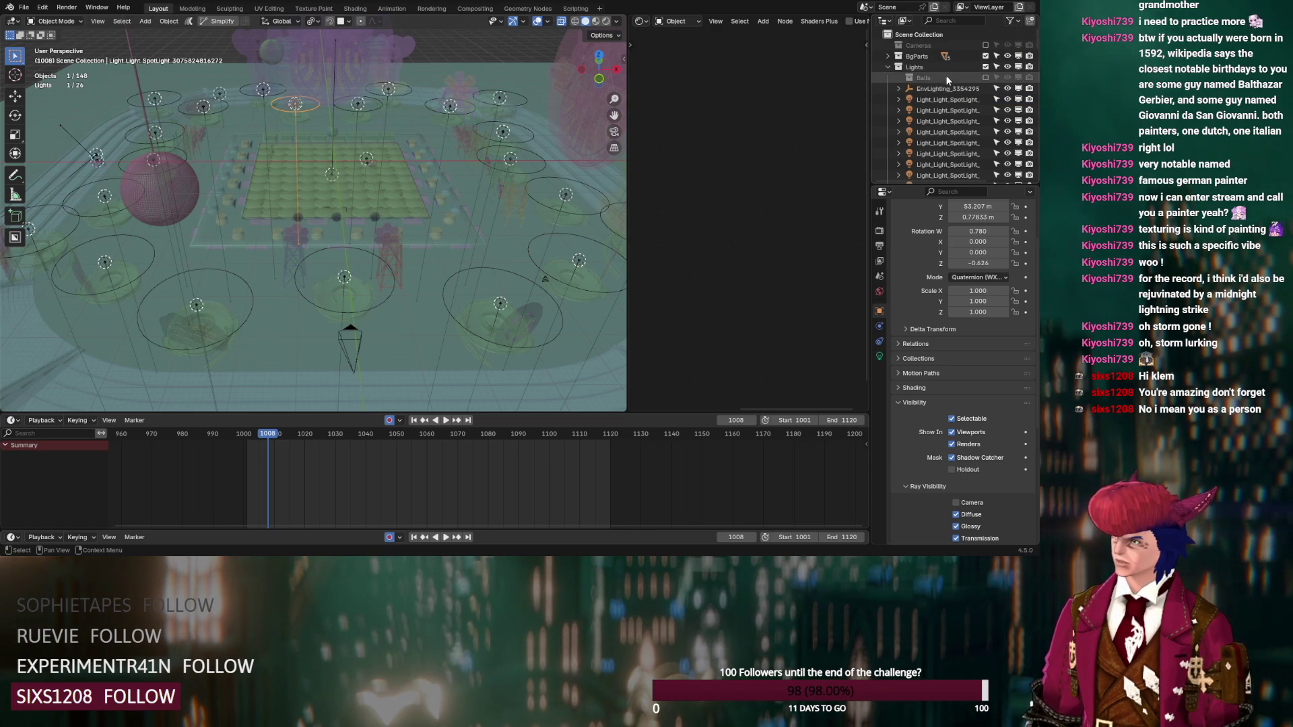
Step: Create a new collection named Audience Platforms inside Lights
click(942, 67)
click(1029, 23)
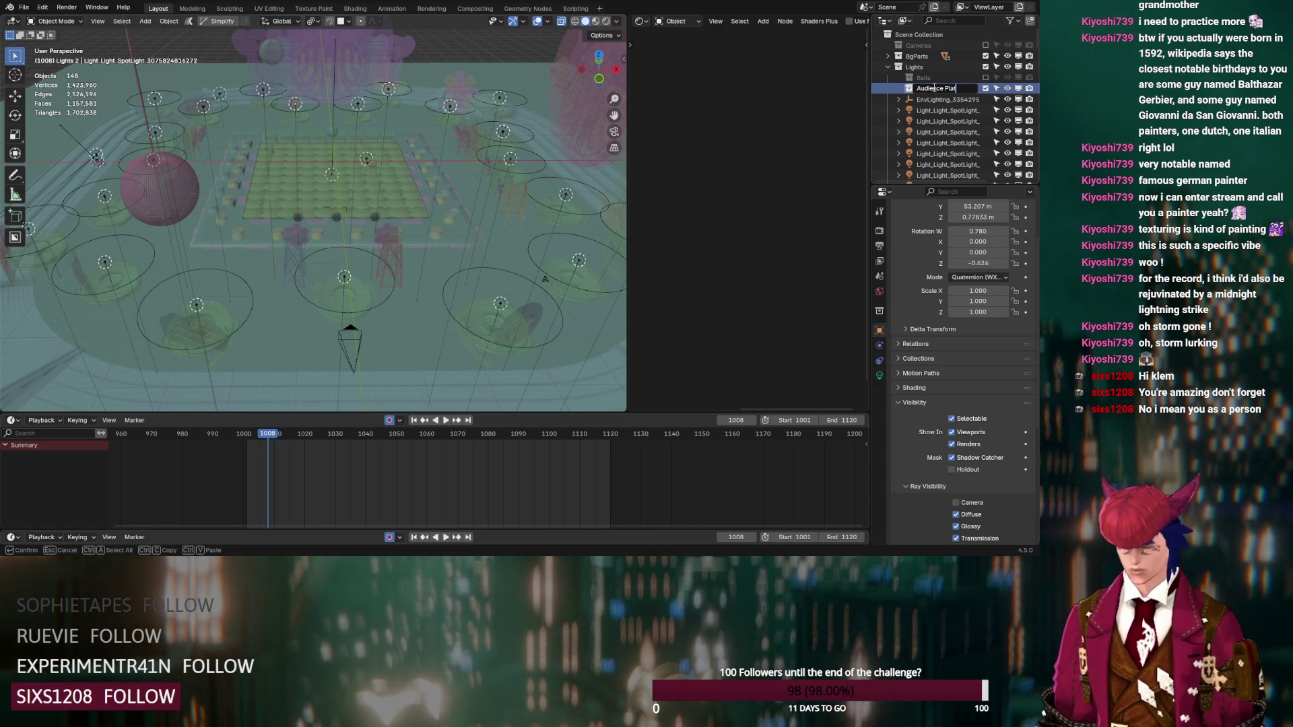
text(for)
key(Return)
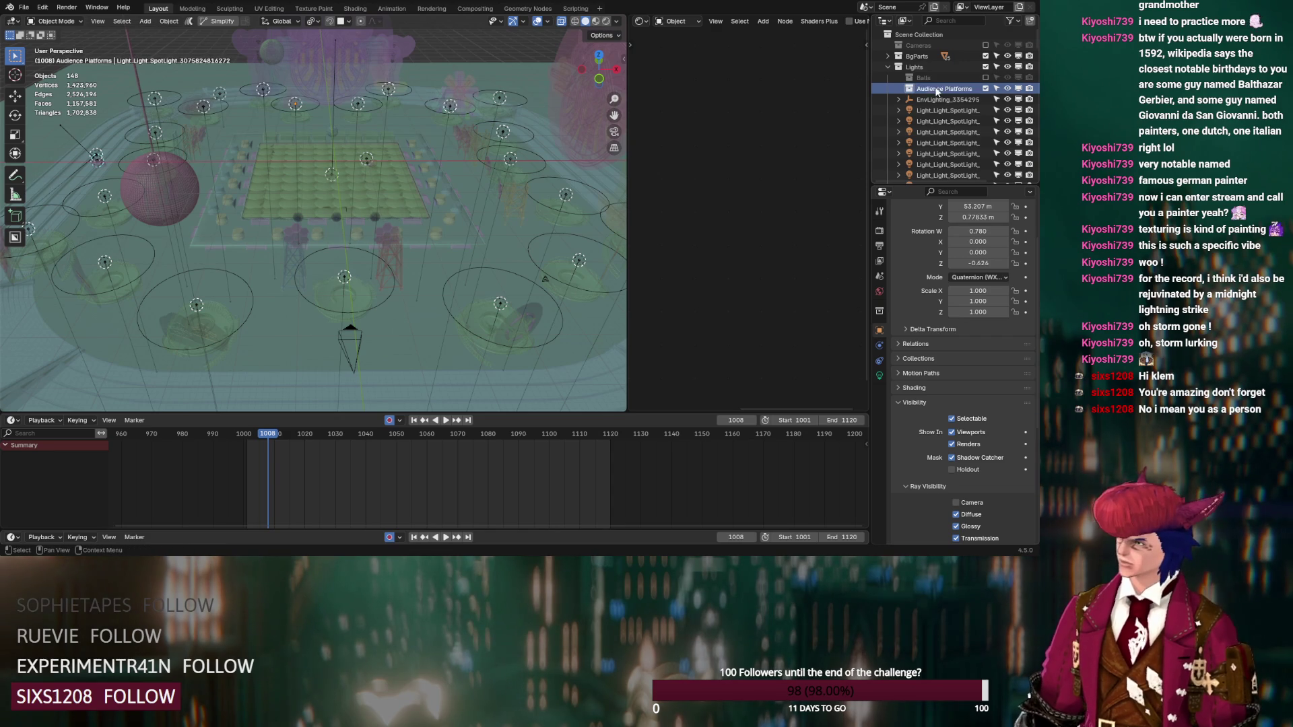
Step: Move 21 spotlights into the Audience Platforms collection
scroll(935, 115, down, 3)
click(939, 108)
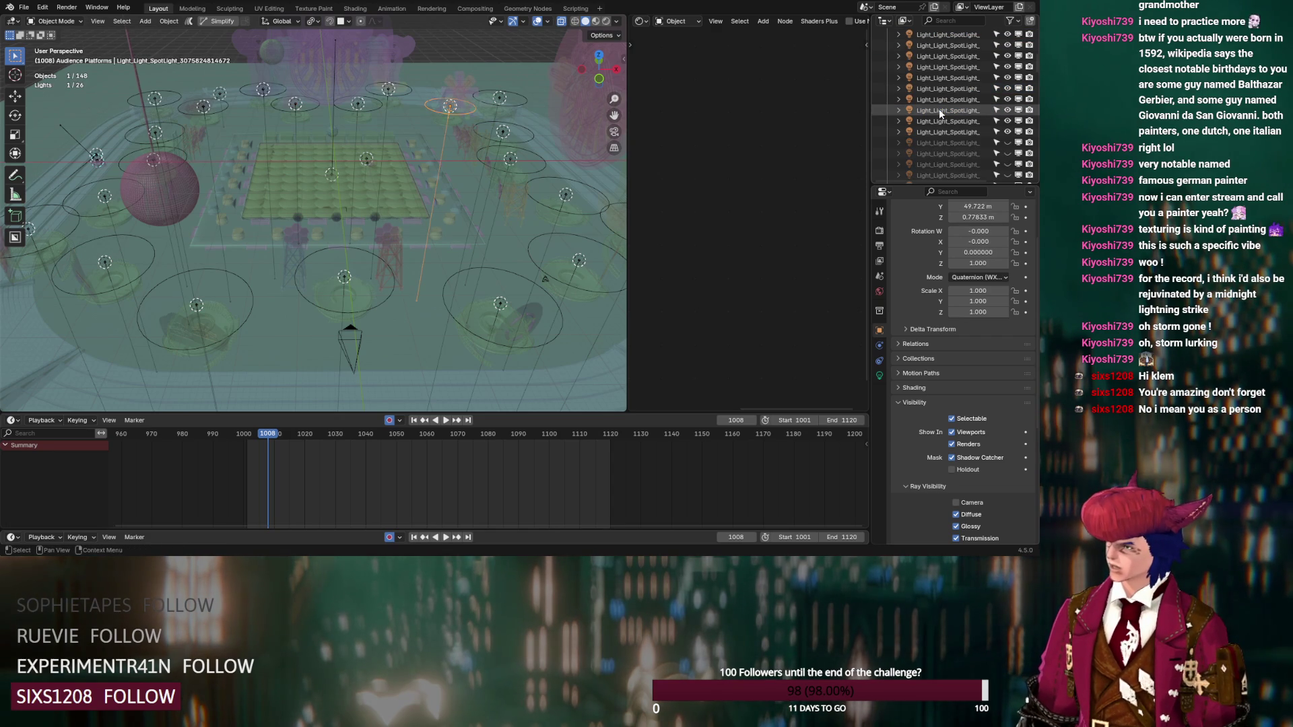
shift+click(946, 127)
scroll(946, 127, up, 1)
mouse_move(947, 132)
mouse_down()
mouse_move(944, 67)
mouse_move(936, 112)
mouse_move(940, 92)
mouse_up()
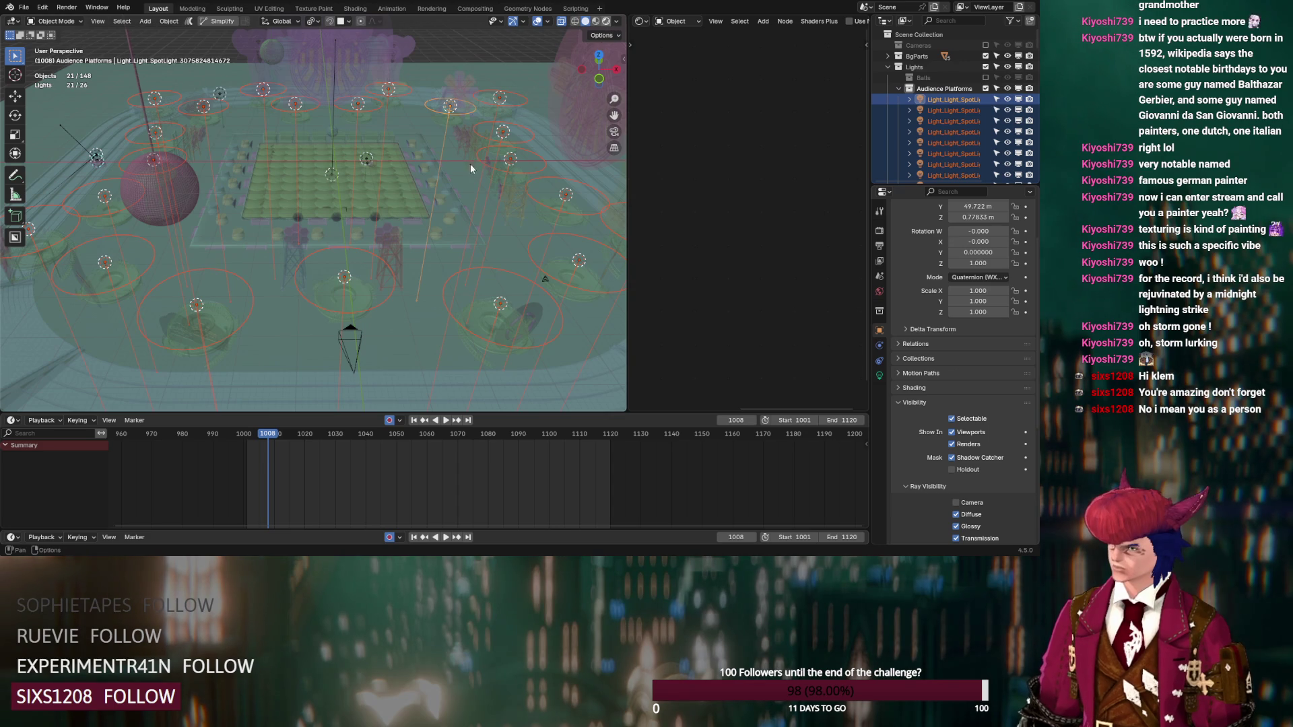
Step: Switch the viewport to Rendered shading and zoom toward the dance floor
key(z)
key(8)
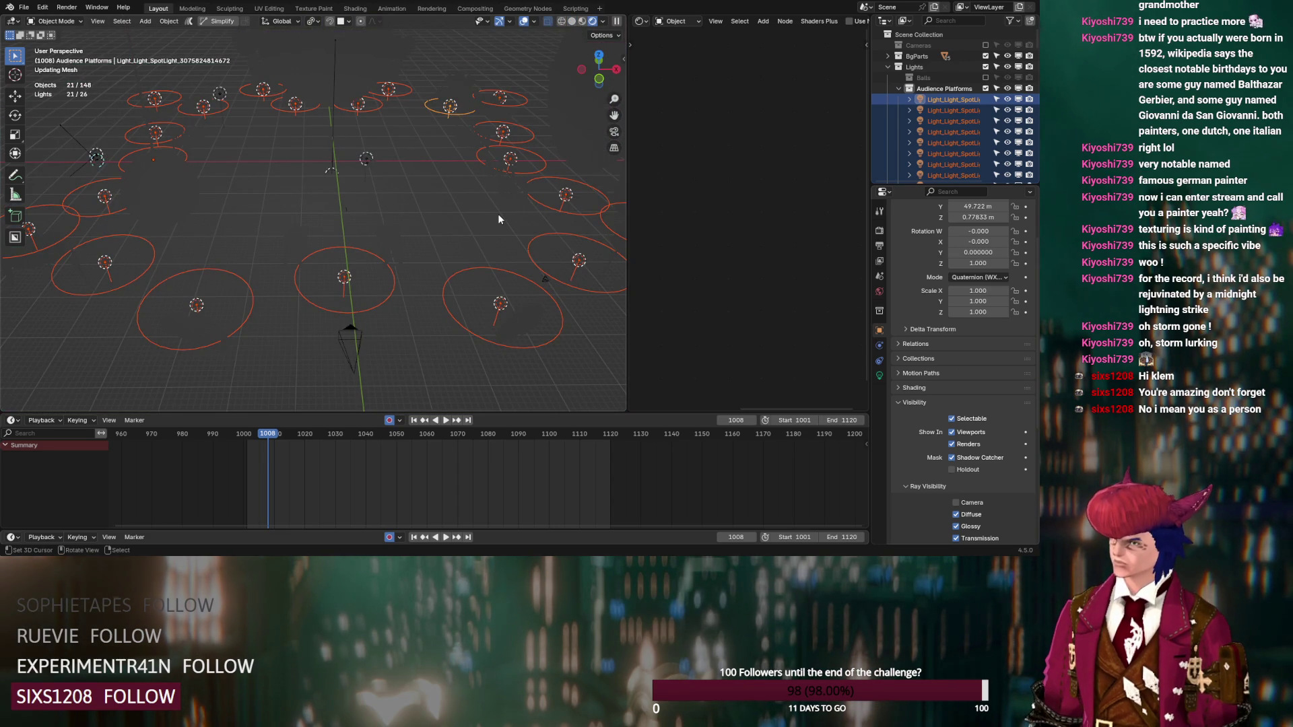
mouse_move(499, 217)
ctrl+middle_down()
mouse_move(523, 238)
mouse_move(355, 200)
ctrl+middle_up()
Step: Toggle the Audience Platforms collection off and on to compare its lighting on the stage
click(986, 88)
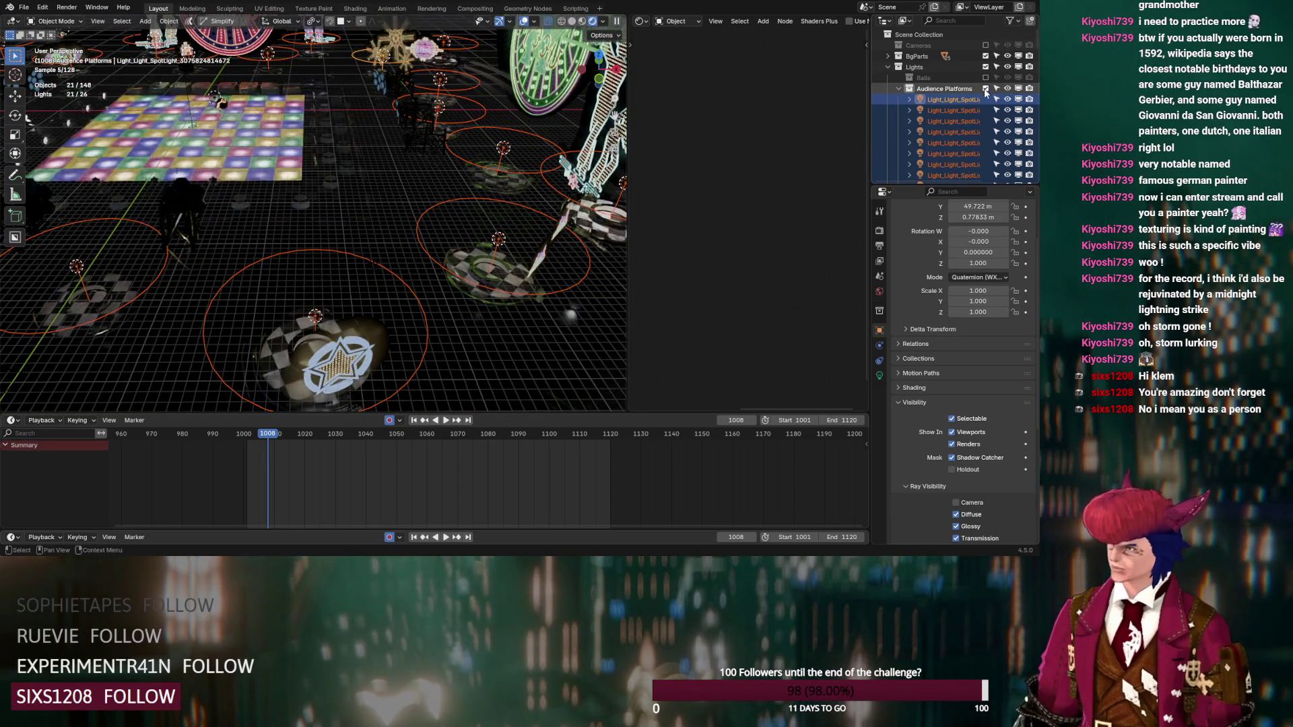
click(985, 88)
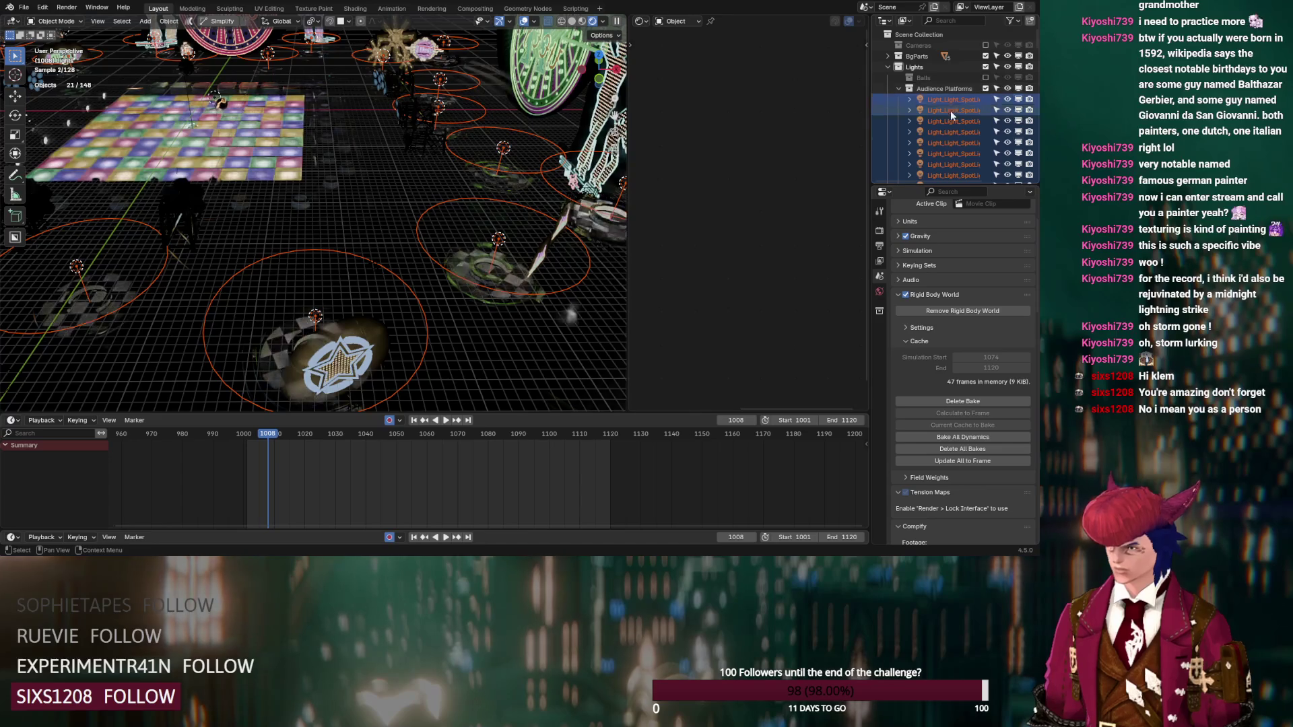
scroll(488, 241, up, 5)
mouse_move(485, 240)
middle_down()
mouse_move(525, 268)
mouse_move(481, 253)
middle_up()
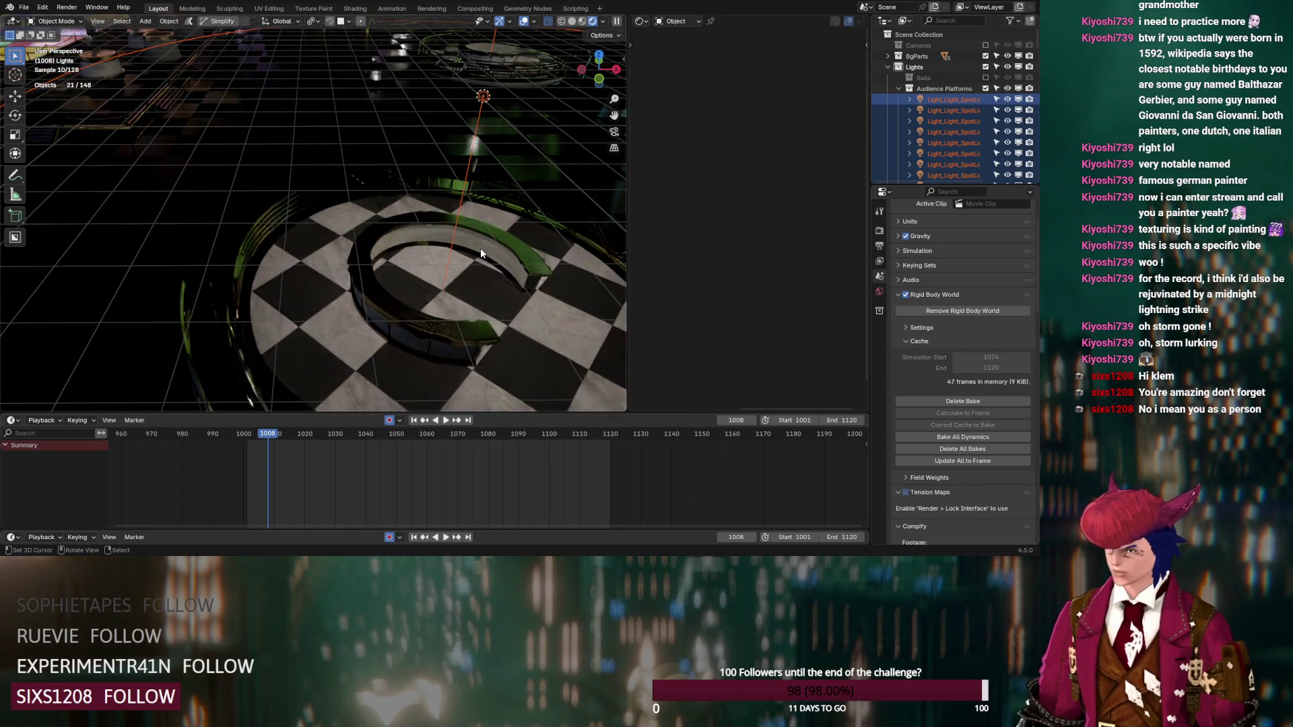
scroll(481, 253, down, 5)
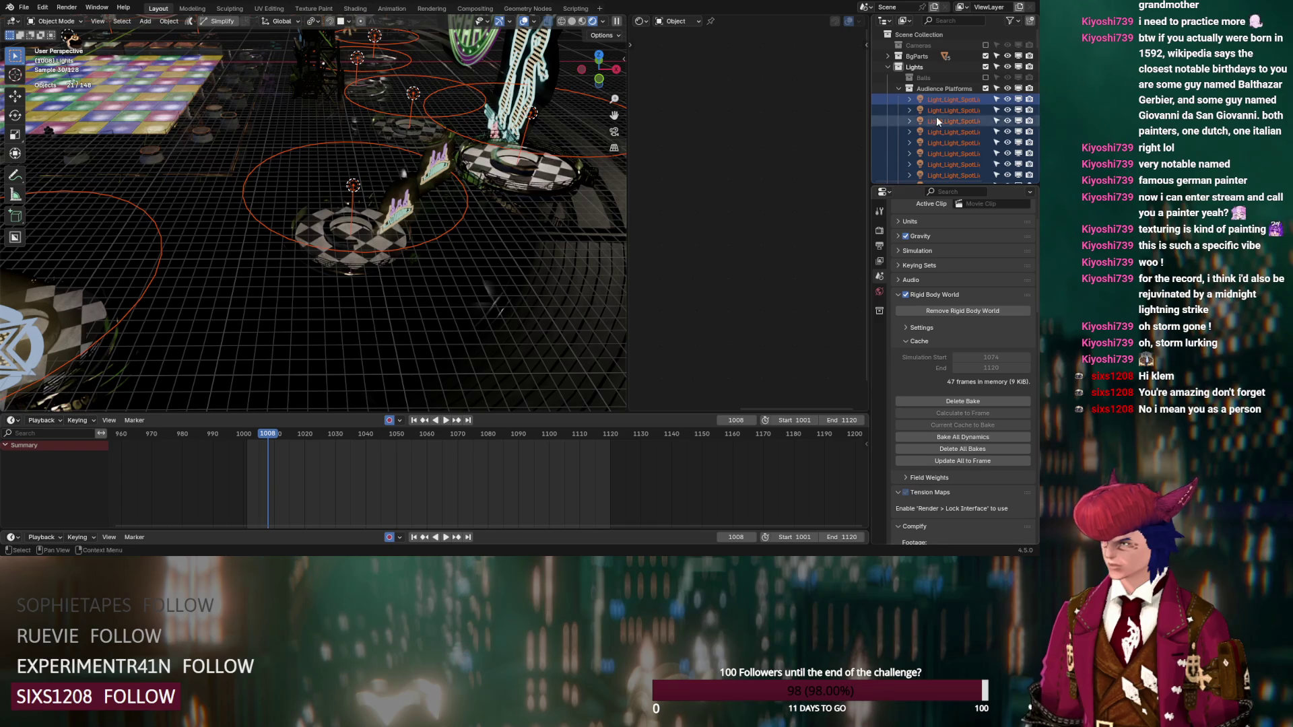
Step: Set the first audience spotlight's Exposure from 0 to 2.000
ctrl+click(947, 100)
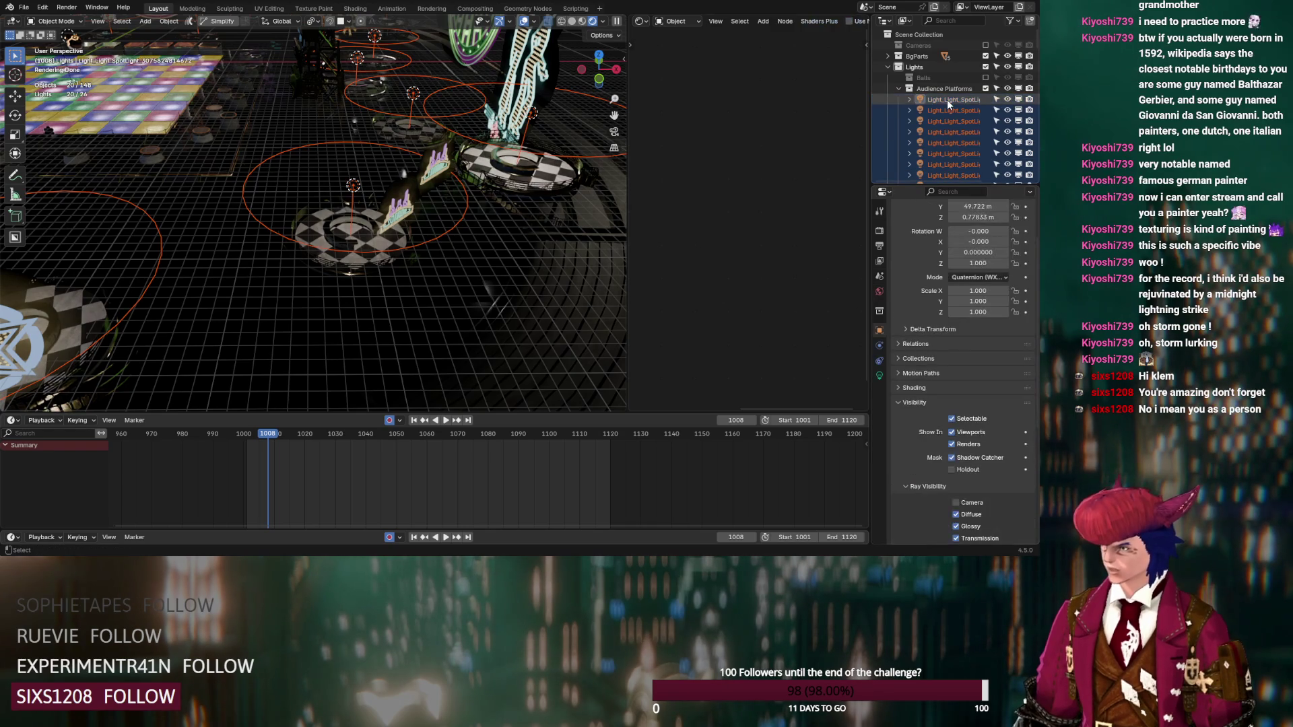
ctrl+click(947, 100)
click(879, 375)
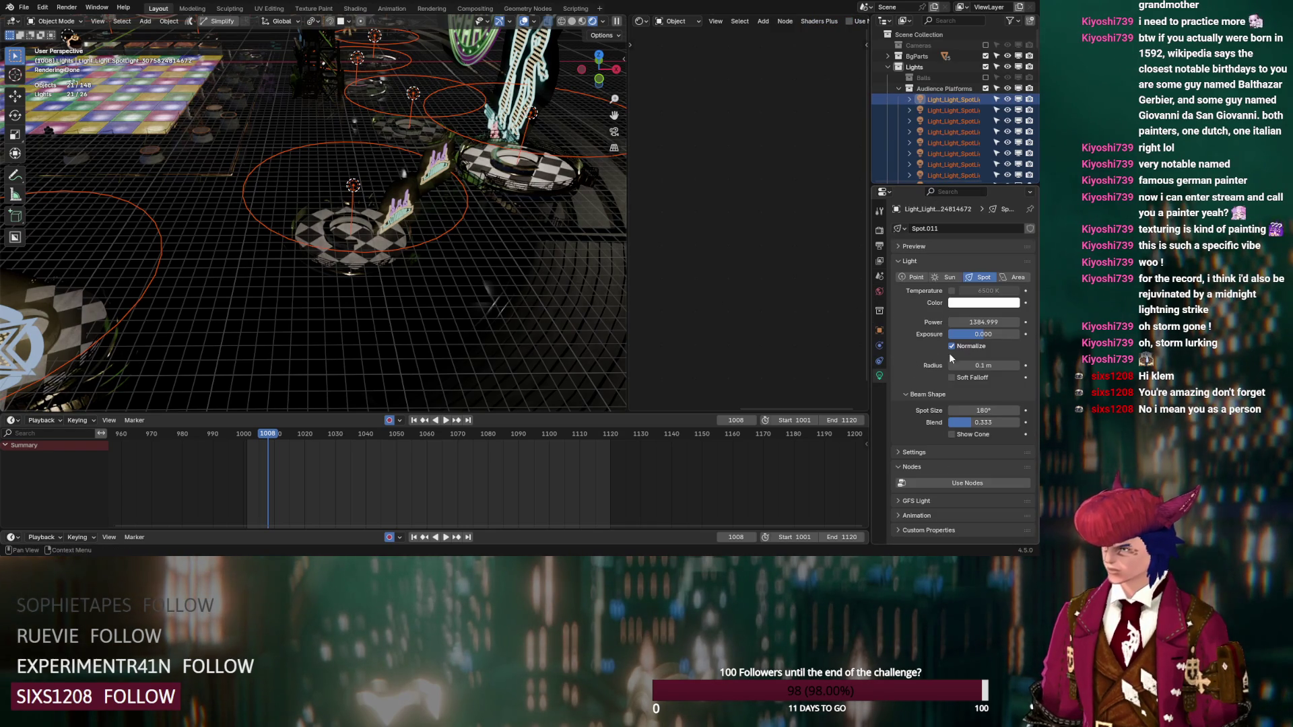
click(990, 333)
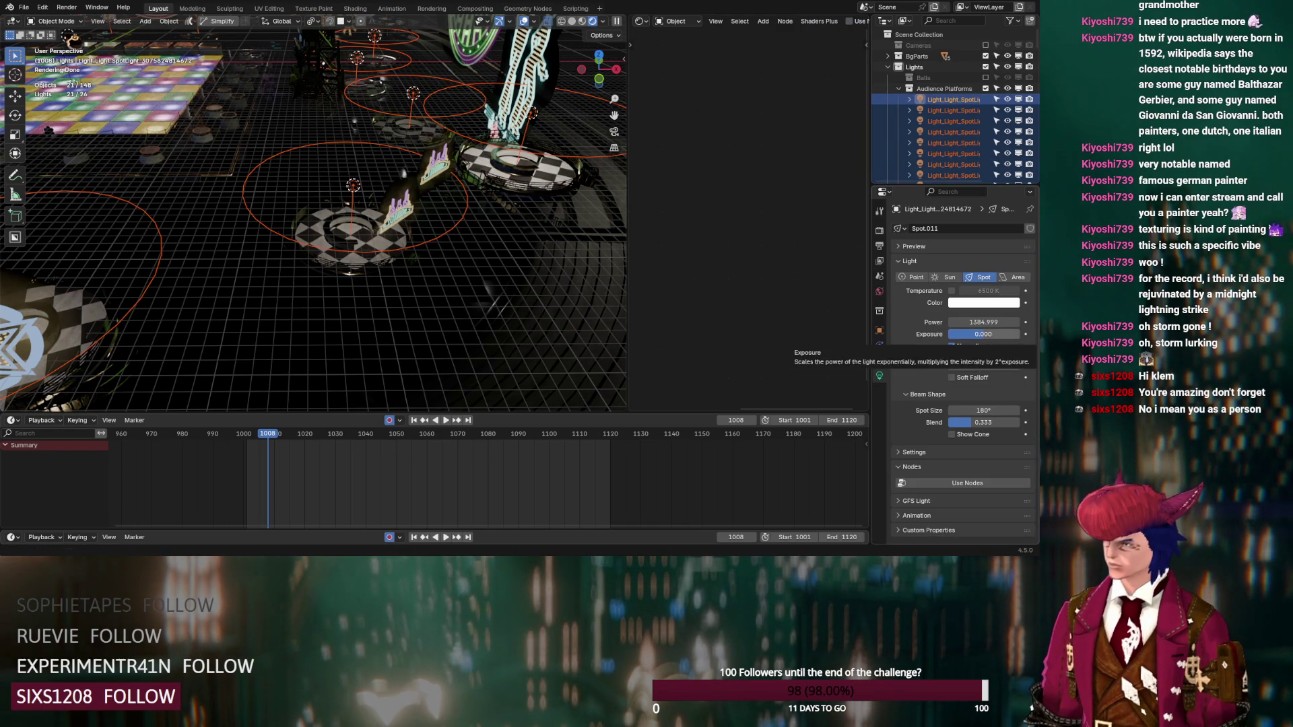
text(1)
key(Return)
click(990, 334)
text(2)
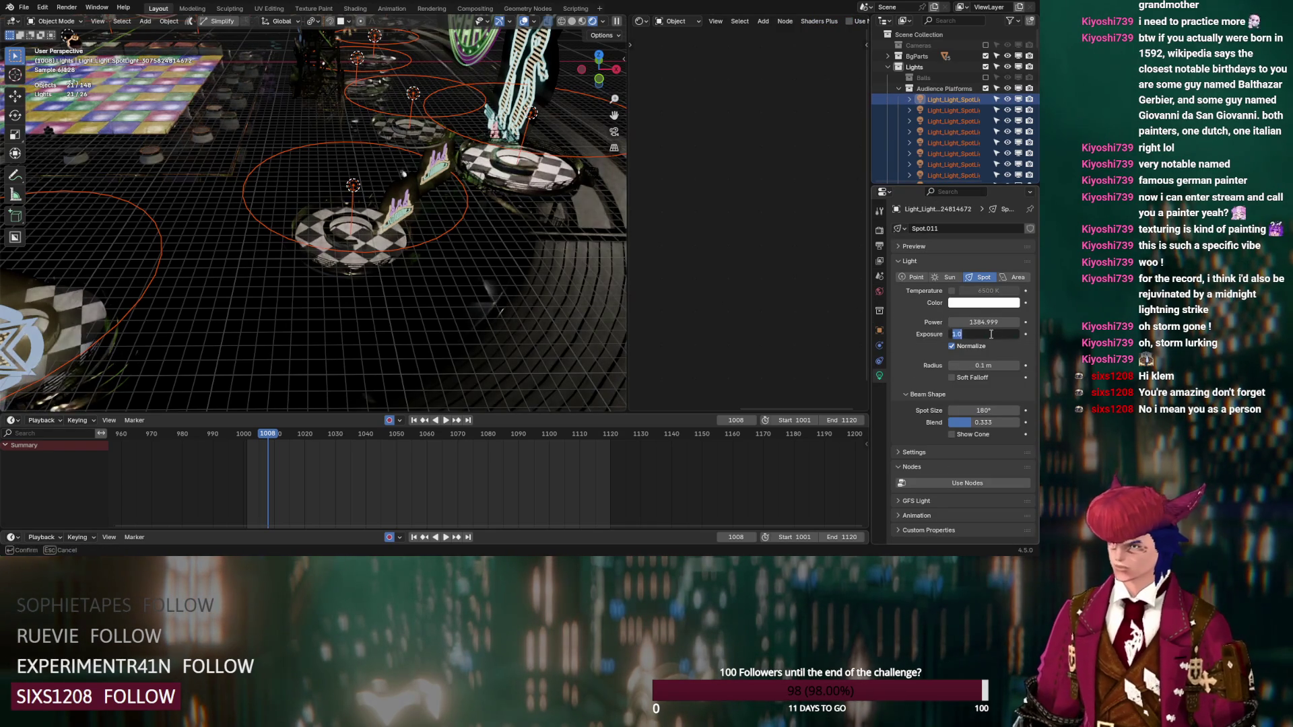
key(Return)
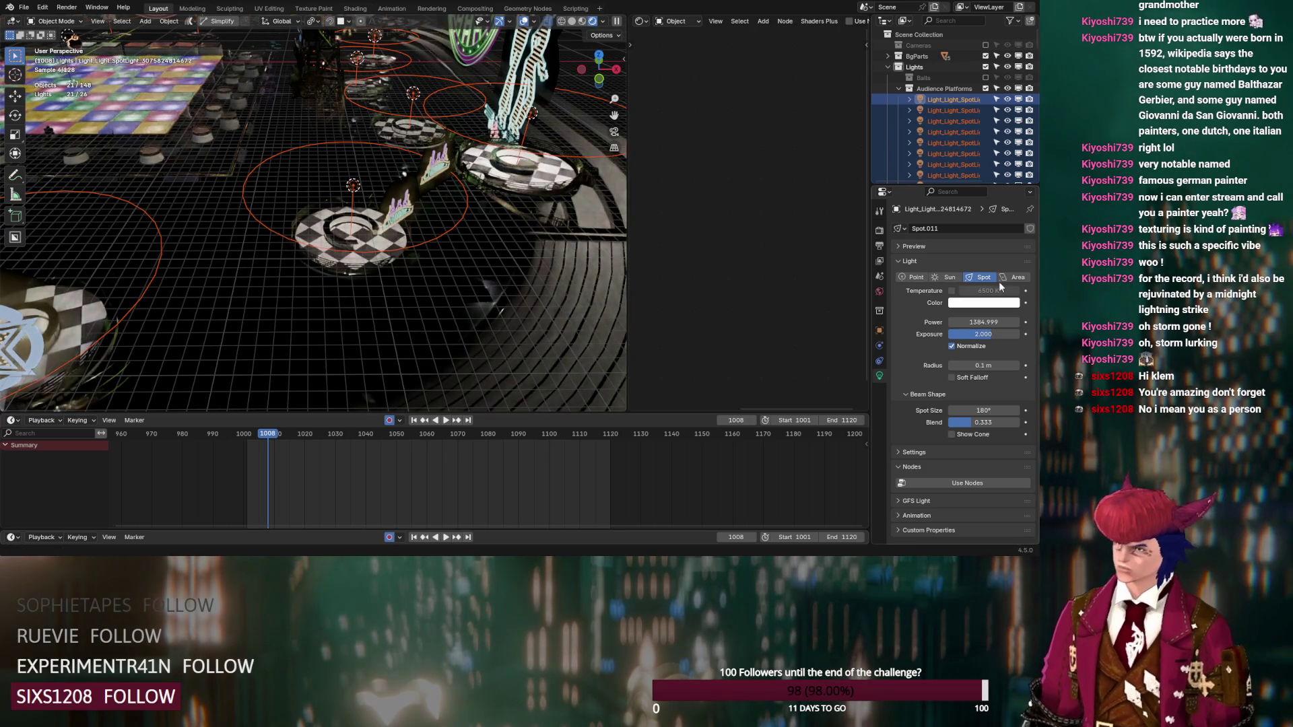
Step: View the dance floor from a centred angle and exclude Audience Platforms again
scroll(400, 217, down, 3)
scroll(400, 218, down, 3)
middle_drag(400, 217, 431, 240)
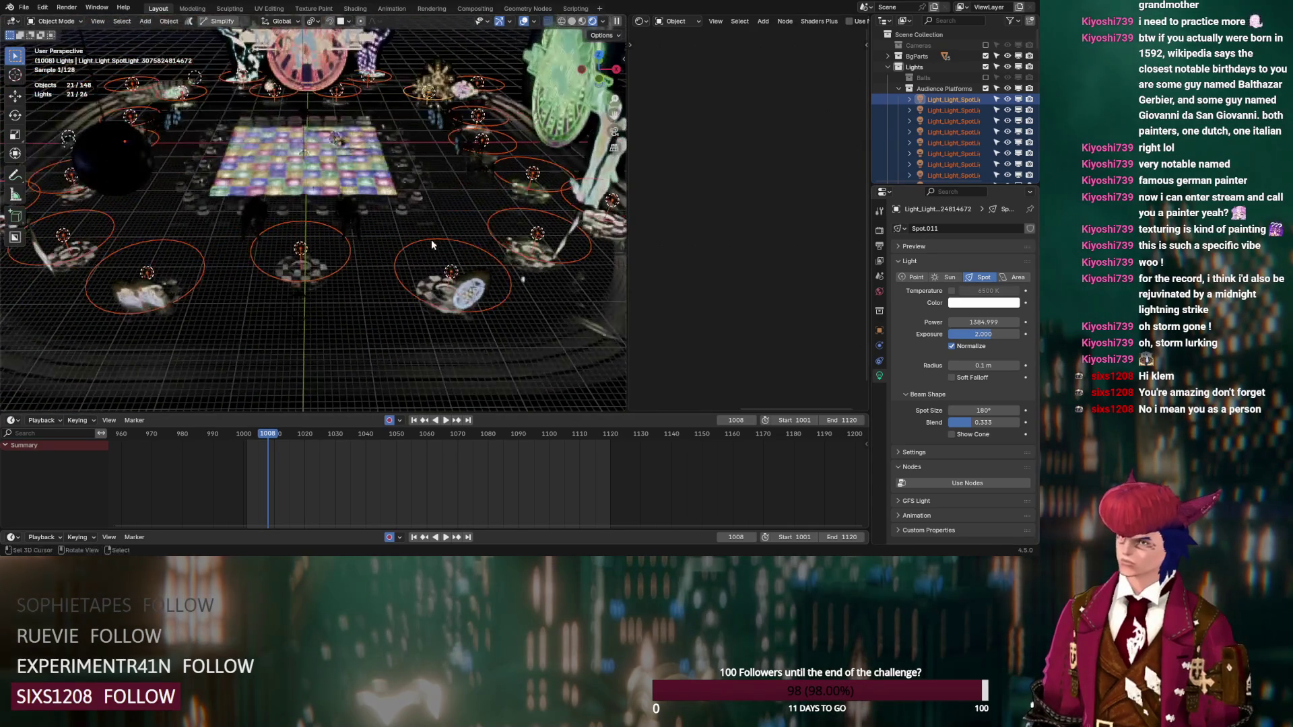
click(985, 89)
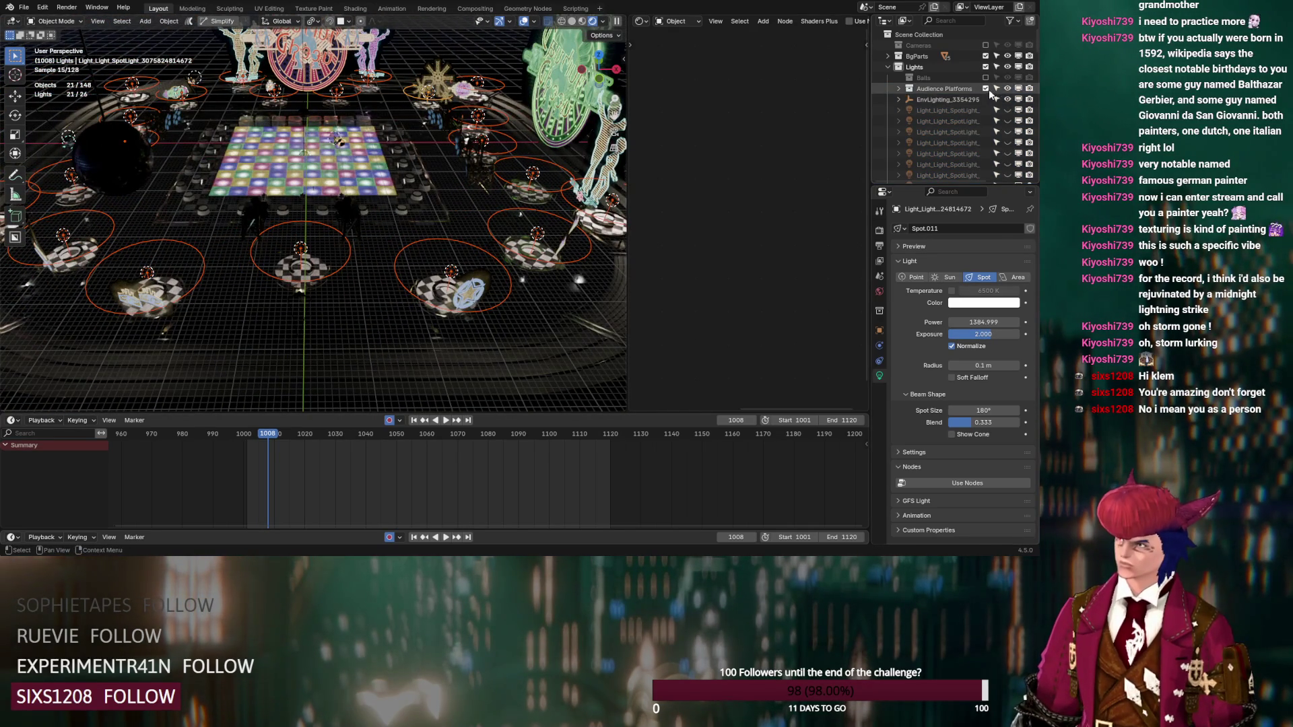
Step: Make the first stage spotlight visible and shrink its Radius from 12.5 m to 10.1 m
click(966, 110)
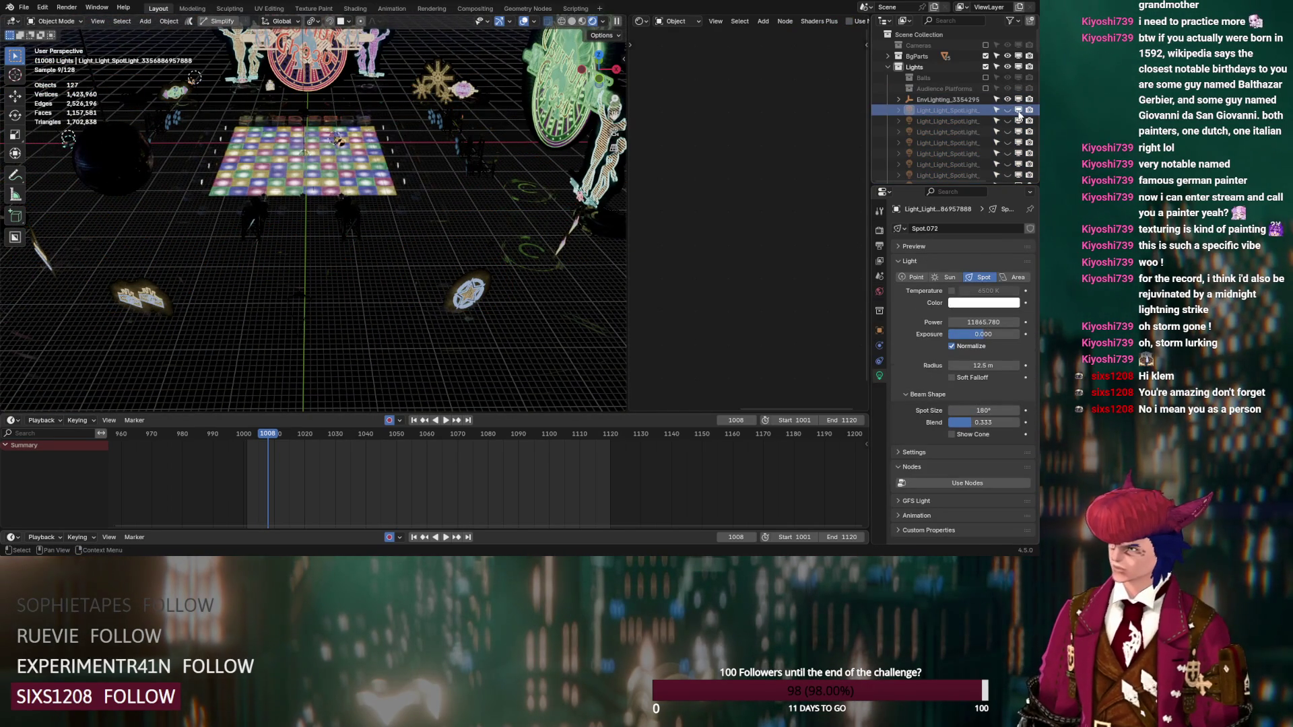
click(1008, 110)
scroll(418, 193, up, 5)
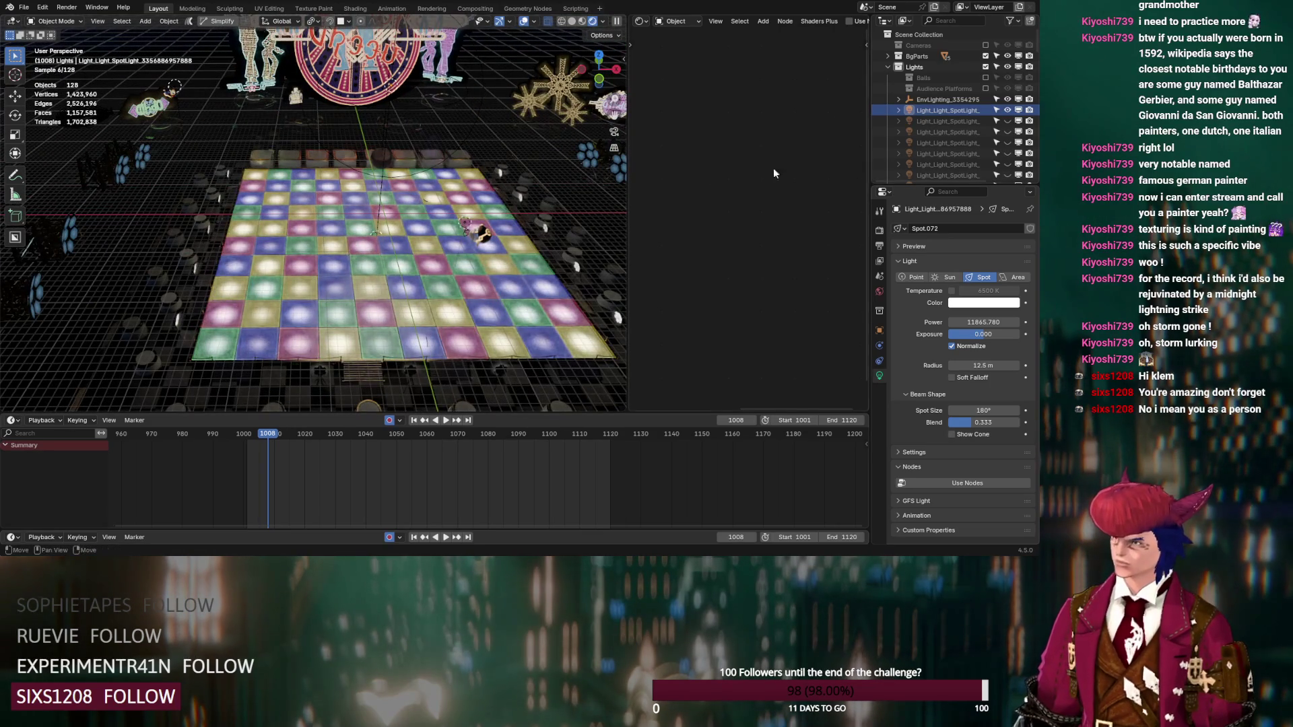
click(940, 110)
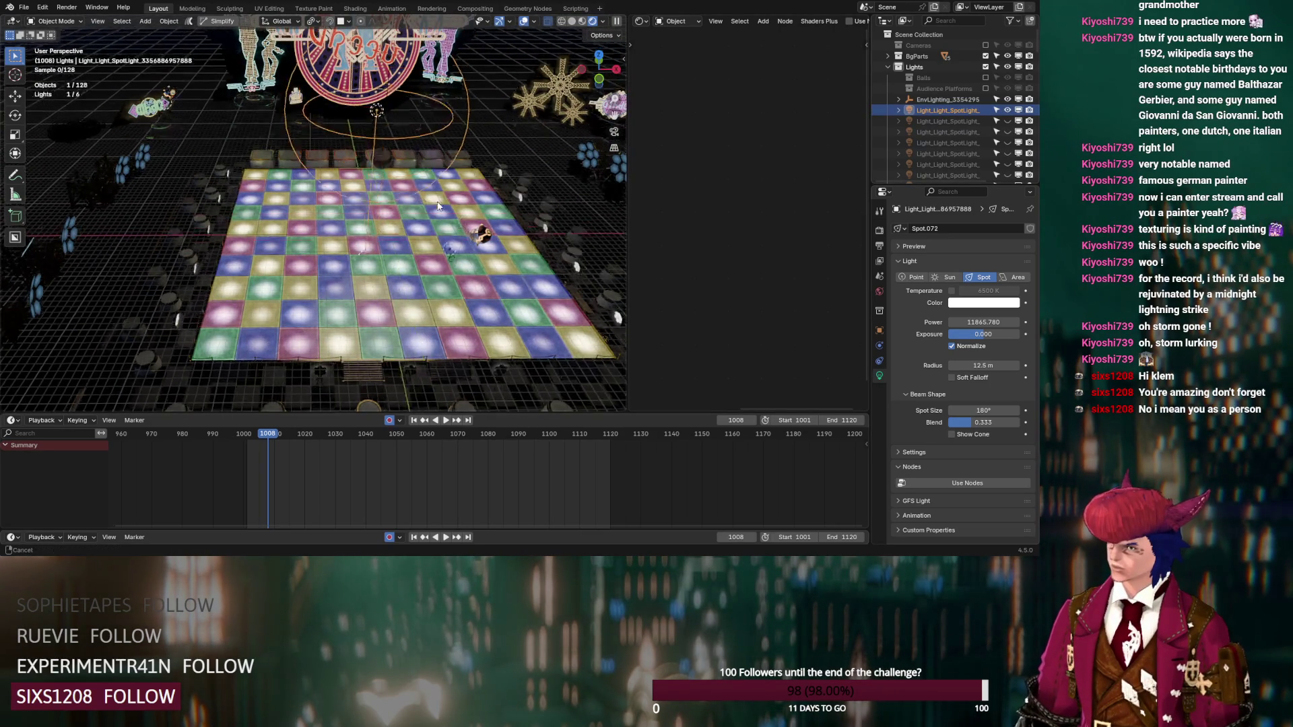
scroll(407, 250, up, 3)
scroll(408, 251, down, 3)
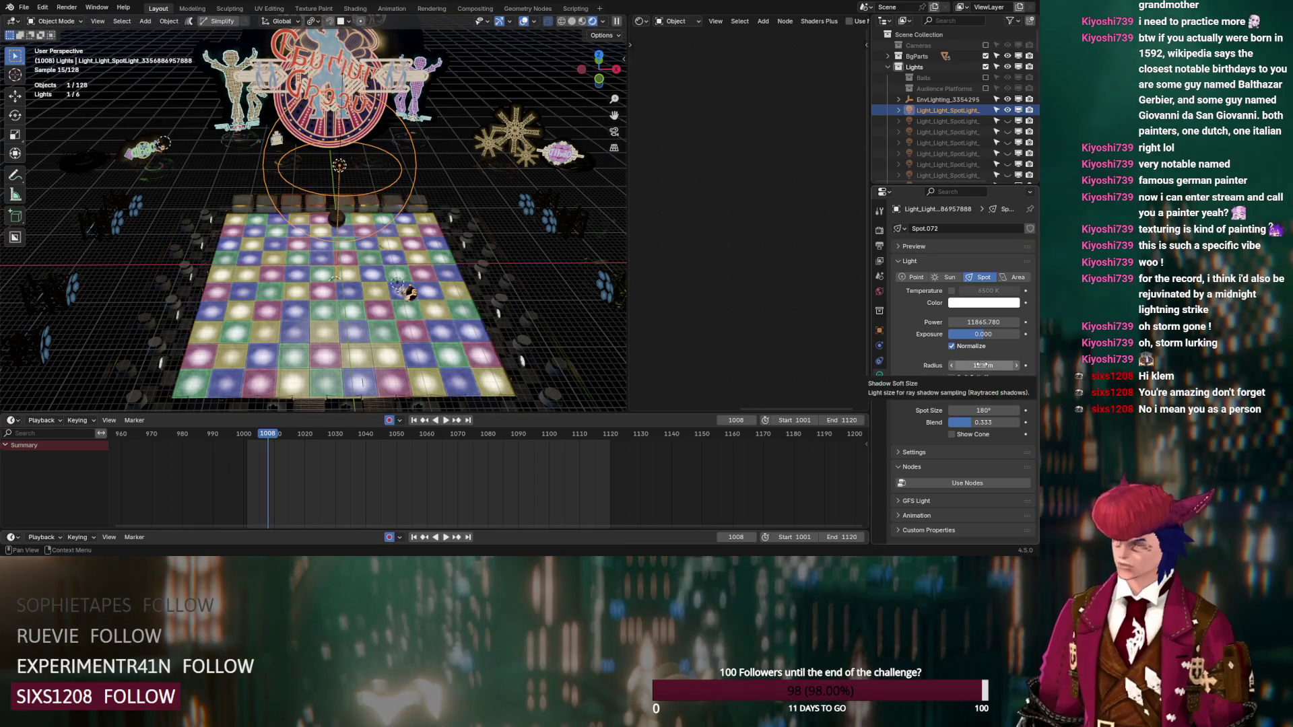
middle_drag(507, 261, 525, 281)
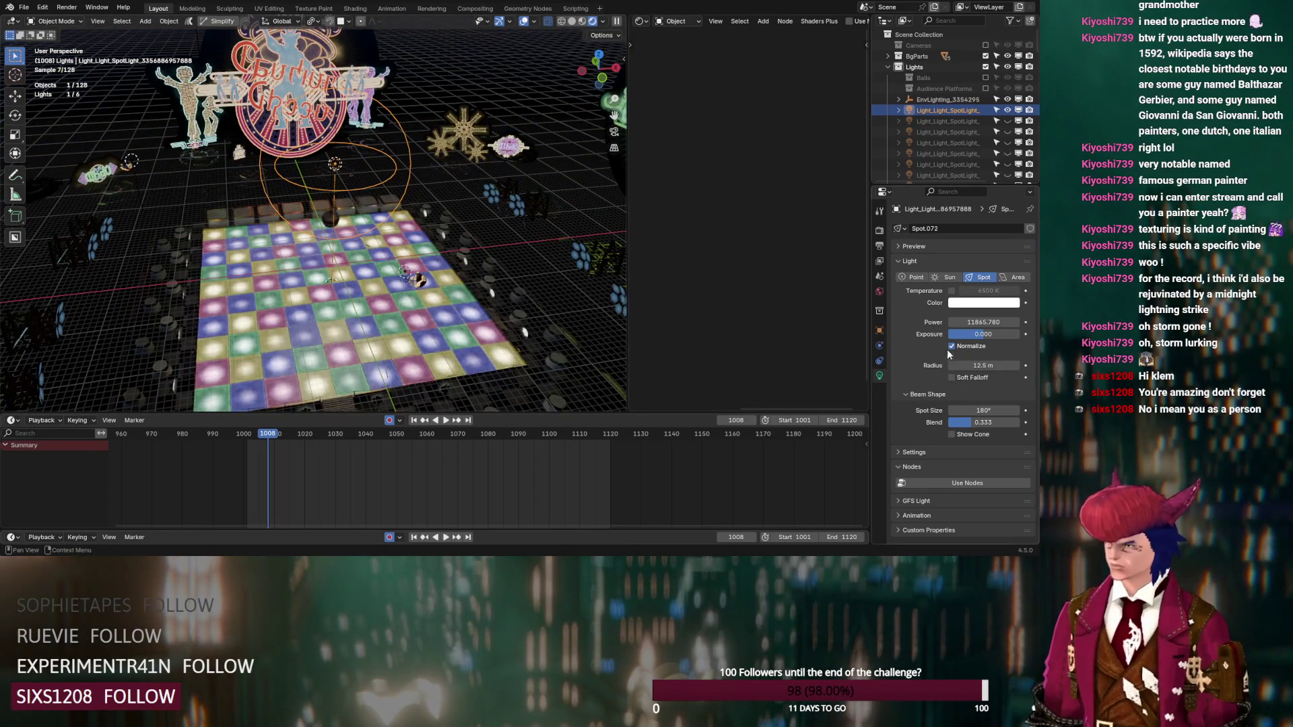
mouse_move(985, 365)
mouse_down()
mouse_move(926, 365)
mouse_move(947, 365)
mouse_up()
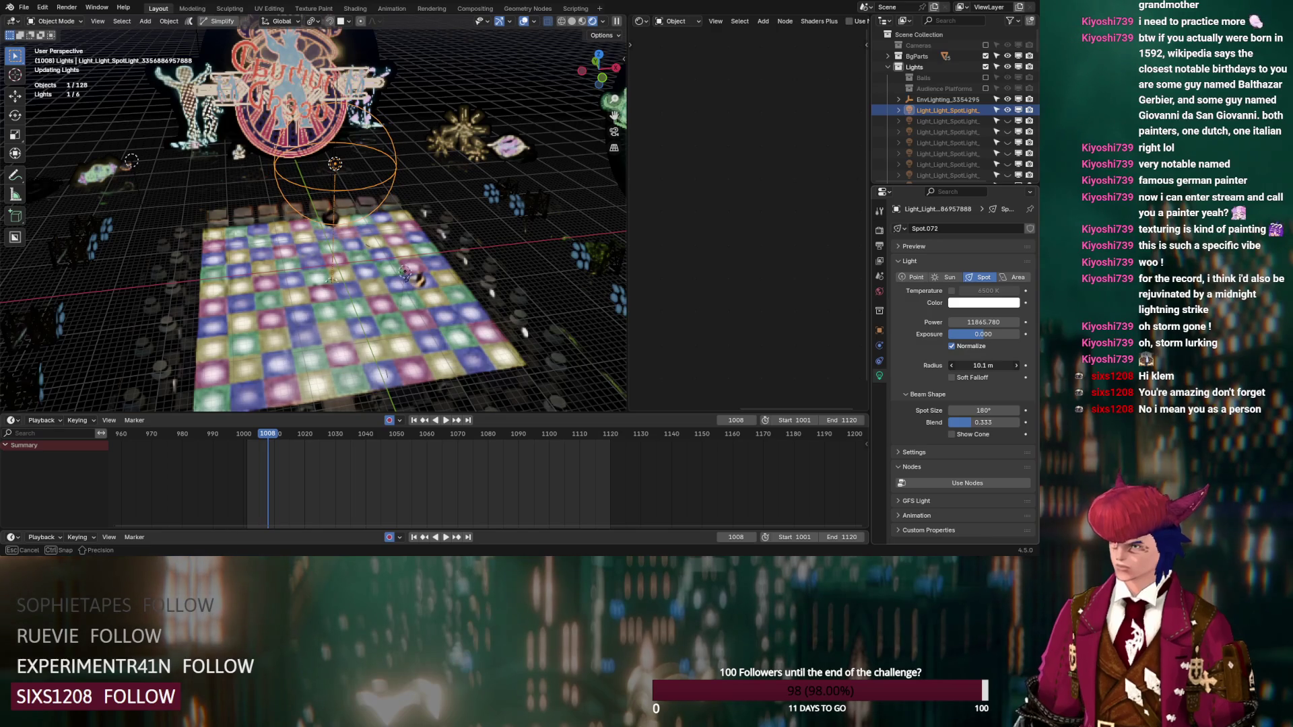
Step: Compare the lighting with that spotlight hidden, then show and select Spot.073
click(1008, 110)
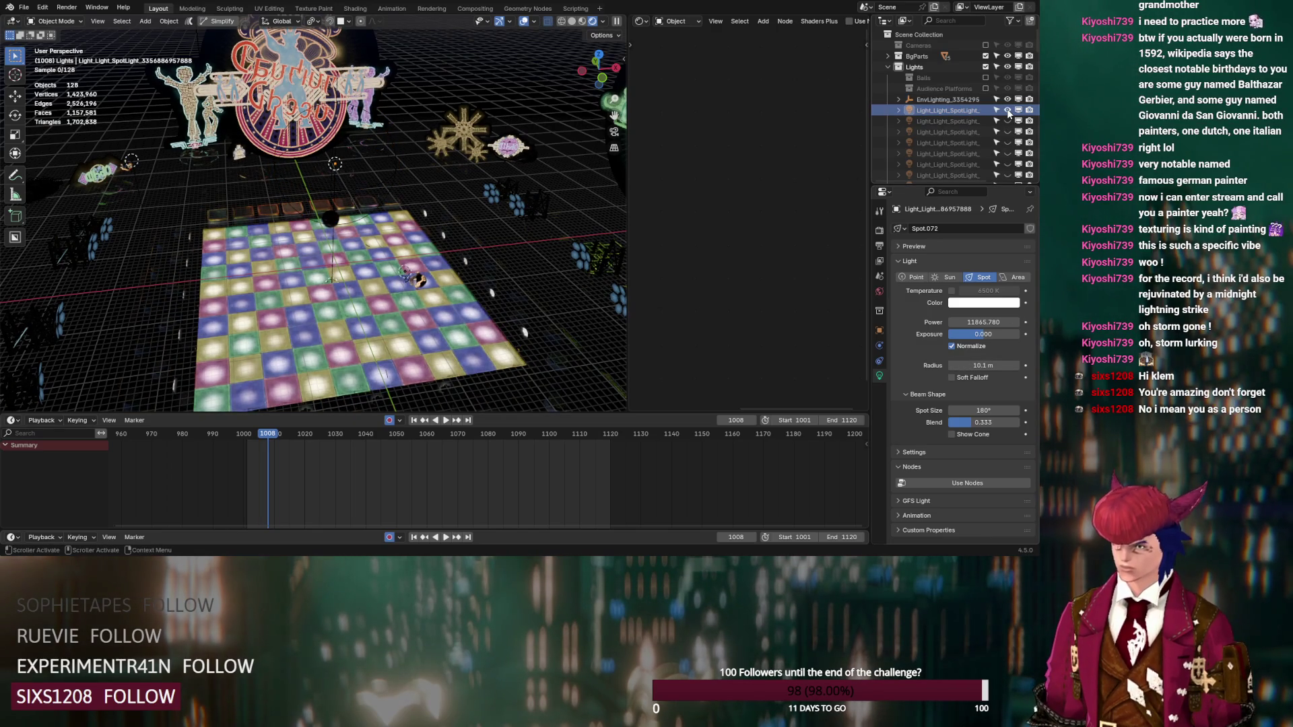
click(1008, 110)
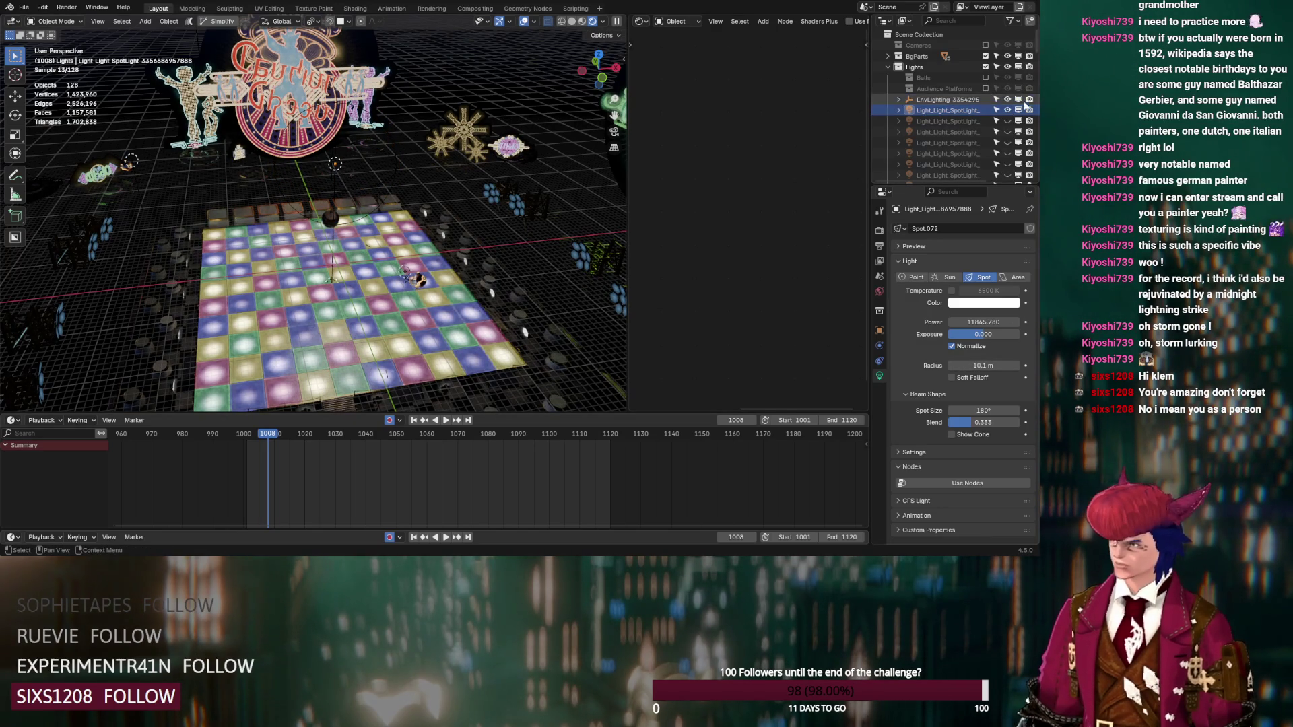
click(1007, 121)
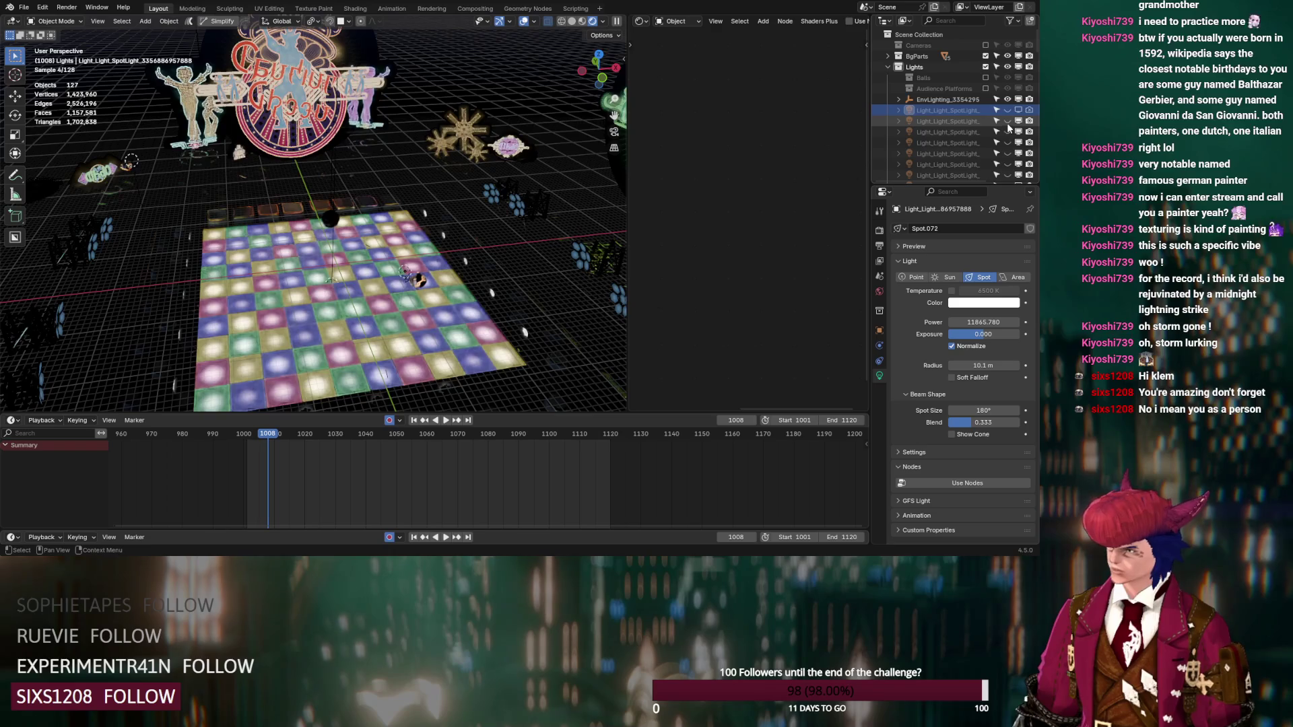
click(974, 123)
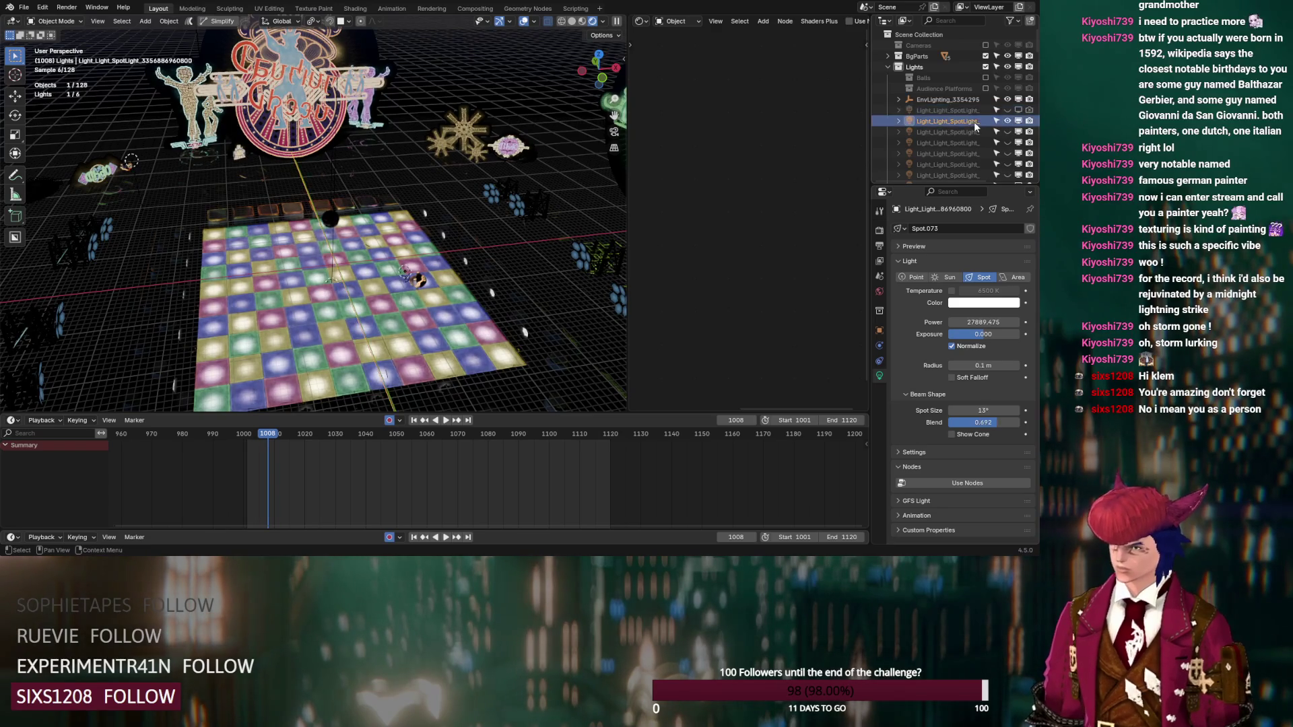
Step: Change Spot.073's Exposure to 4.179 (27889.475 W) and toggle its viewport visibility
mouse_move(593, 247)
middle_down()
mouse_move(502, 261)
mouse_move(527, 257)
middle_up()
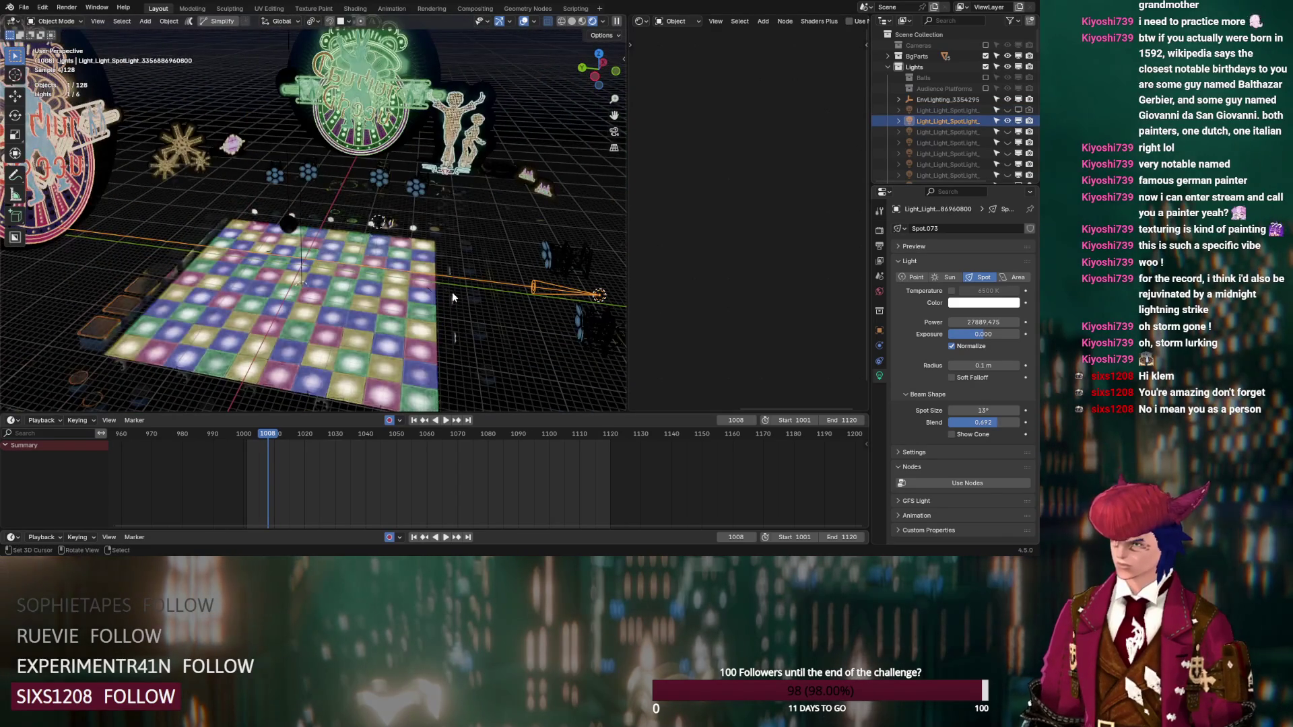
mouse_move(454, 293)
middle_down()
mouse_move(525, 286)
mouse_move(491, 297)
middle_up()
scroll(525, 285, up, 2)
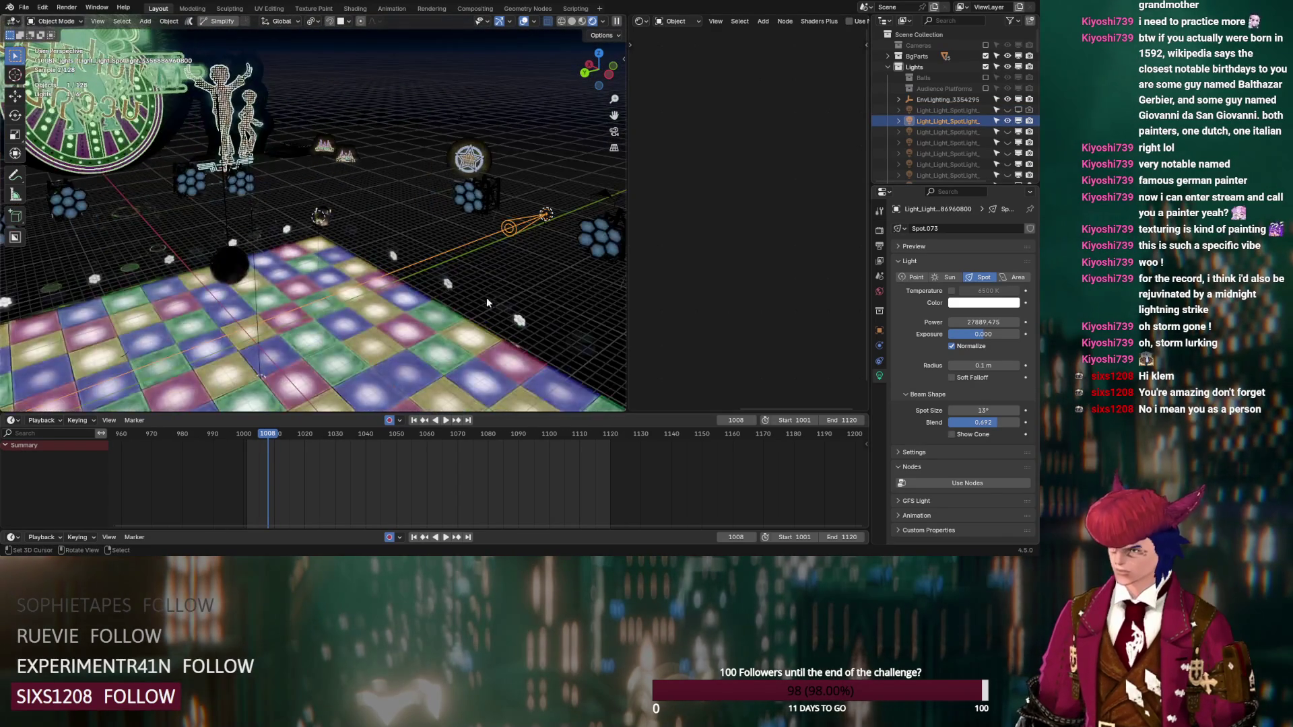
mouse_move(354, 272)
middle_down()
mouse_move(427, 281)
mouse_move(350, 181)
mouse_move(351, 196)
middle_up()
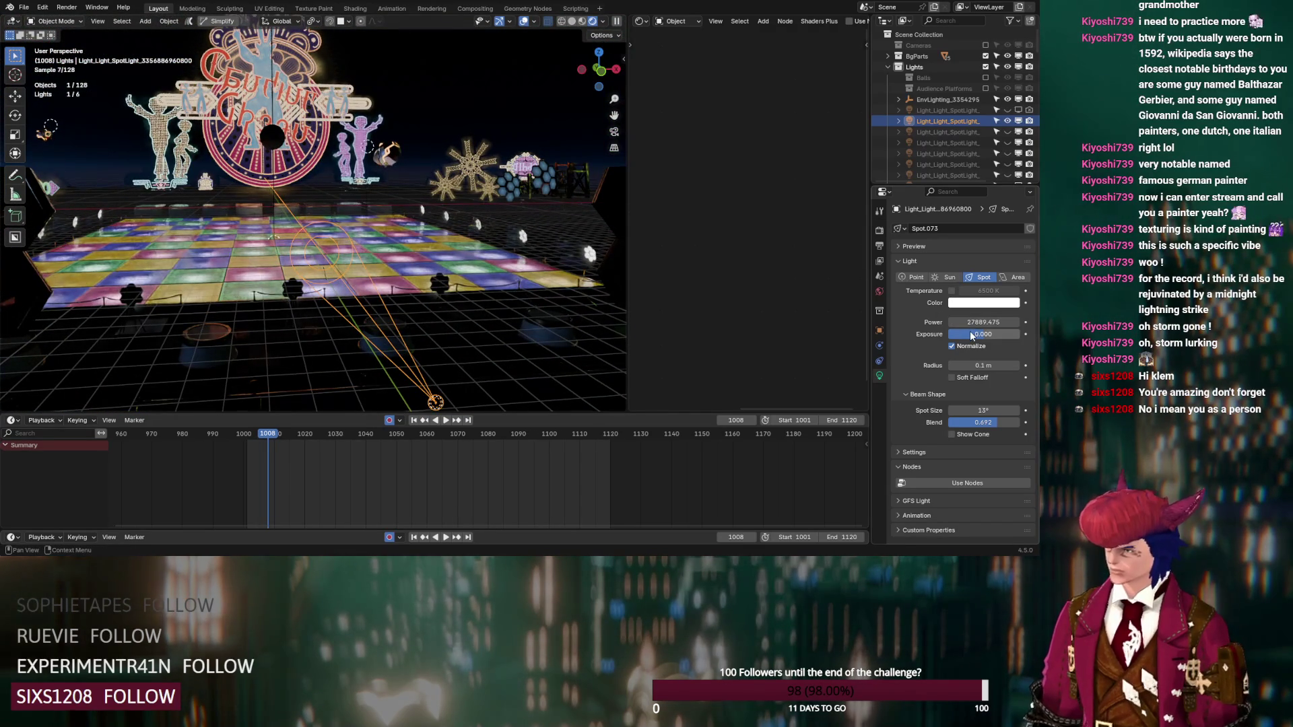
mouse_move(984, 334)
mouse_down()
mouse_move(1025, 334)
mouse_move(989, 334)
mouse_up()
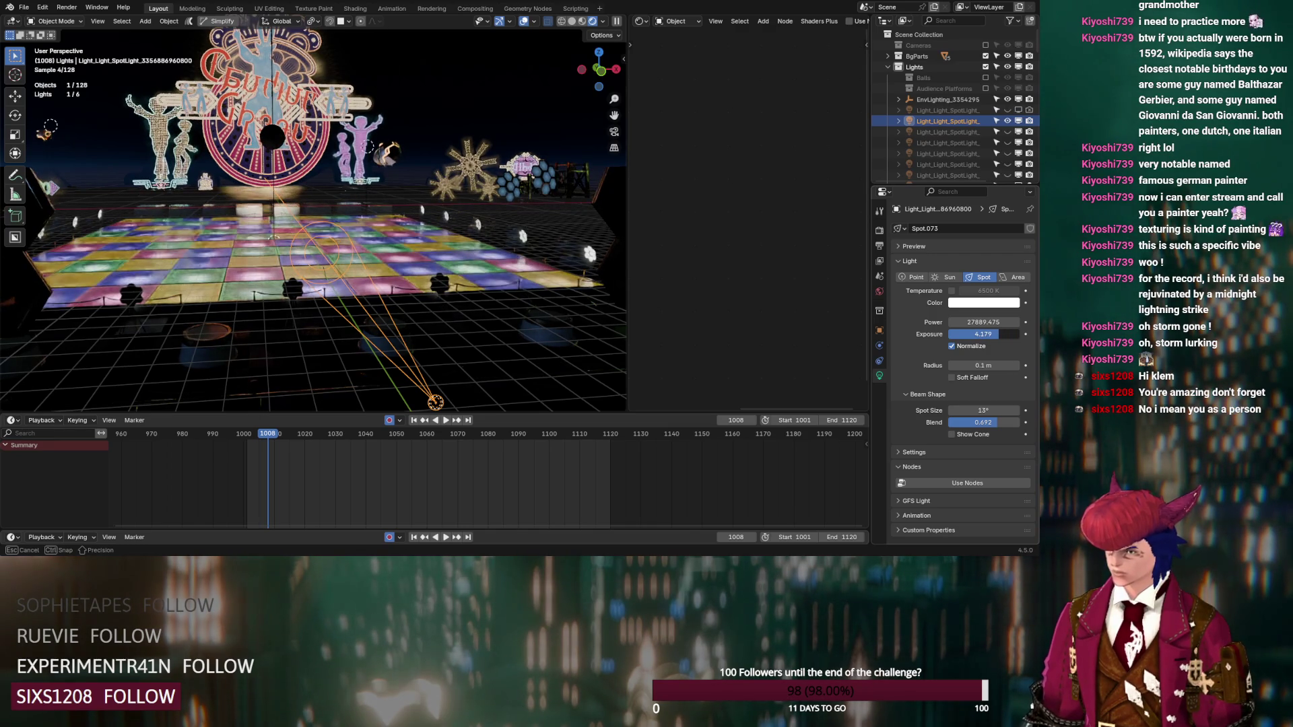
mouse_move(381, 287)
middle_down()
mouse_move(370, 309)
mouse_move(382, 287)
mouse_move(411, 300)
mouse_move(378, 288)
middle_up()
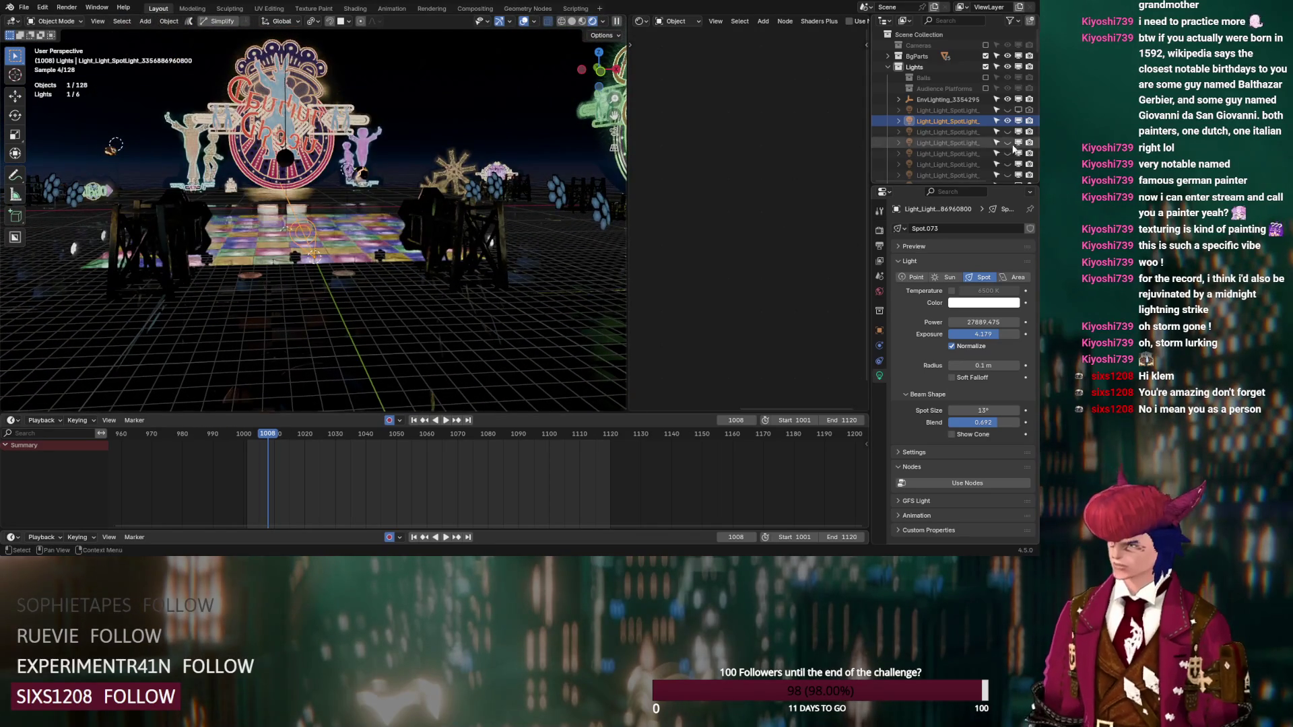
click(1008, 131)
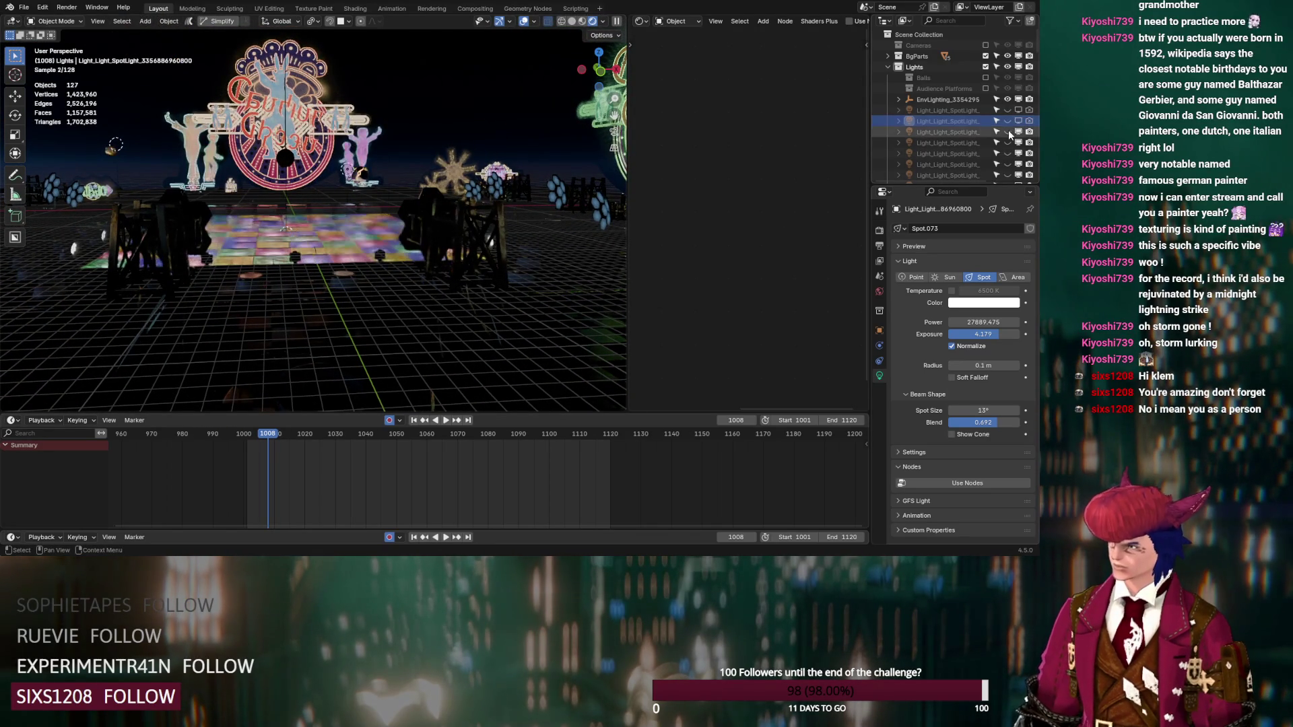
Step: Select Spot.064 and hide a spotlight while viewing the dance floor from above
click(935, 134)
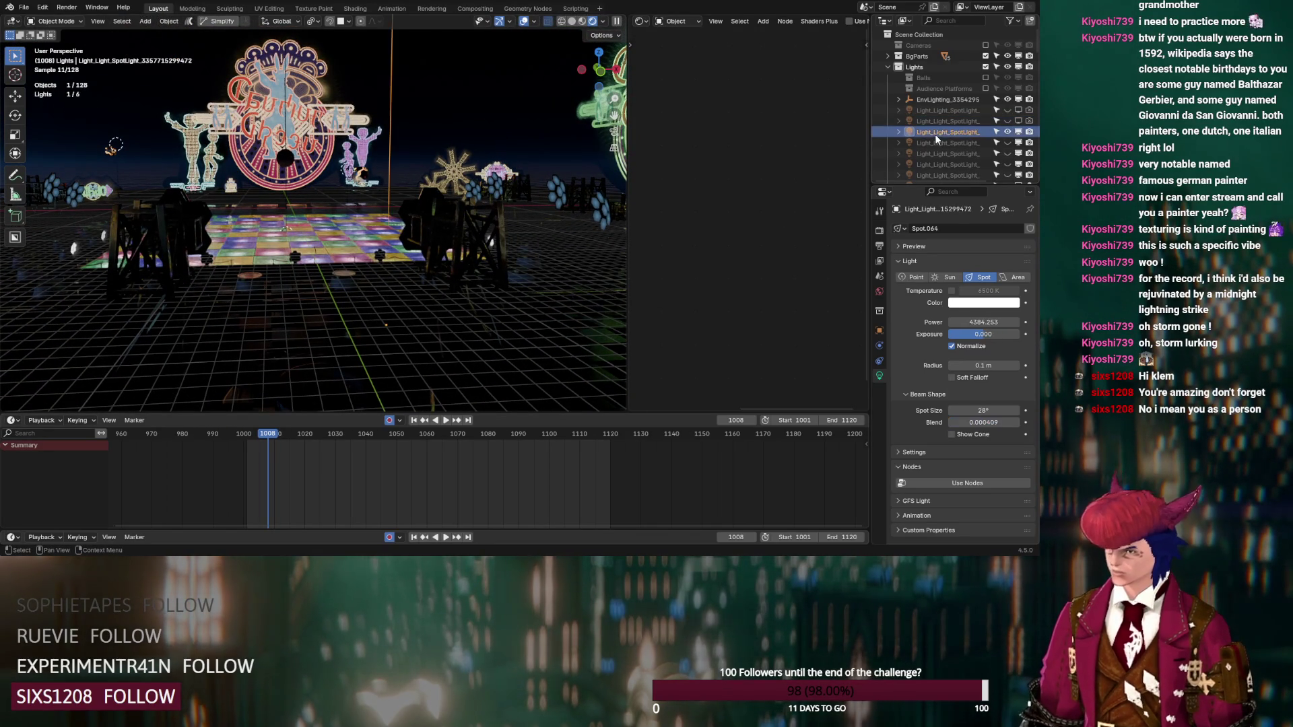
mouse_move(377, 202)
middle_down()
mouse_move(385, 264)
mouse_move(381, 224)
mouse_move(350, 217)
mouse_move(343, 251)
mouse_move(354, 264)
middle_up()
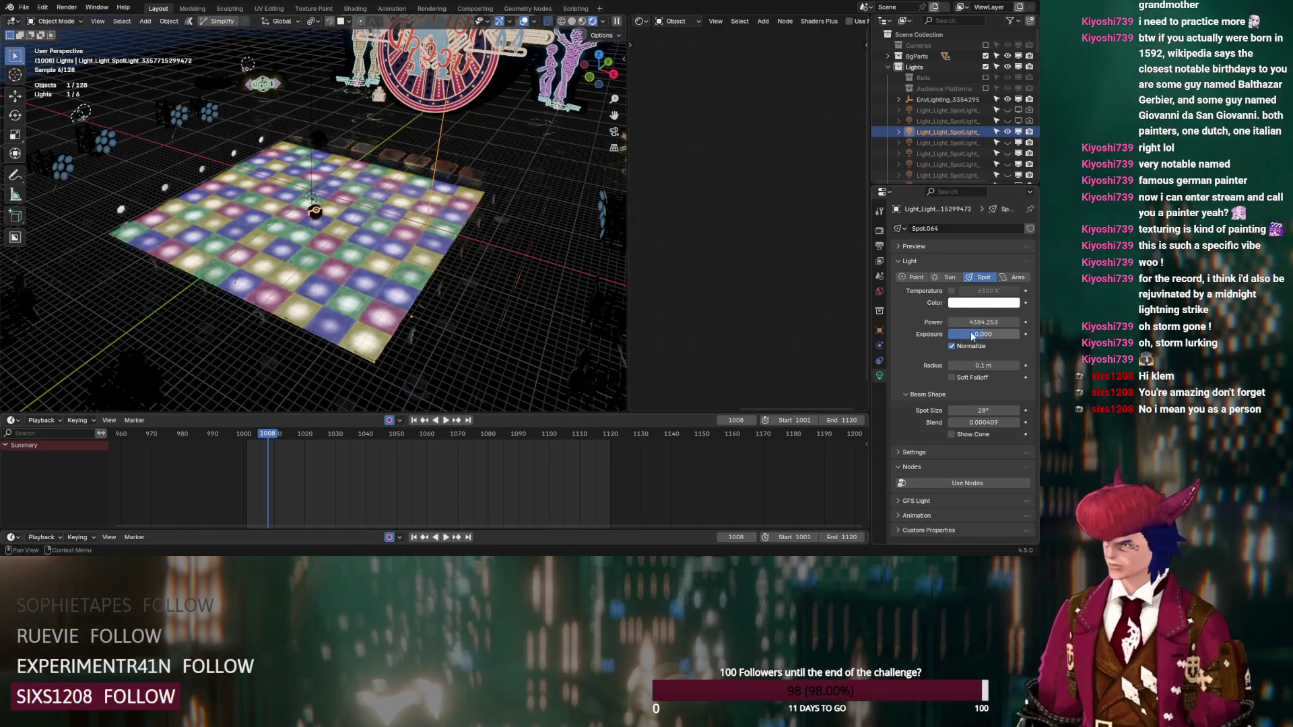
mouse_move(535, 256)
middle_down()
mouse_move(498, 319)
mouse_move(430, 316)
mouse_move(415, 291)
mouse_move(458, 292)
middle_up()
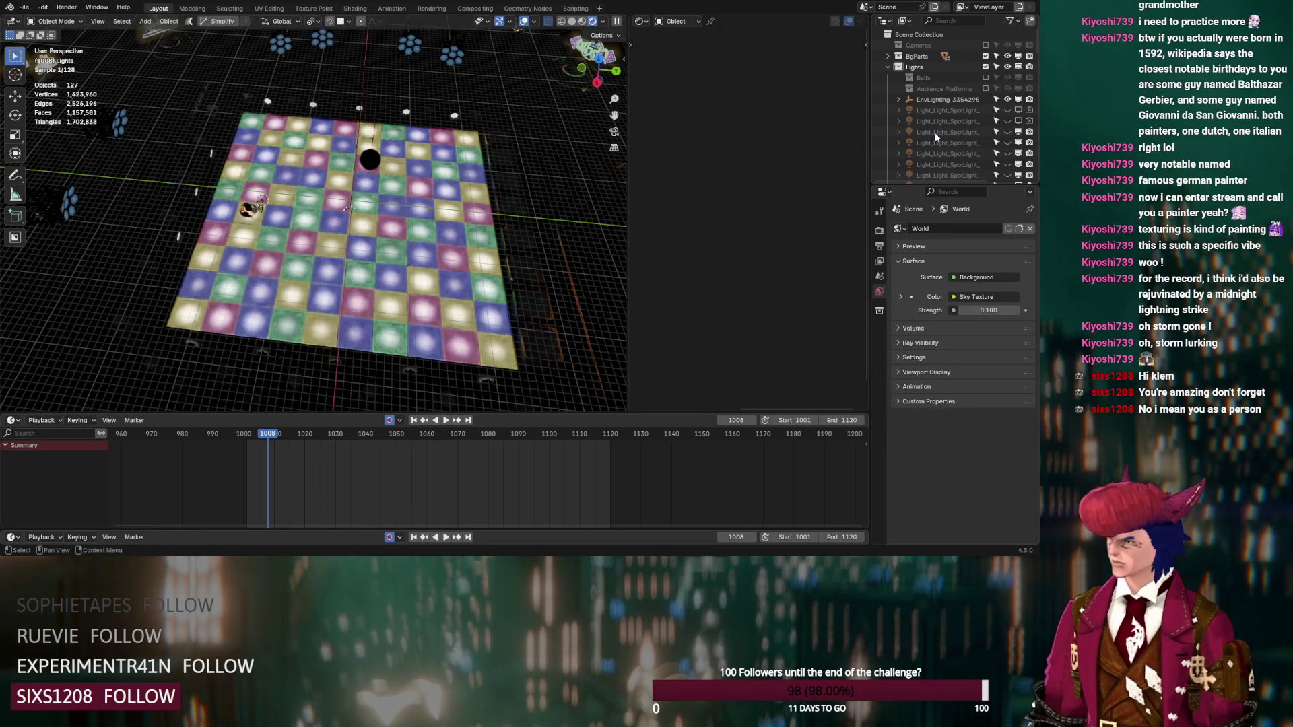
click(1007, 132)
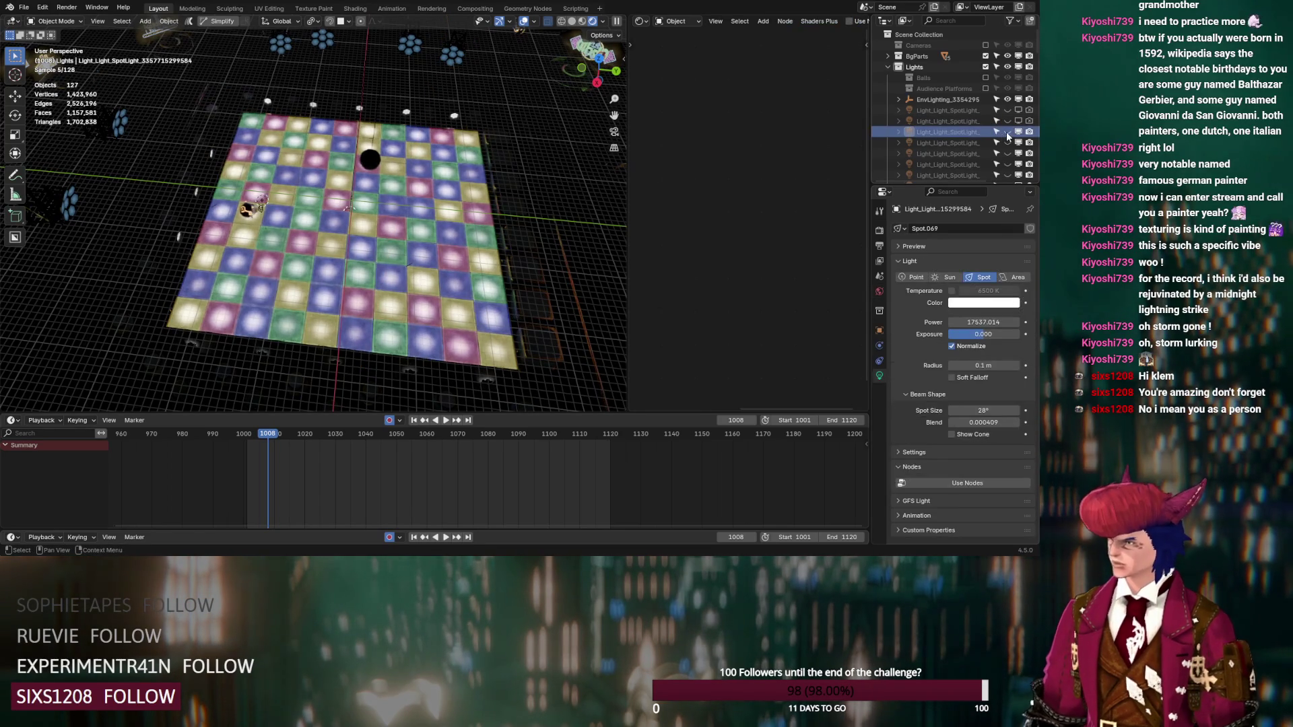
Step: Set the Exposure of Spot.069 and Spot.036 to 10
click(961, 134)
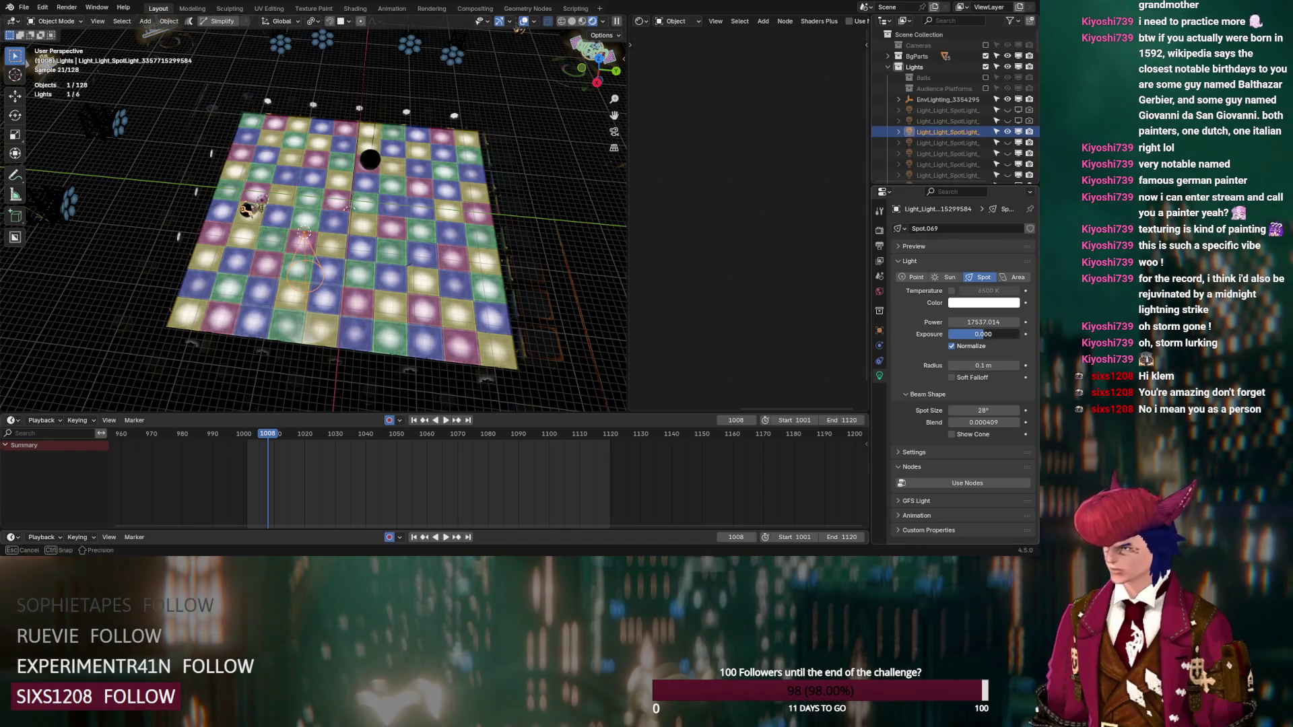
drag(983, 334, 1010, 334)
middle_drag(431, 303, 450, 276)
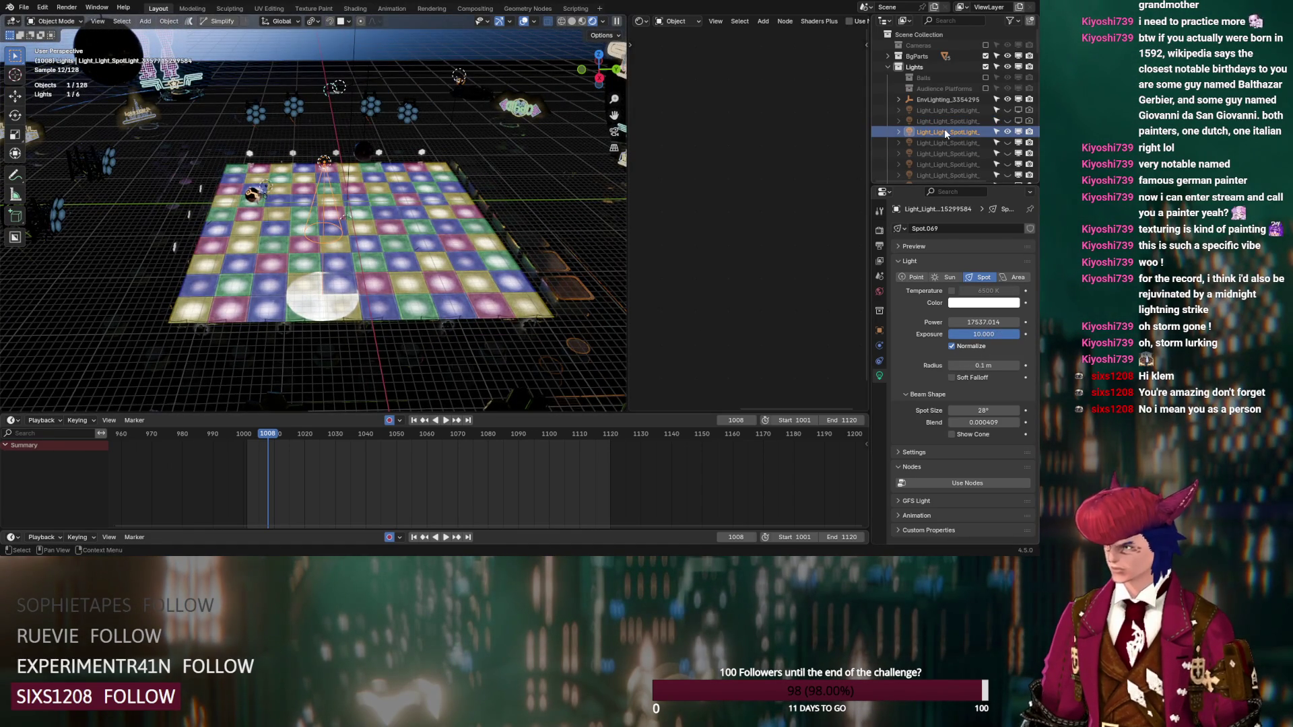
ctrl+click(945, 133)
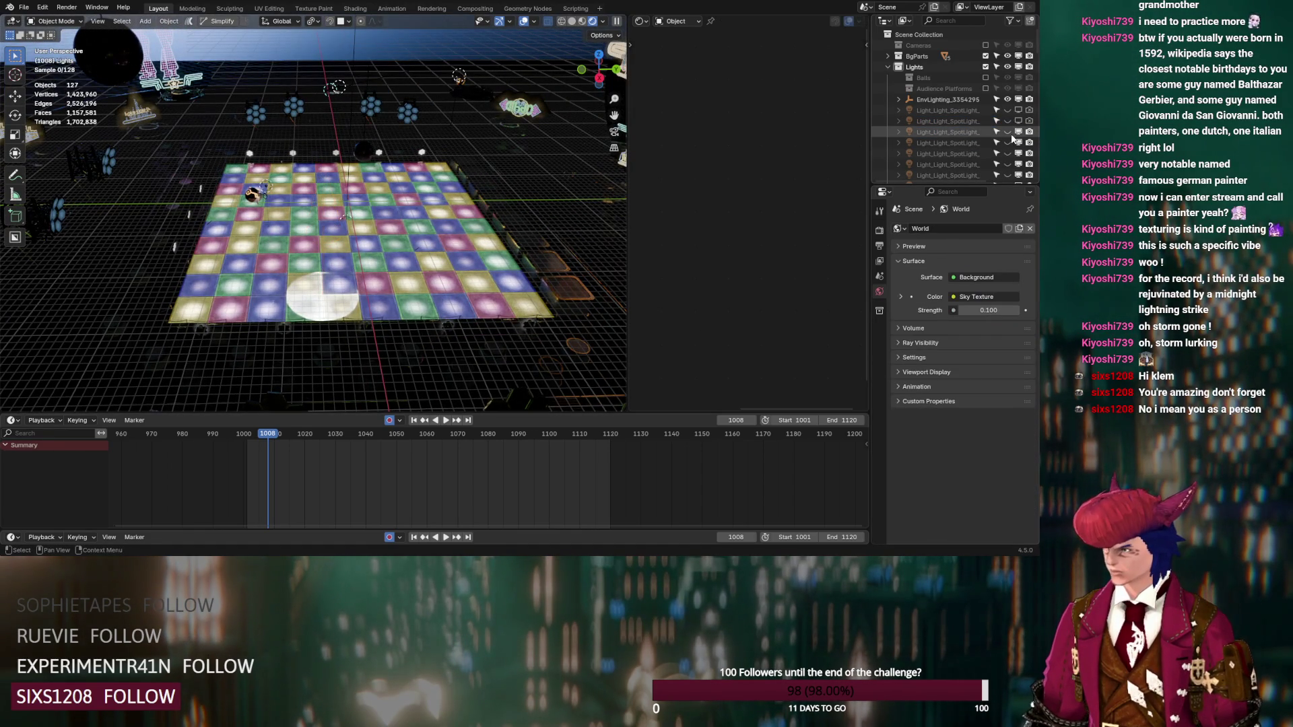
click(970, 132)
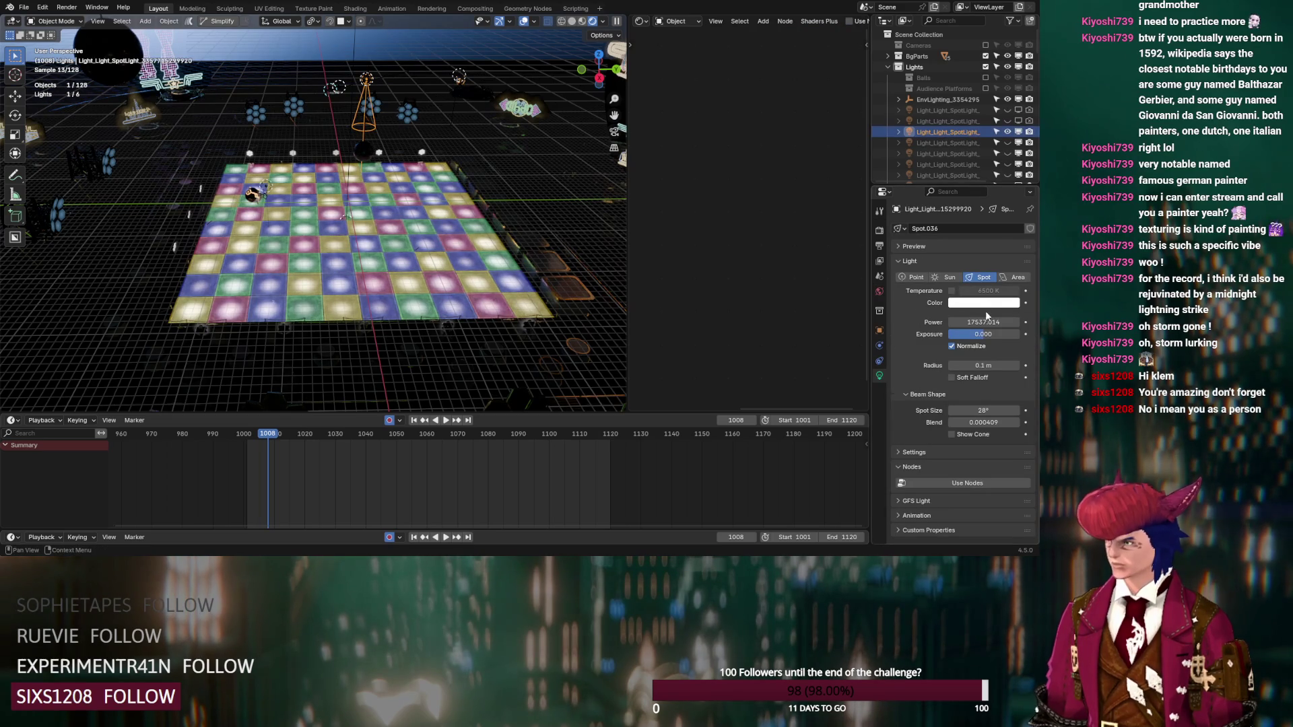
text(10)
key(Return)
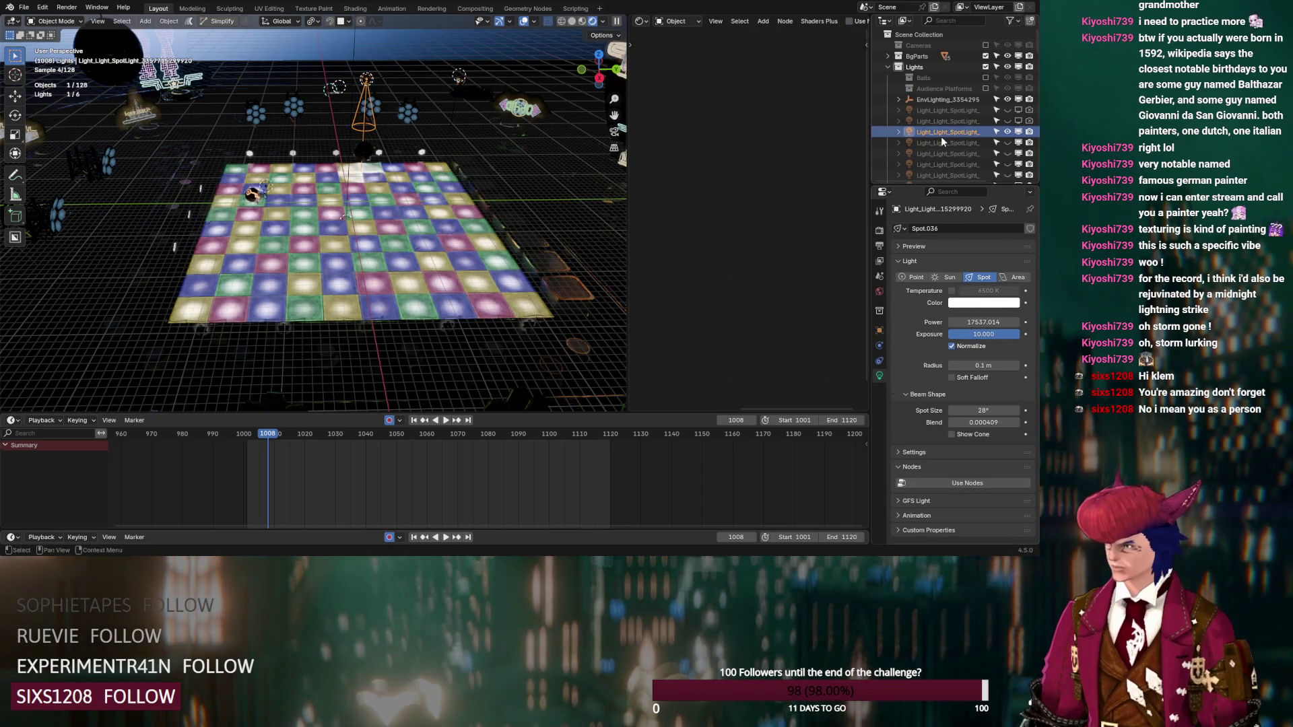
Step: Raise the next spotlight and Spot.055 to an Exposure of 10
ctrl+click(941, 134)
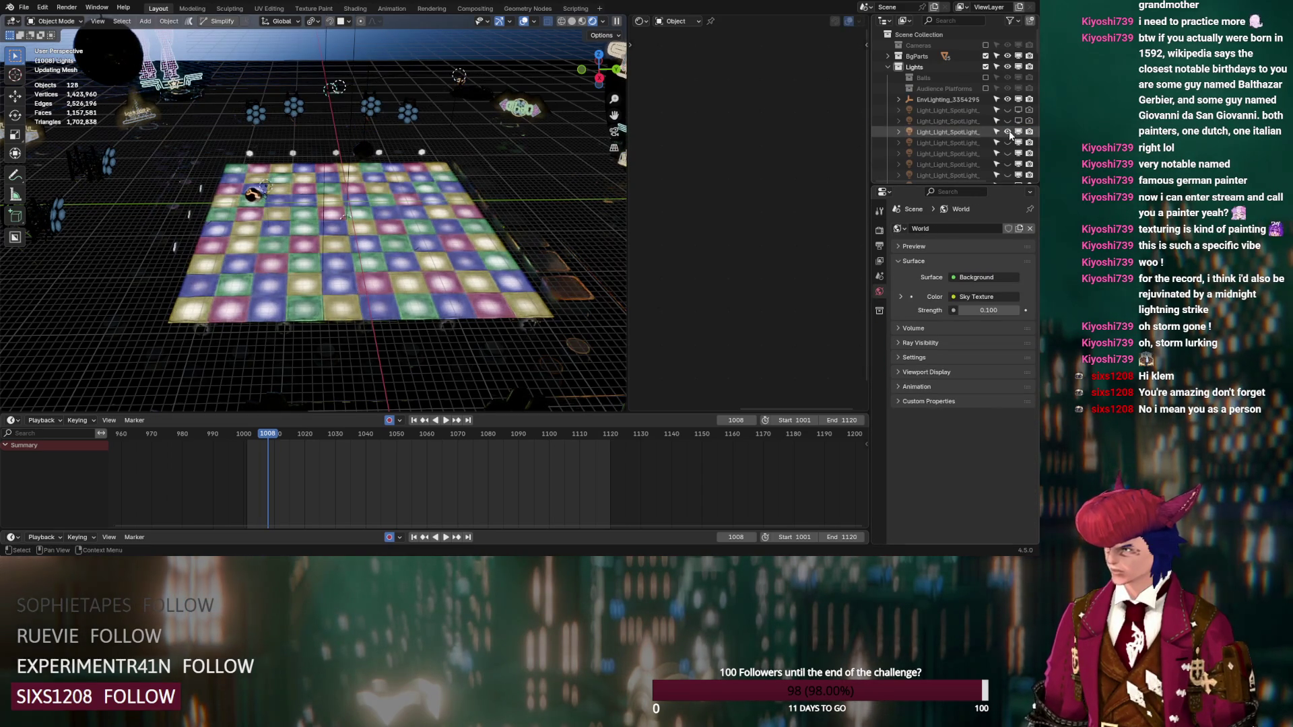
click(959, 133)
mouse_move(984, 334)
mouse_down()
mouse_move(957, 334)
mouse_move(1021, 338)
mouse_up()
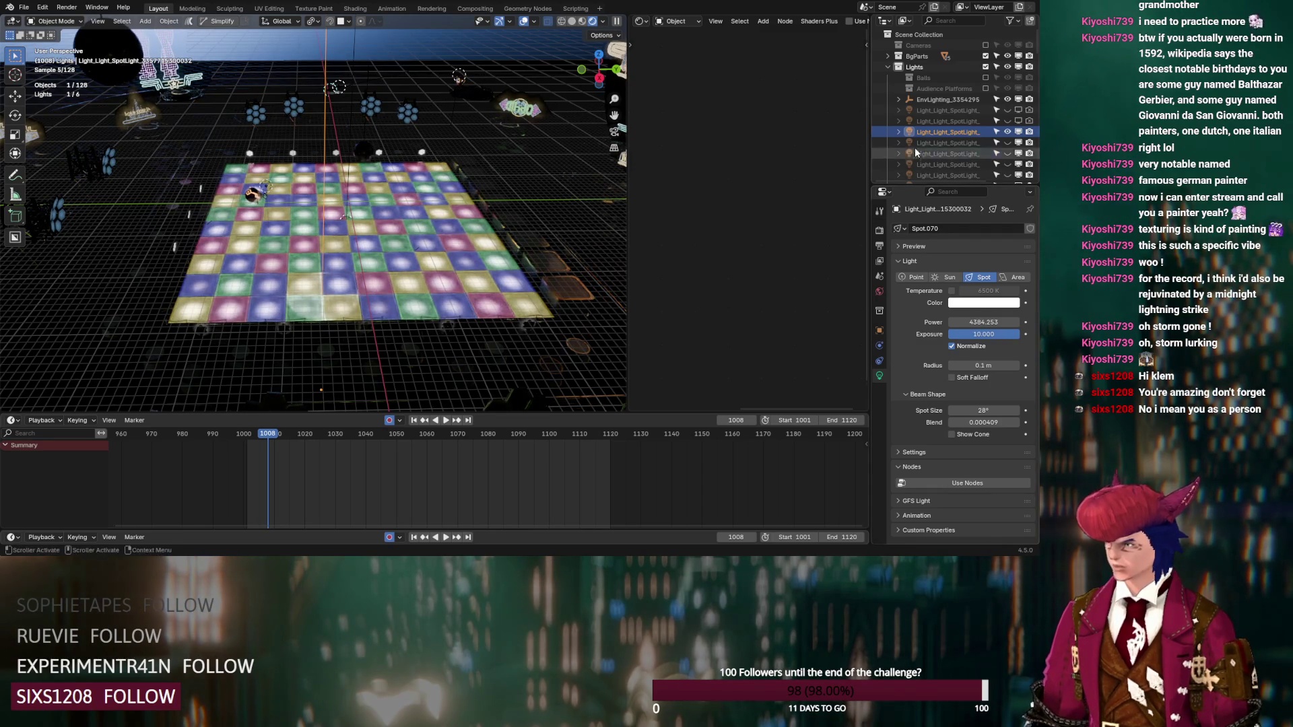
ctrl+click(951, 133)
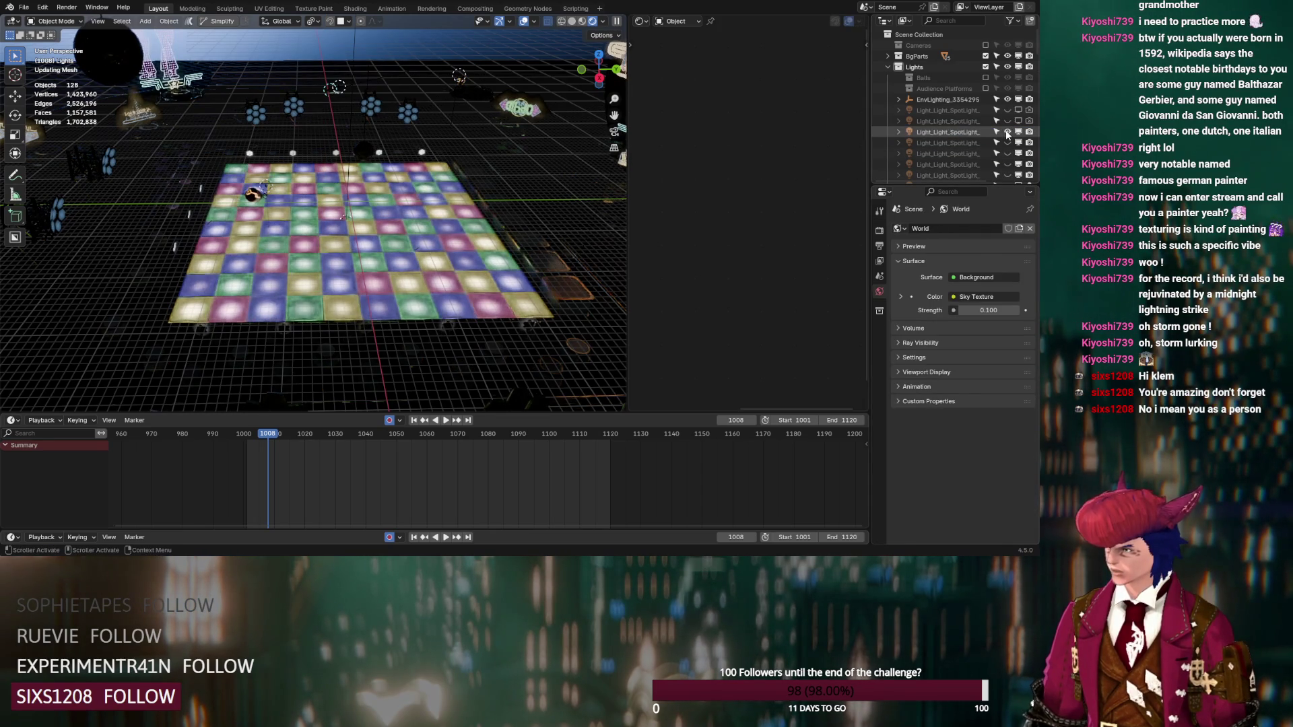
click(963, 130)
drag(980, 335, 1021, 334)
mouse_move(492, 256)
middle_down()
mouse_move(429, 258)
mouse_move(379, 219)
mouse_move(264, 289)
mouse_move(149, 289)
mouse_move(257, 167)
mouse_move(321, 301)
mouse_move(377, 307)
middle_up()
scroll(421, 310, up, 4)
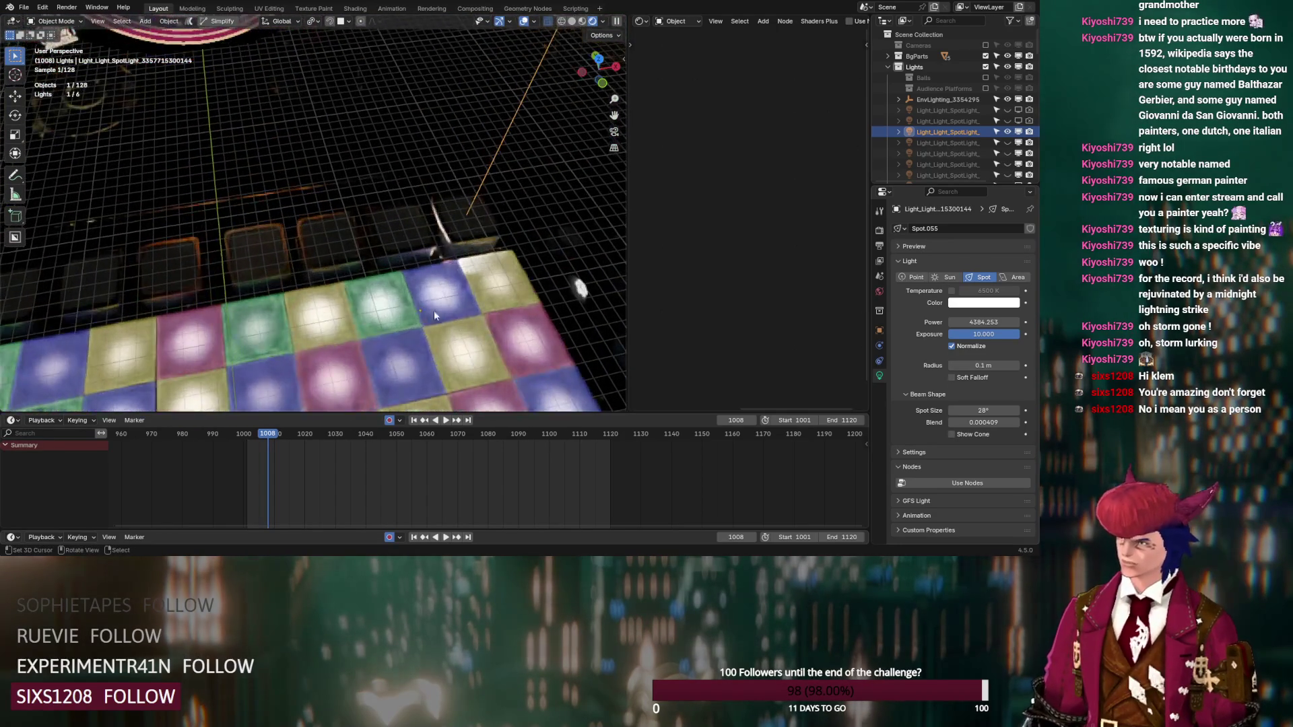
scroll(421, 311, down, 3)
mouse_move(459, 309)
middle_down()
mouse_move(351, 219)
mouse_move(433, 297)
mouse_move(363, 264)
middle_up()
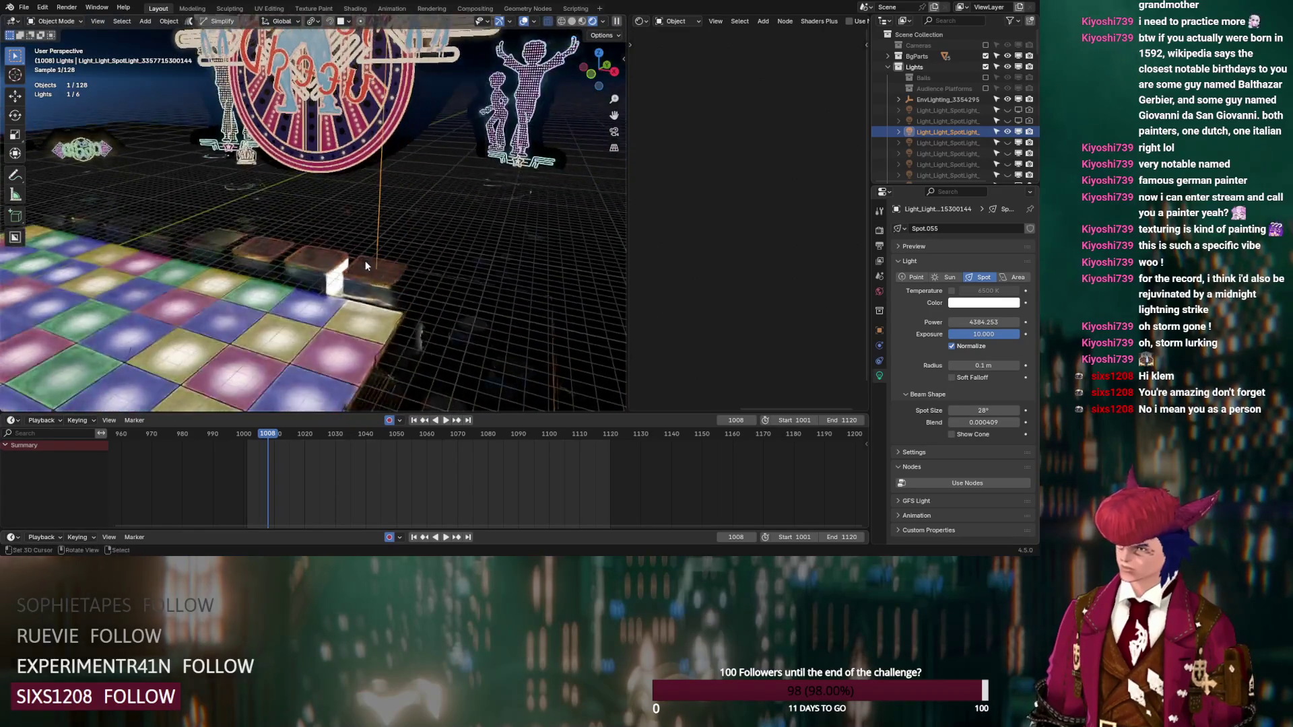
scroll(387, 277, up, 2)
key(q)
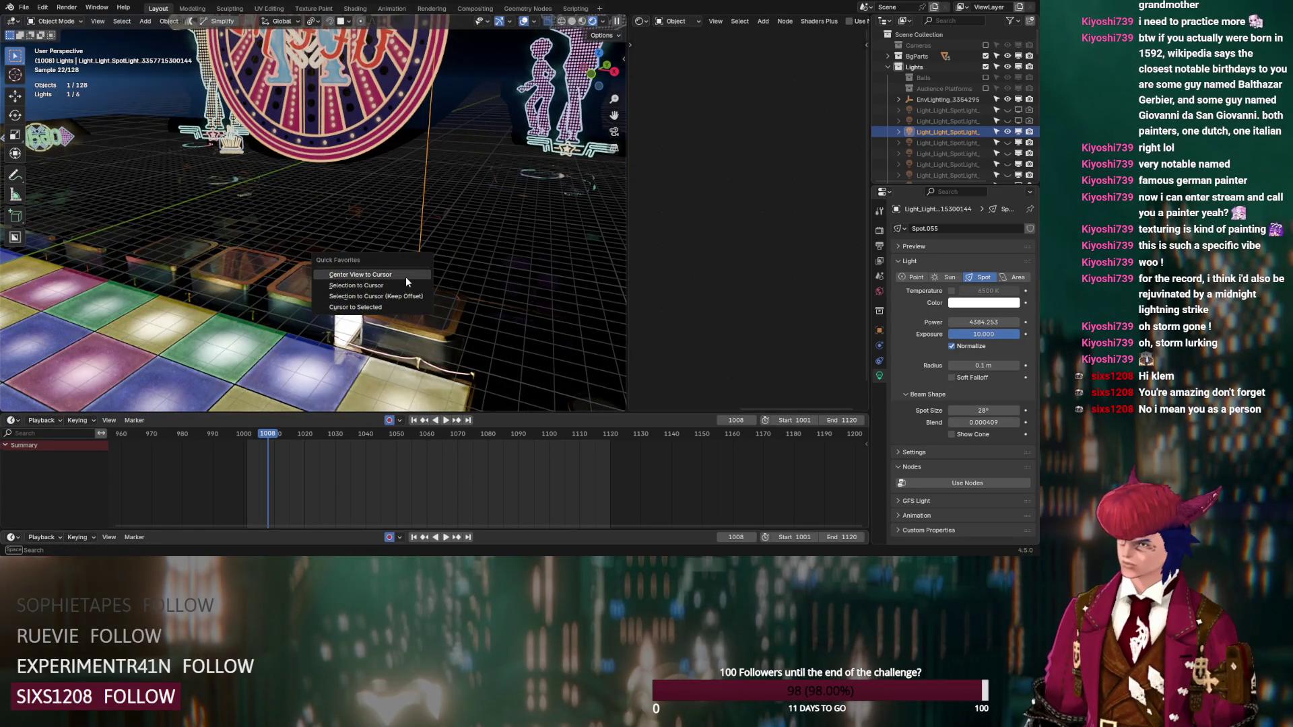
click(405, 277)
scroll(396, 266, up, 5)
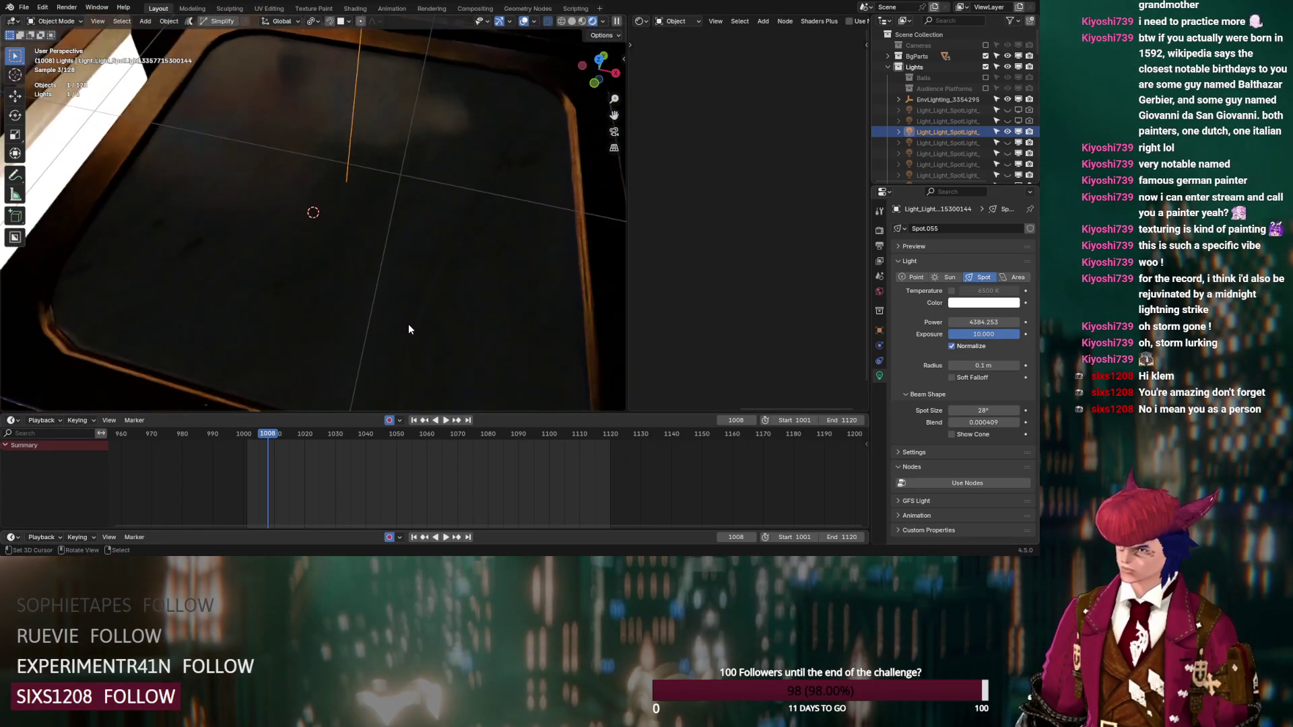
scroll(408, 325, down, 6)
mouse_move(408, 319)
middle_down()
mouse_move(330, 298)
mouse_move(301, 258)
mouse_move(307, 190)
mouse_move(317, 317)
mouse_move(422, 328)
mouse_move(425, 297)
mouse_move(301, 189)
middle_up()
scroll(426, 275, down, 5)
Step: Bring back the hidden spotlights with repeated undos and a drag down the eye icons
key(ctrl+z)
scroll(968, 120, down, 3)
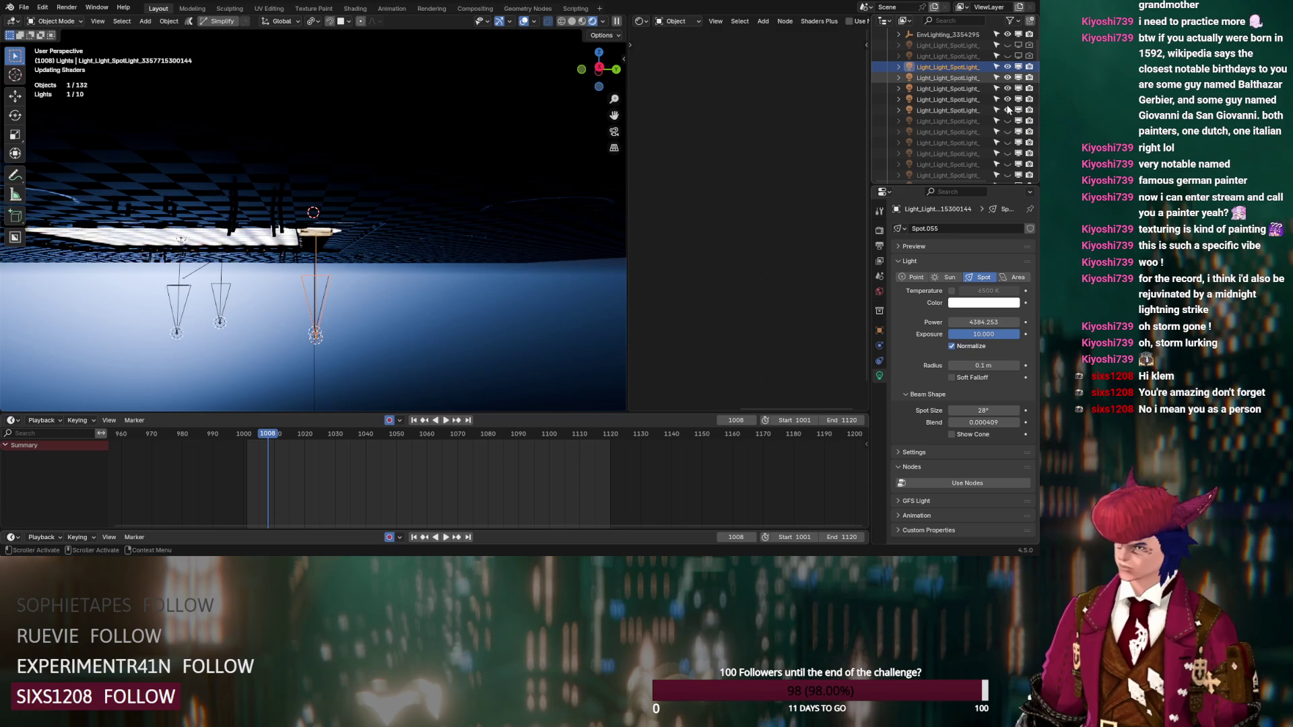
key(ctrl+z)
key(ctrl+z)
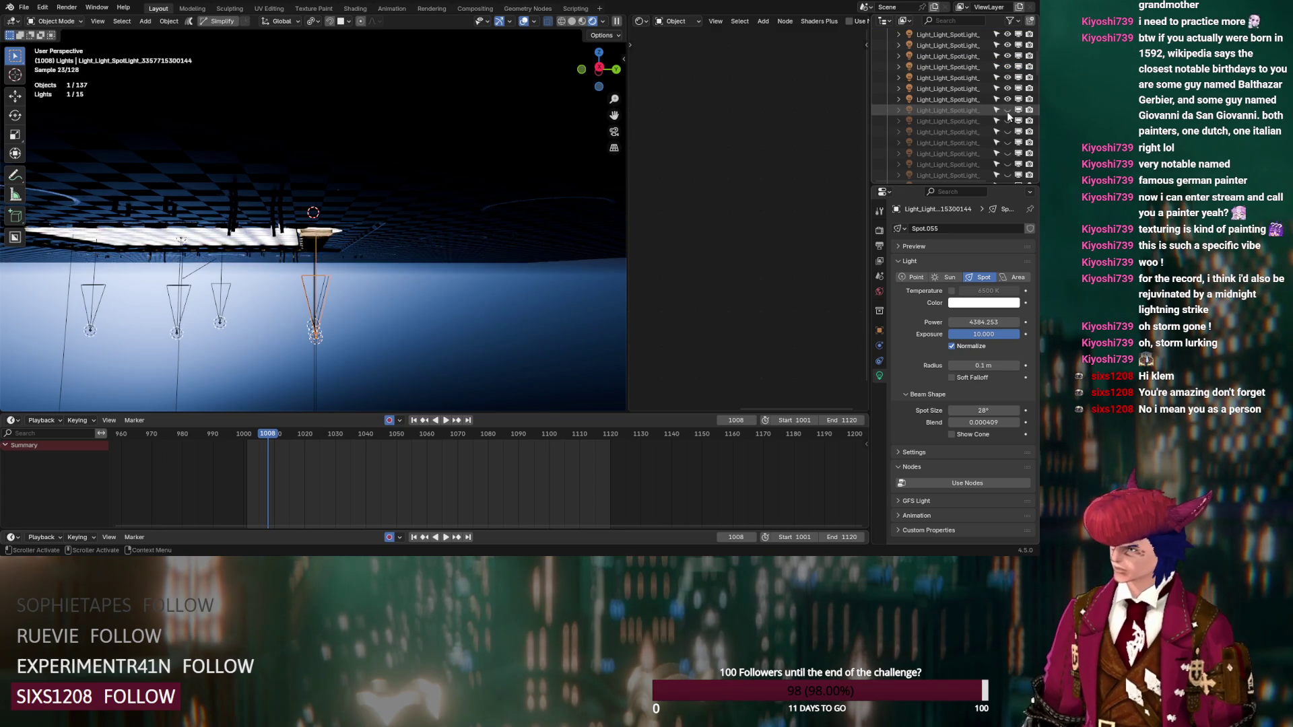
key(ctrl+z)
key(ctrl+z)
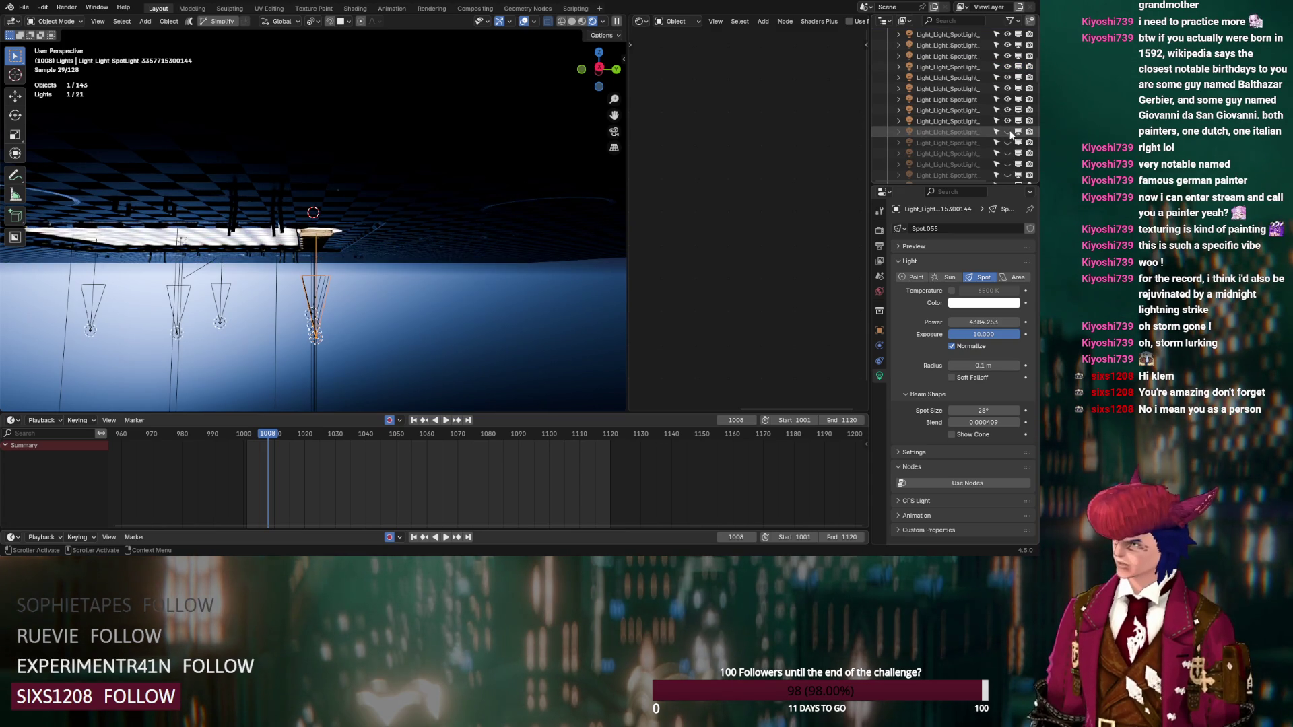
key(ctrl+z)
key(ctrl+z)
scroll(1009, 135, down, 2)
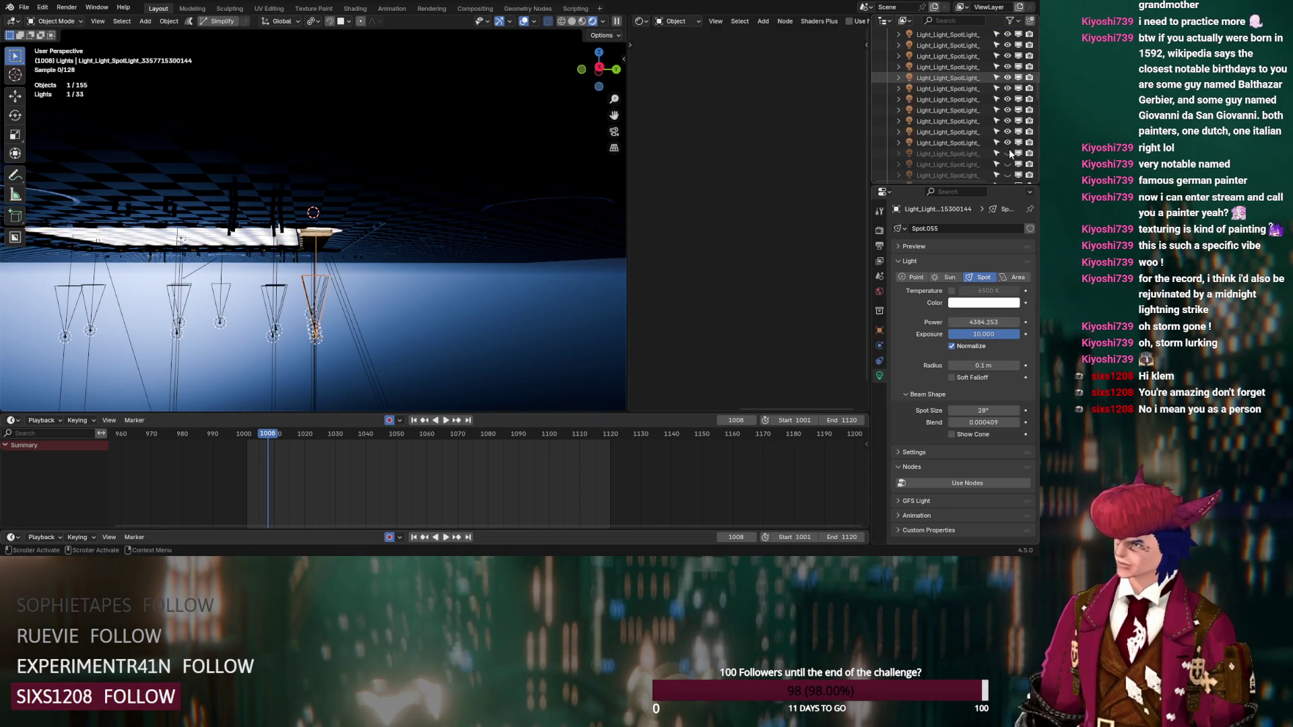
scroll(1008, 120, down, 3)
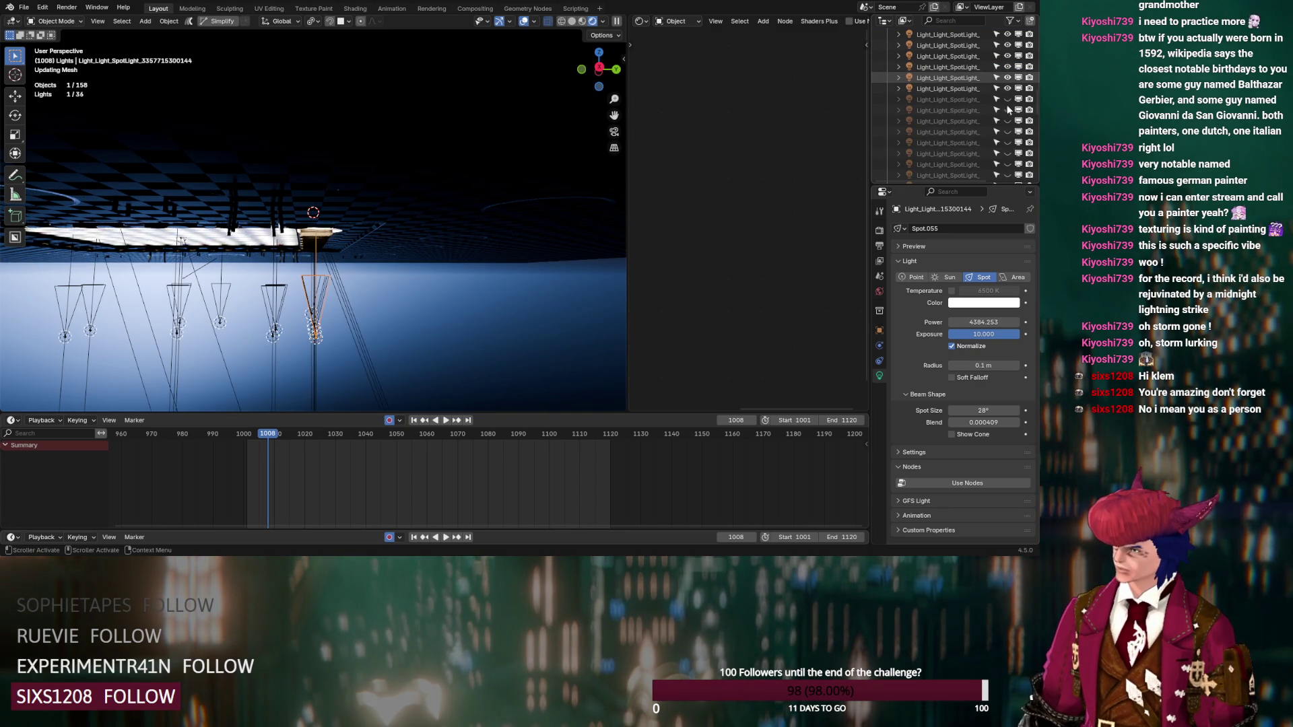
key(ctrl+z)
key(ctrl+z)
key(ctrl+z)
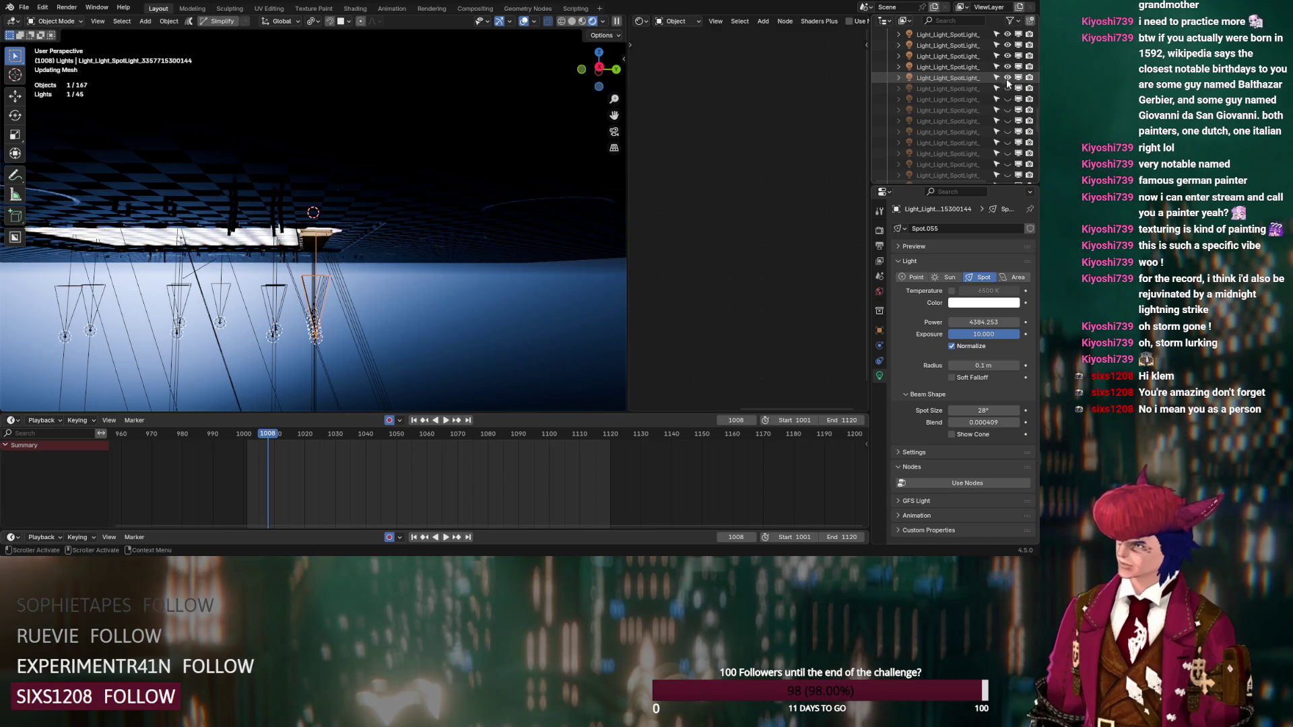
drag(1007, 89, 1016, 178)
key(ctrl+z)
key(ctrl+z)
key(ctrl+z)
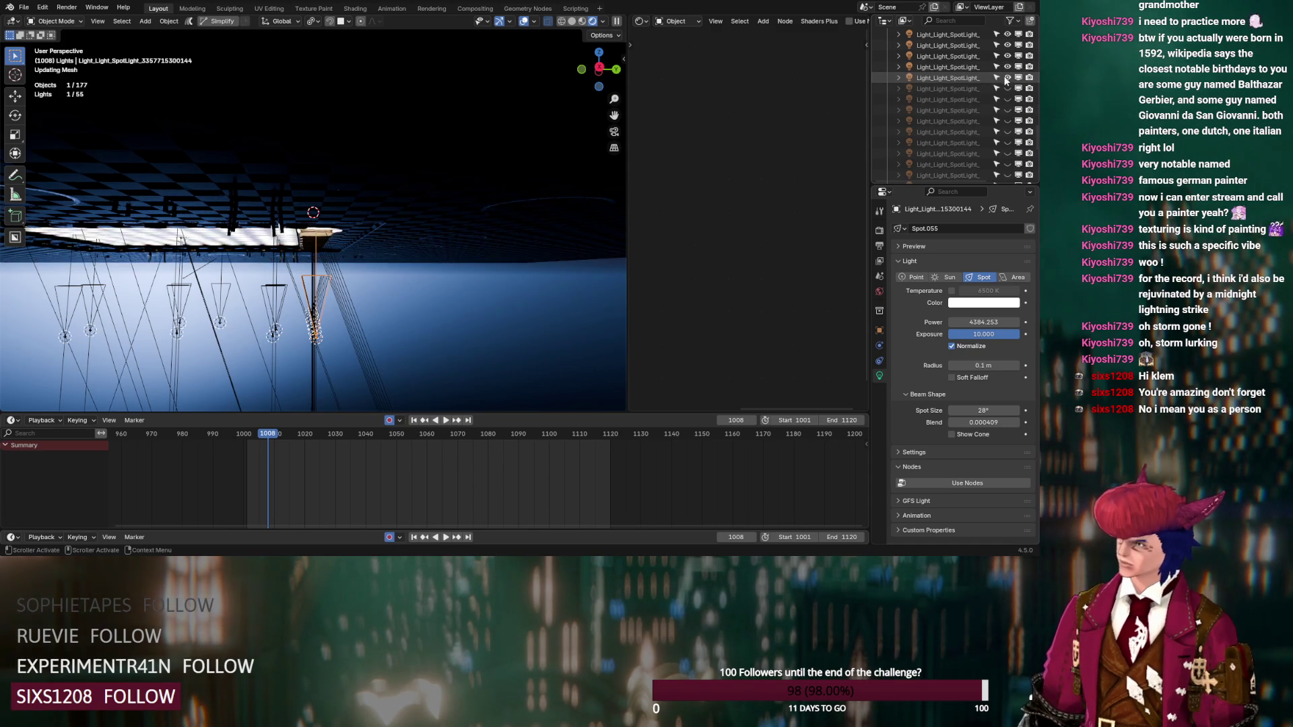
key(ctrl+z)
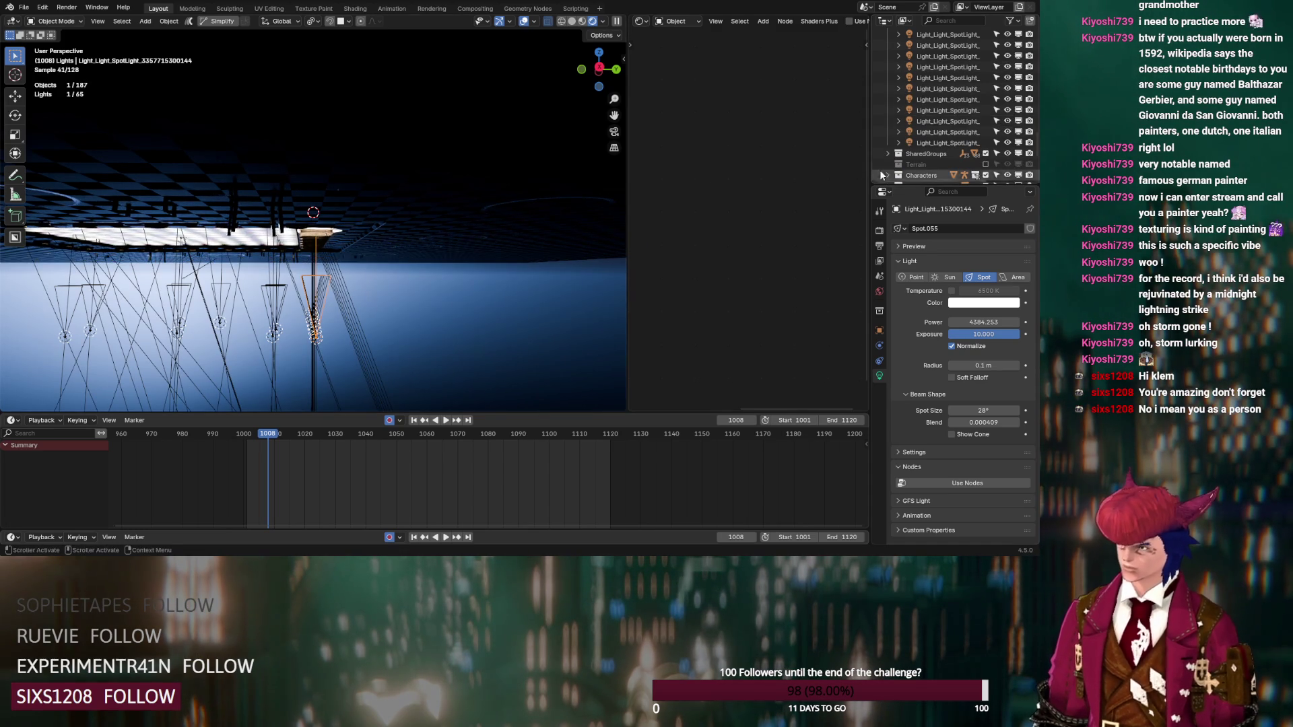
scroll(1008, 128, down, 5)
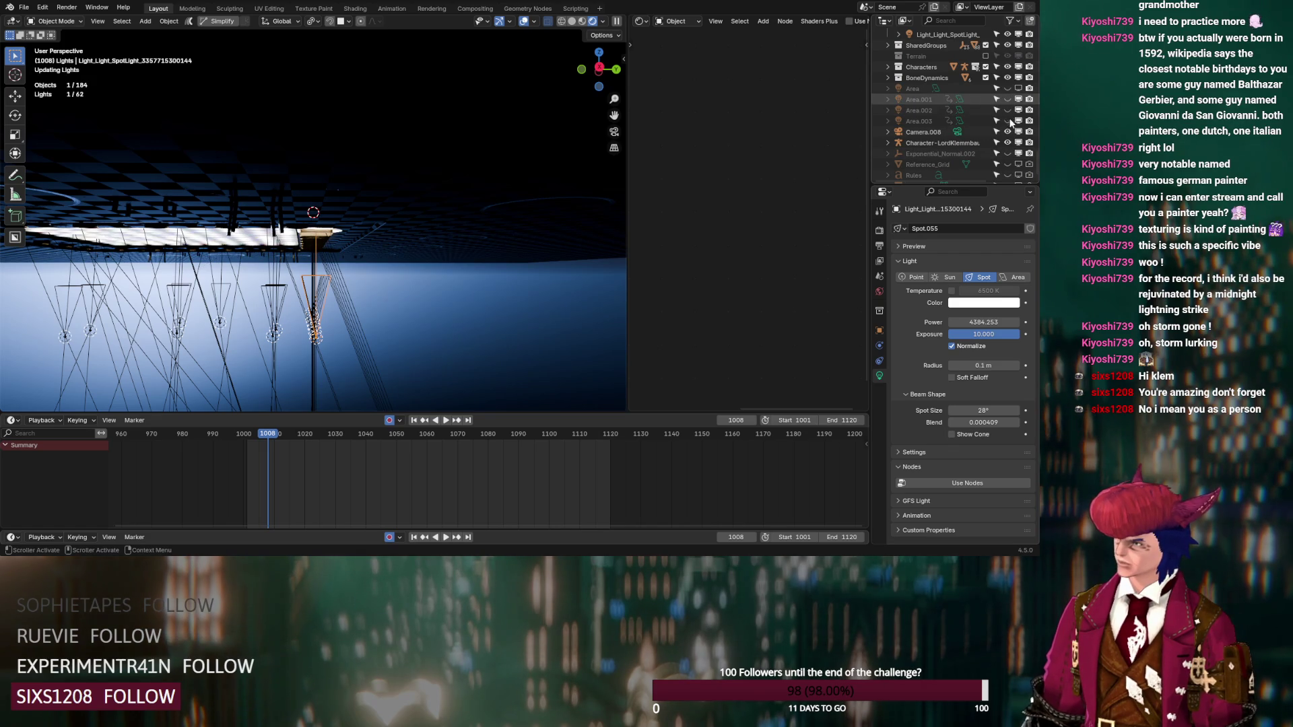
Step: Box-select the 60 spotlights hanging over the stage
mouse_move(363, 276)
middle_down()
mouse_move(327, 298)
mouse_move(435, 289)
mouse_move(426, 295)
mouse_move(443, 276)
middle_up()
mouse_move(451, 271)
mouse_down()
mouse_move(339, 307)
mouse_move(259, 305)
mouse_up()
mouse_move(259, 291)
middle_down()
mouse_move(339, 309)
mouse_move(518, 67)
middle_up()
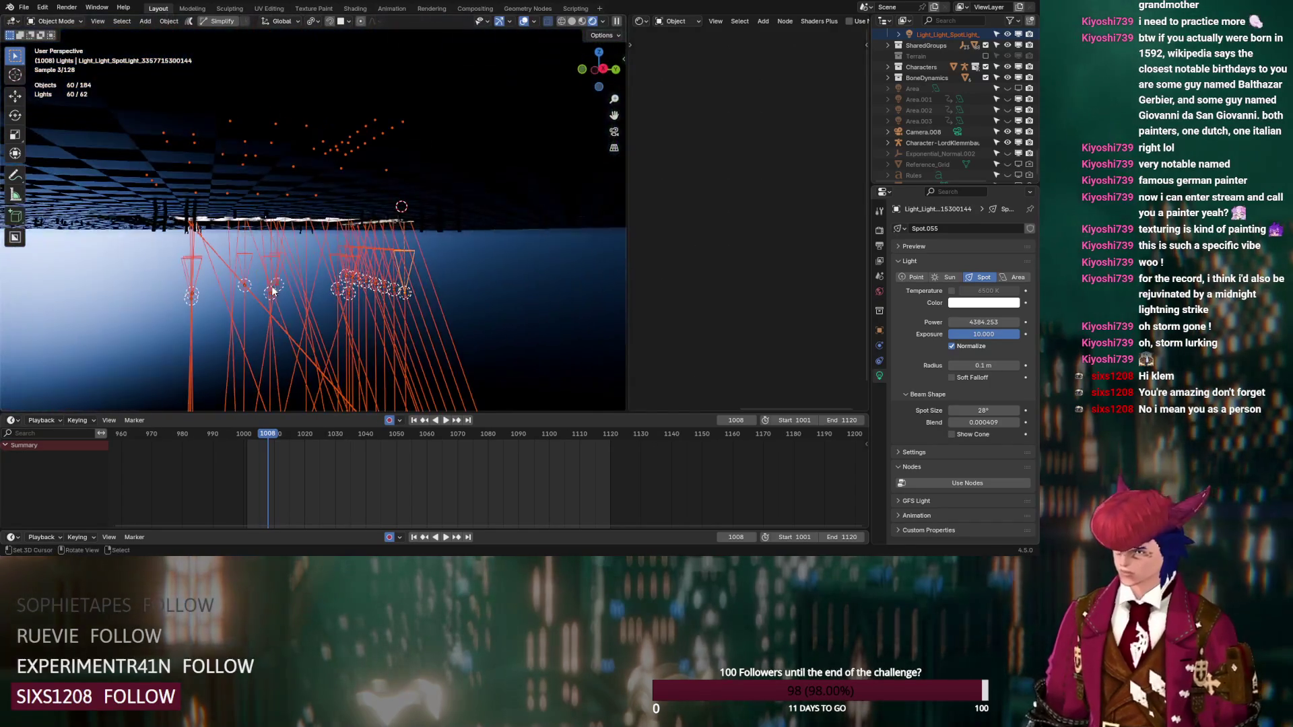
Step: Turn off the Extras overlay and box-select the 15 unwanted hanging lights
click(535, 22)
click(468, 141)
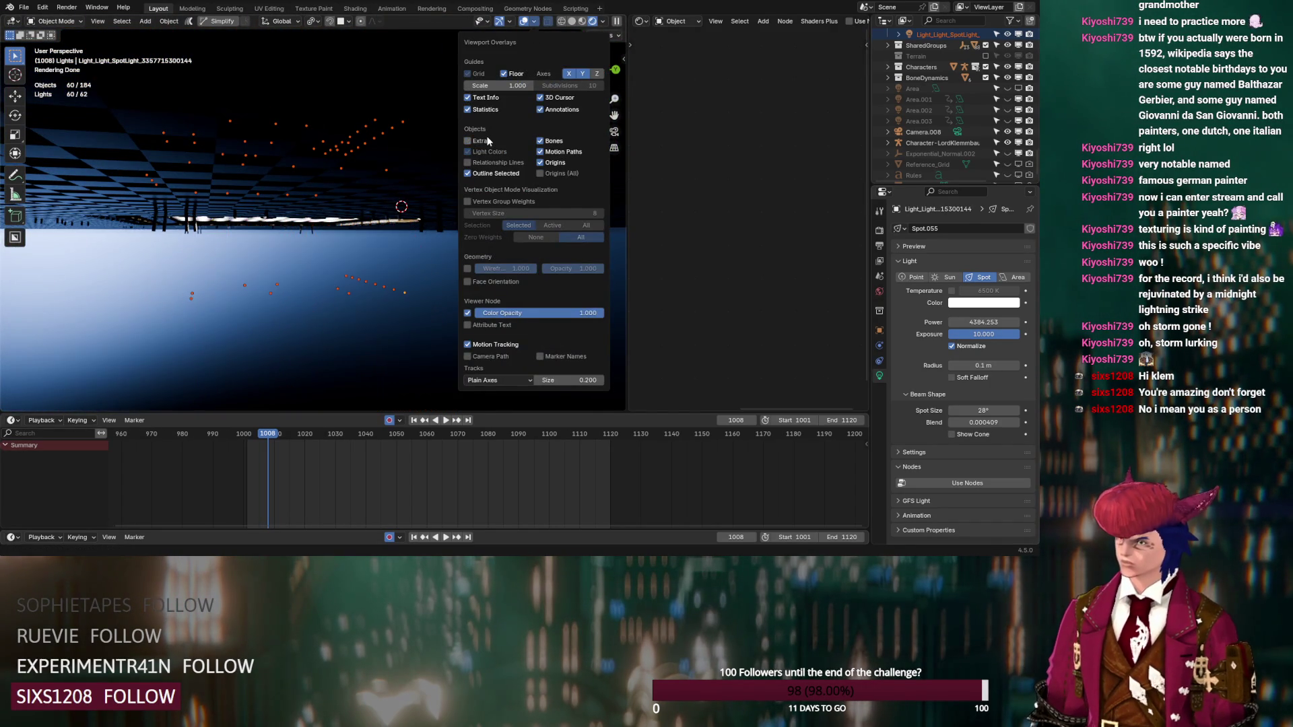
drag(446, 277, 190, 333)
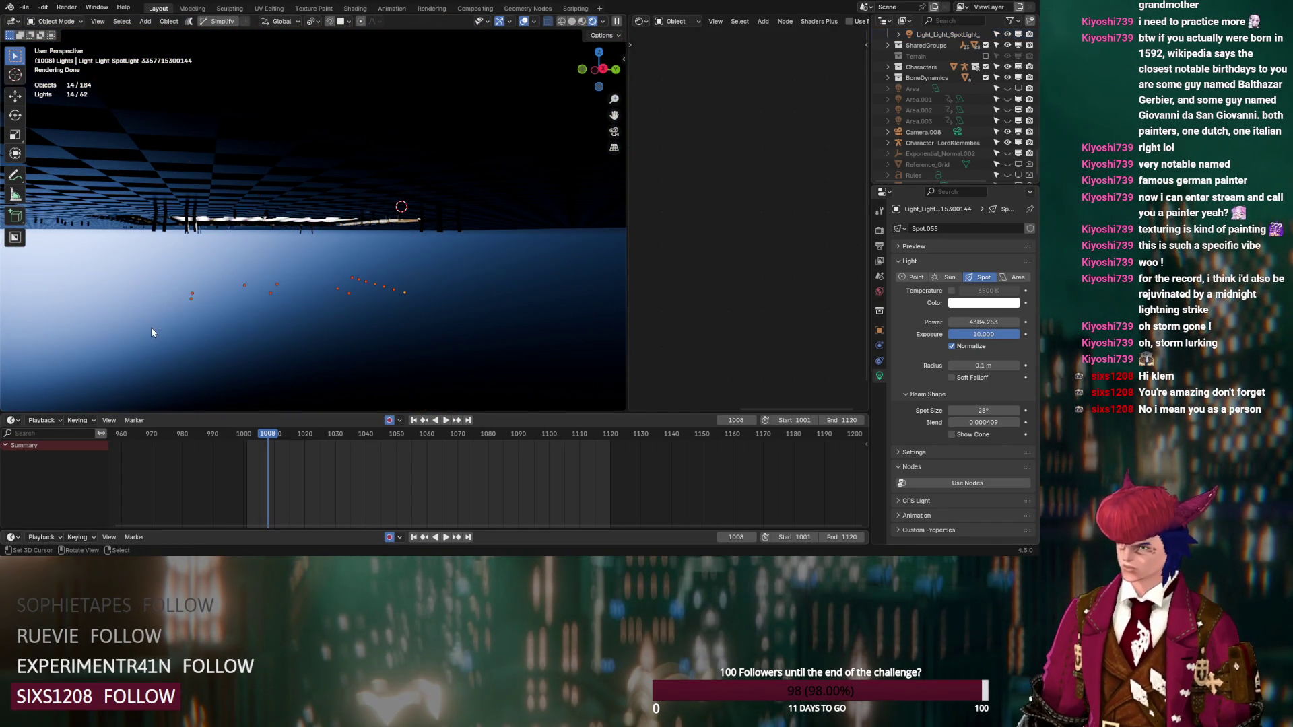
drag(457, 278, 111, 335)
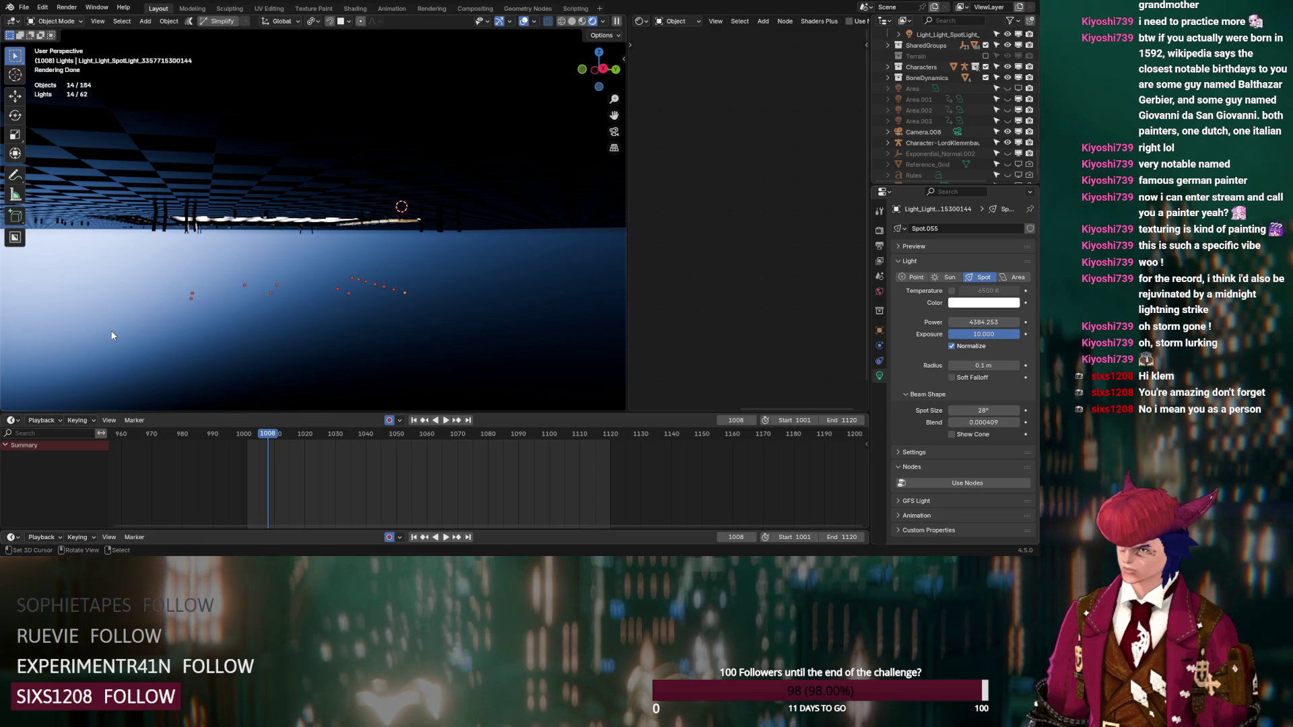
drag(492, 270, 362, 345)
drag(445, 272, 87, 338)
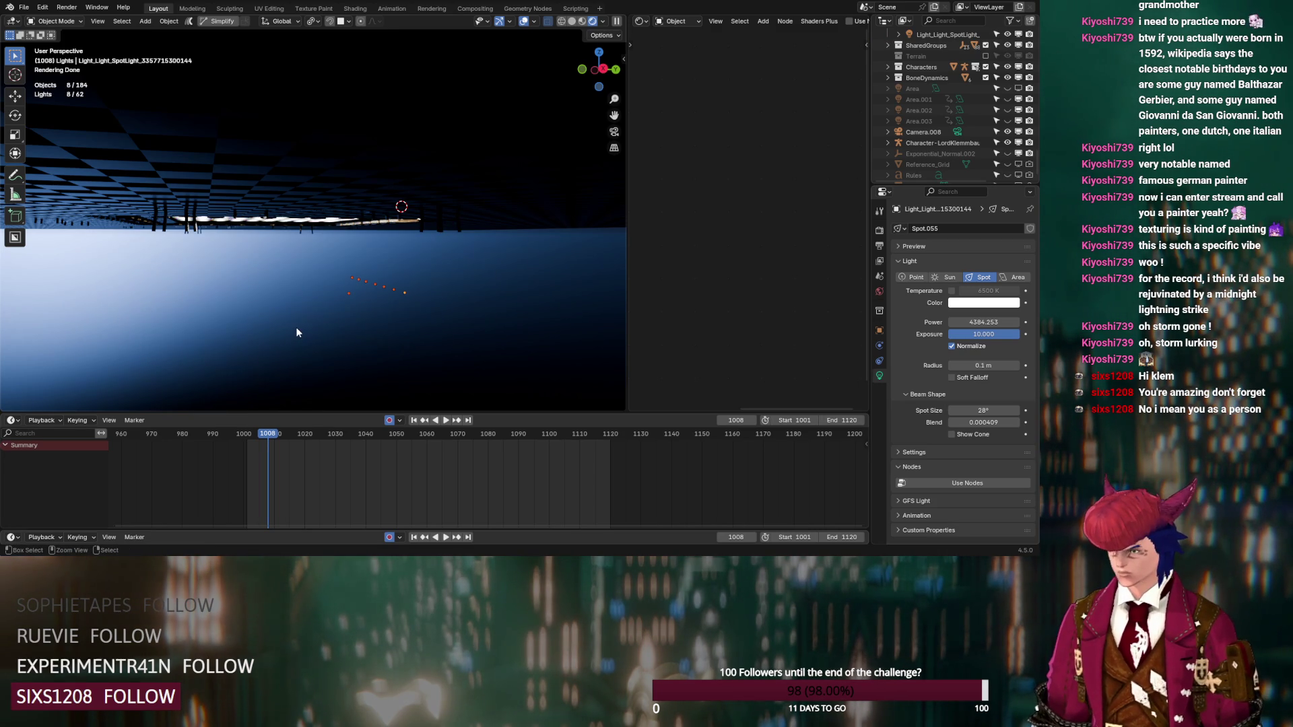
key(ctrl+z)
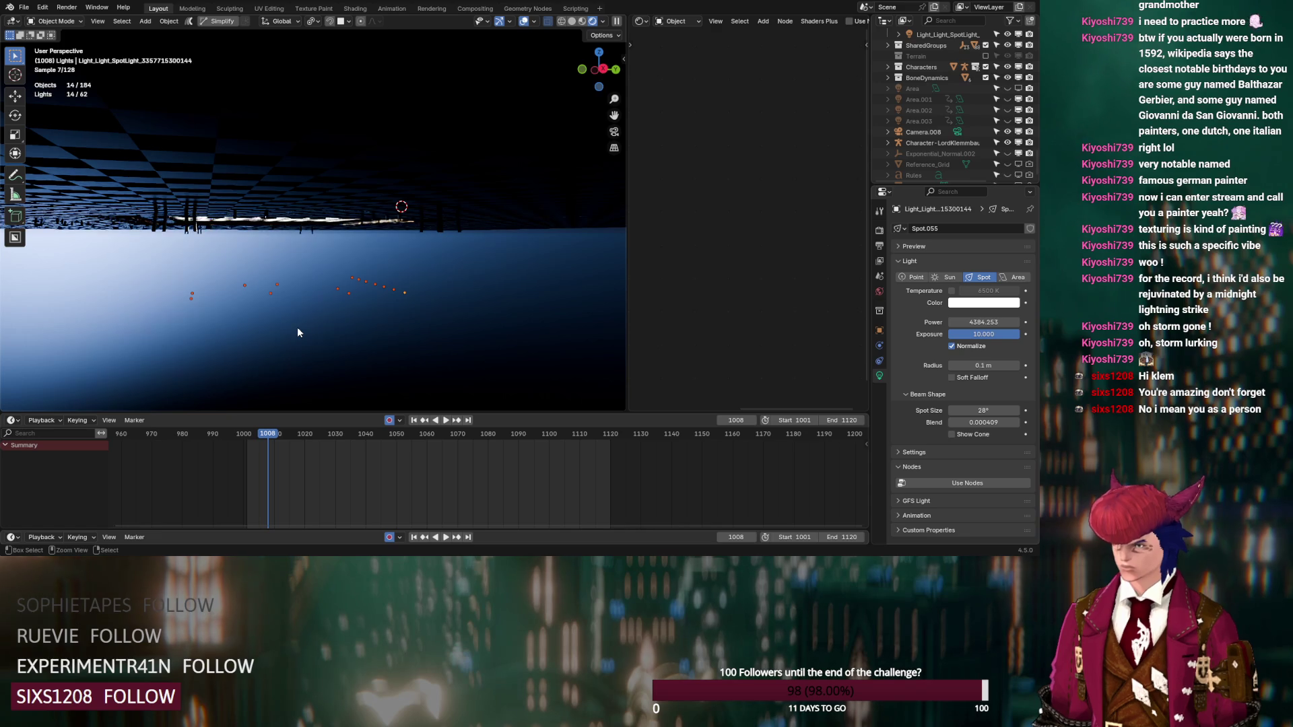
key(ctrl+z)
mouse_move(458, 263)
mouse_down()
mouse_move(203, 338)
mouse_move(157, 338)
mouse_up()
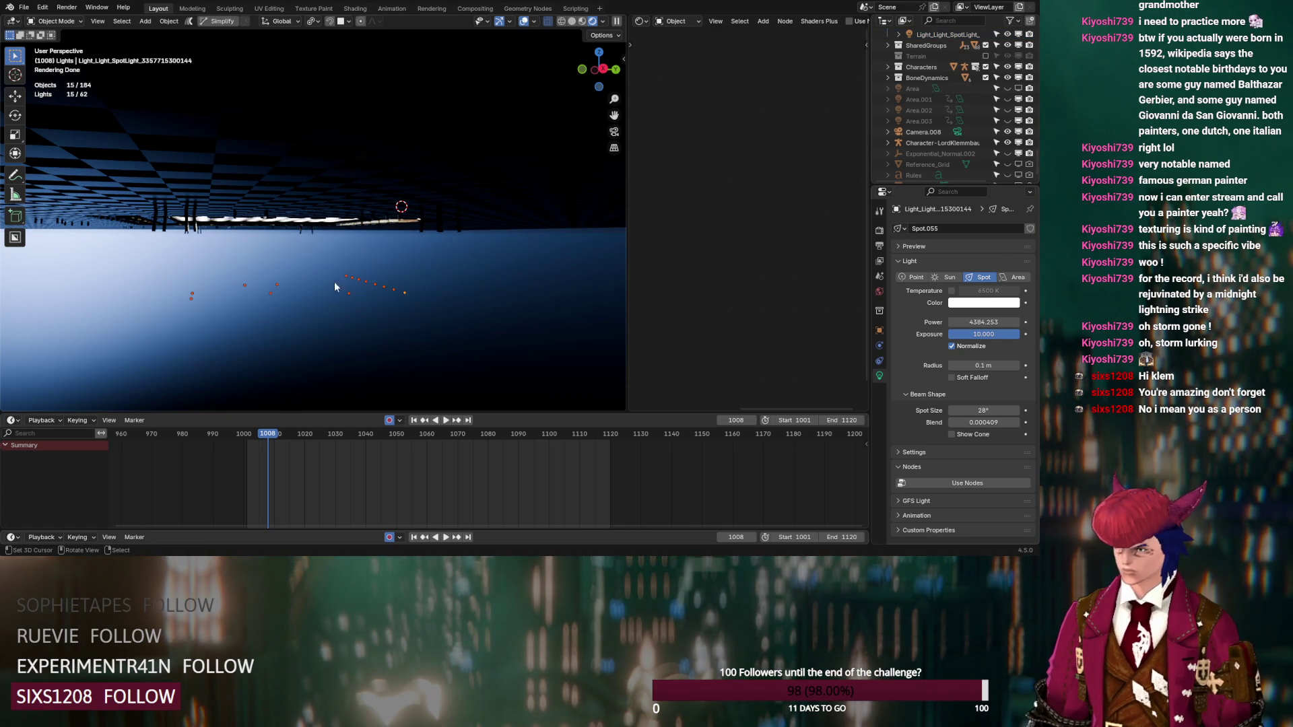
Step: Delete the 15 selected lights and turn the Extras overlay back on
key(Delete)
click(532, 22)
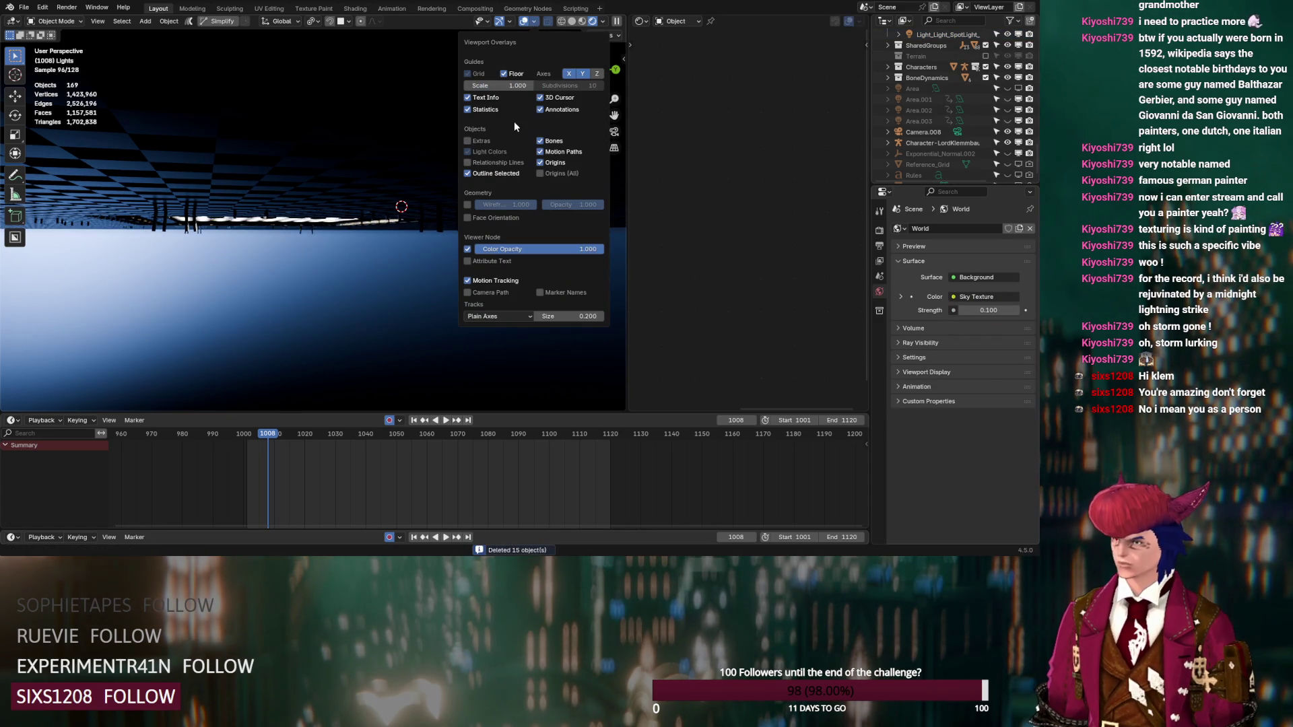
click(483, 137)
mouse_move(340, 237)
middle_down()
mouse_move(318, 279)
mouse_move(382, 306)
mouse_move(449, 311)
mouse_move(405, 326)
middle_up()
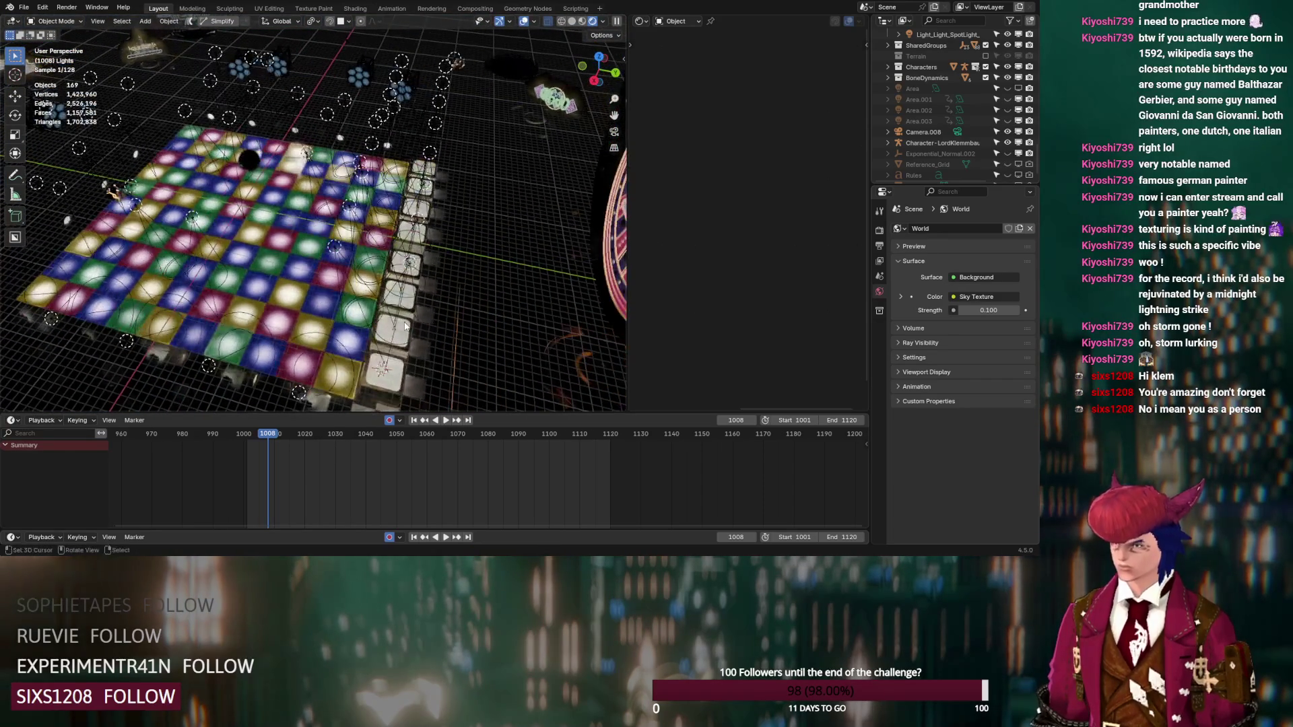
Step: Hide runs of spotlights by dragging across their eye icons in the Outliner
scroll(927, 129, up, 5)
mouse_move(417, 175)
middle_down()
mouse_move(433, 144)
mouse_move(415, 142)
mouse_move(417, 159)
middle_up()
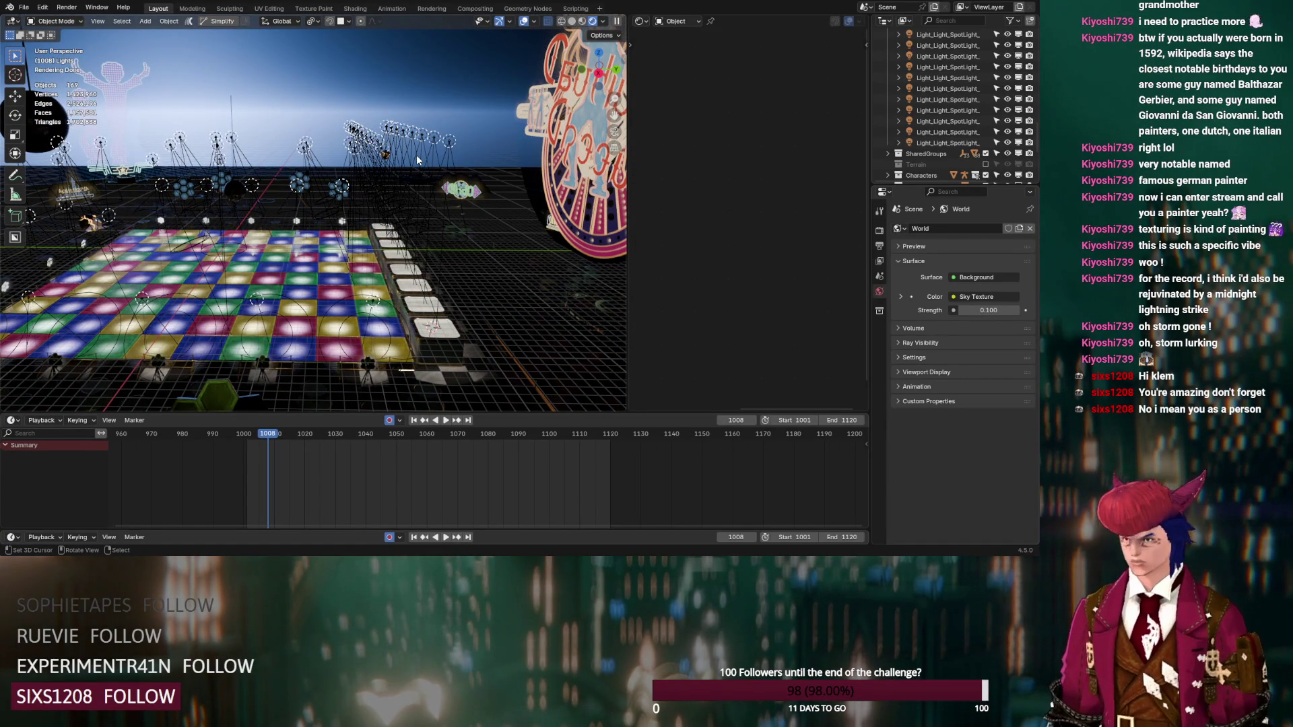
scroll(1002, 101, up, 5)
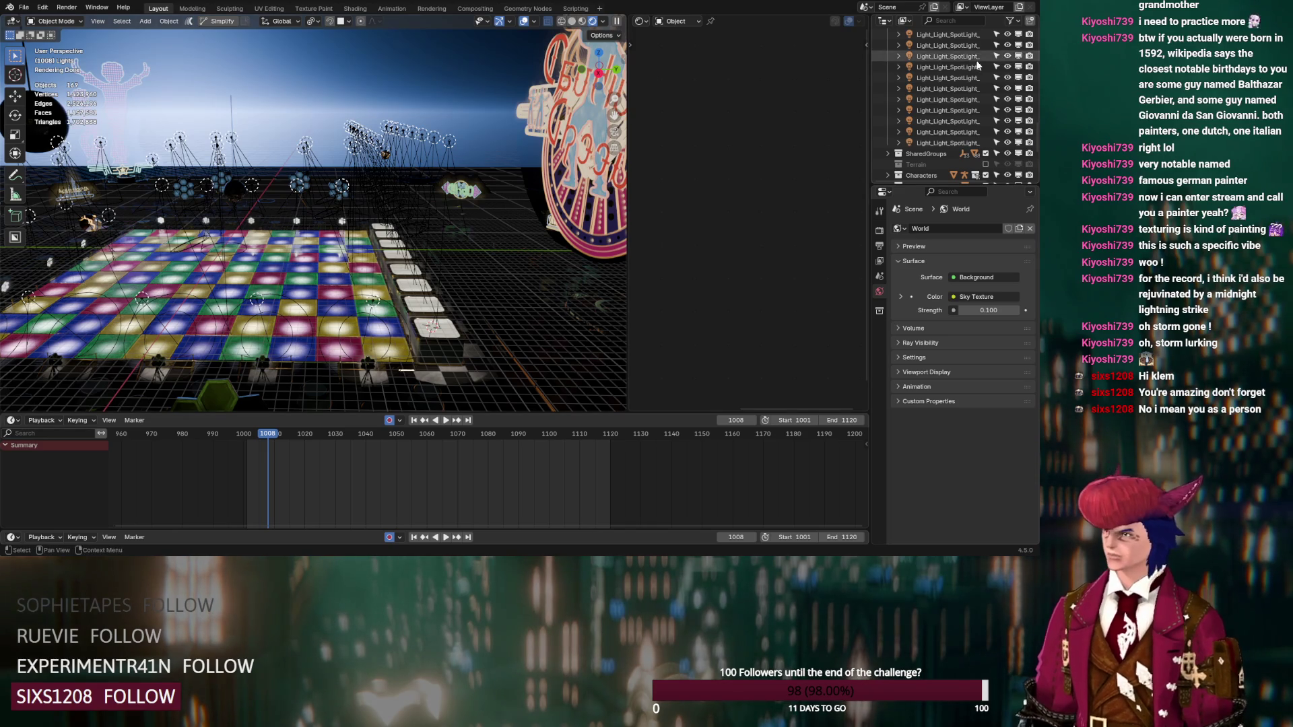
mouse_move(1008, 134)
mouse_down()
mouse_move(1008, 156)
mouse_move(1008, 77)
mouse_up()
scroll(1008, 141, down, 4)
scroll(1008, 141, down, 3)
scroll(979, 82, down, 4)
scroll(1000, 87, down, 4)
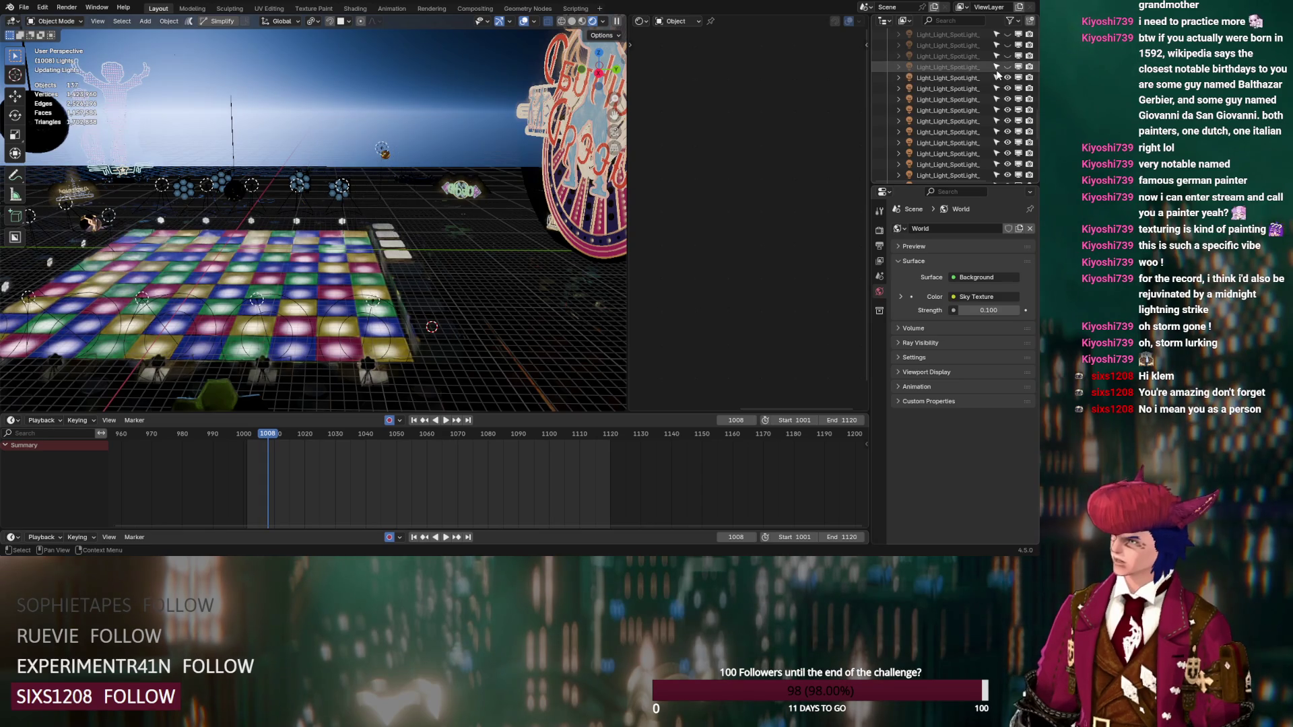
scroll(1010, 81, down, 4)
drag(1008, 154, 1008, 175)
scroll(1008, 135, down, 4)
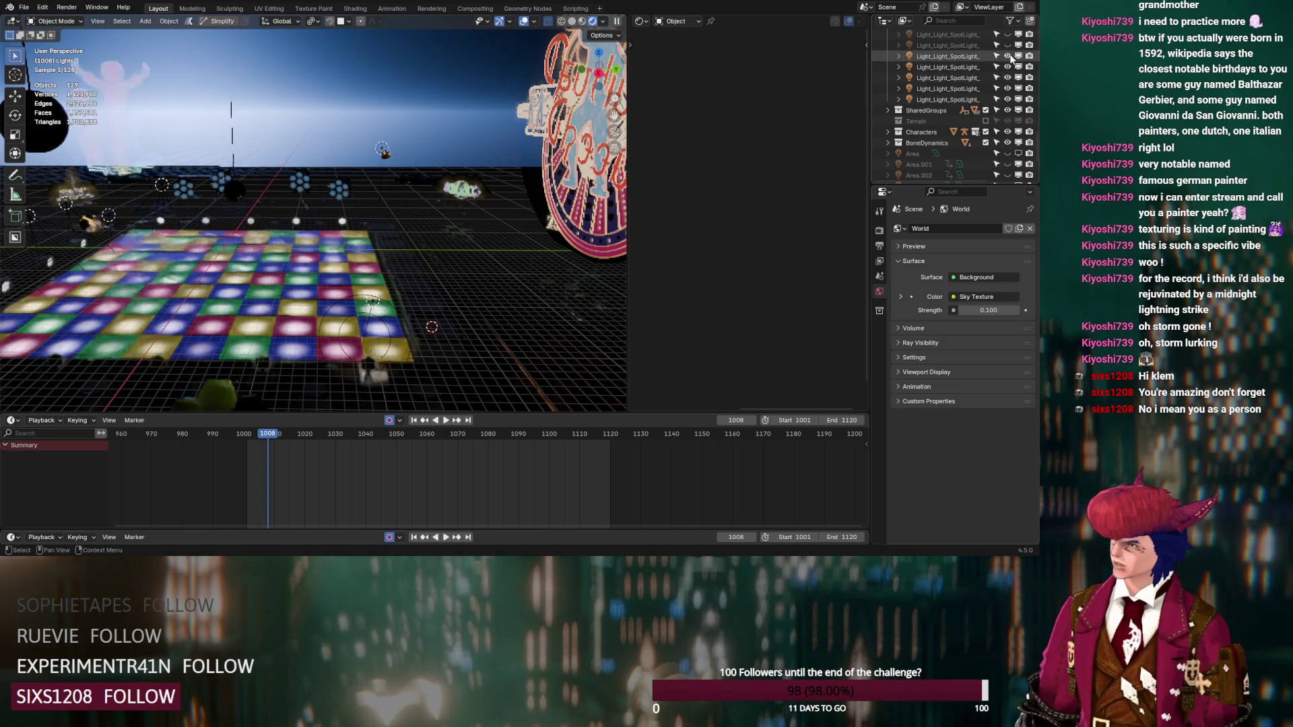
drag(1008, 77, 1010, 103)
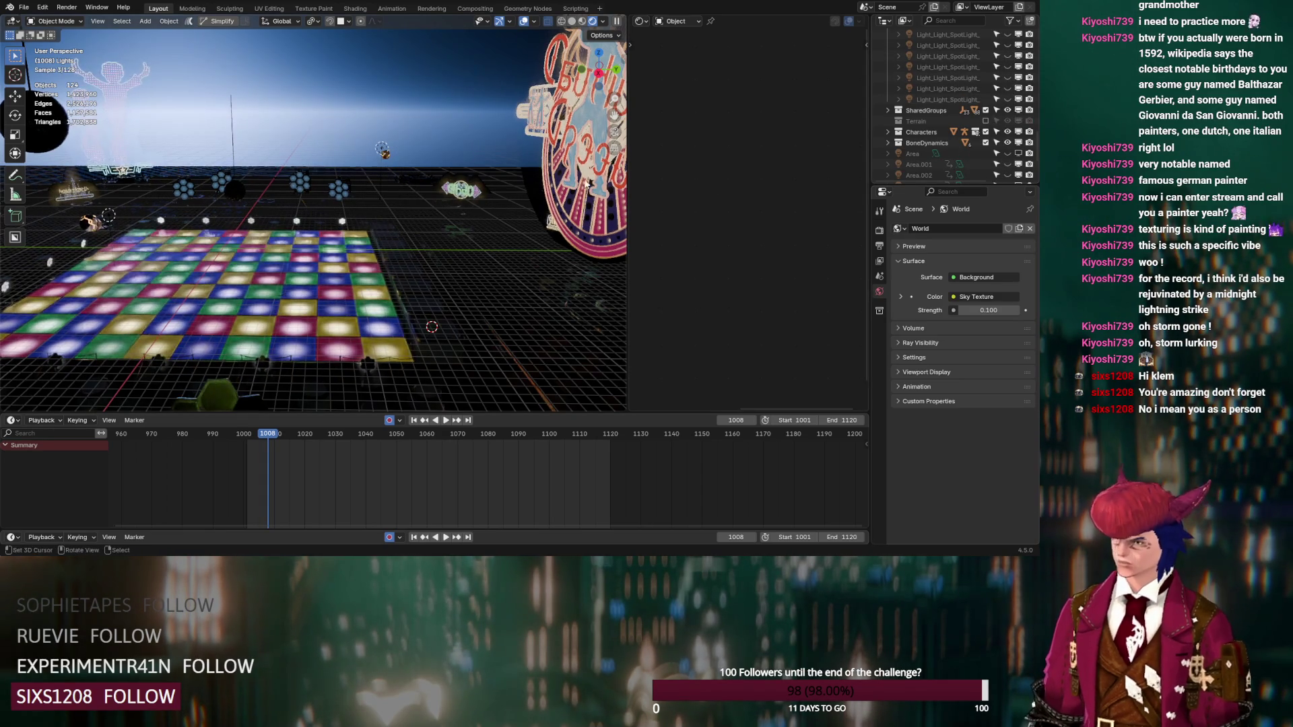
mouse_move(532, 128)
middle_down()
mouse_move(470, 171)
mouse_move(376, 196)
mouse_move(392, 204)
mouse_move(436, 186)
mouse_move(312, 187)
mouse_move(308, 223)
middle_up()
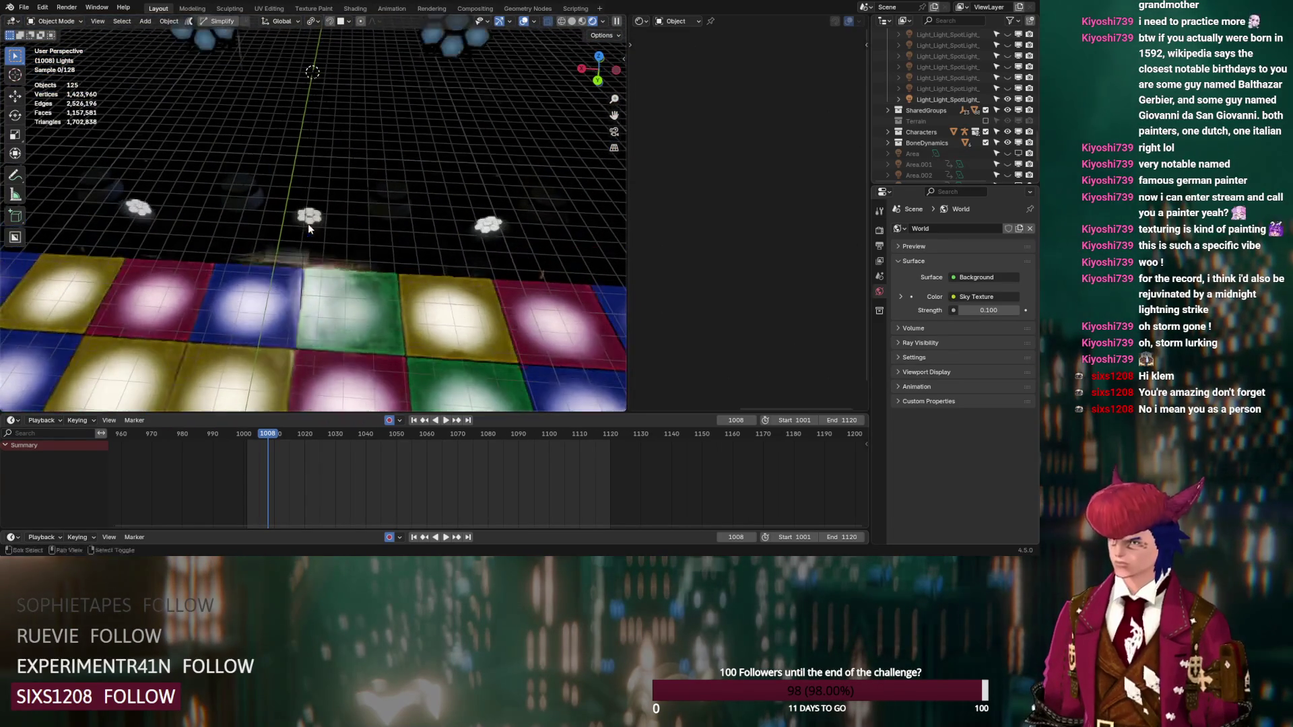
Step: Select three spotlights, make one visible again, and hide ten more at once
click(946, 100)
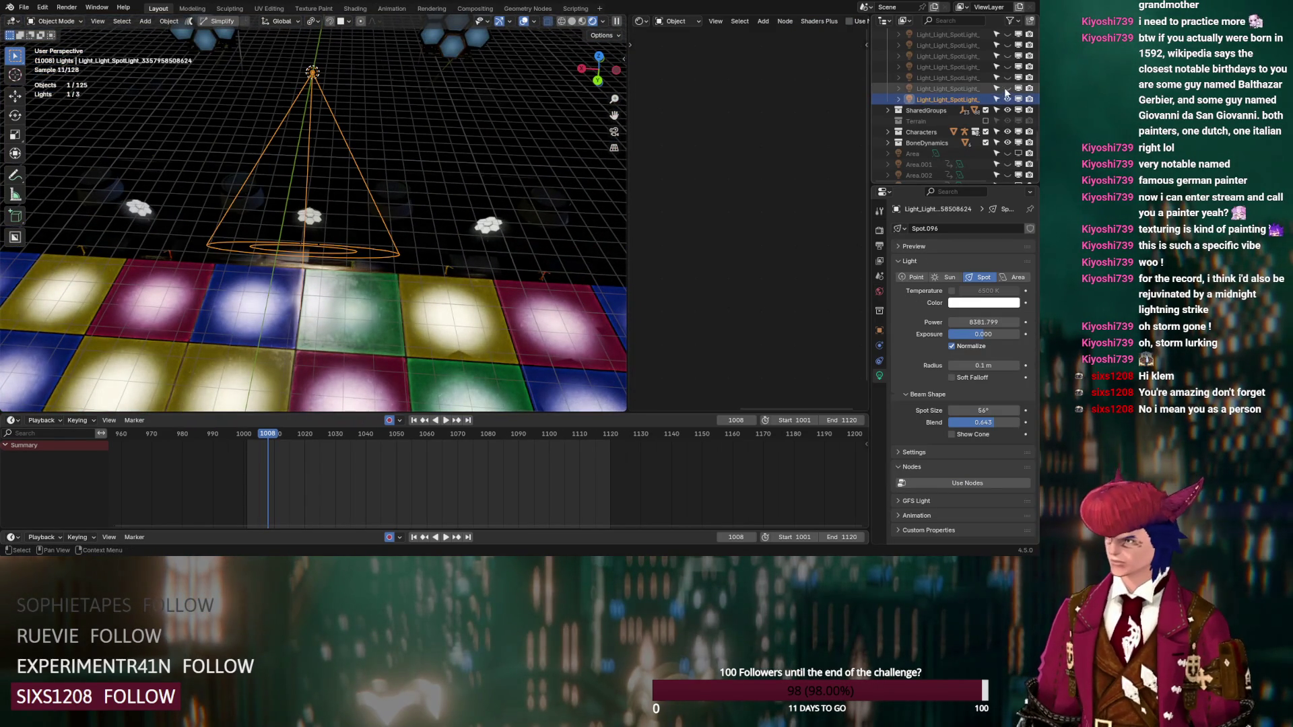
shift+click(949, 78)
mouse_move(369, 198)
middle_down()
mouse_move(401, 164)
mouse_move(345, 160)
mouse_move(391, 215)
mouse_move(412, 196)
middle_up()
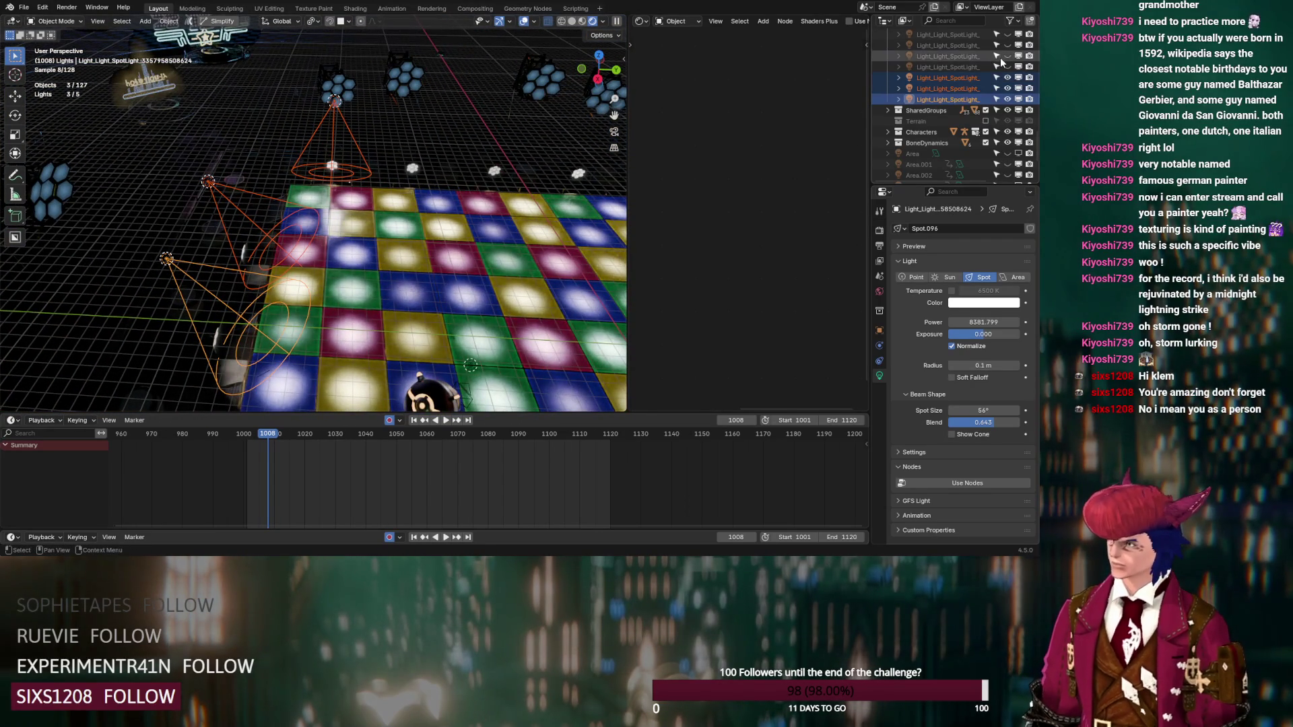
scroll(340, 201, down, 1)
middle_drag(401, 176, 506, 185)
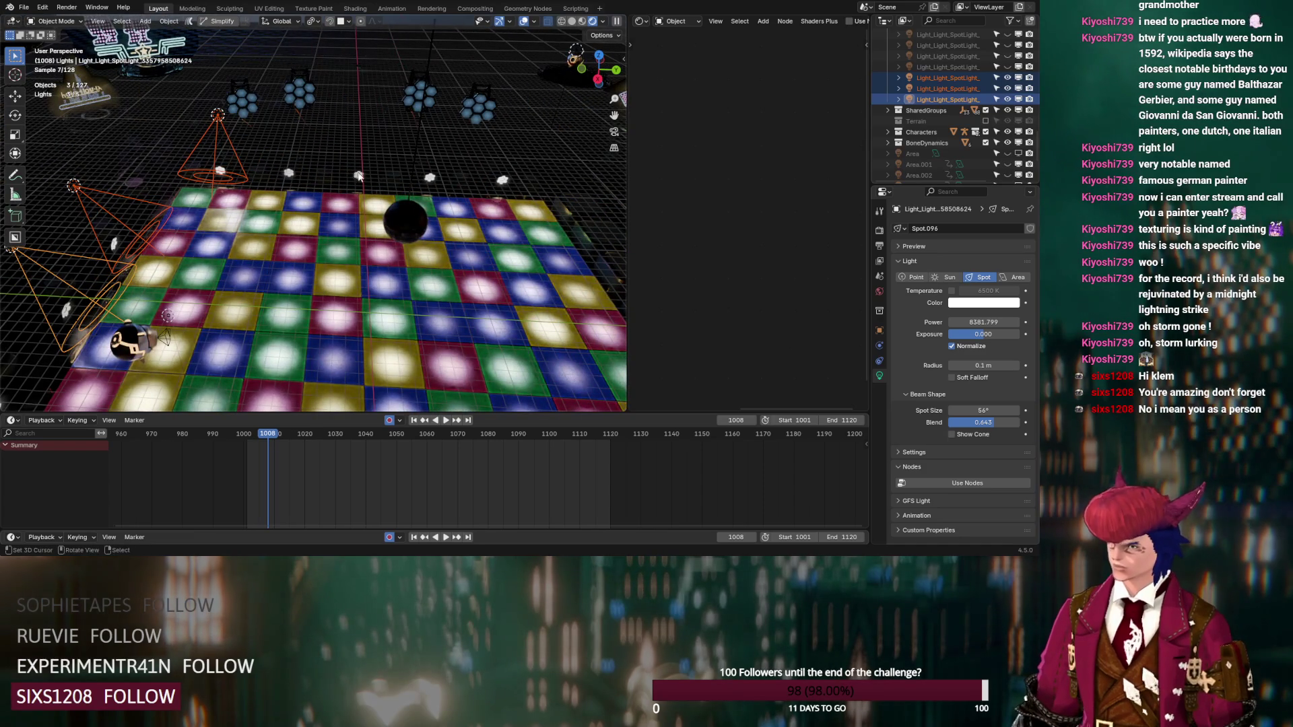
scroll(1007, 111, up, 4)
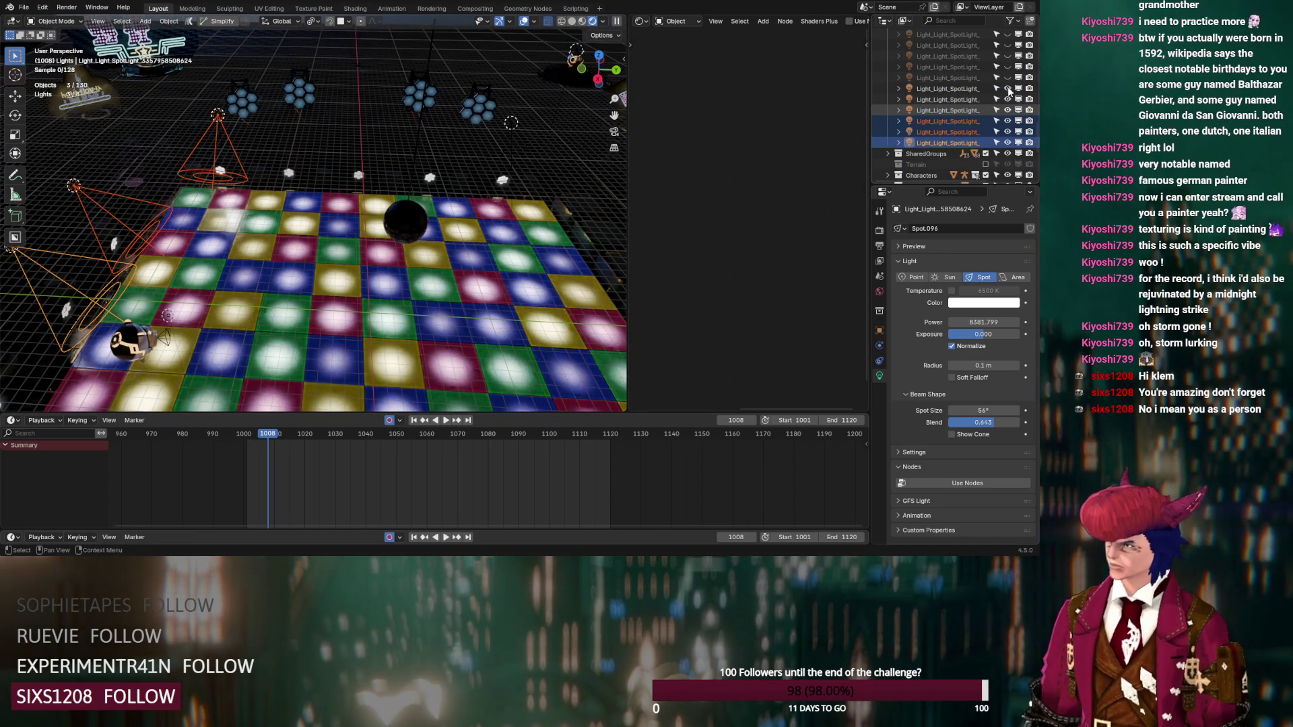
click(1007, 77)
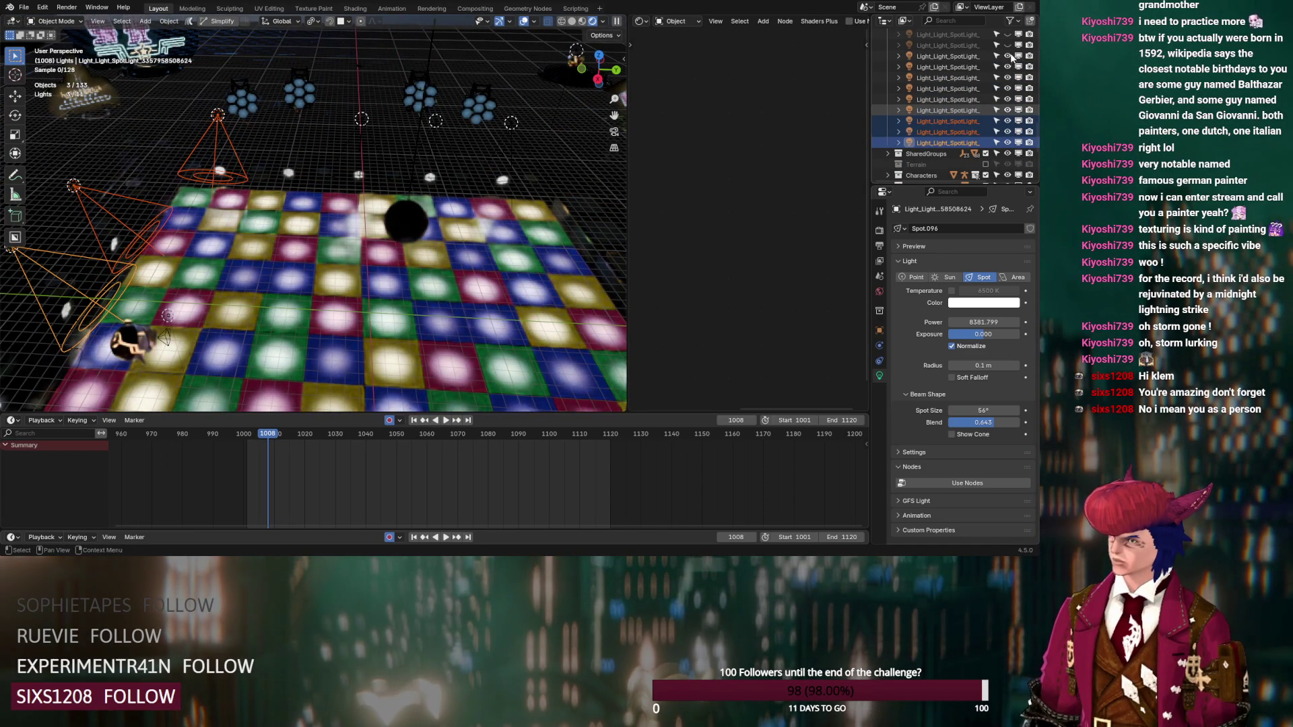
mouse_move(479, 177)
middle_down()
mouse_move(444, 147)
mouse_move(412, 168)
middle_up()
drag(1007, 45, 1008, 132)
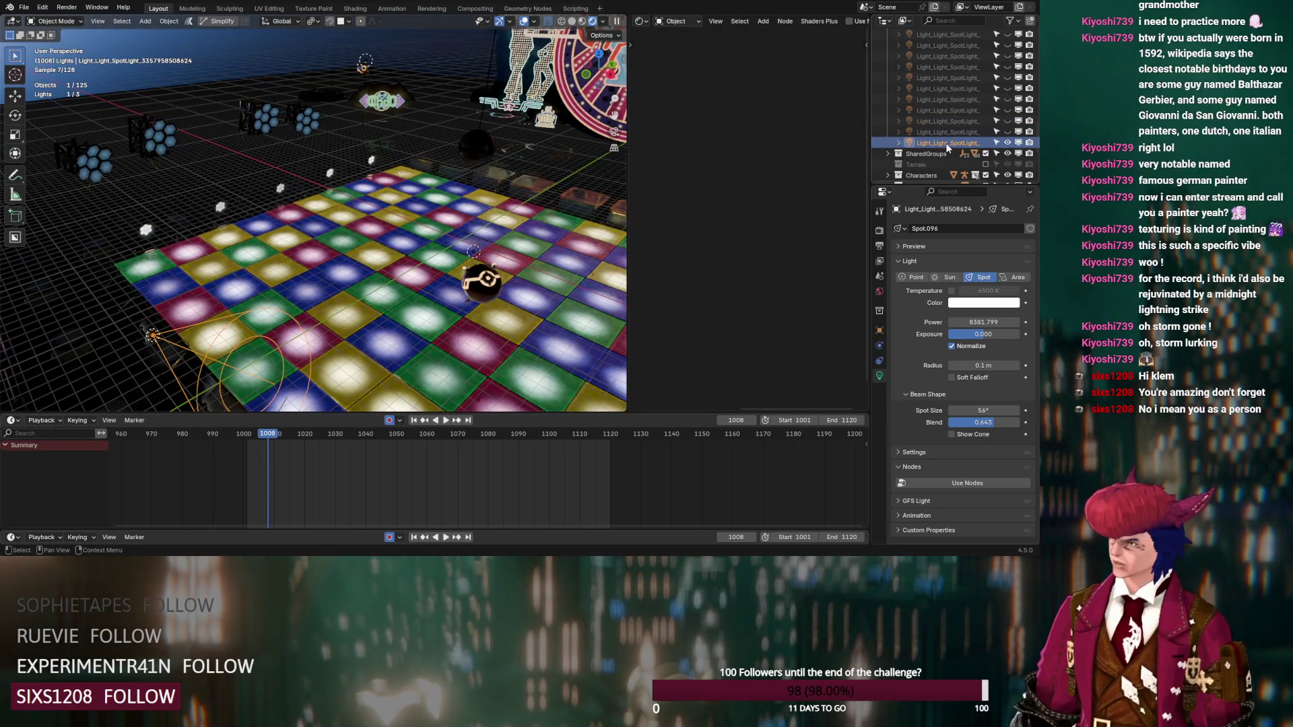
scroll(949, 112, up, 5)
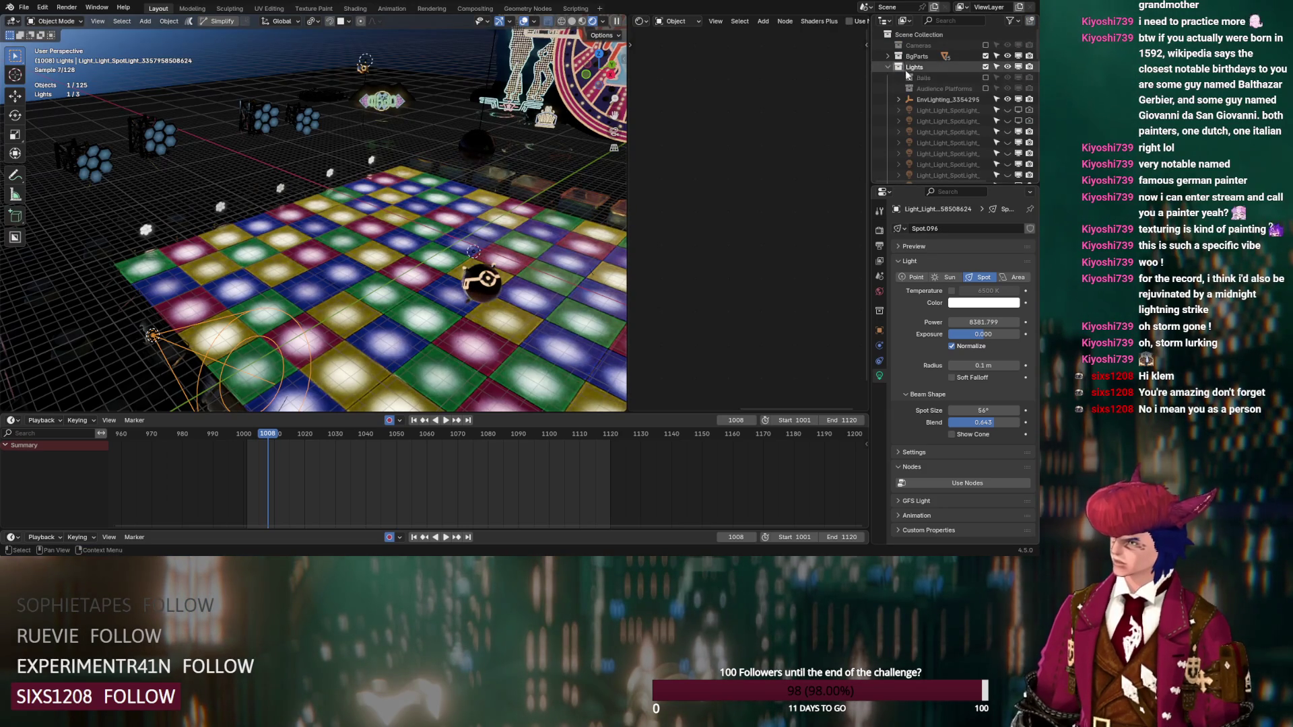
Step: Move Collection 8 under Lights and rename it 'Small headlights'
scroll(912, 78, down, 5)
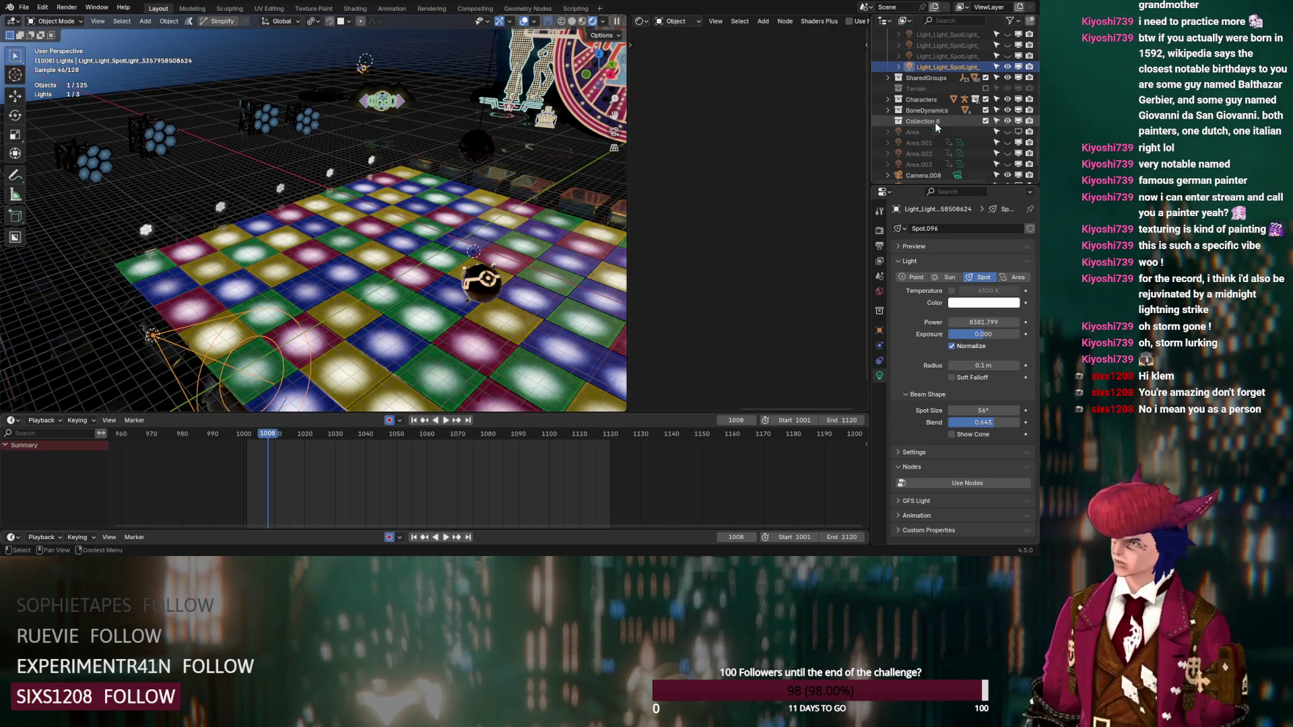
mouse_move(934, 120)
mouse_down()
mouse_move(948, 30)
mouse_move(933, 66)
mouse_up()
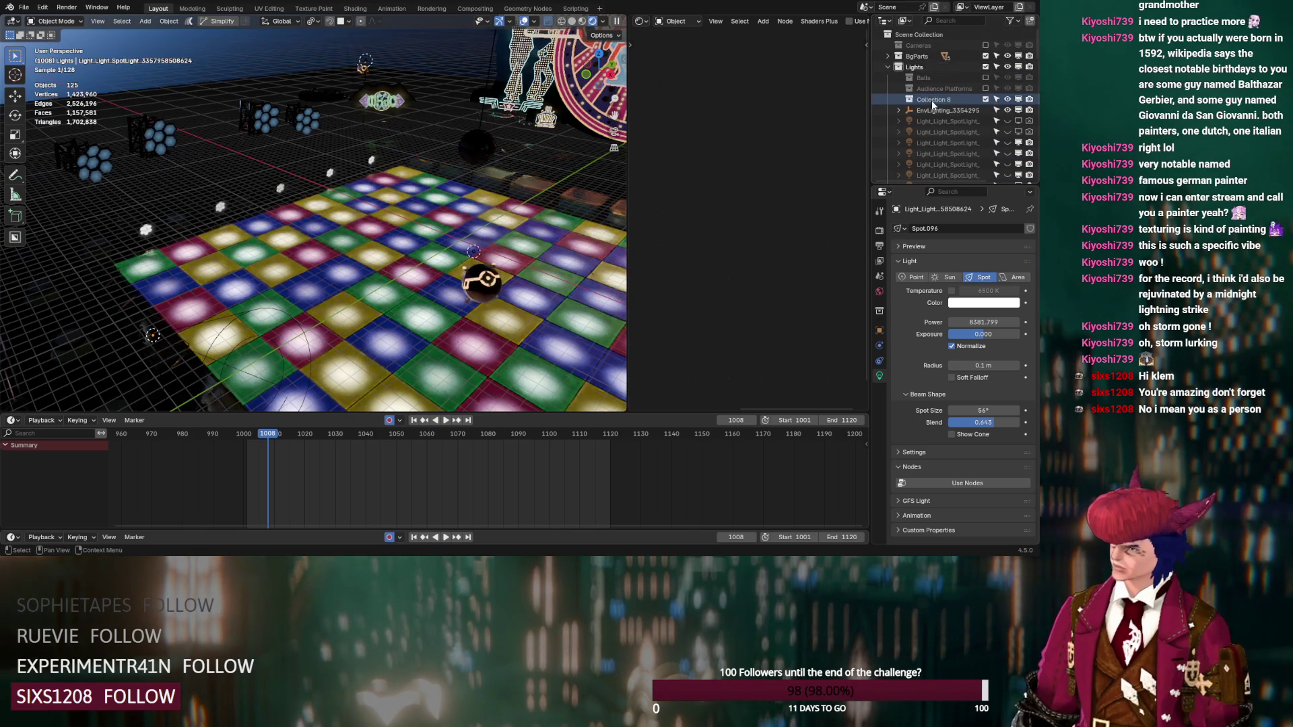
double_click(931, 99)
text(Small Headlights)
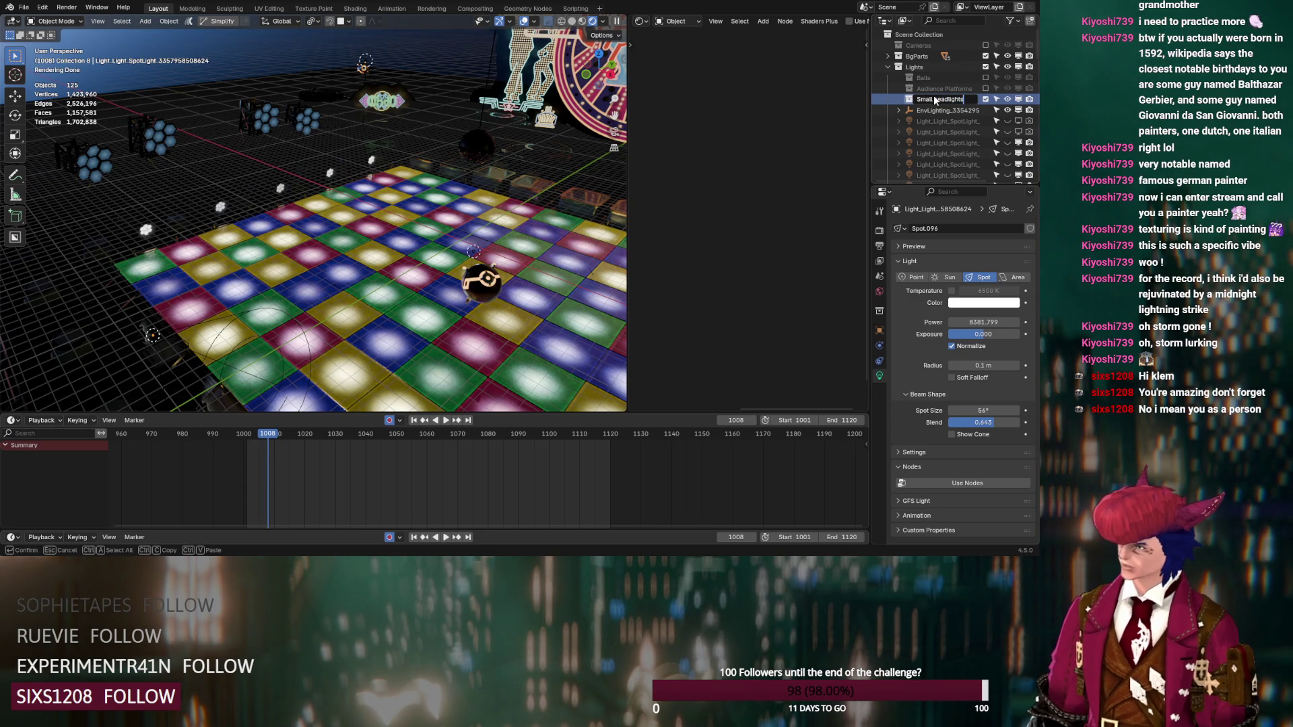
key(Return)
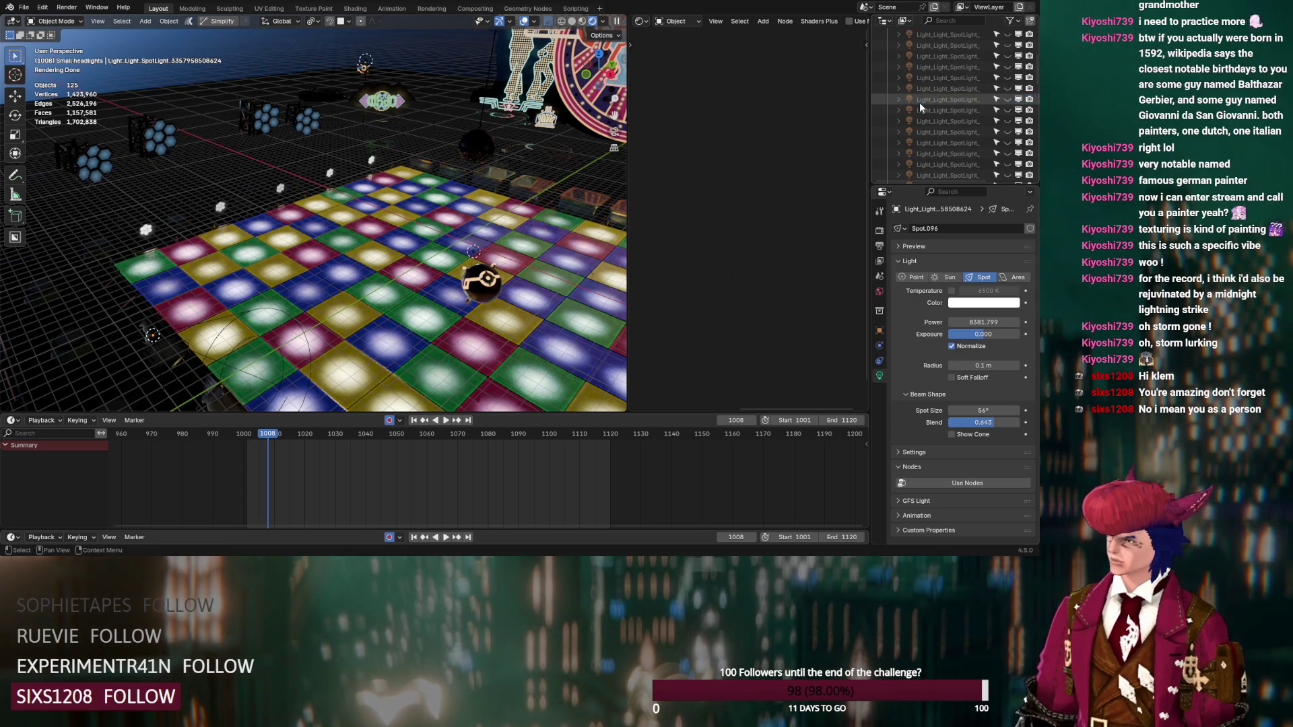
scroll(919, 104, down, 10)
scroll(919, 103, up, 5)
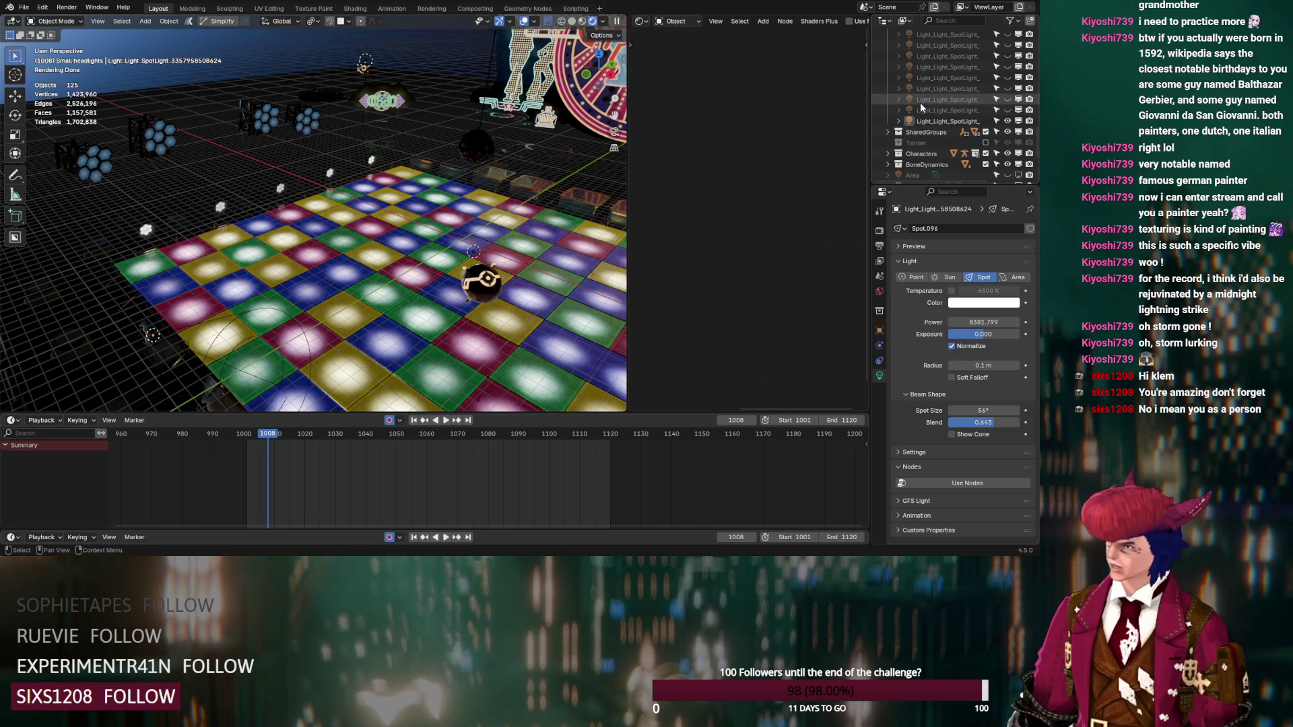
Step: Make the hidden small spotlights visible again through their Outliner eye icons
mouse_move(499, 180)
middle_down()
mouse_move(195, 176)
mouse_move(369, 205)
middle_up()
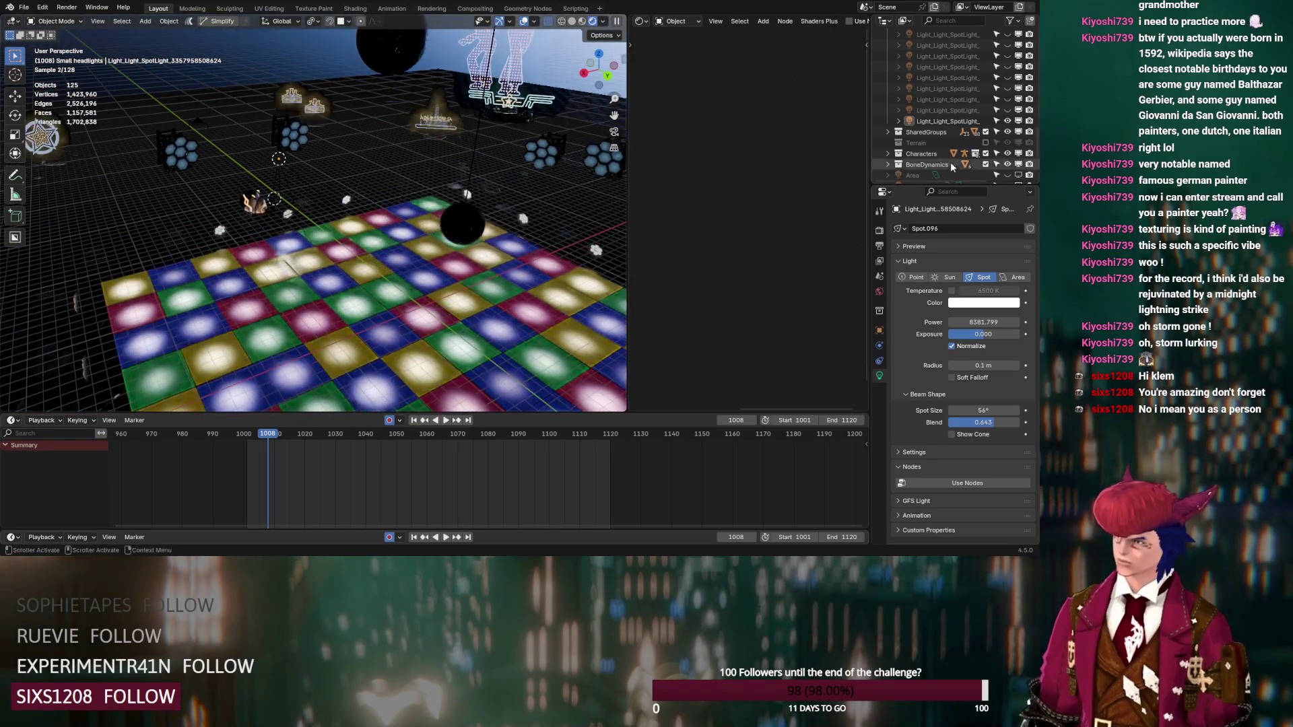
drag(1008, 89, 1011, 79)
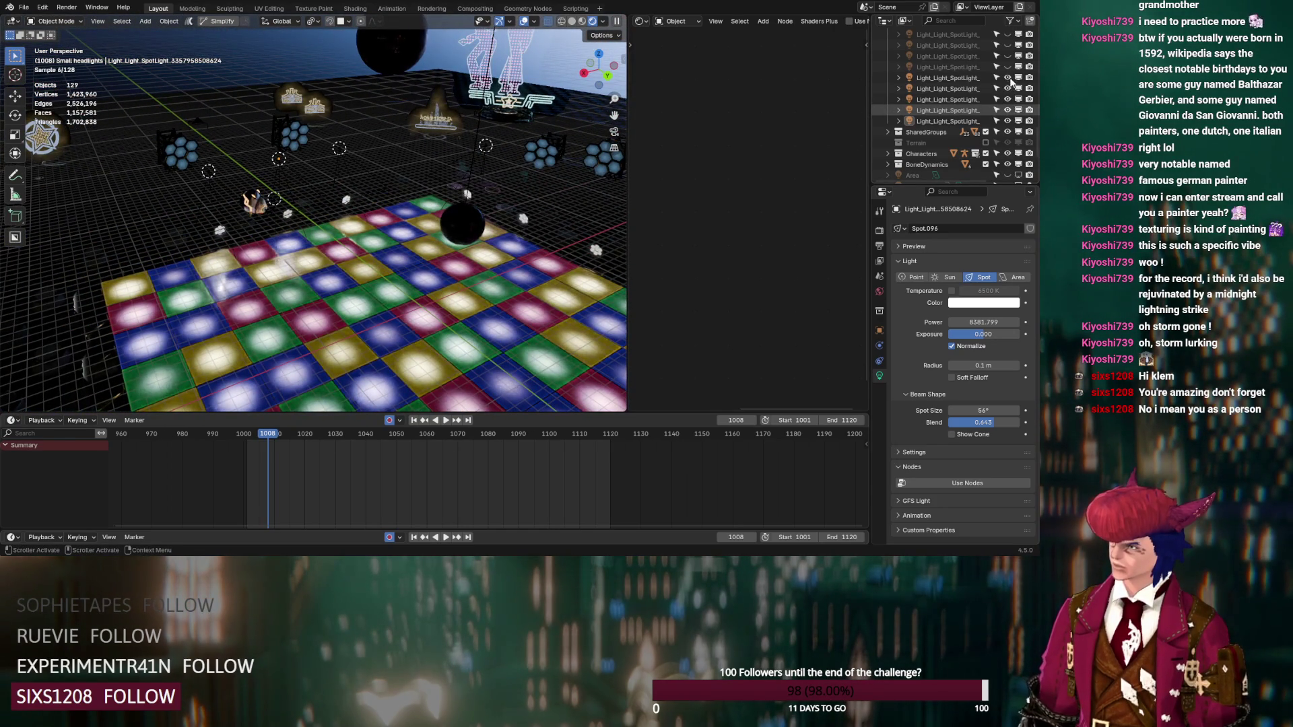
drag(1011, 73, 1010, 56)
mouse_move(399, 181)
middle_down()
mouse_move(441, 178)
mouse_move(429, 180)
middle_up()
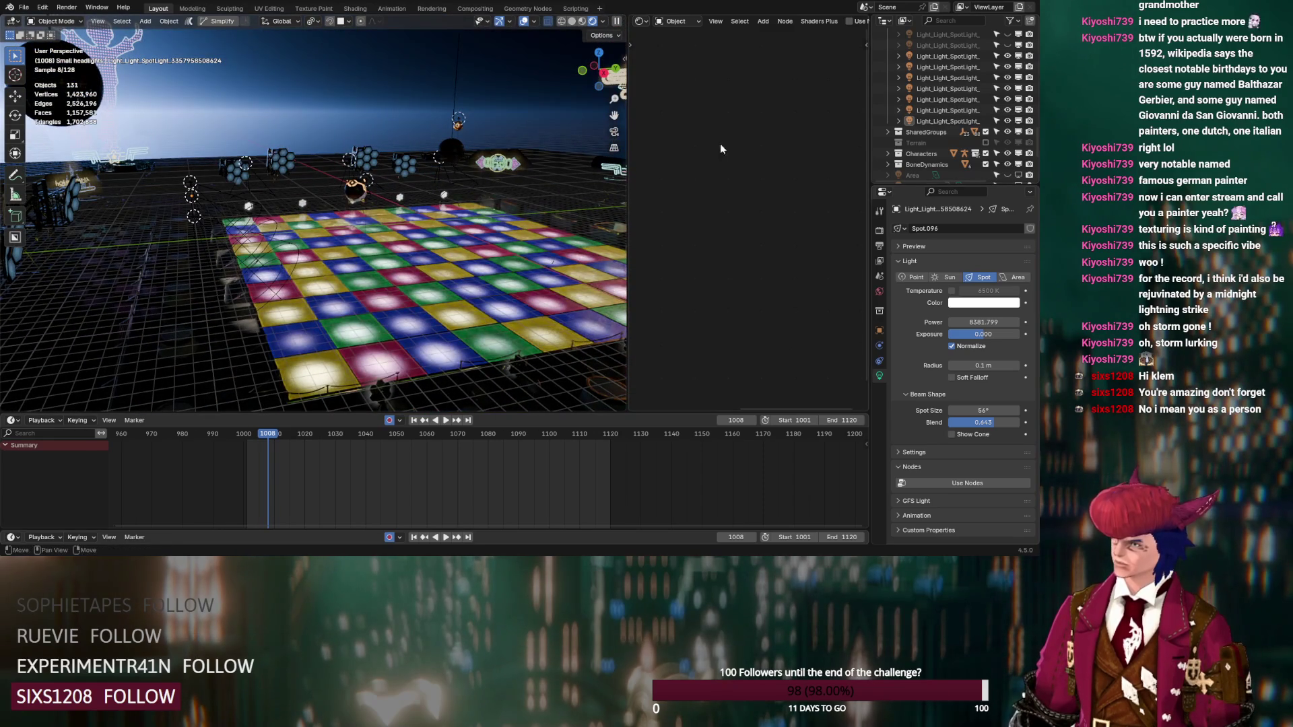
click(1007, 45)
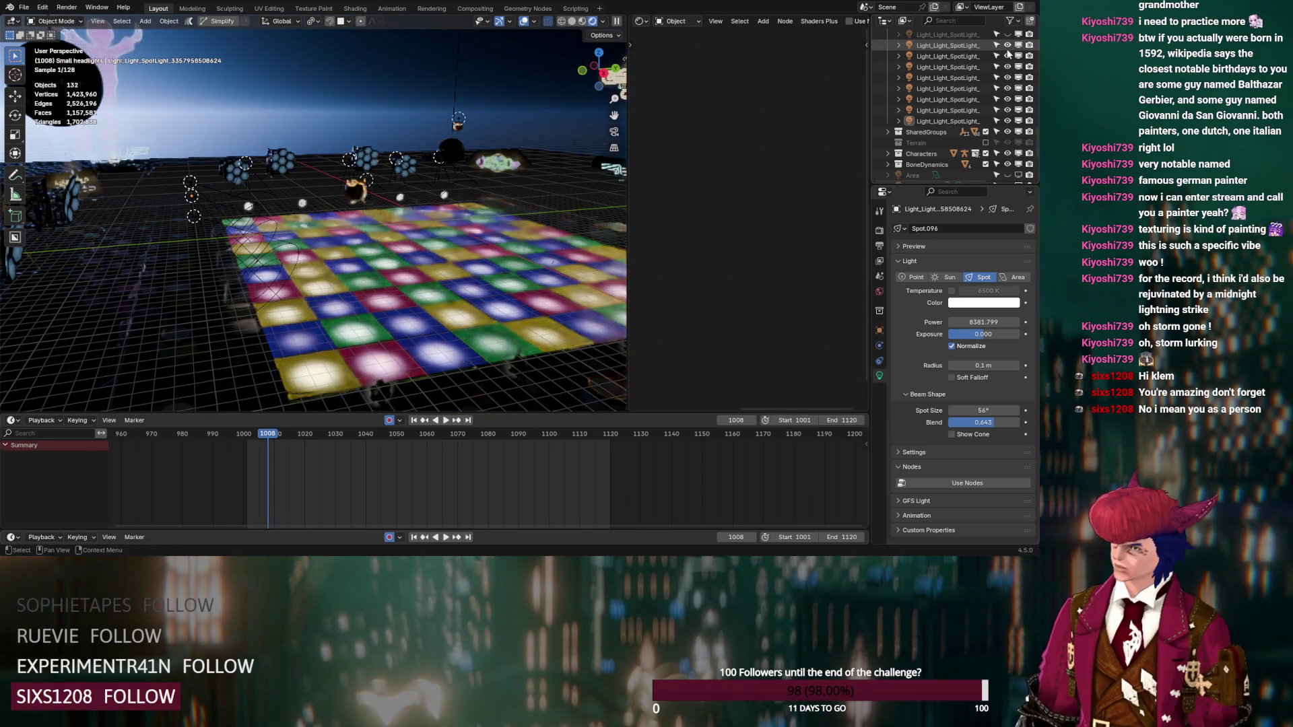
scroll(1009, 49, up, 2)
click(1008, 56)
mouse_move(445, 251)
middle_down()
mouse_move(507, 251)
mouse_move(415, 239)
middle_up()
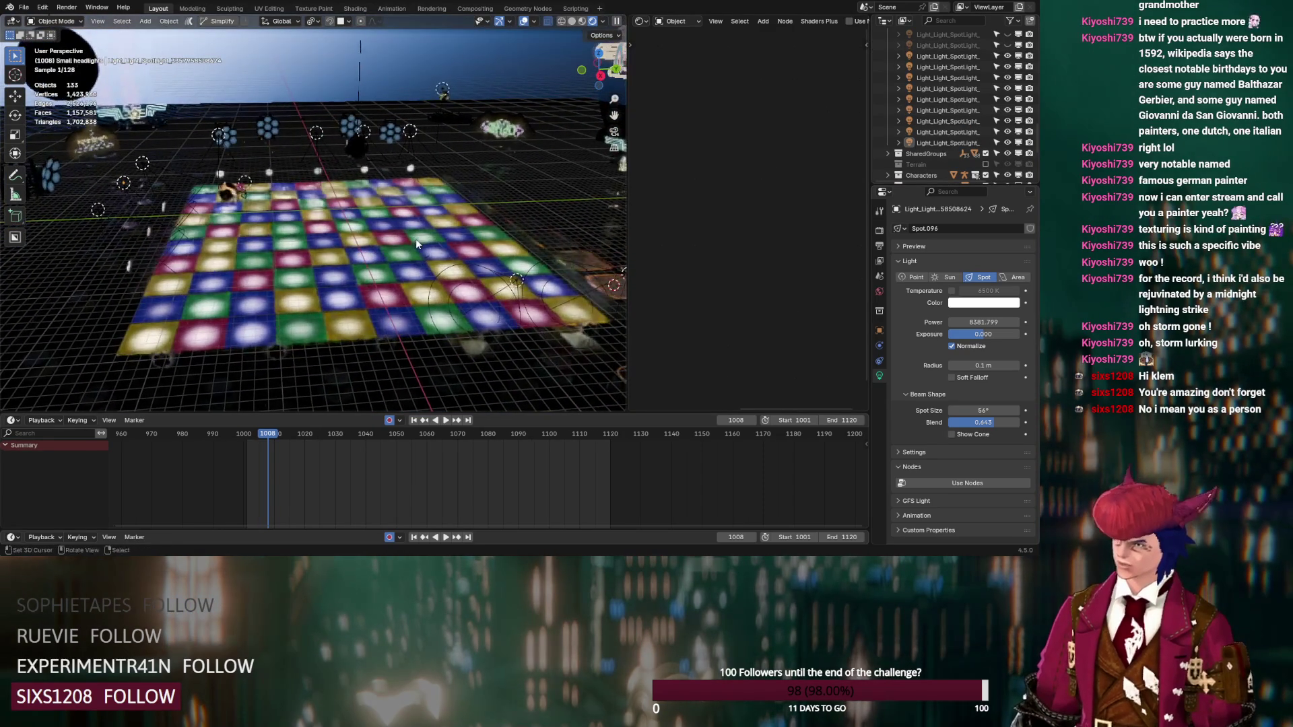
scroll(1008, 110, up, 4)
click(1007, 110)
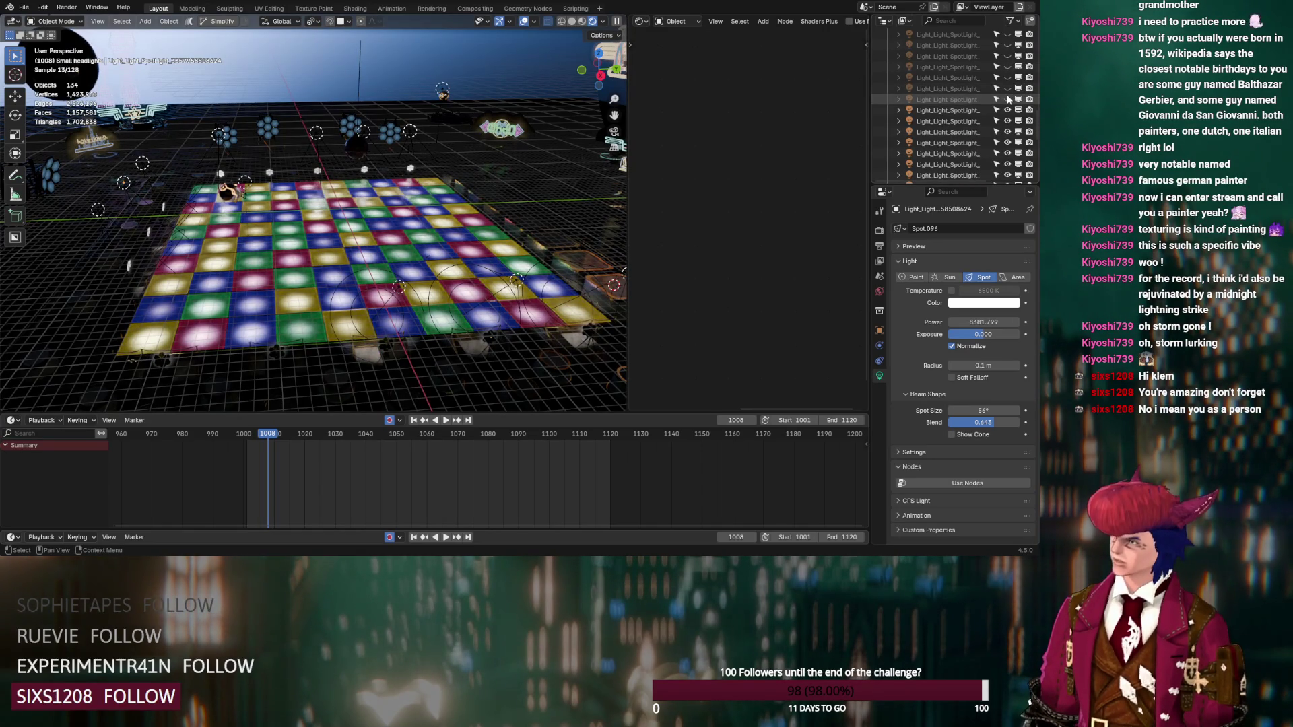
click(1007, 99)
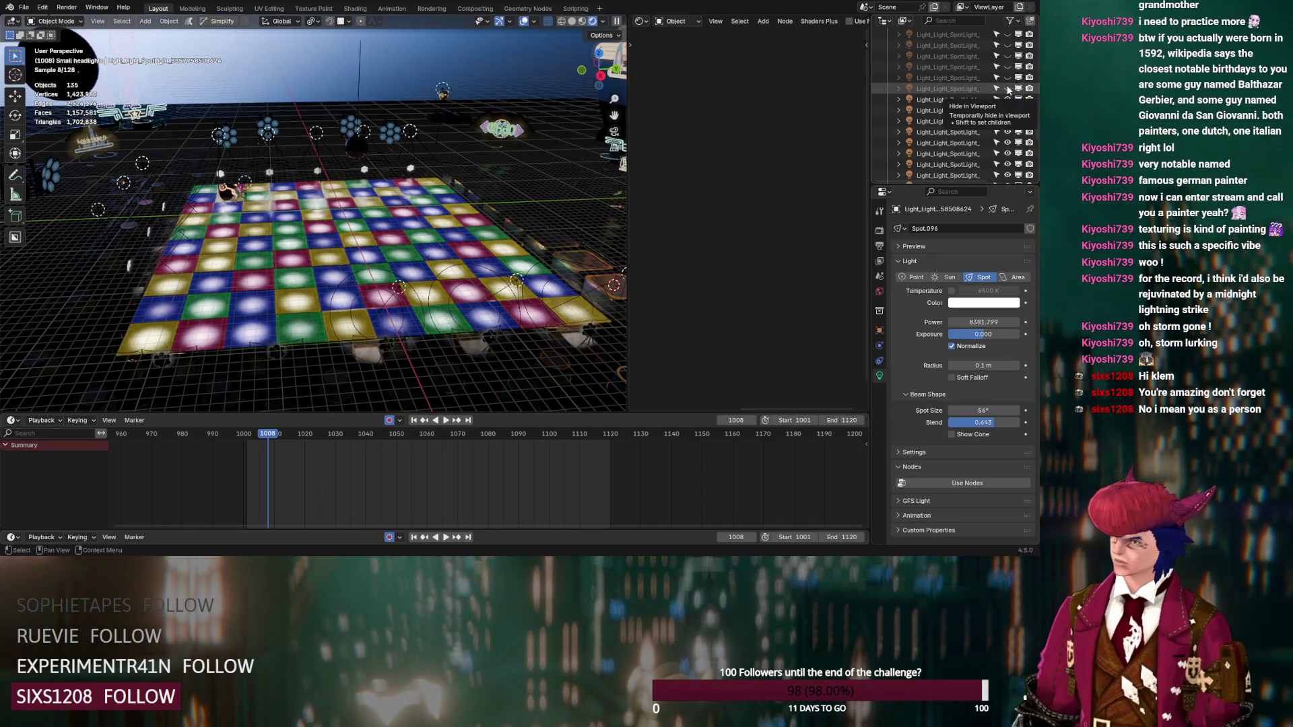
click(1009, 88)
click(1008, 77)
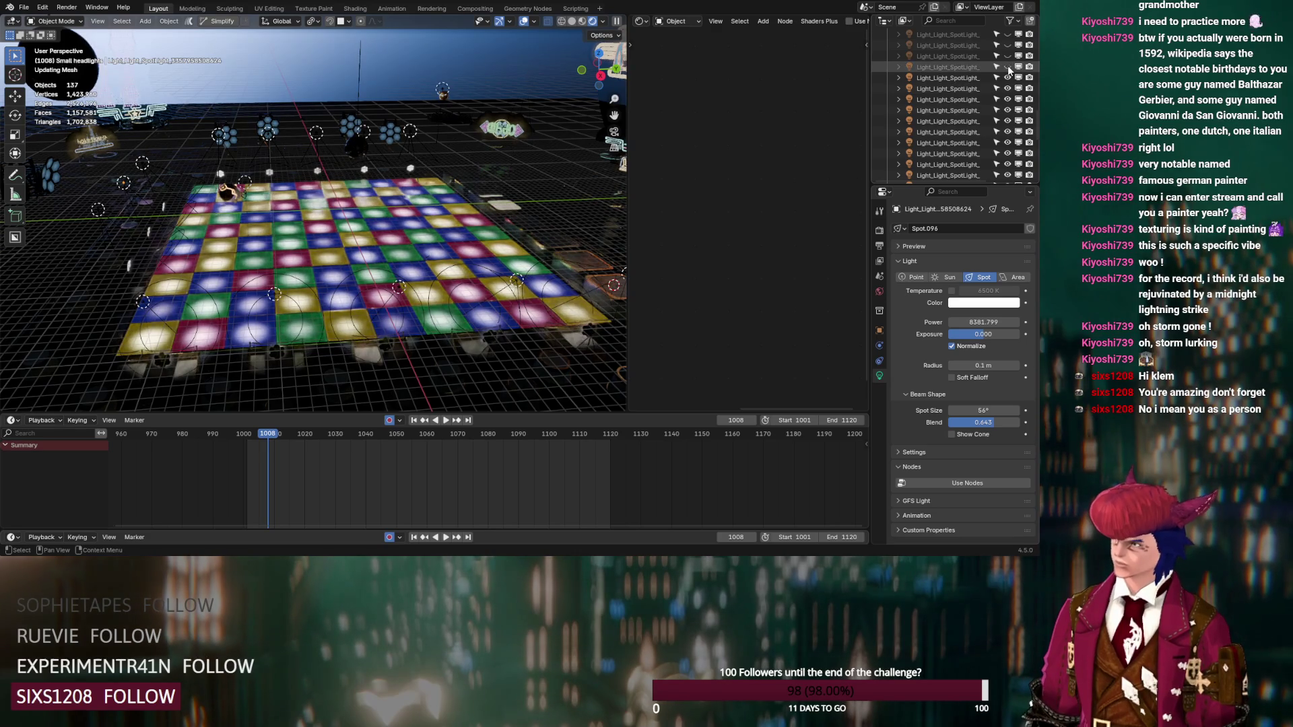
scroll(972, 75, down, 3)
Step: Move the 13 small spotlights into Small headlights and exclude that collection
click(971, 75)
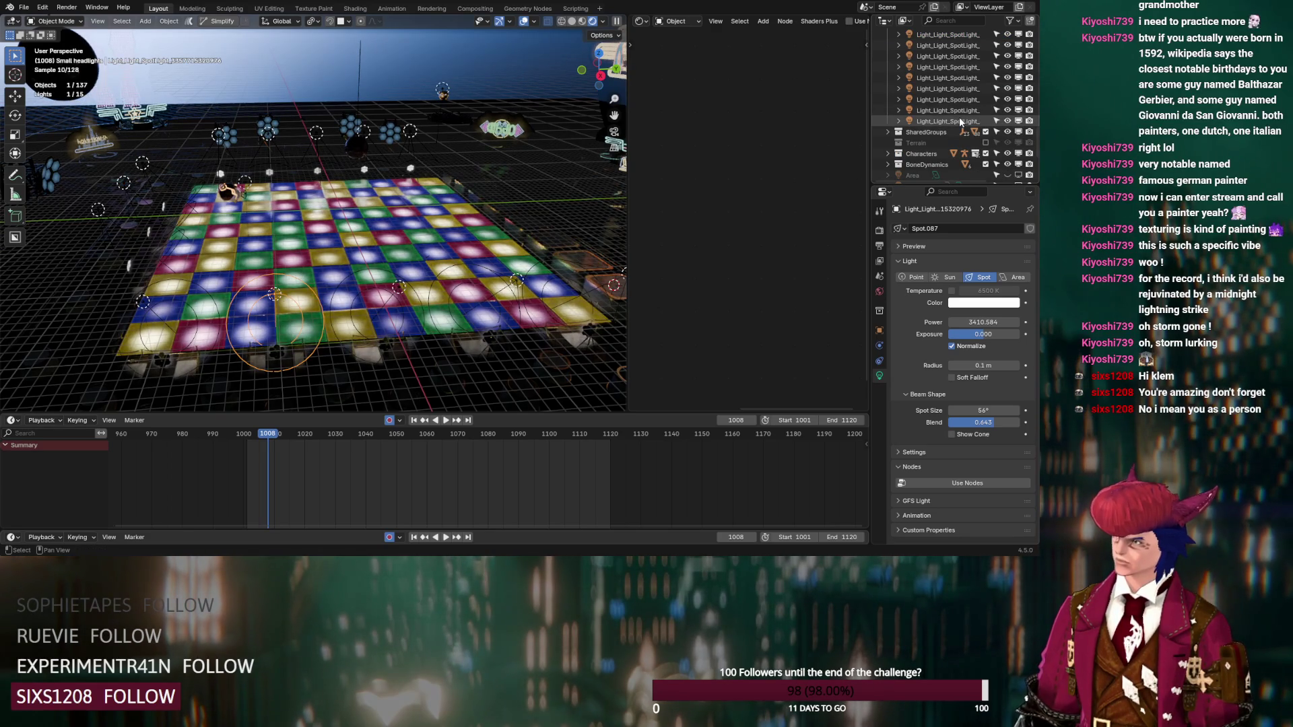
shift+click(959, 122)
mouse_move(959, 121)
mouse_down()
mouse_move(953, 30)
mouse_move(948, 100)
mouse_up()
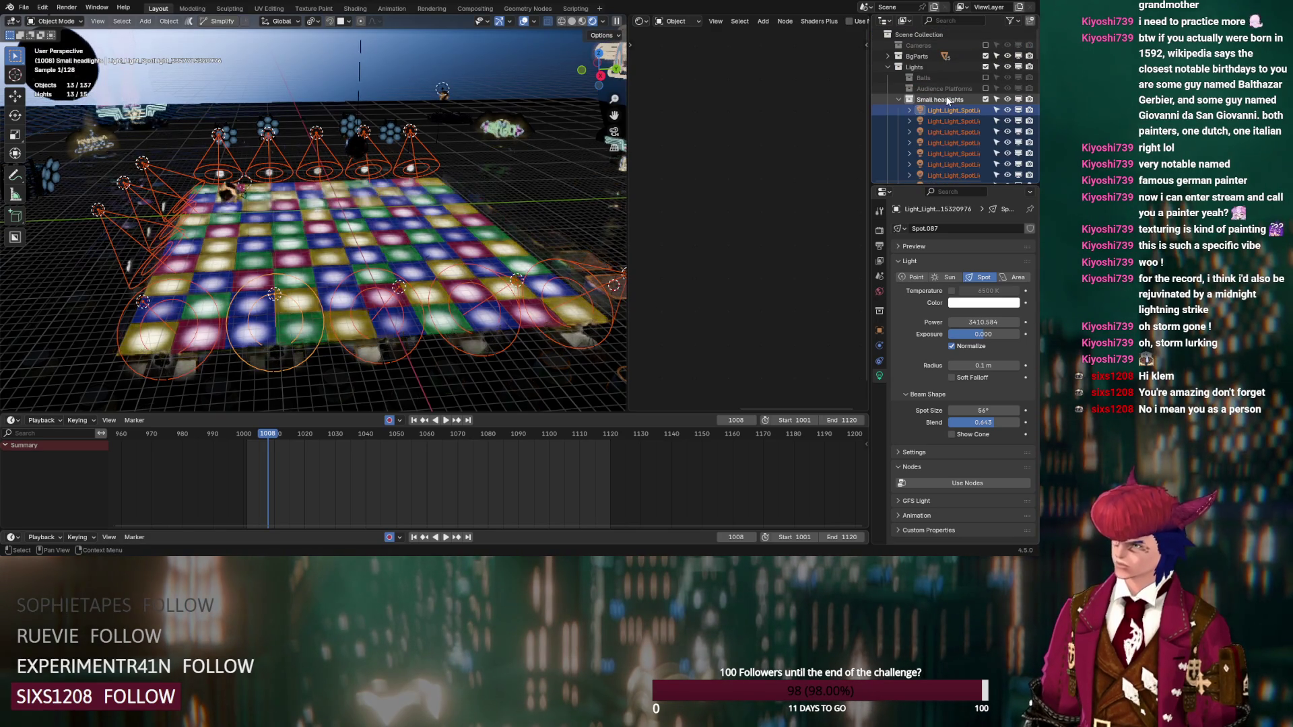
click(984, 99)
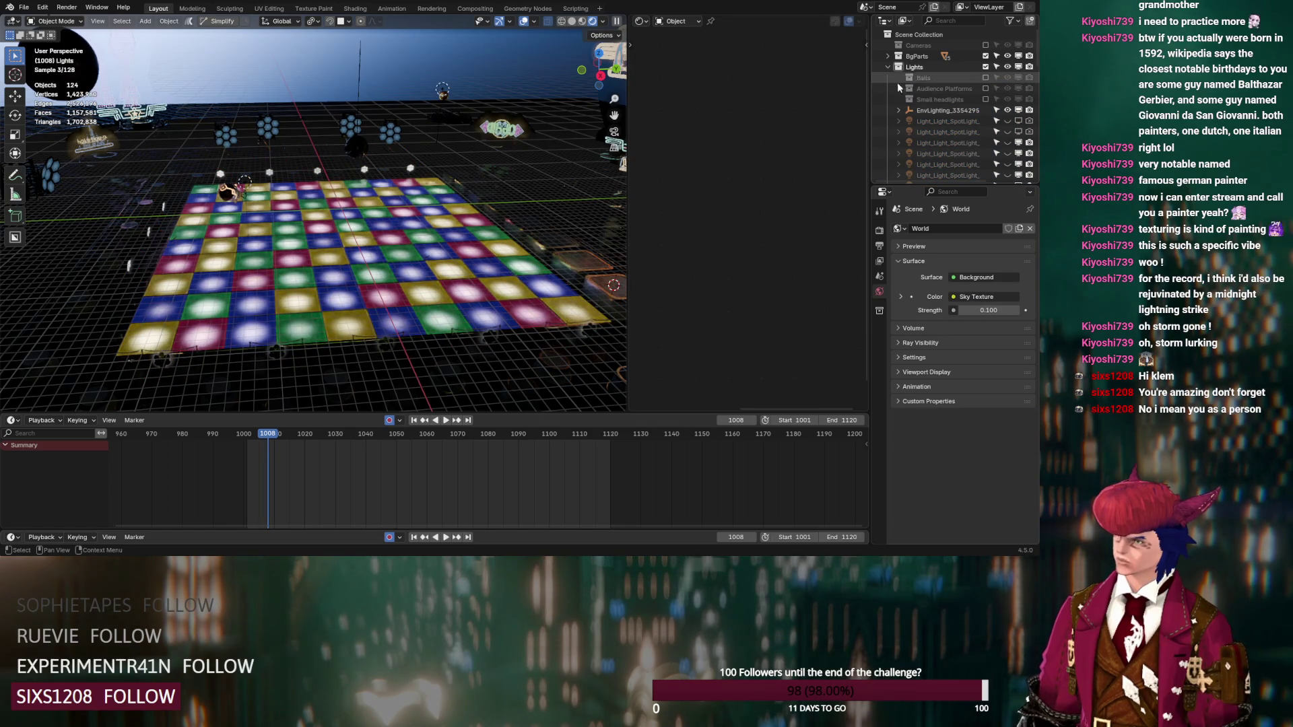
Step: Unhide the last several hidden spotlights in the Lights collection, toggling one to see what it lights
scroll(947, 123, down, 5)
mouse_move(568, 179)
middle_down()
mouse_move(542, 196)
mouse_move(387, 186)
middle_up()
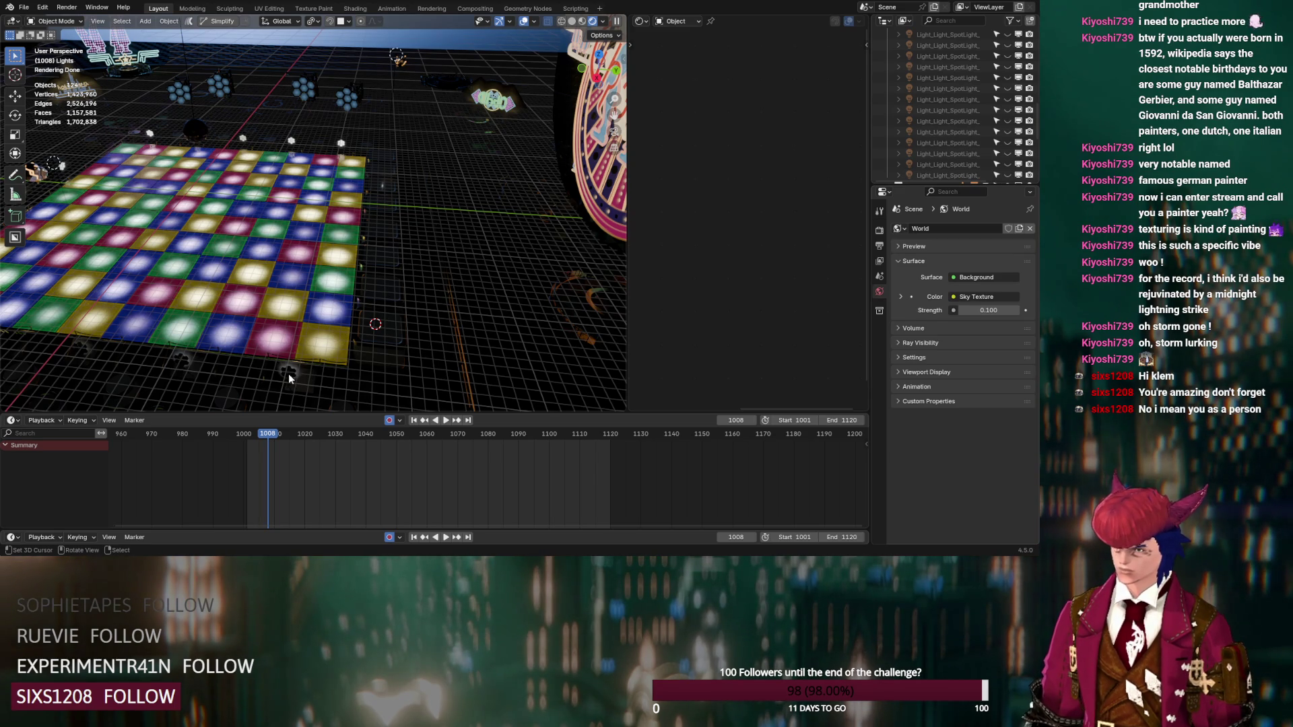
scroll(1018, 133, down, 3)
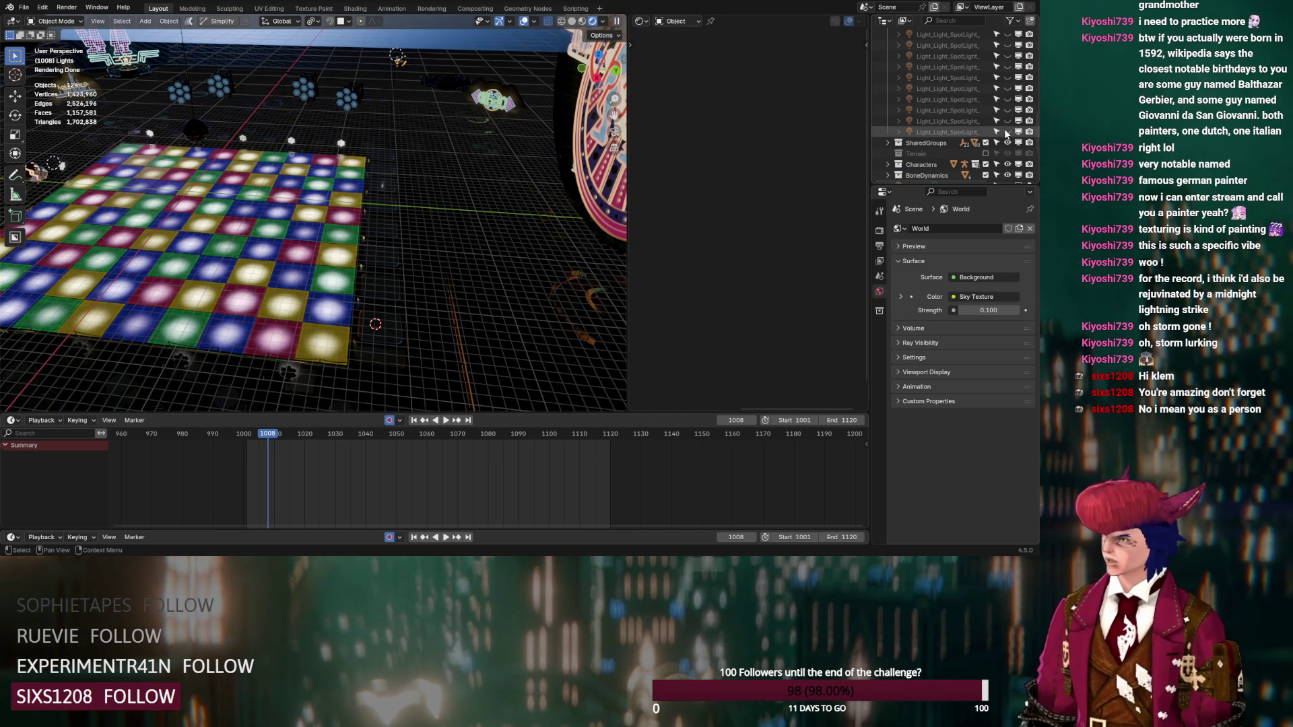
drag(1007, 132, 1008, 120)
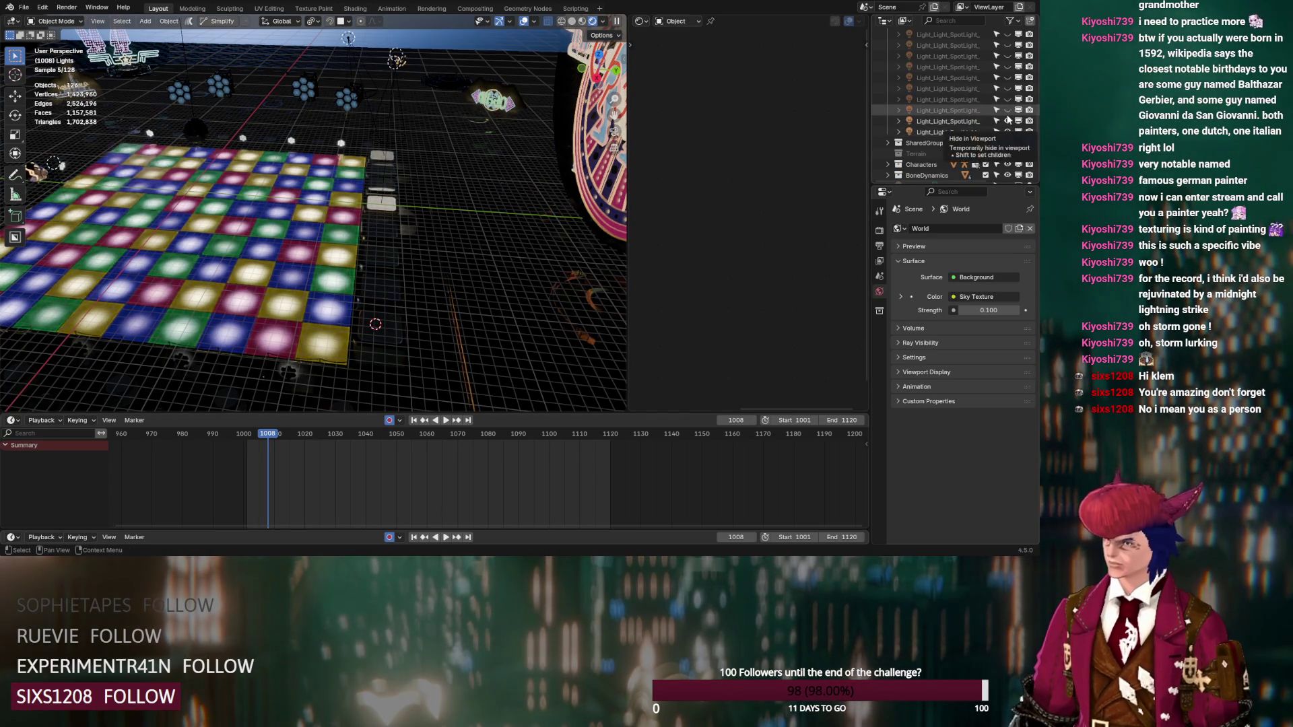
click(1008, 110)
click(1008, 99)
click(1008, 88)
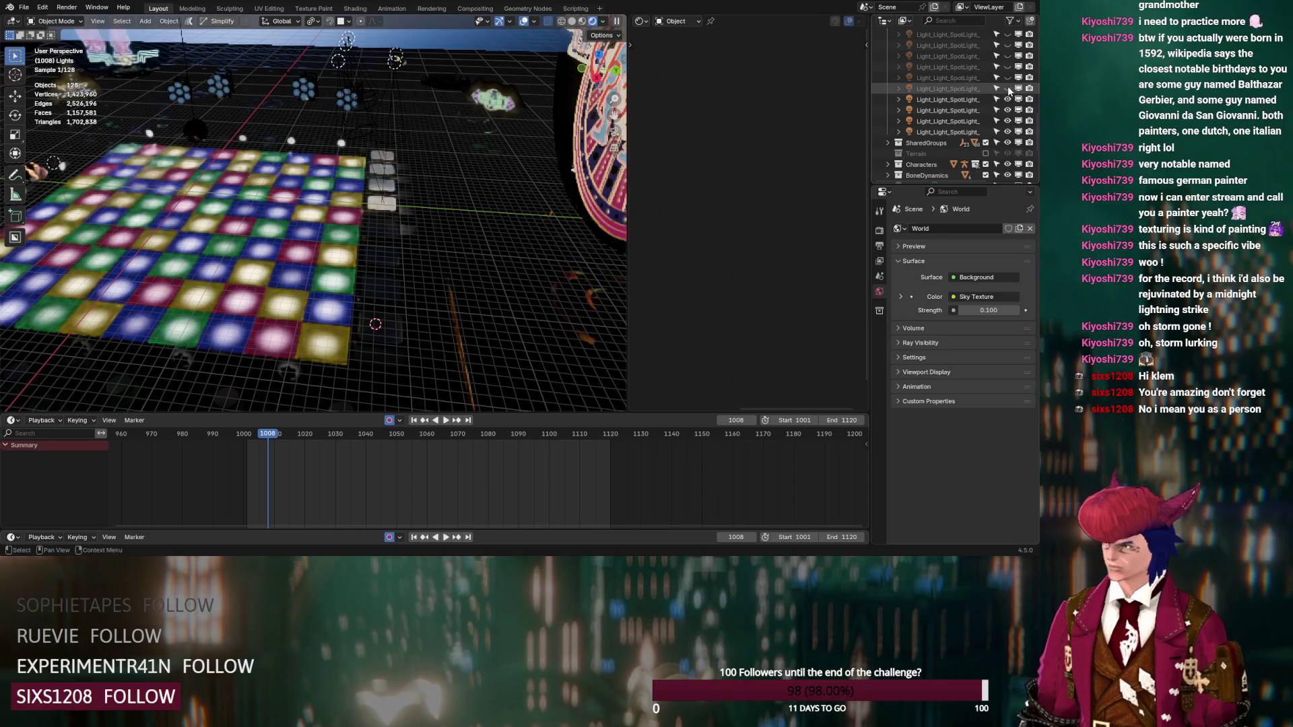
click(1008, 77)
click(1008, 67)
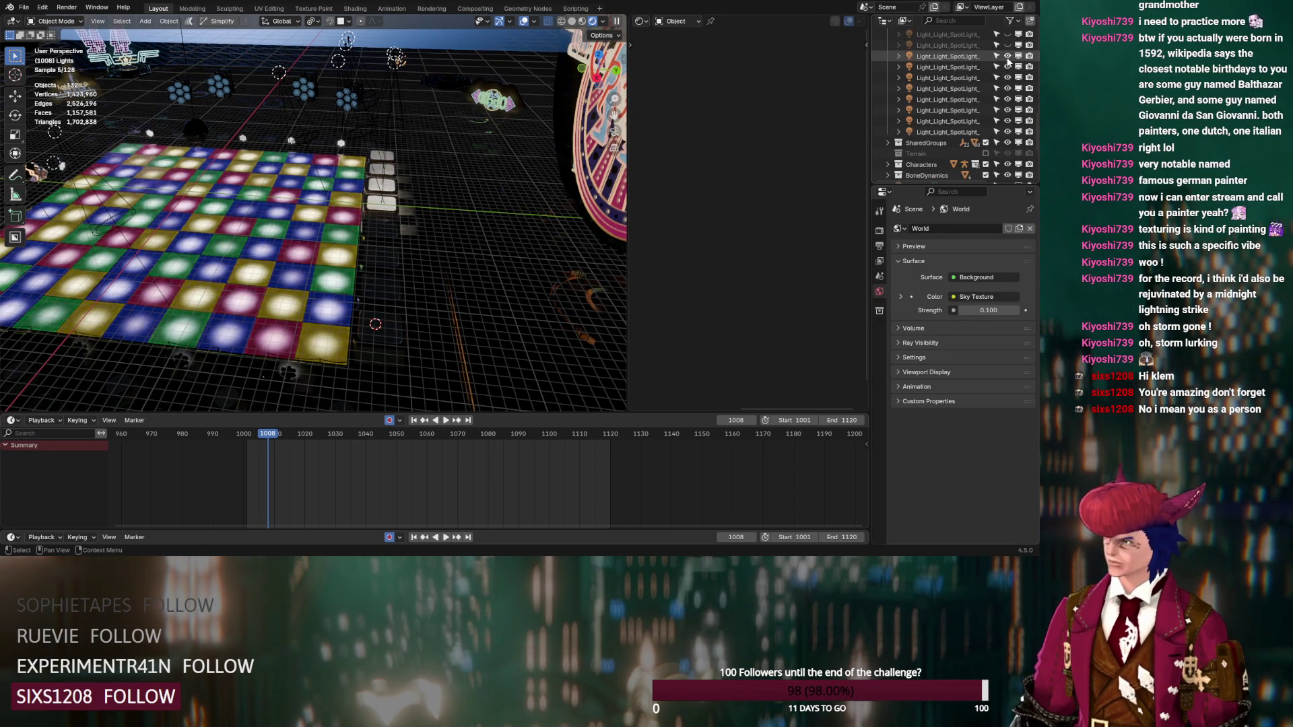
click(1008, 121)
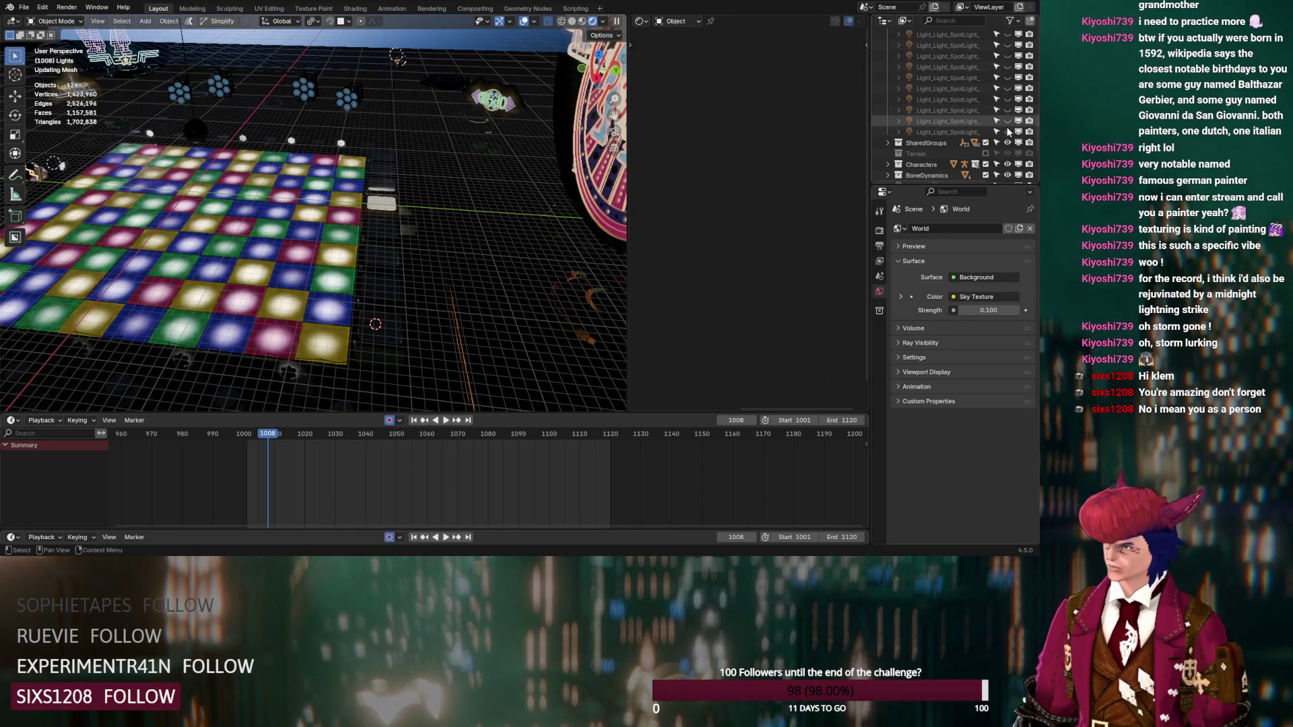
click(1009, 120)
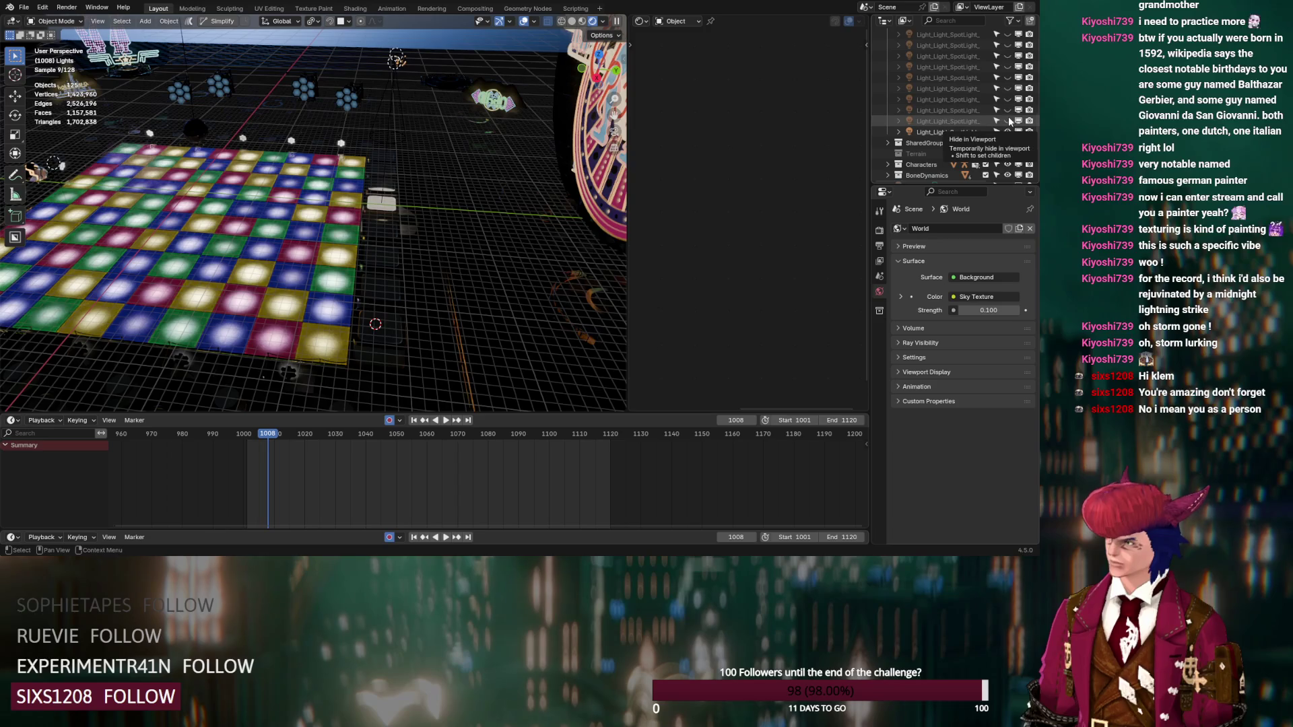
click(1008, 121)
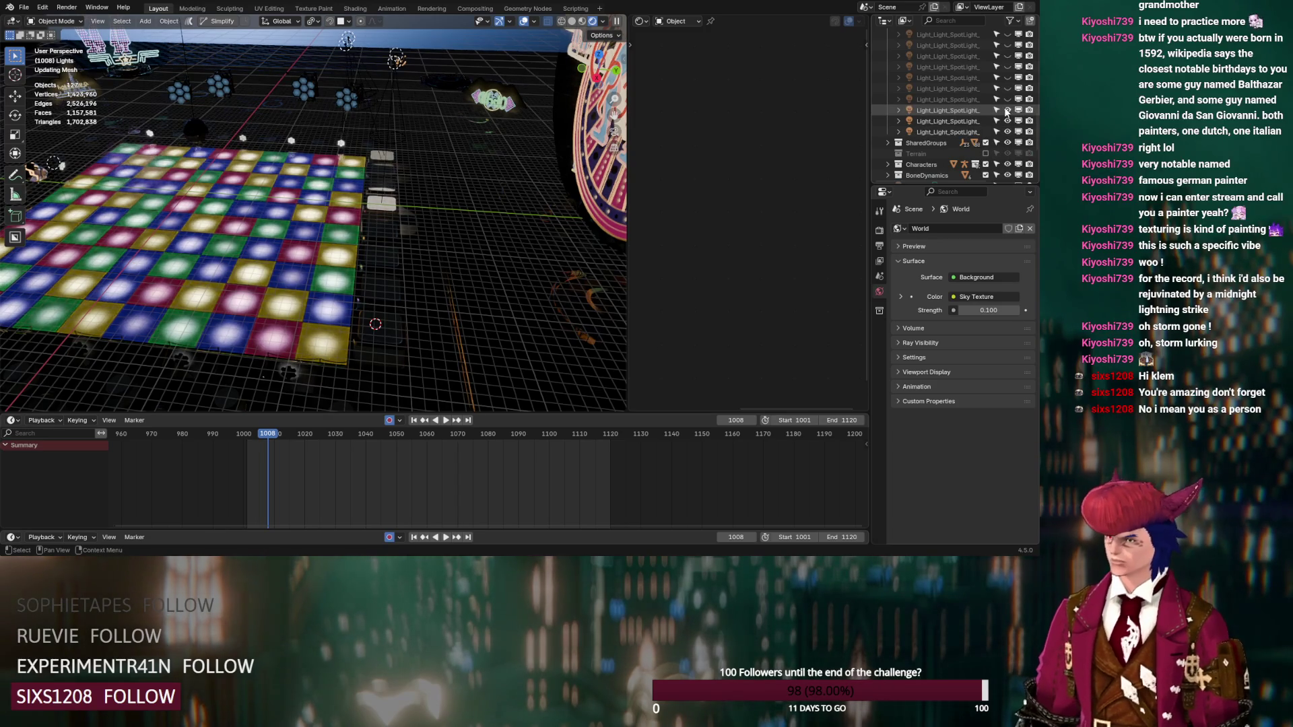
Step: Unhide more spotlights and toggle several off and on to test their effect on the sign
click(1008, 110)
click(1007, 99)
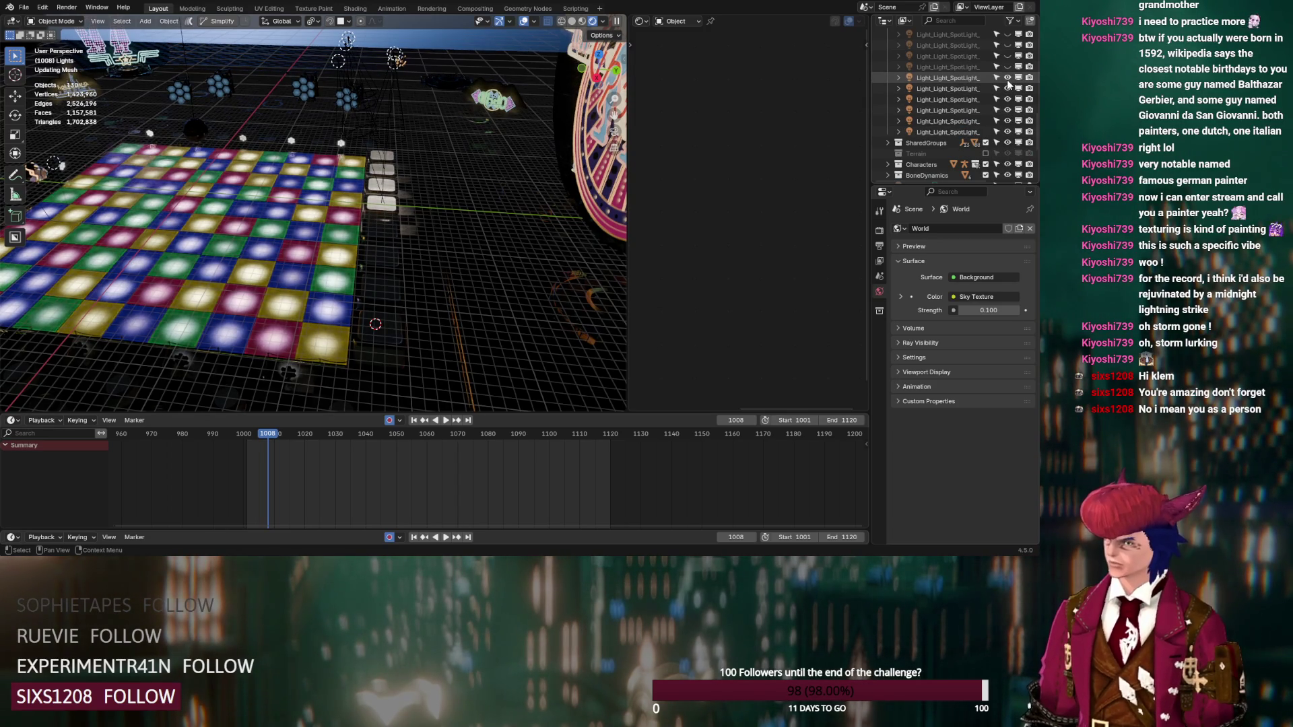
click(1008, 79)
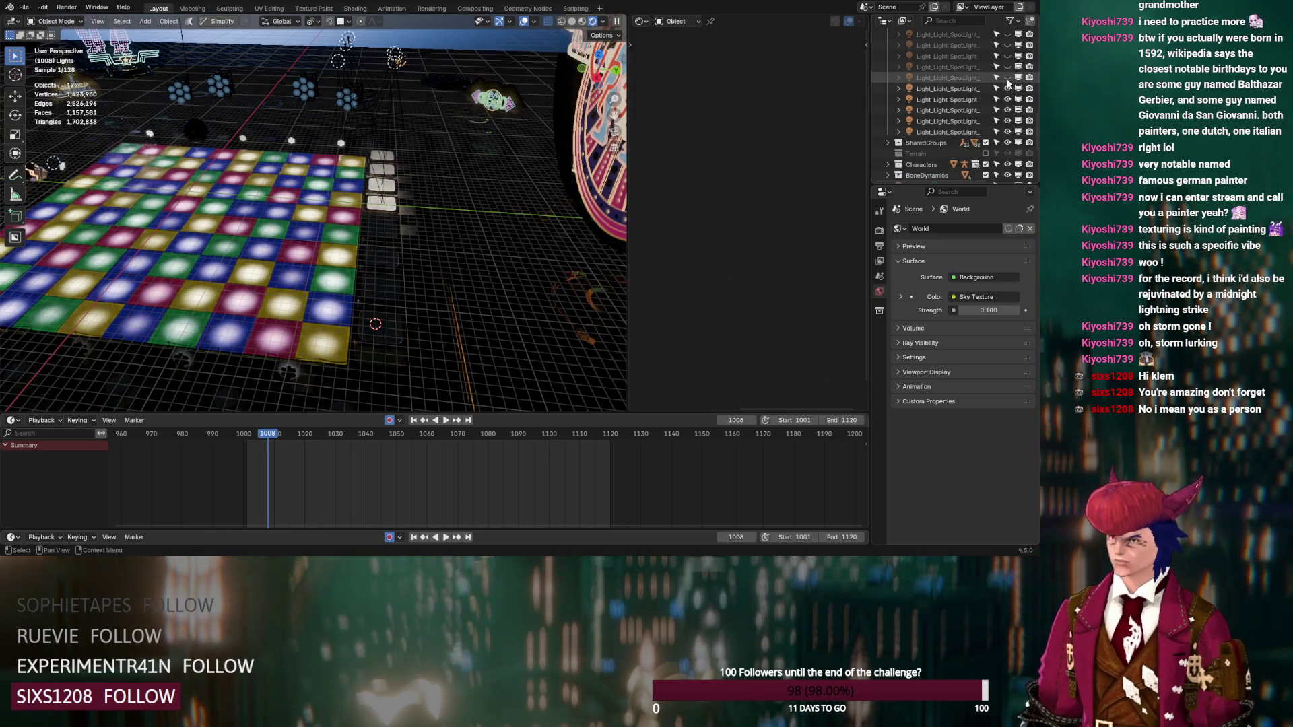
click(1007, 79)
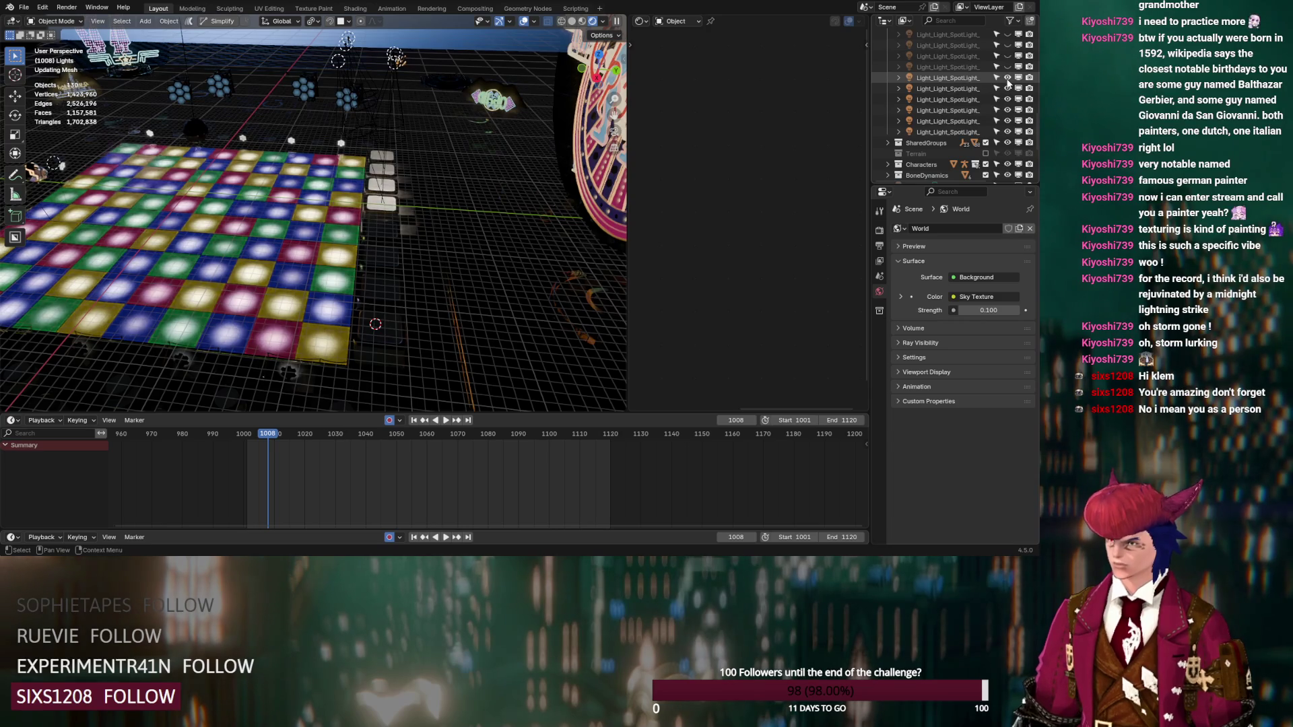
click(952, 79)
middle_drag(404, 216, 328, 231)
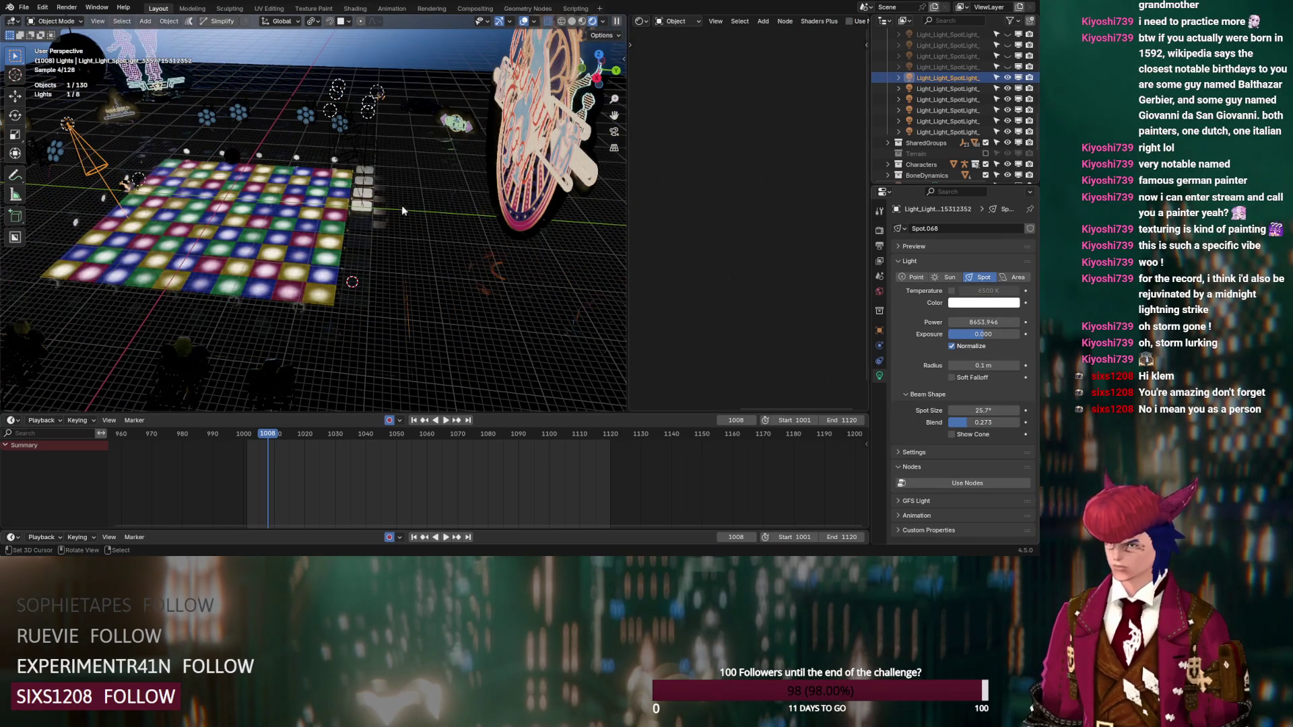
click(1007, 78)
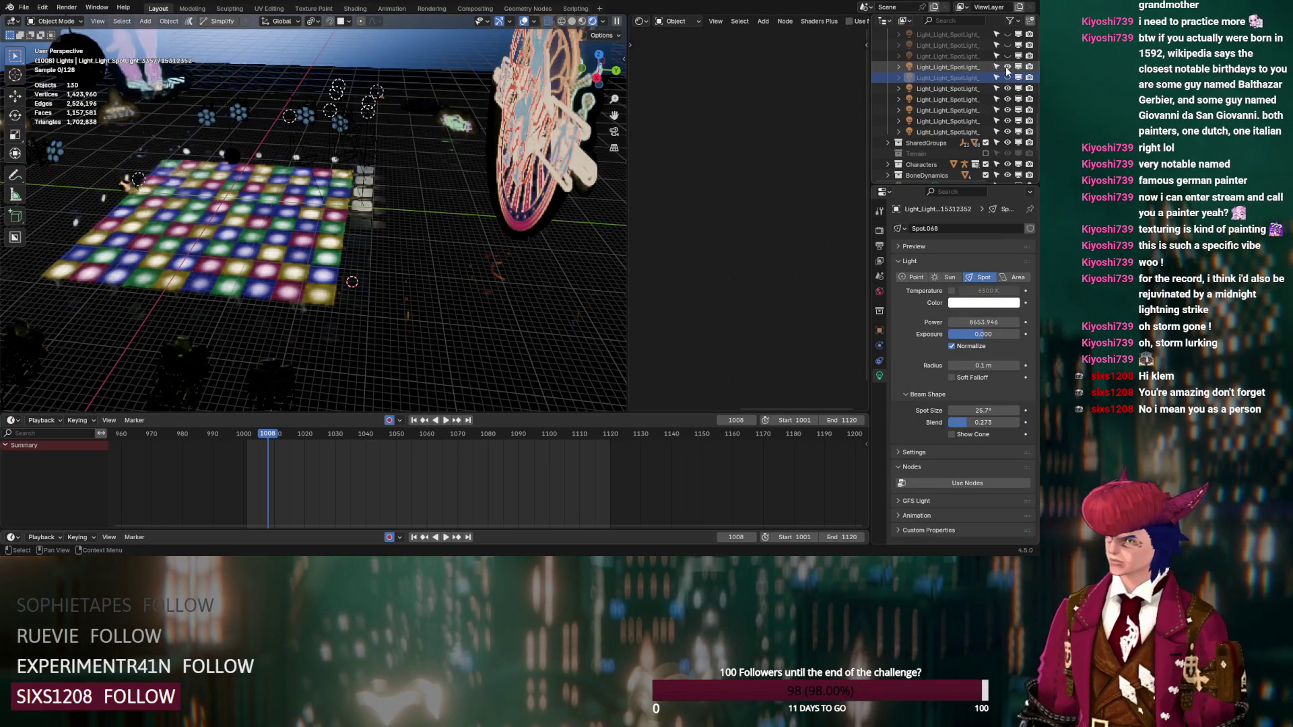
click(1008, 67)
click(1008, 57)
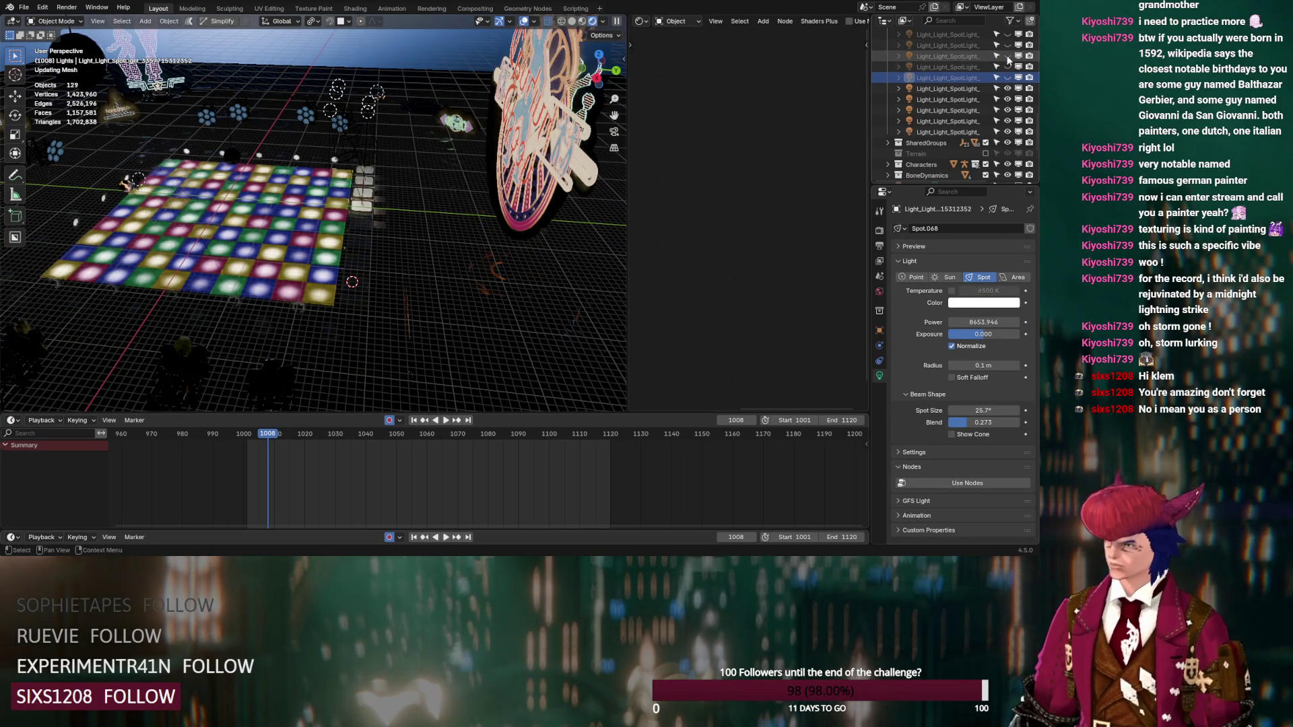
click(1007, 46)
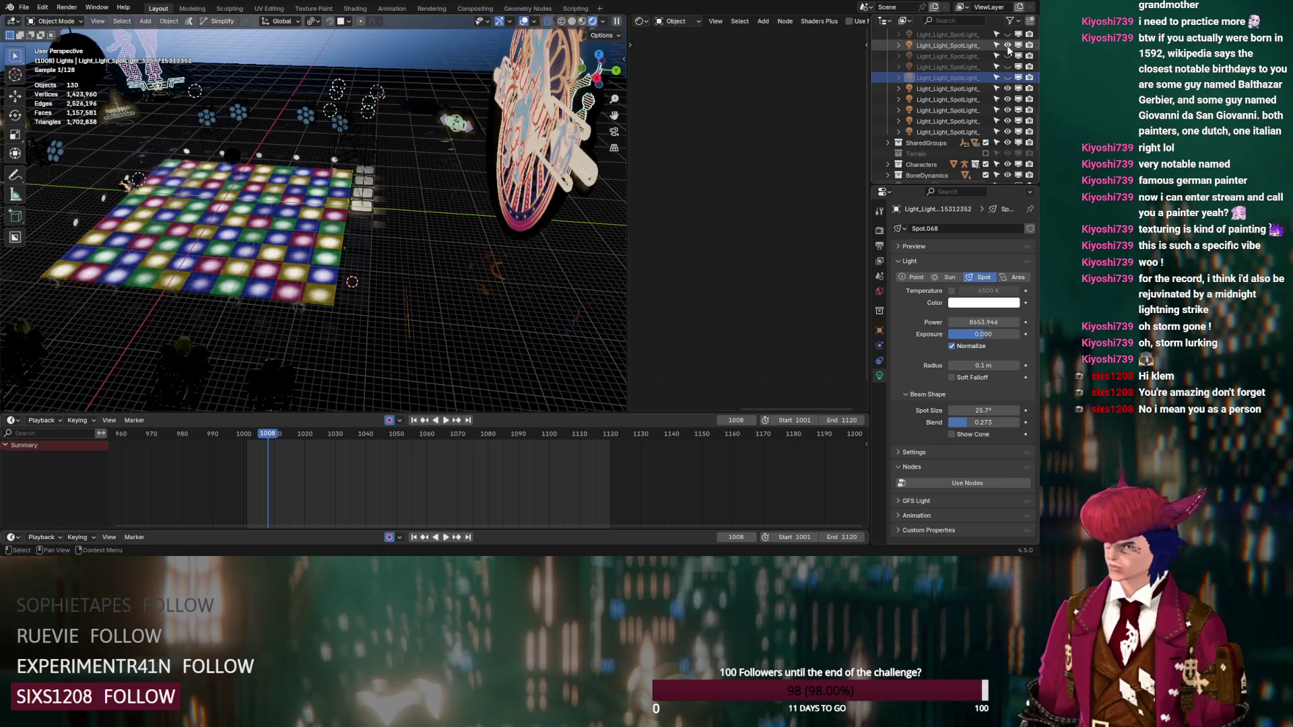
click(1008, 67)
click(1008, 78)
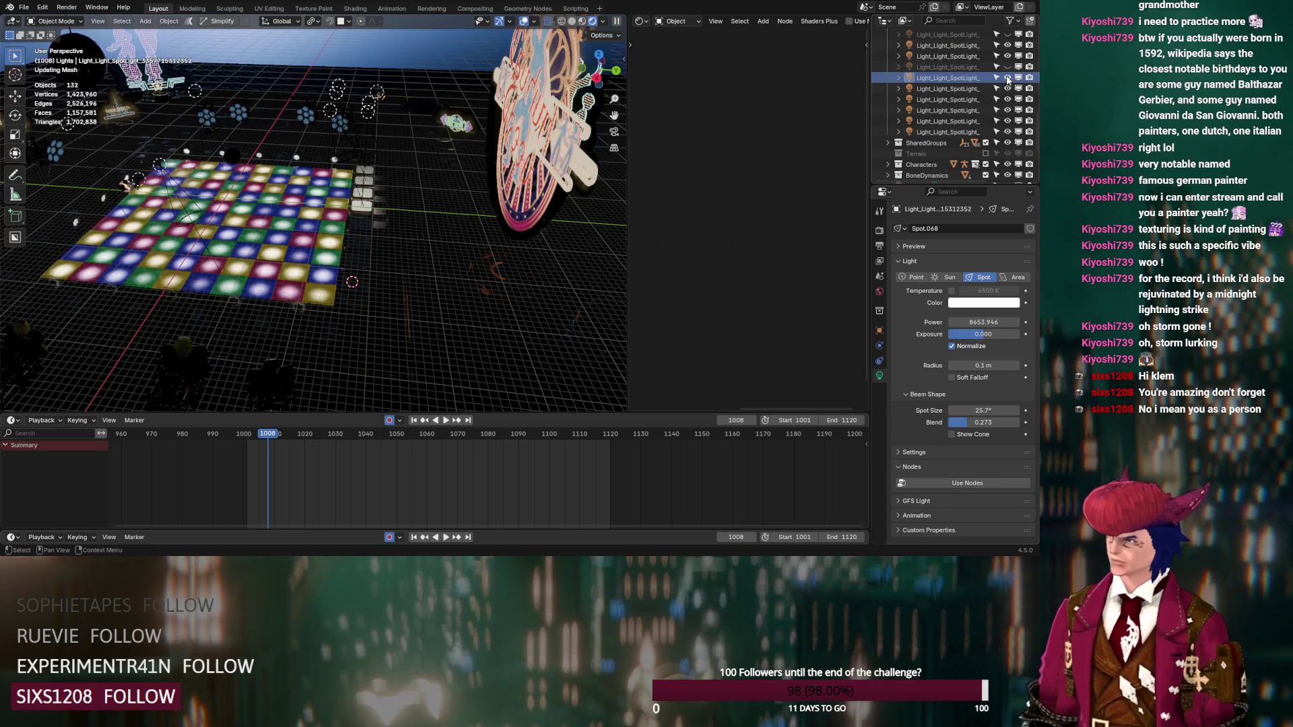
Step: Delete four unwanted duplicate spotlights
drag(1009, 70, 972, 52)
middle_drag(373, 216, 406, 225)
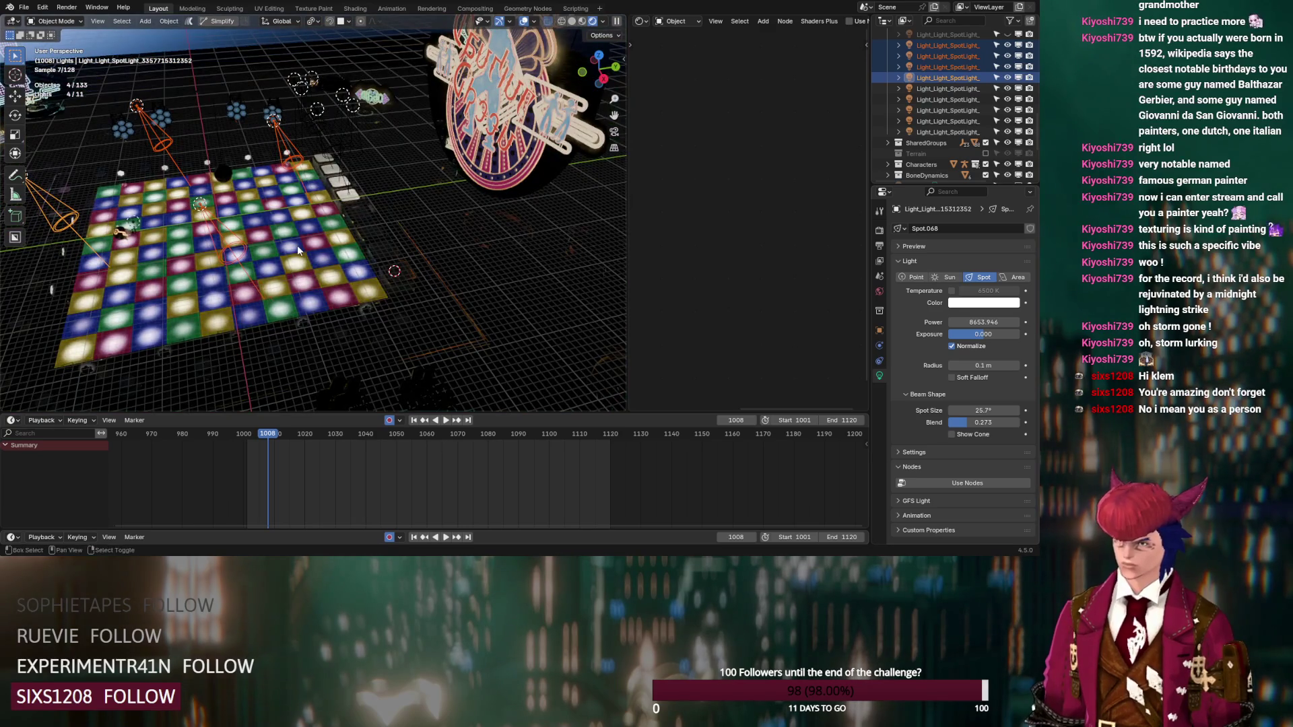
scroll(347, 266, up, 4)
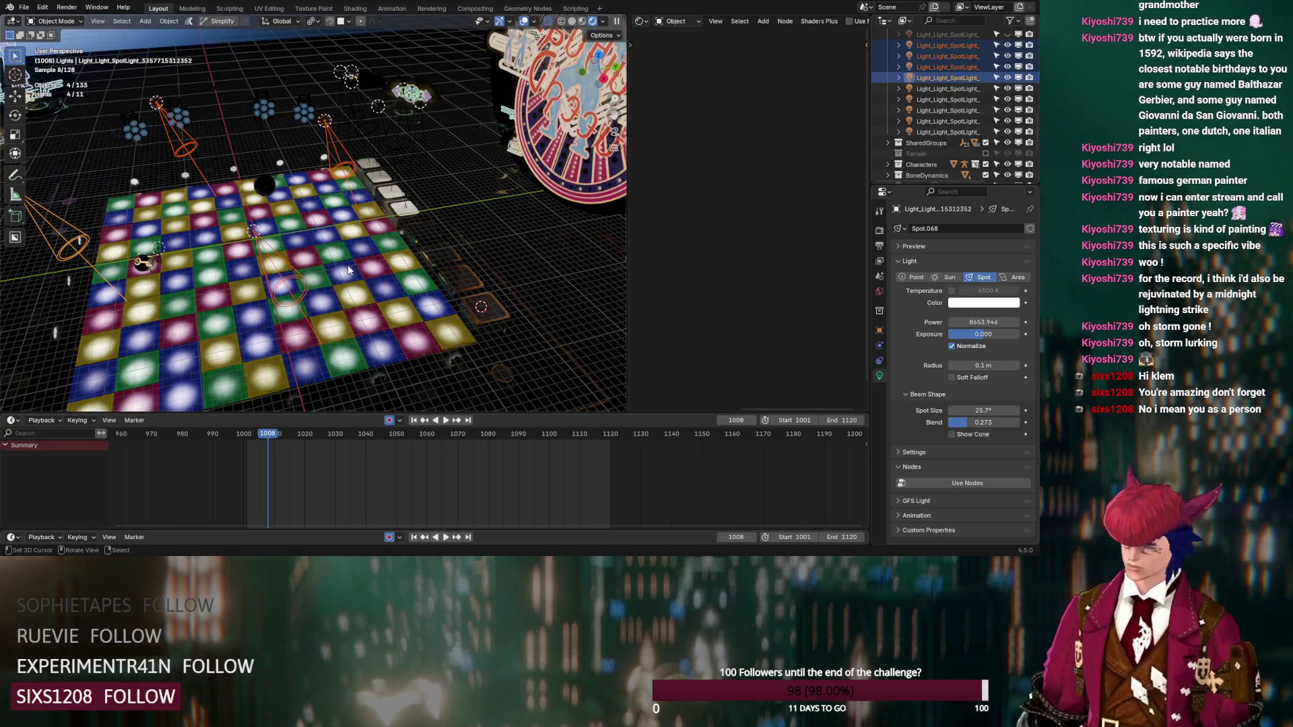
key(Delete)
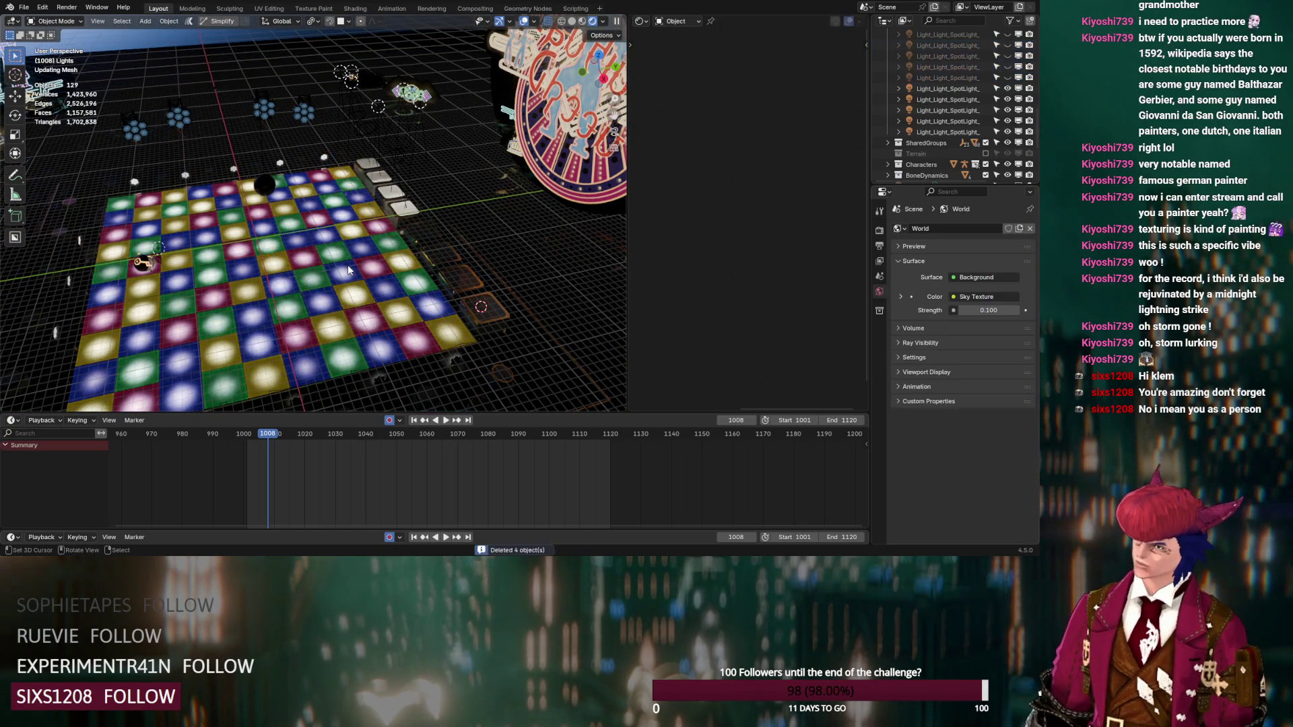
Step: Reveal two more hidden spotlights and delete an unwanted one
scroll(1008, 110, down, 2)
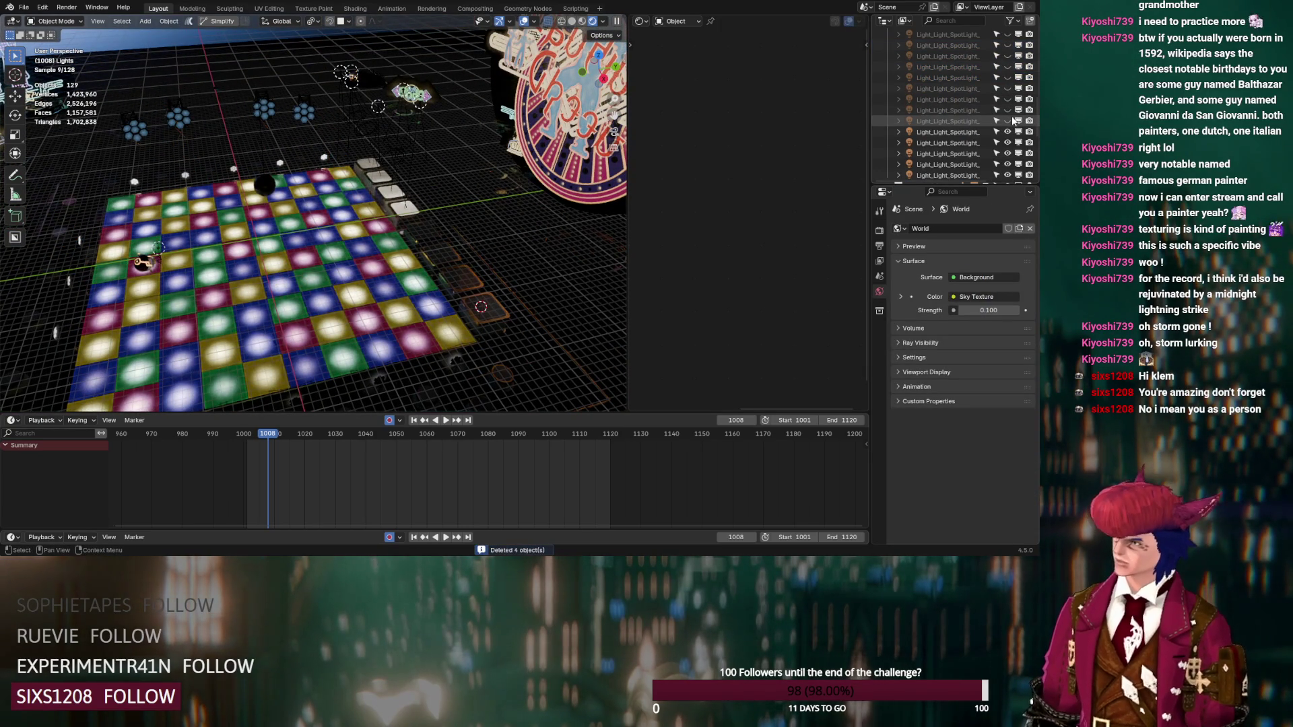
click(1008, 116)
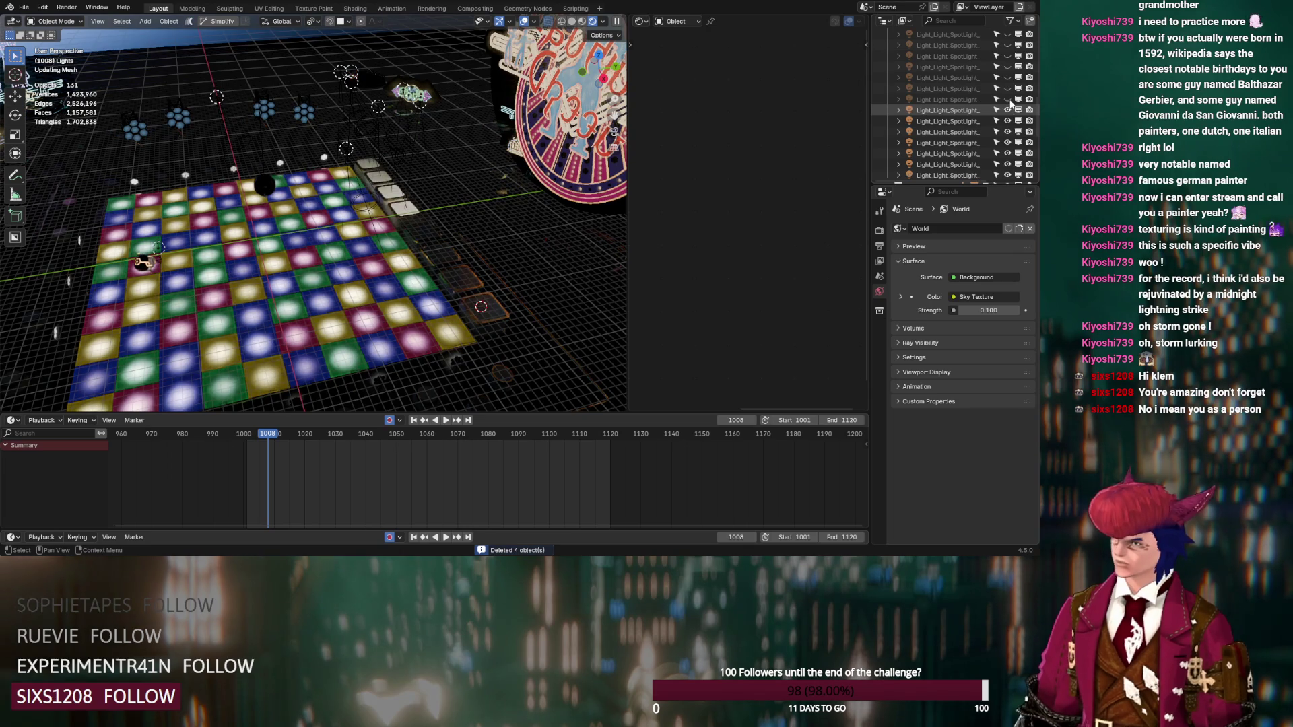
click(1008, 99)
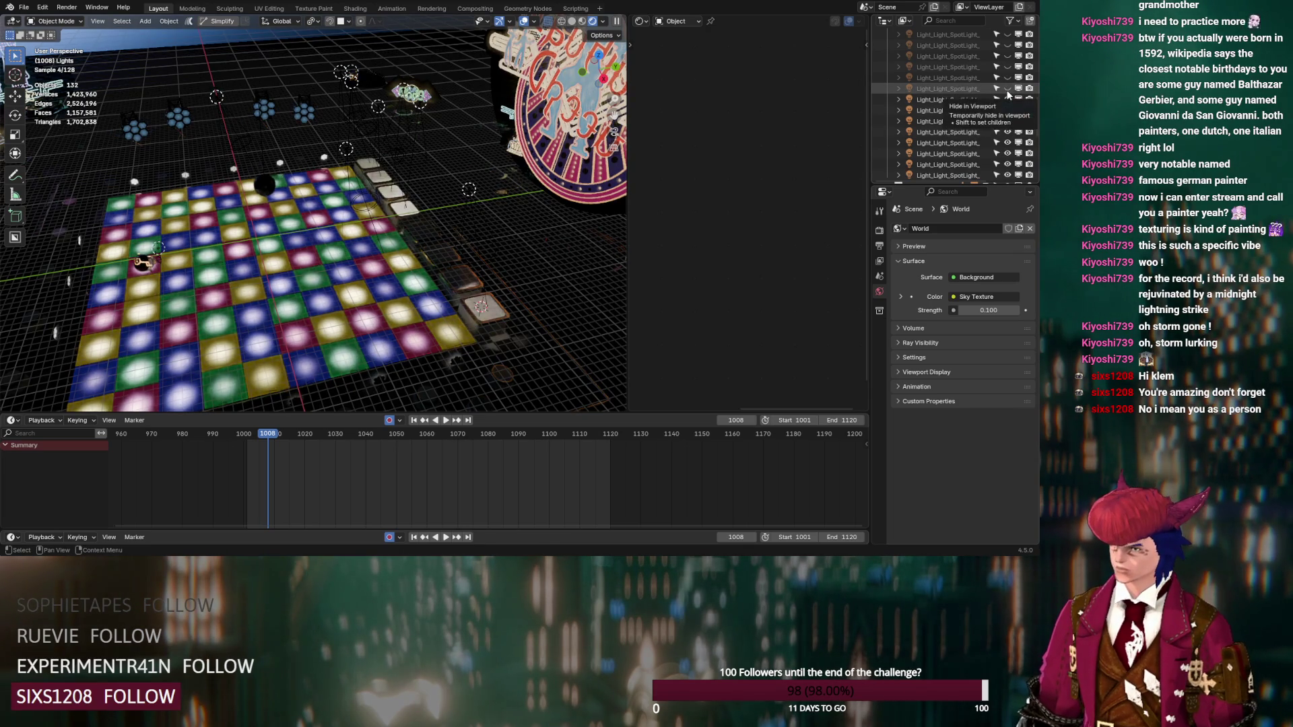
click(964, 114)
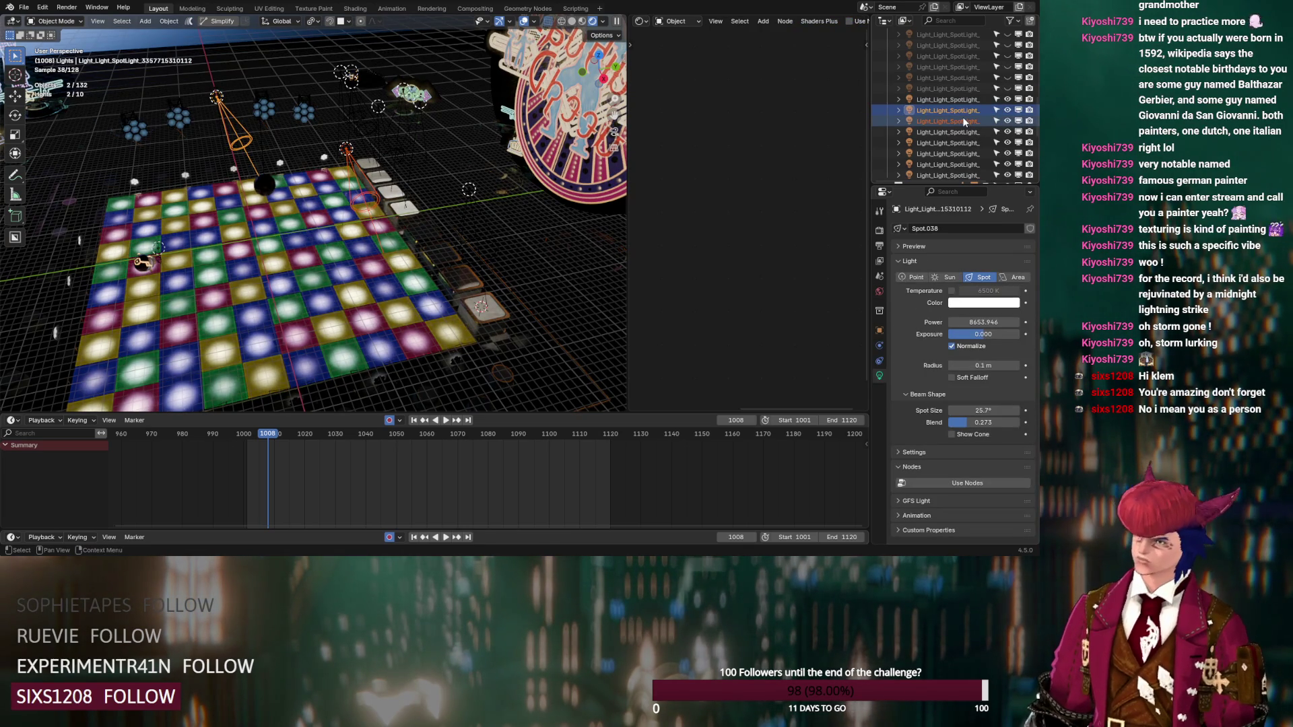
key(Delete)
Step: Reveal four more hidden spotlights and delete two unwanted duplicates
click(1007, 88)
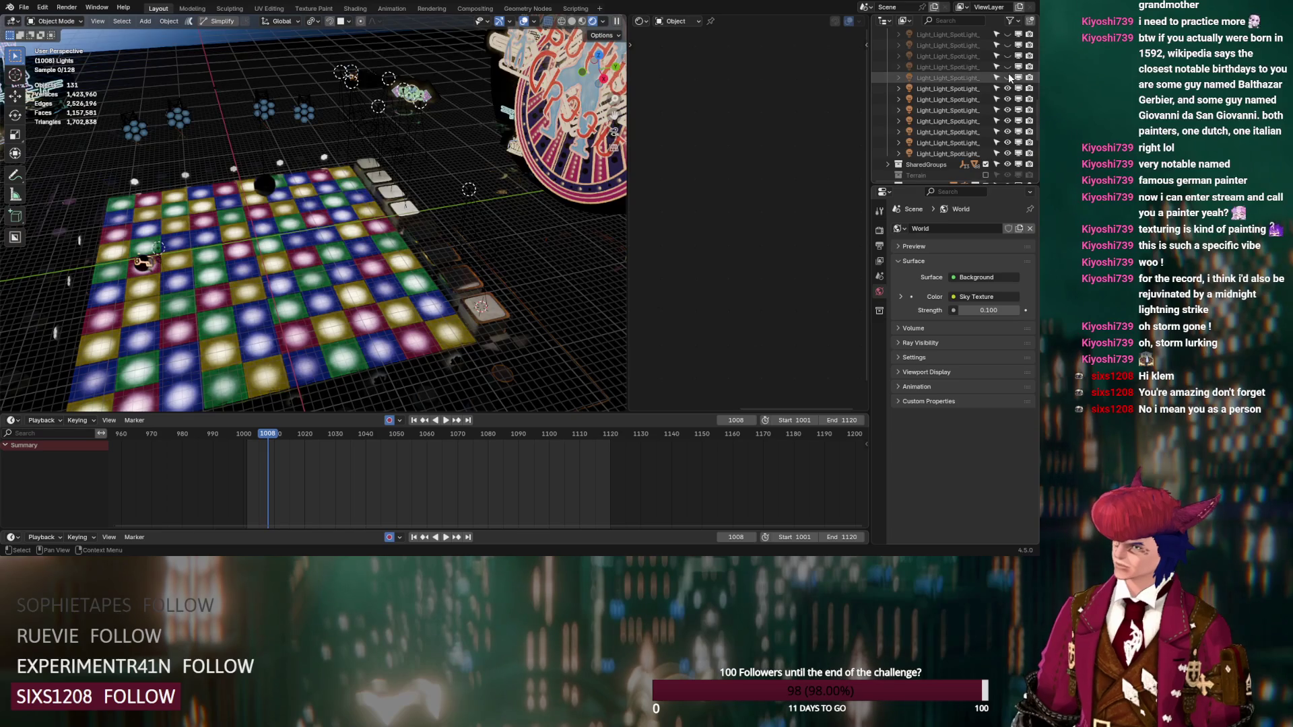
click(968, 92)
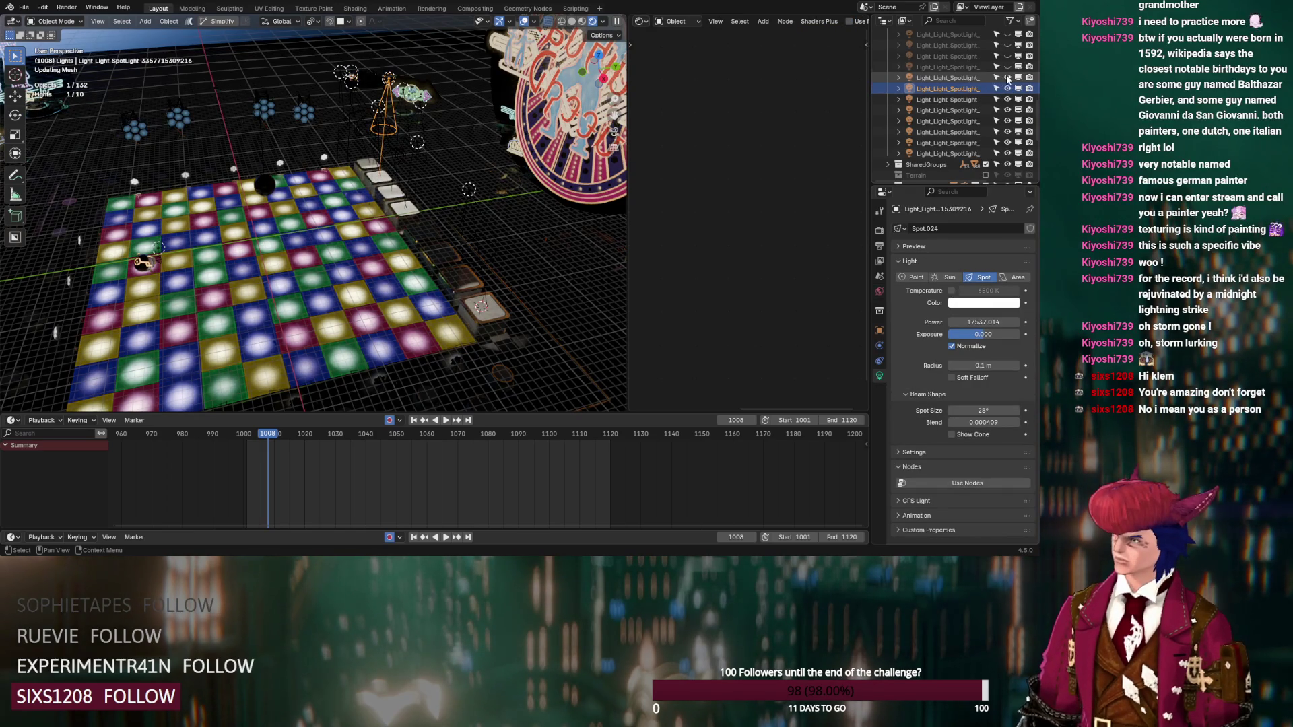
click(968, 79)
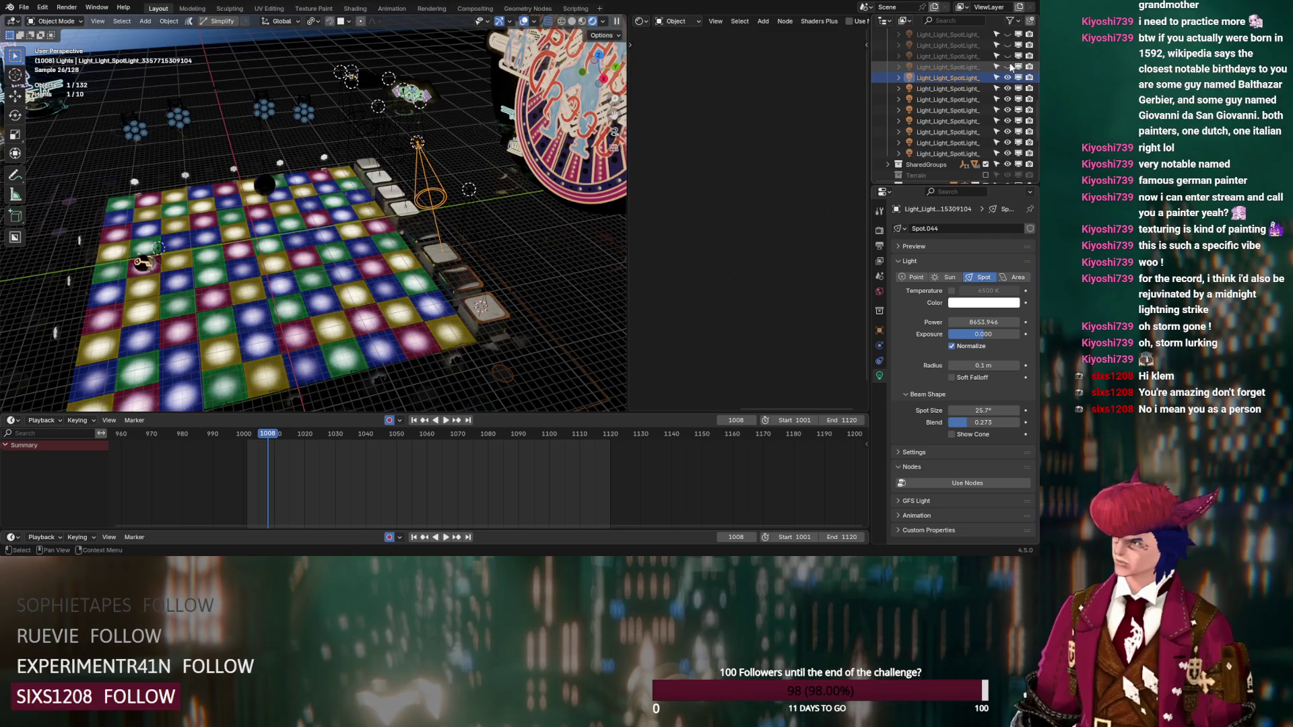
click(1008, 56)
click(1008, 45)
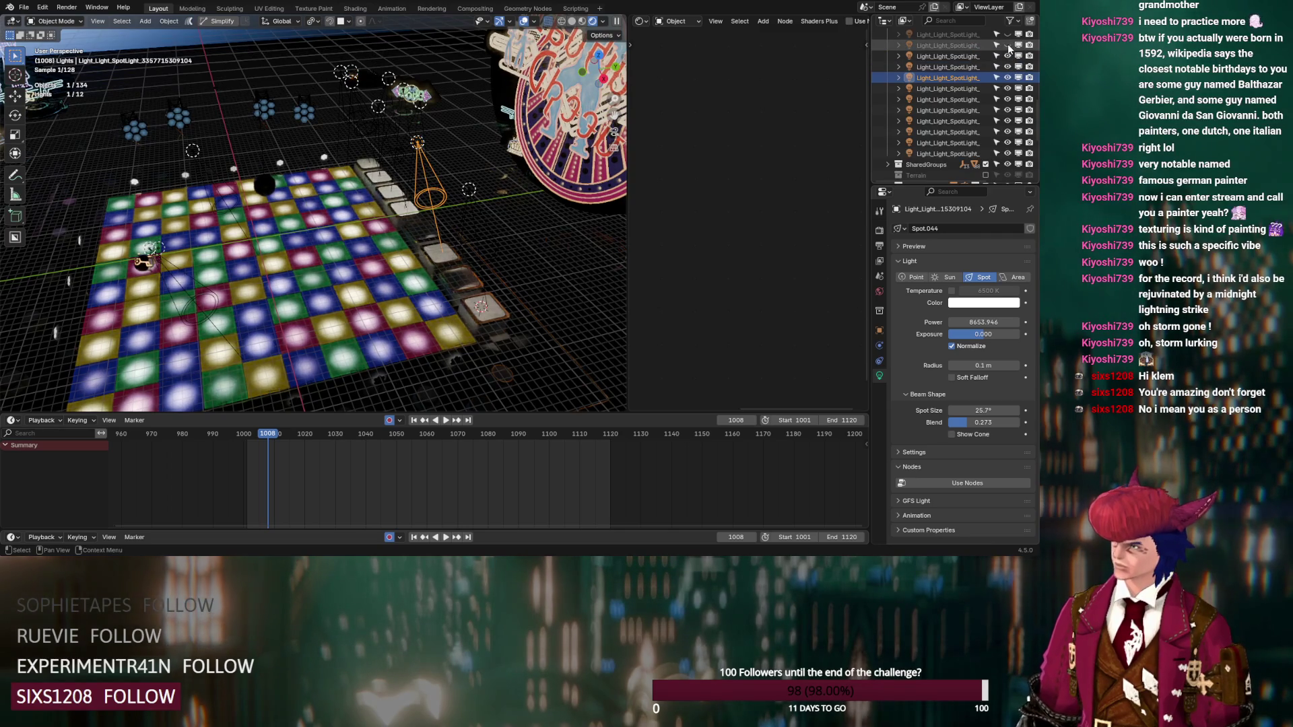
click(965, 38)
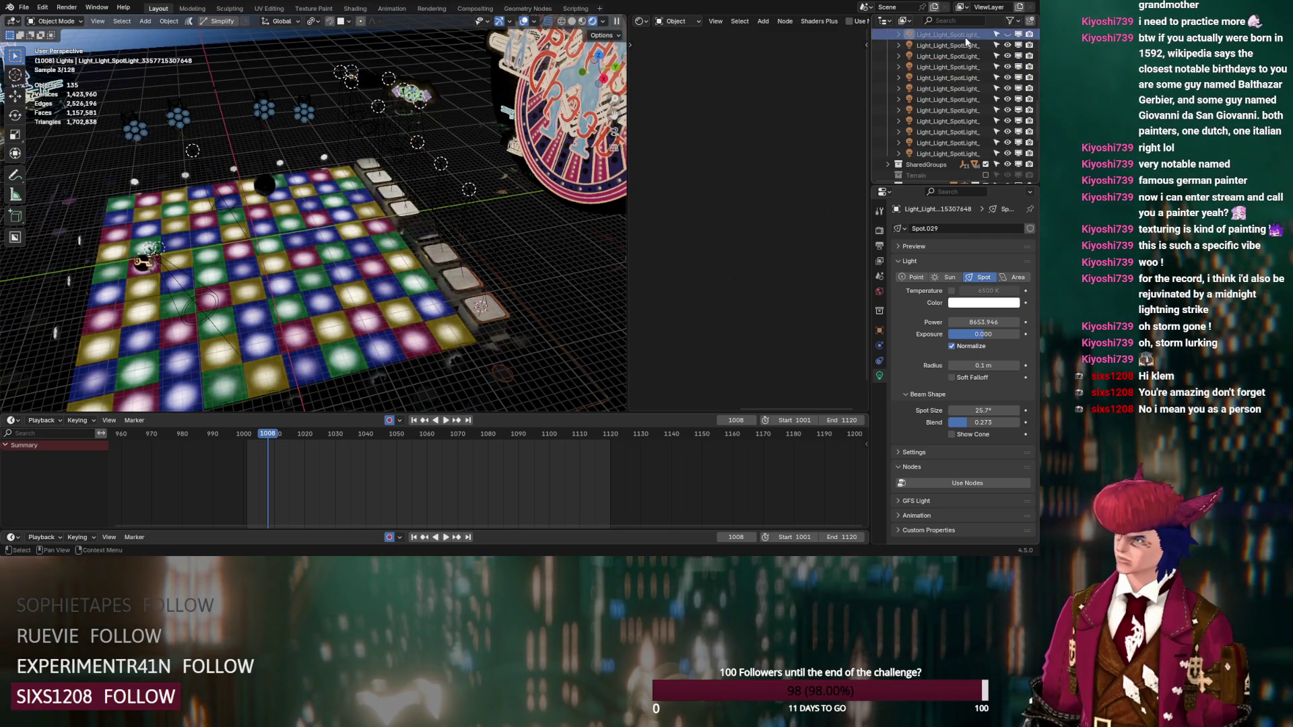
click(1007, 34)
shift+click(967, 66)
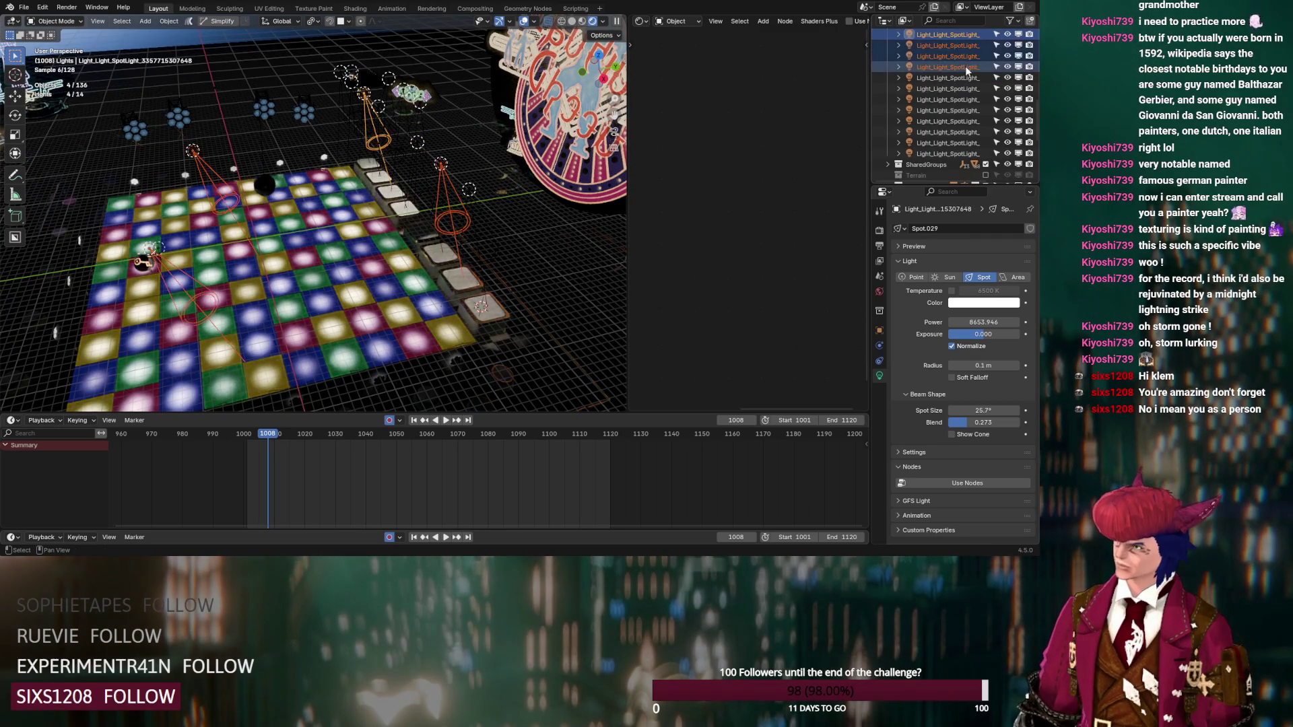
click(967, 67)
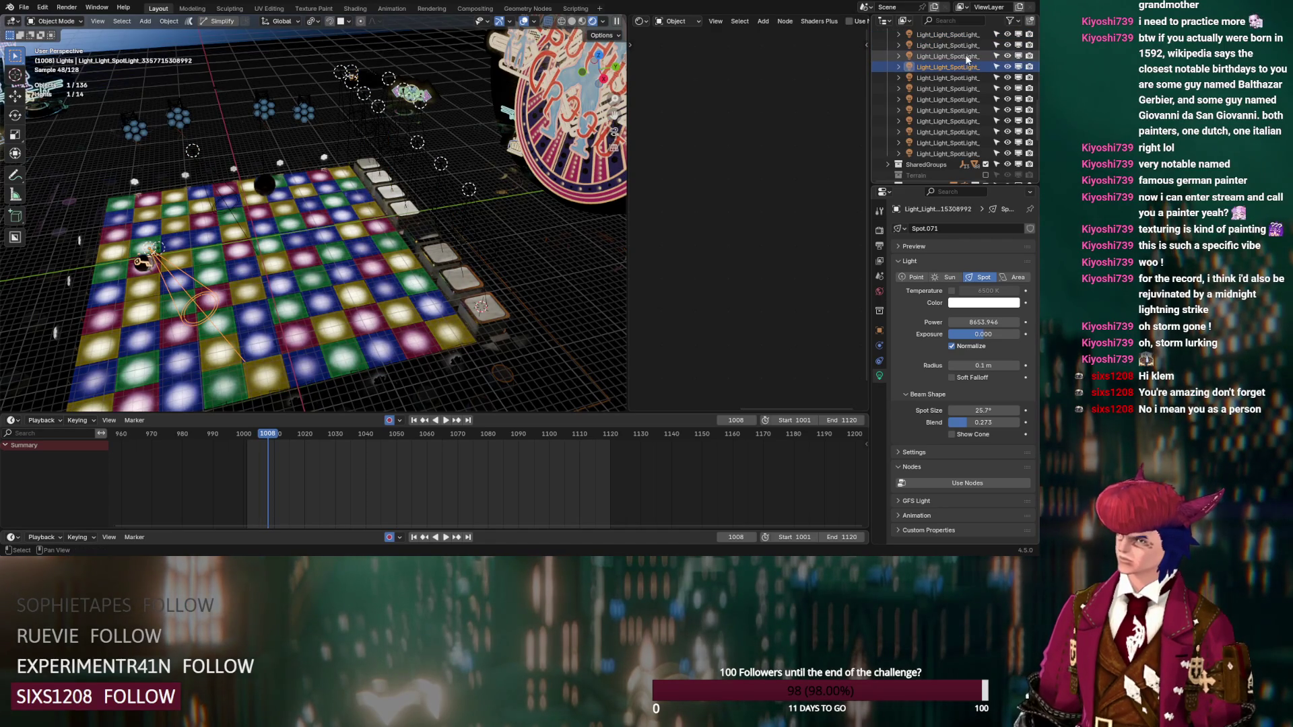
shift+click(967, 57)
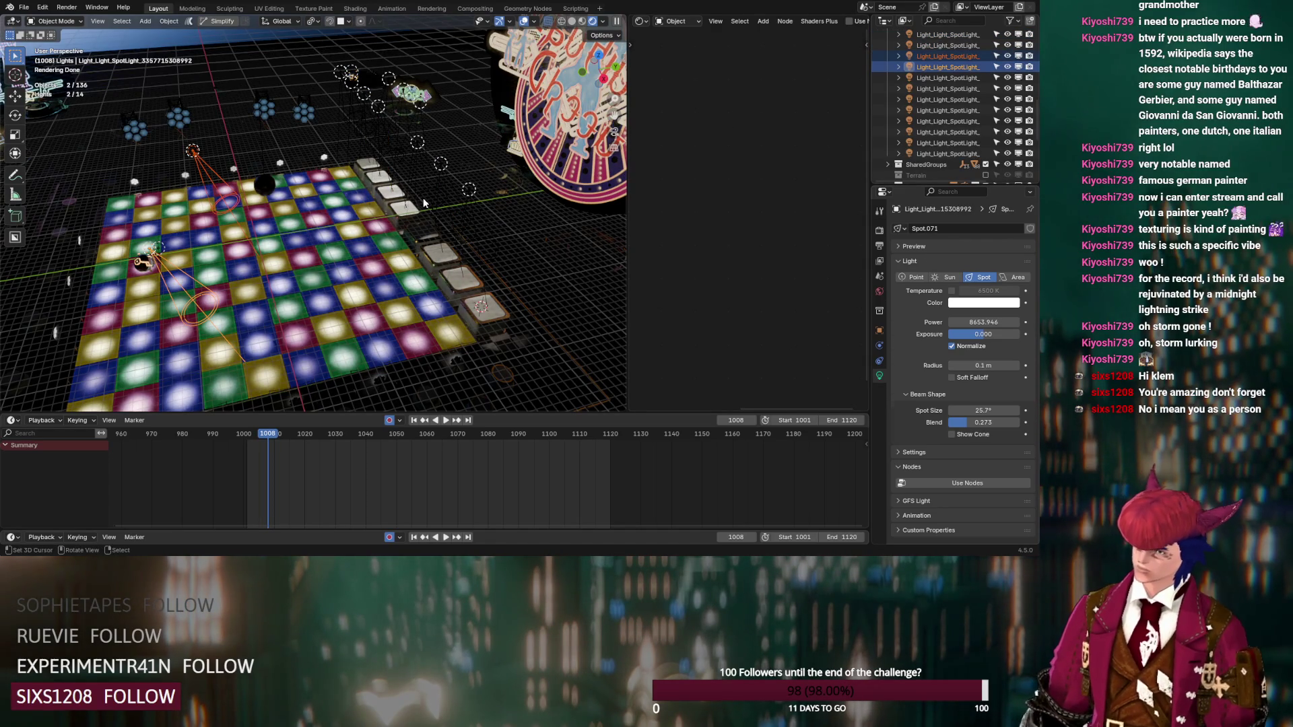
key(Delete)
Step: Show two more hidden spotlights and delete three selected duplicates
scroll(956, 101, up, 2)
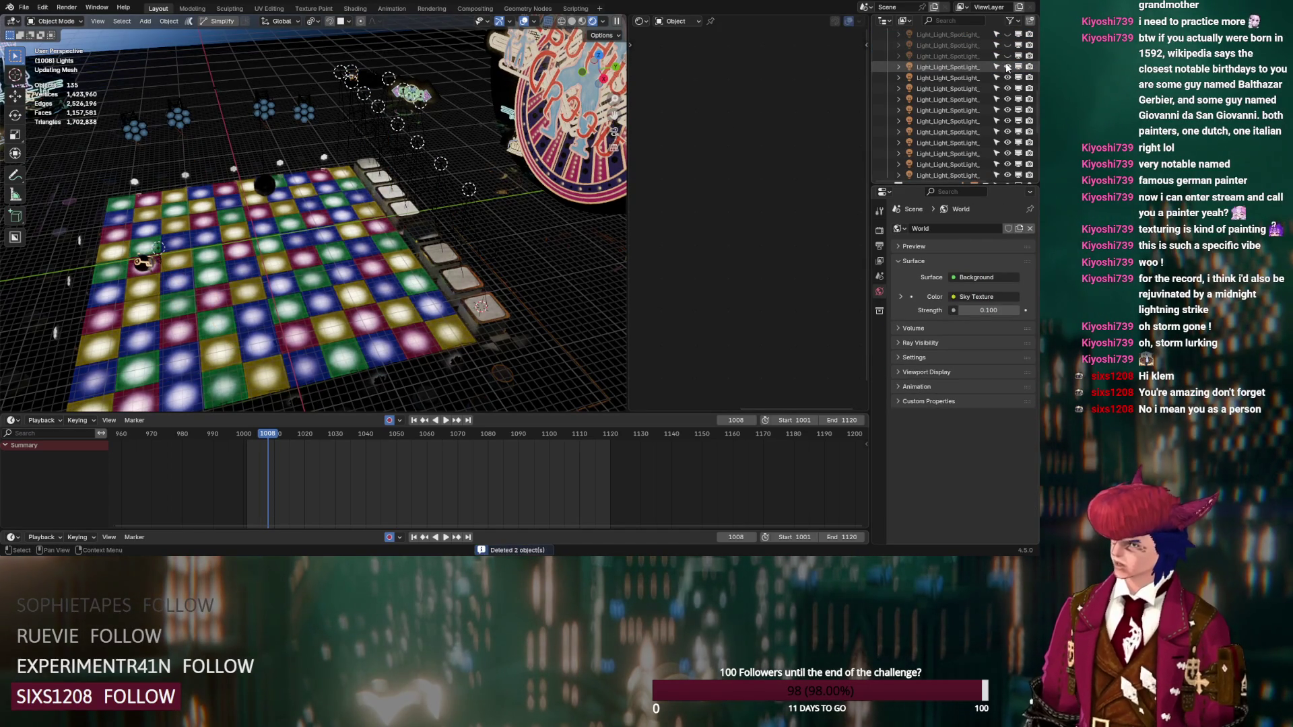
drag(1006, 57, 1007, 46)
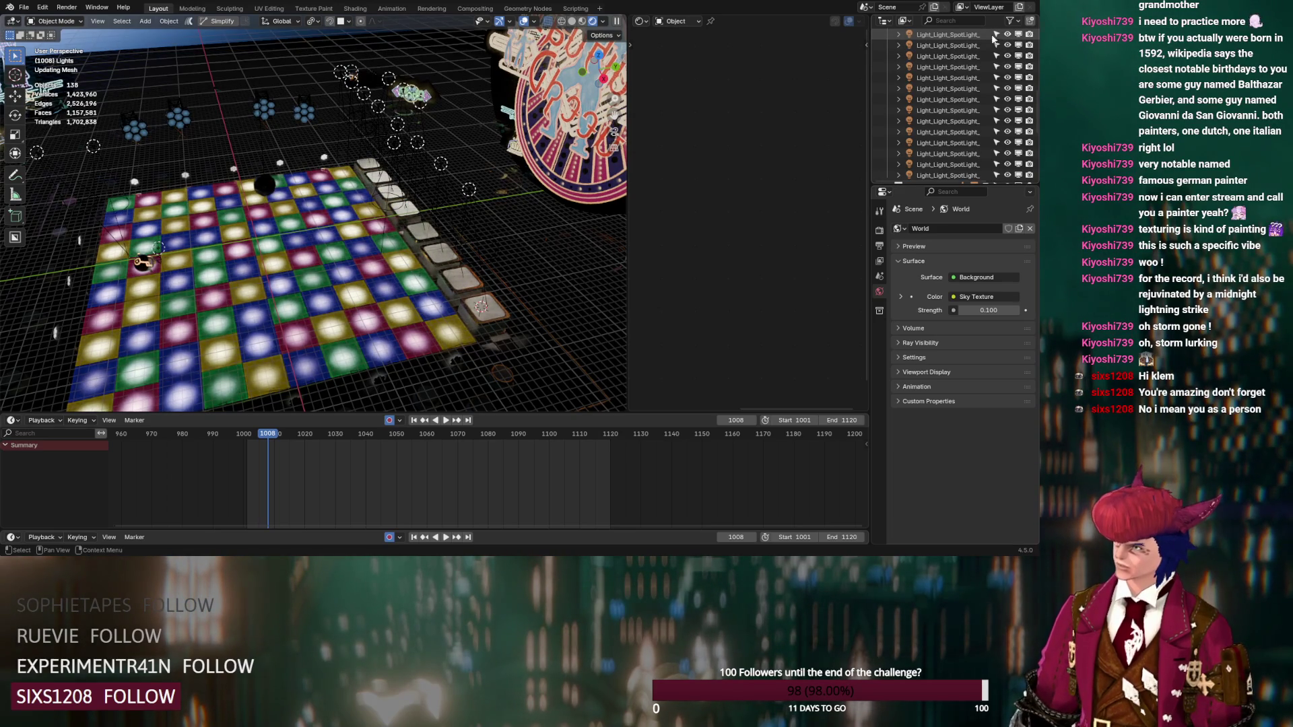
click(967, 35)
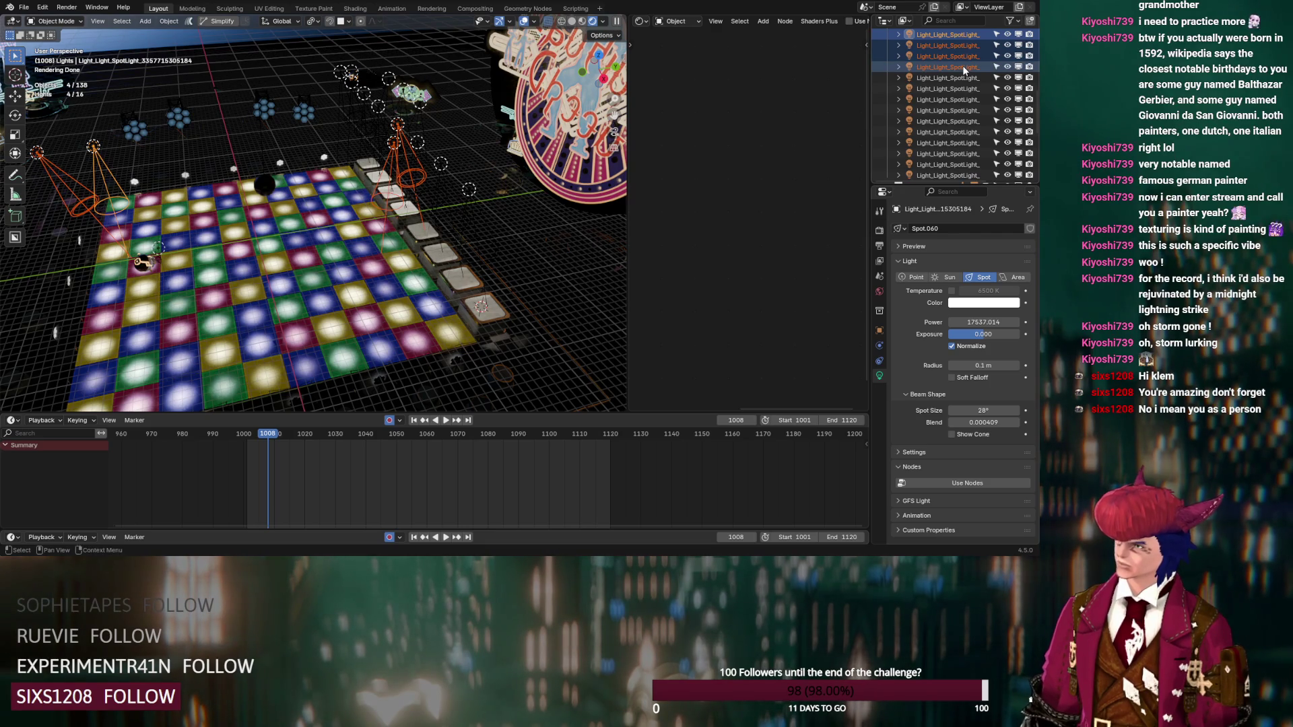
ctrl+click(963, 66)
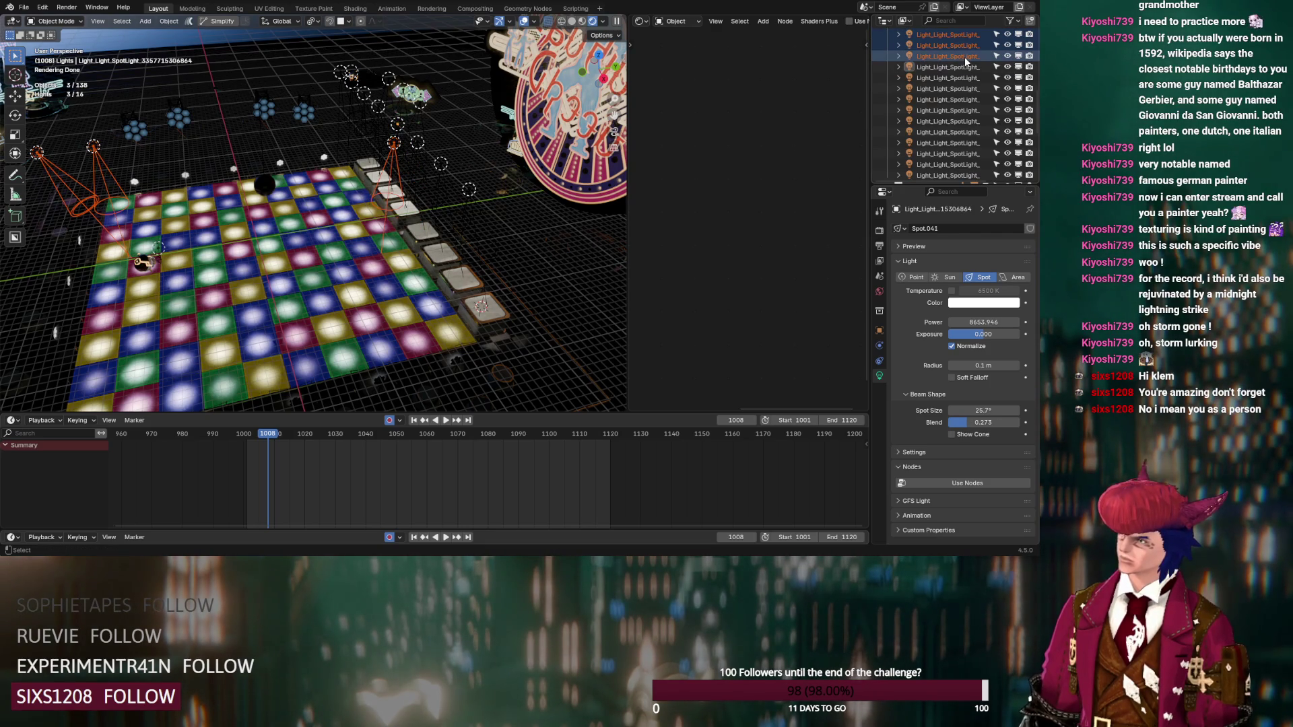
ctrl+click(964, 57)
key(Delete)
Step: Hide the remaining spotlights, then reveal and inspect them one at a time
drag(1008, 35, 1007, 122)
click(1008, 122)
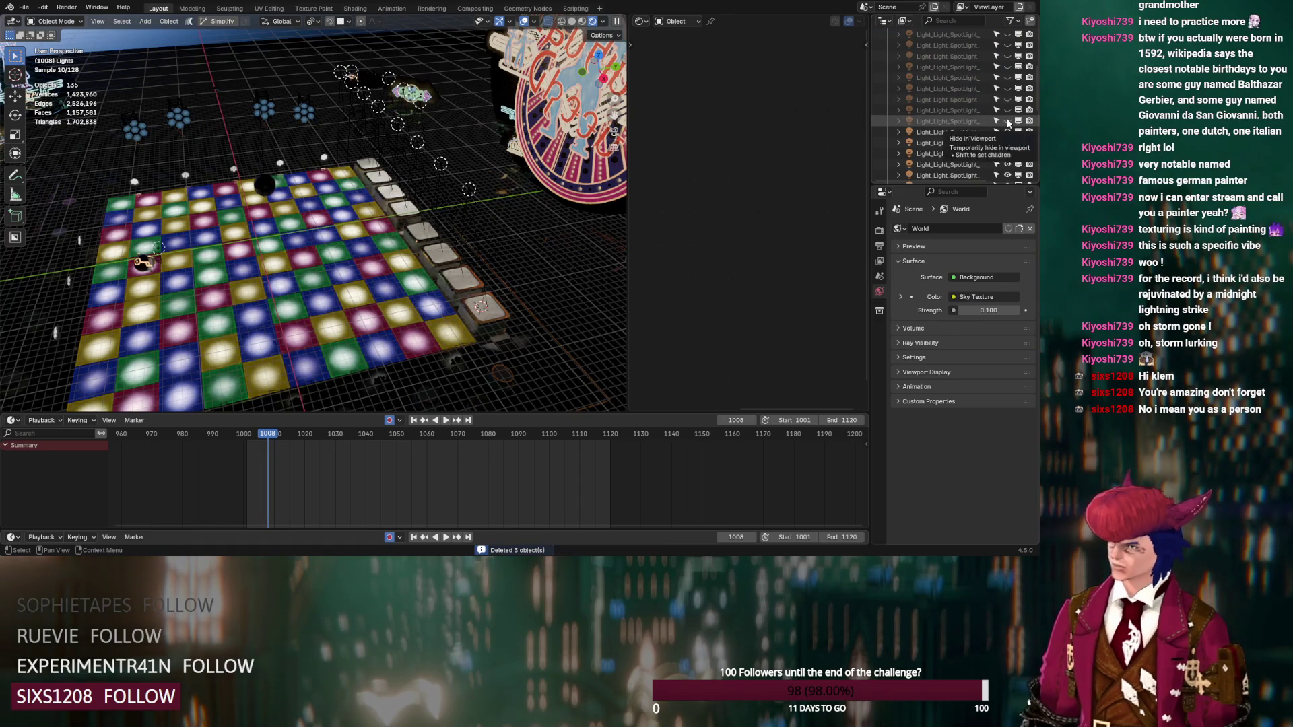
click(964, 122)
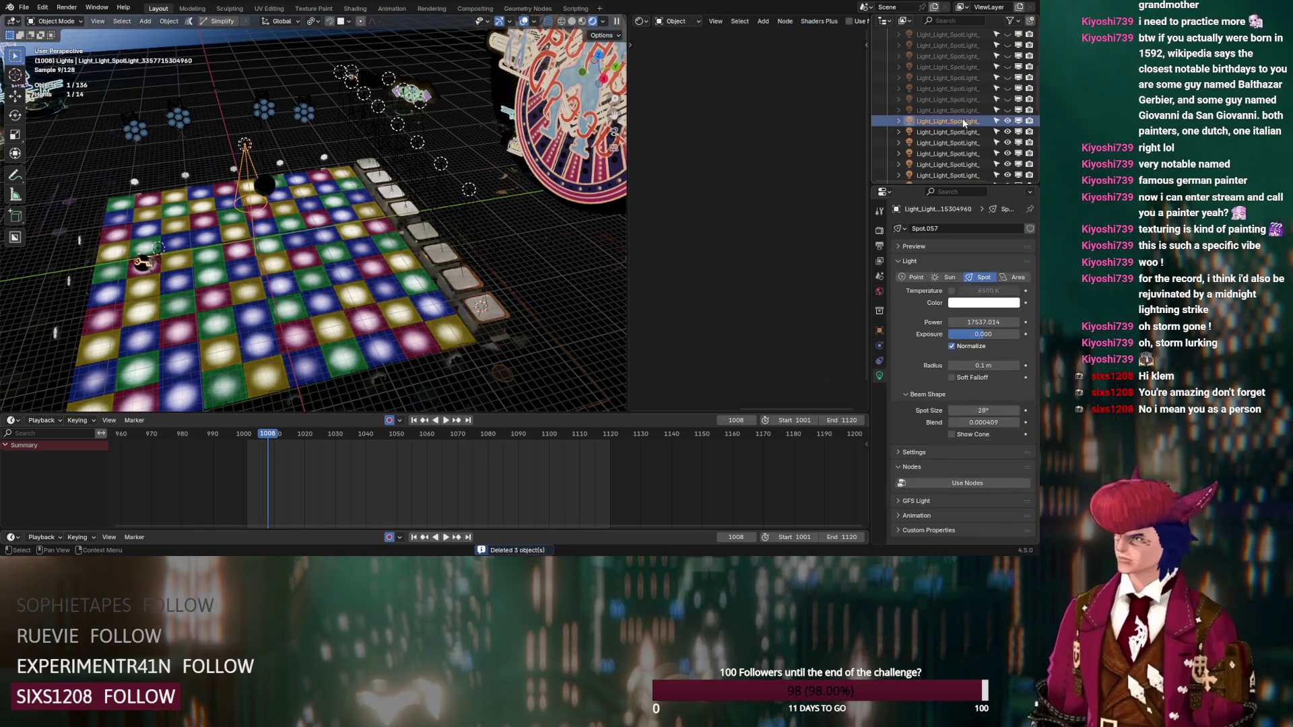
key(alt+a)
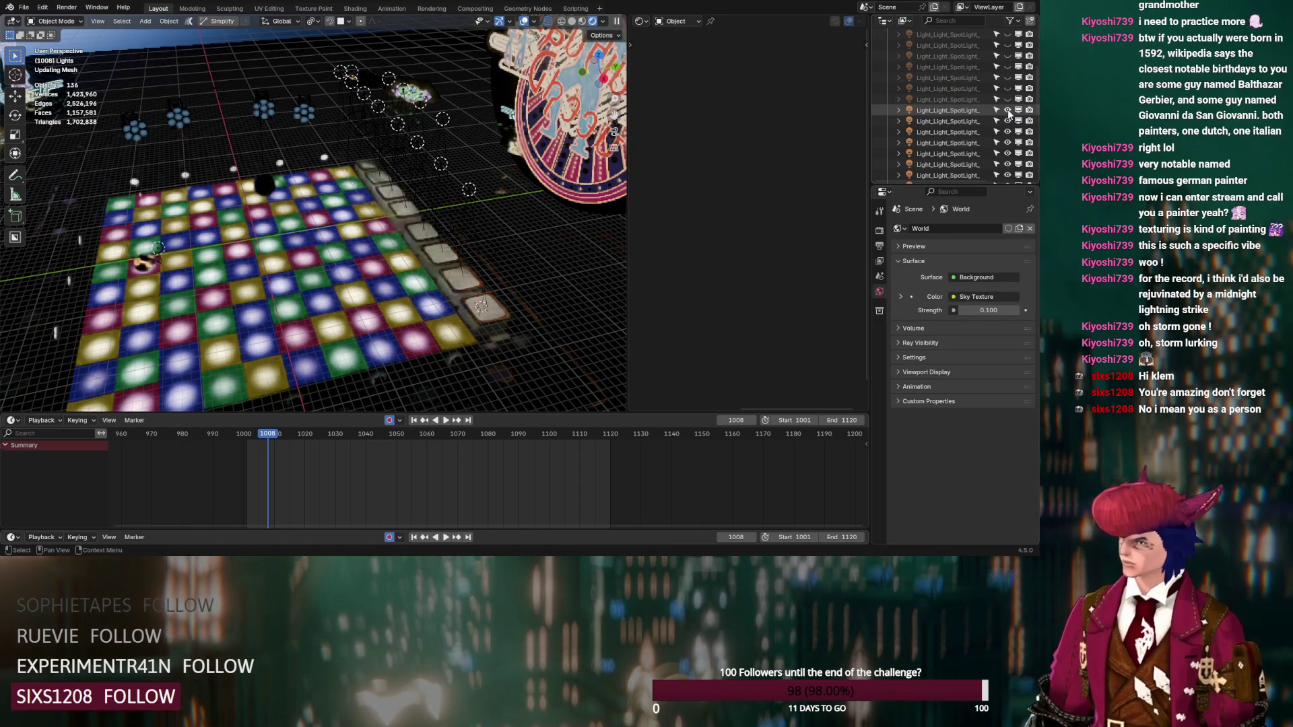
click(1008, 110)
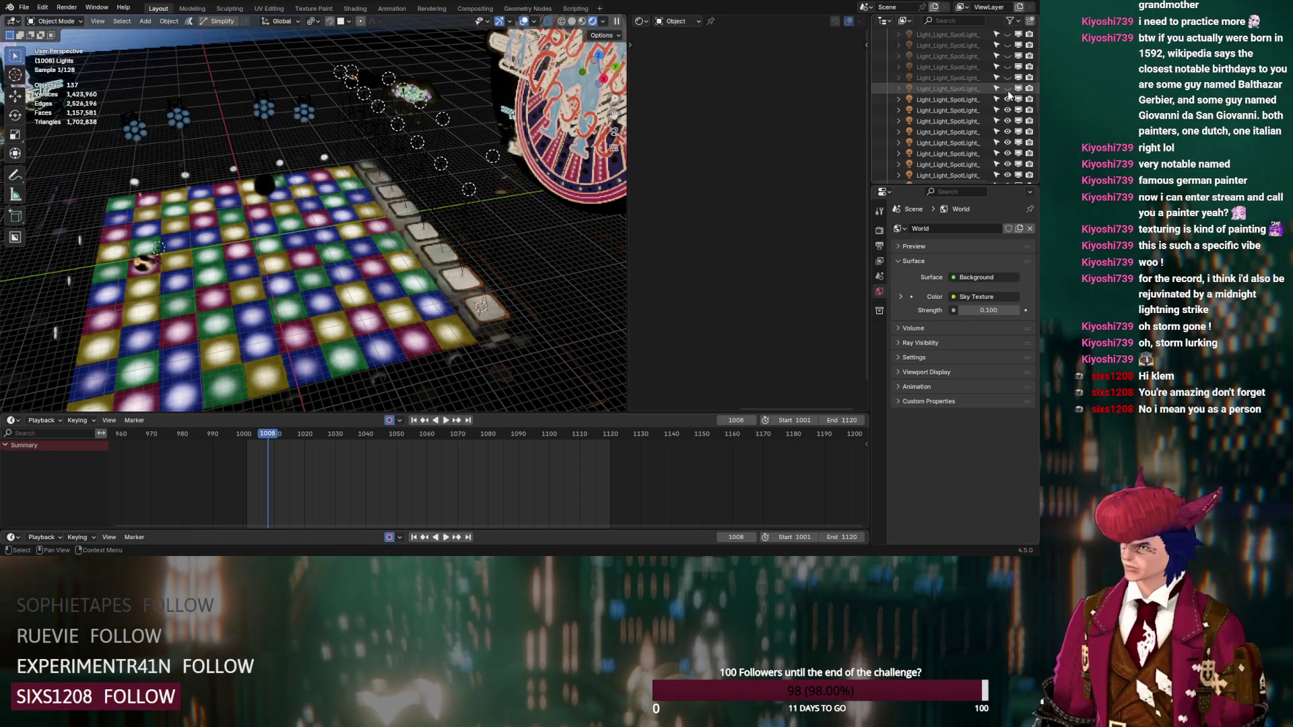
click(959, 92)
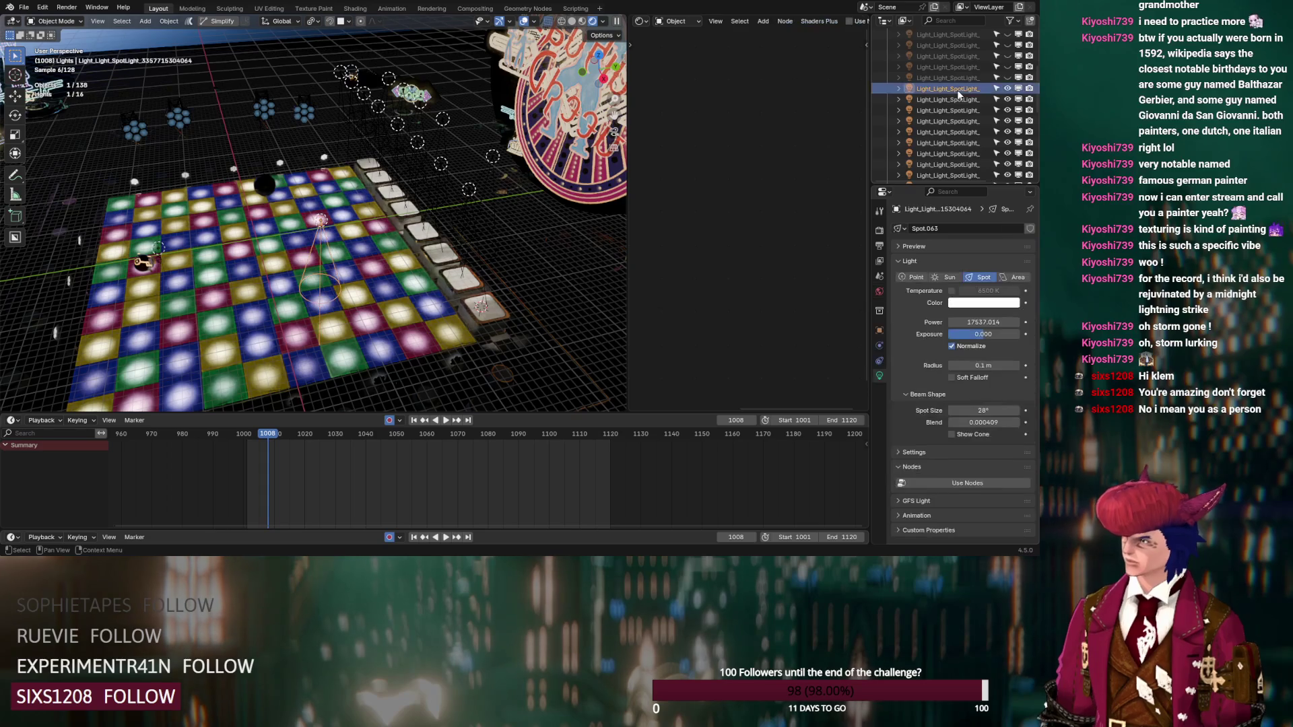
key(alt+a)
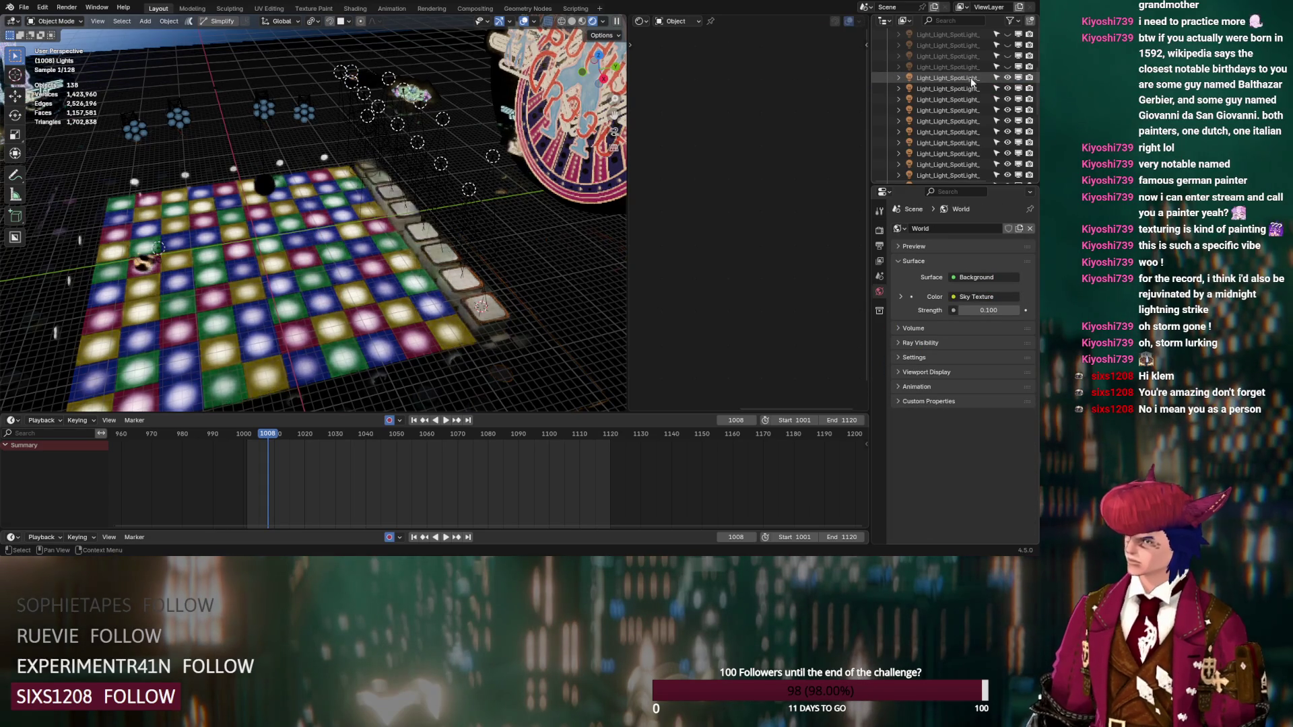
click(970, 79)
key(alt+a)
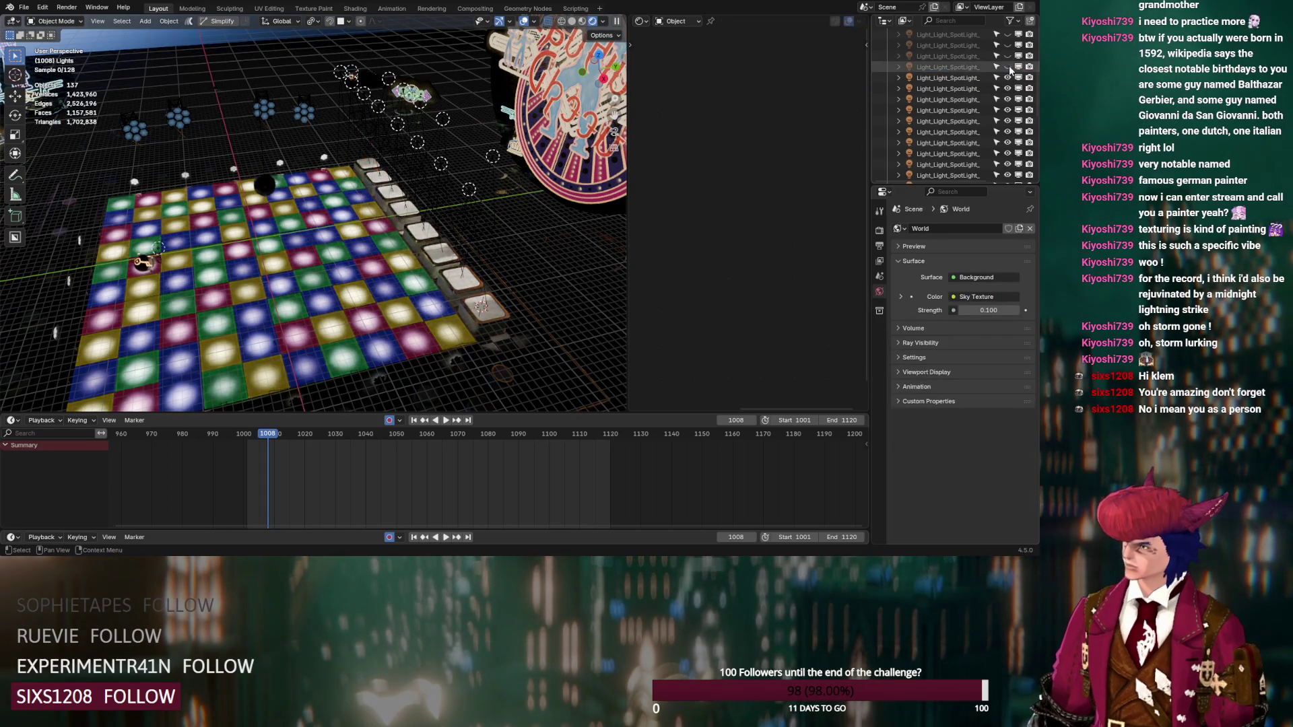
Step: Reveal the last hidden spotlights and select the newly shown one
drag(1008, 67, 1008, 56)
click(1008, 45)
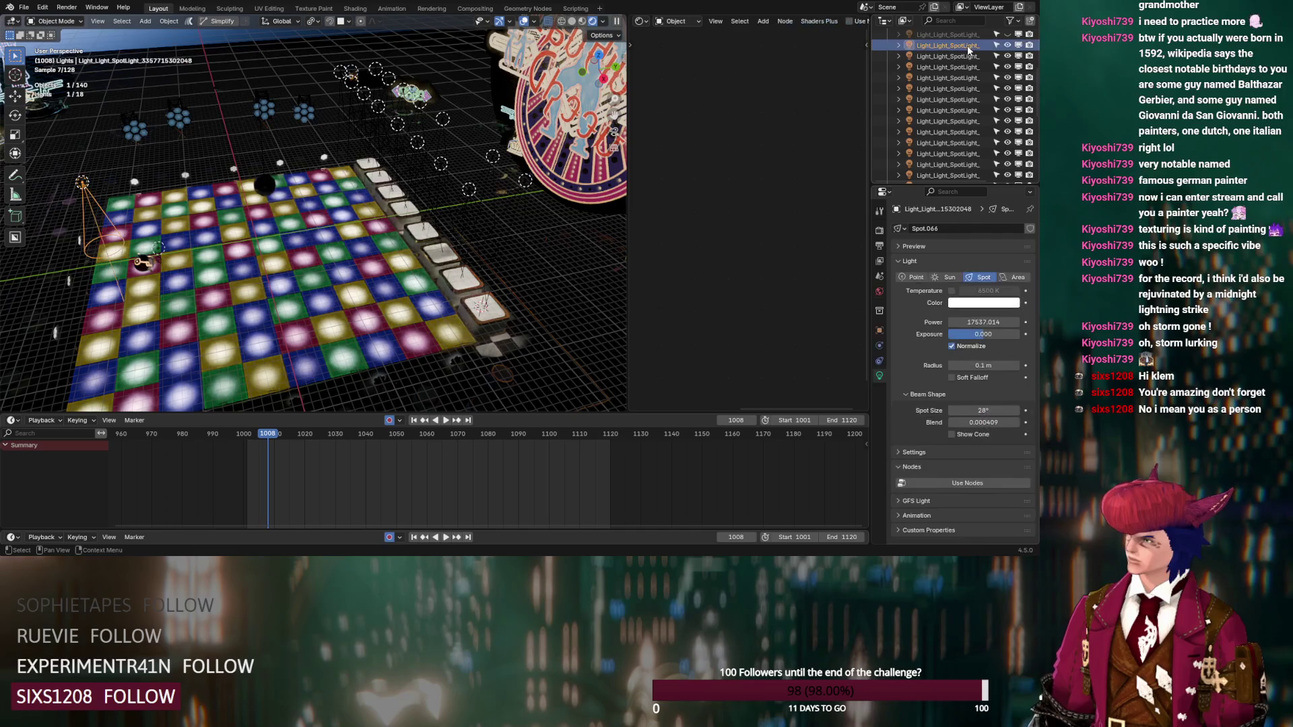
scroll(967, 46, up, 3)
drag(1007, 78, 1007, 99)
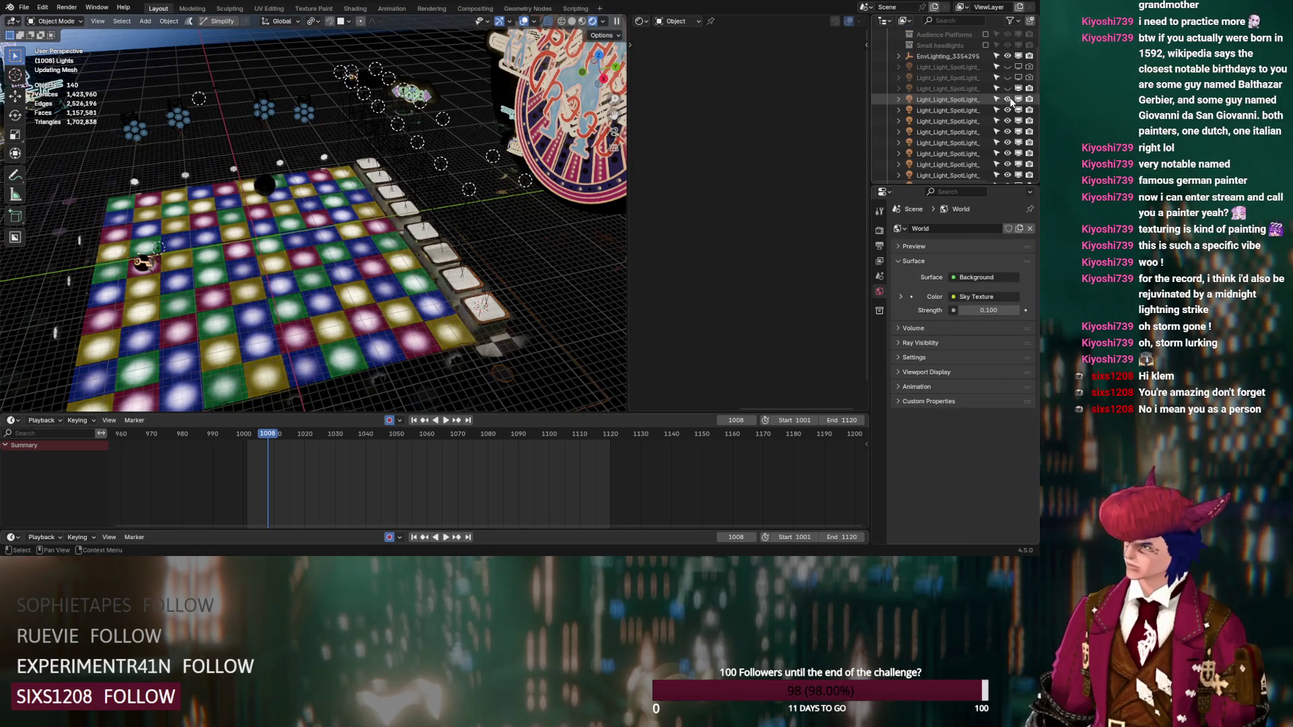
click(1008, 88)
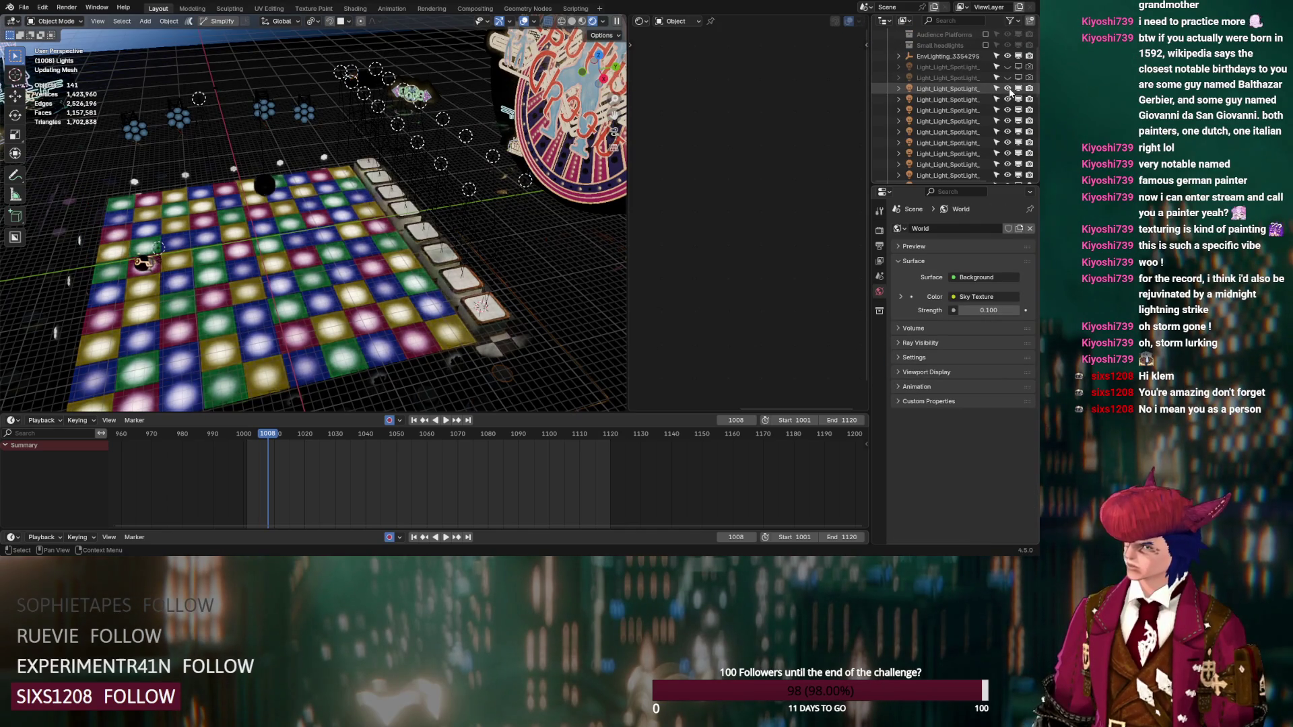
click(971, 89)
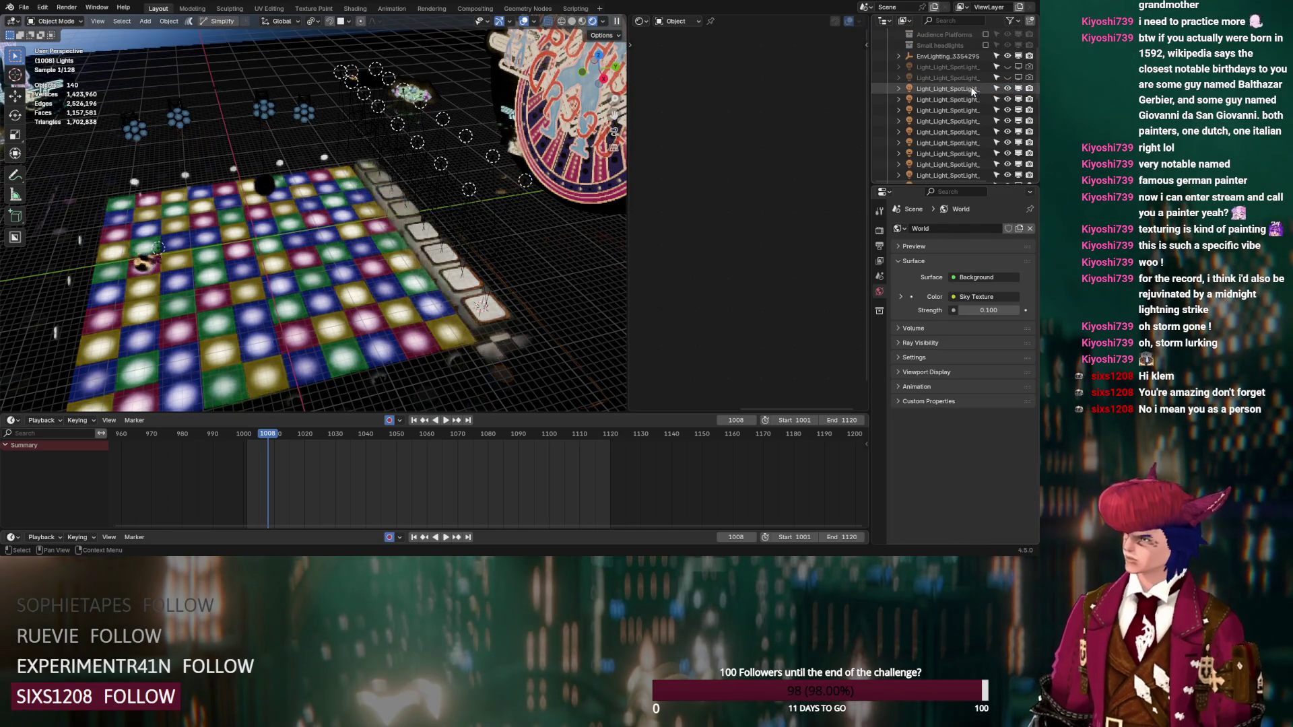
scroll(969, 75, up, 4)
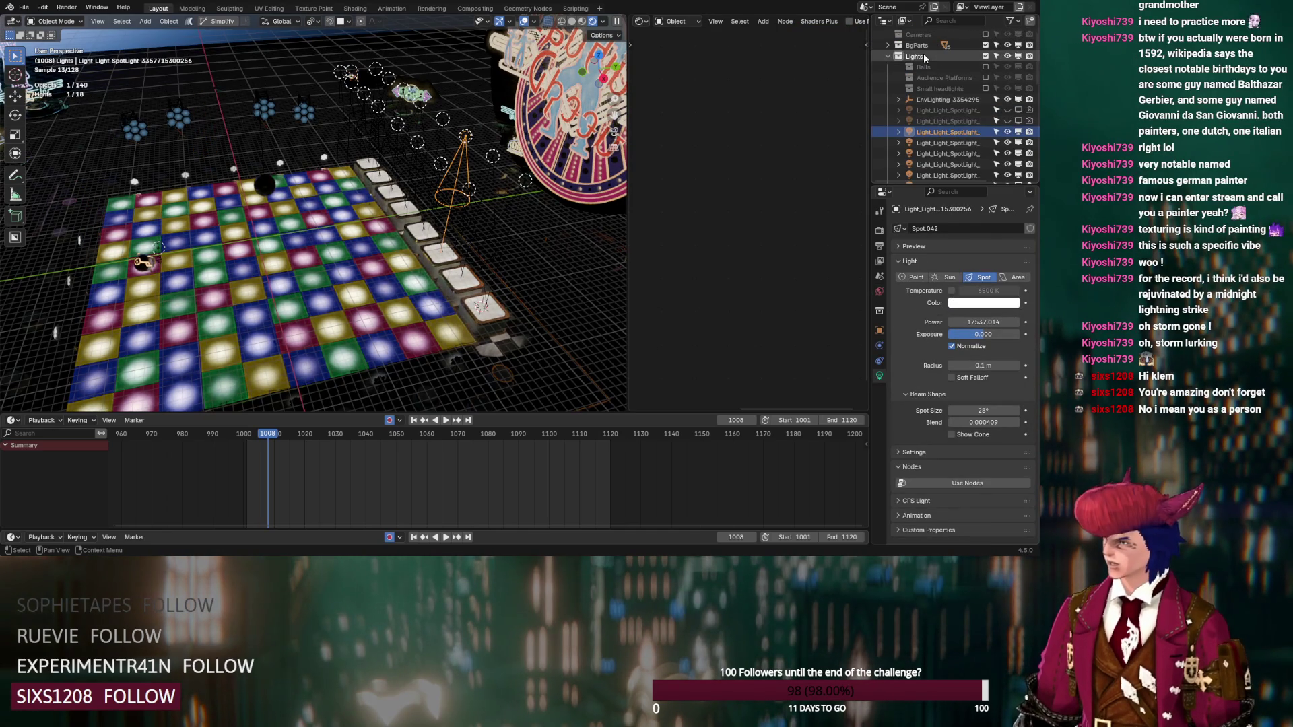
Step: Create a new collection named Platforms Frogs inside Lights
click(923, 56)
click(1028, 24)
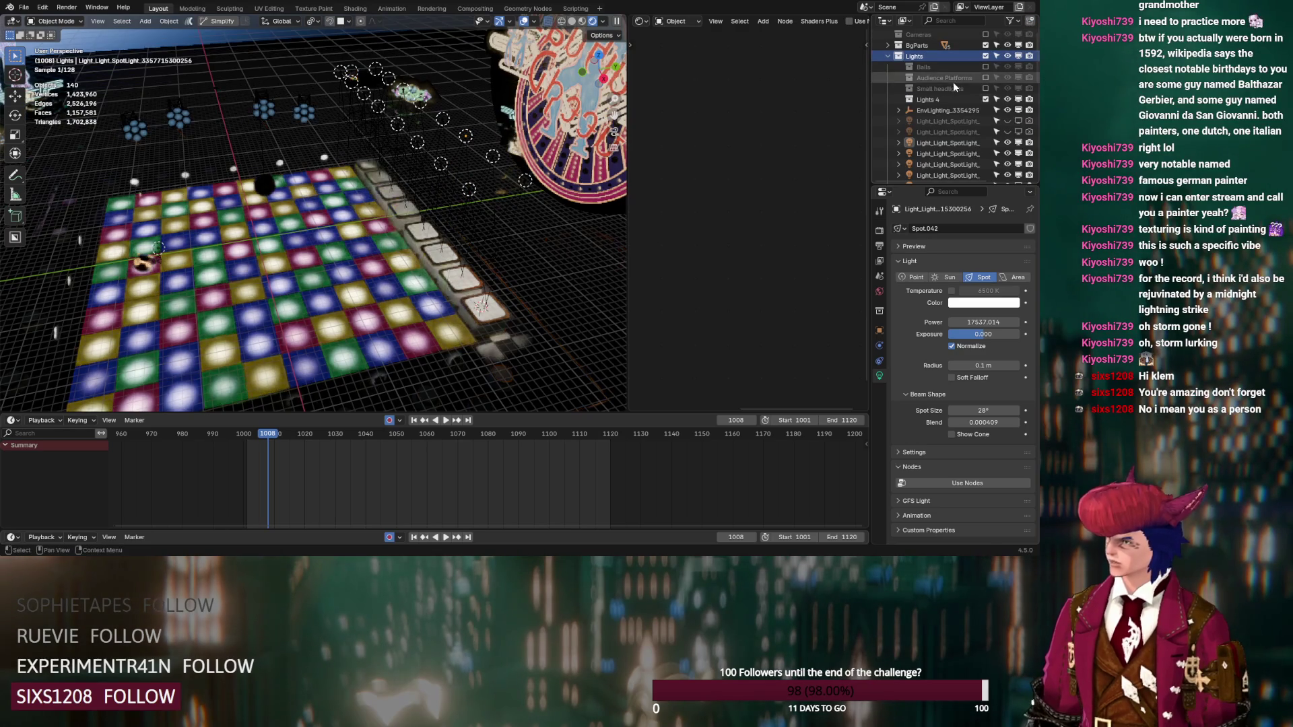
double_click(928, 99)
text(Platforms Frogs)
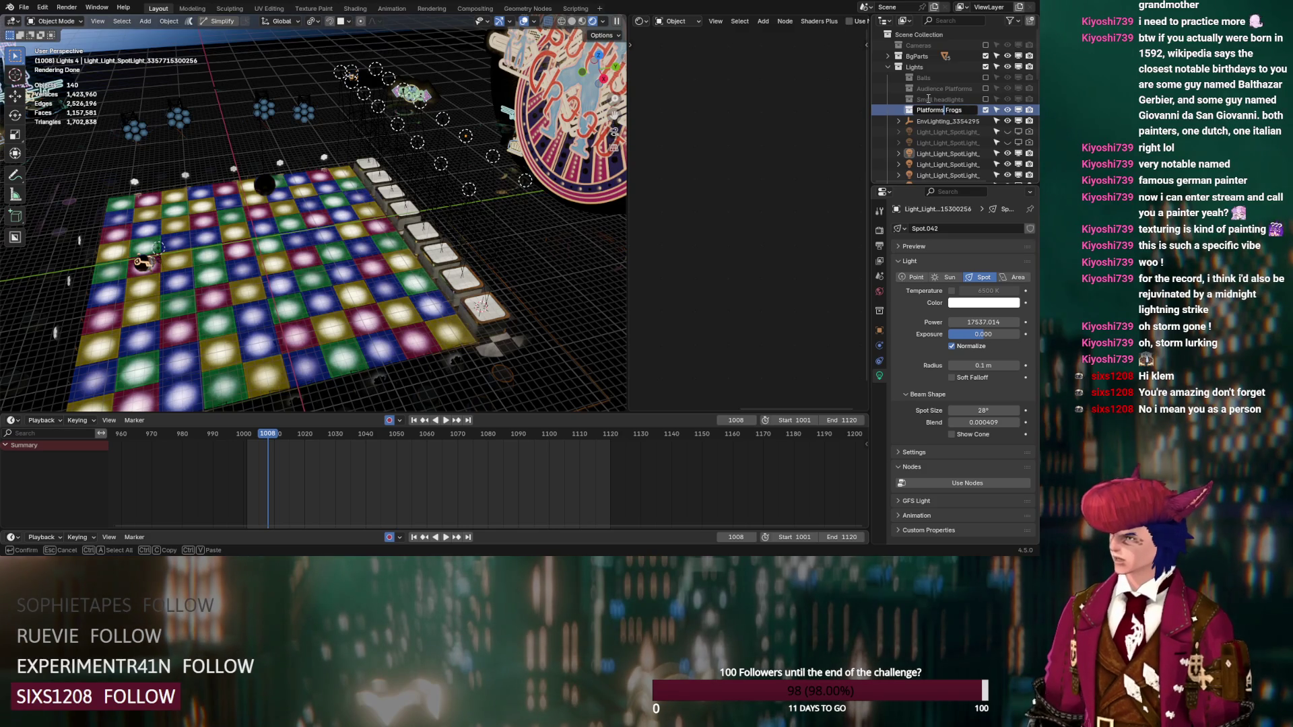
key(Return)
Step: Move the run of spotlight entries into Platforms Frogs and collapse it
click(939, 154)
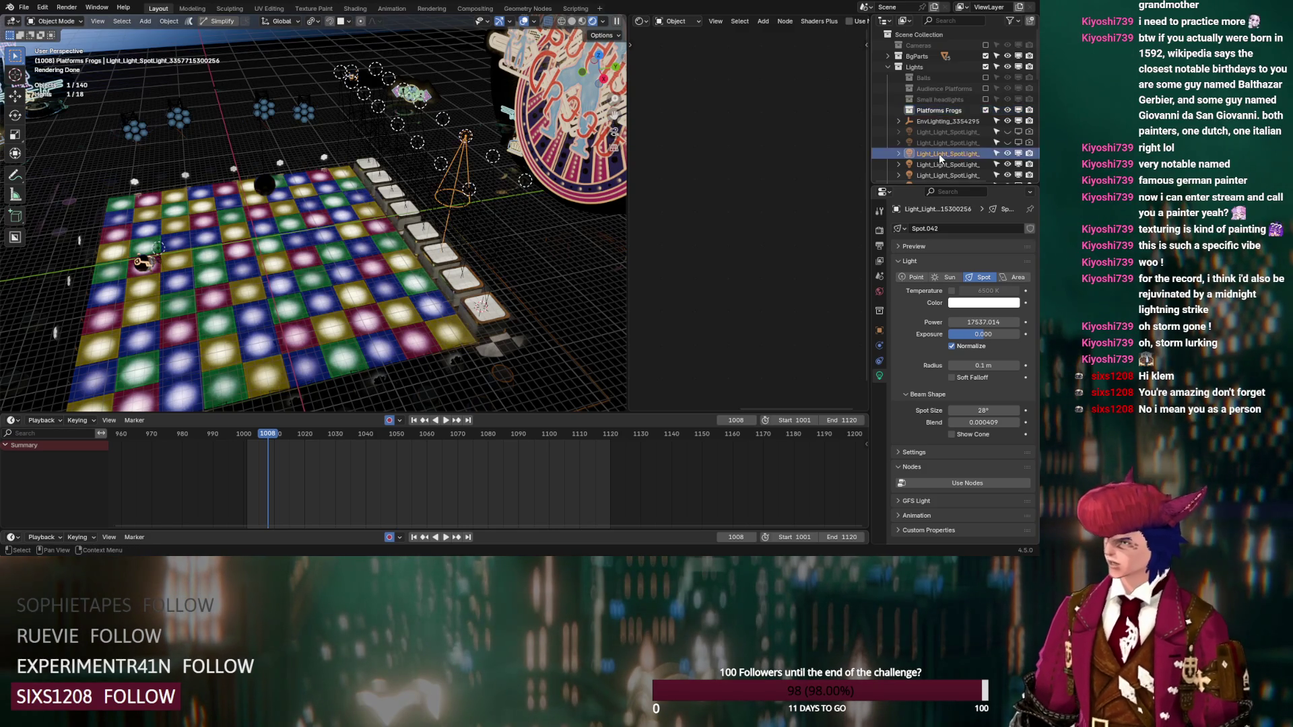
scroll(938, 153, down, 5)
shift+click(943, 122)
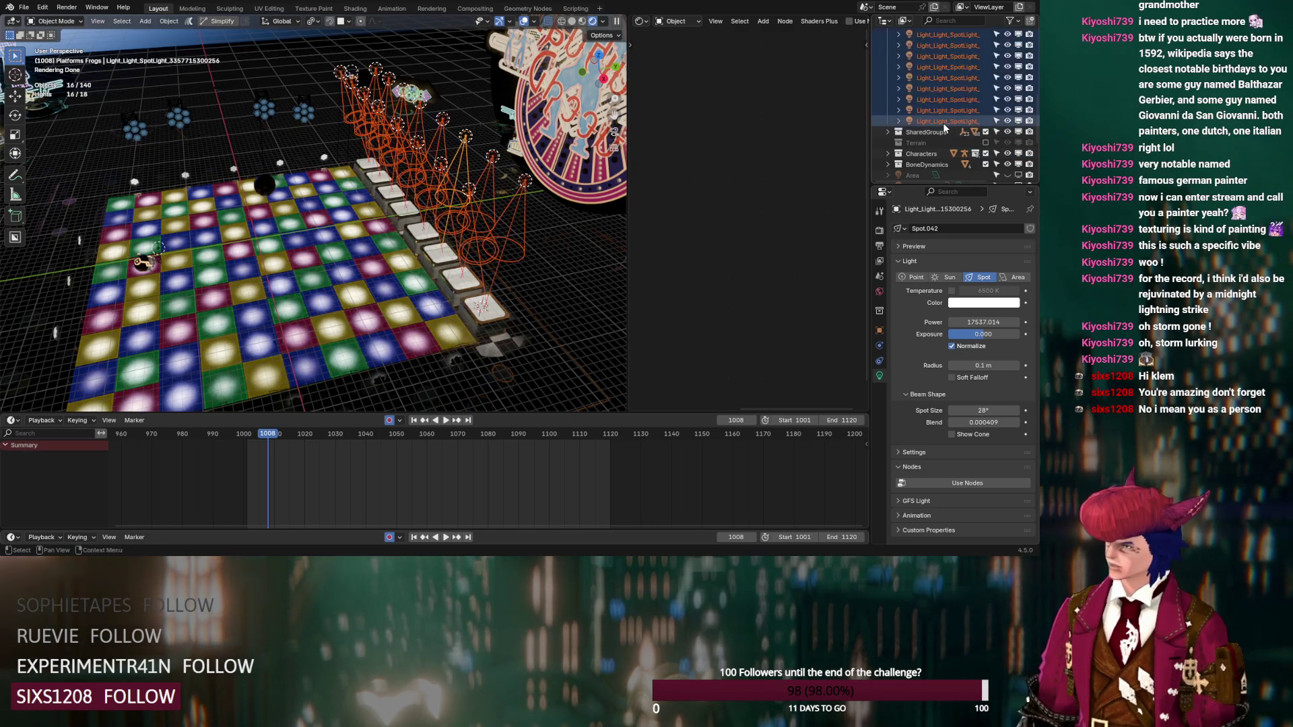
scroll(943, 122, up, 3)
mouse_move(943, 123)
mouse_down()
mouse_move(936, 152)
mouse_move(939, 108)
mouse_up()
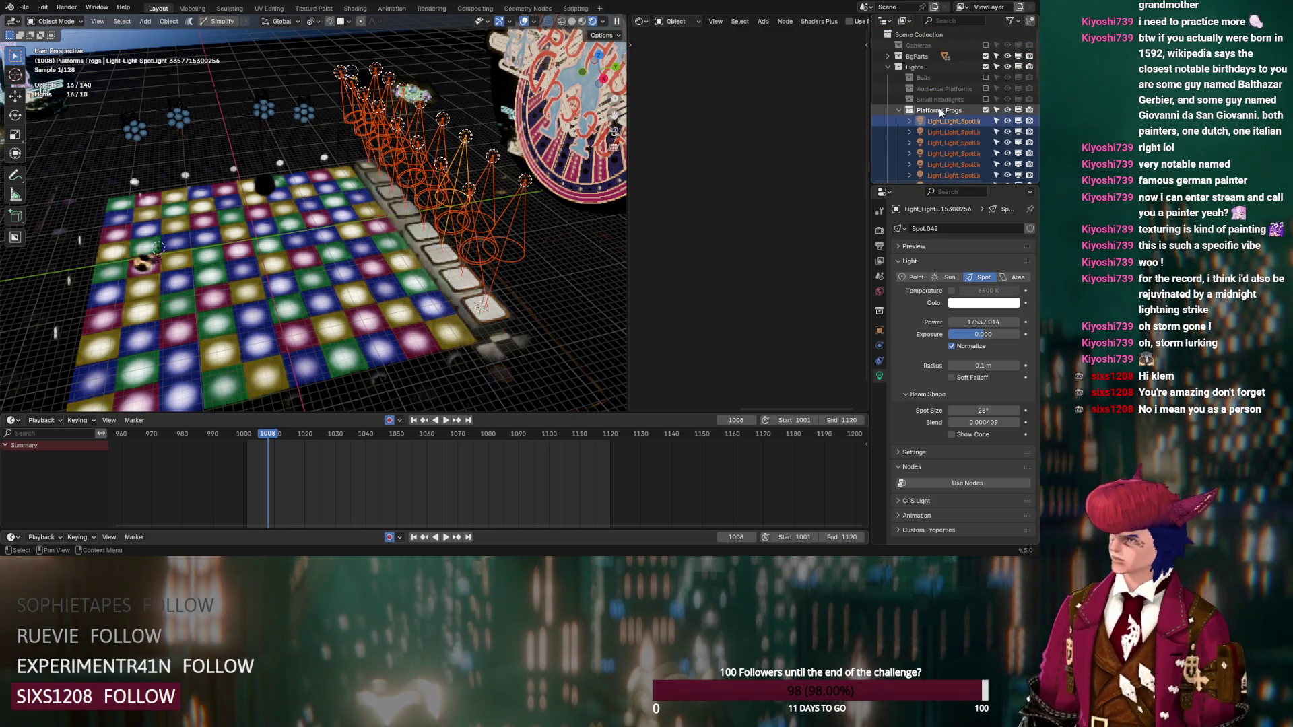
click(898, 110)
Step: Re-enable the Frogs collection under Characters so the frogs reappear
scroll(924, 112, down, 2)
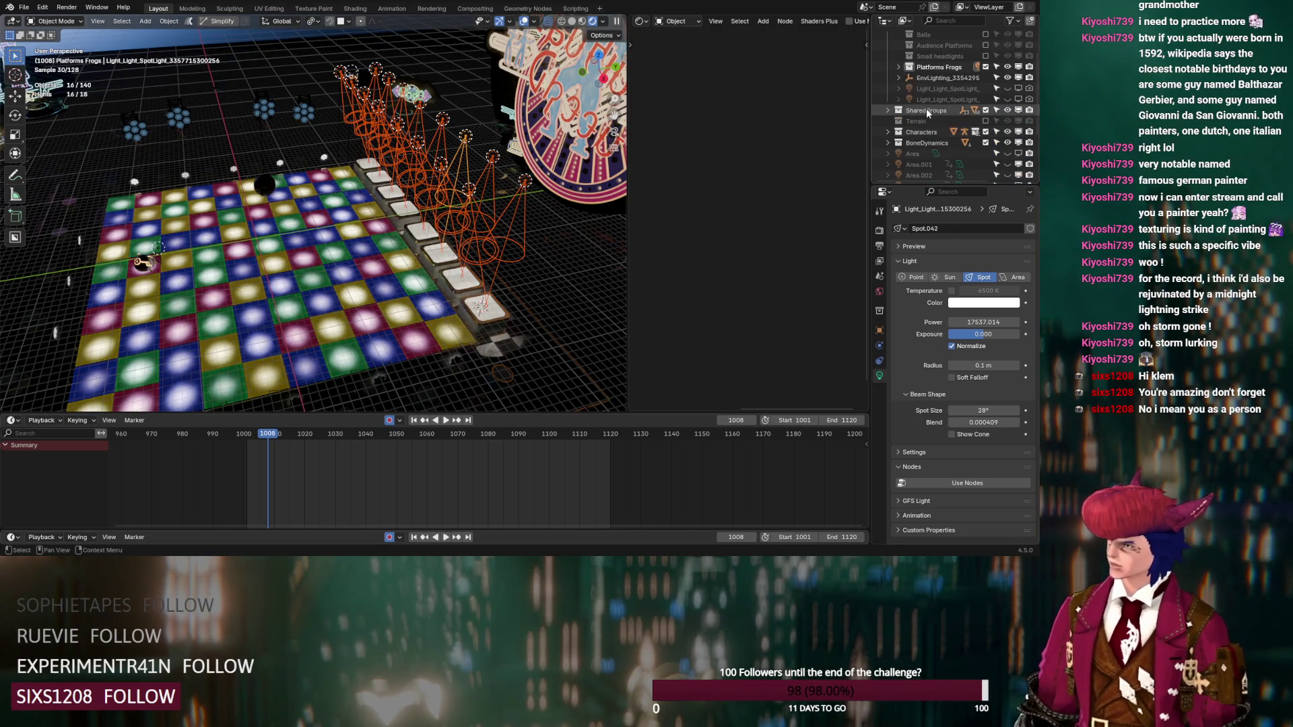
click(888, 134)
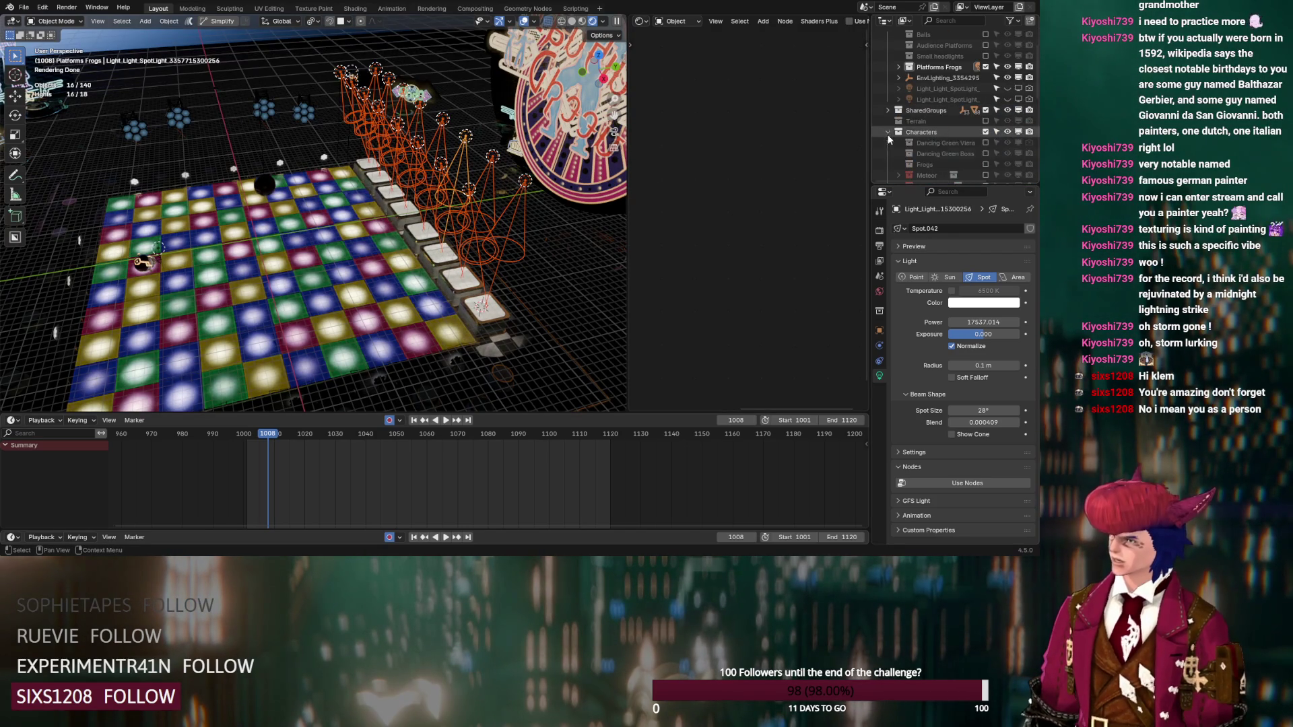
click(985, 164)
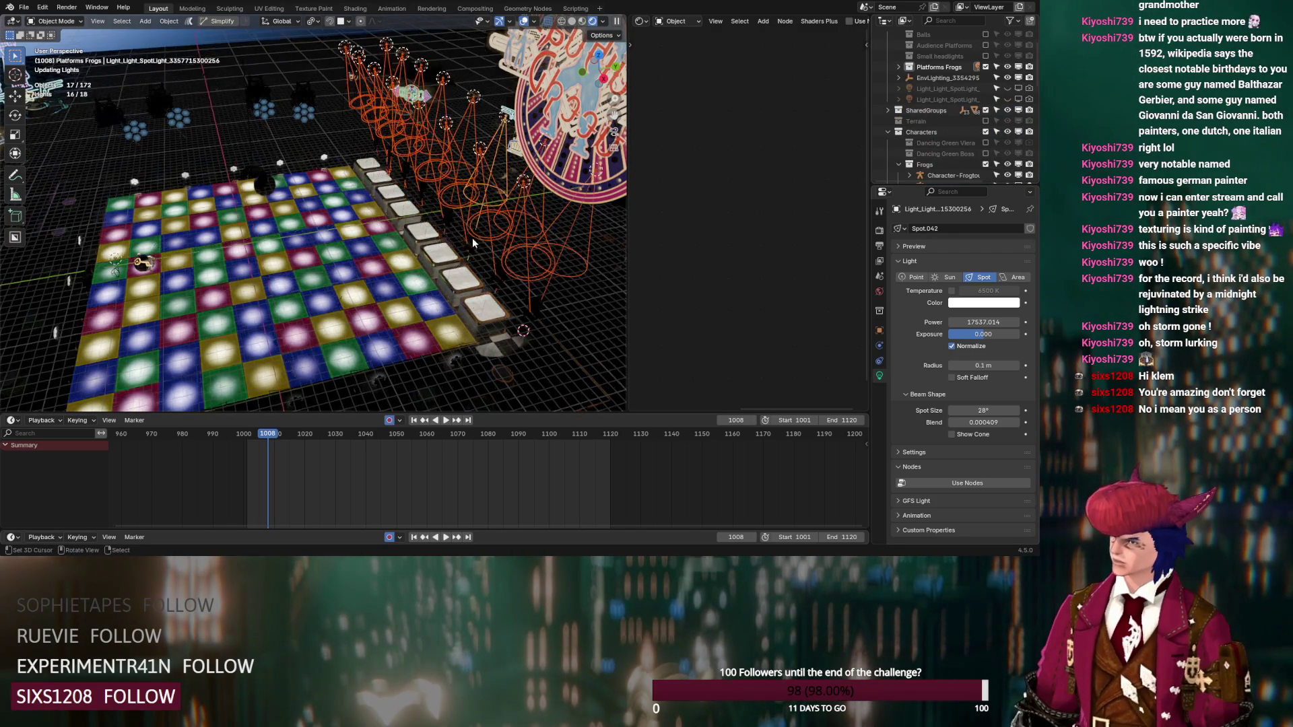
Step: Toggle Platforms Frogs' exclusion, expand it and orbit to view its spotlights over the floor
scroll(478, 236, up, 2)
mouse_move(478, 247)
middle_down()
mouse_move(426, 328)
mouse_move(368, 272)
mouse_move(390, 322)
middle_up()
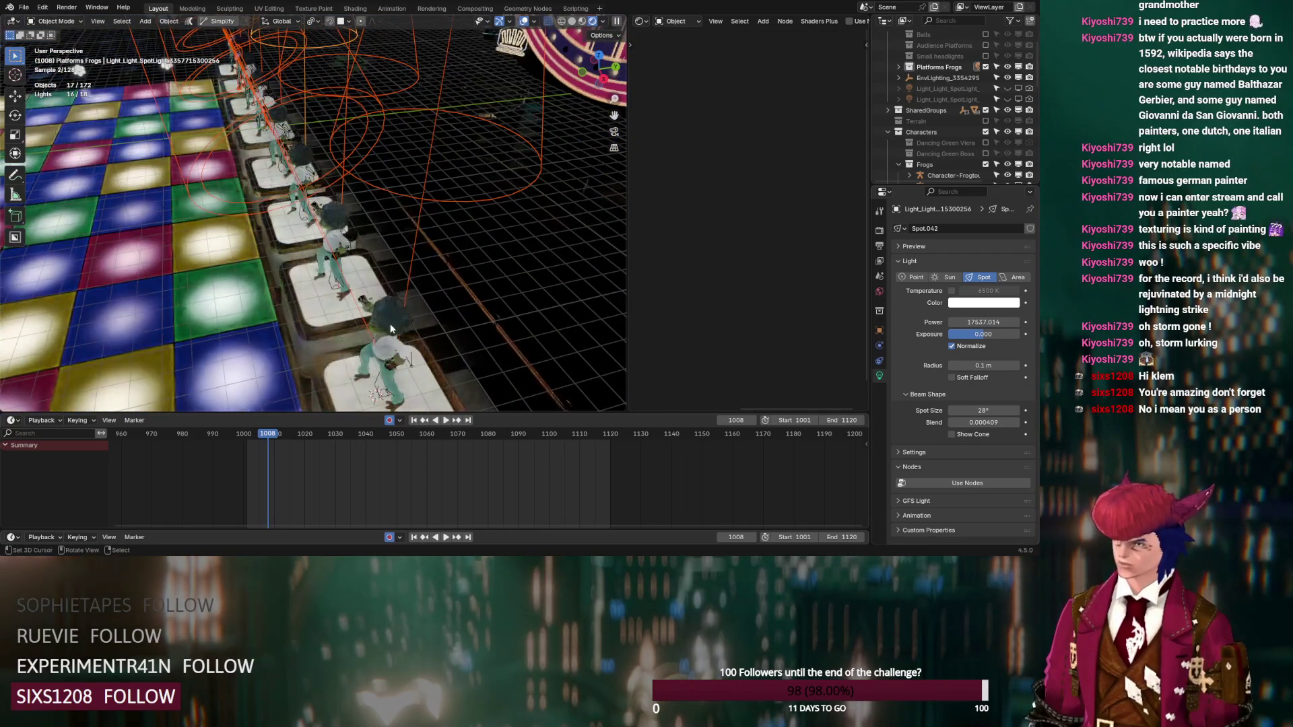
scroll(386, 331, up, 3)
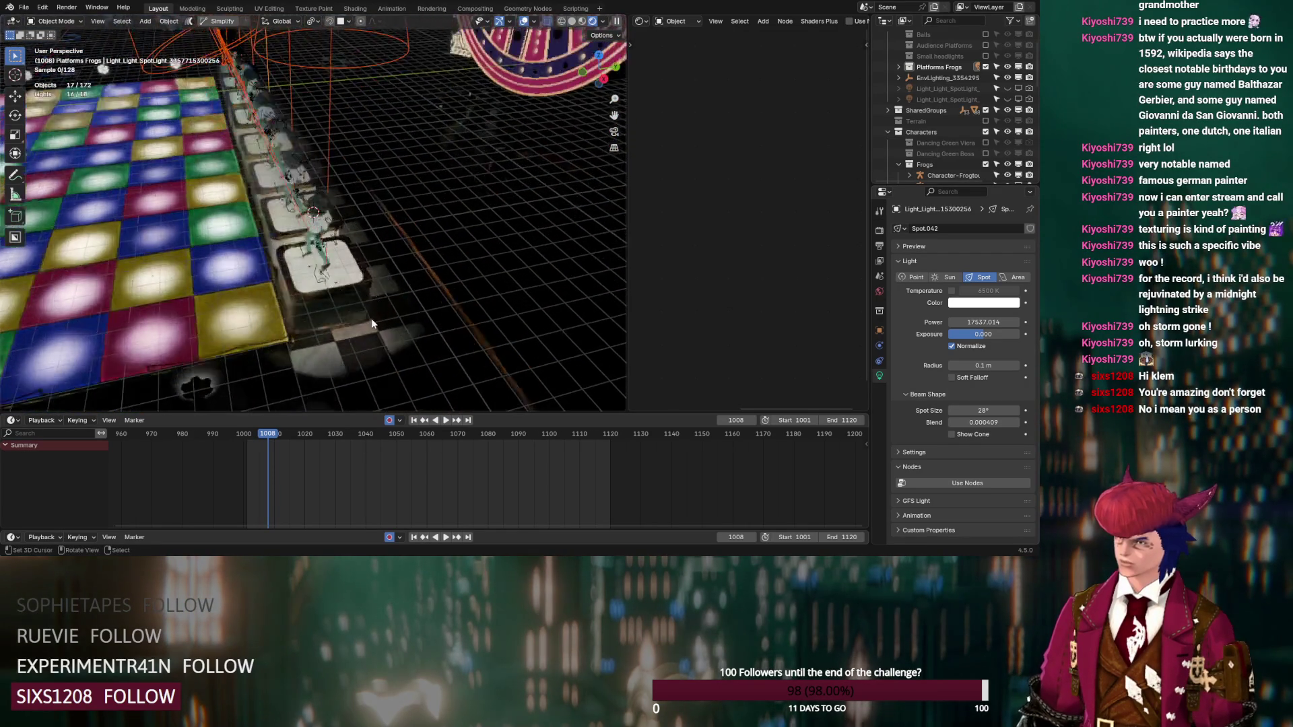
scroll(373, 323, up, 2)
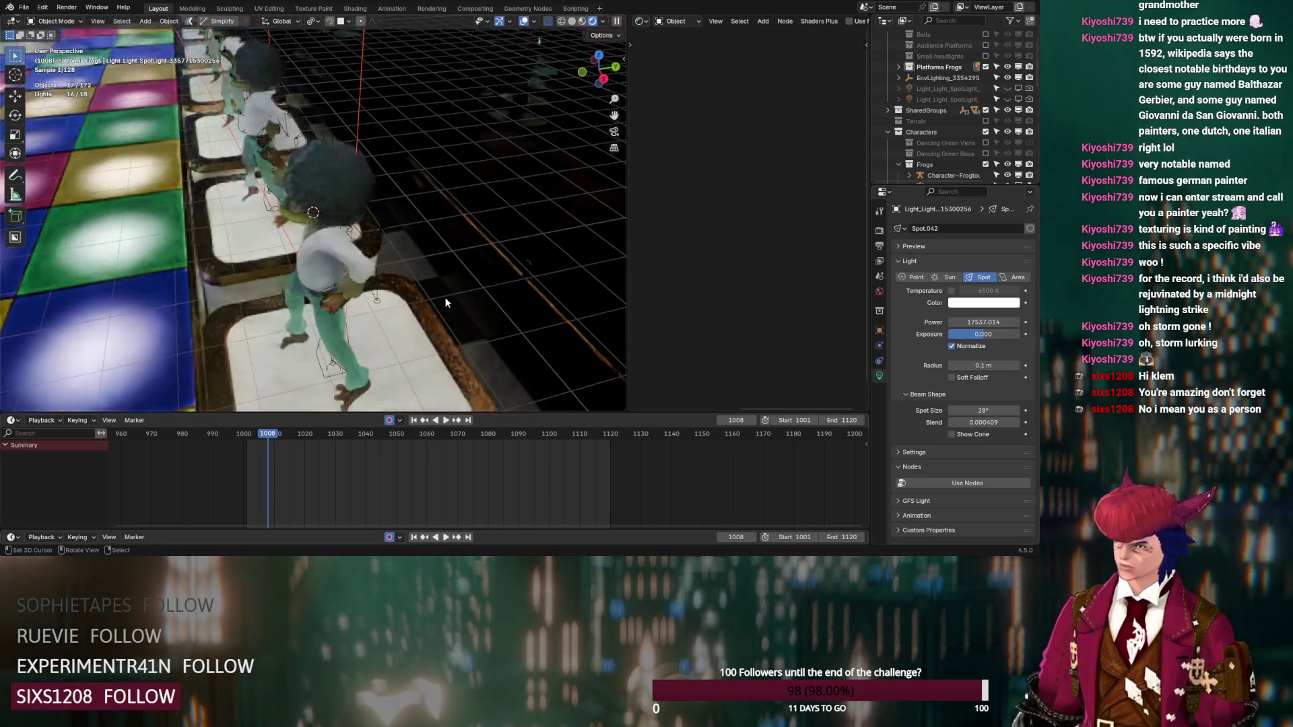
click(988, 67)
click(987, 67)
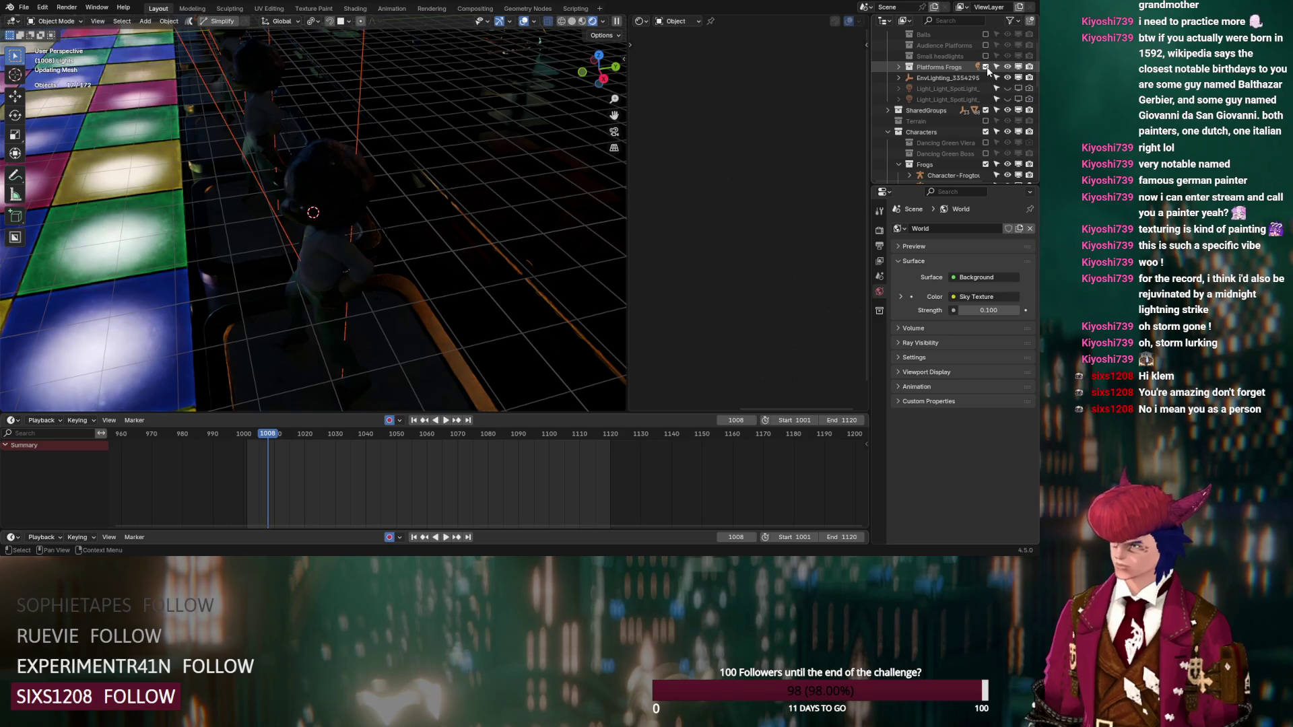
click(899, 67)
scroll(405, 188, down, 5)
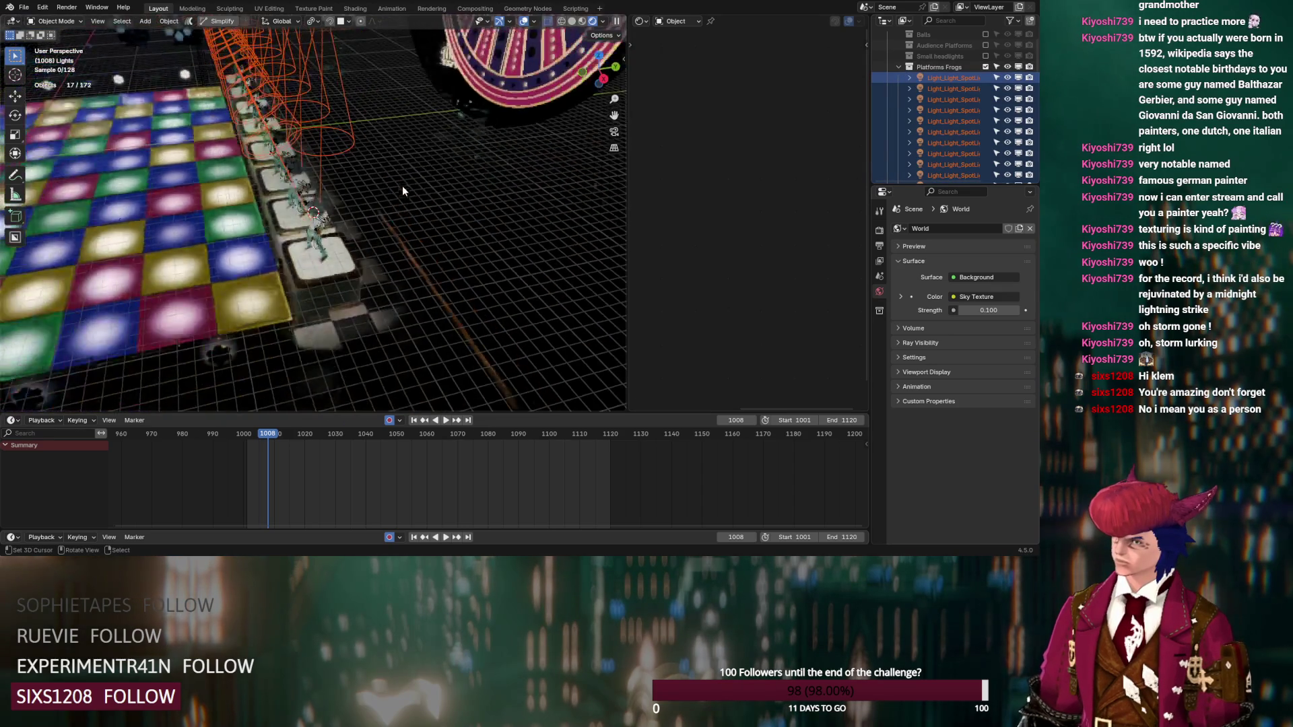
middle_drag(411, 251, 415, 300)
middle_drag(402, 279, 399, 270)
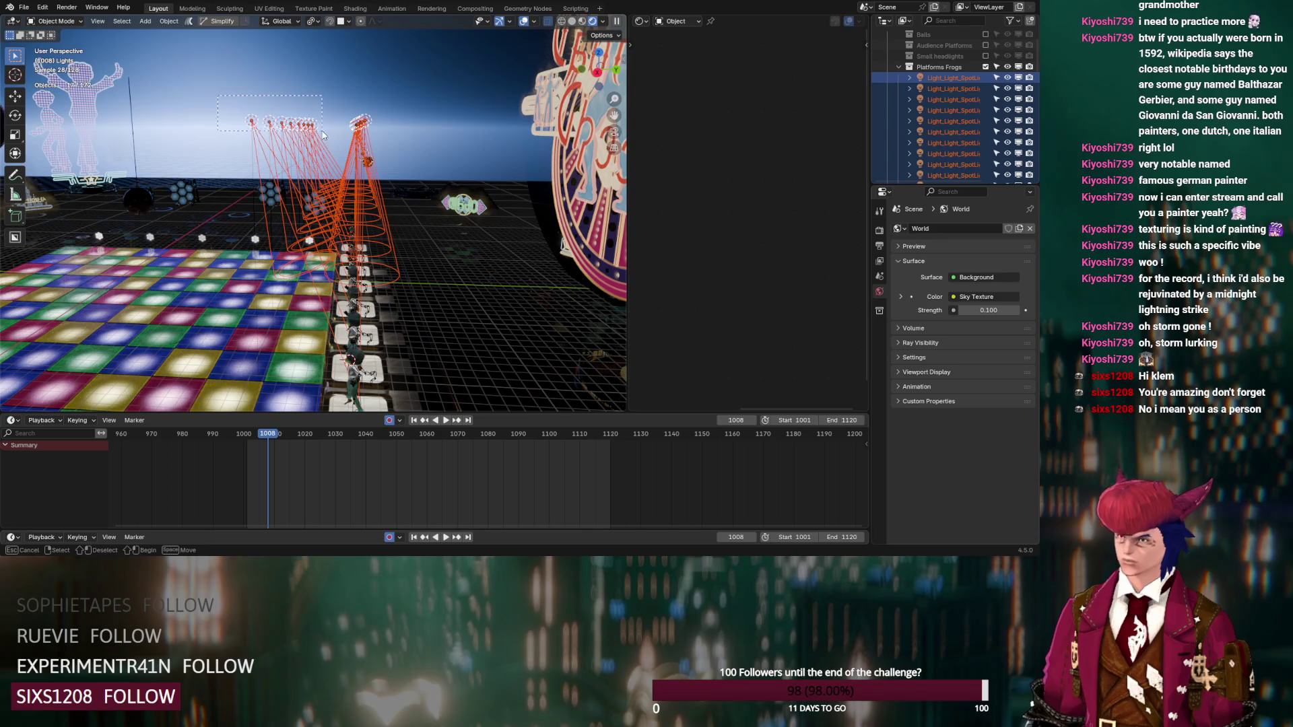
Step: Create a Front collection under Platforms Frogs and move the front spotlights into it
drag(331, 140, 331, 140)
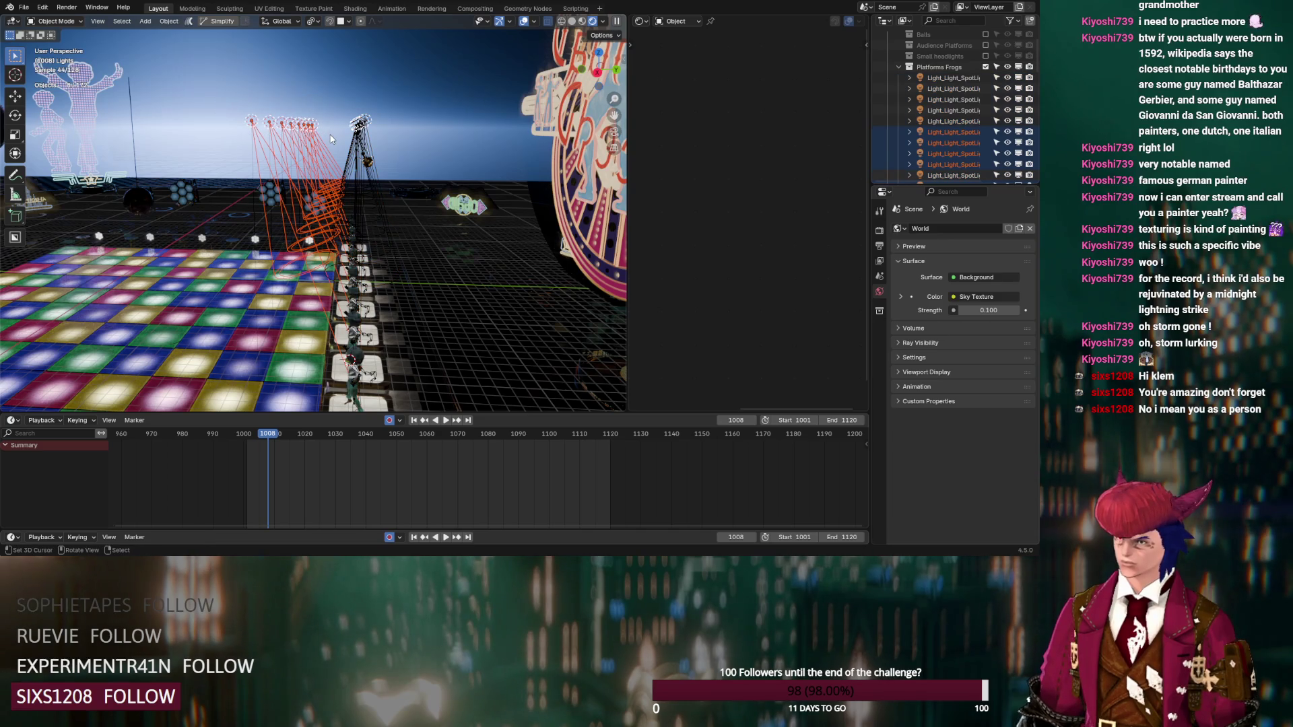
click(956, 68)
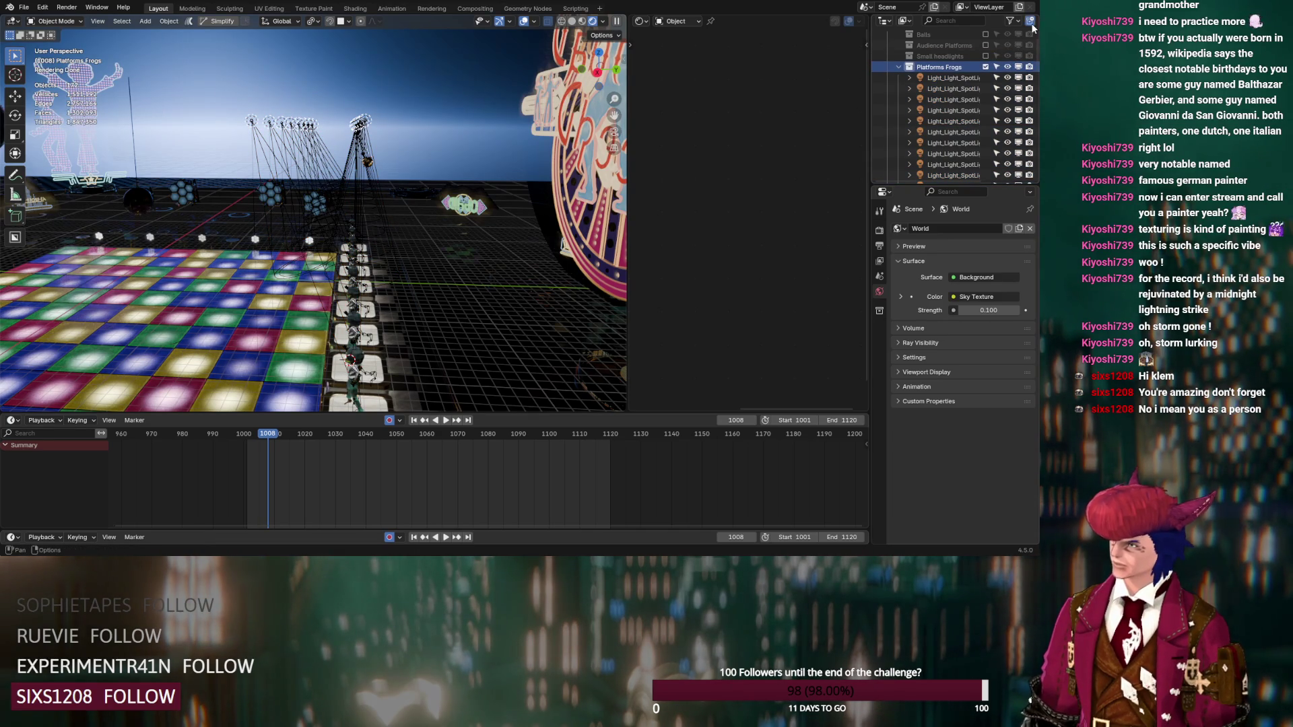
click(1030, 21)
double_click(956, 78)
text(Front)
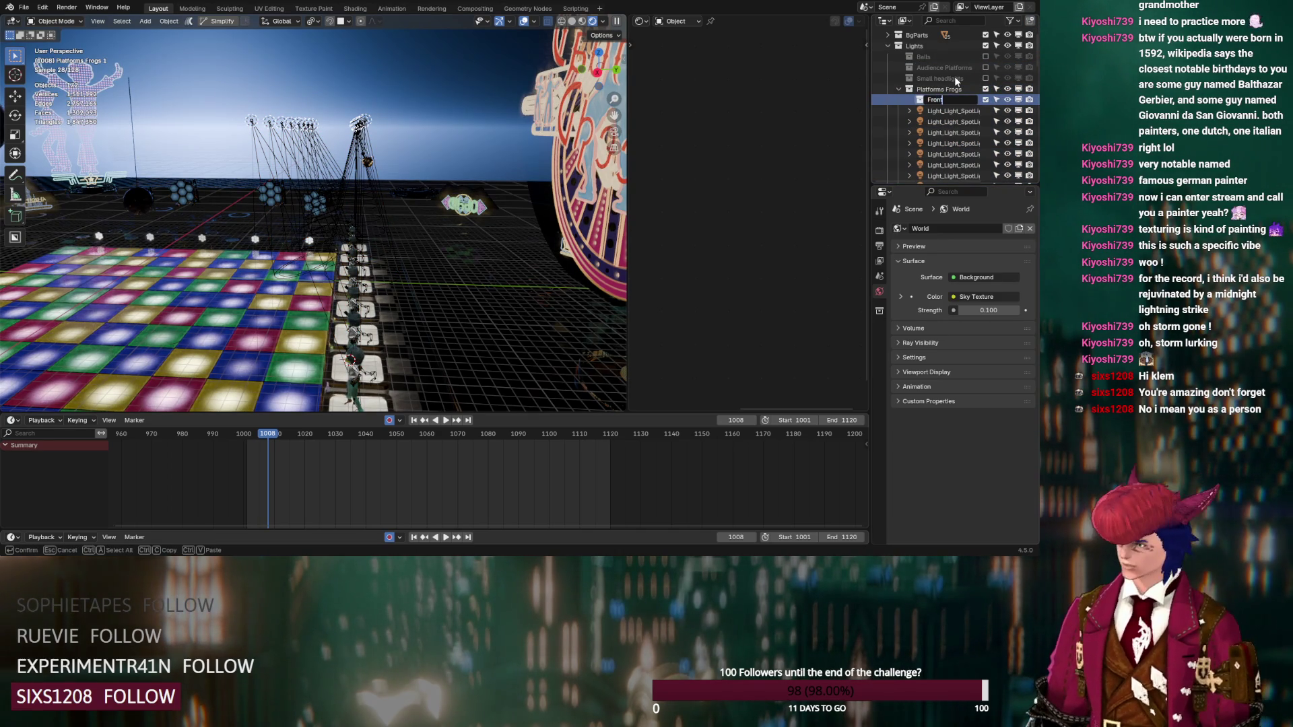
key(Return)
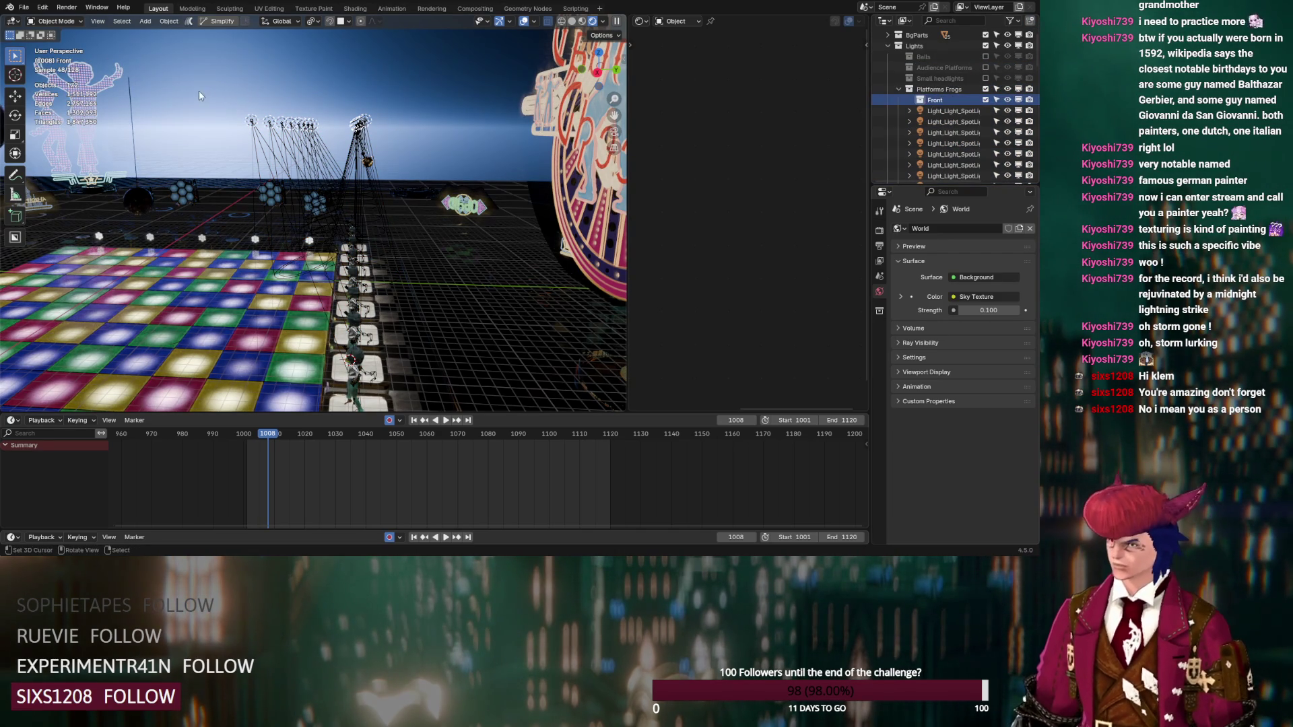
drag(326, 136, 328, 137)
drag(952, 165, 940, 100)
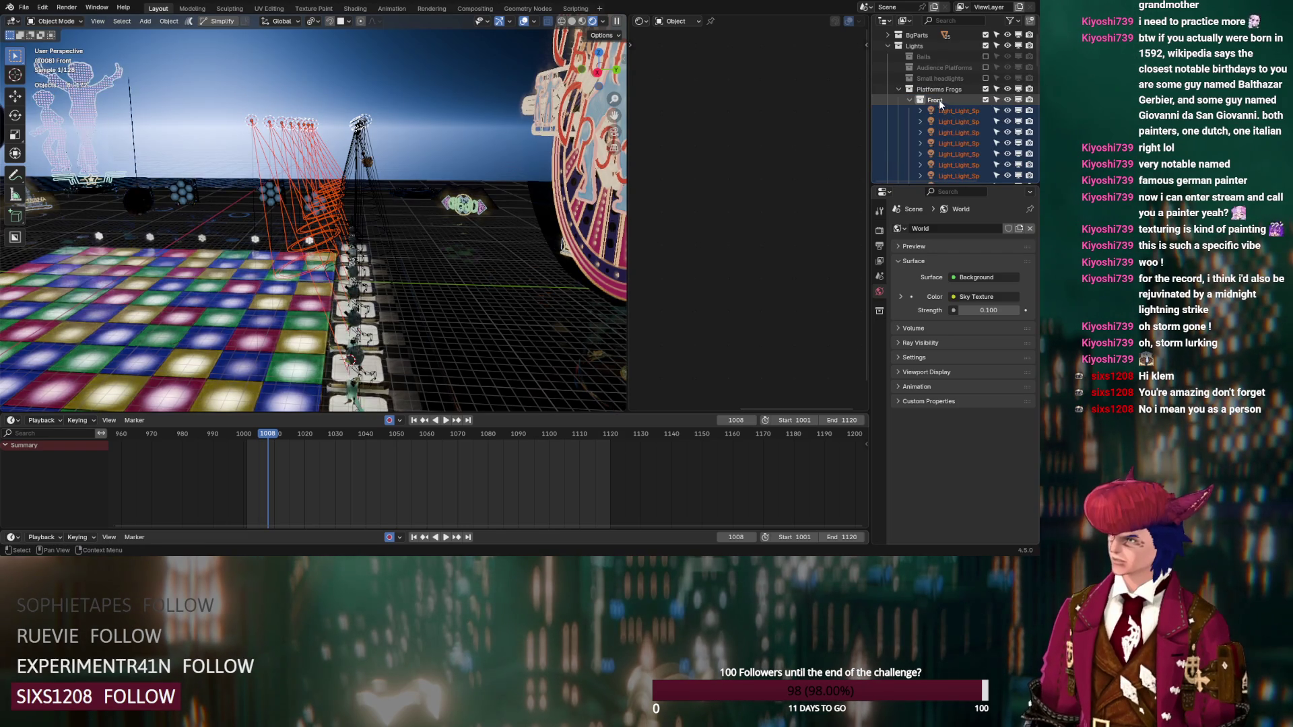
Step: Add a Back collection under Platforms Frogs holding the eight remaining spotlights
click(947, 88)
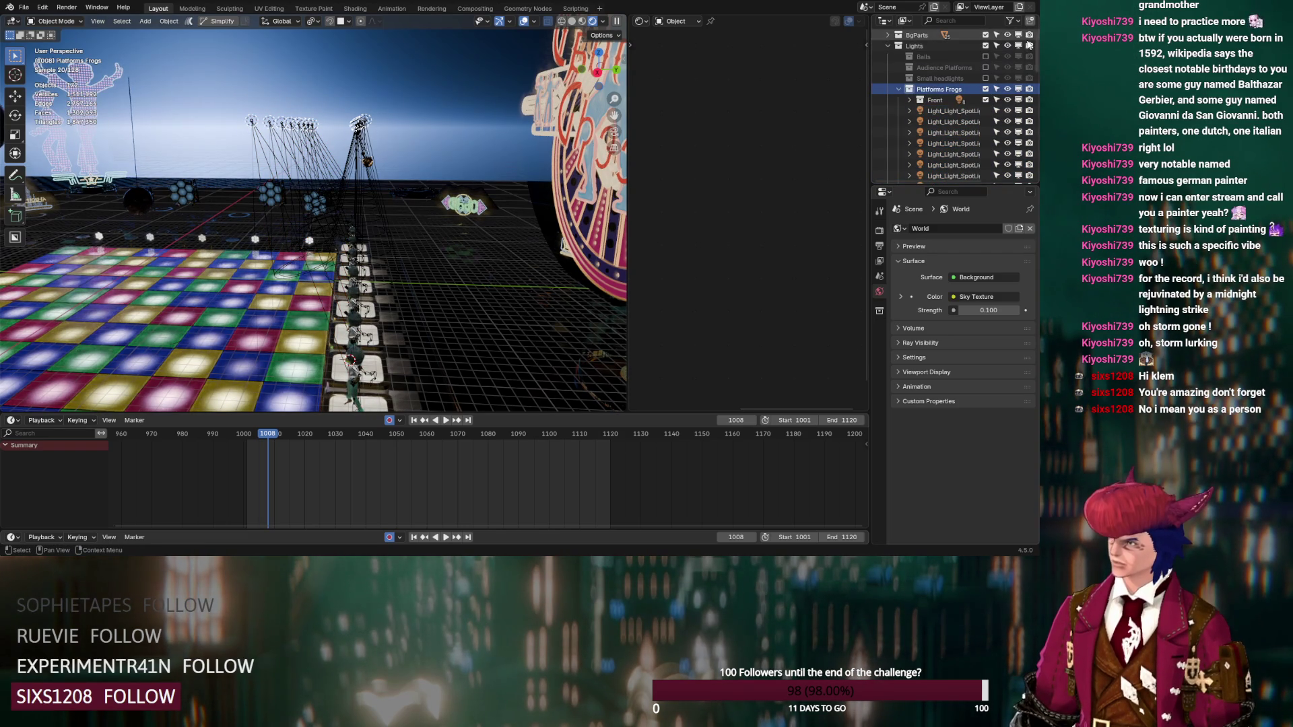
double_click(943, 111)
scroll(943, 110, down, 1)
text(Basck)
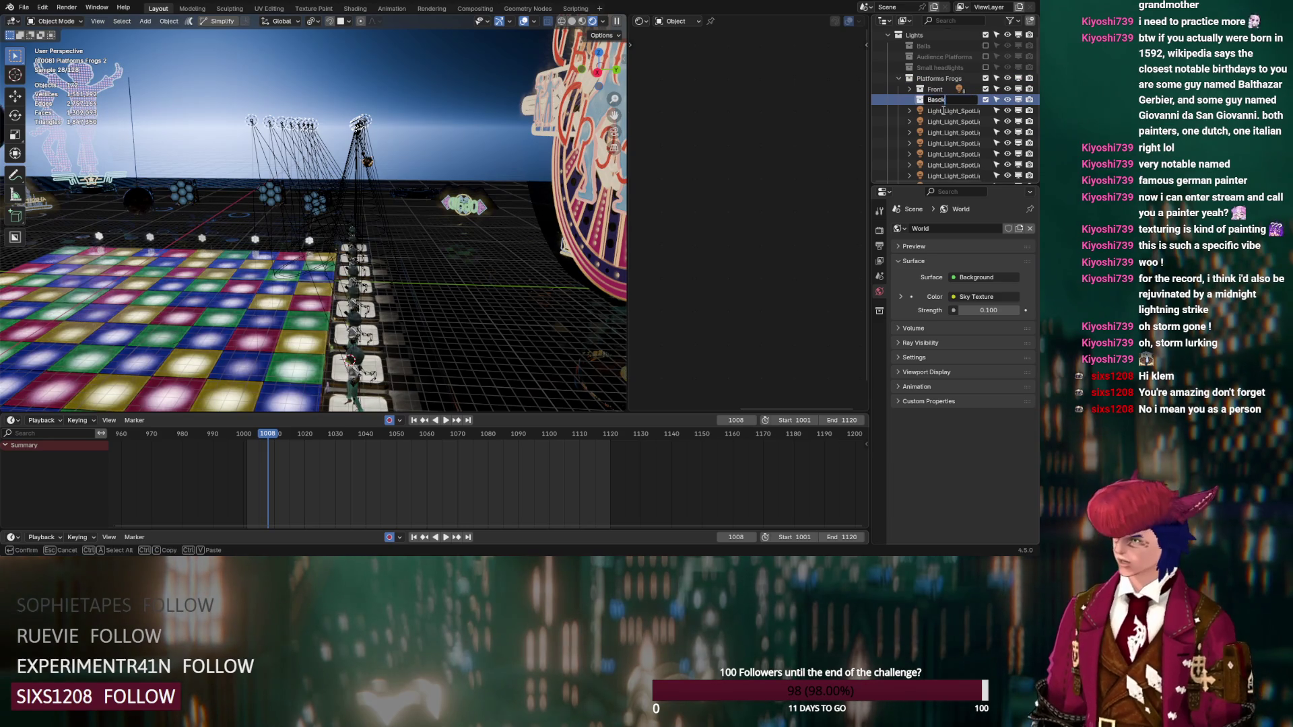
key(Left)
key(Left)
key(BackSpace)
key(Return)
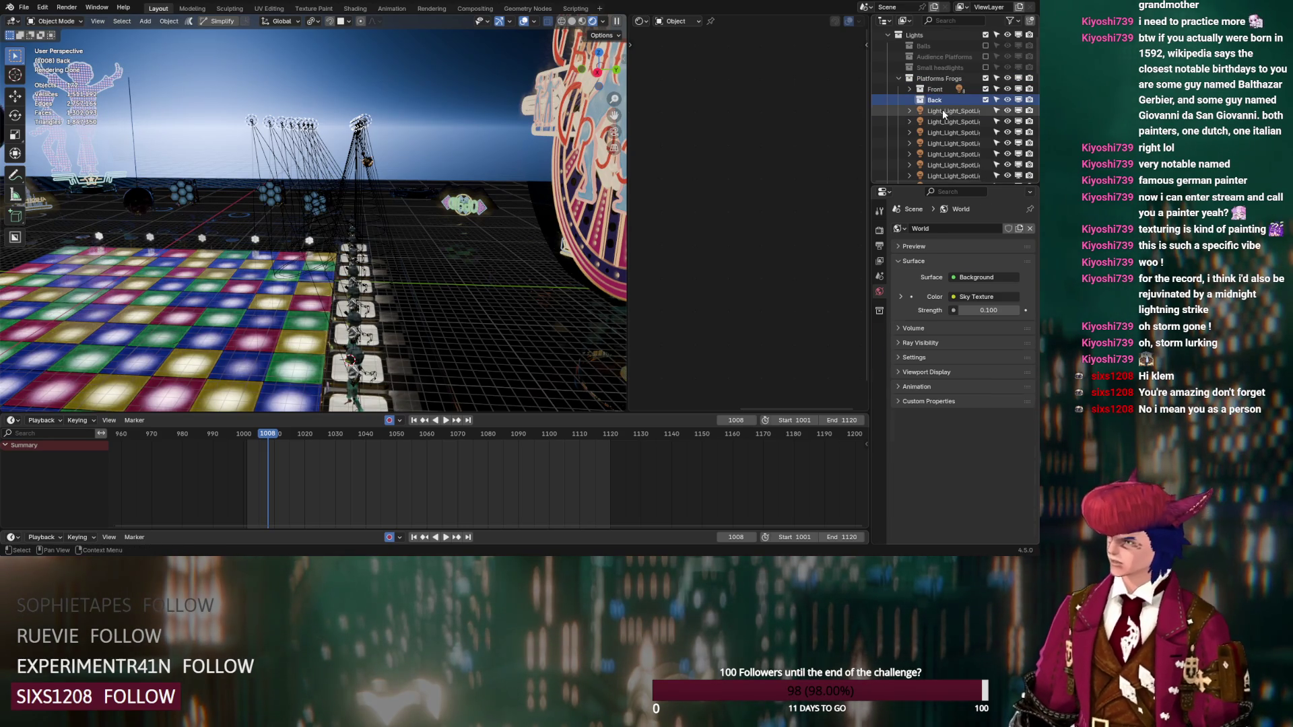
click(943, 109)
scroll(943, 109, down, 3)
shift+click(949, 117)
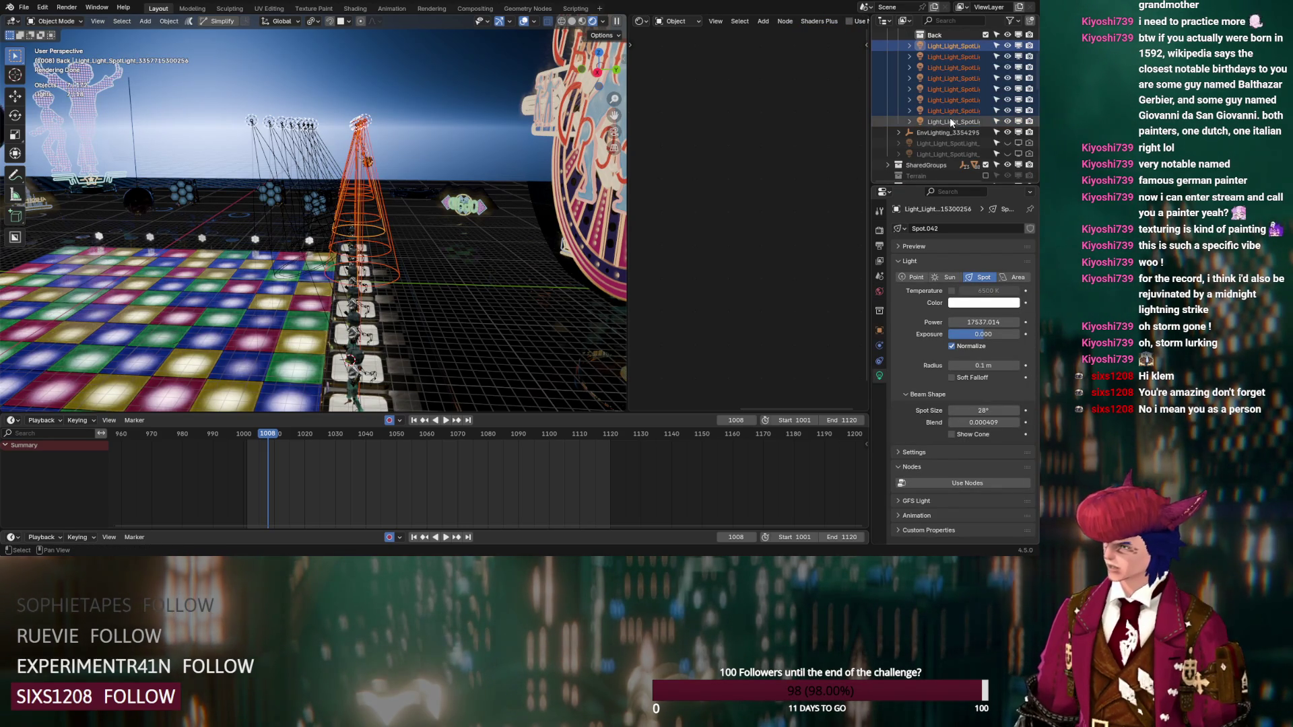
scroll(950, 117, up, 2)
drag(950, 118, 939, 58)
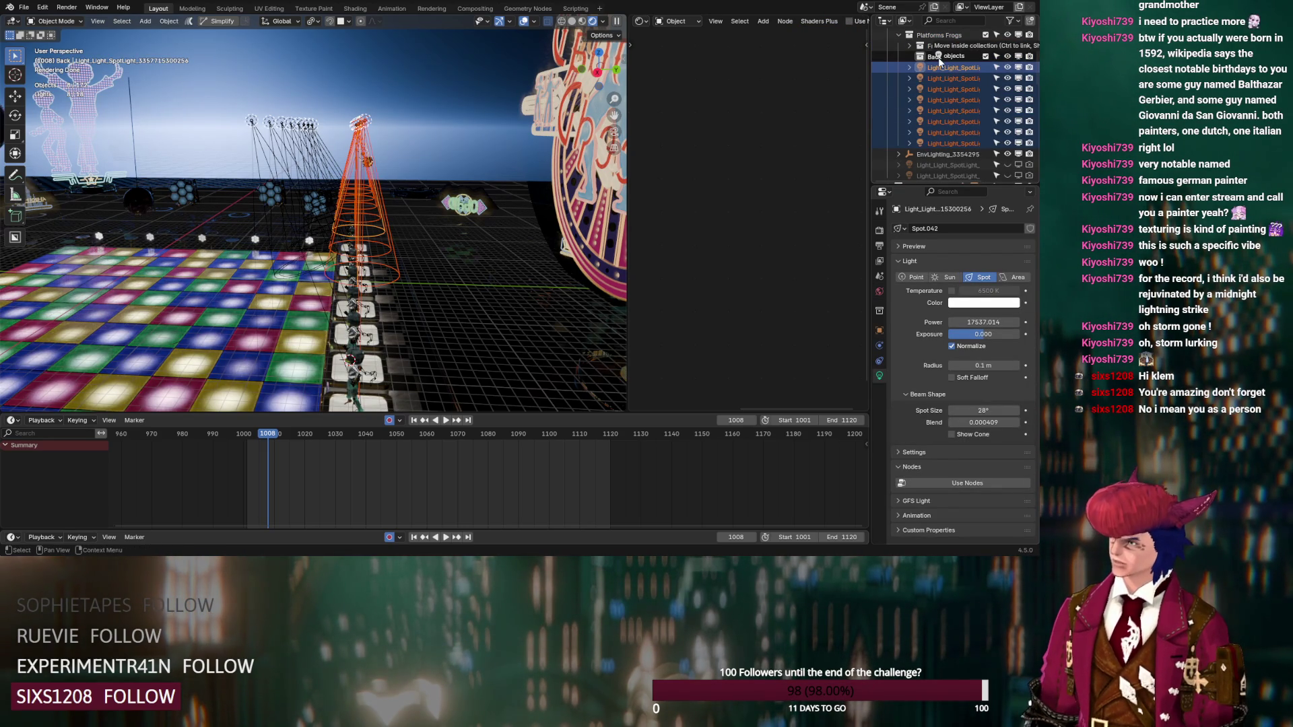
Step: Compare the lighting by toggling both collections, leaving Front excluded and Back included
middle_drag(492, 202, 475, 163)
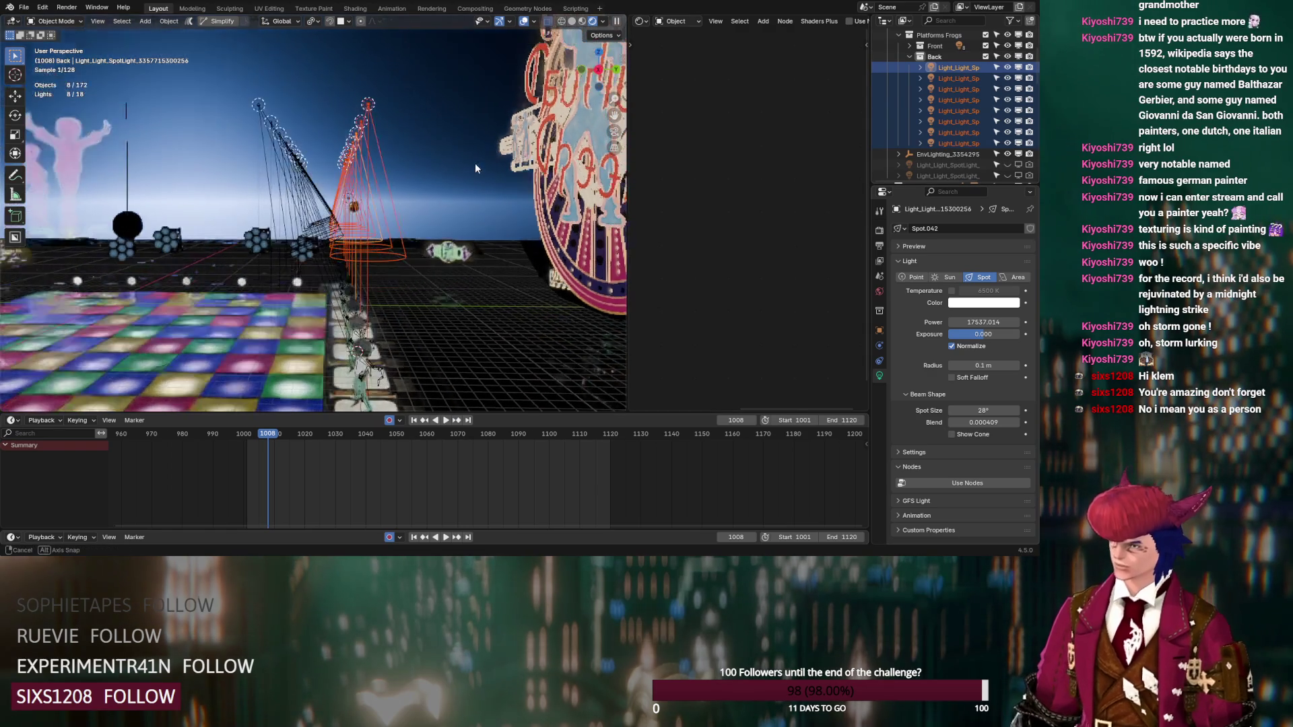
click(985, 46)
click(985, 57)
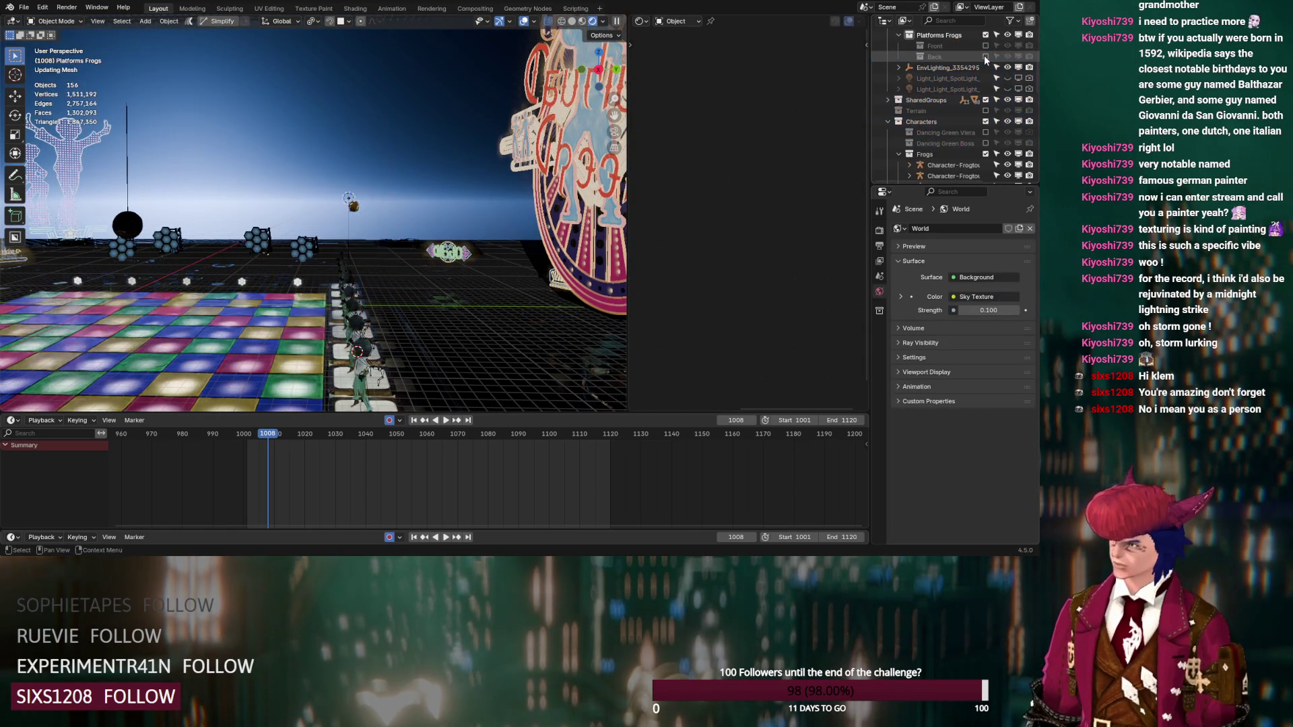
click(986, 46)
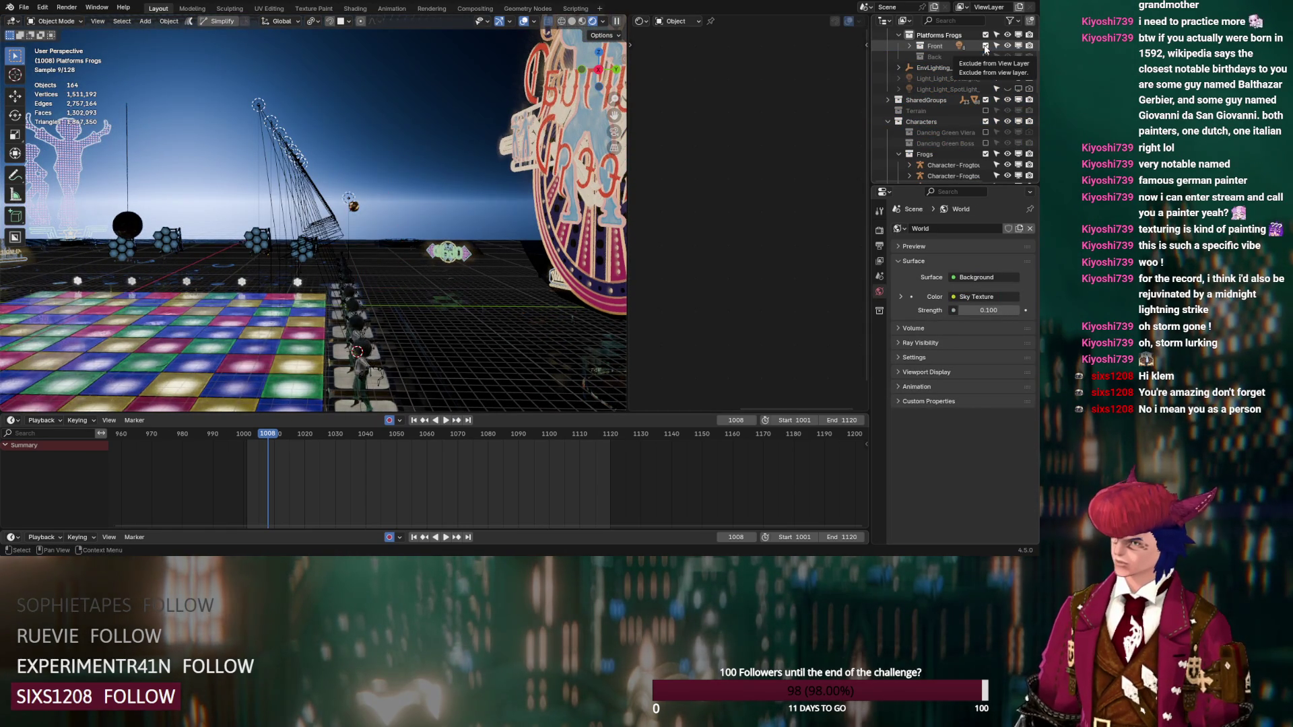
click(985, 45)
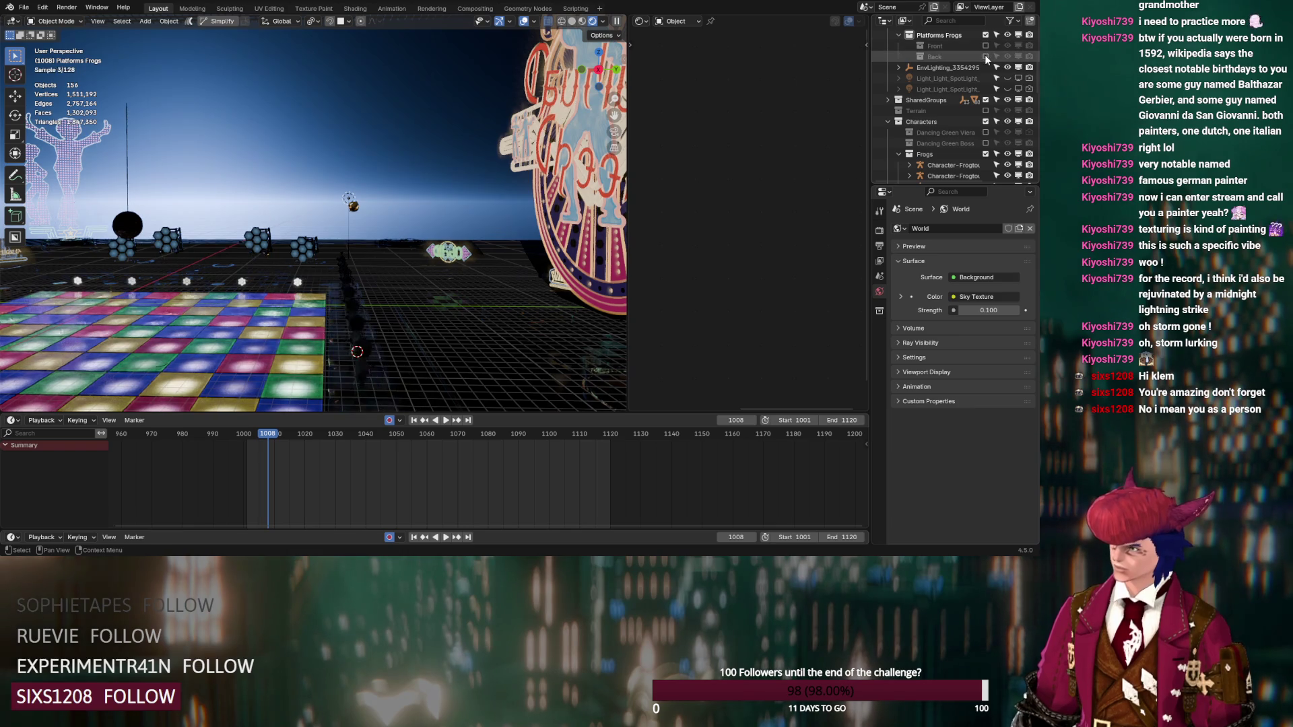
click(985, 57)
mouse_move(346, 242)
middle_down()
mouse_move(347, 221)
mouse_move(344, 244)
middle_up()
Step: Select the frog's afro hair and pull the view back over the dance floor
scroll(345, 245, up, 5)
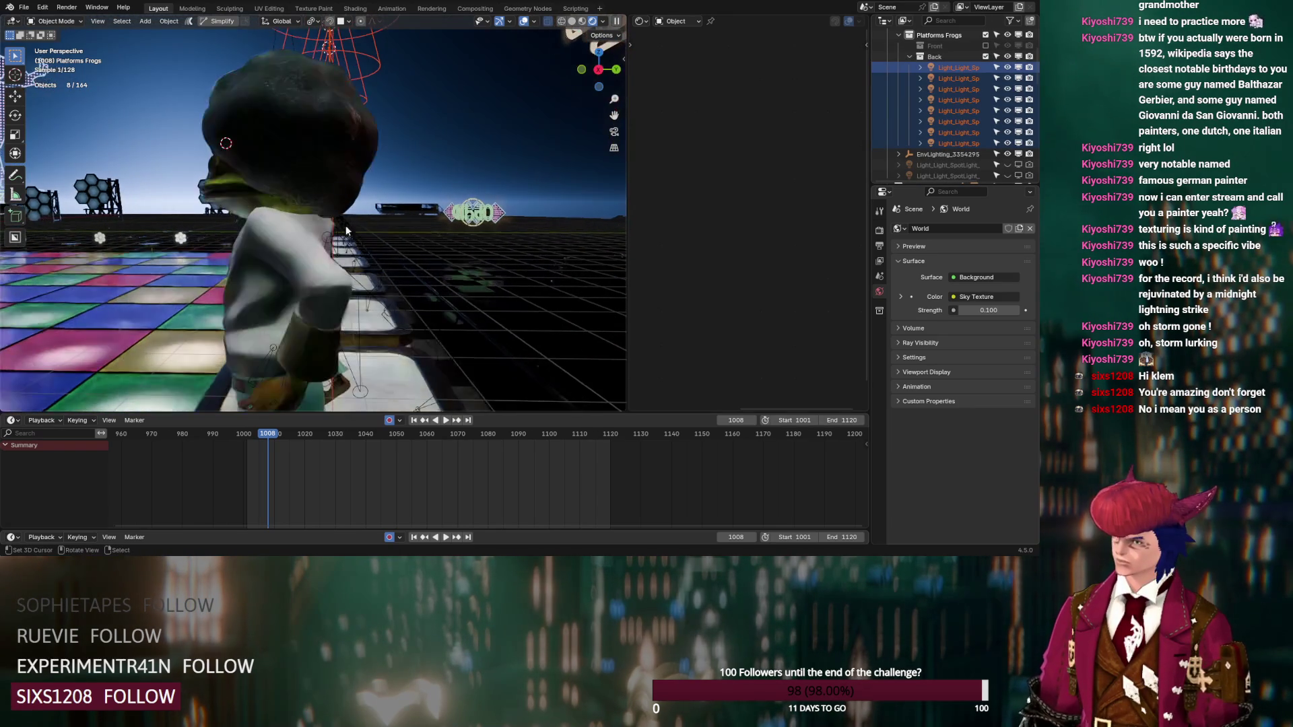
click(330, 144)
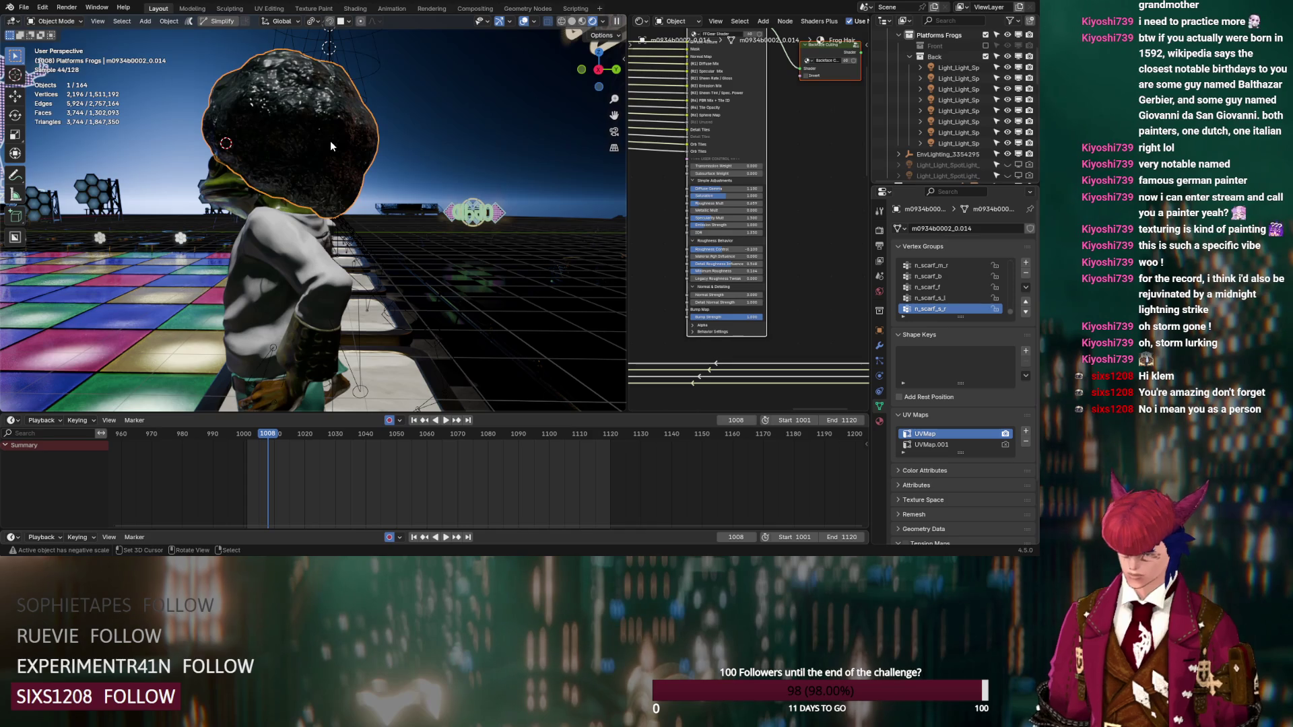
scroll(333, 140, down, 6)
middle_drag(332, 139, 339, 159)
Step: Narrow the eight Back spotlights to 13.5° with exposure about 9, and pivot around the 3D cursor
click(952, 68)
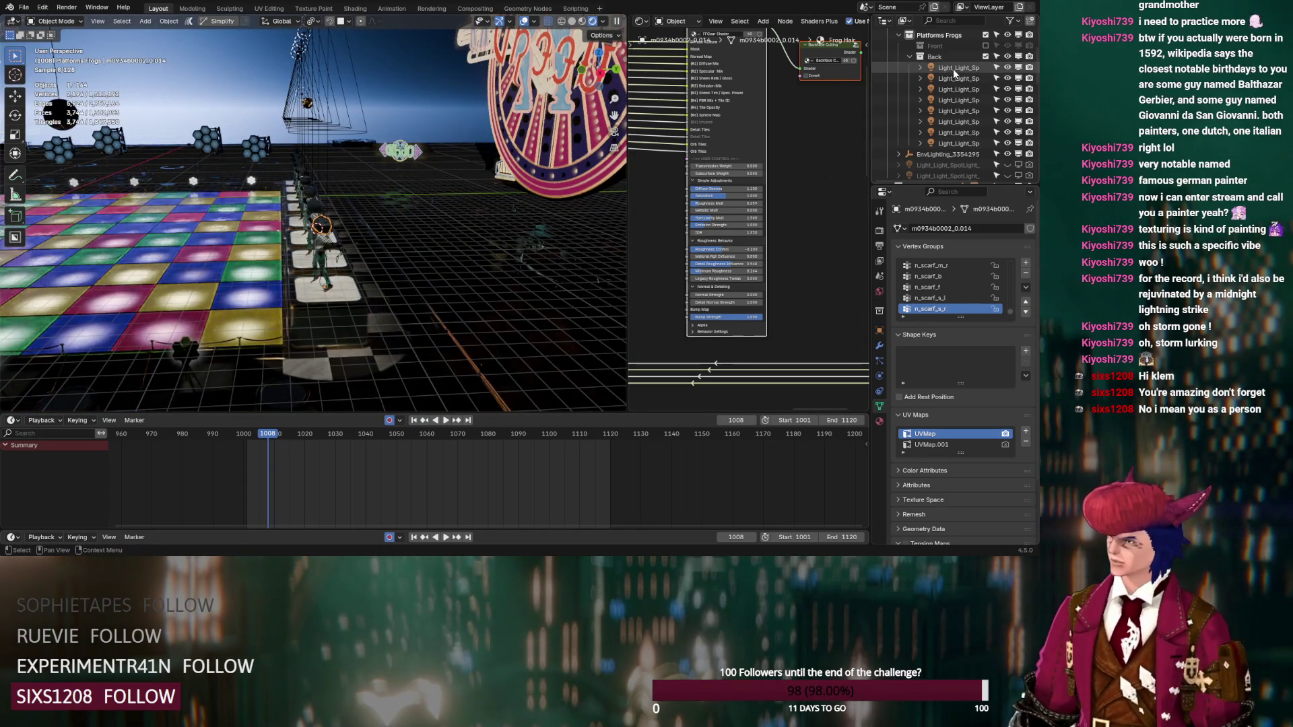
shift+click(956, 143)
middle_drag(495, 179, 426, 185)
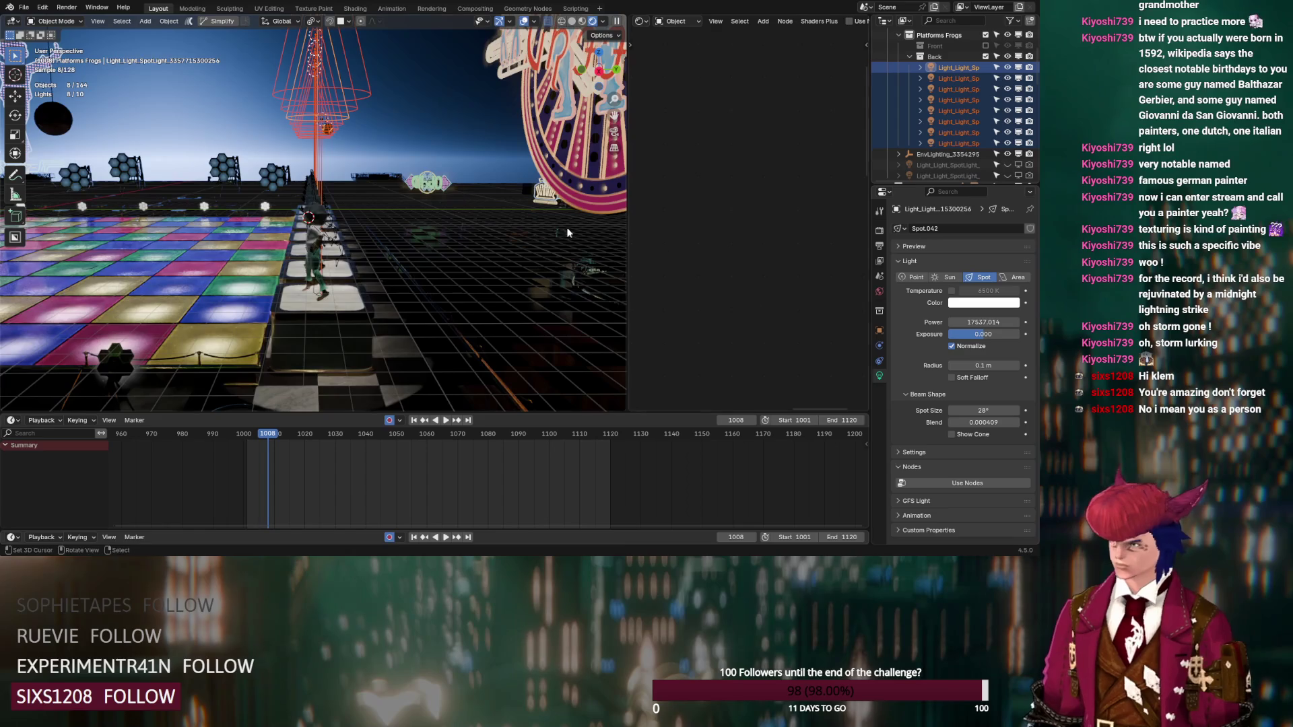
drag(983, 410, 948, 410)
mouse_move(978, 337)
mouse_down()
mouse_move(1037, 337)
mouse_move(1014, 370)
mouse_up()
drag(983, 411, 956, 410)
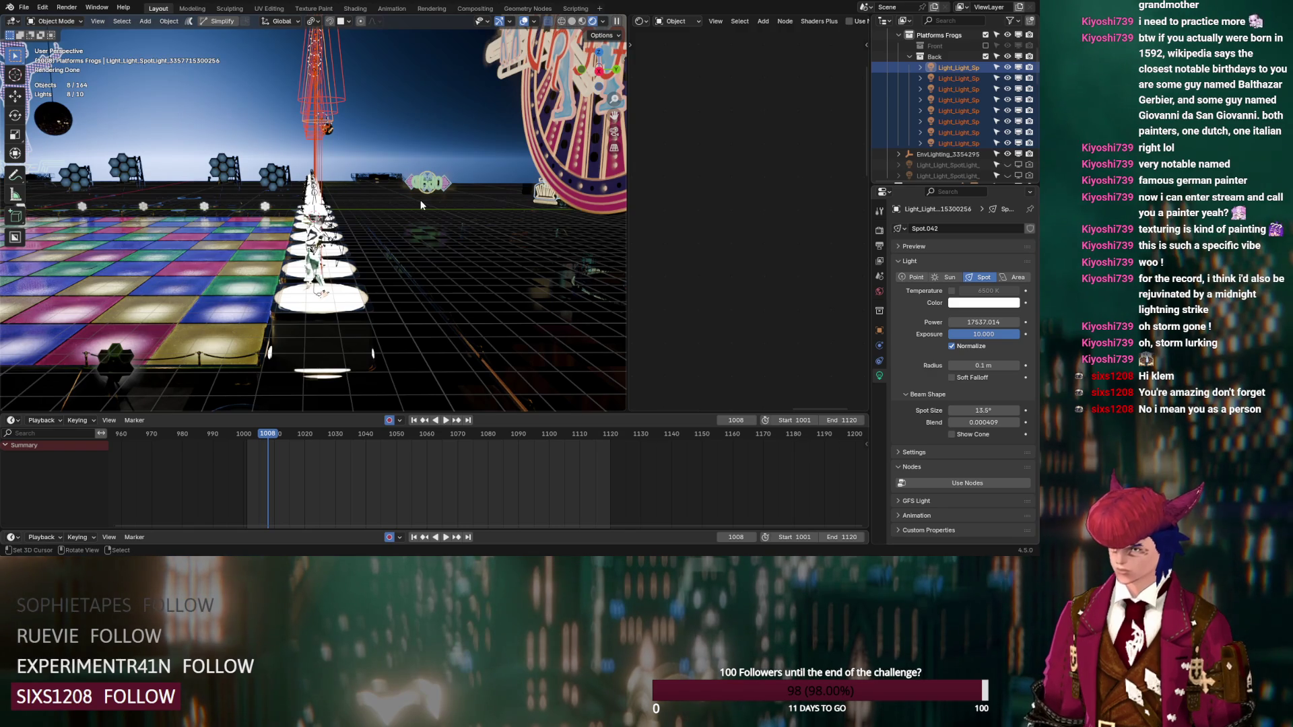
click(312, 21)
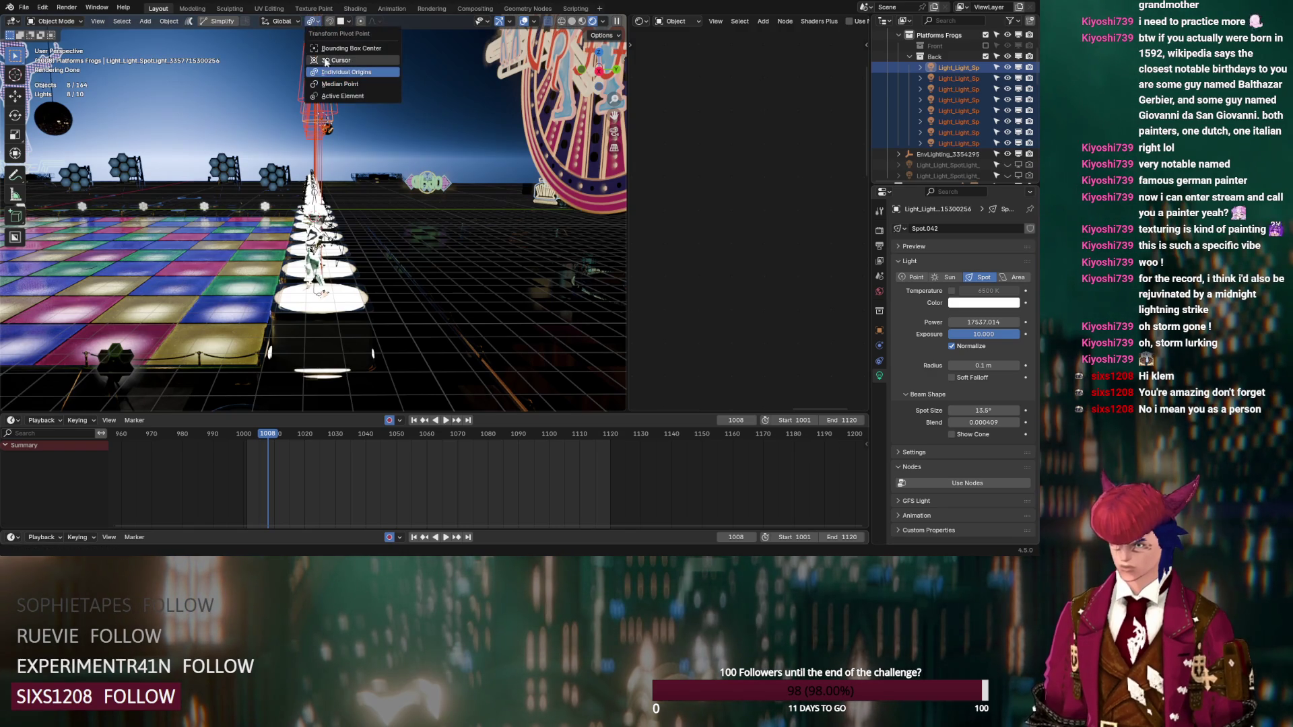
click(327, 59)
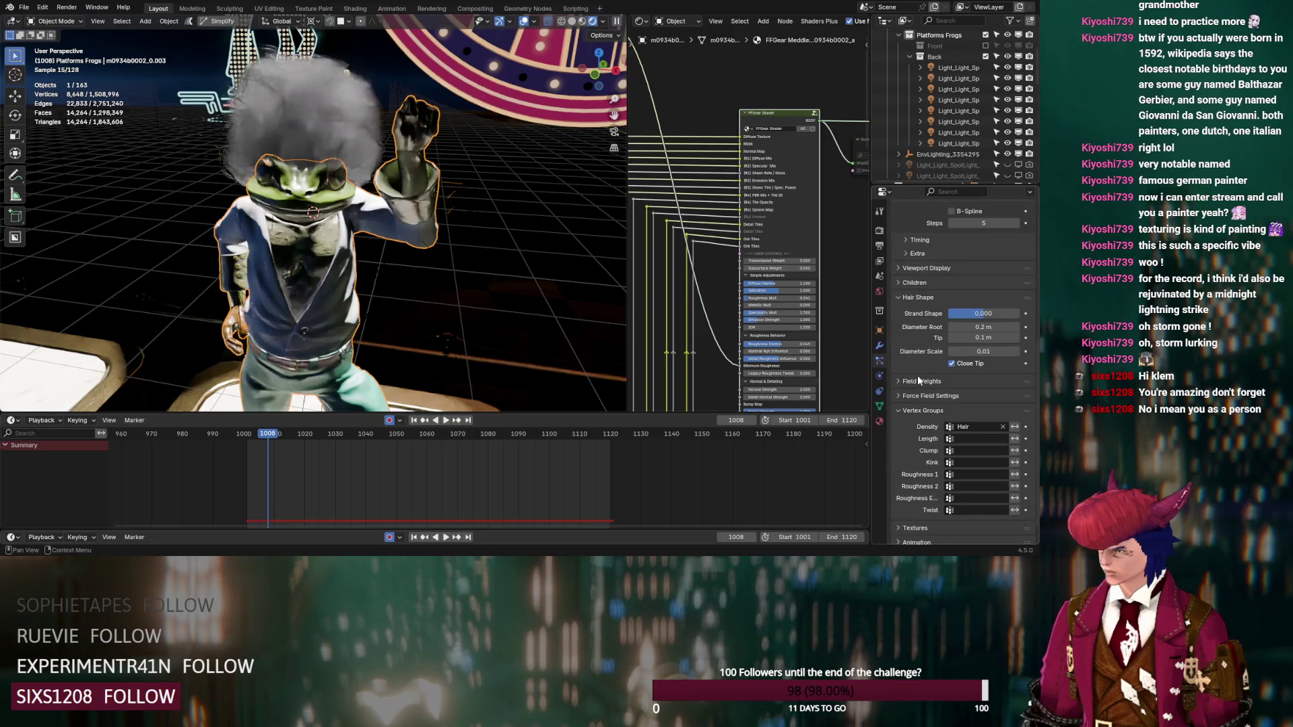
Step: Set the hair children display amount to 80
click(924, 282)
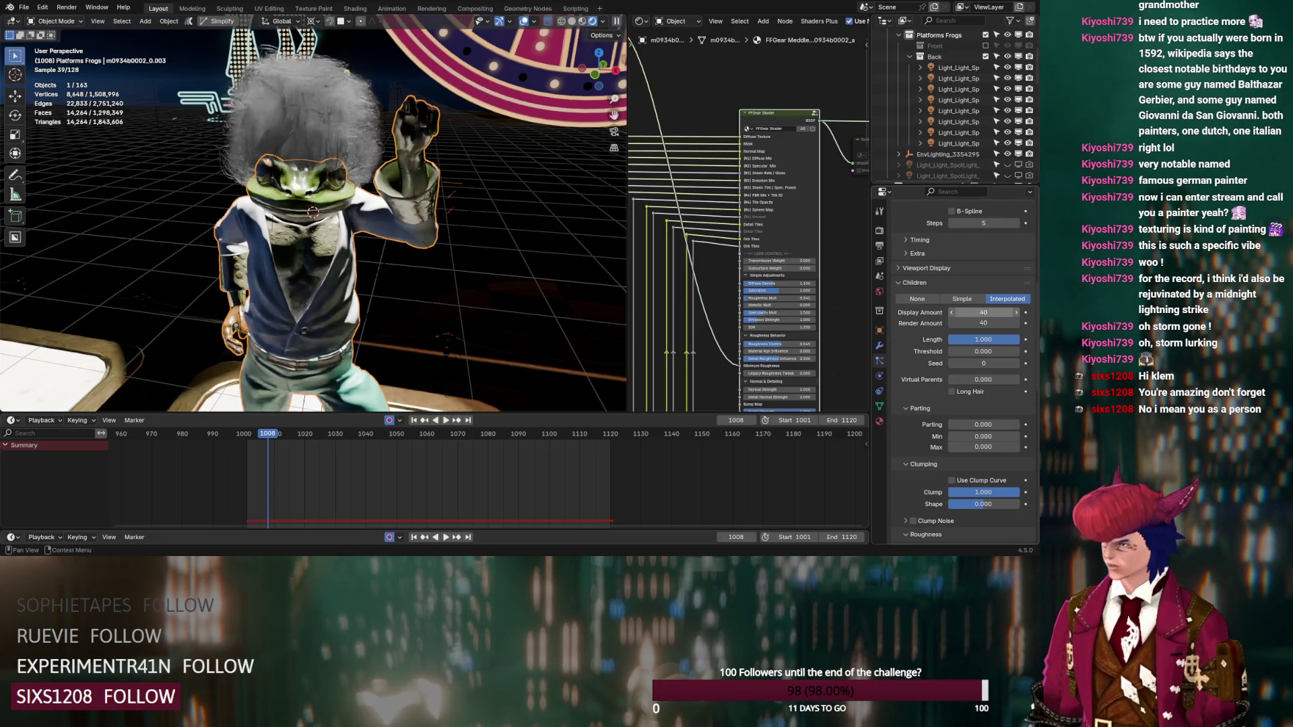
text(80)
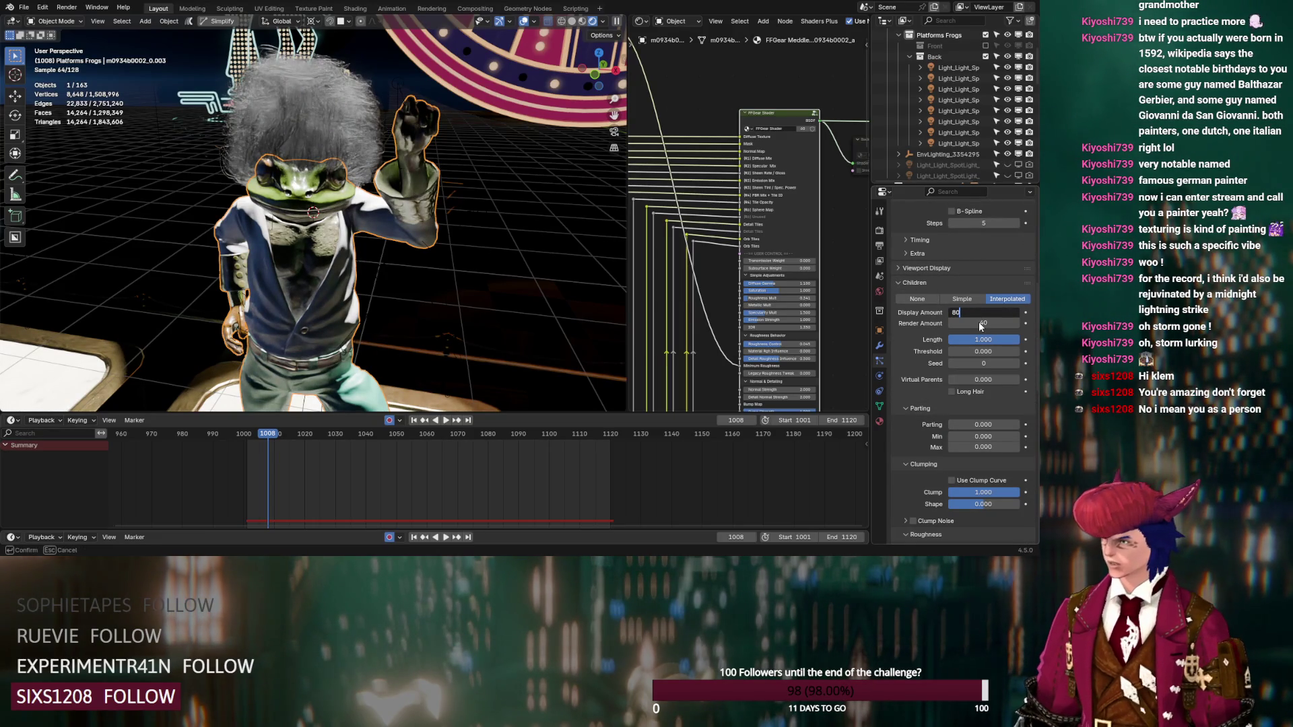
key(Return)
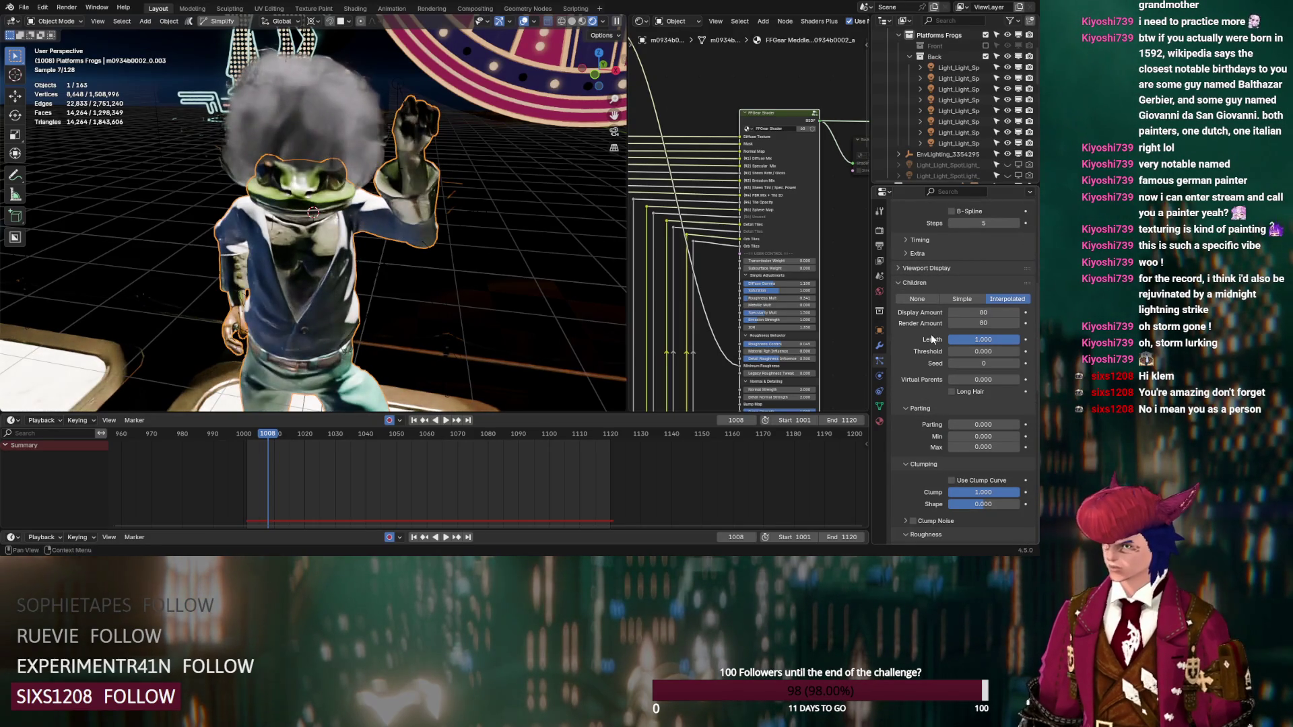
Step: Set the Hair material's Principled Hair BSDF colour value to 0 for pure black
click(880, 421)
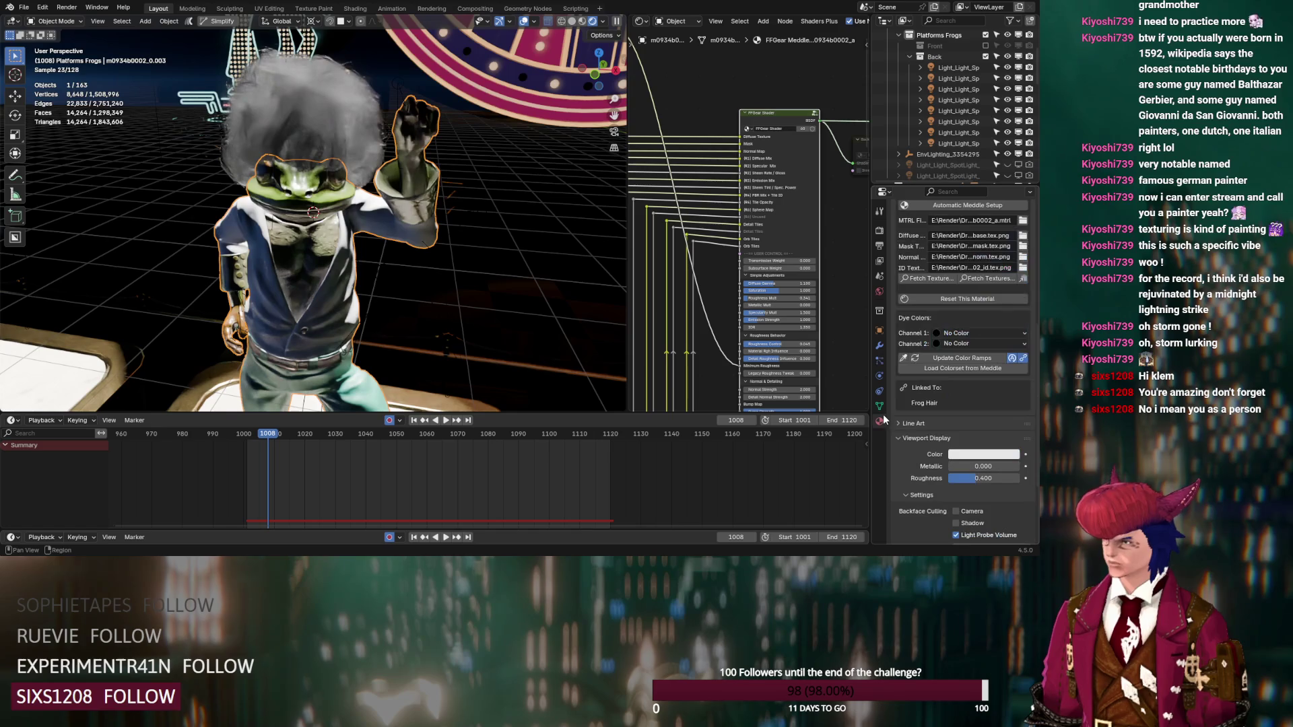
scroll(925, 268, up, 8)
click(942, 242)
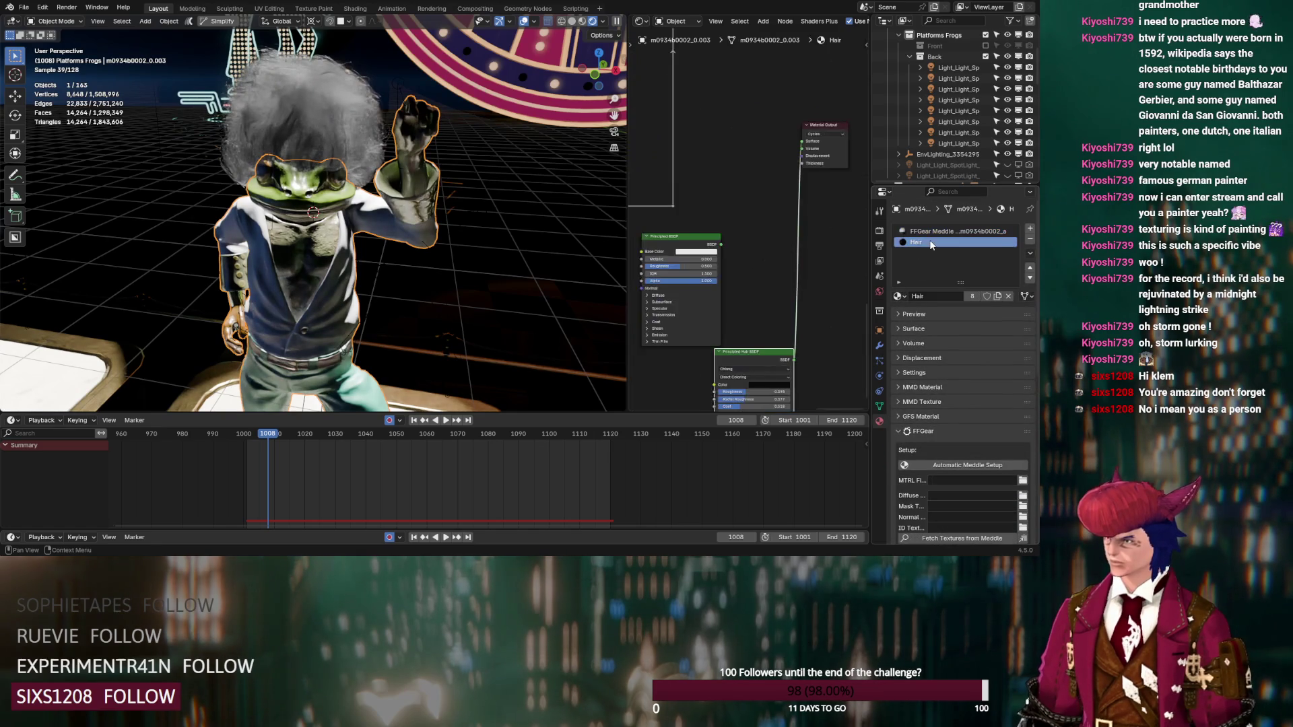
scroll(689, 260, up, 2)
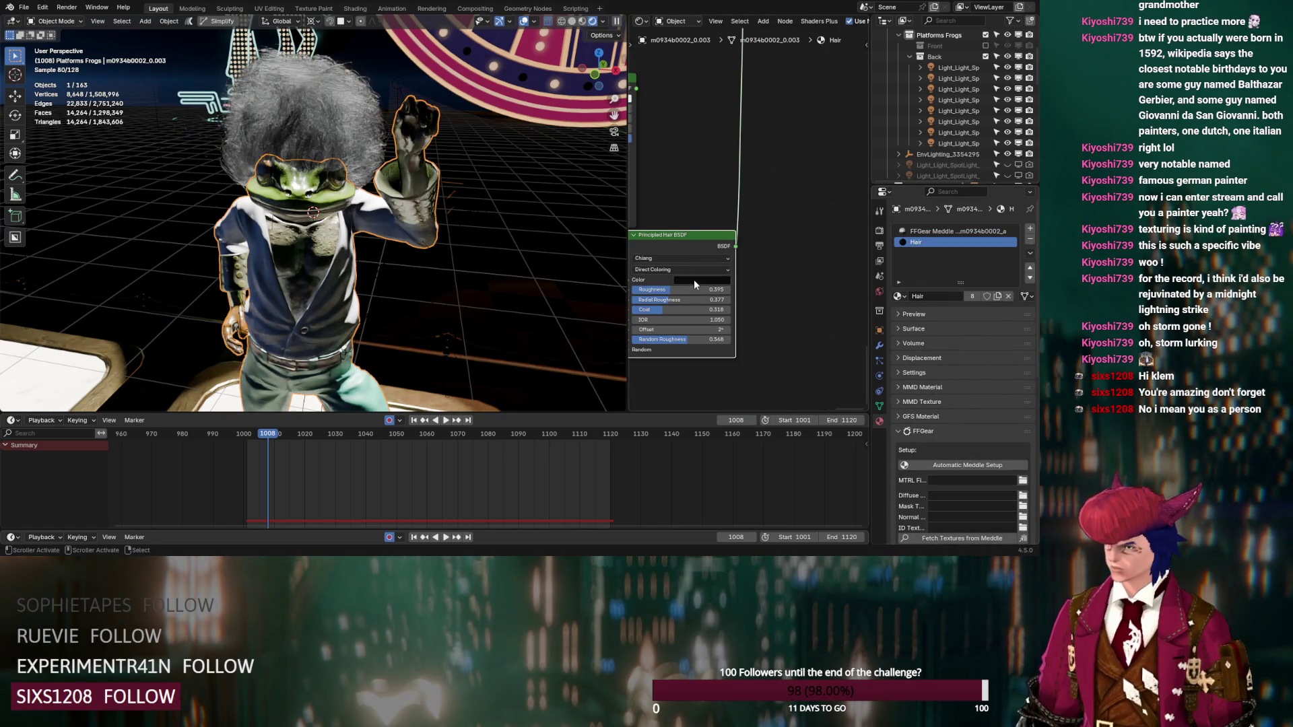
click(694, 281)
drag(757, 202, 757, 205)
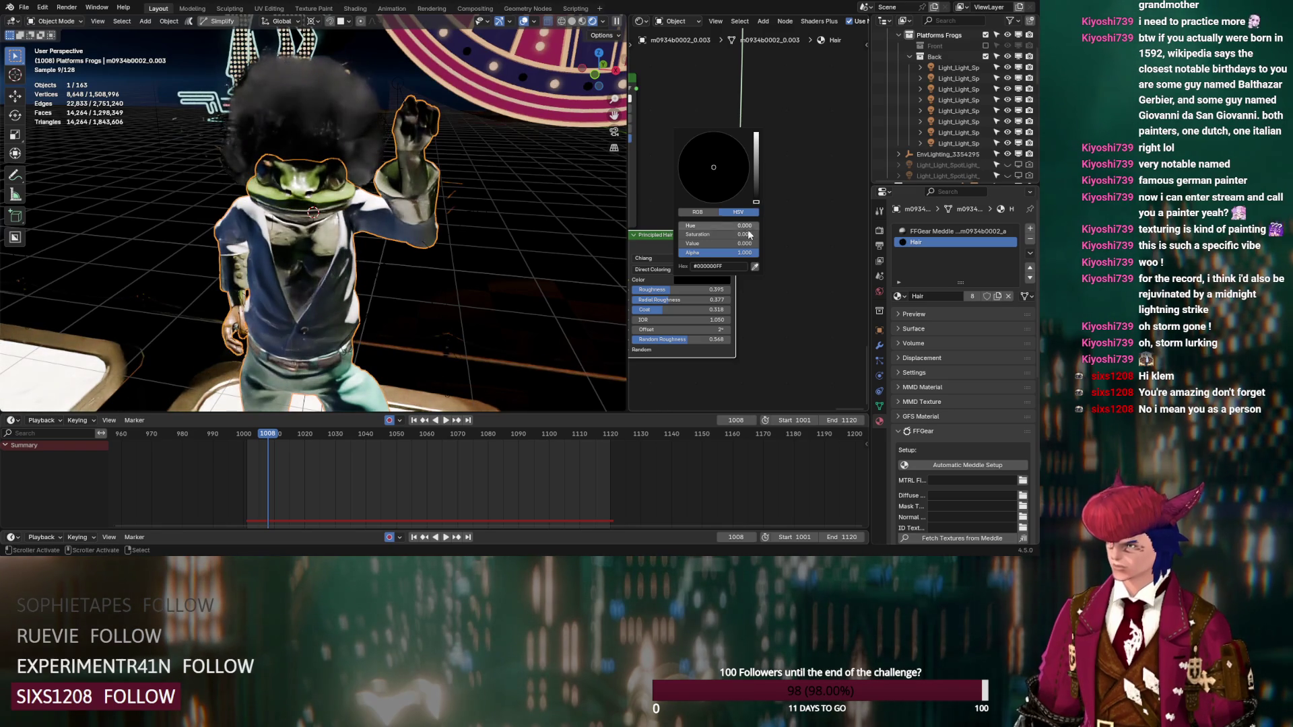
click(738, 244)
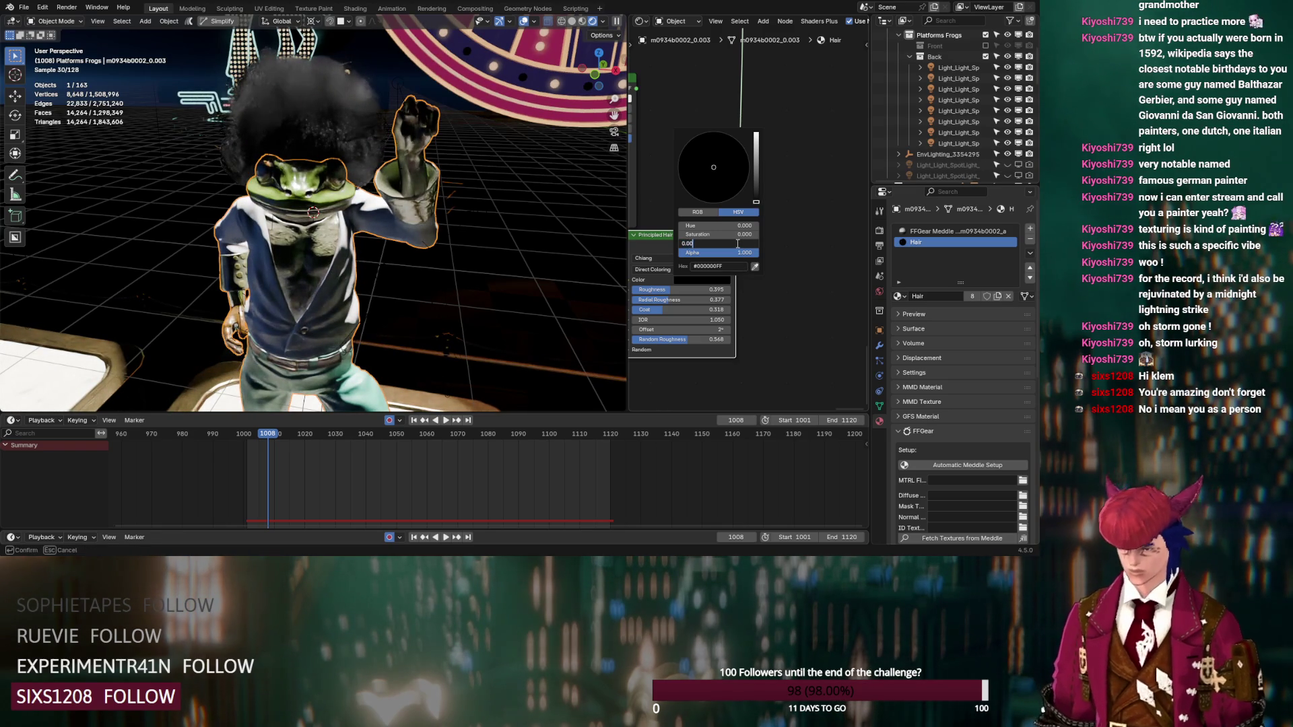
key(Return)
click(885, 362)
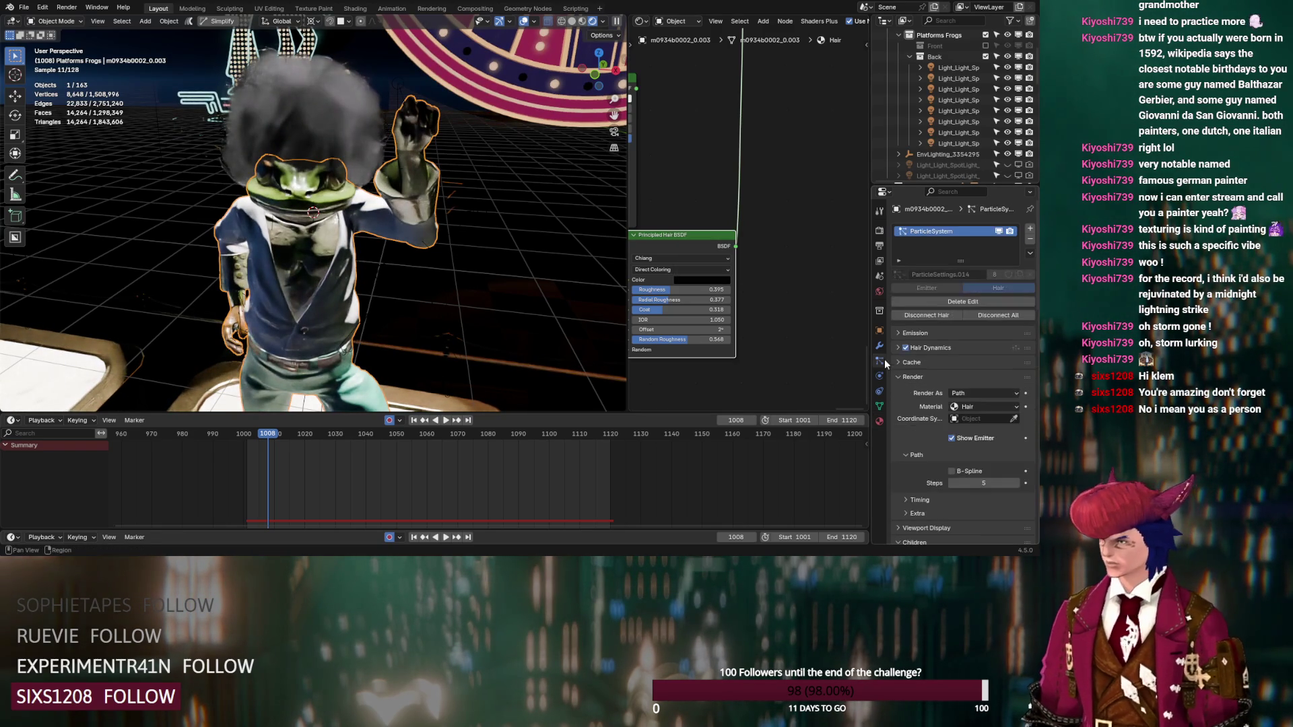
Step: Set the hair strand Diameter Scale to 0.05
click(903, 378)
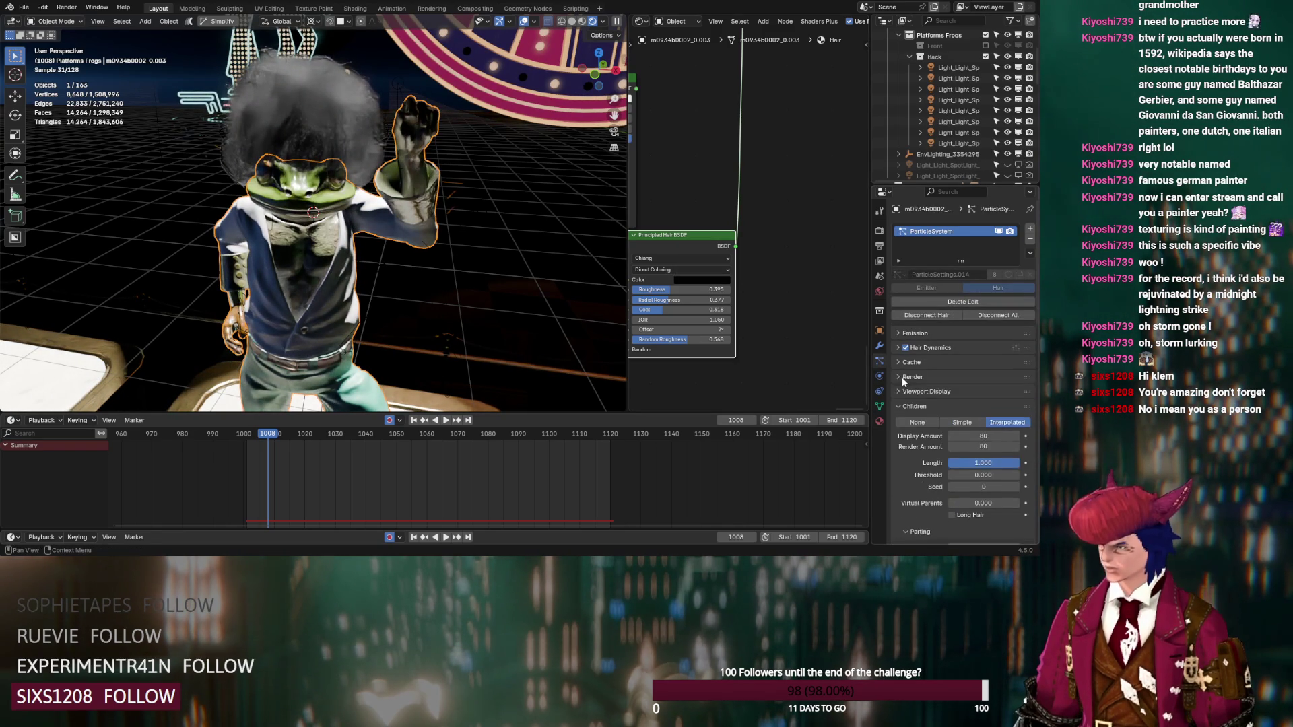
scroll(899, 405, down, 3)
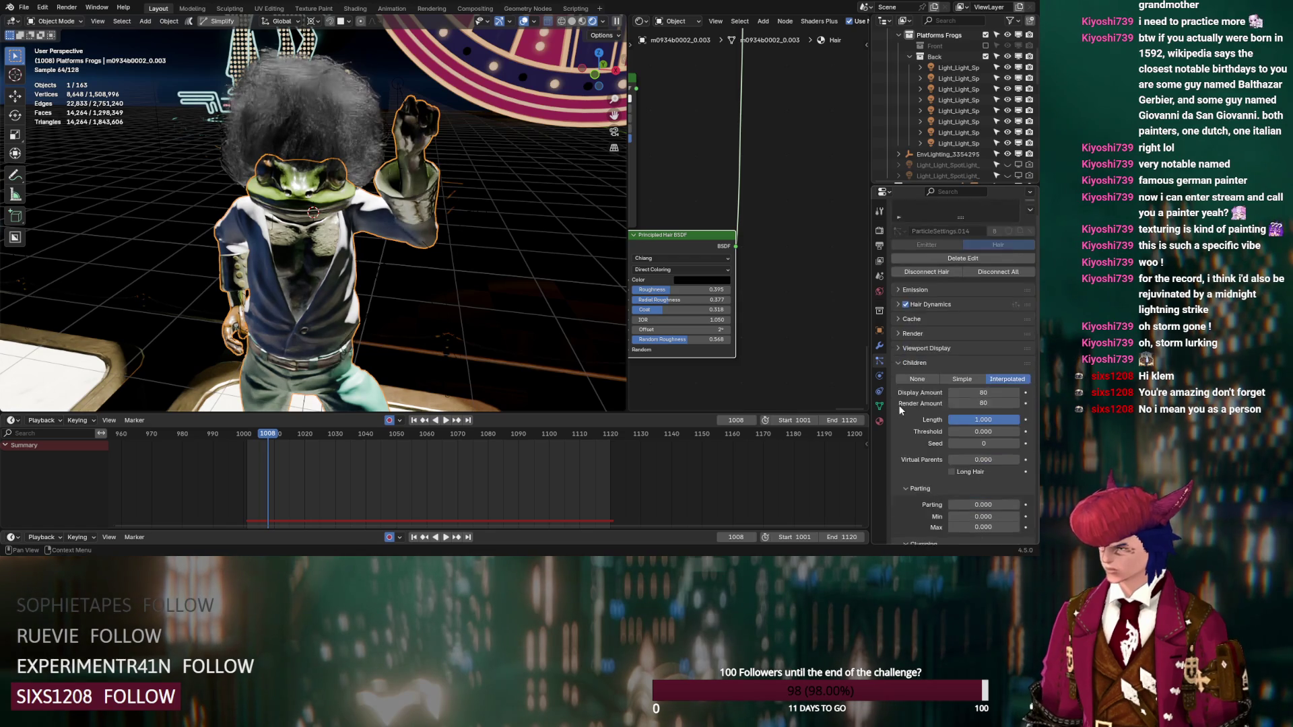
click(896, 320)
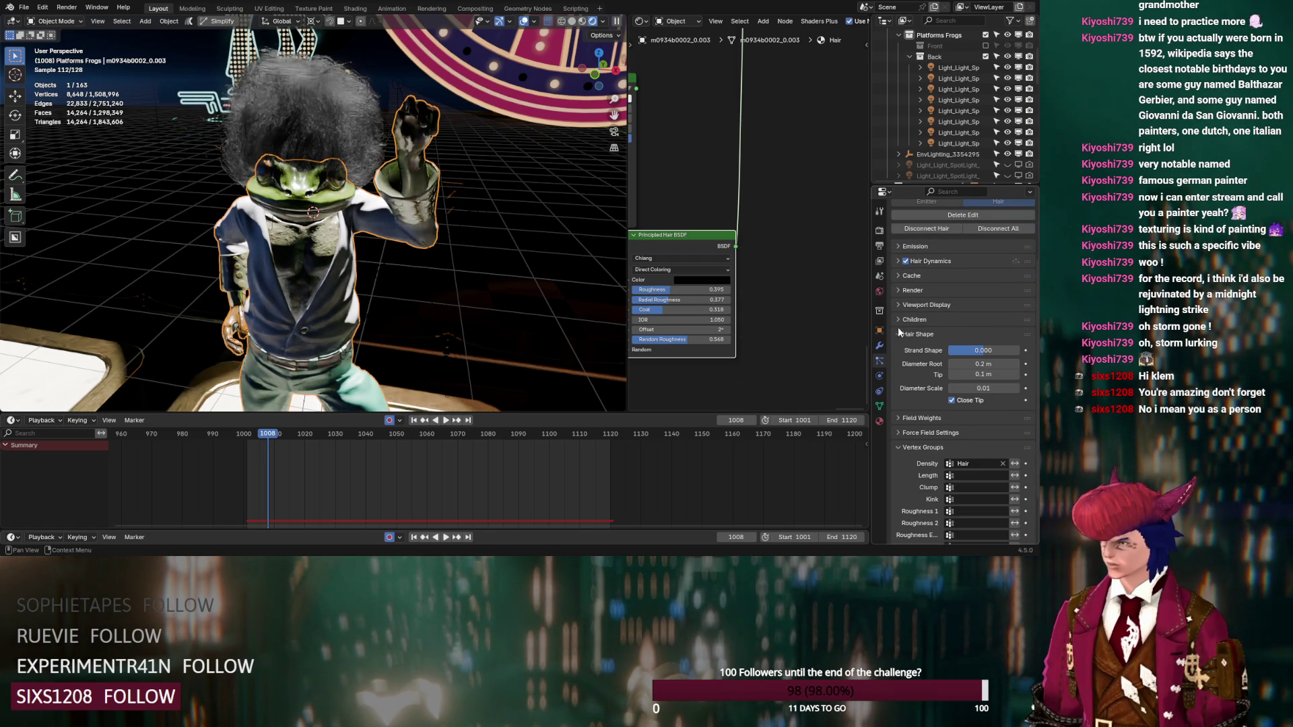
click(992, 390)
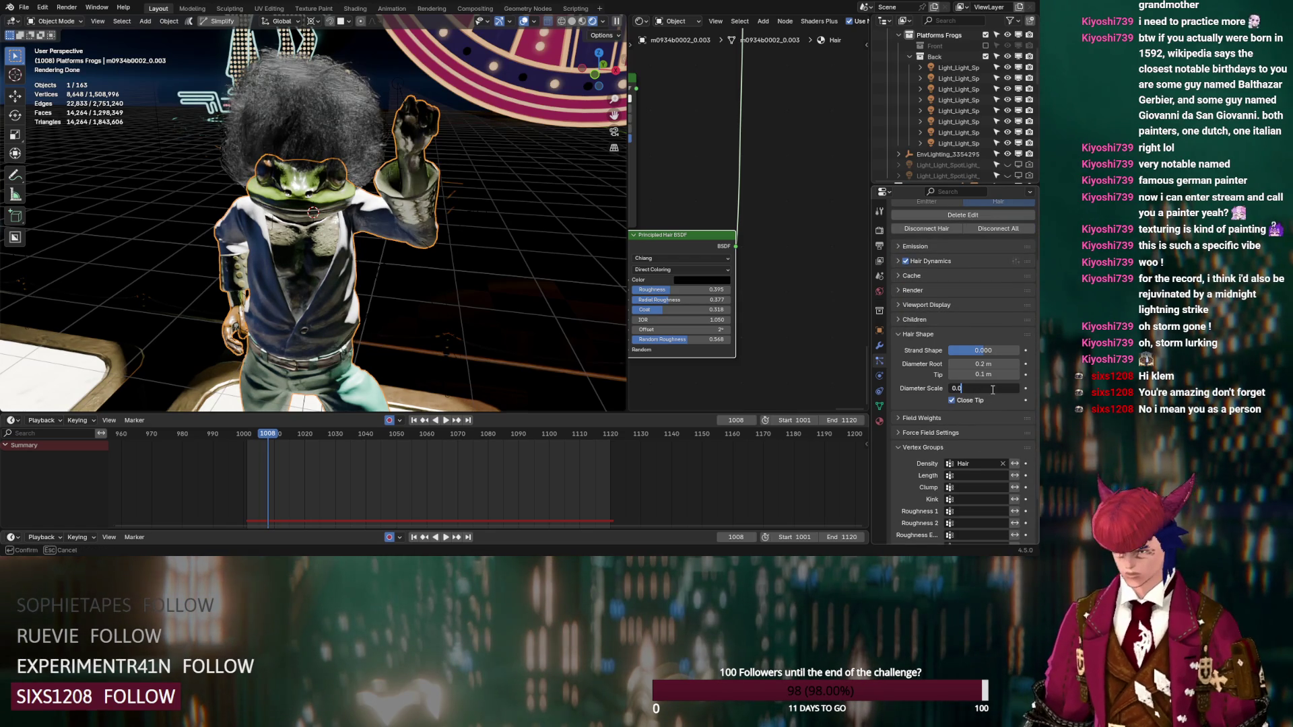
text(5)
key(Return)
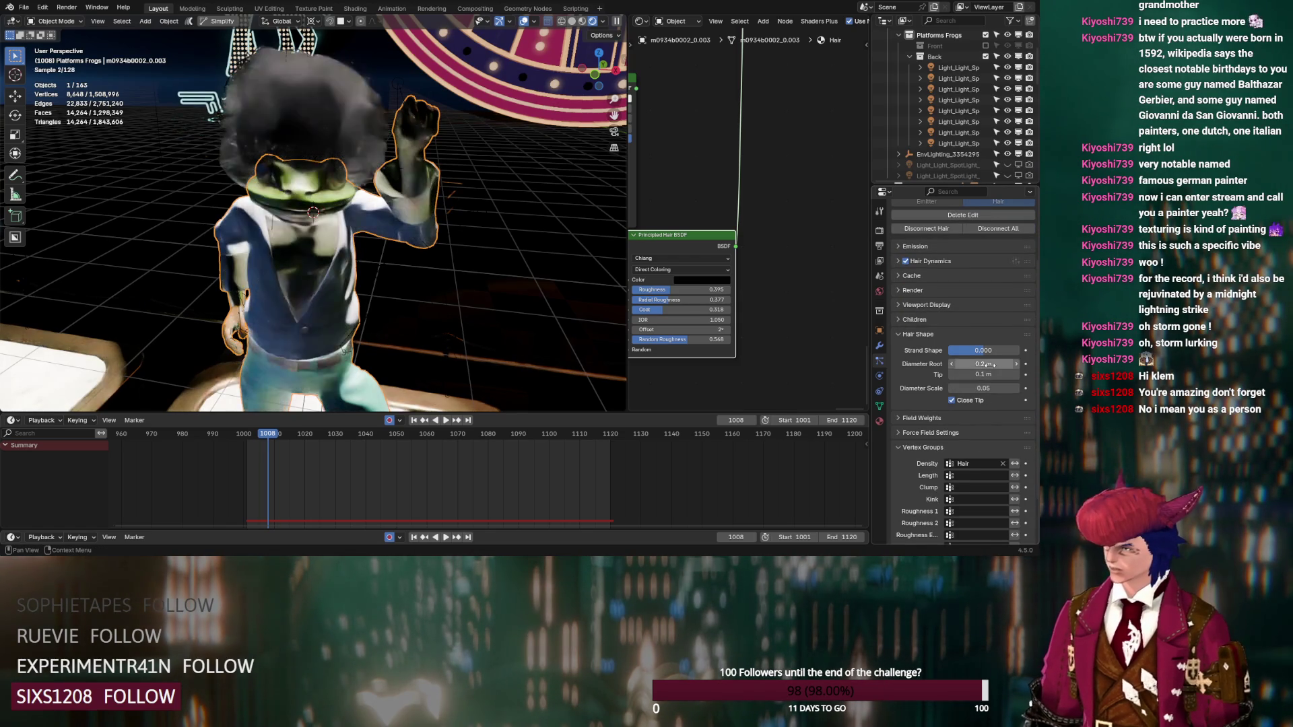
Step: Raise the Hair BSDF roughness to 0.300 and reset Coat to 0
mouse_move(682, 293)
mouse_down()
mouse_move(701, 294)
mouse_move(661, 293)
mouse_up()
right_click(661, 293)
key(Escape)
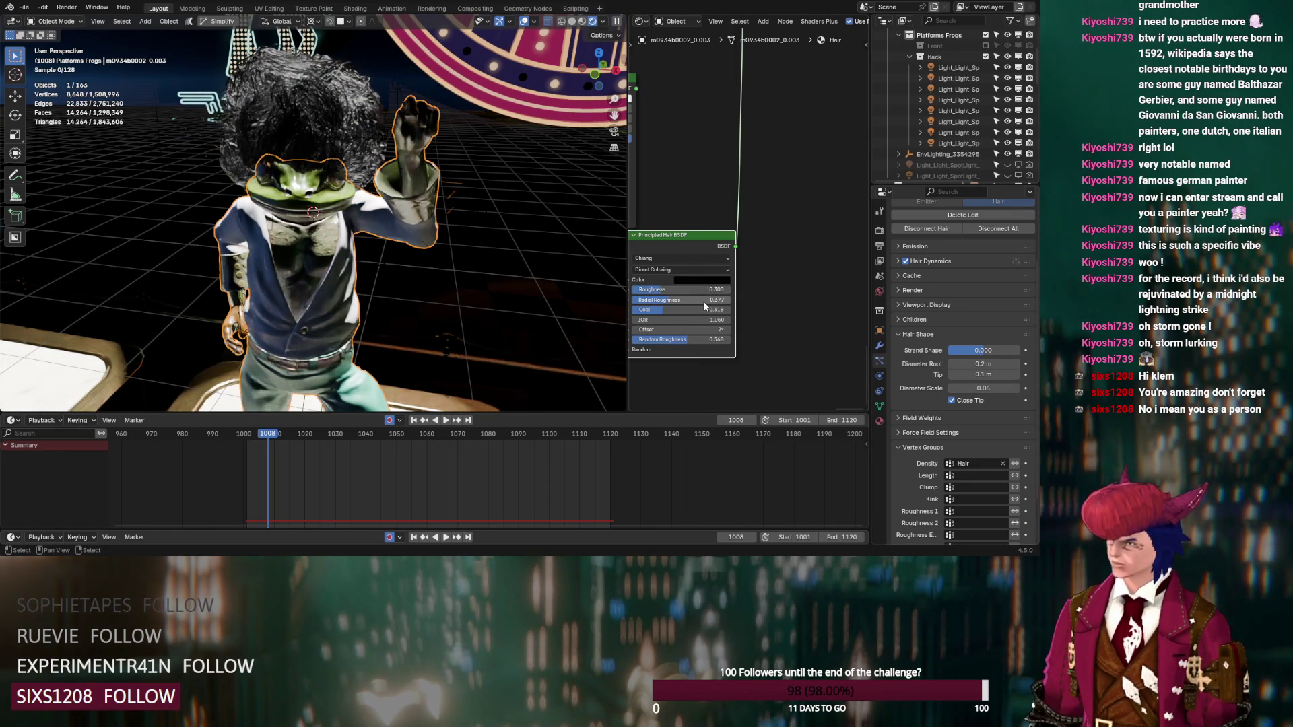
right_click(703, 301)
key(Escape)
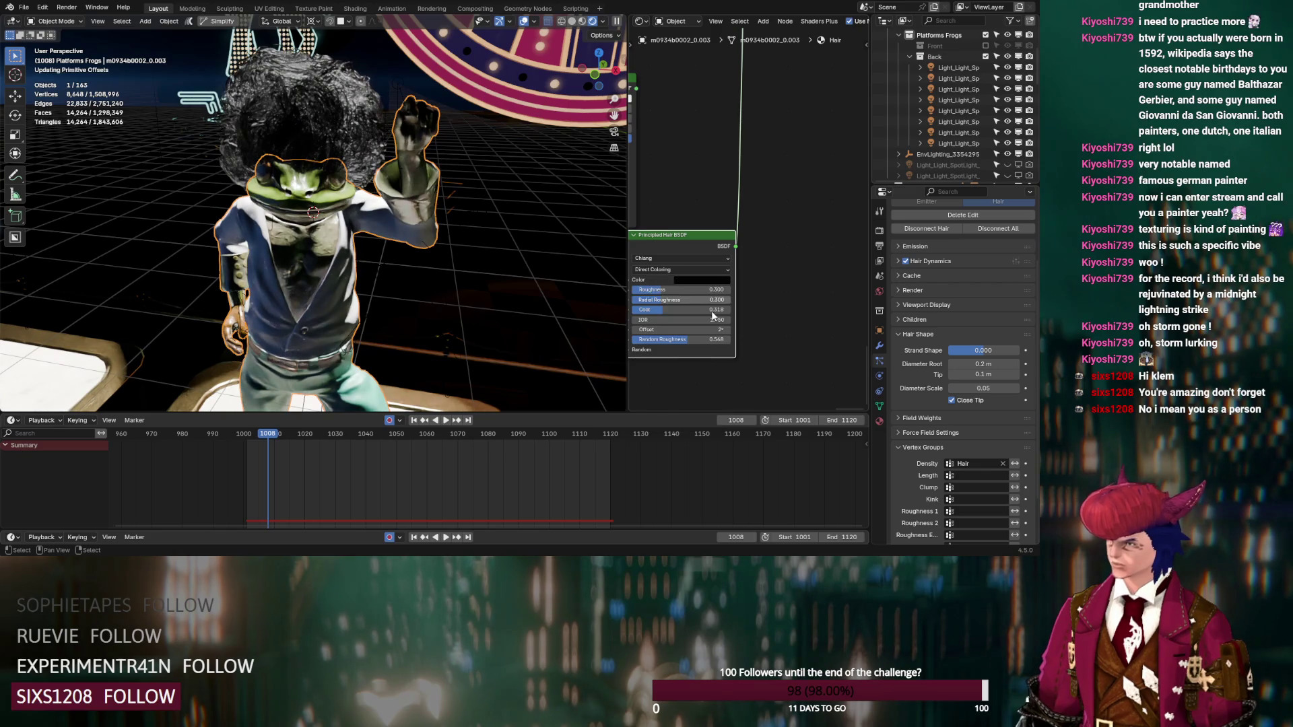
right_click(711, 310)
key(Escape)
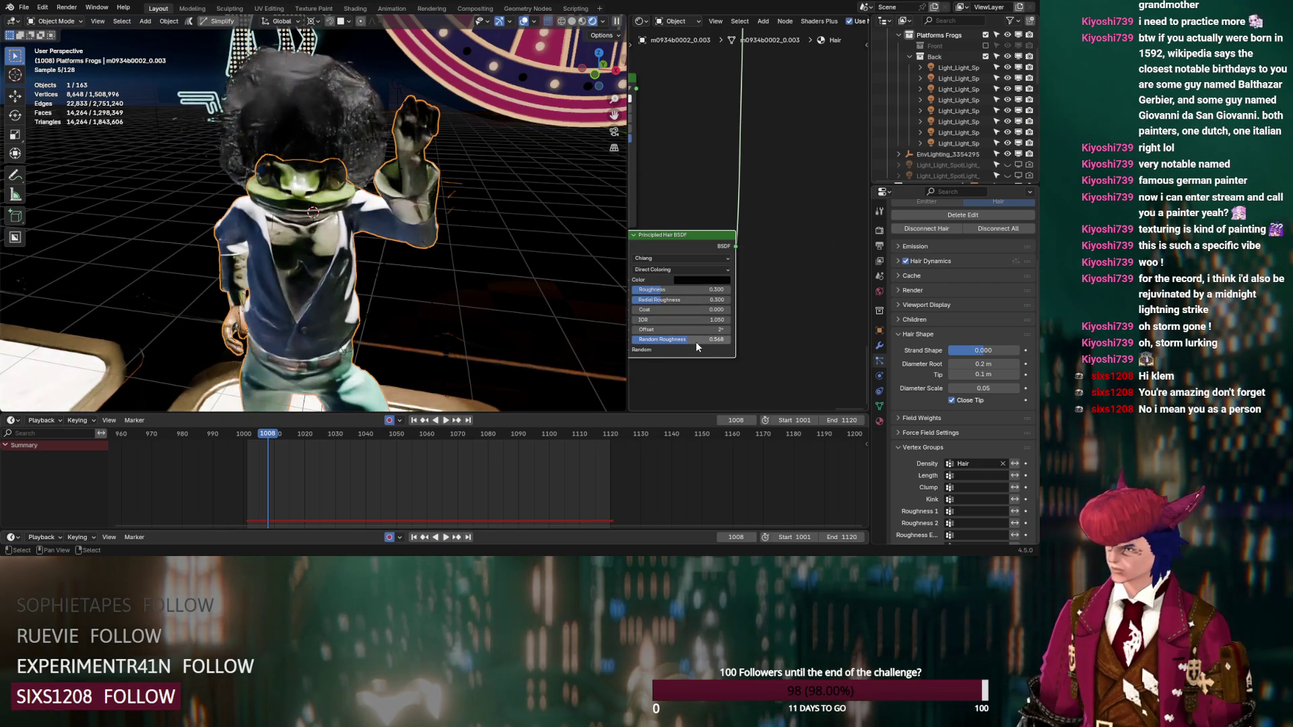
right_click(696, 341)
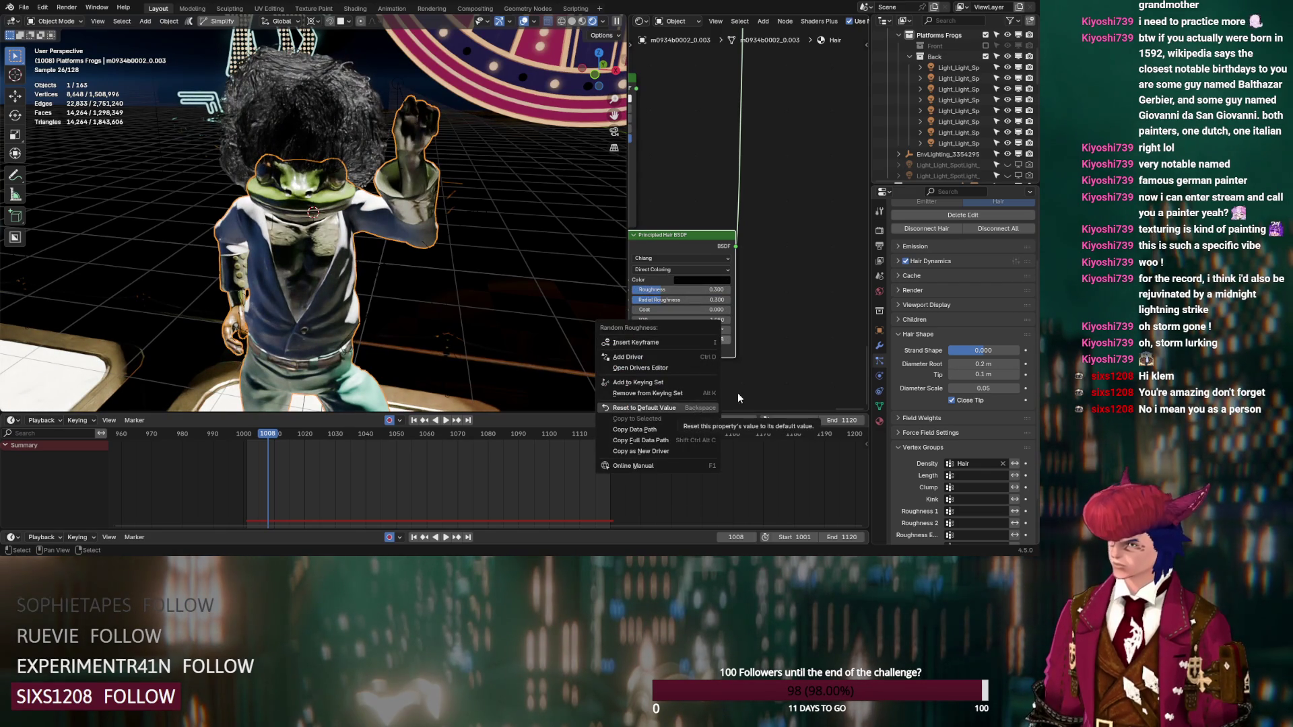
key(Escape)
Step: Set the strand root diameter to 0.03 m and tip diameter to 0.005 m
click(960, 364)
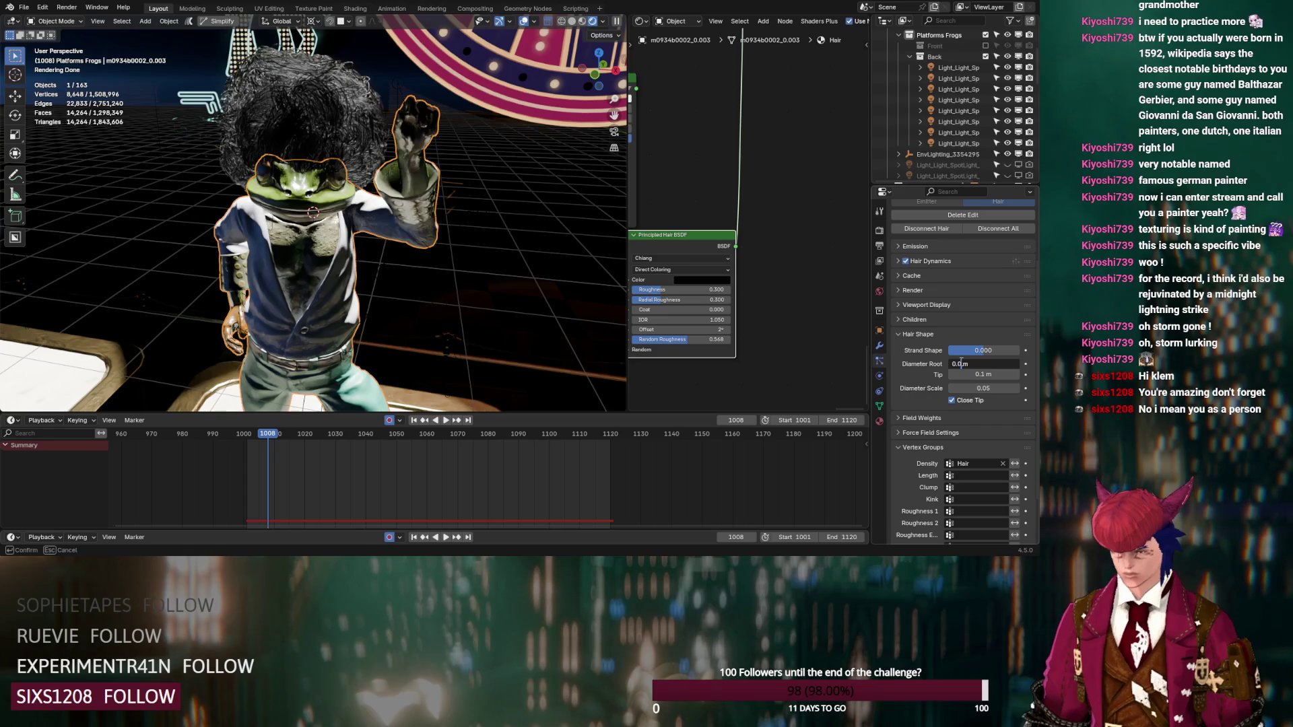
key(Tab)
text(0)
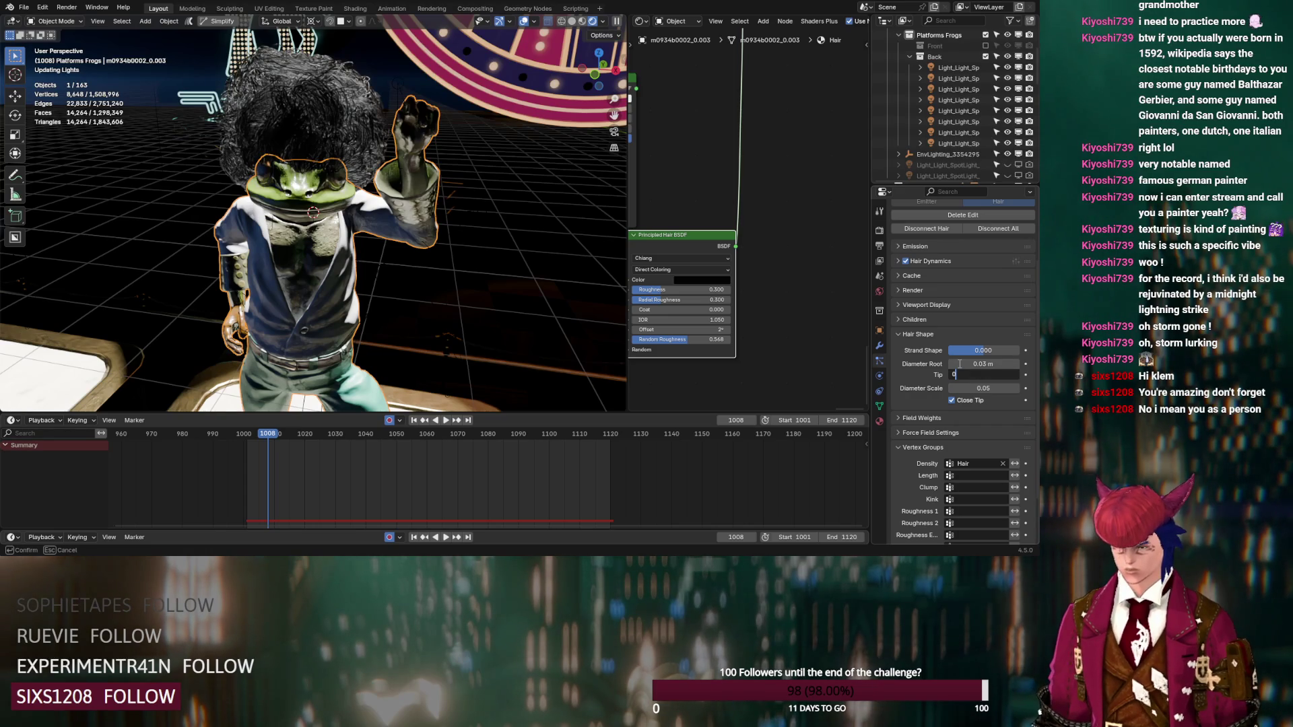
text(.0)
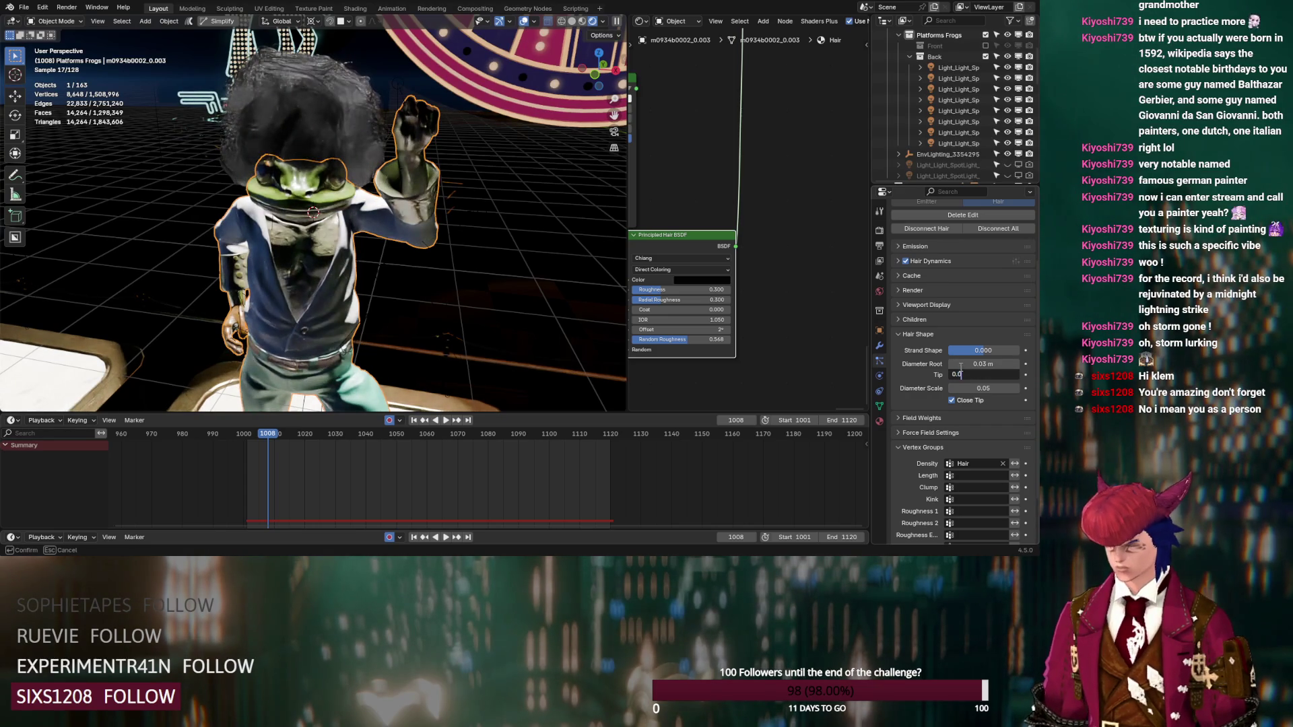
key(Return)
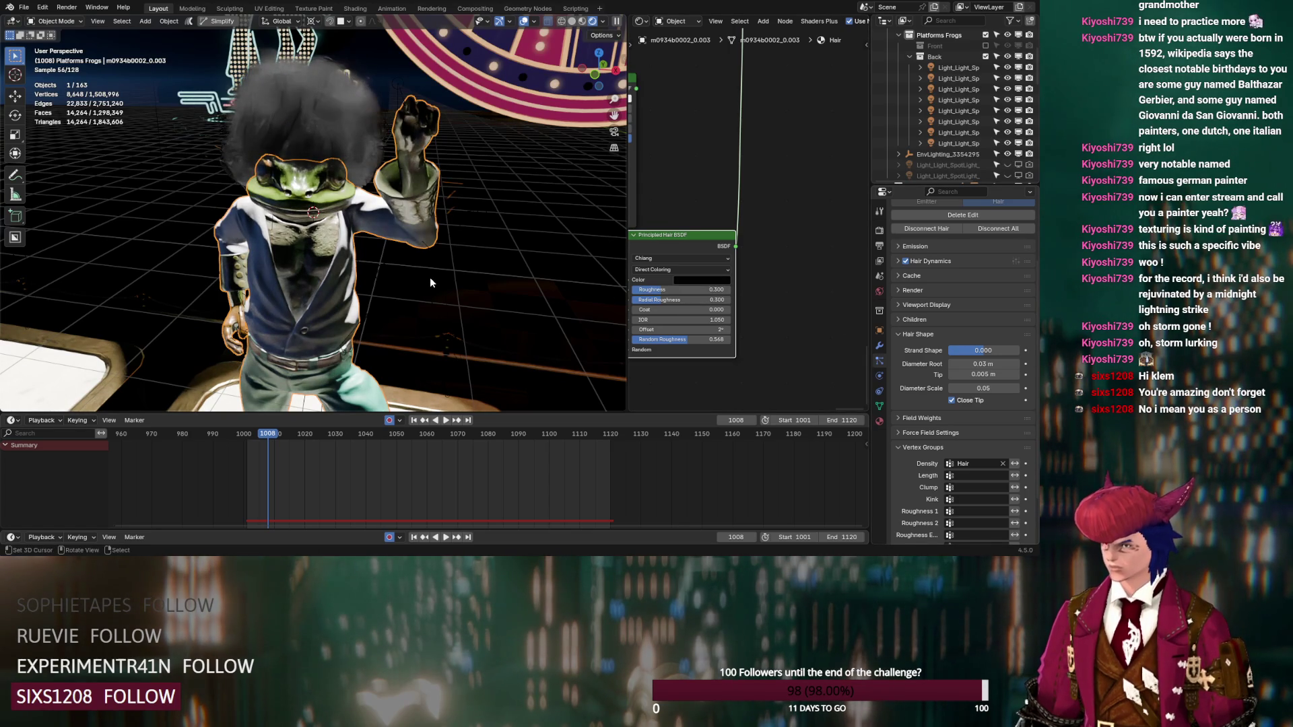
Step: Hide viewport overlays and set the hair colour to pure black (#000000)
click(524, 22)
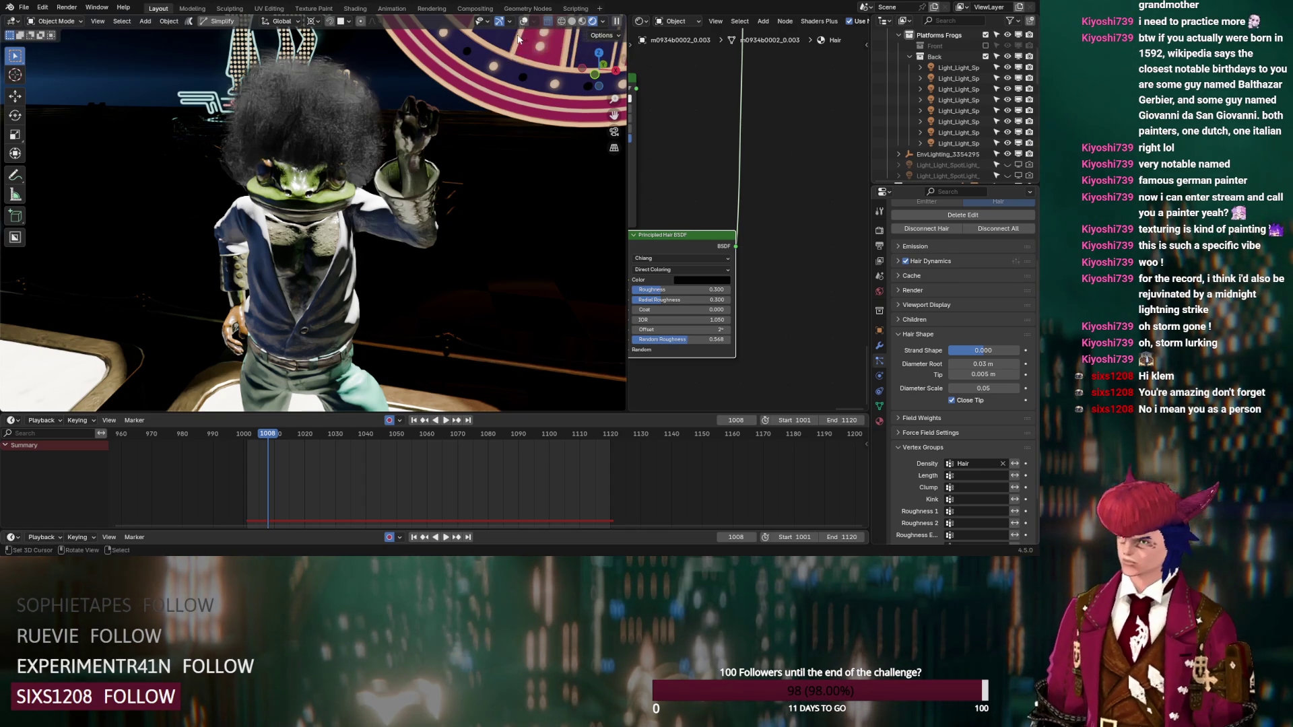
click(696, 279)
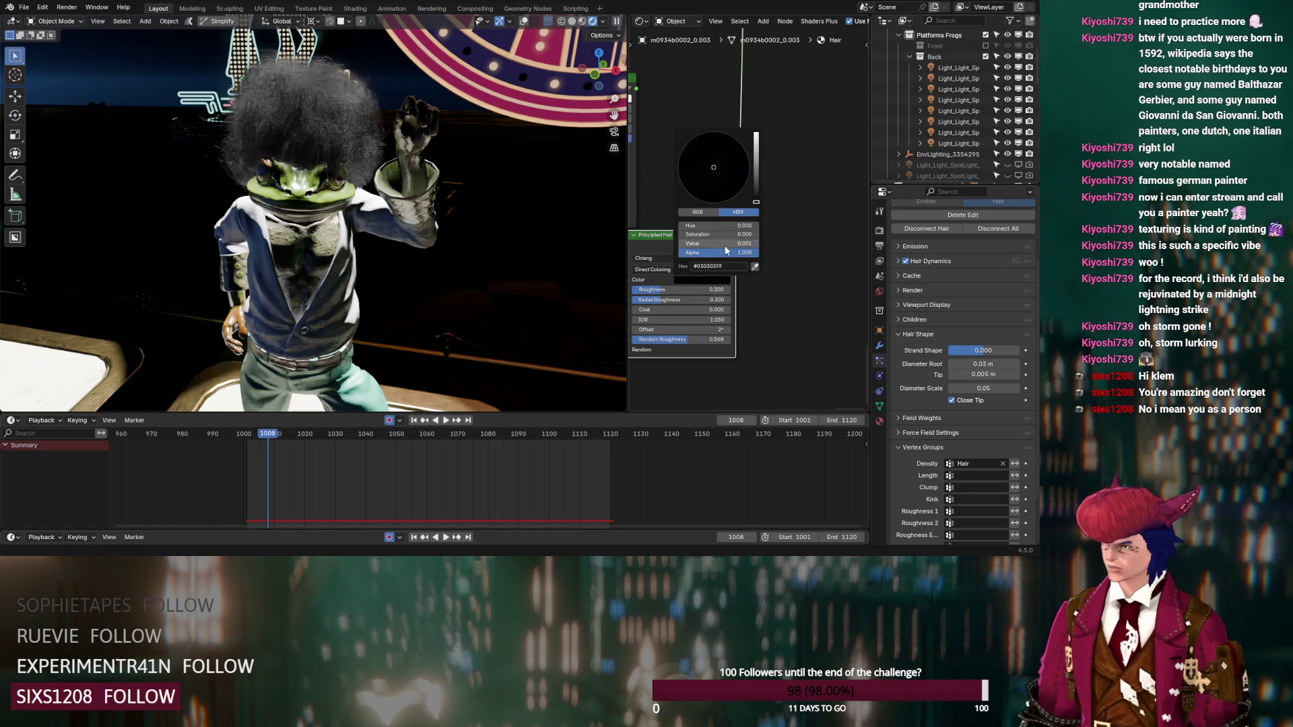
drag(718, 243, 782, 237)
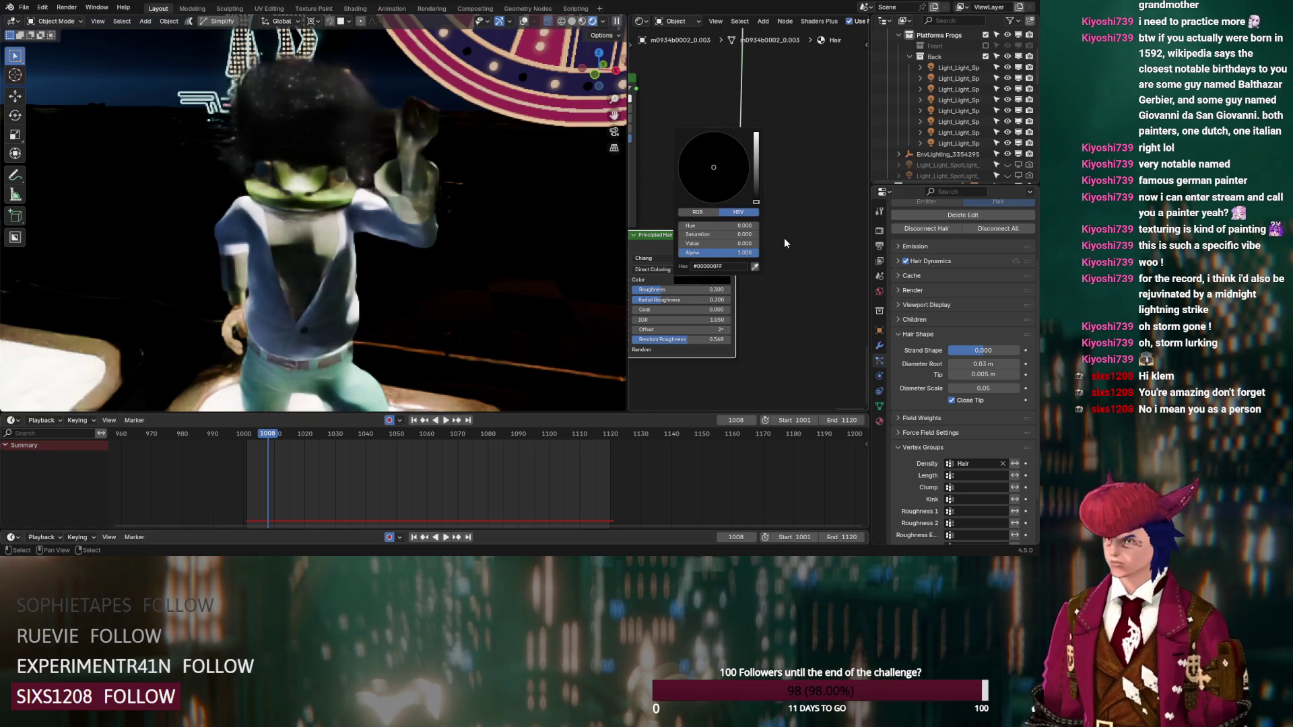
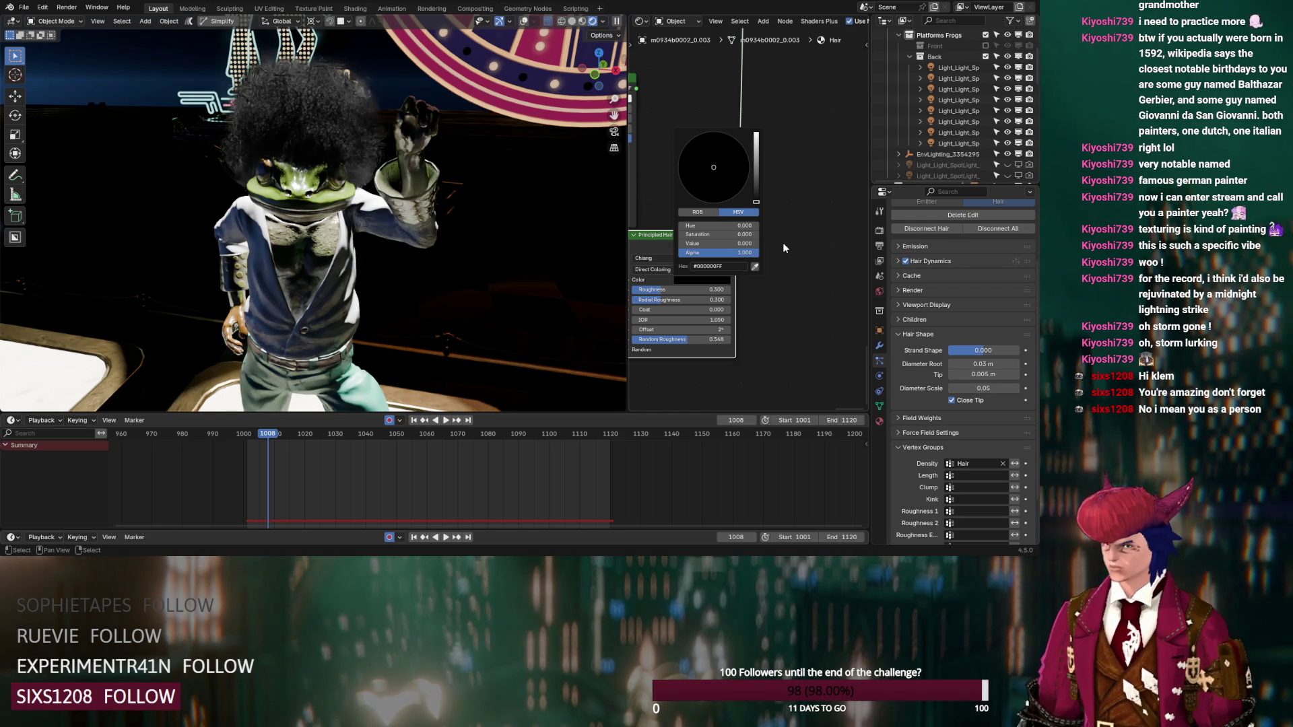
Step: Keep the hair diameter scale at 0.10 and set children display and render amounts to 40
click(1007, 389)
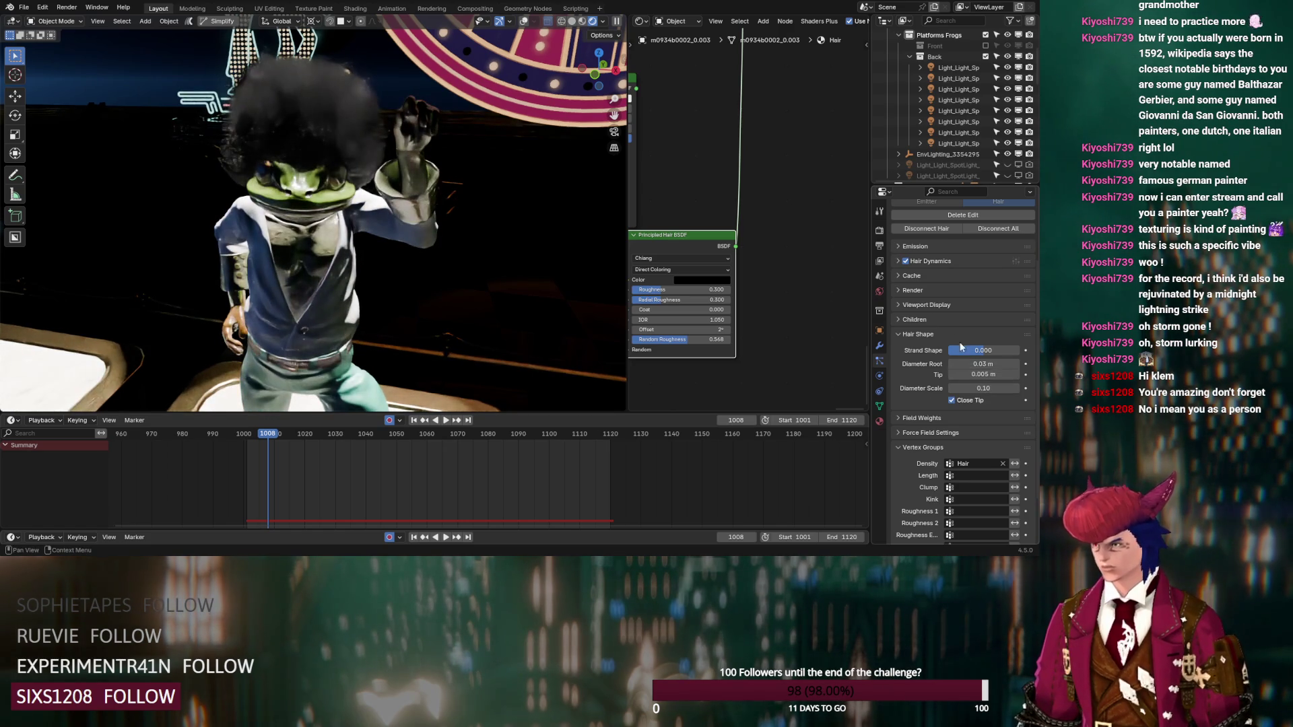
click(903, 321)
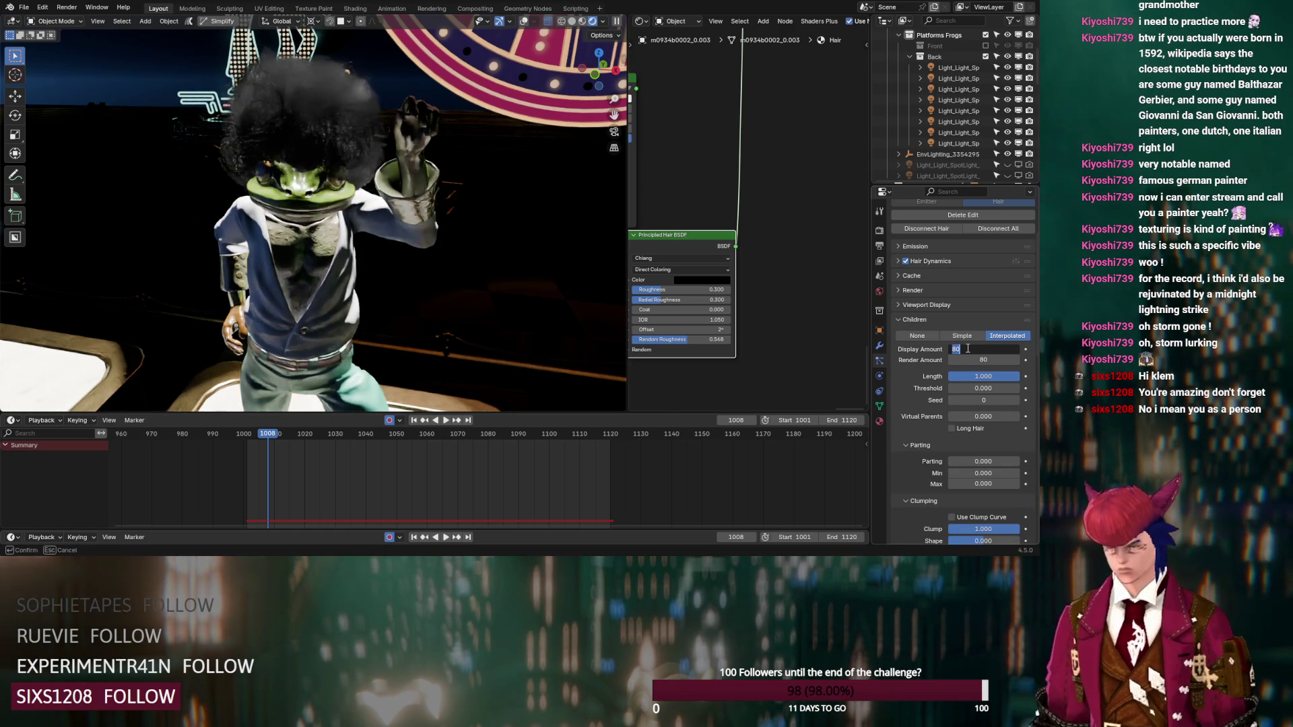
key(Return)
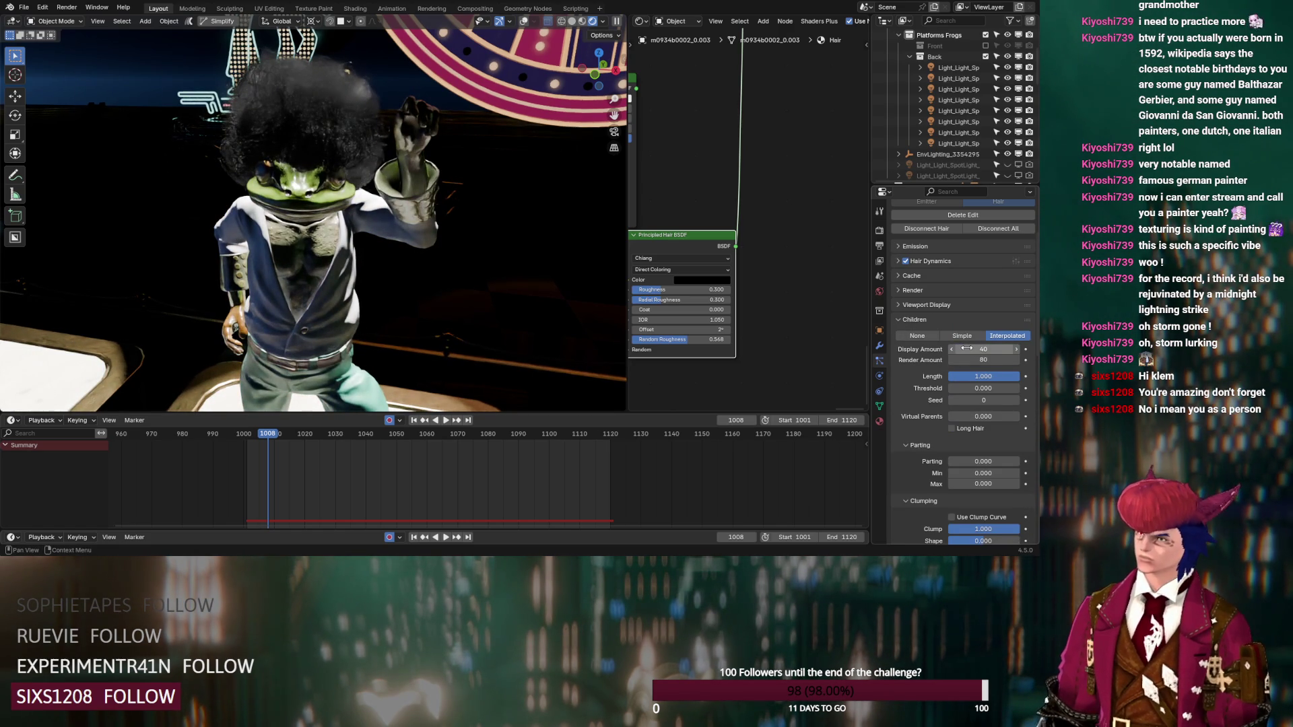
click(984, 360)
text(40)
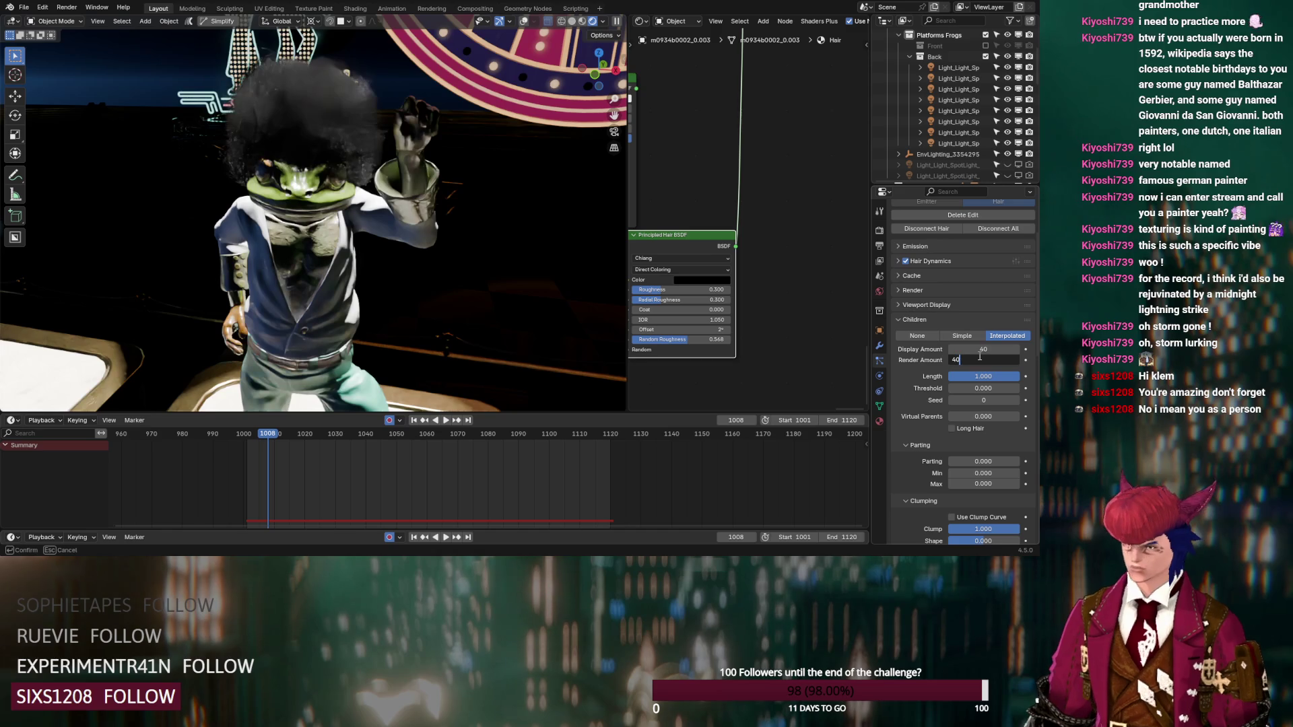
key(Return)
Step: Darken the hair colour to near-black with a value of 0.001
click(689, 280)
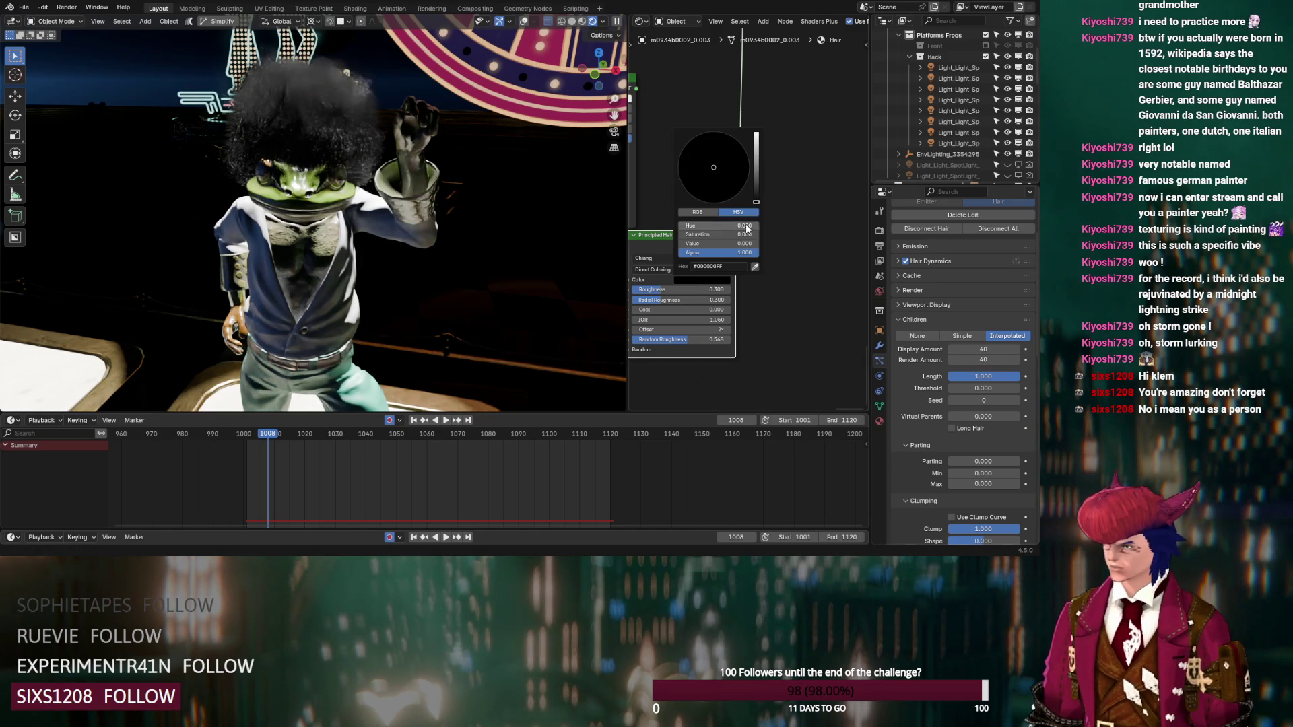
click(746, 244)
text(0.001)
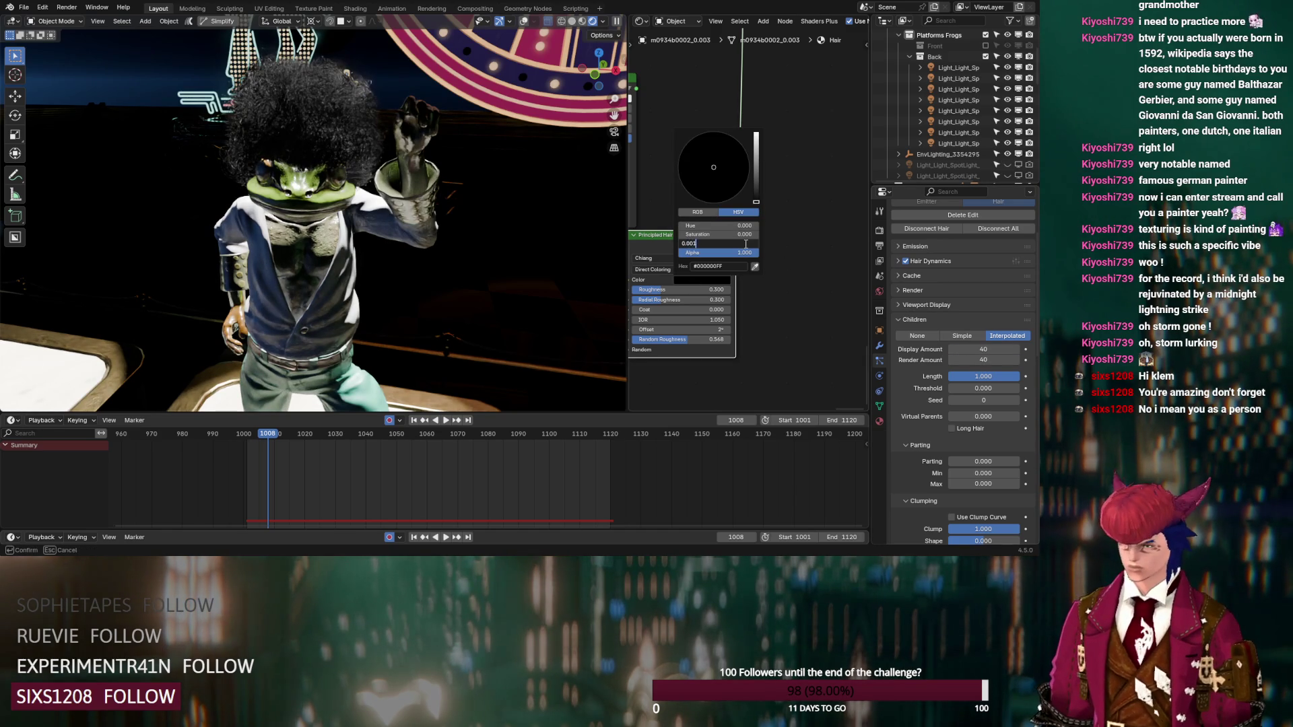
key(Return)
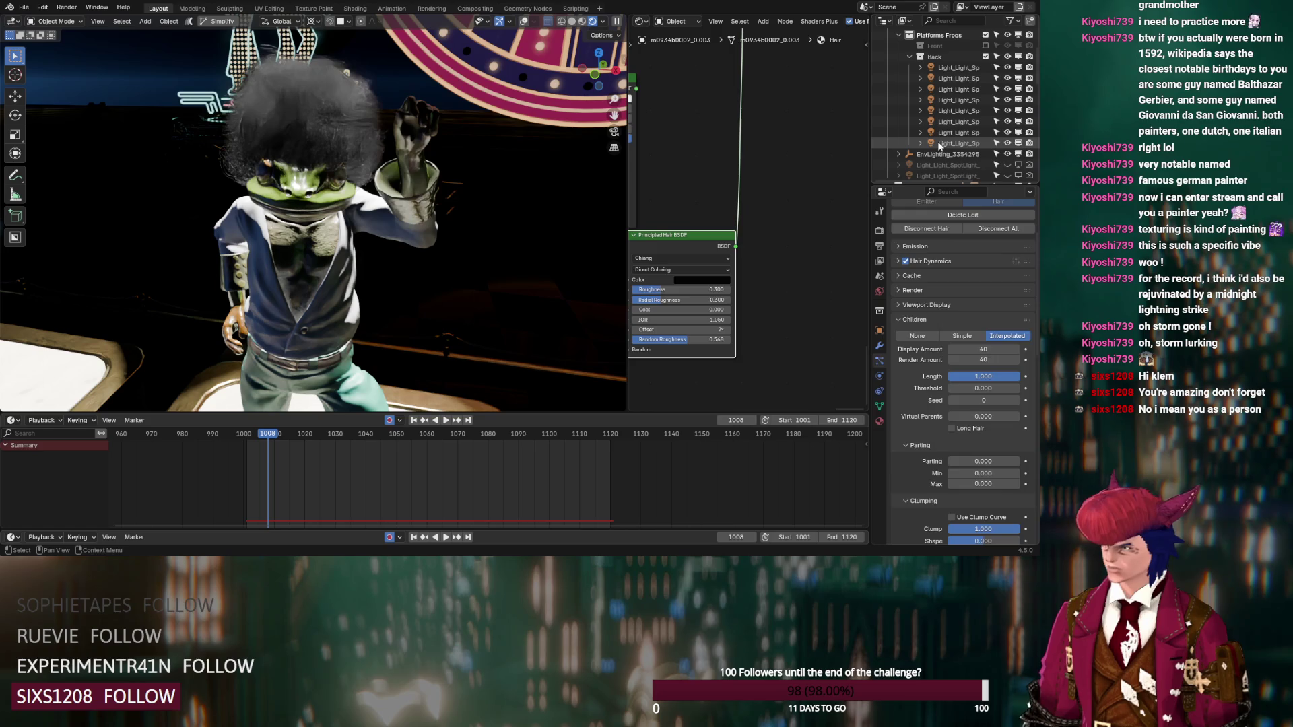
Step: Select all eight back spotlights and clear their keyframes
click(957, 143)
shift+click(954, 71)
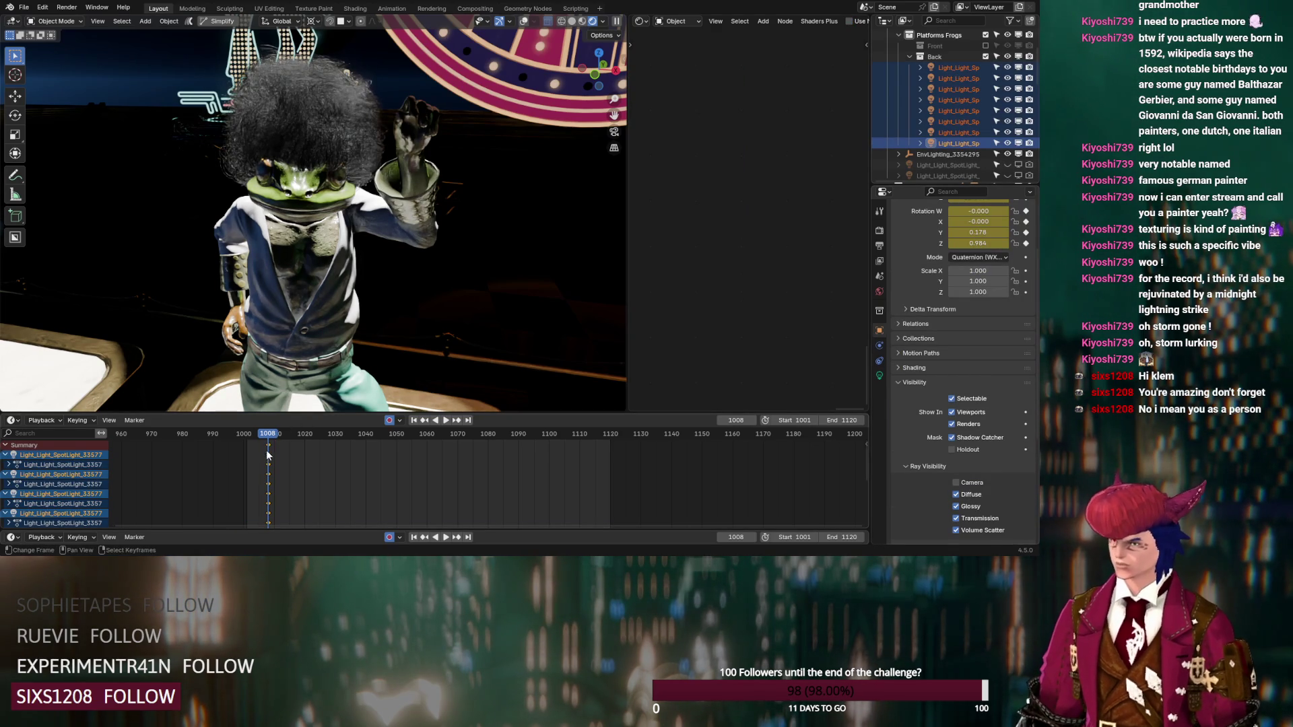
key(Delete)
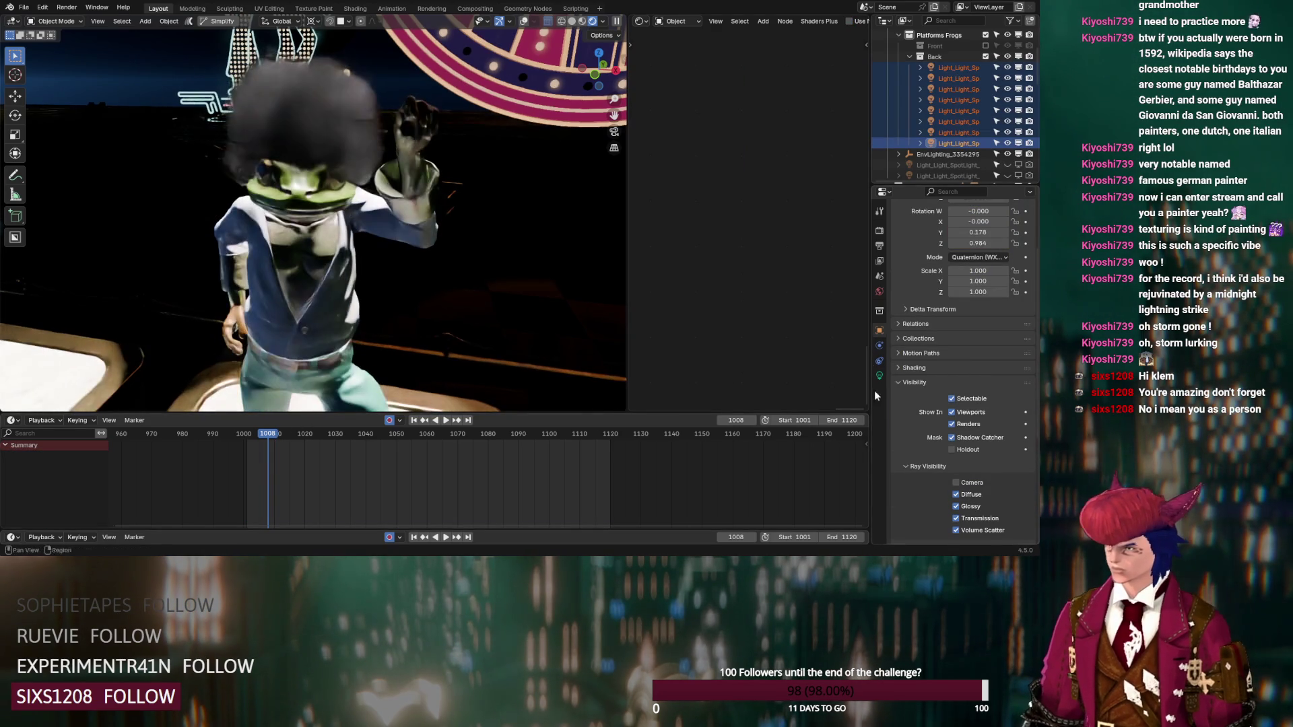
Step: Give the back spotlights exposure 2, a 1.06 m radius and a 0.553 beam blend
click(879, 376)
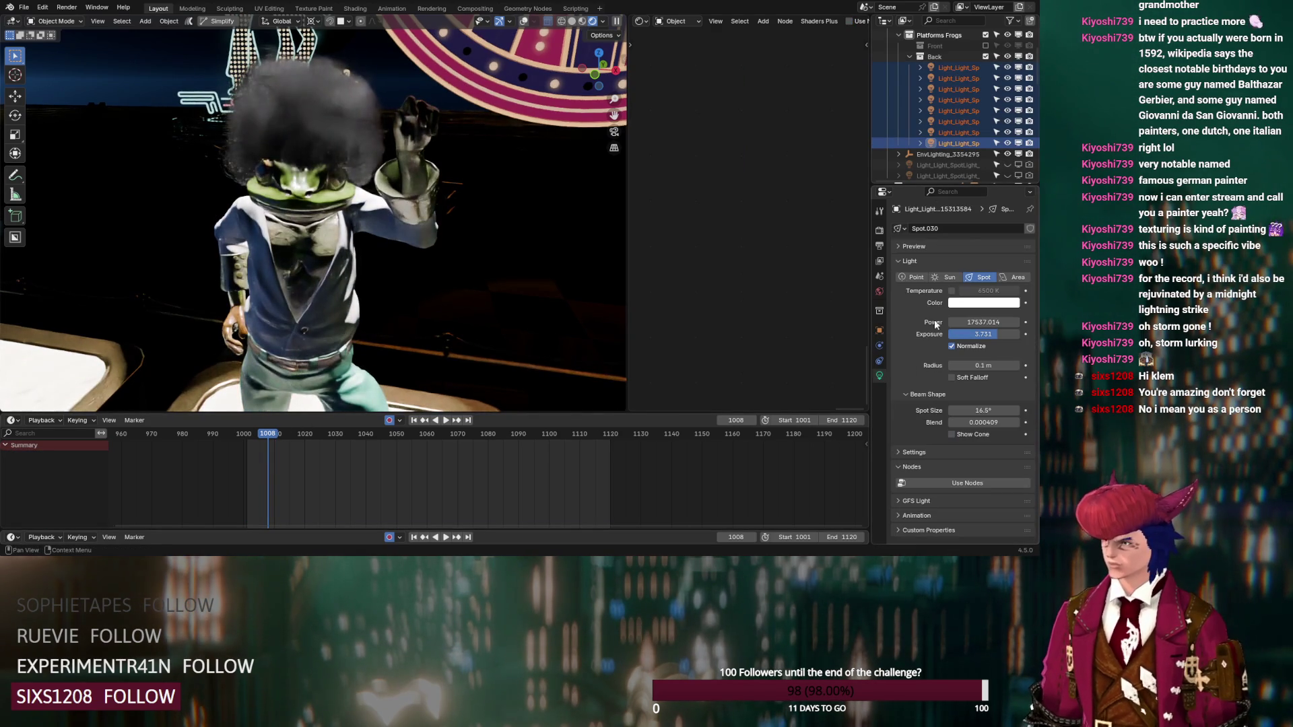
click(991, 334)
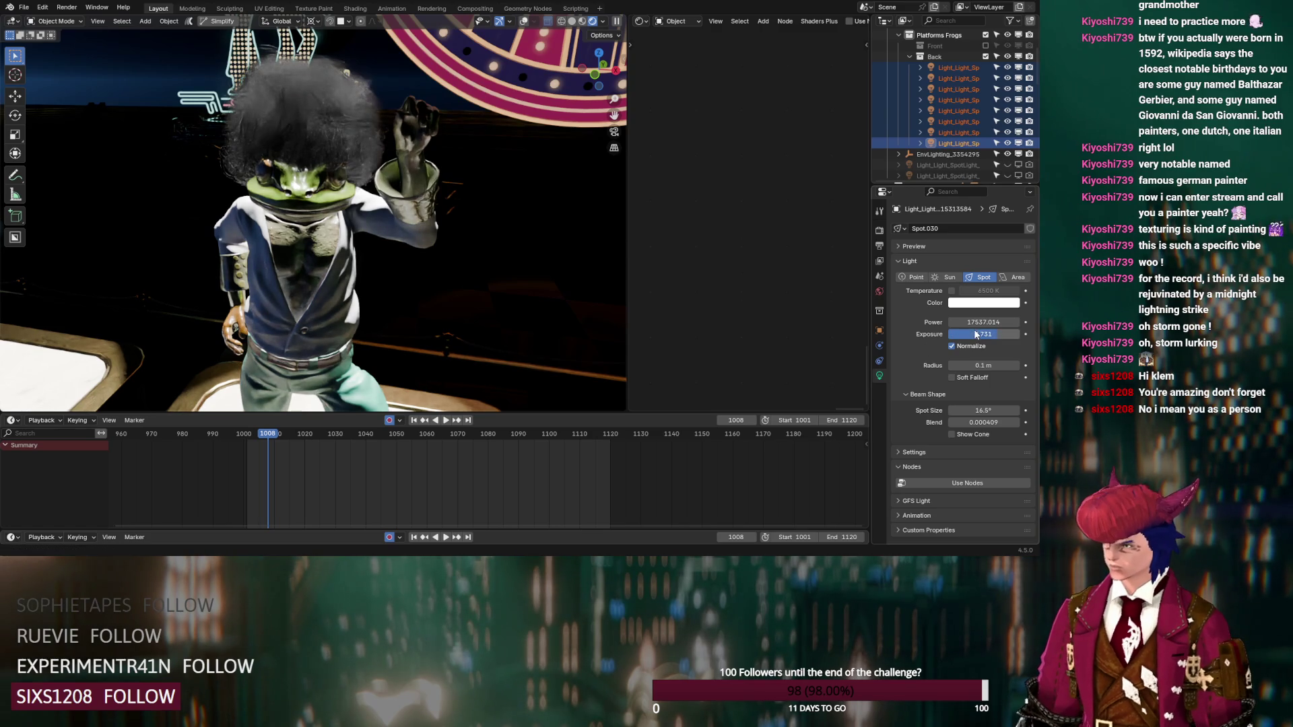
text(2)
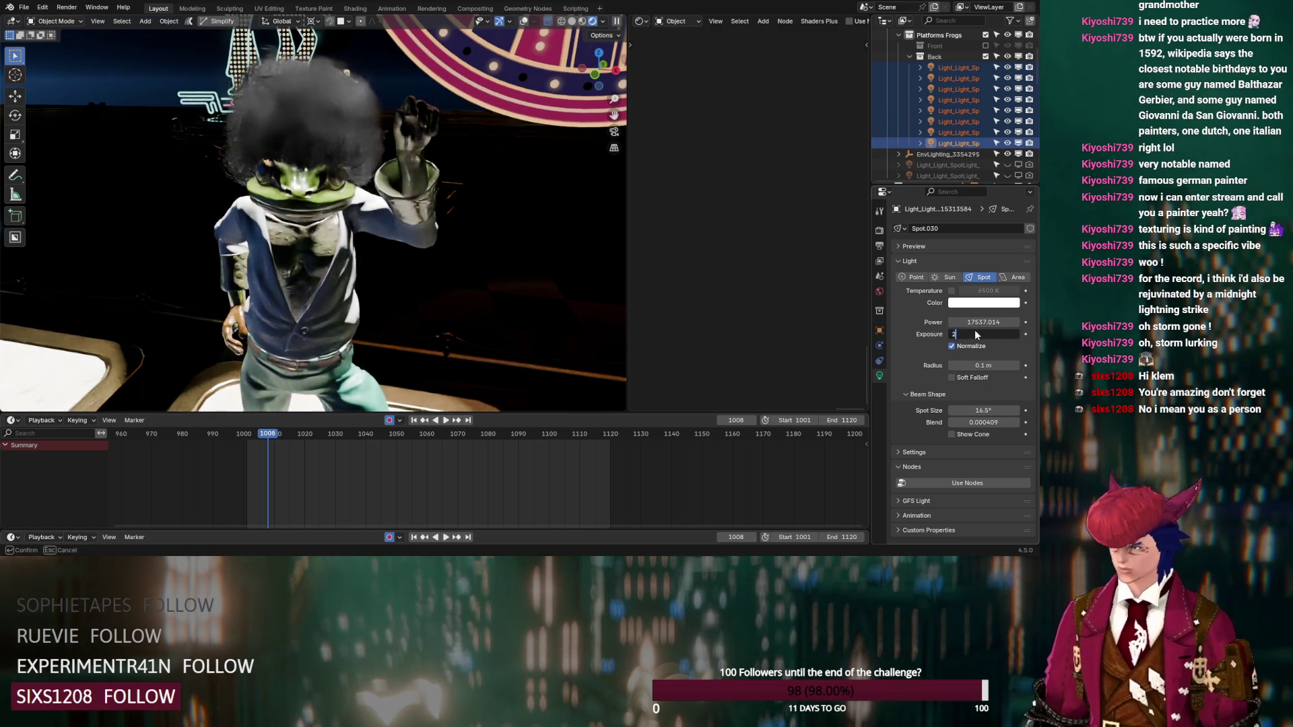
key(Return)
drag(983, 365, 1048, 365)
drag(983, 365, 1010, 365)
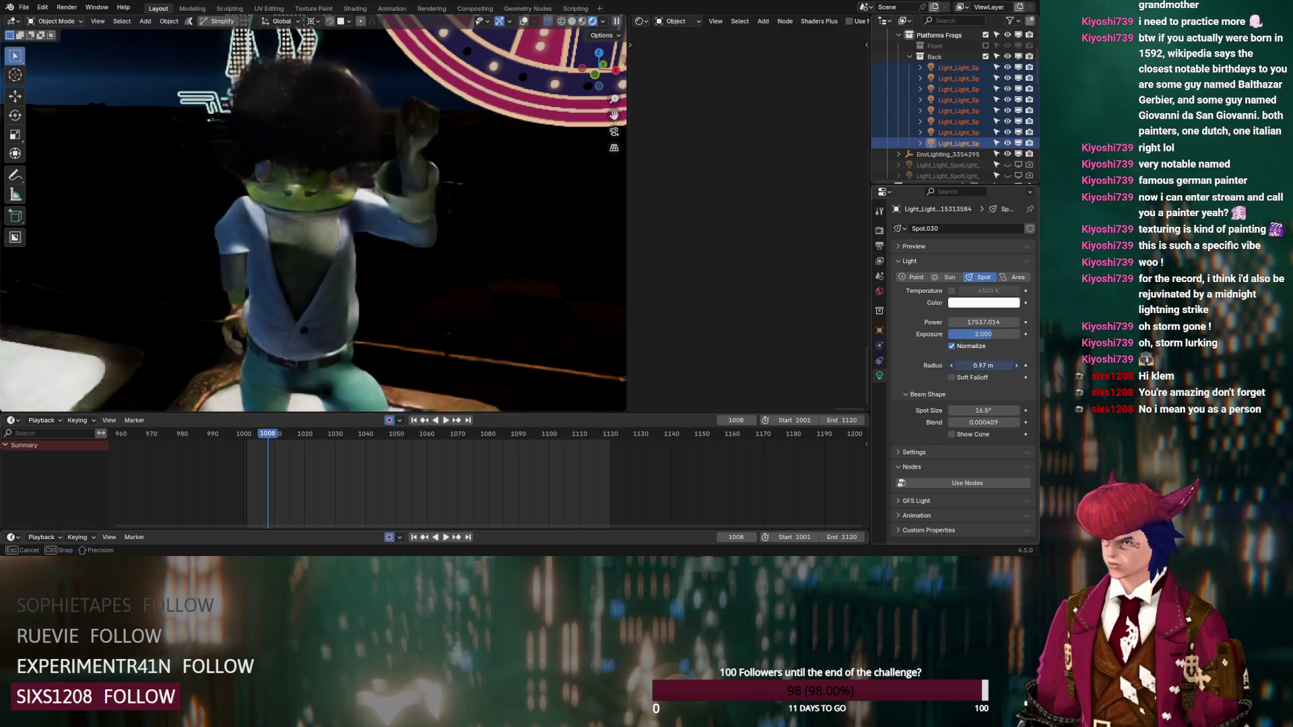
drag(983, 422, 1050, 423)
key(Right)
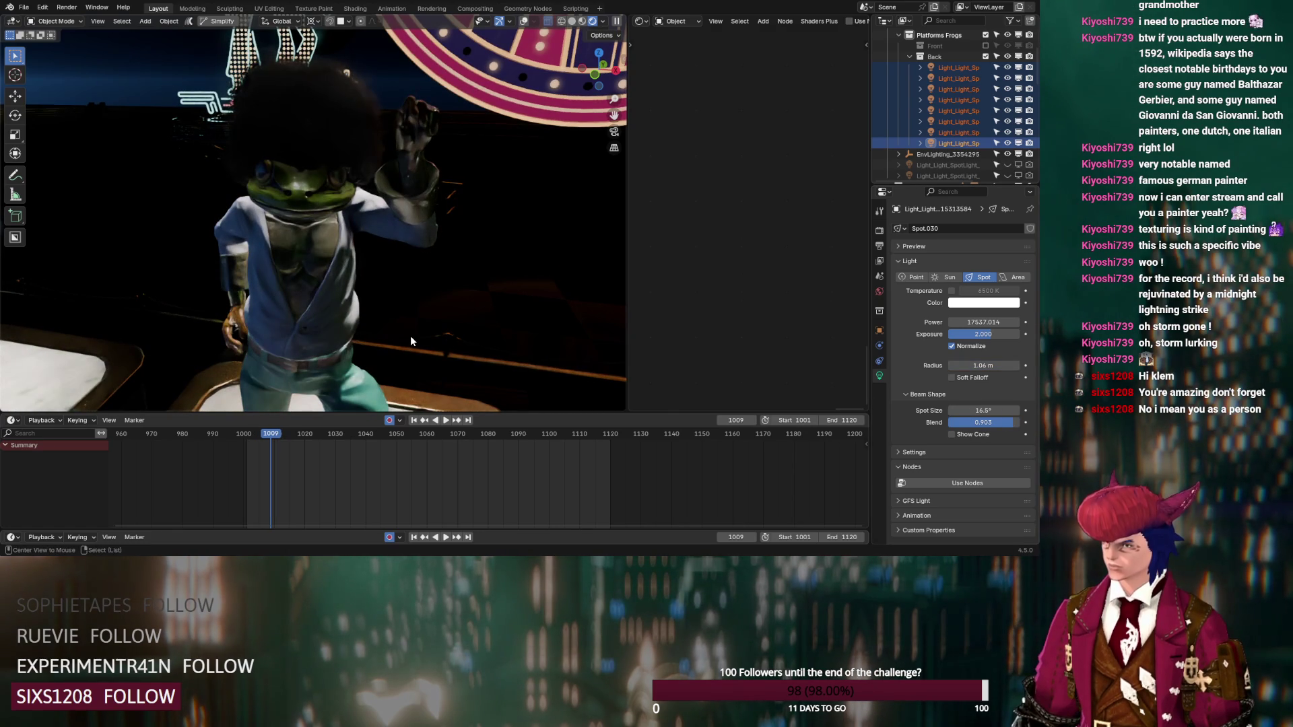
key(Right)
key(Right)
key(Right)
drag(996, 422, 971, 422)
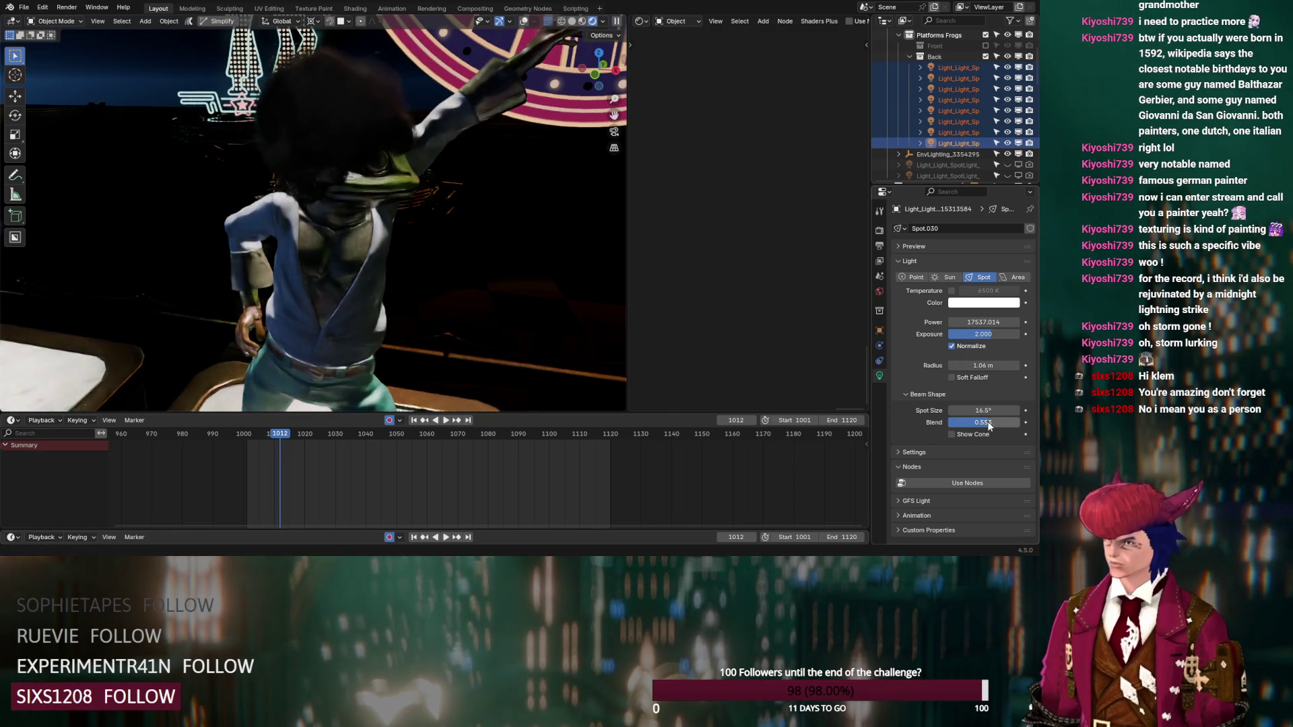
Step: Change the back spotlights' exposure to 3
scroll(499, 282, down, 6)
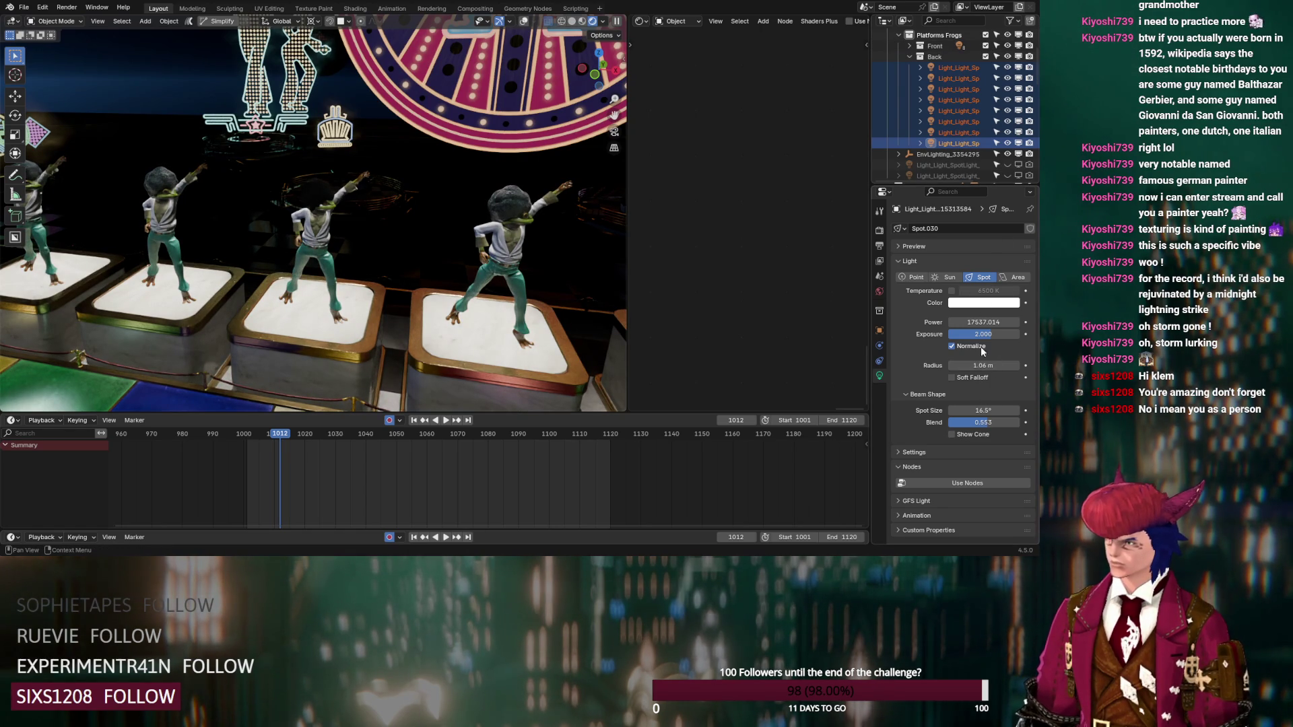
drag(983, 334, 985, 334)
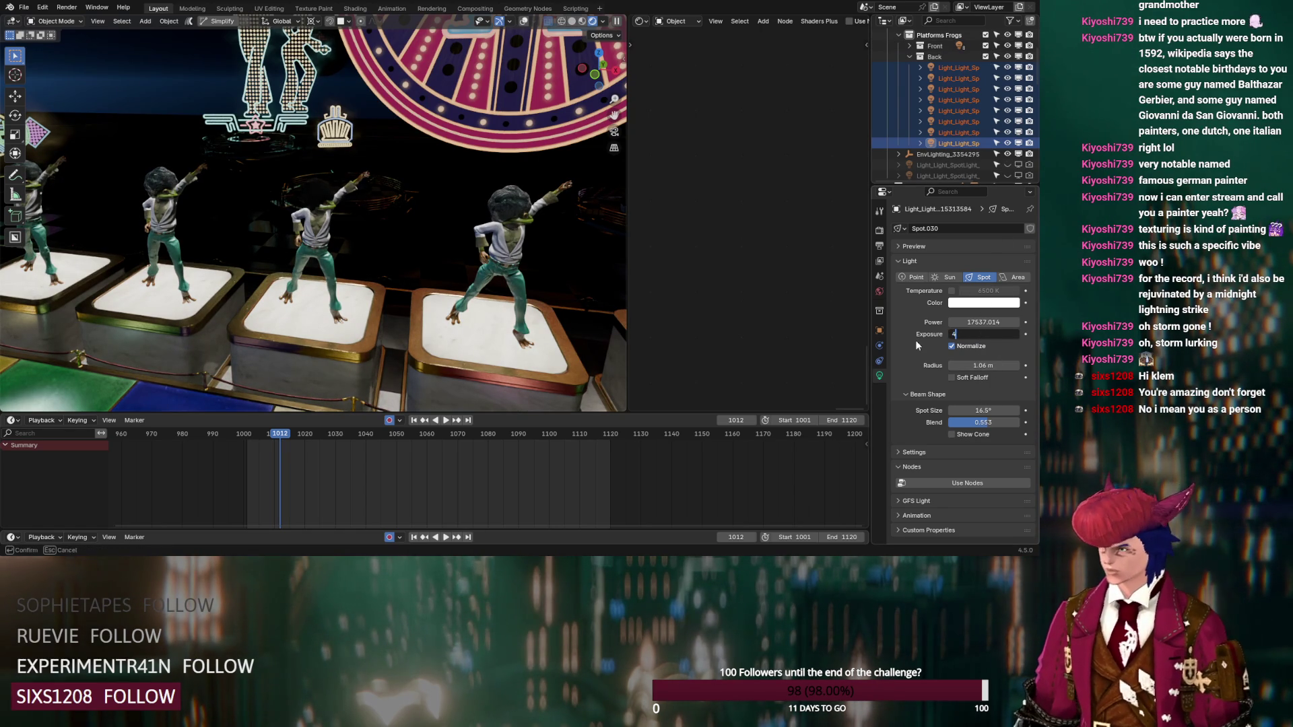
key(Return)
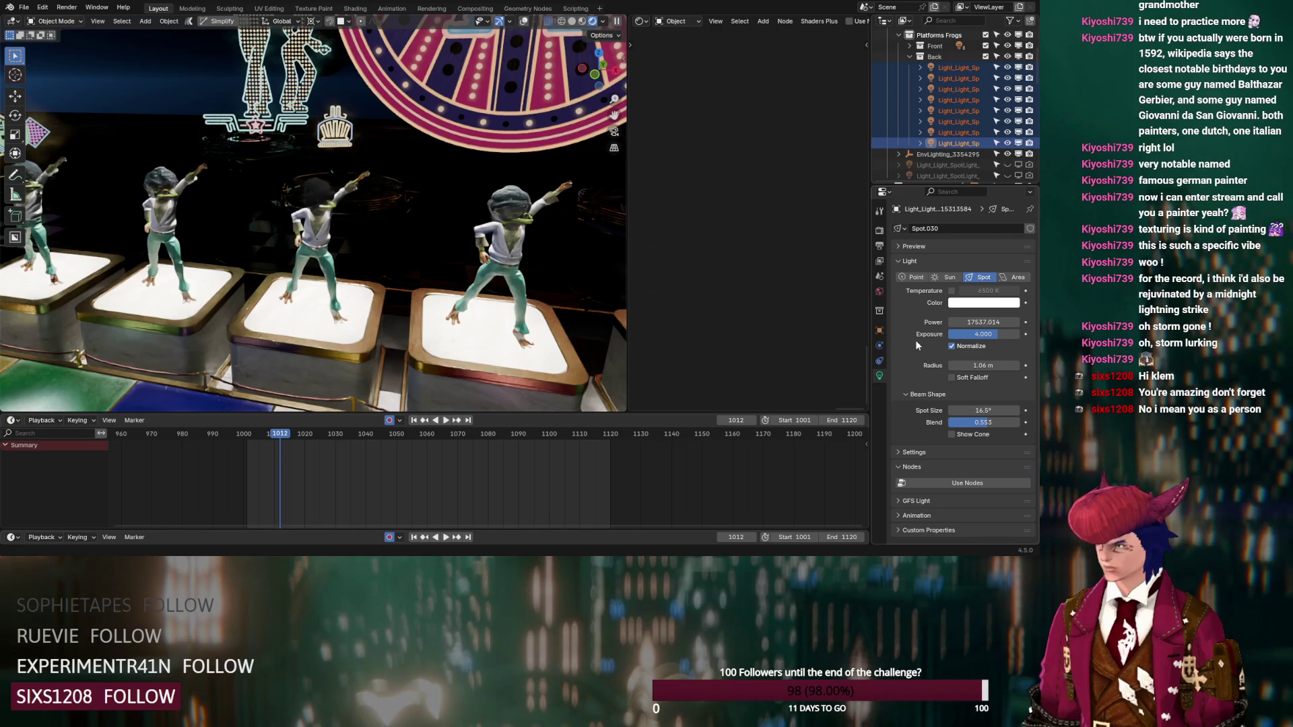
click(990, 336)
text(3)
key(Return)
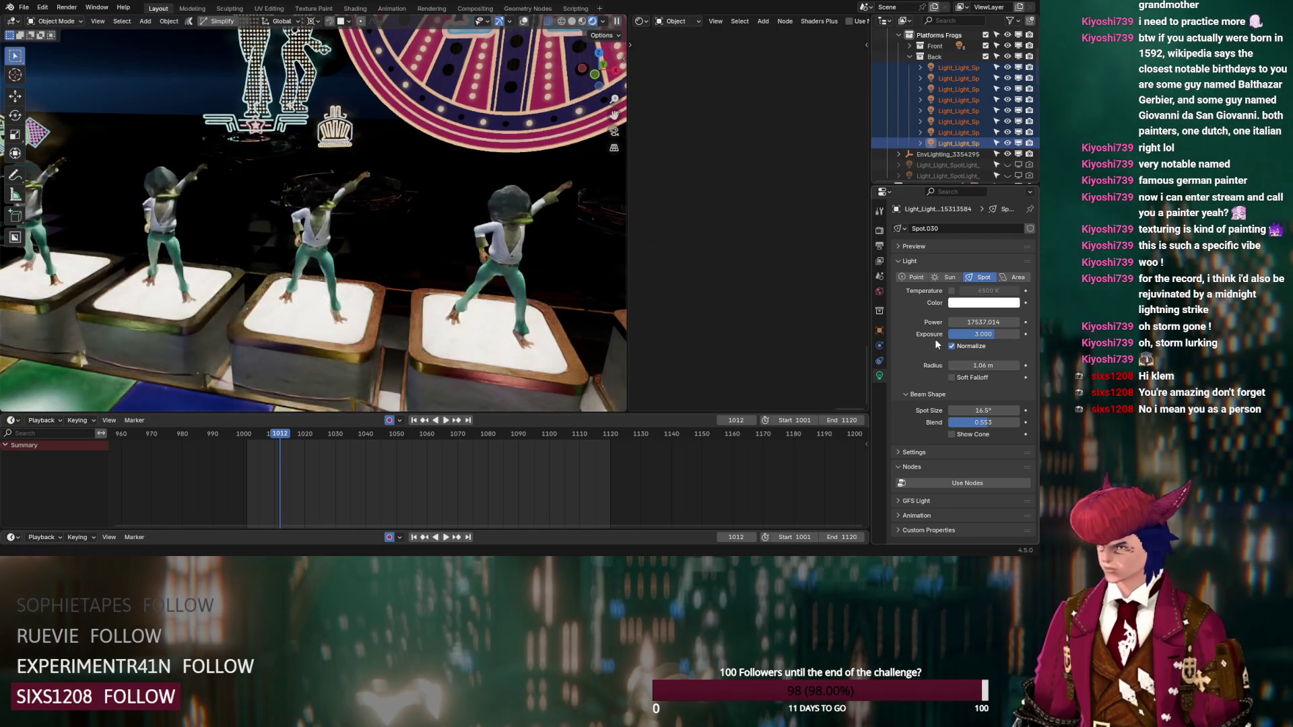
Step: Collapse the Back group and select all eight spotlights in the Front group
click(909, 57)
click(910, 46)
click(958, 57)
shift+click(948, 130)
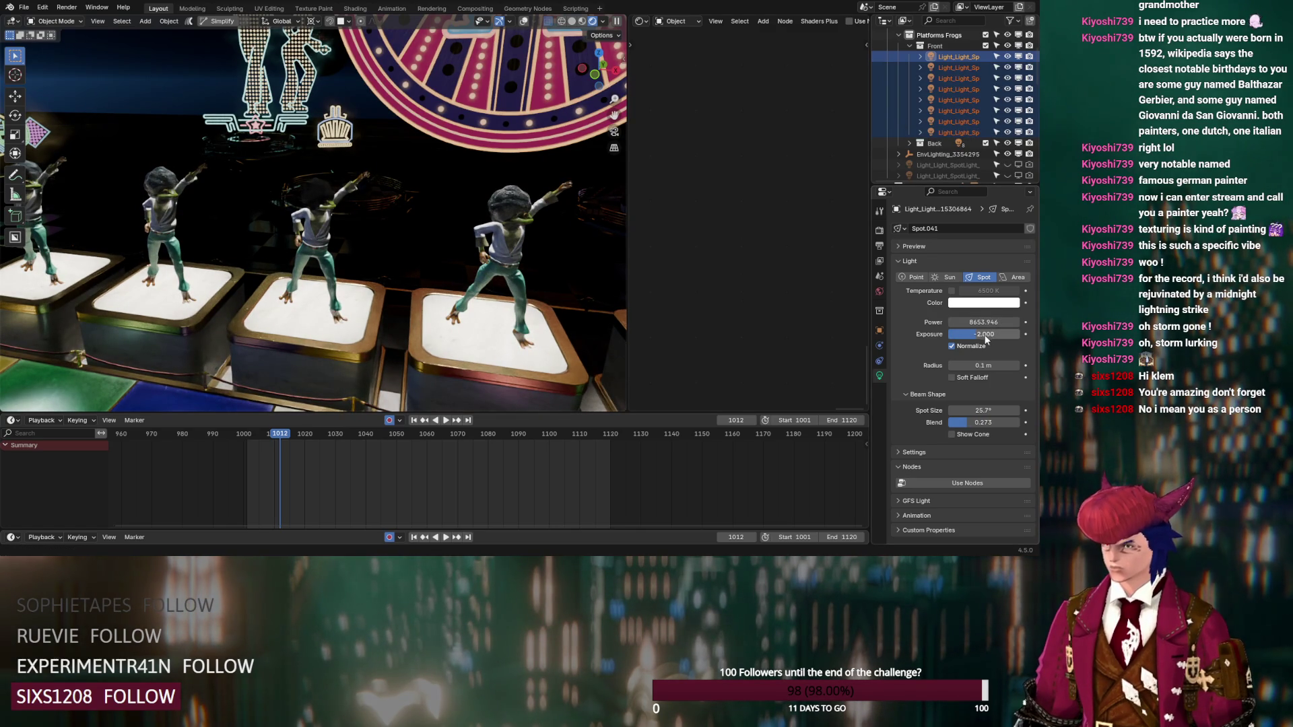
Step: View the scene through the camera and zoom toward the dancing frogs
key(KP_0)
scroll(520, 295, up, 5)
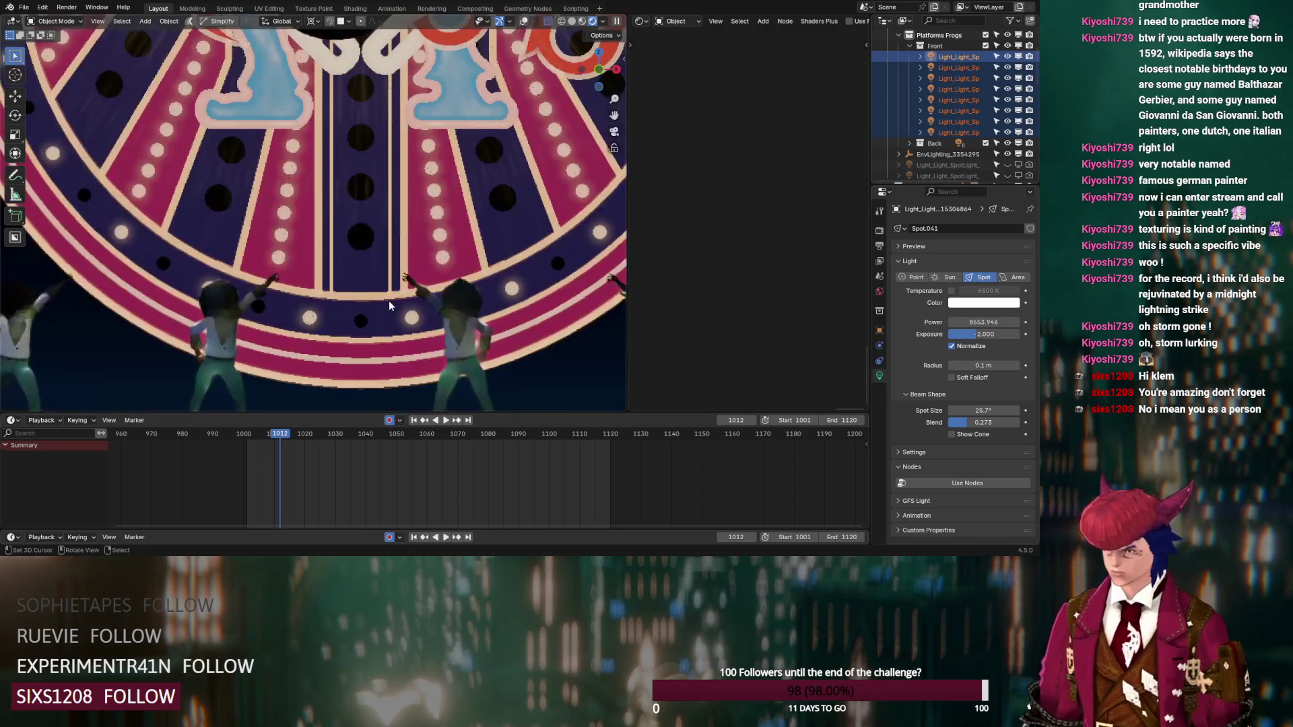
shift+middle_drag(375, 317, 491, 217)
scroll(325, 276, up, 2)
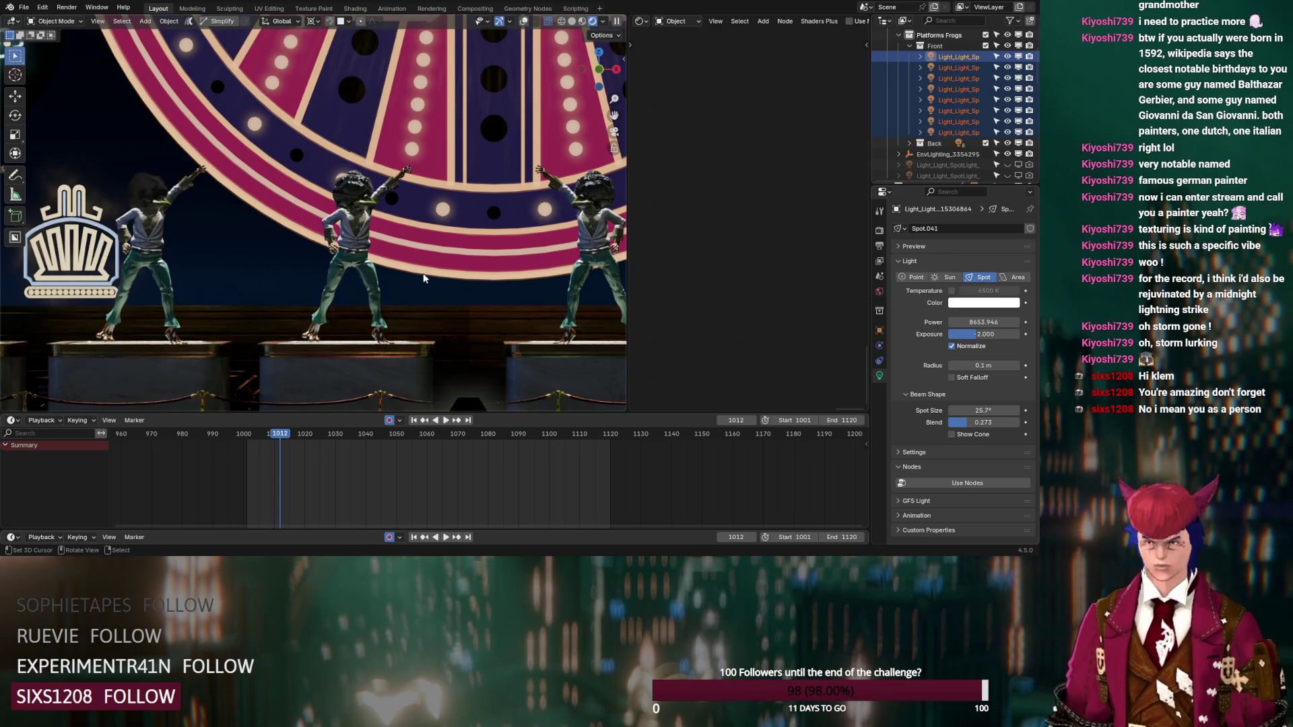
scroll(373, 297, down, 5)
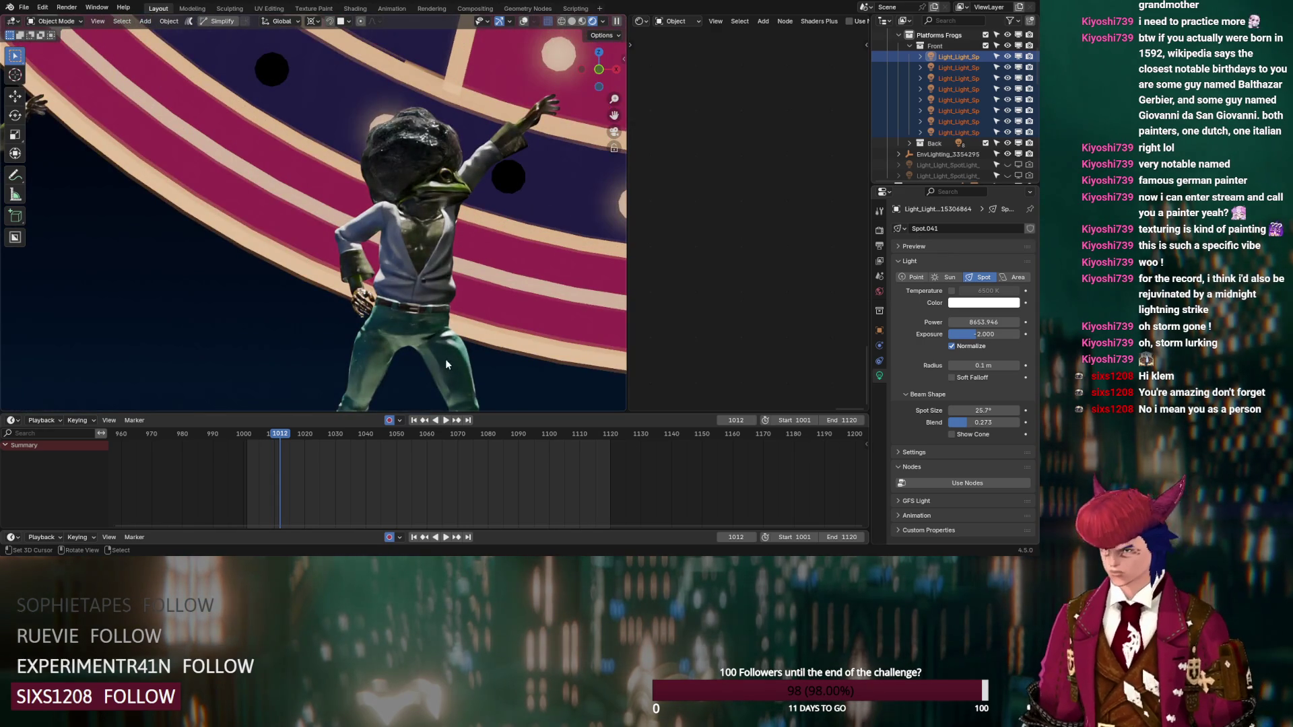
Step: Select the middle frog's body and raise the shader's Roughness Mult to about 0.57
scroll(367, 217, down, 5)
click(400, 239)
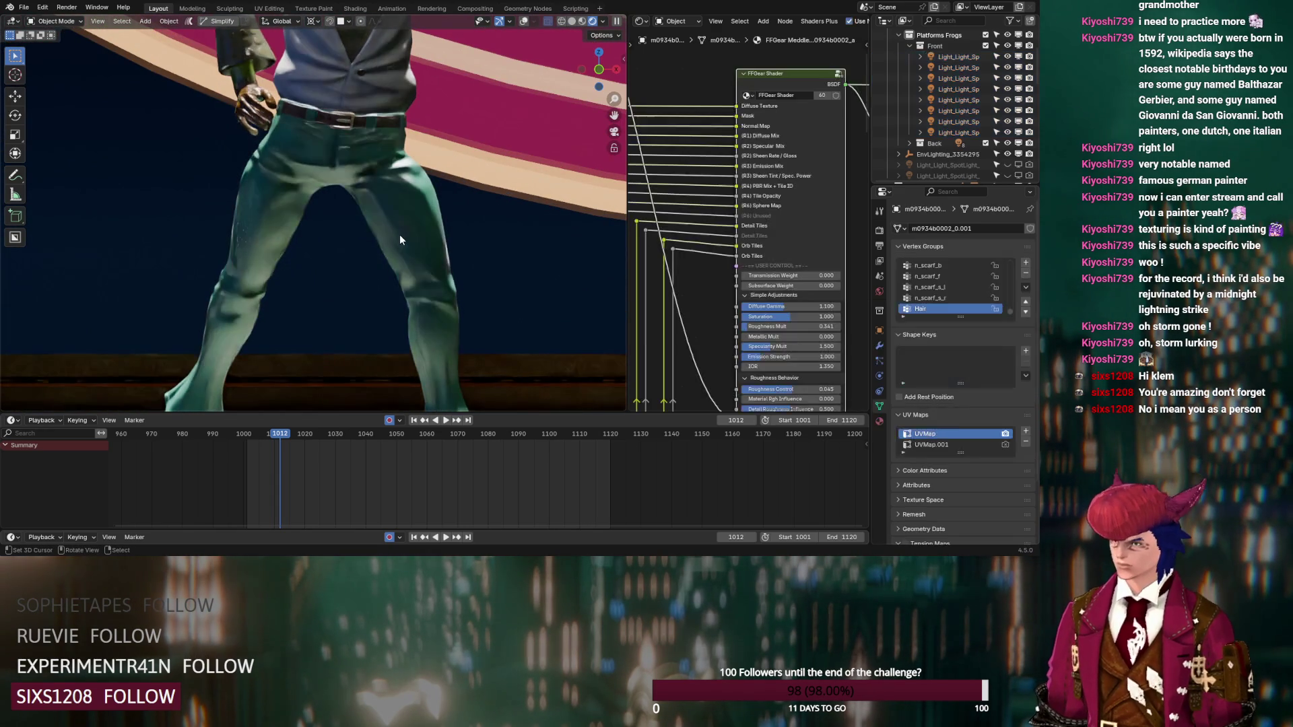
middle_drag(730, 305, 697, 225)
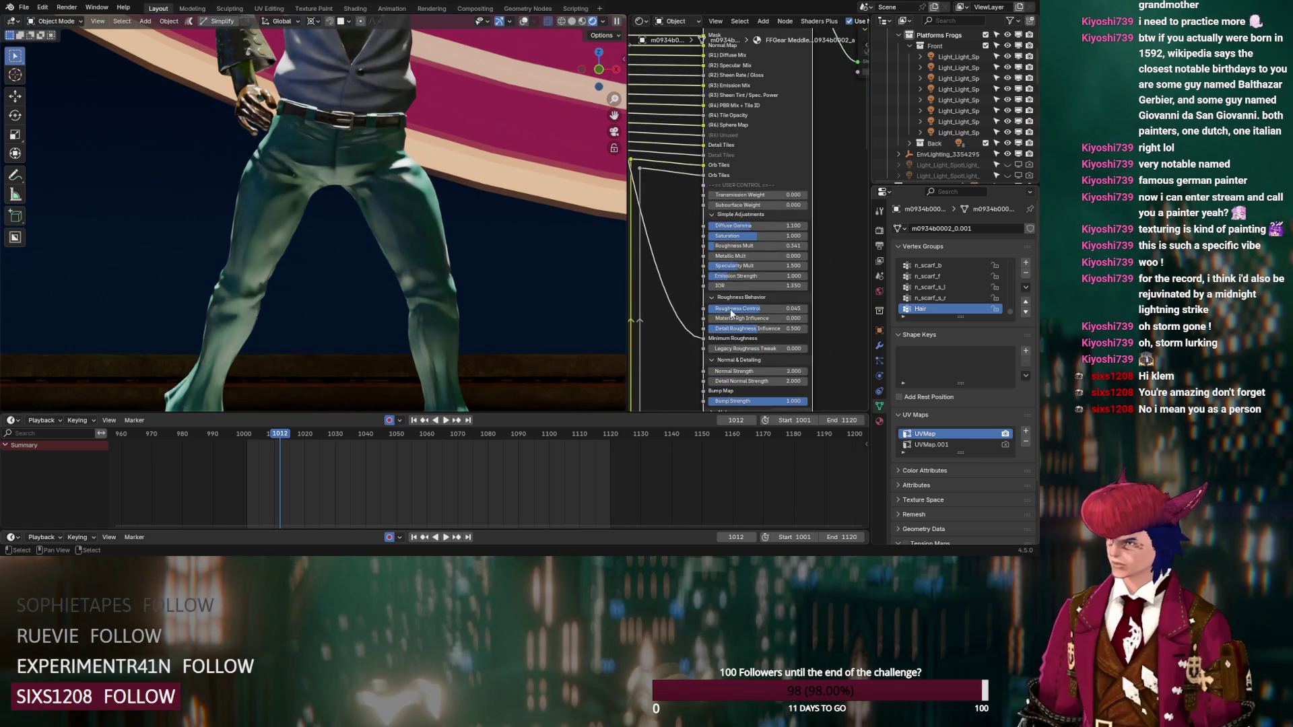
mouse_move(724, 248)
mouse_down()
mouse_move(752, 248)
mouse_move(725, 251)
mouse_up()
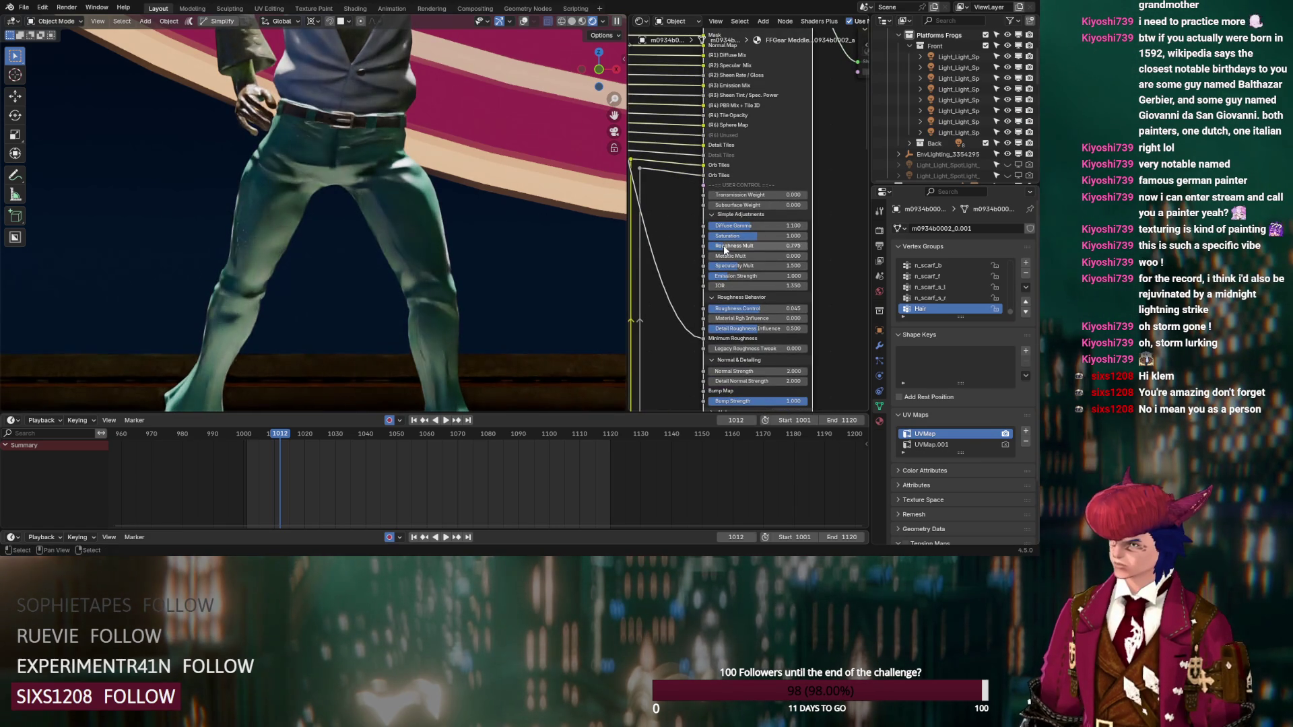
scroll(703, 262, down, 8)
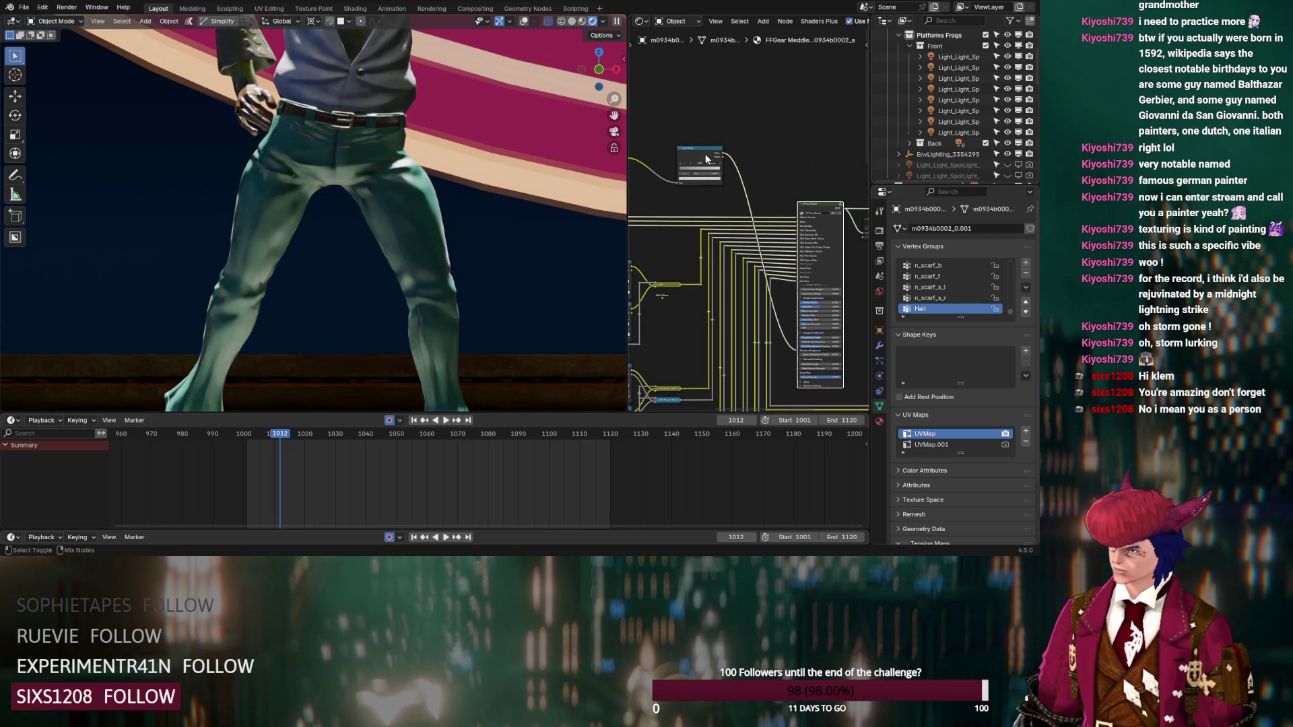
ctrl+shift+click(706, 159)
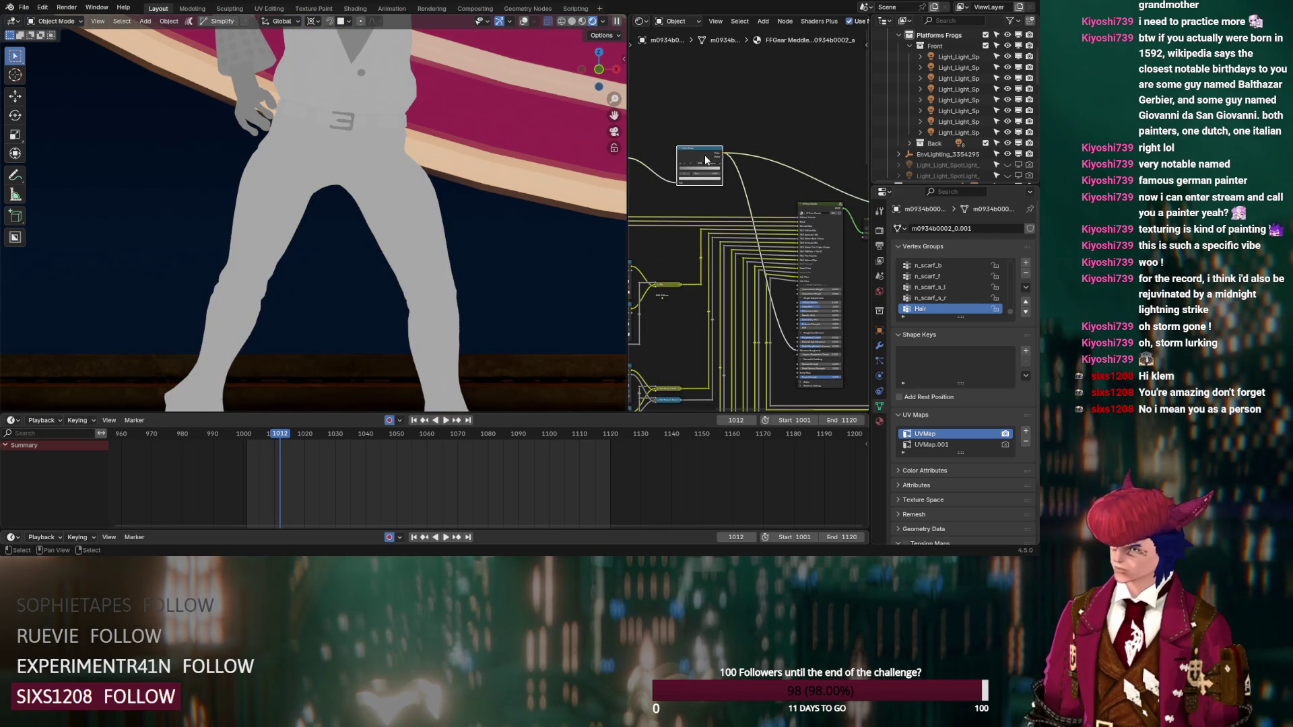
ctrl+shift+click(815, 207)
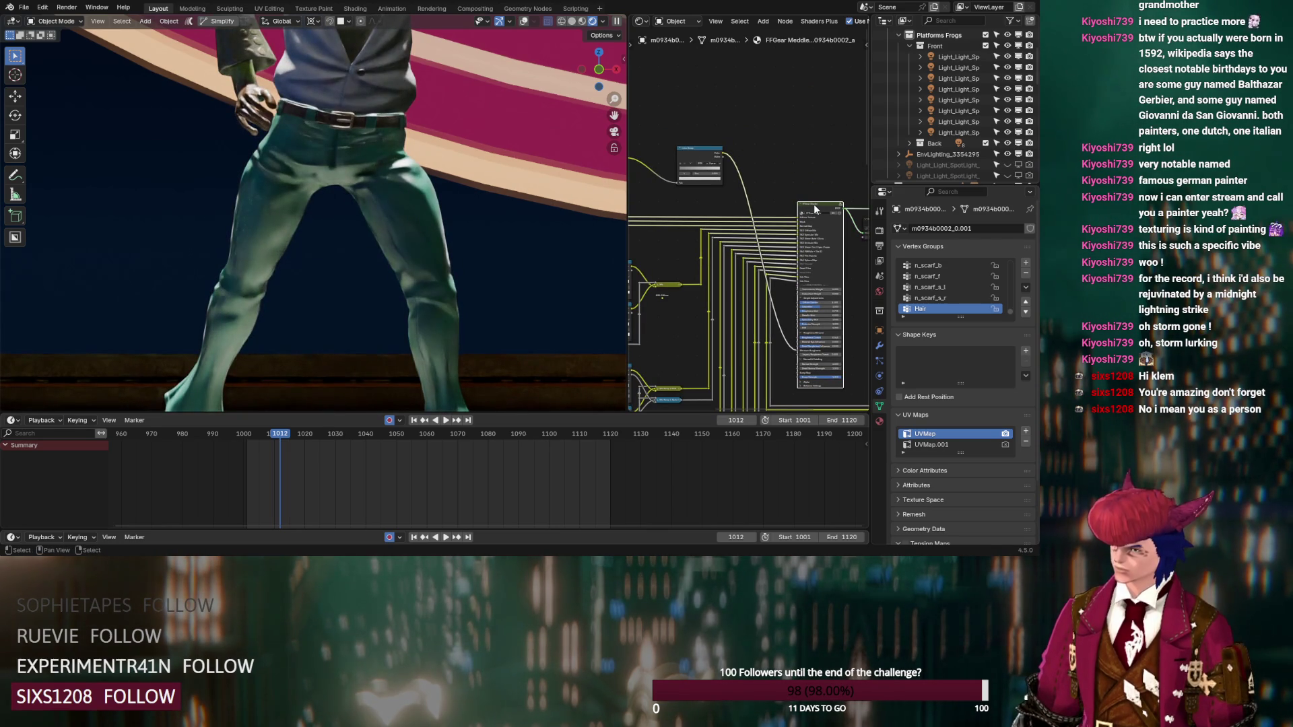
scroll(699, 201, up, 2)
scroll(750, 241, up, 3)
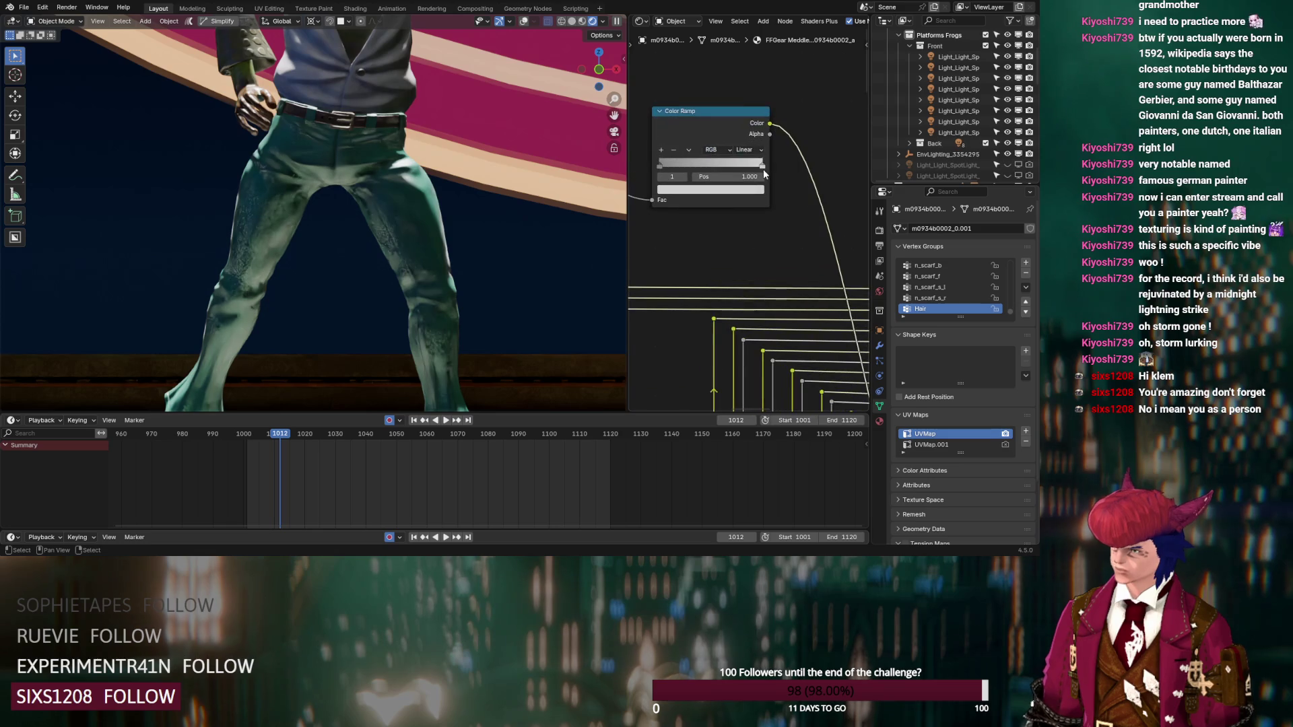
Step: Lower the ramp stop's brightness to 0.623 and move the white stop to 0.773
click(746, 190)
mouse_move(740, 149)
mouse_down()
mouse_move(714, 149)
mouse_move(777, 149)
mouse_up()
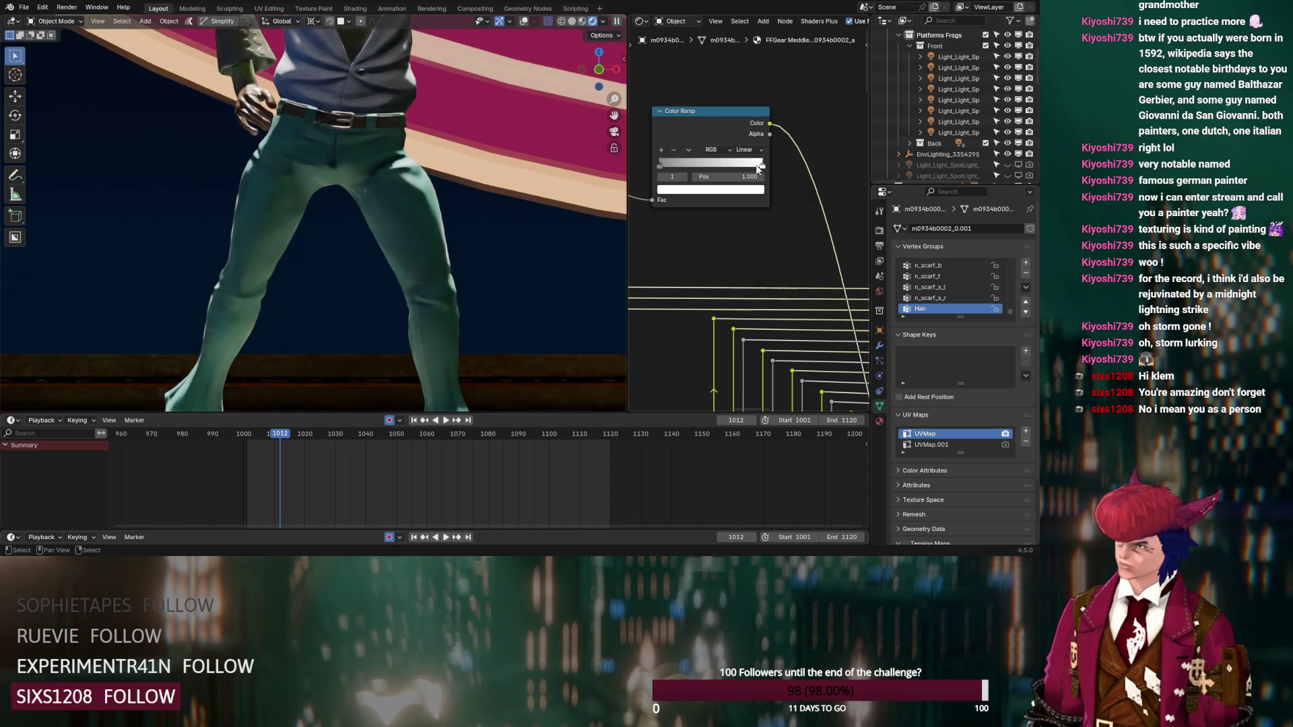
drag(763, 166, 730, 168)
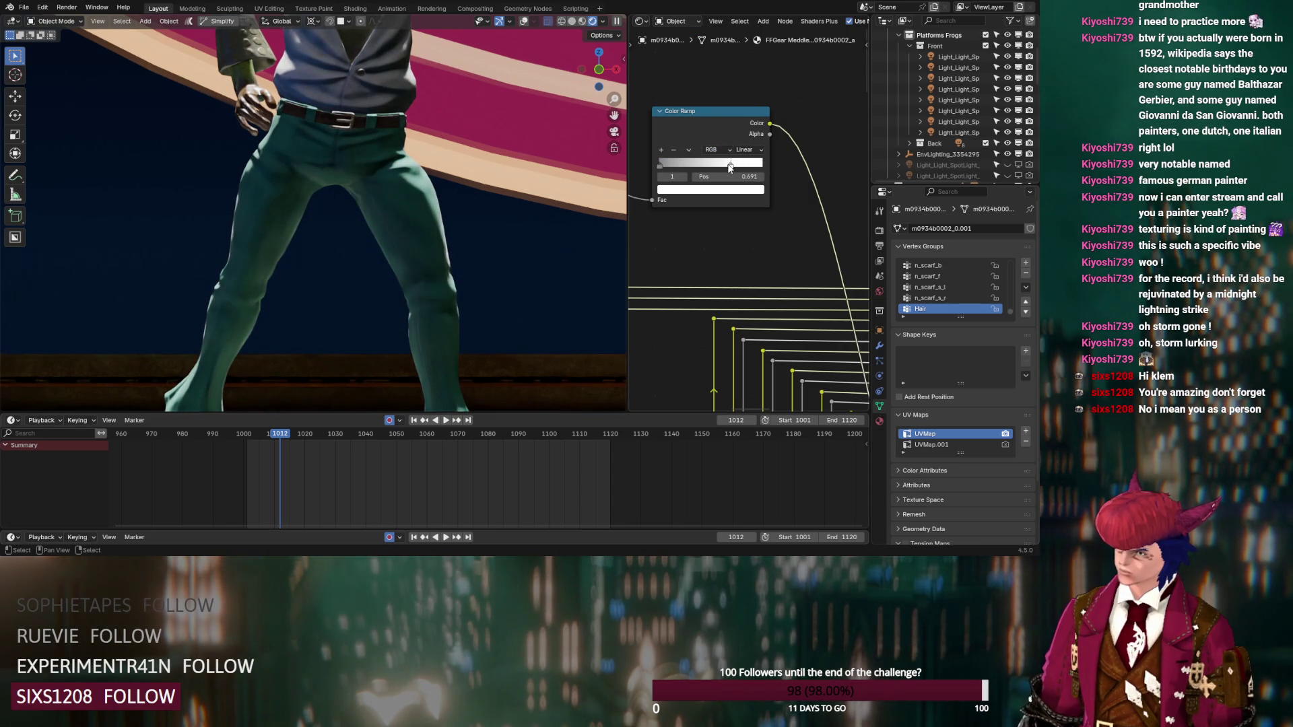
drag(730, 167, 739, 168)
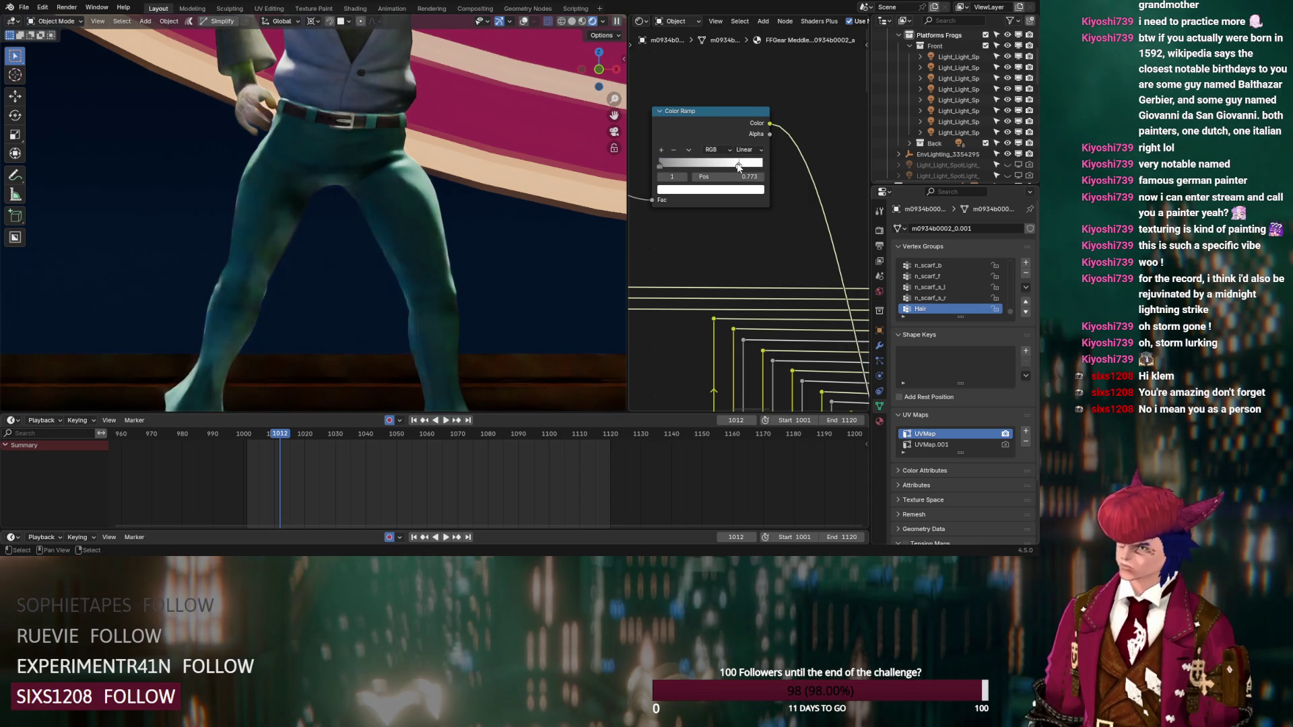
scroll(466, 186, down, 6)
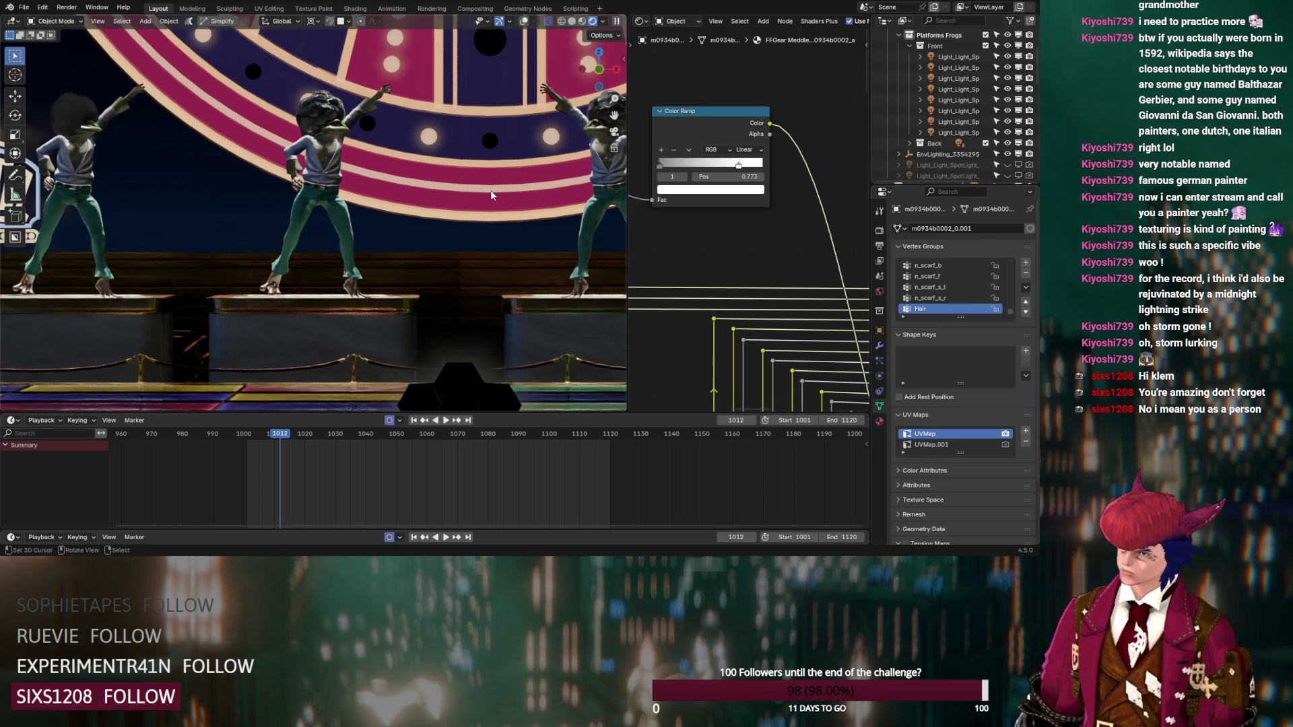
middle_drag(746, 284, 694, 224)
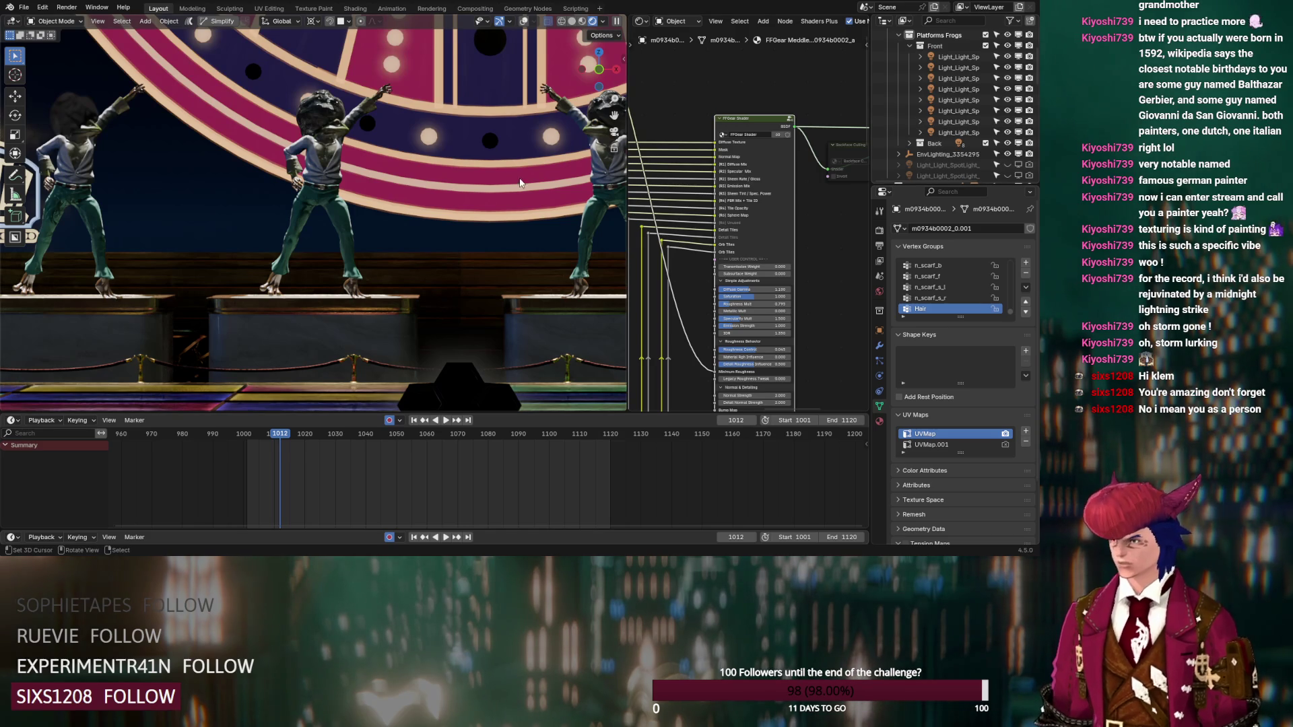
scroll(520, 182, down, 6)
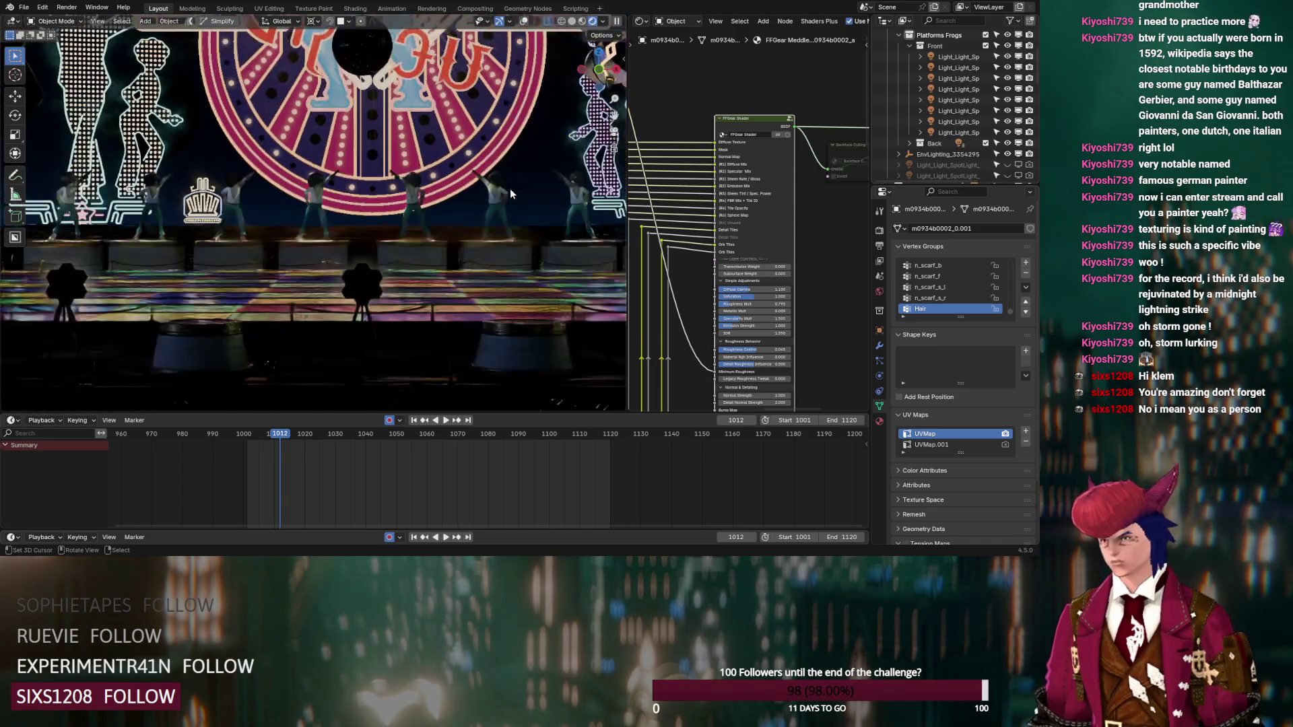
Step: Exclude the Platforms Frogs and Frogs collections and re-include Small headlights
click(908, 47)
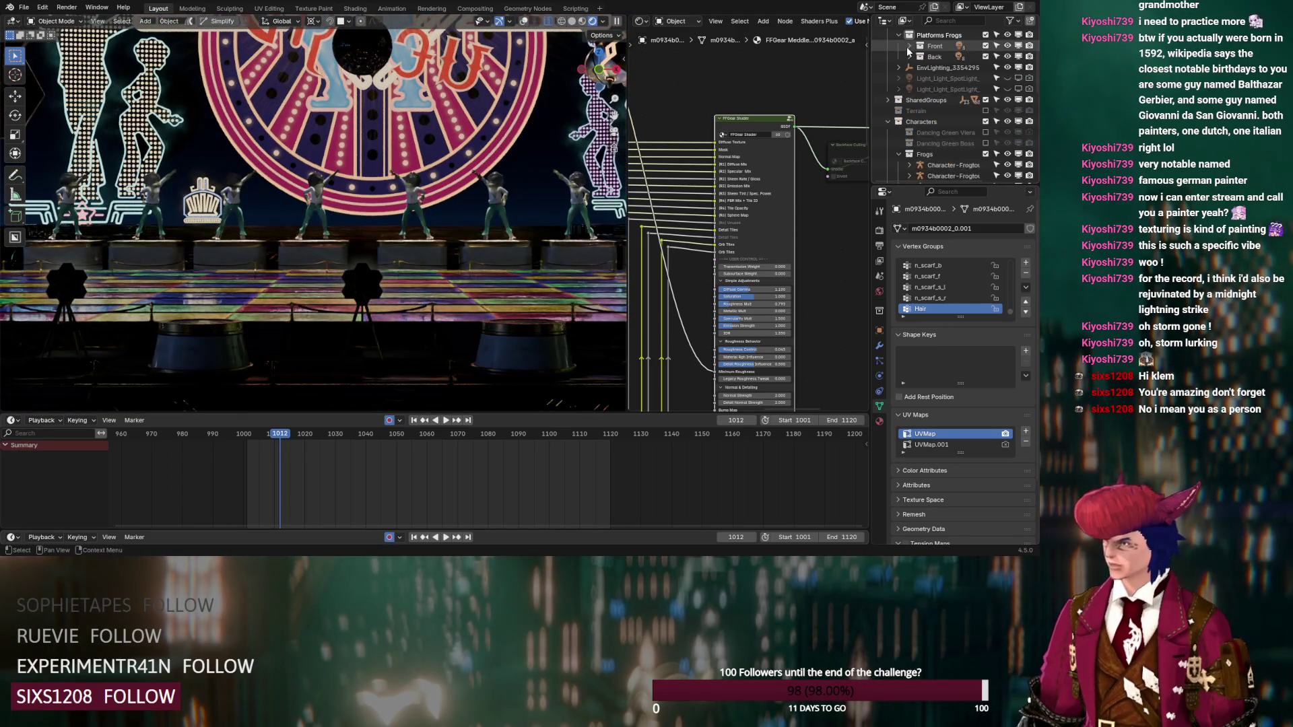
click(985, 34)
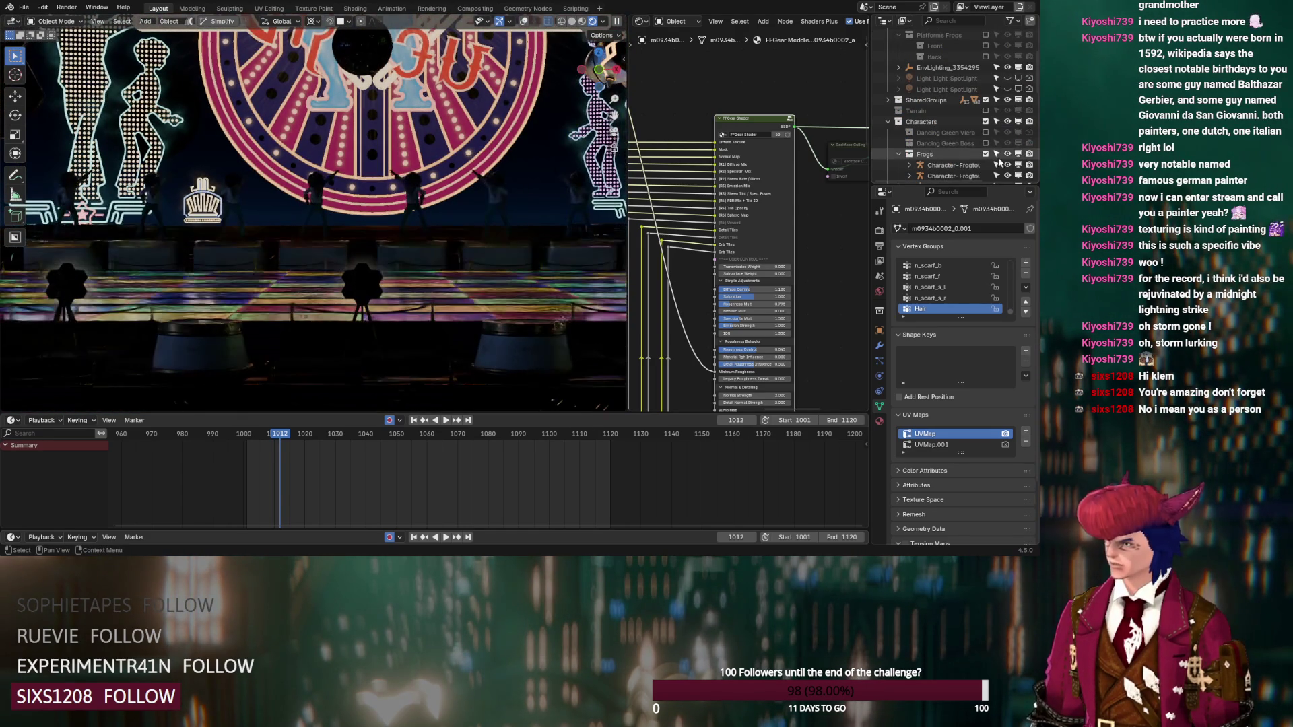
click(985, 155)
click(888, 122)
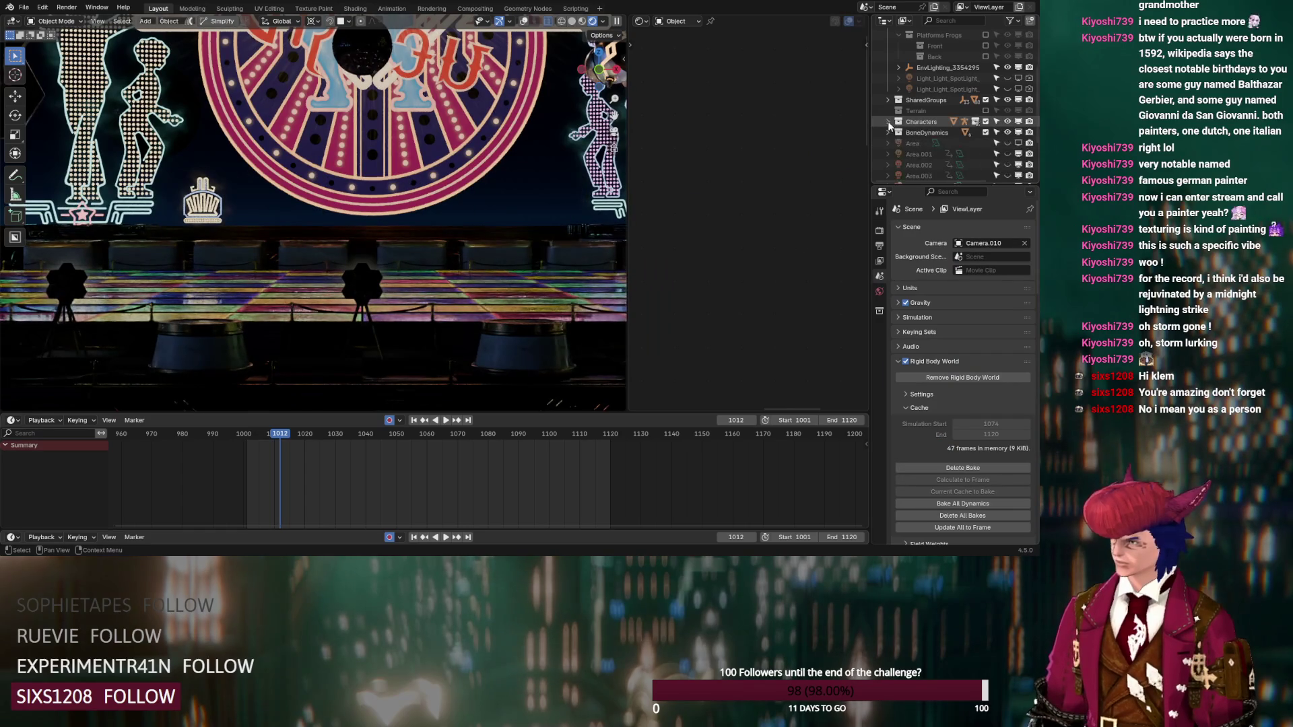
scroll(954, 111, up, 3)
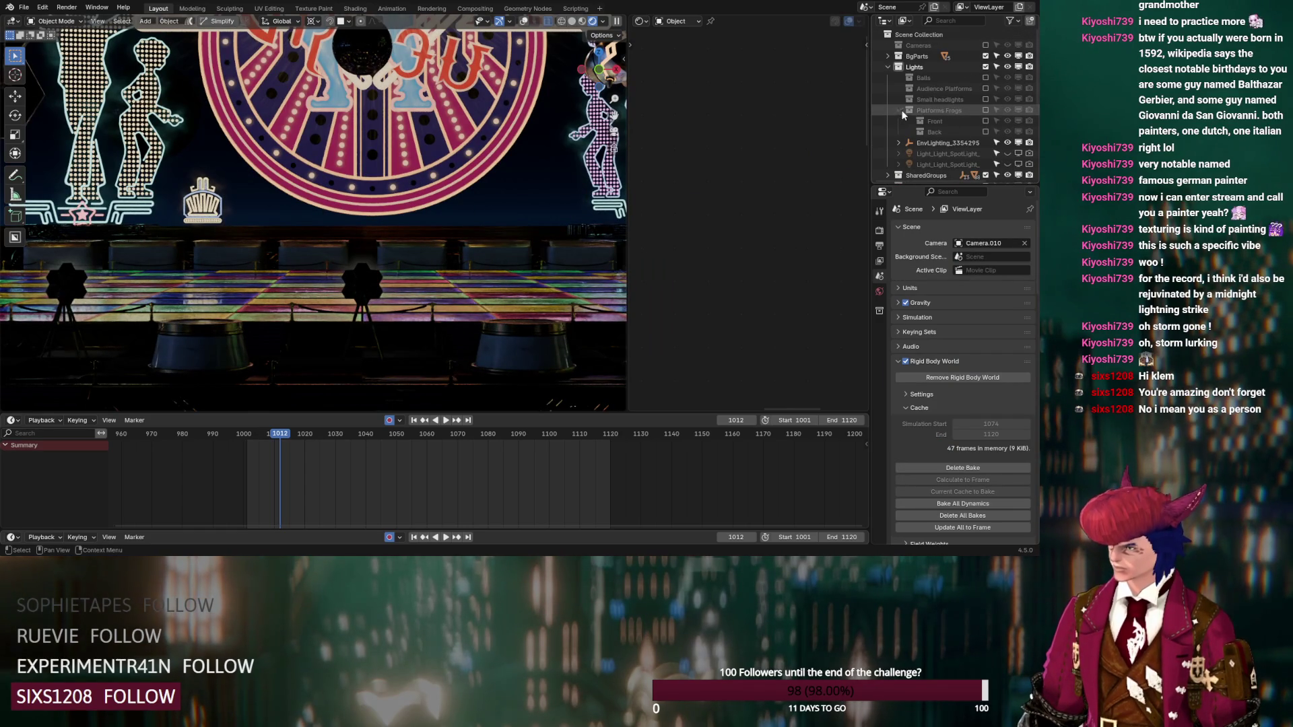
click(984, 99)
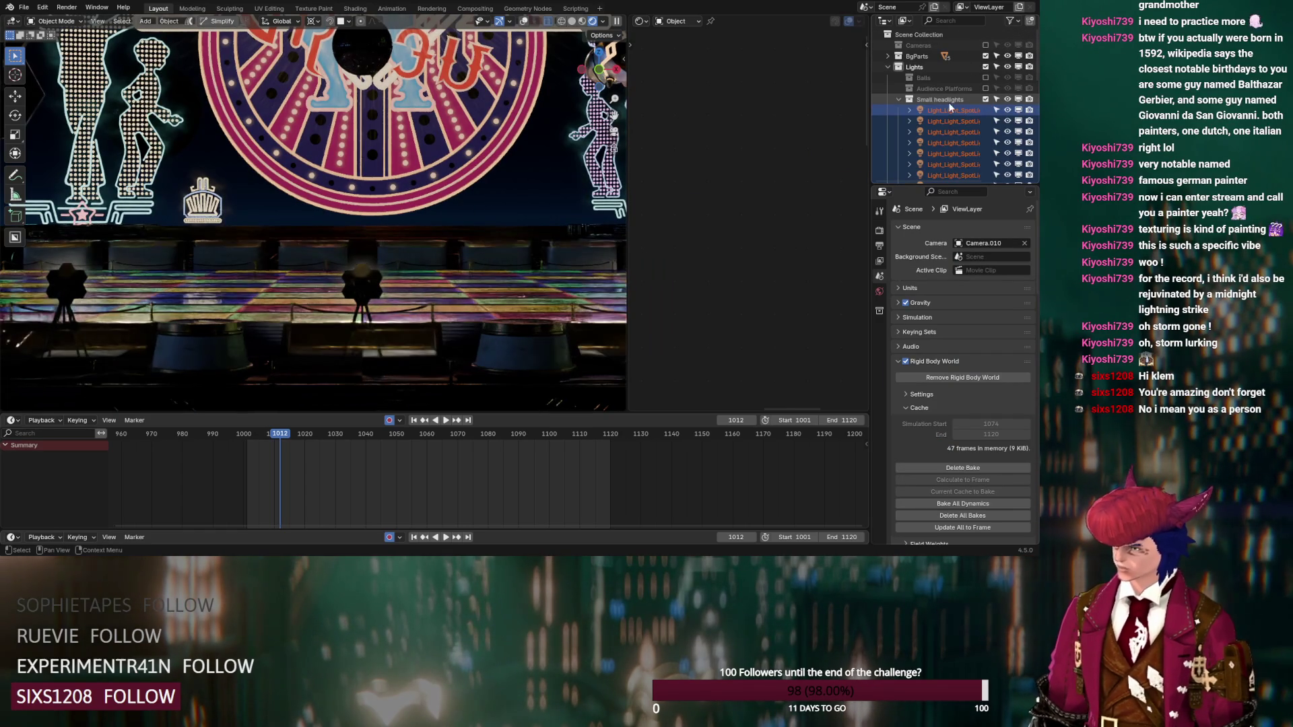
scroll(478, 159, down, 2)
Step: Turn on viewport overlays and select a single headlight spotlight
mouse_move(479, 159)
middle_down()
mouse_move(342, 208)
mouse_move(485, 54)
middle_up()
click(523, 21)
scroll(384, 242, up, 4)
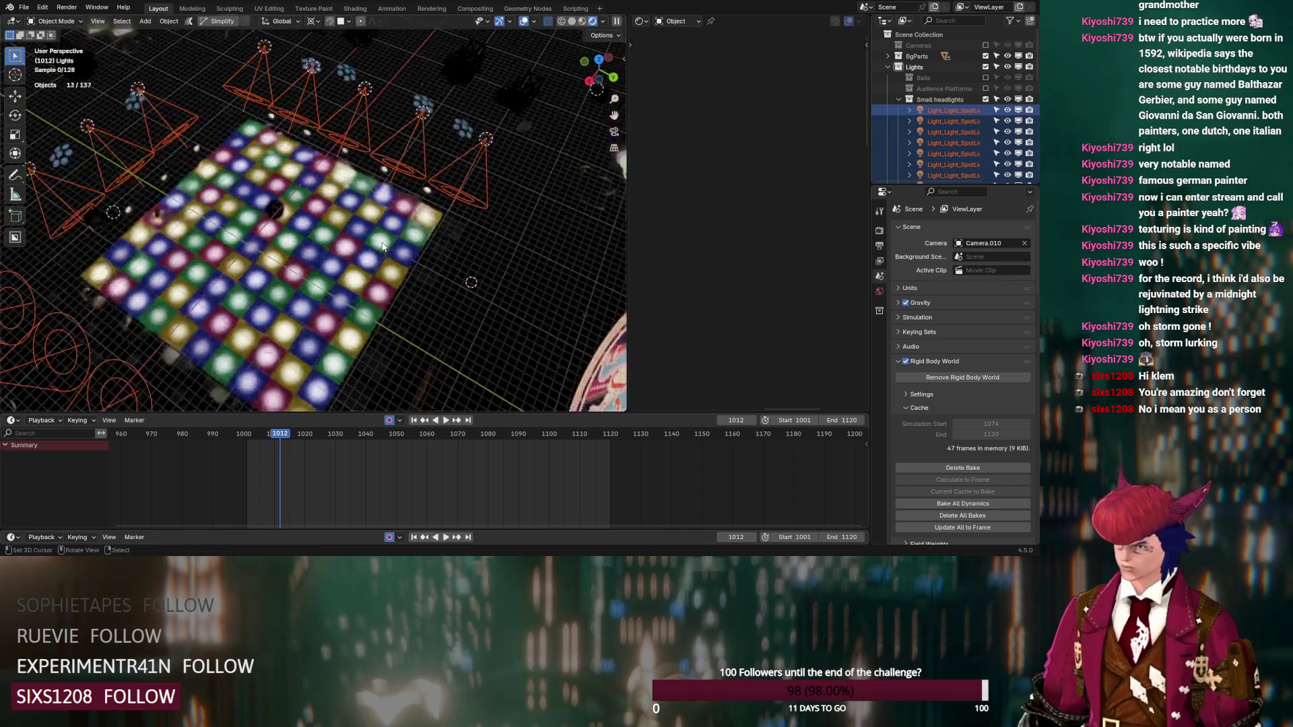
mouse_move(382, 213)
middle_down()
mouse_move(326, 159)
mouse_move(314, 207)
mouse_move(260, 232)
middle_up()
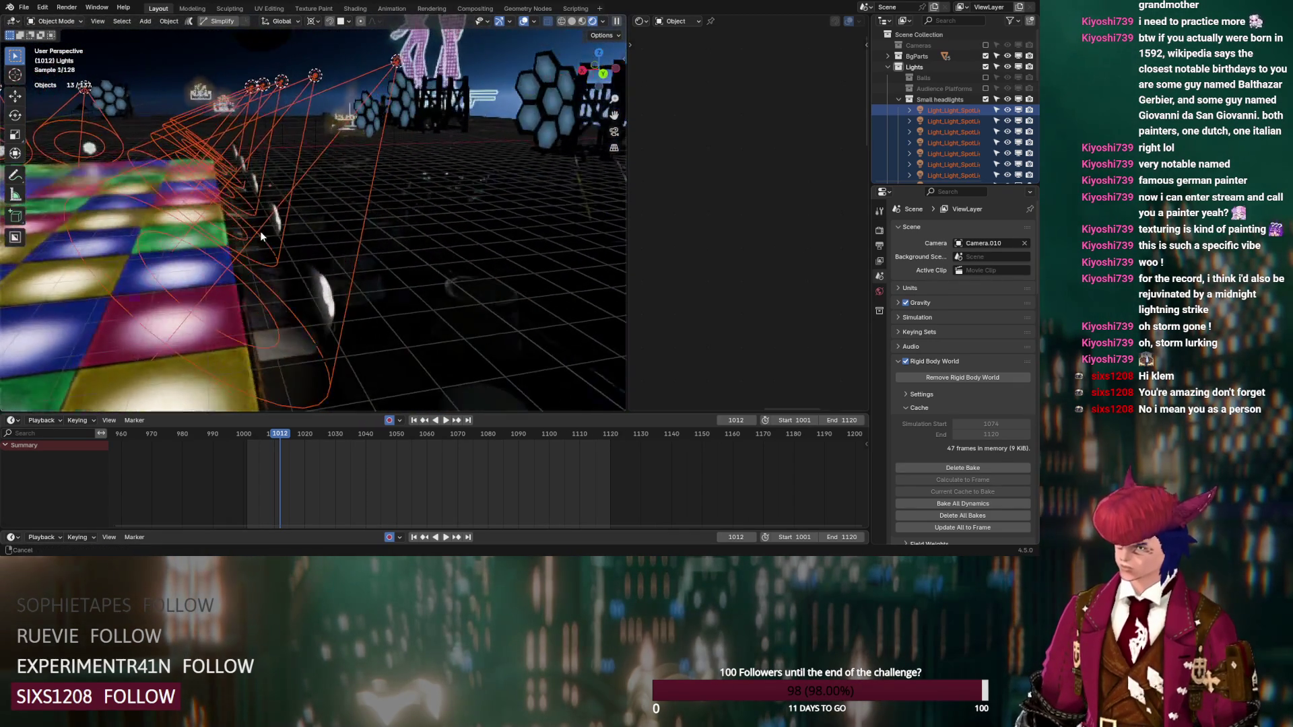
click(397, 67)
Step: Place the 3D cursor on the hexagon light panel
mouse_move(292, 290)
middle_down()
mouse_move(317, 246)
mouse_move(394, 268)
mouse_move(501, 273)
middle_up()
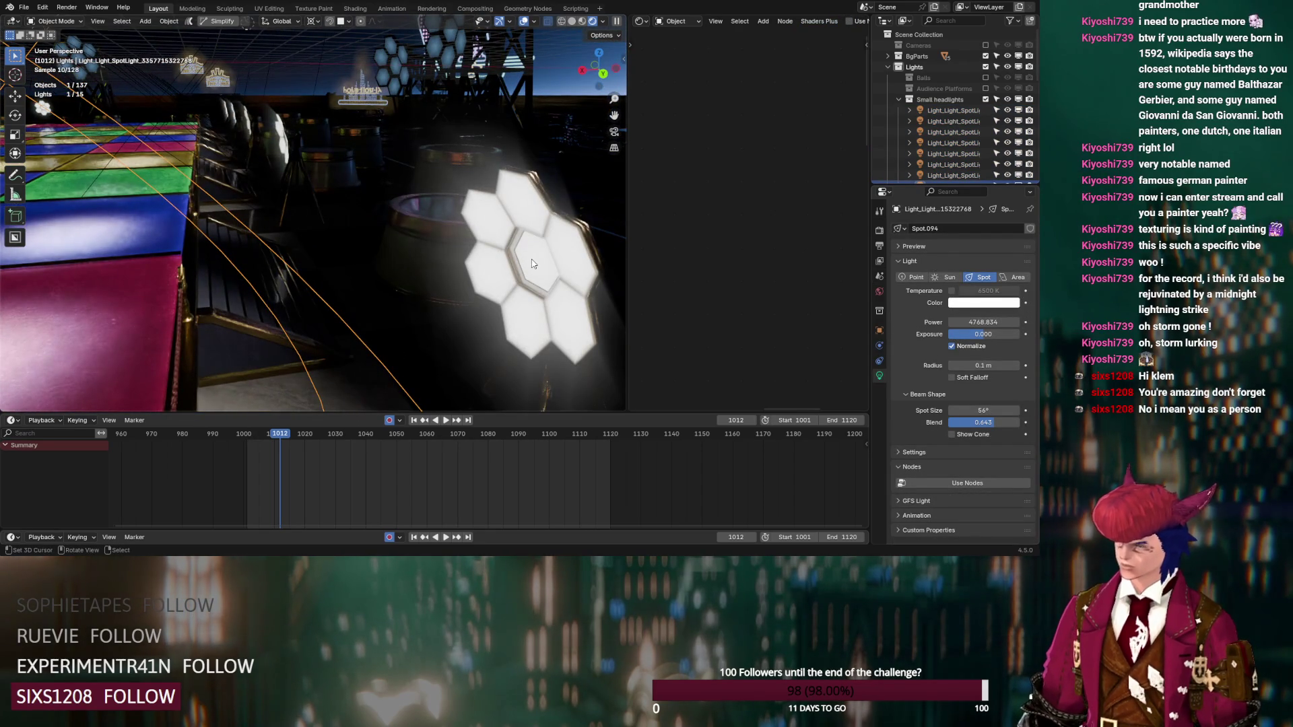
middle_drag(532, 263, 578, 204)
shift+right_click(577, 195)
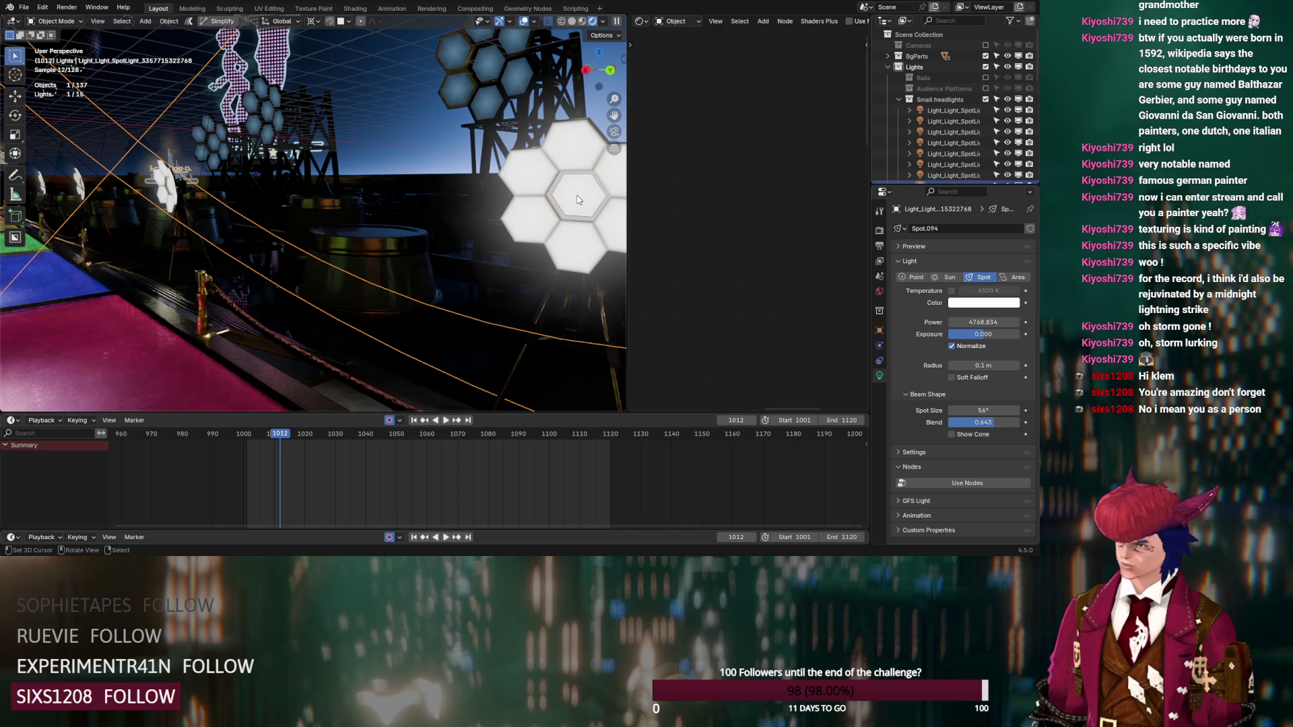
middle_drag(583, 212, 595, 213)
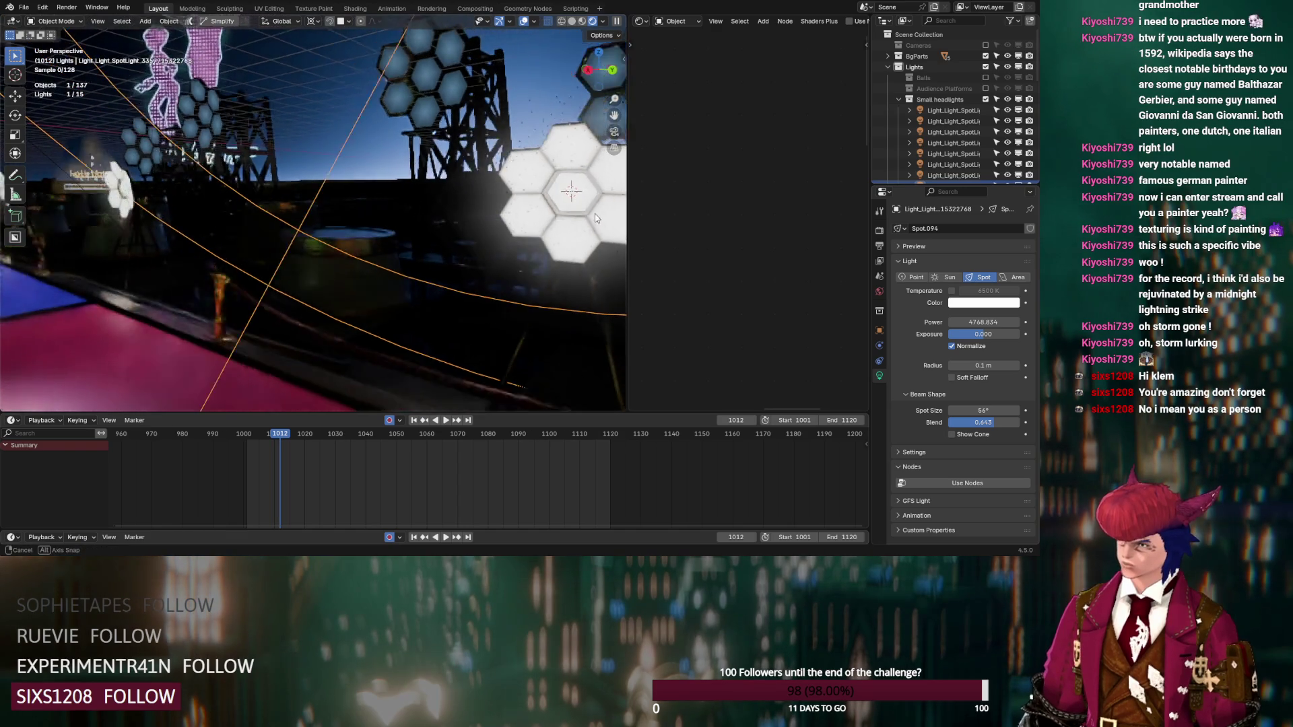
key(shift+s)
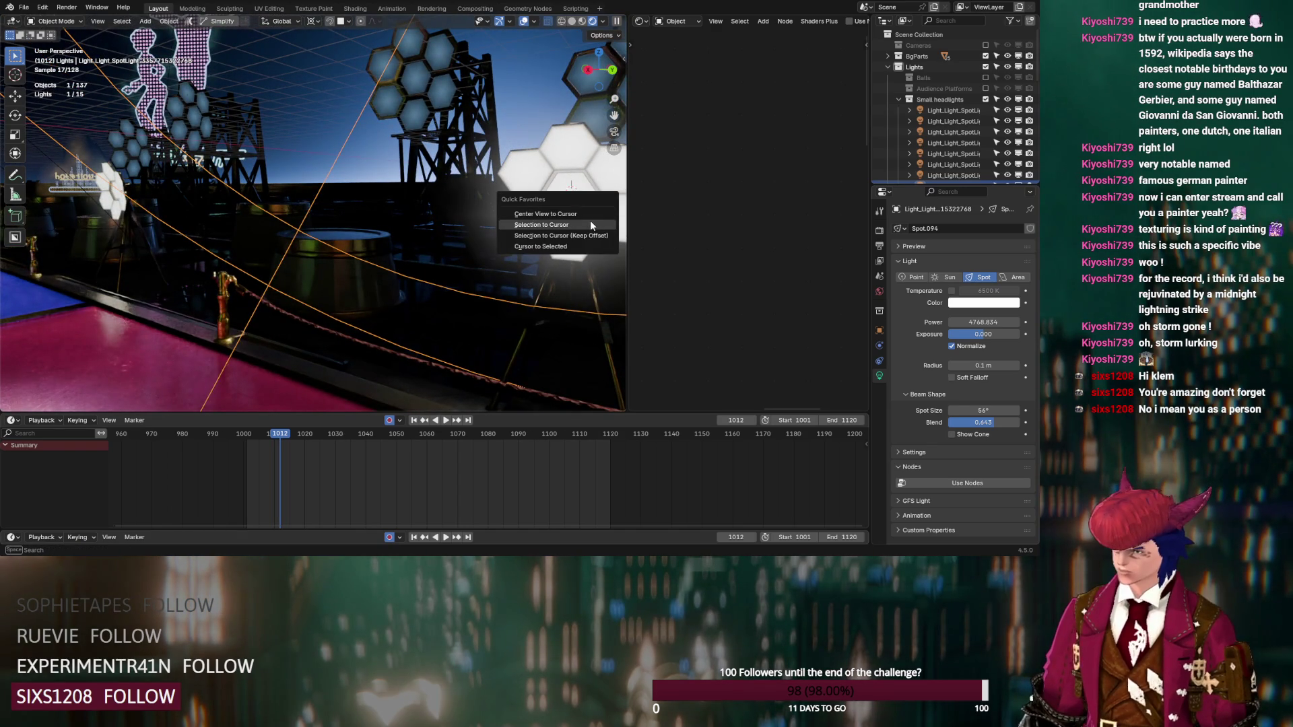
Step: Snap the selected group of headlight spotlights to the cursor, keeping their offsets
click(589, 220)
middle_drag(591, 225, 508, 239)
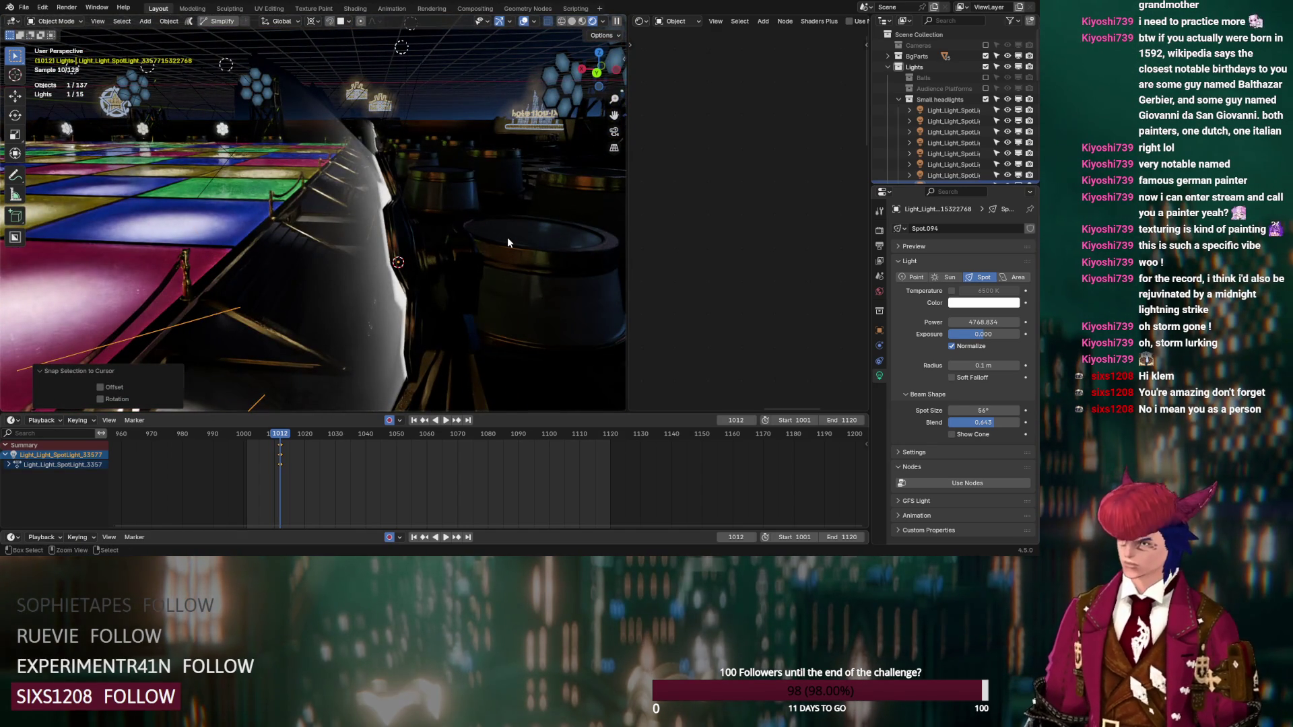
key(ctrl+z)
middle_drag(496, 233, 431, 196)
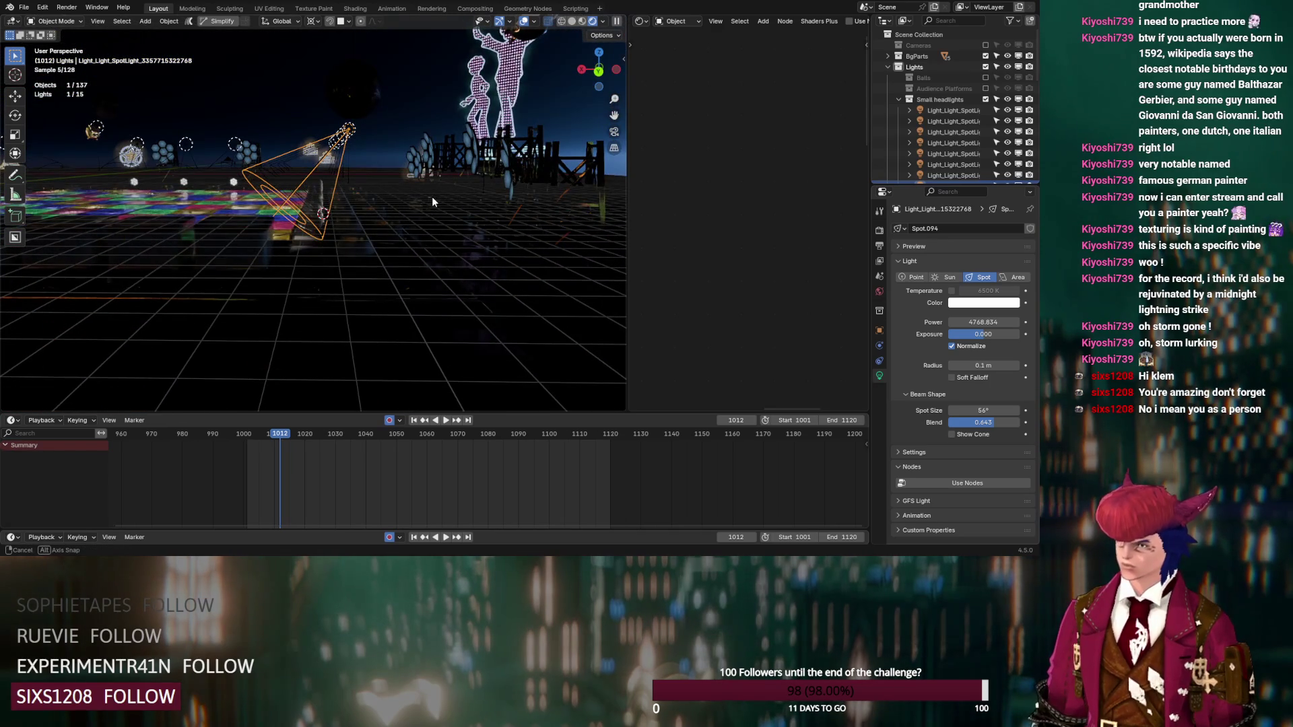
middle_drag(354, 133, 362, 129)
drag(362, 128, 311, 148)
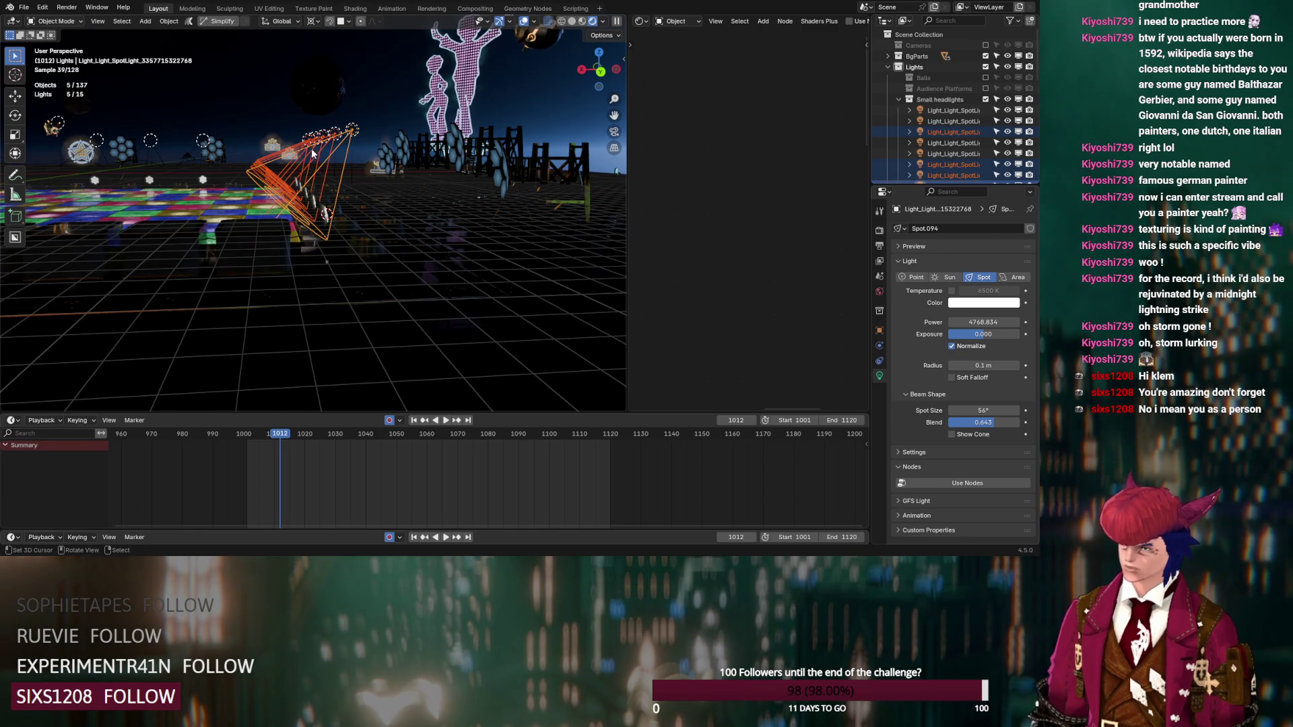
scroll(322, 167, up, 8)
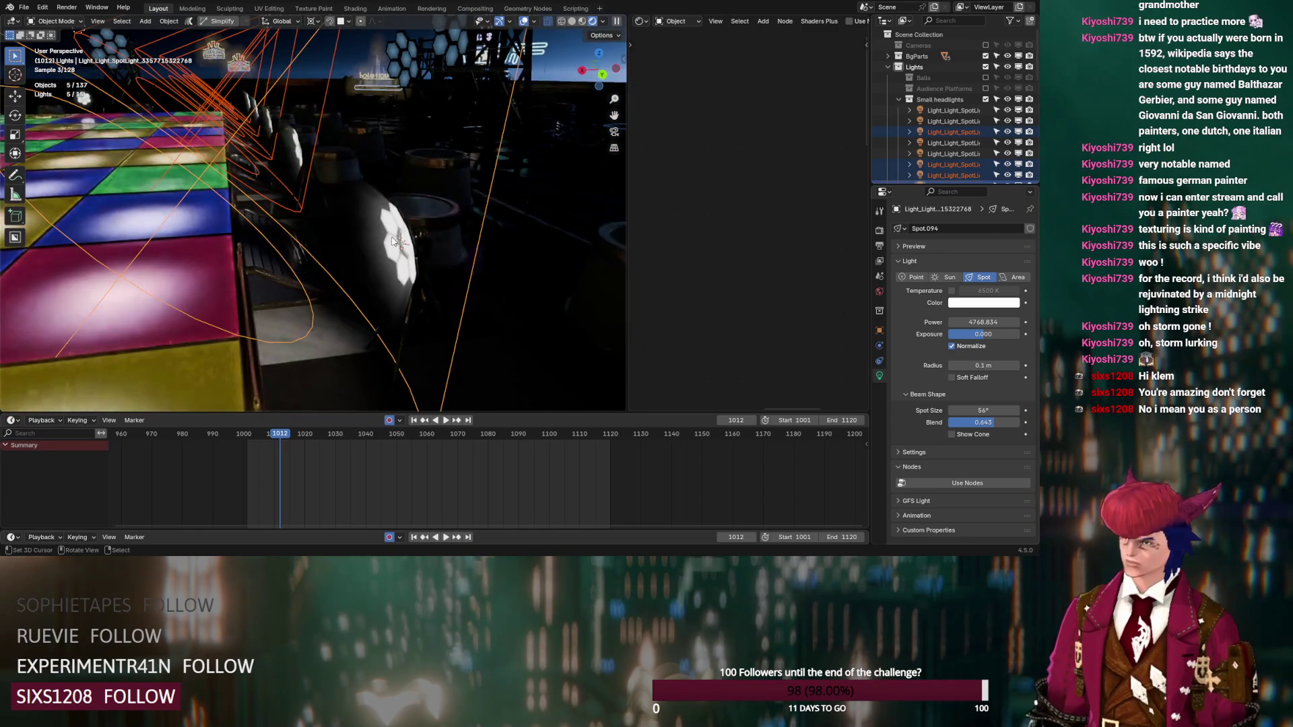
key(q)
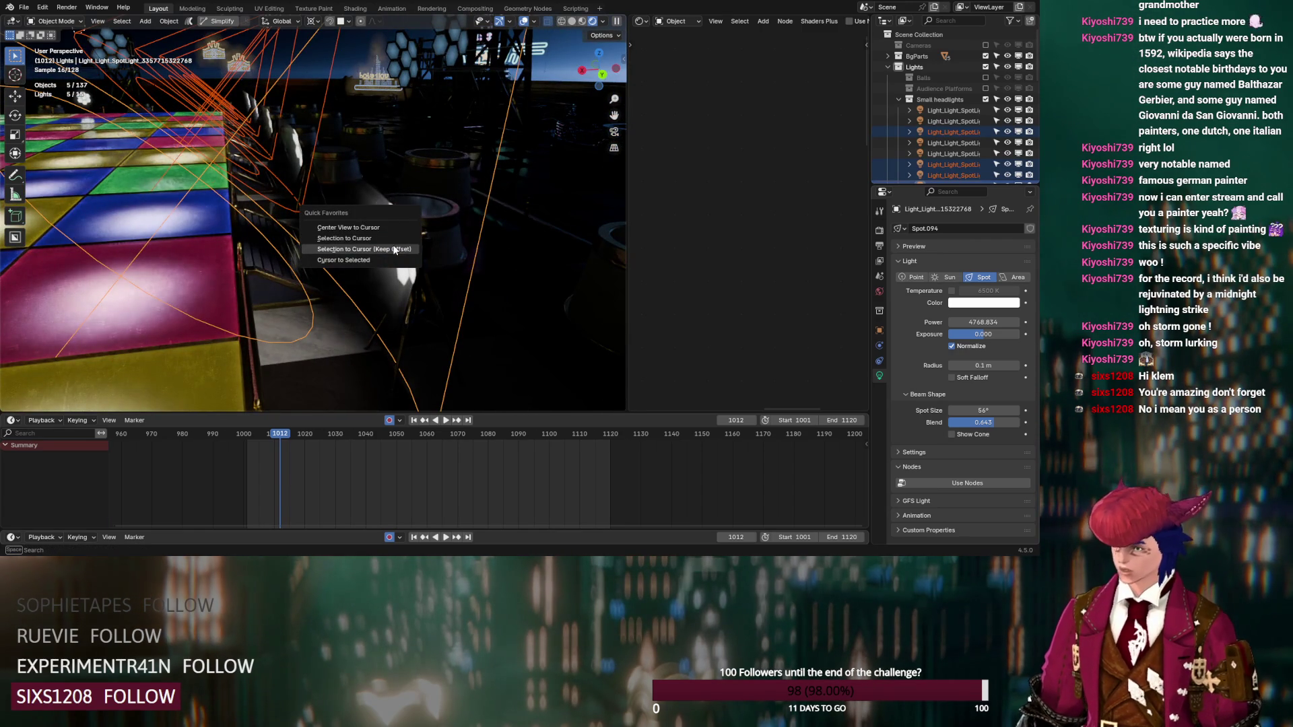
click(394, 250)
middle_drag(489, 277, 487, 269)
Step: Move the lights 0.12 m along X, tilt them -36.8° around Y, and set type to Area
key(g)
key(x)
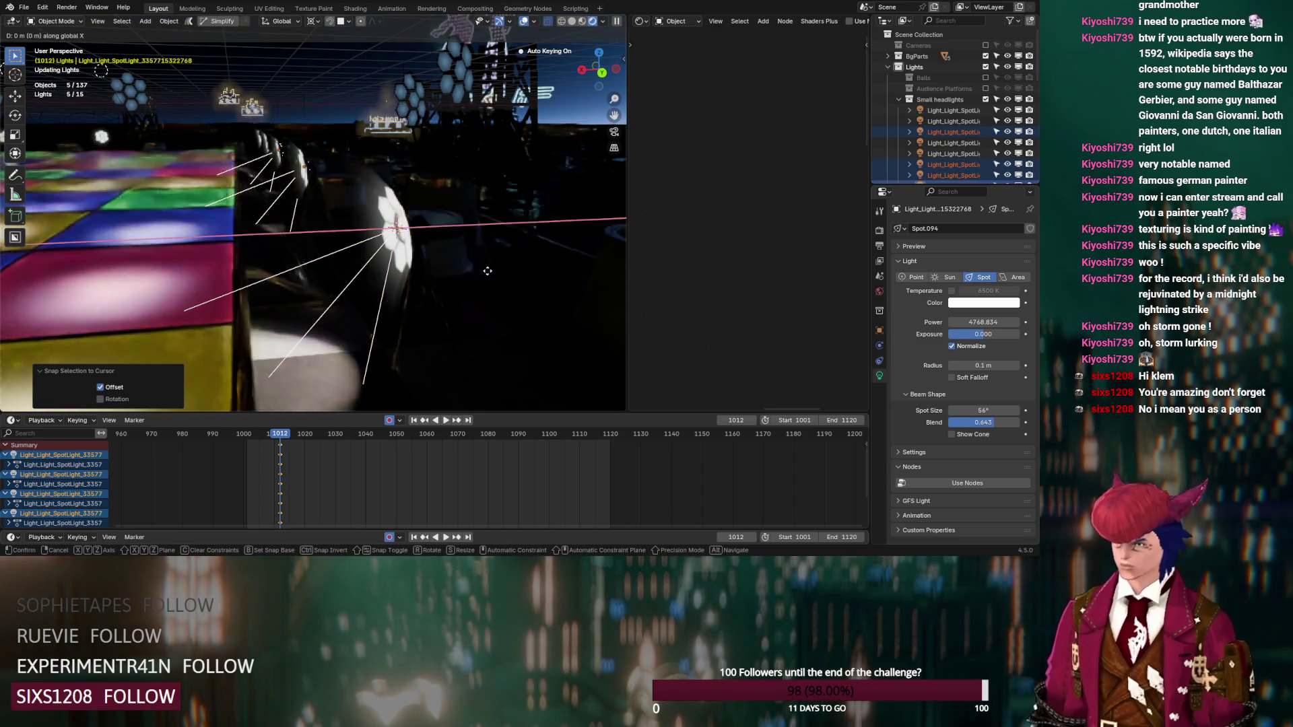
click(481, 275)
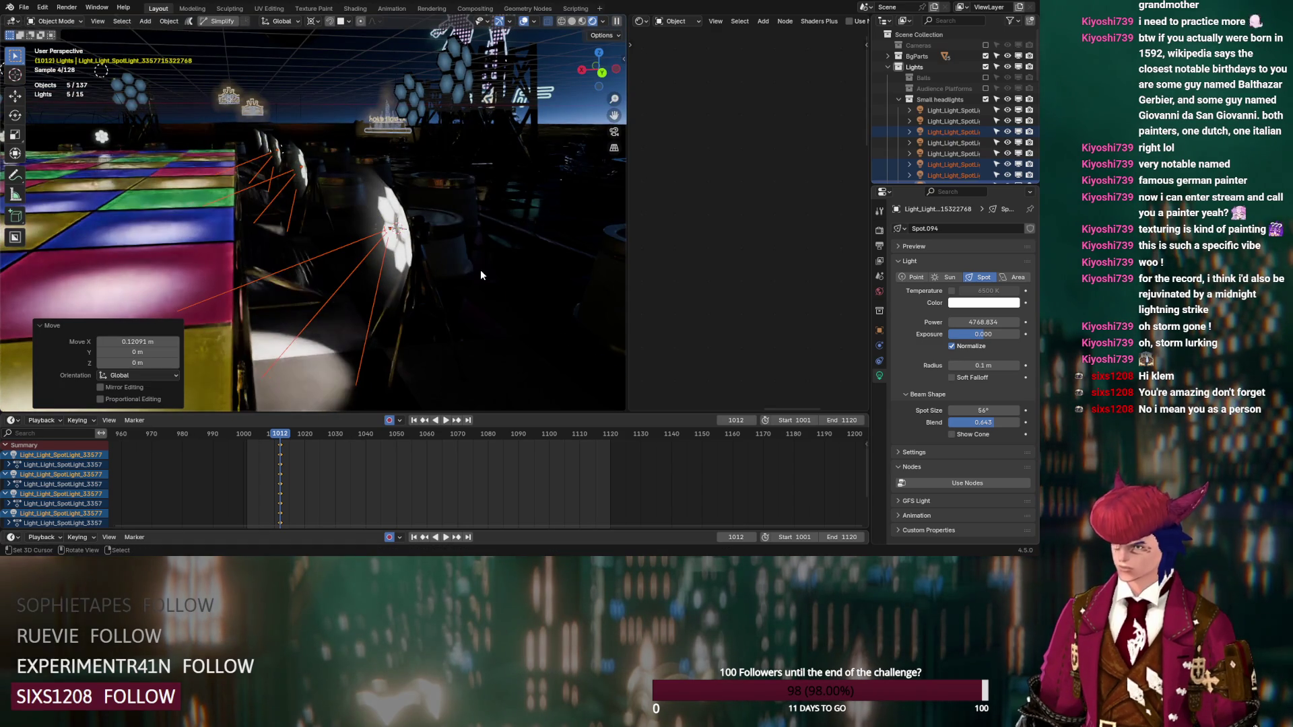
key(r)
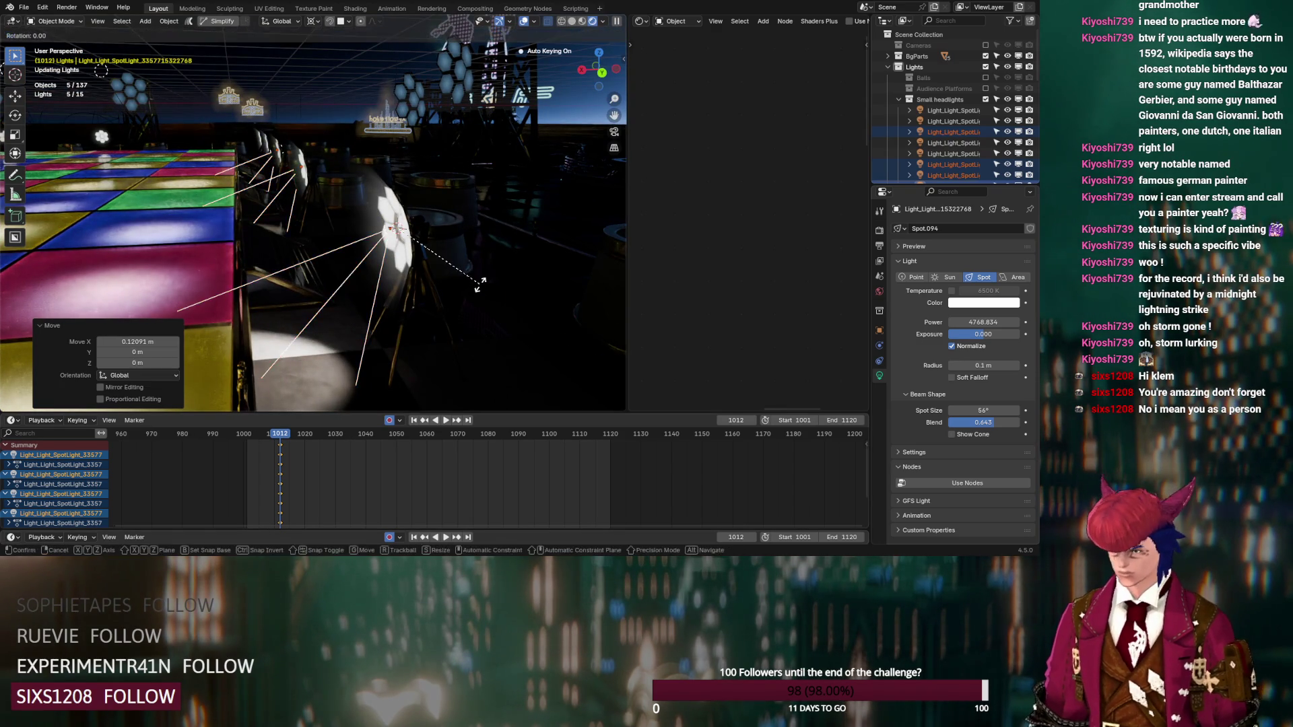
key(y)
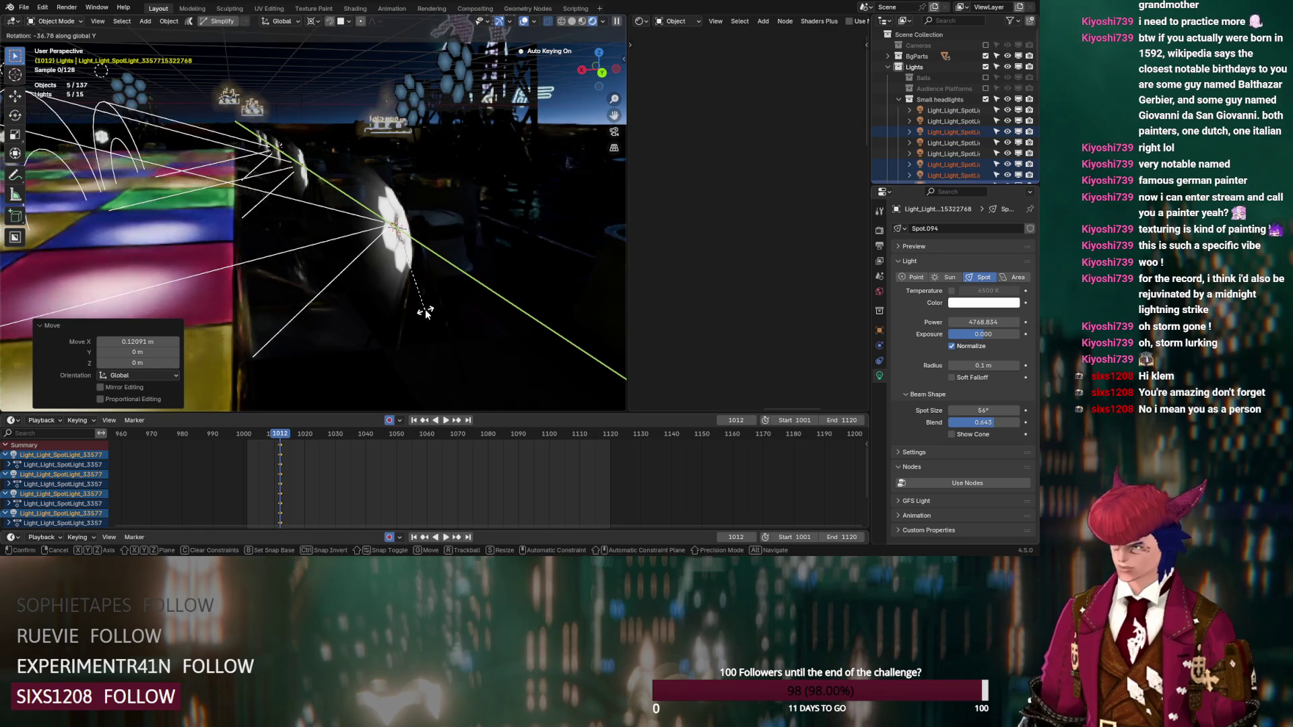
click(426, 311)
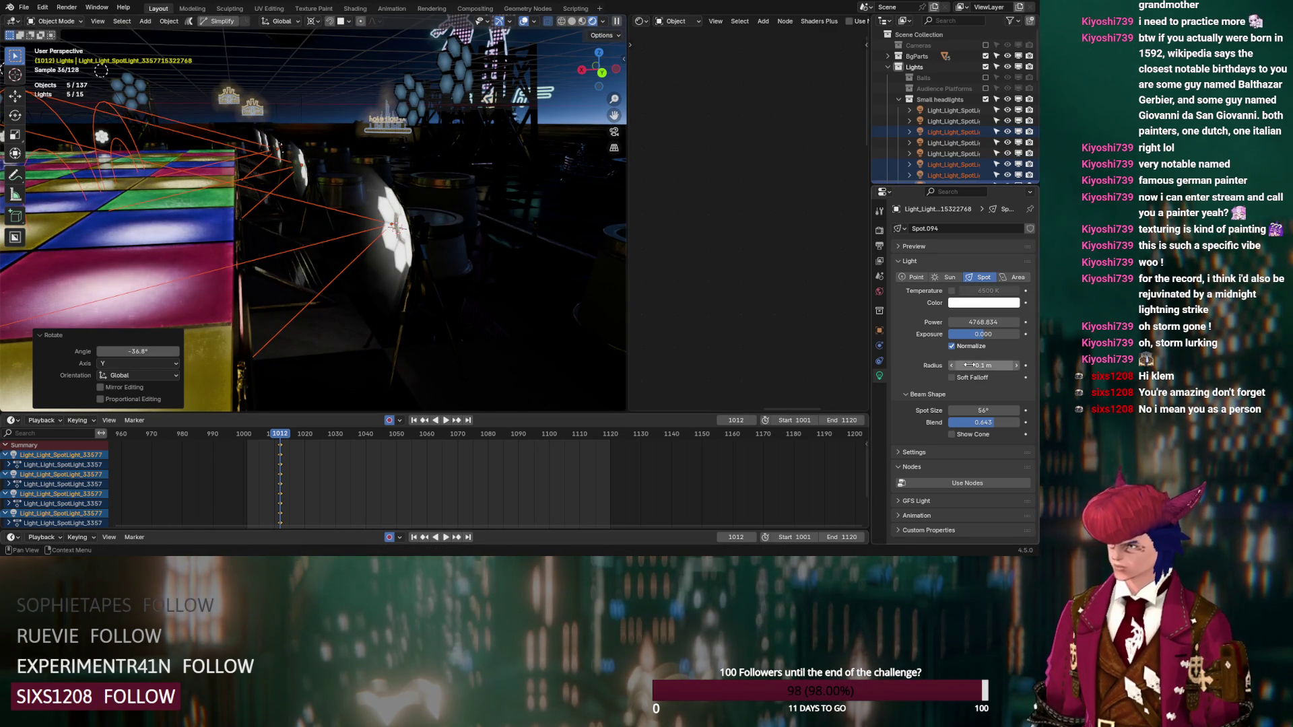
click(1013, 277)
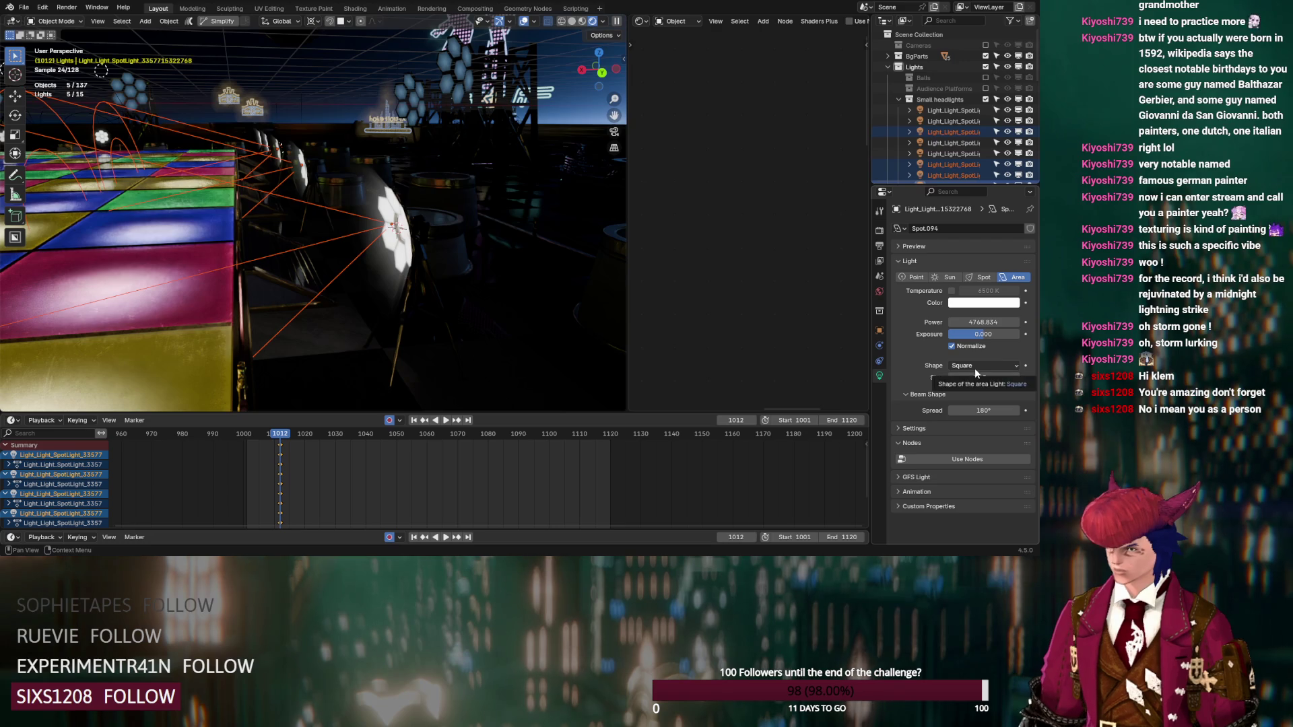
Step: Apply Area type to all selected lights with Disk shape and spread narrowed to 50.4°
alt+click(1015, 278)
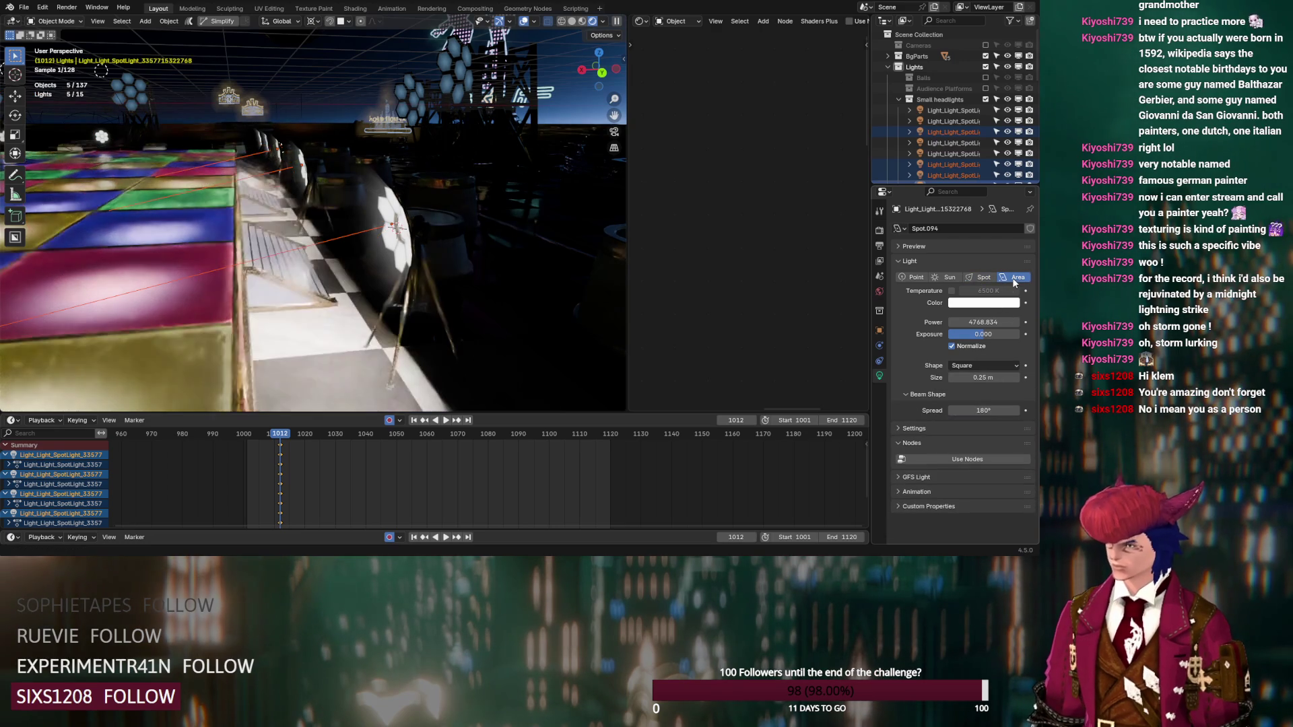
click(972, 366)
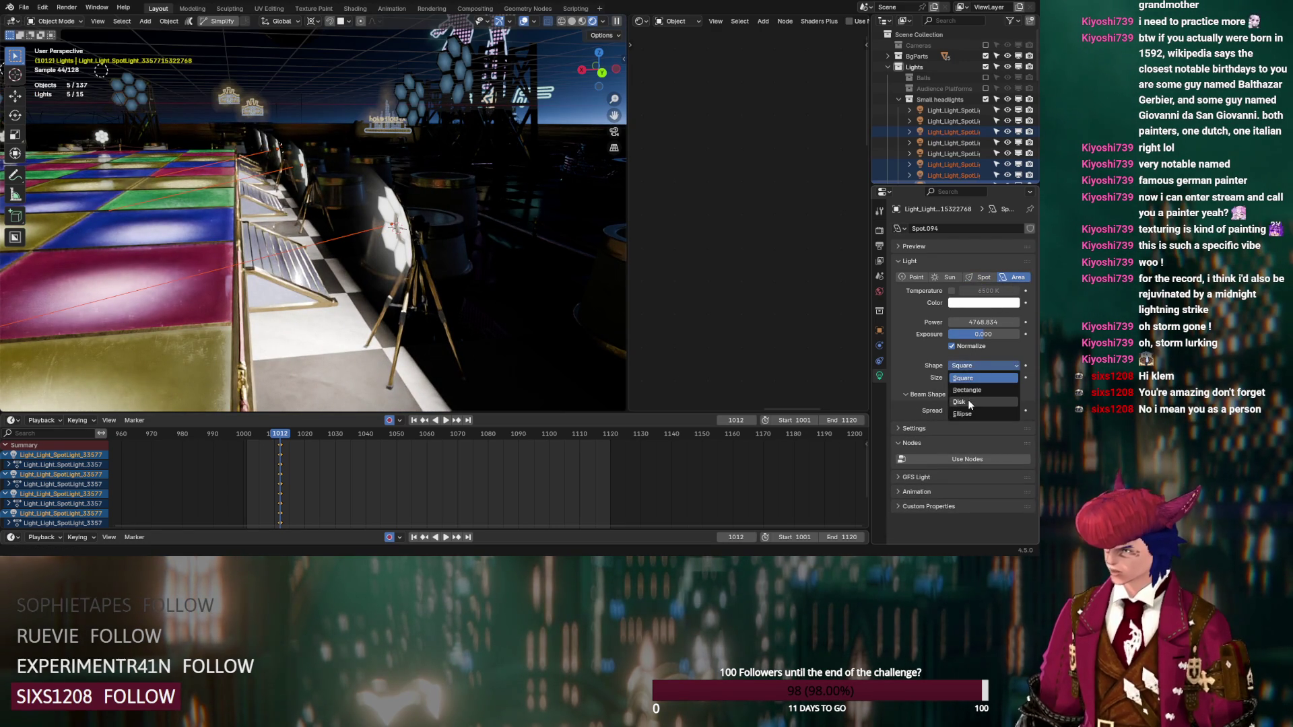
click(970, 401)
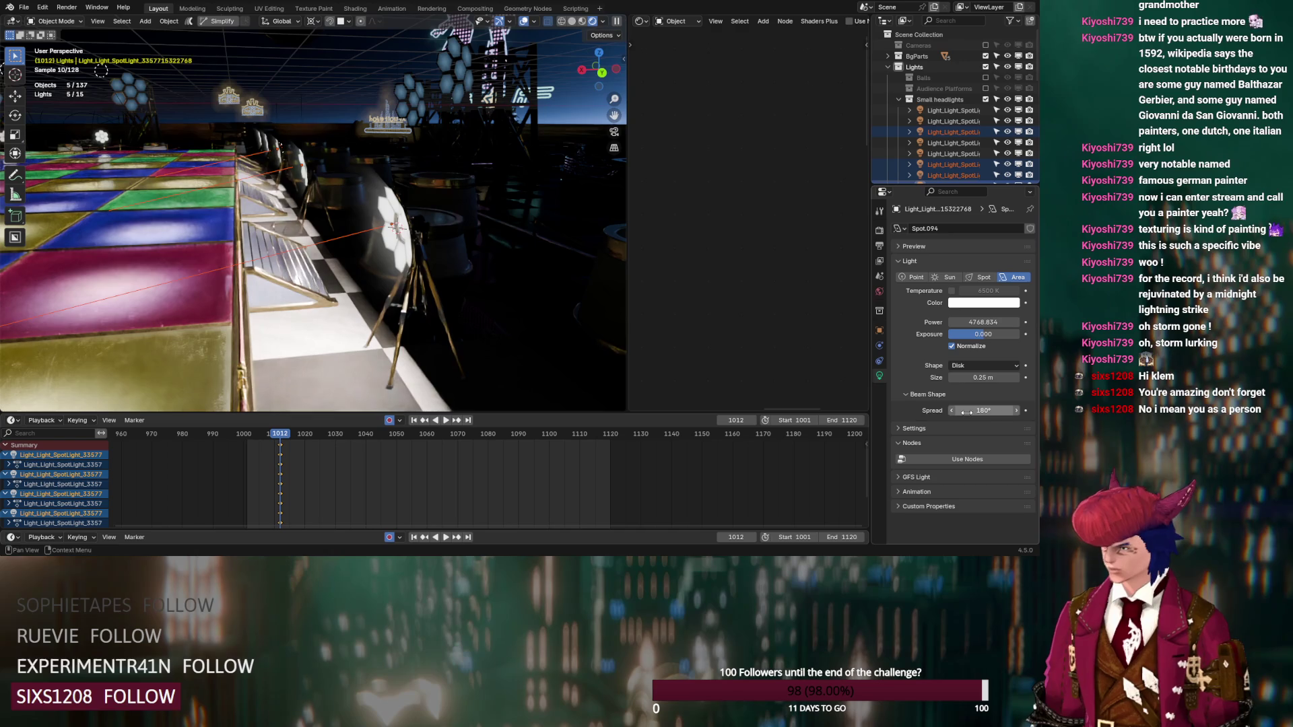
click(973, 366)
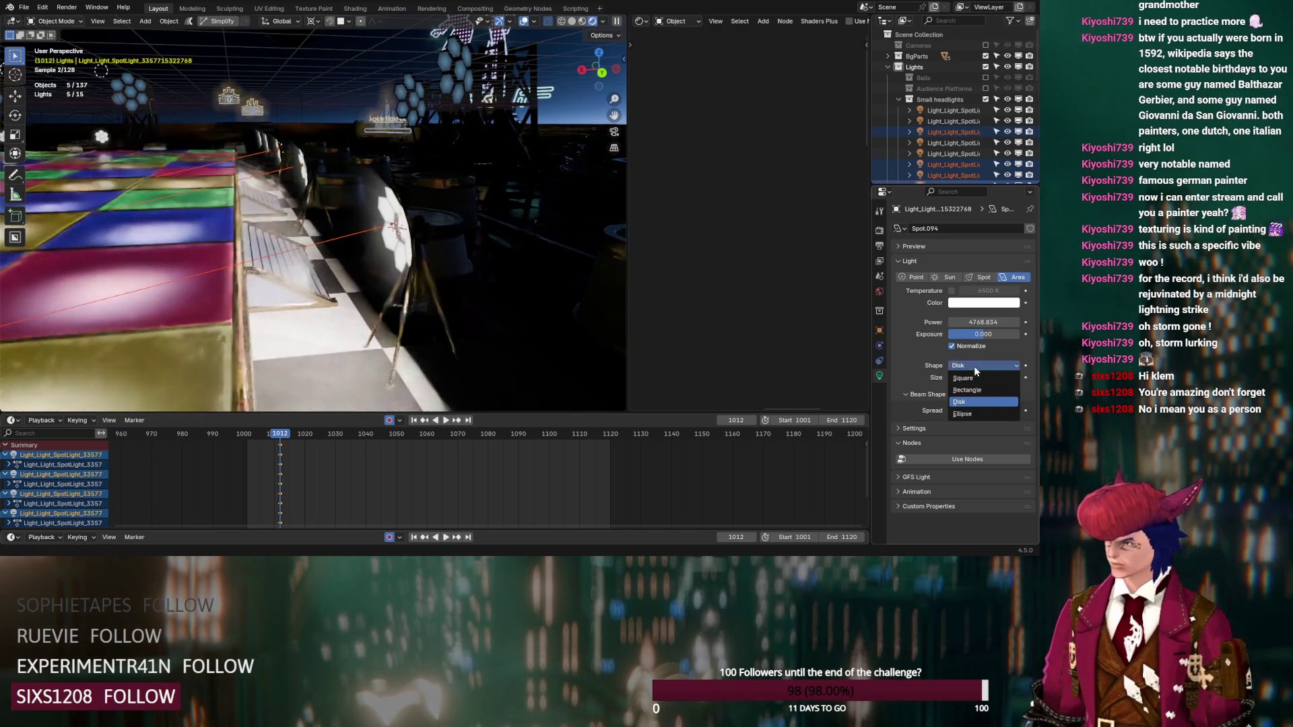
click(976, 389)
click(980, 369)
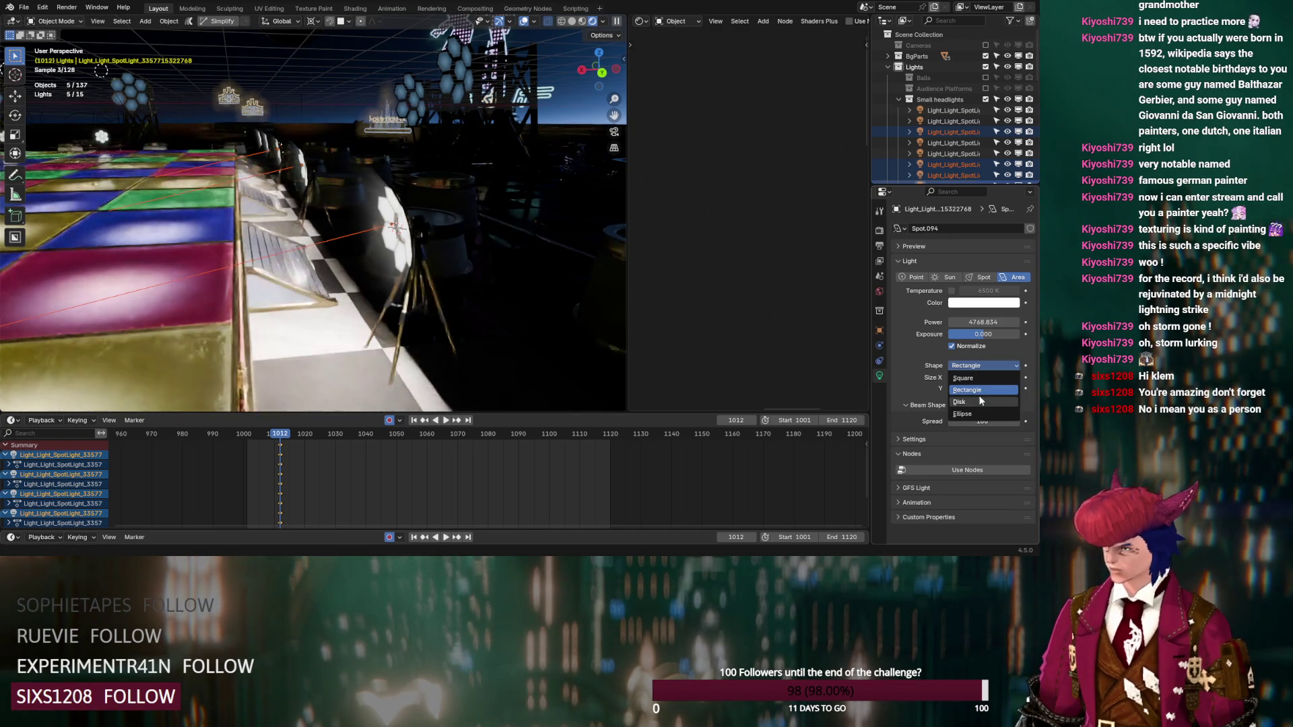
click(980, 401)
mouse_move(983, 410)
mouse_down()
mouse_move(914, 410)
mouse_move(929, 411)
mouse_up()
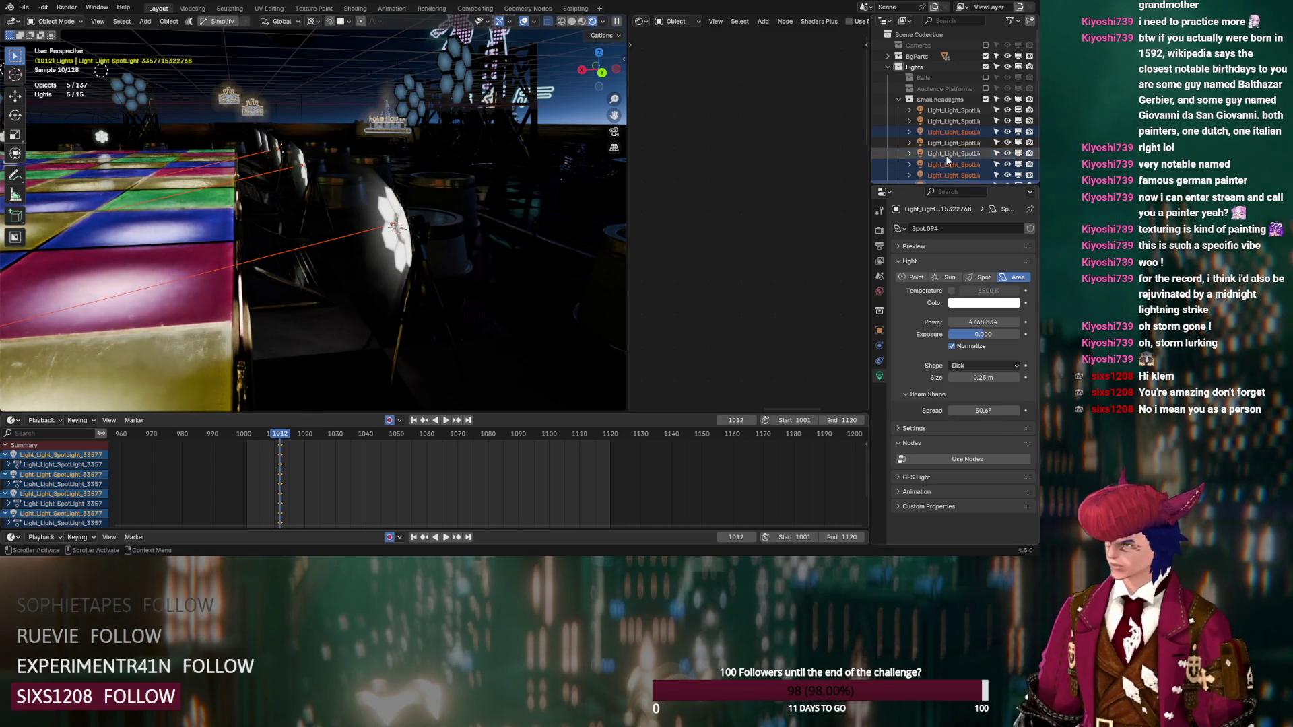
scroll(946, 148, down, 15)
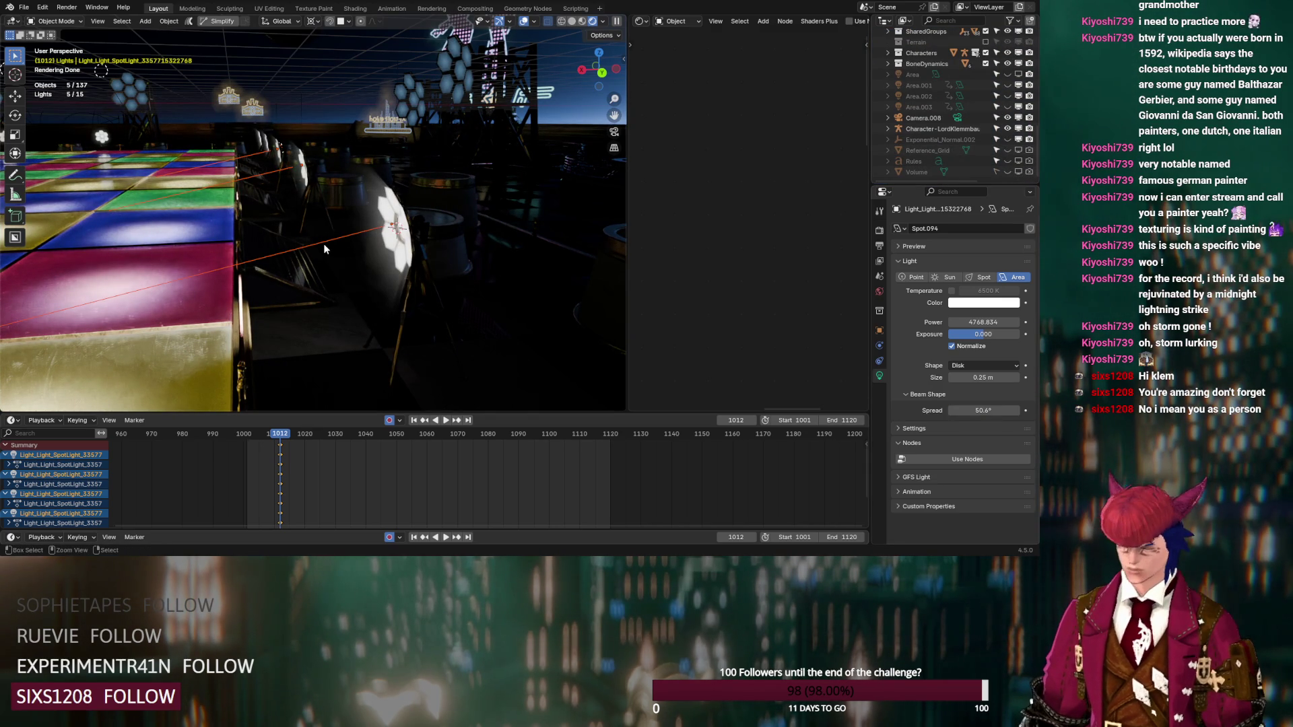
Step: Undo the shape, spread and area changes so the headlights are spot lights again
key(ctrl+z)
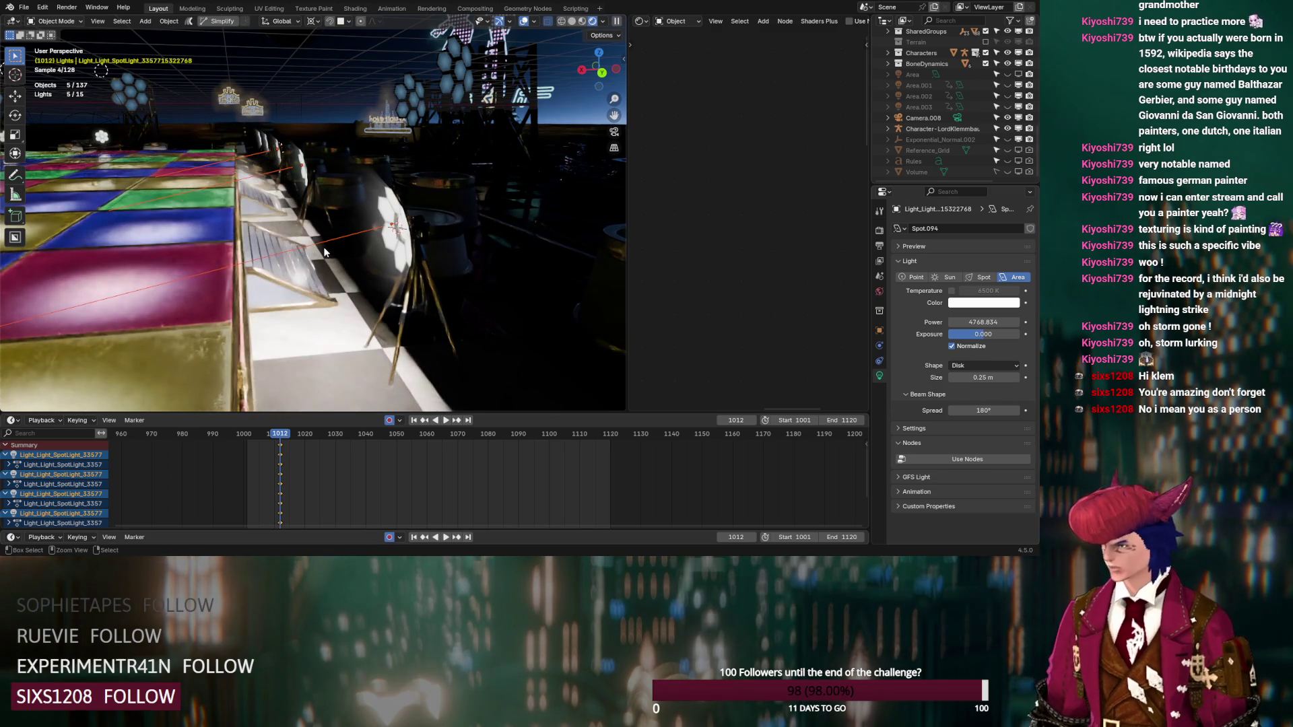
key(ctrl+z)
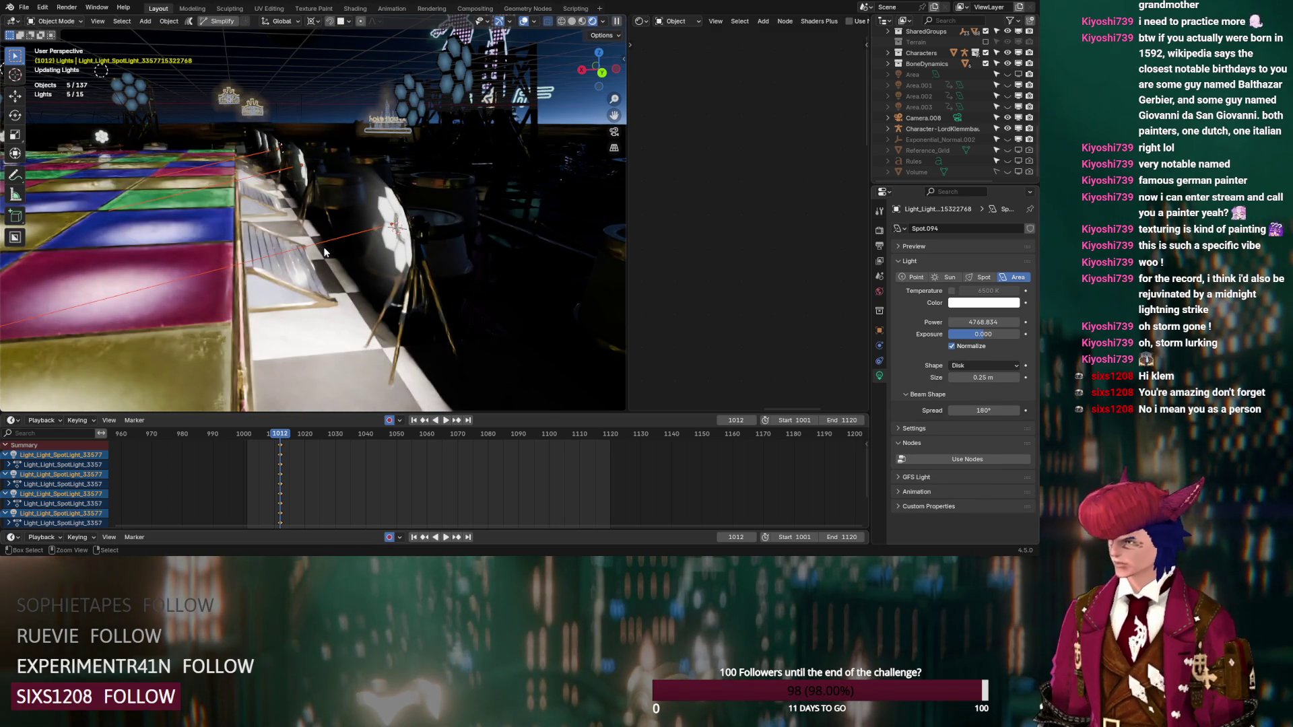
key(ctrl+z)
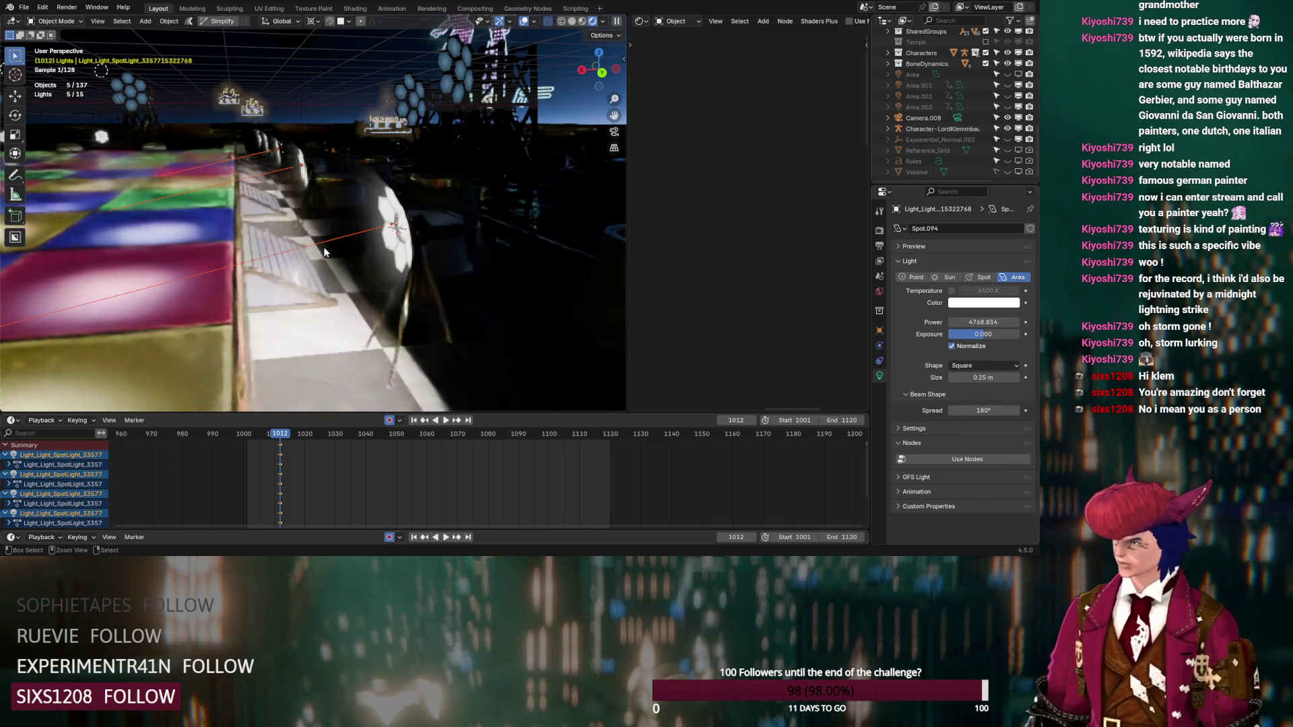
key(ctrl+z)
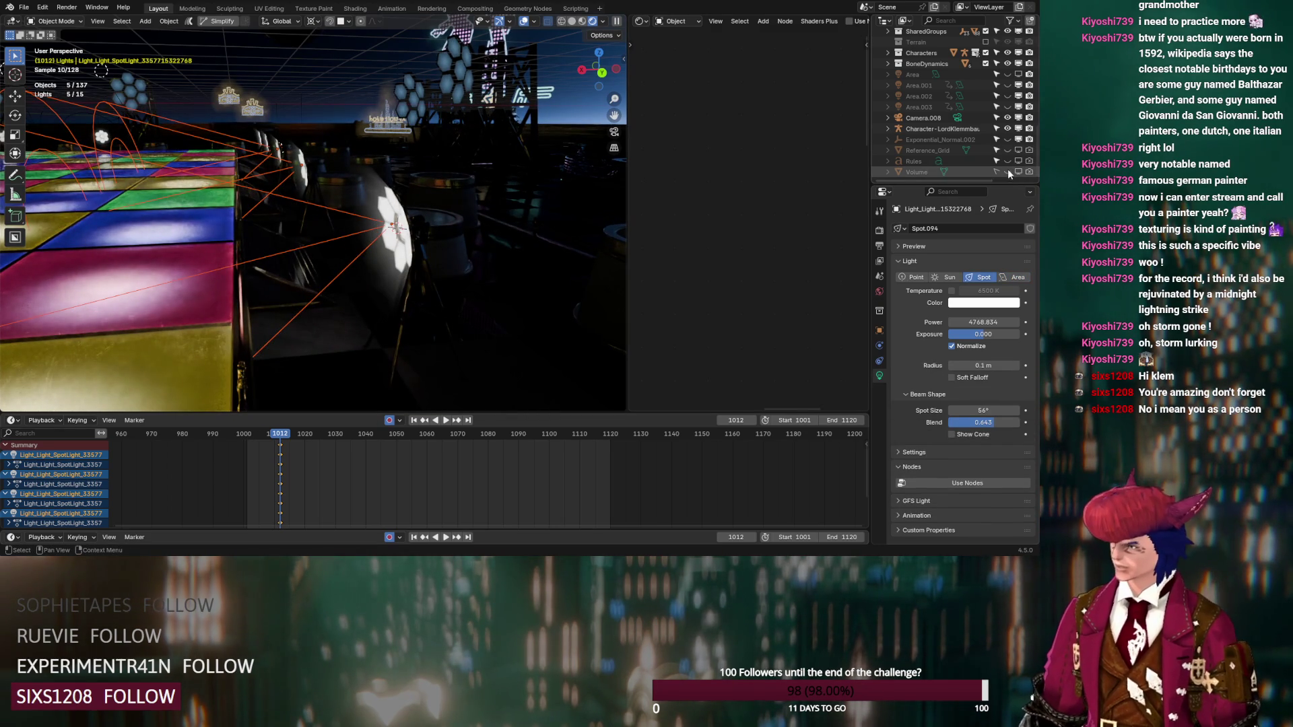
key(ctrl+z)
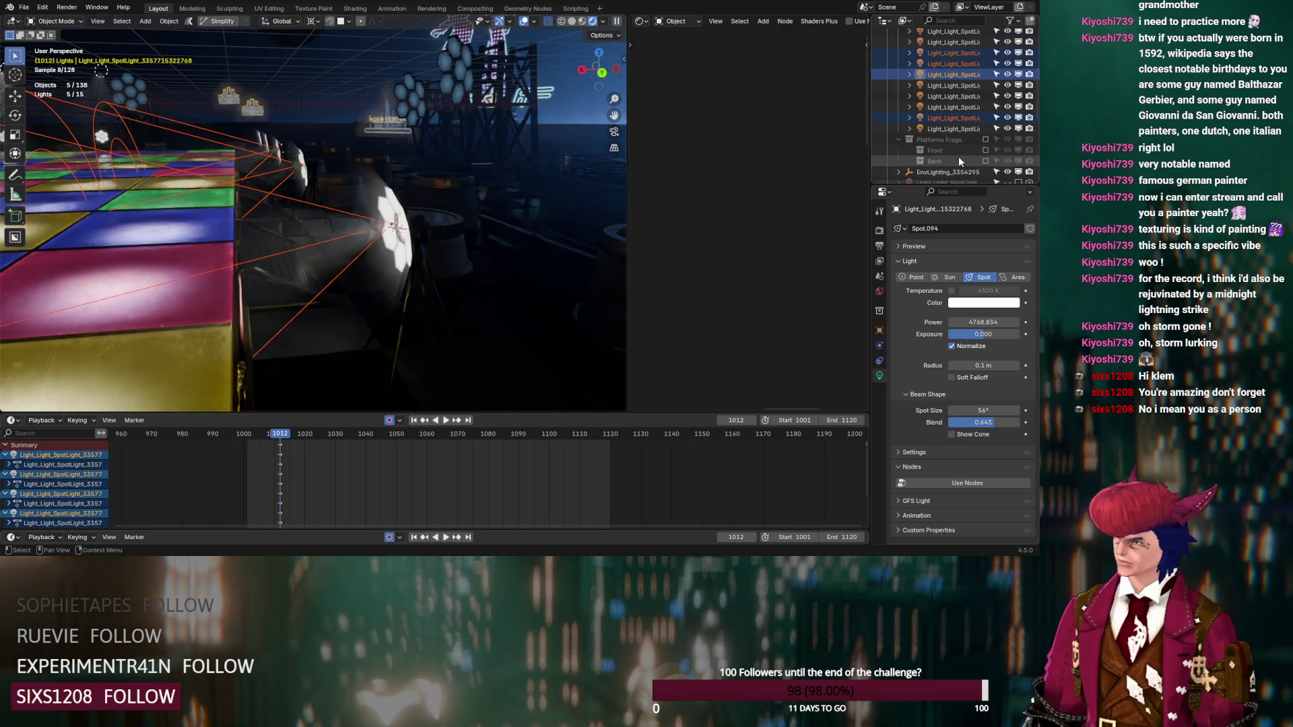
Step: Set the Volume's density to 0.010 and anisotropy to 0.727
scroll(959, 156, down, 10)
click(911, 171)
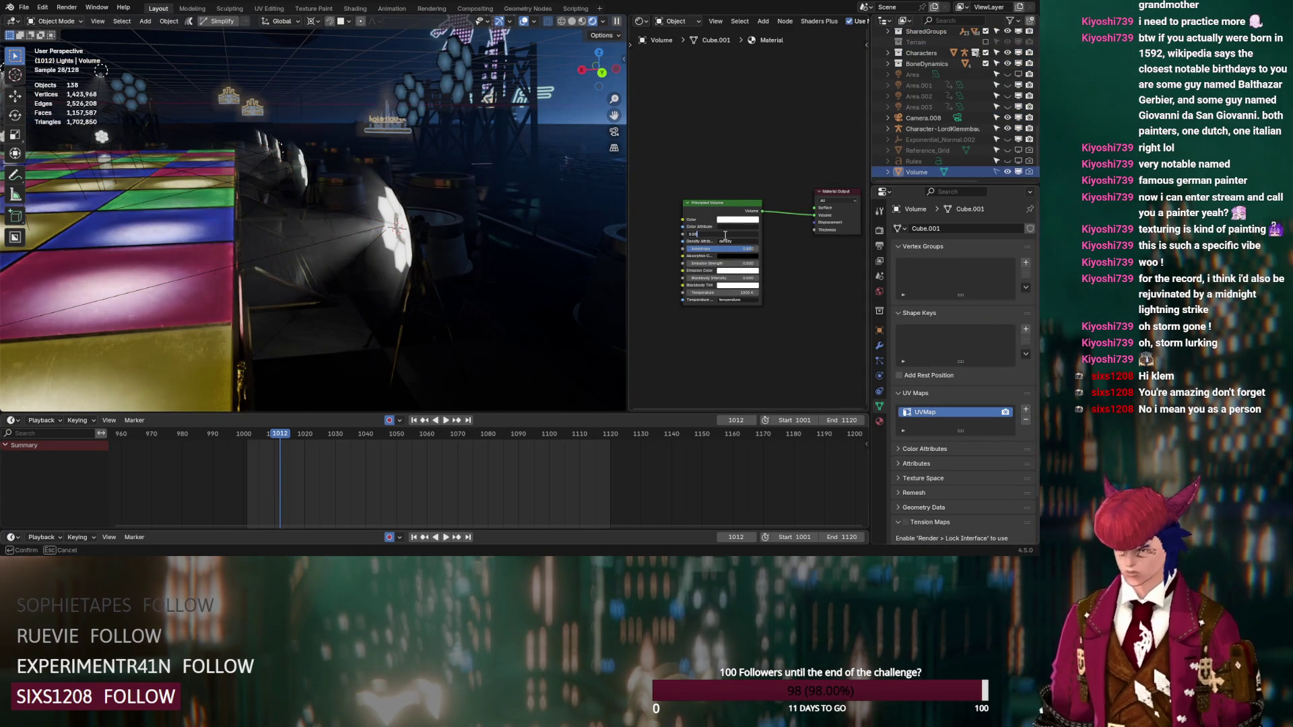
key(Return)
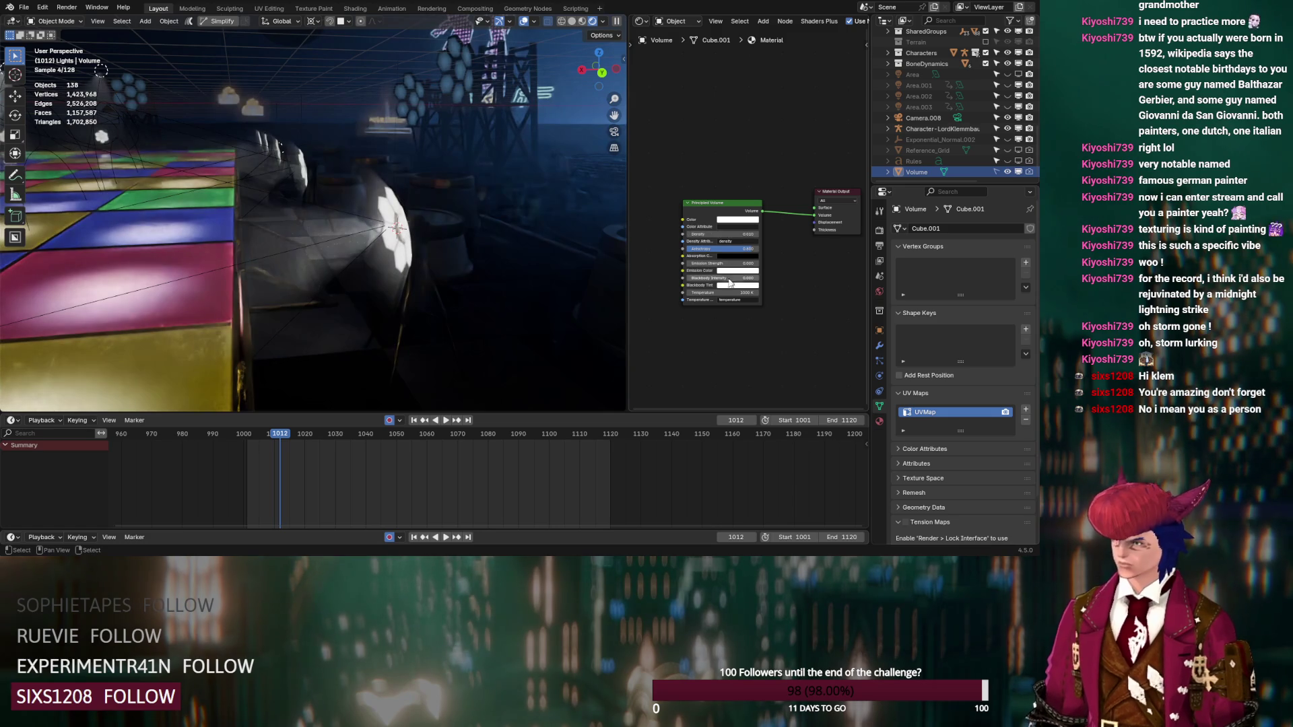
drag(720, 248, 707, 248)
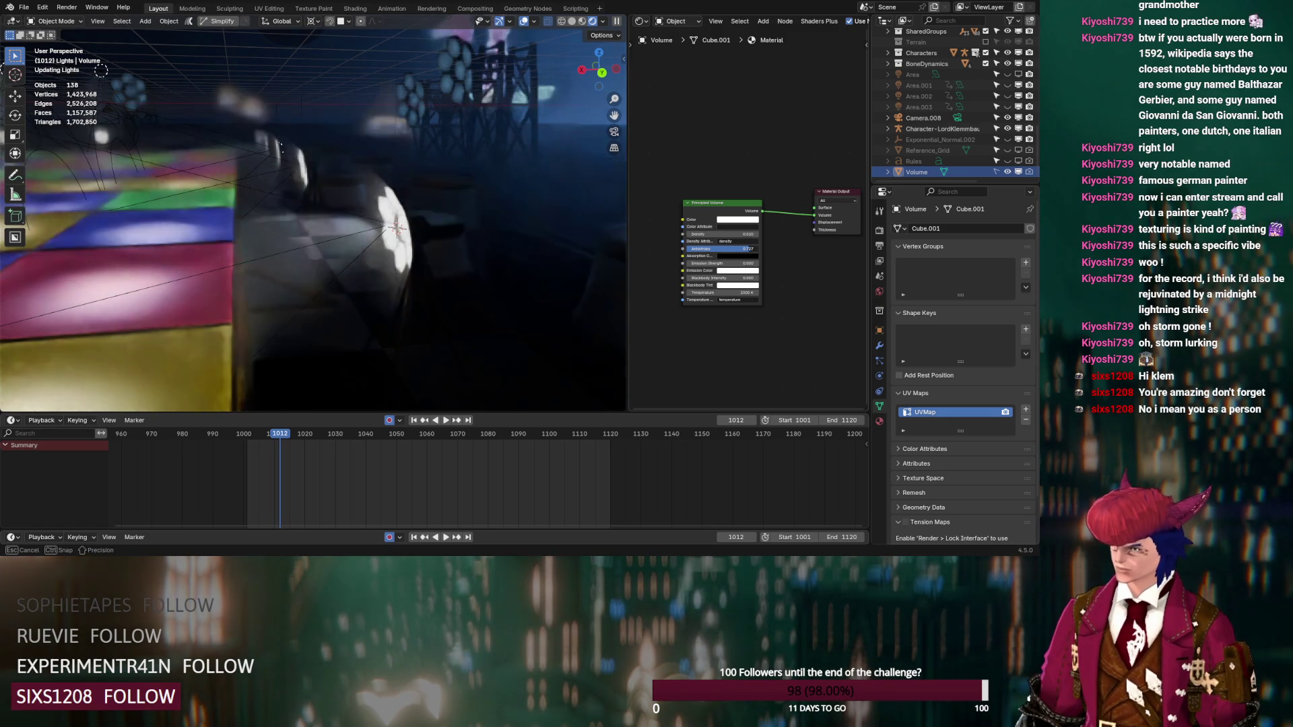
scroll(936, 133, up, 5)
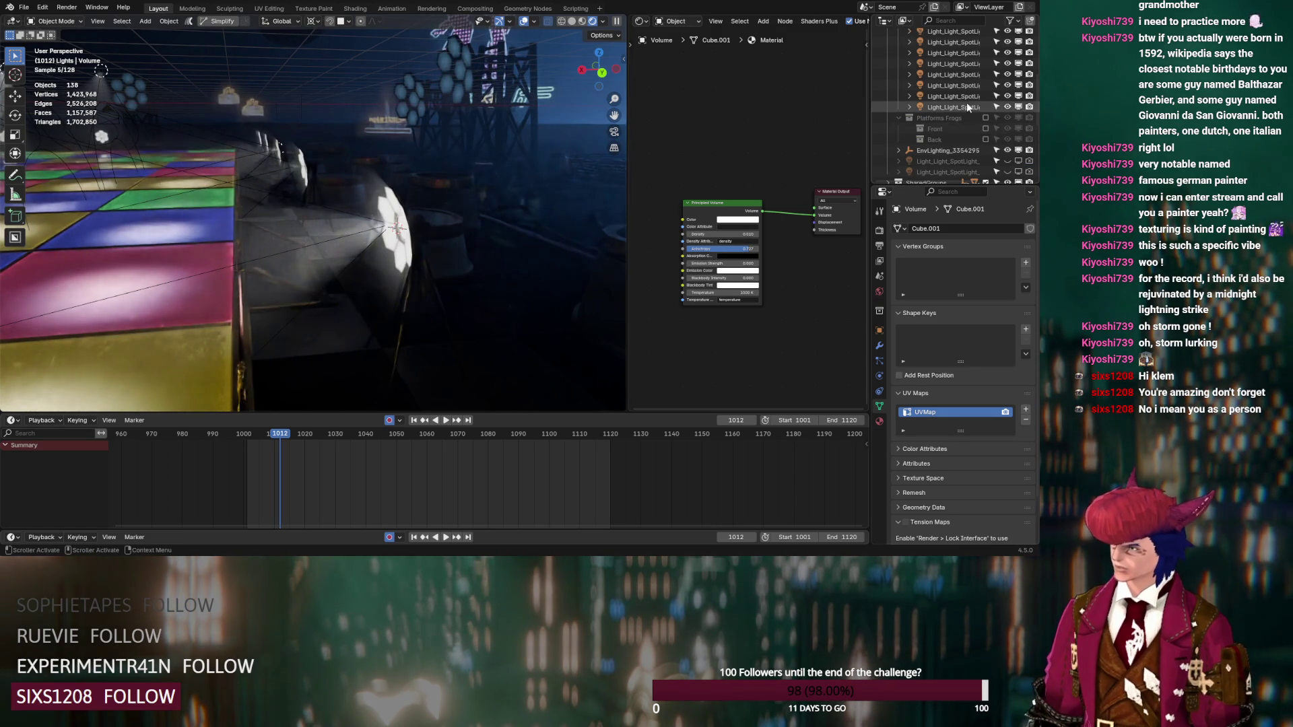
click(962, 106)
scroll(957, 109, up, 3)
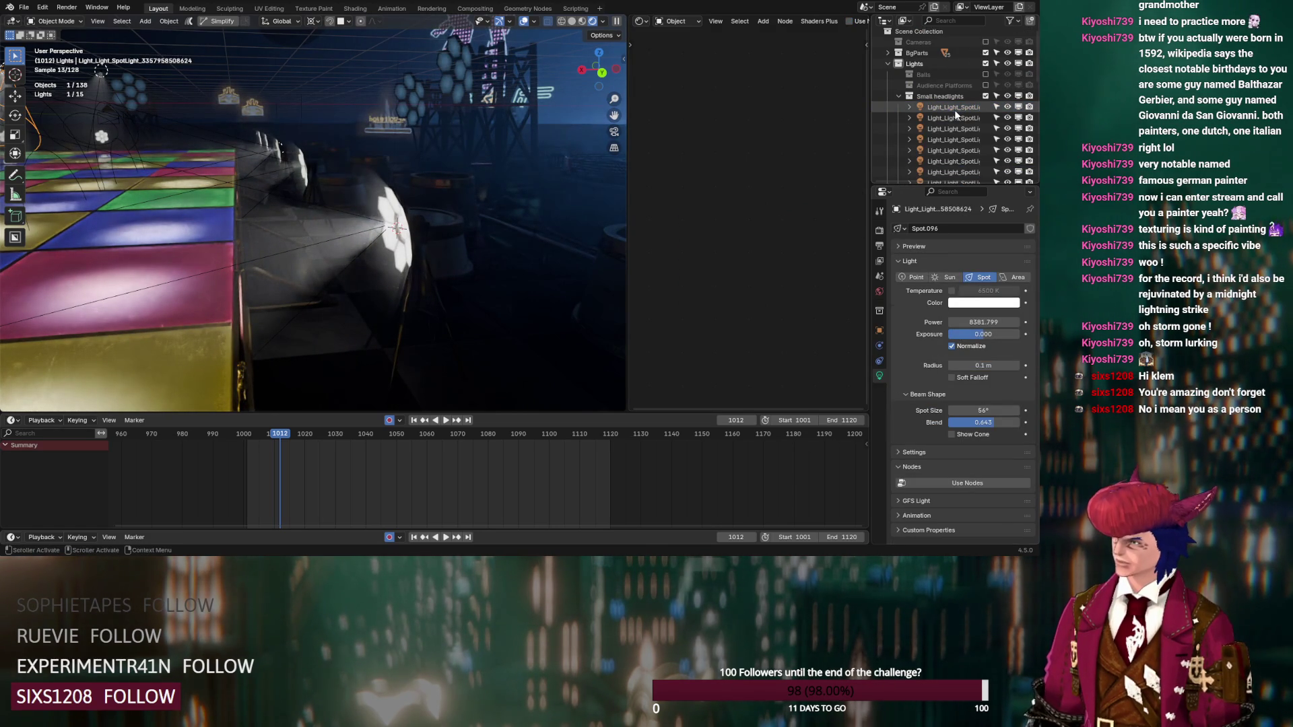
Step: Make all small headlights Disk area lights with 44.1° spread and 1.34 m size
key(a)
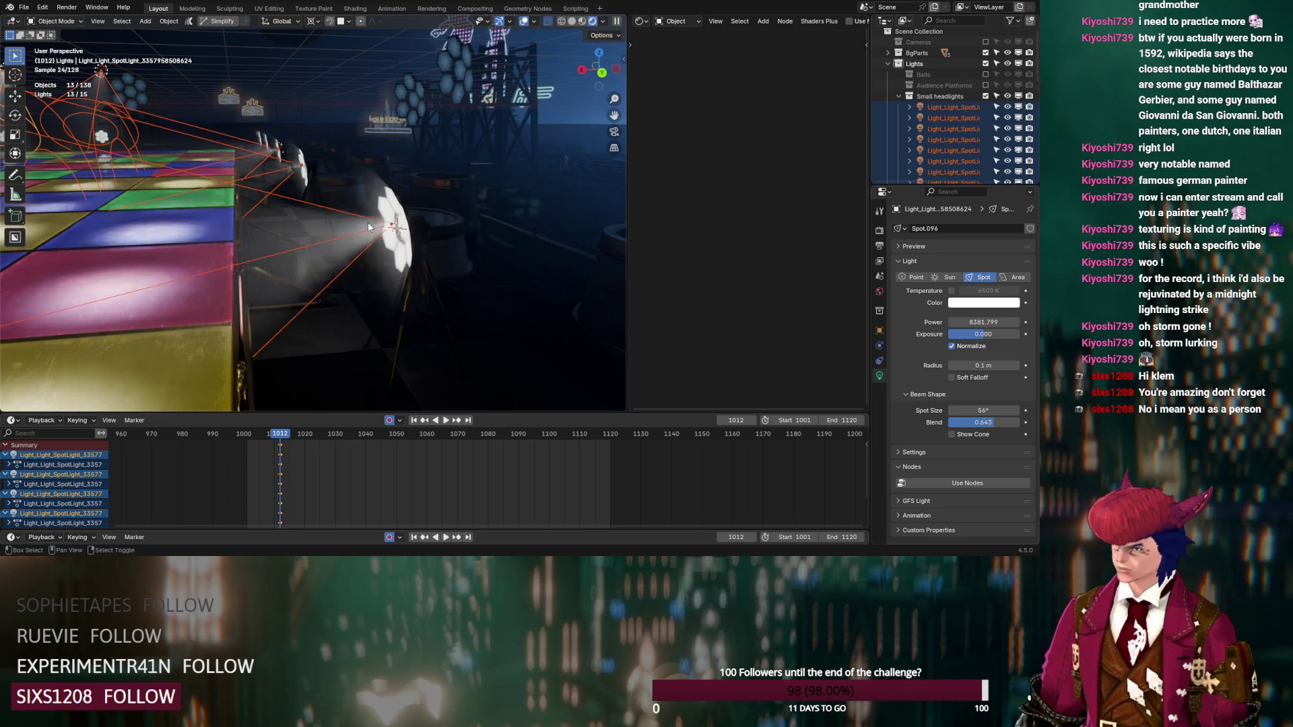
shift+click(367, 222)
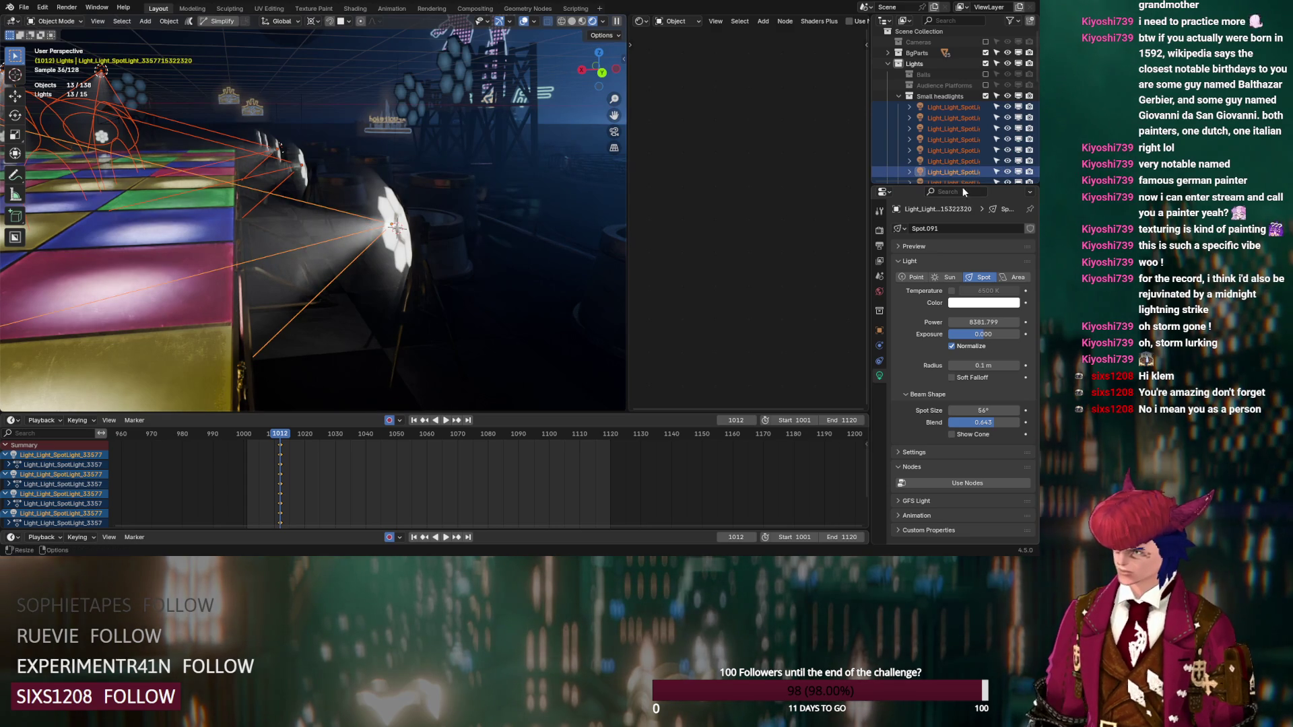
click(1004, 277)
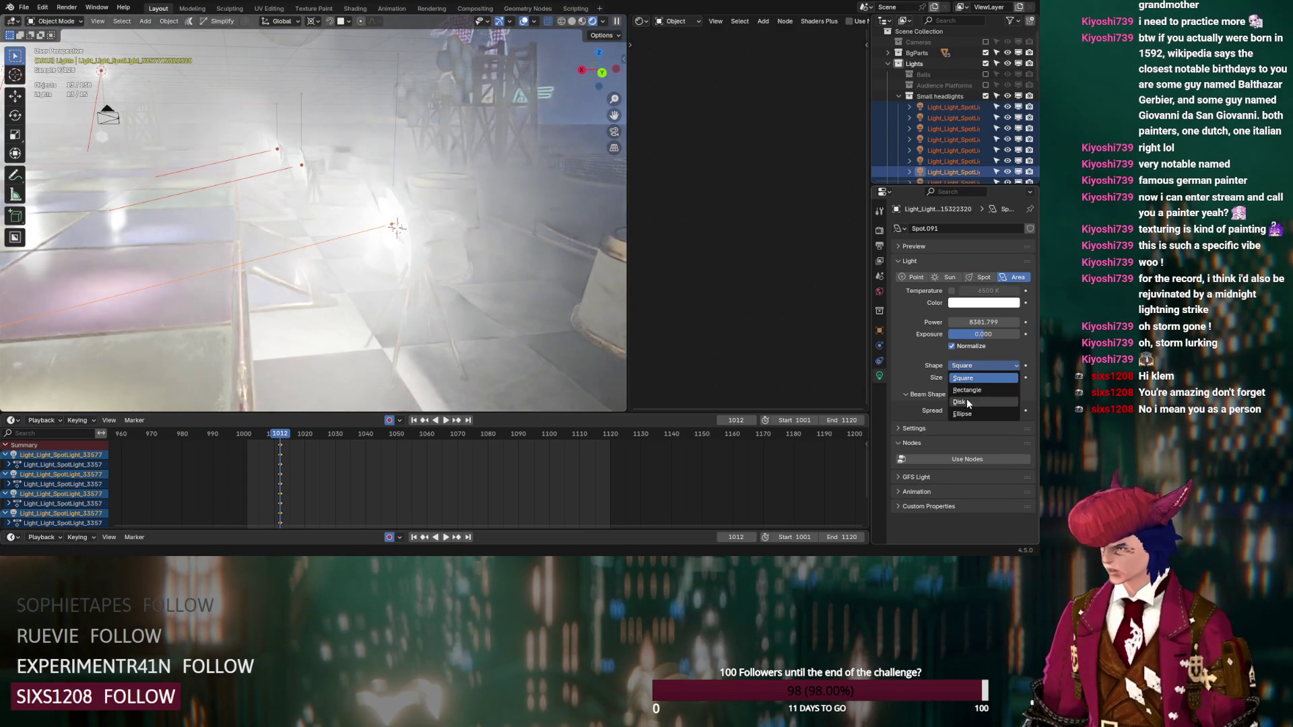
click(968, 402)
mouse_move(983, 410)
mouse_down()
mouse_move(942, 410)
mouse_move(996, 410)
mouse_move(993, 377)
mouse_move(1008, 377)
mouse_up()
scroll(541, 301, up, 2)
middle_drag(495, 297, 474, 285)
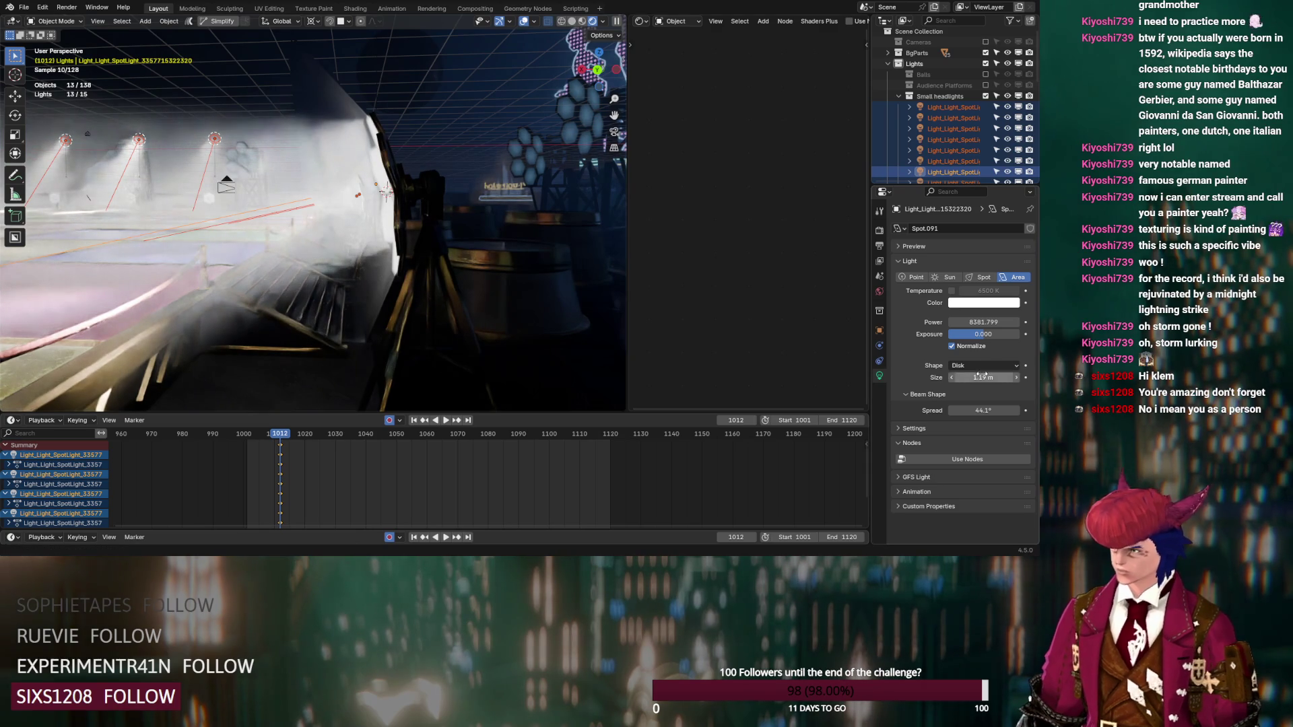
drag(983, 377, 993, 377)
Step: Lower the headlights 0.073 m along Z
key(g)
key(z)
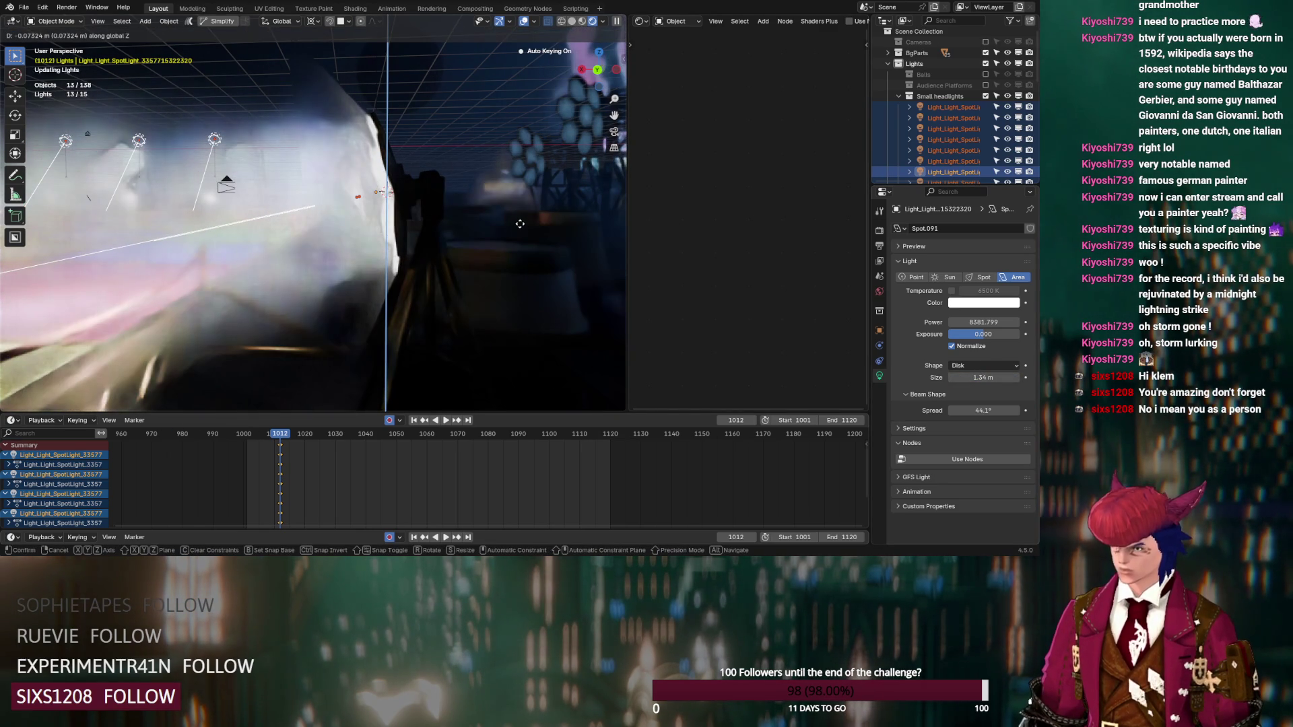
click(520, 223)
mouse_move(520, 229)
middle_down()
mouse_move(430, 232)
mouse_move(479, 255)
middle_up()
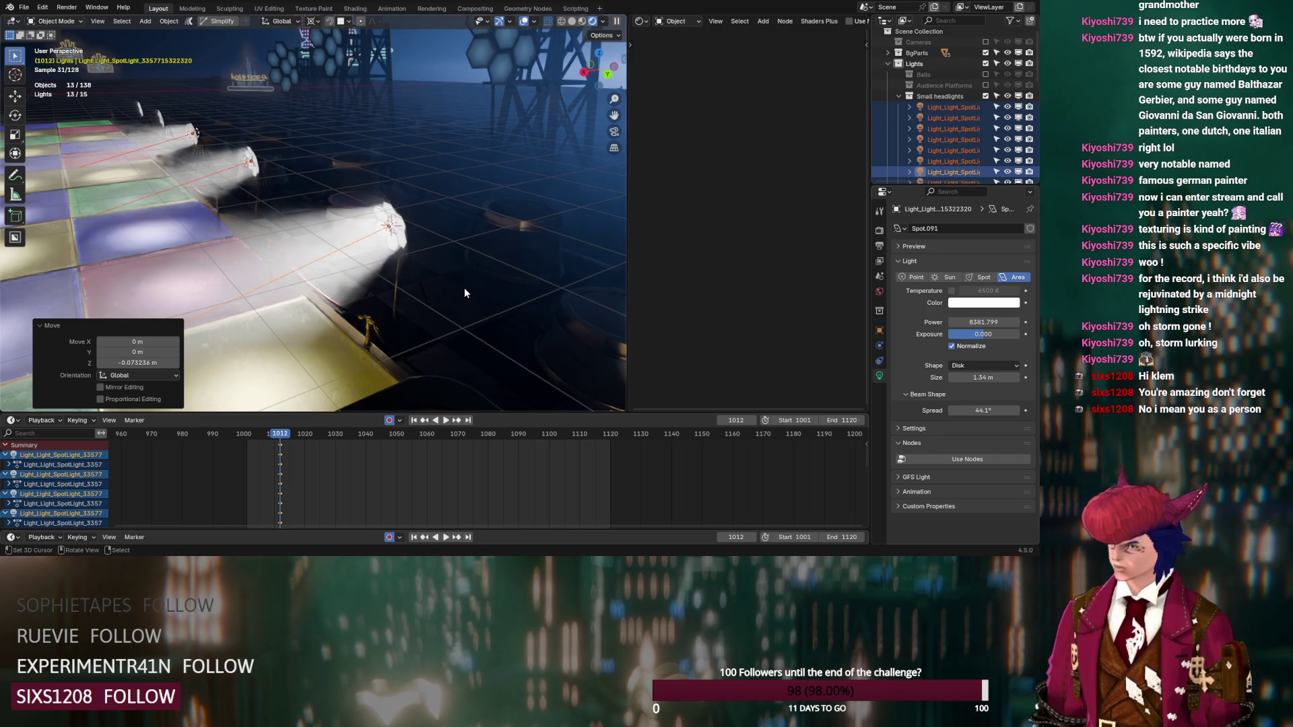
mouse_move(464, 288)
middle_down()
mouse_move(548, 272)
mouse_move(494, 269)
mouse_move(556, 272)
mouse_move(395, 297)
middle_up()
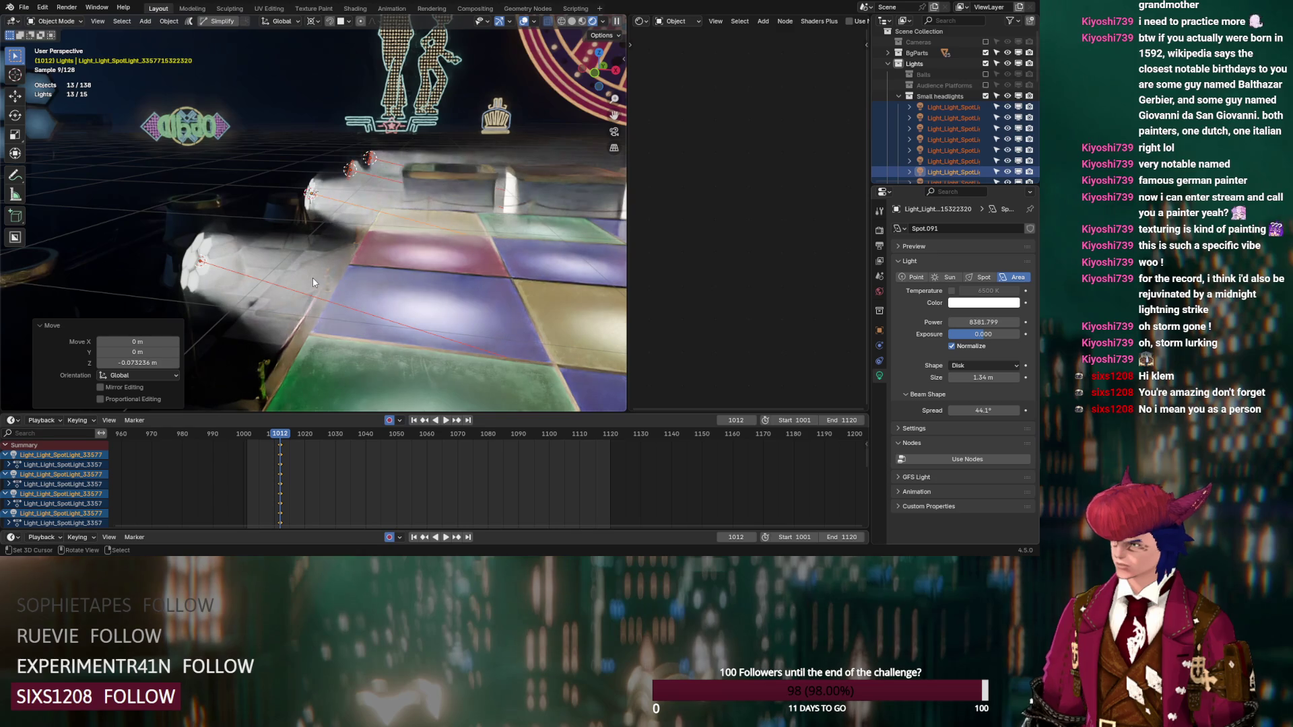
scroll(922, 129, down, 10)
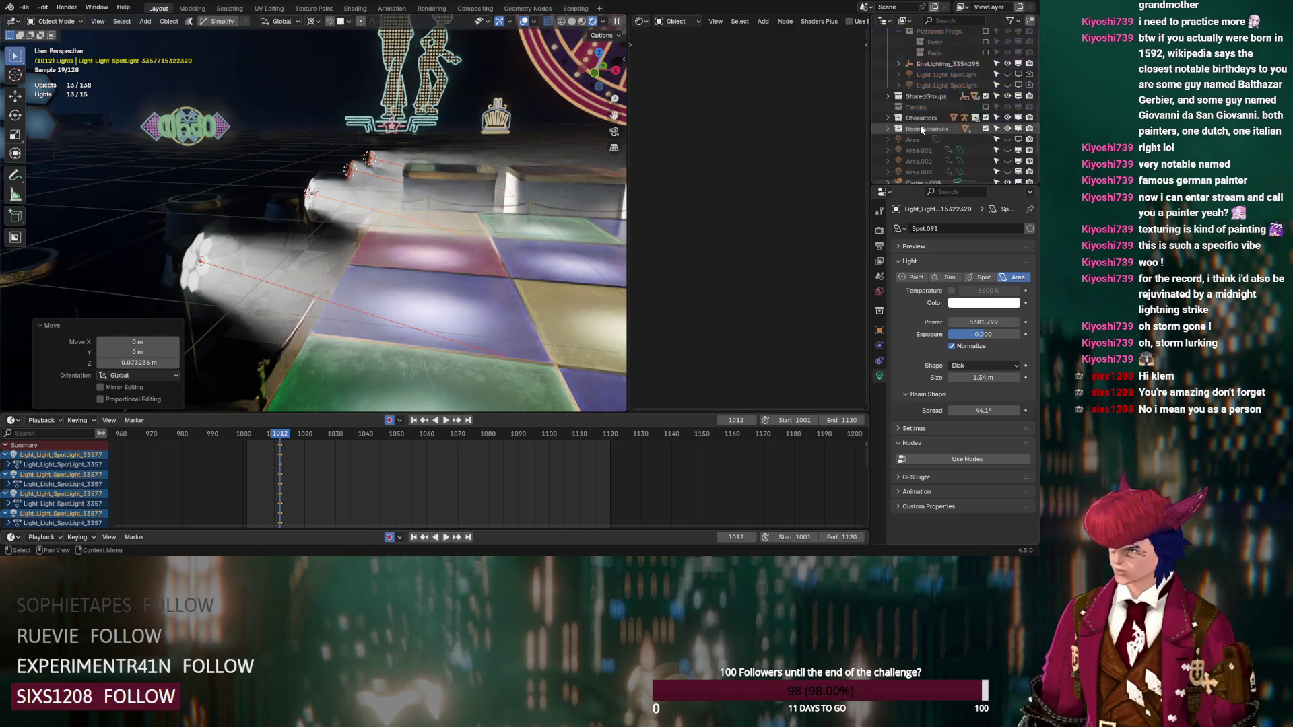
Step: Raise the Volume's anisotropy from 0.727 to about 0.865, then hide the Volume in the viewport
scroll(922, 132, down, 1)
click(918, 172)
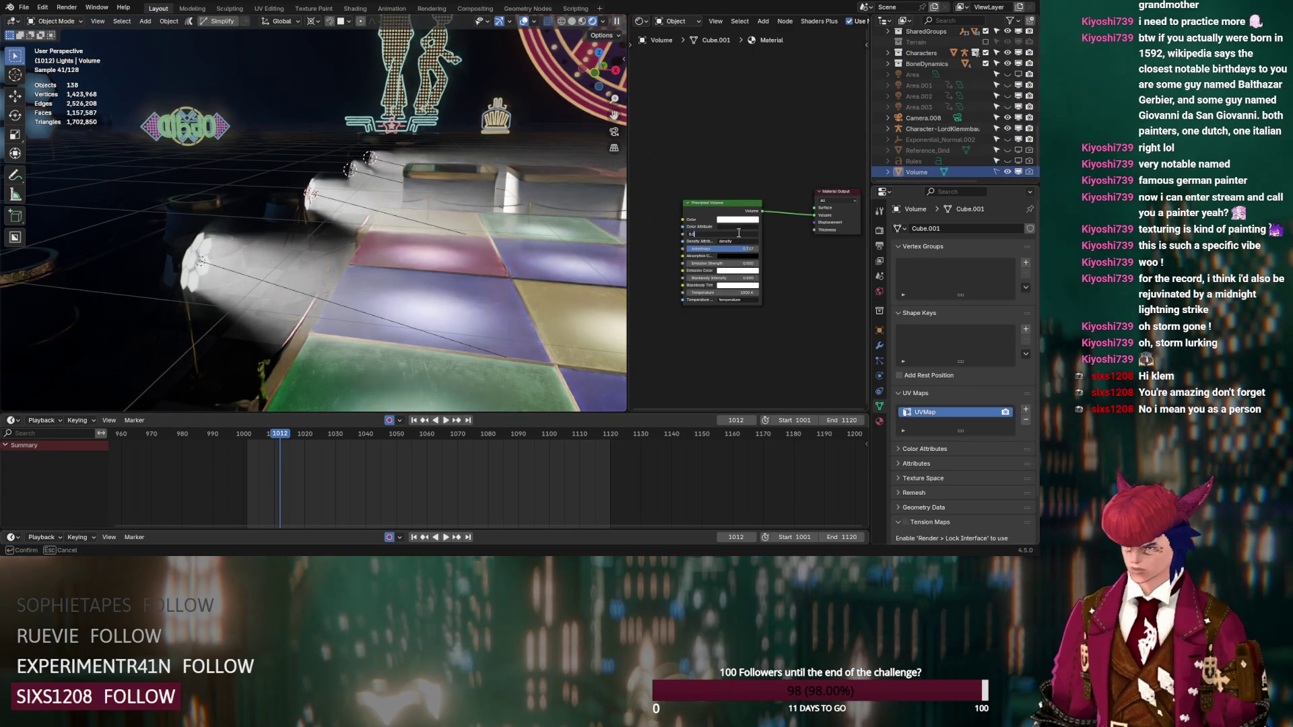
scroll(738, 233, up, 2)
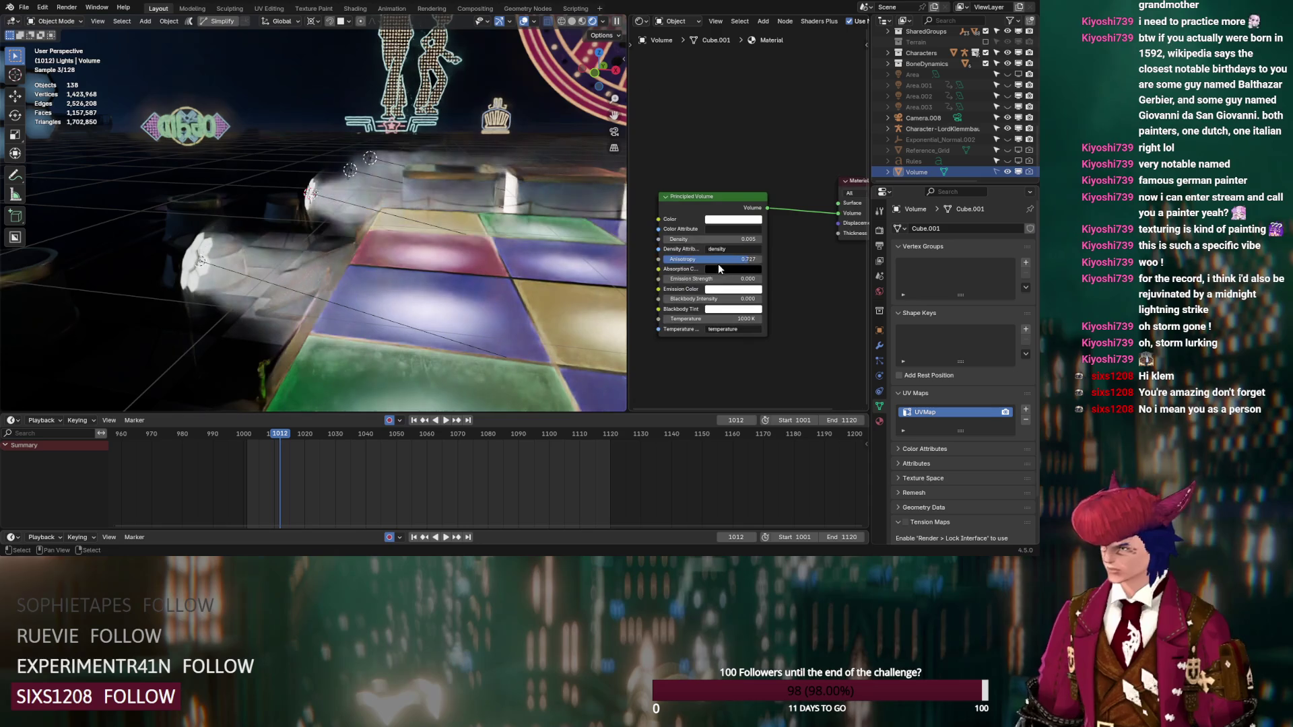
drag(741, 259, 754, 257)
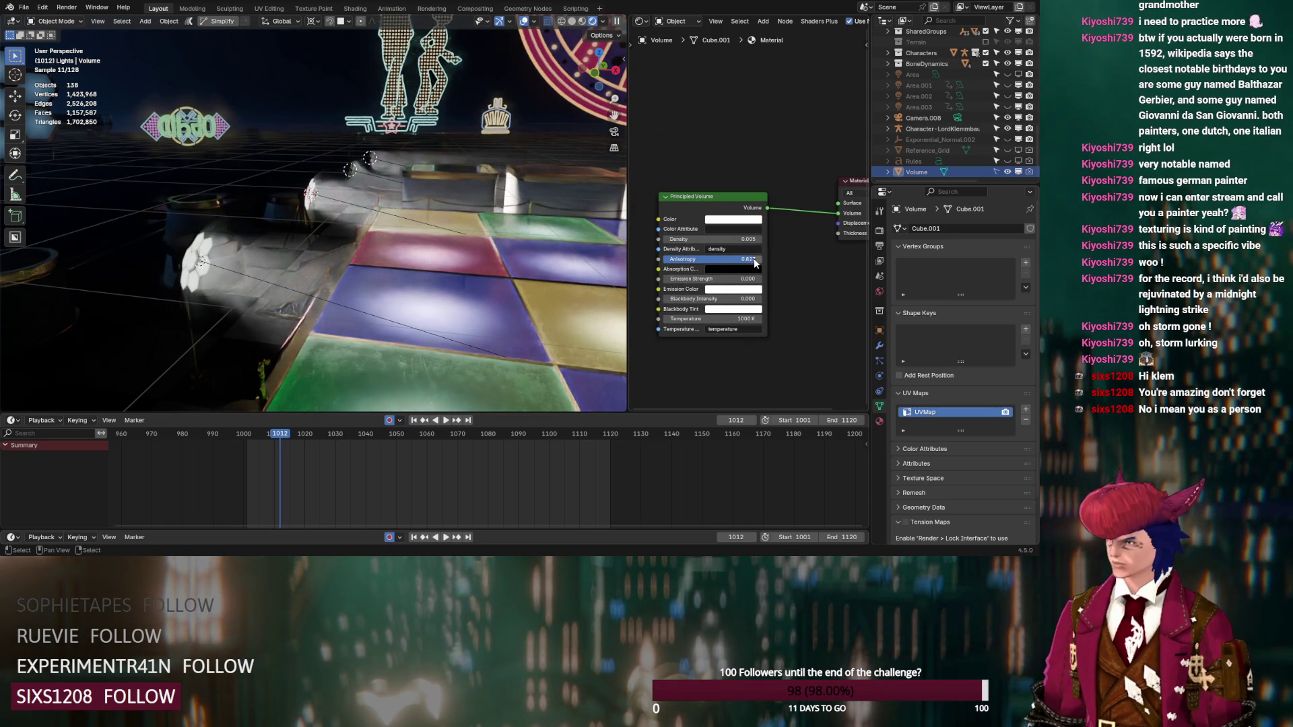
drag(754, 257, 756, 262)
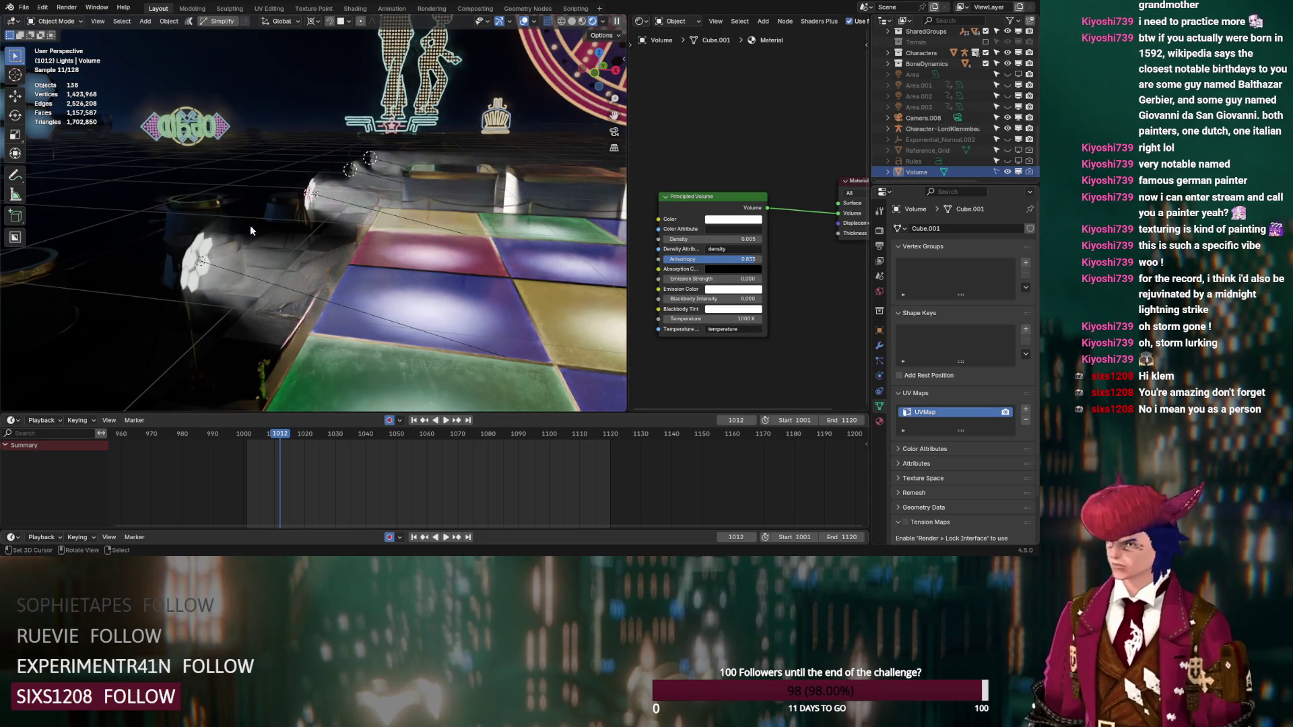
mouse_move(229, 274)
middle_down()
mouse_move(445, 283)
mouse_move(329, 272)
mouse_move(377, 270)
middle_up()
click(1018, 172)
mouse_move(283, 202)
middle_down()
mouse_move(297, 209)
mouse_move(286, 210)
middle_up()
Step: Snap the selected spot lights to the 3D cursor on the hexagon fixture, keeping their offsets
click(177, 174)
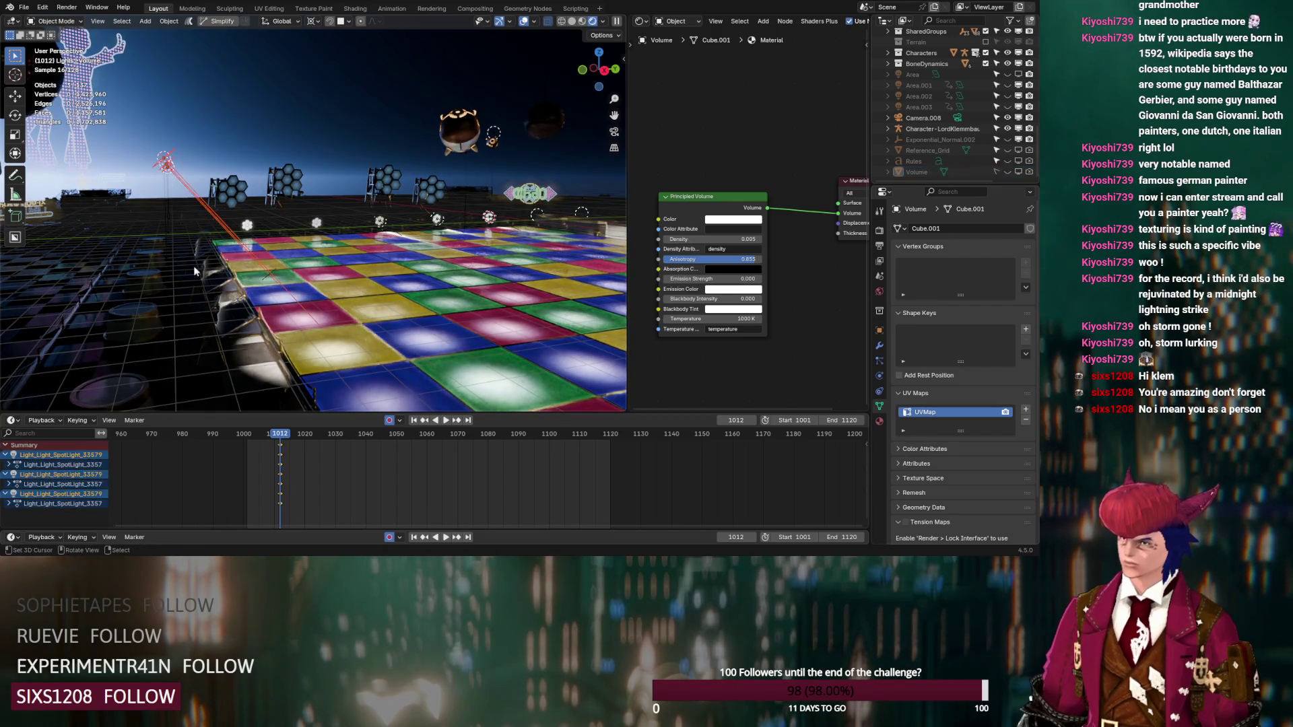
key(q)
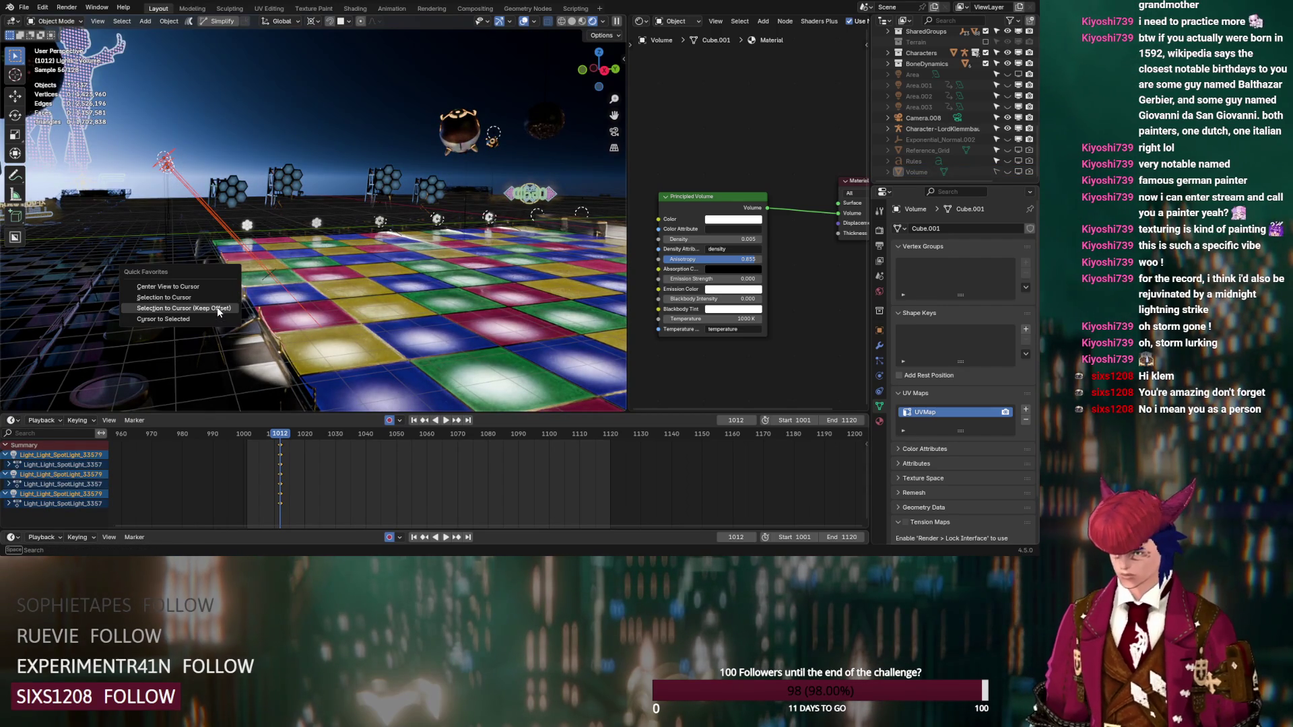
click(210, 286)
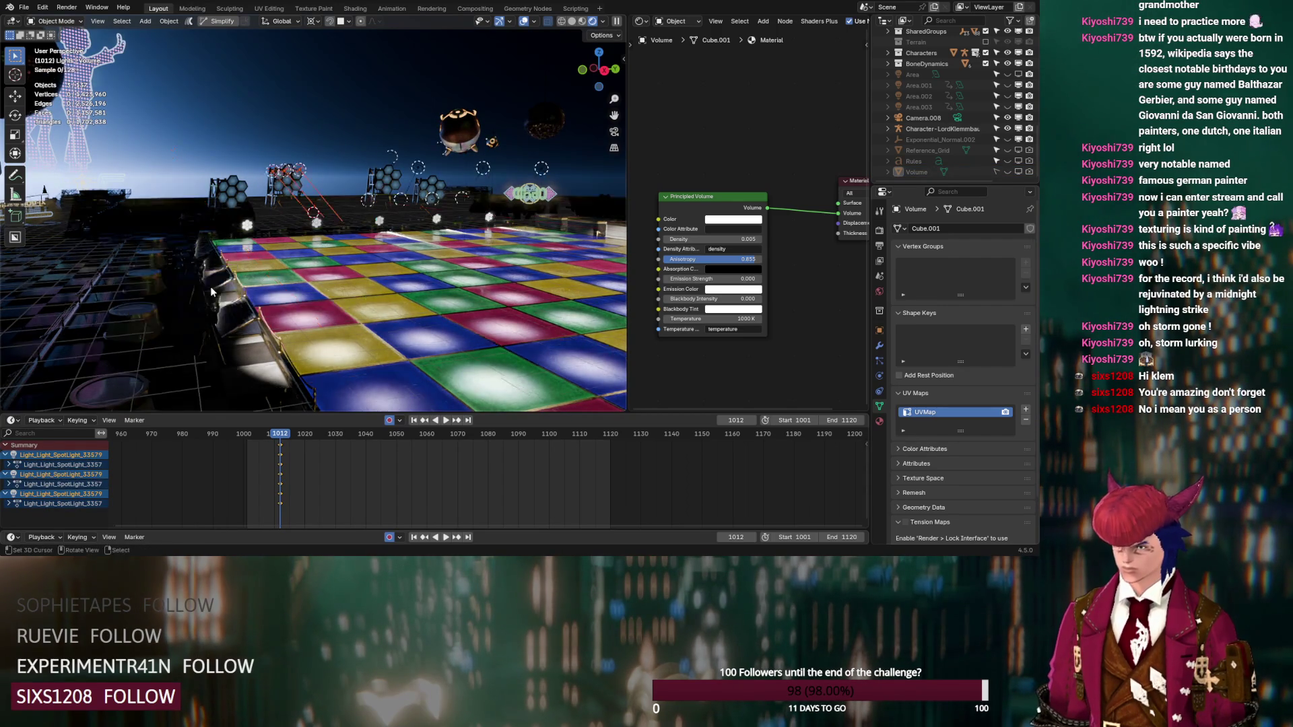
mouse_move(335, 264)
middle_down()
mouse_move(216, 254)
mouse_move(224, 270)
middle_up()
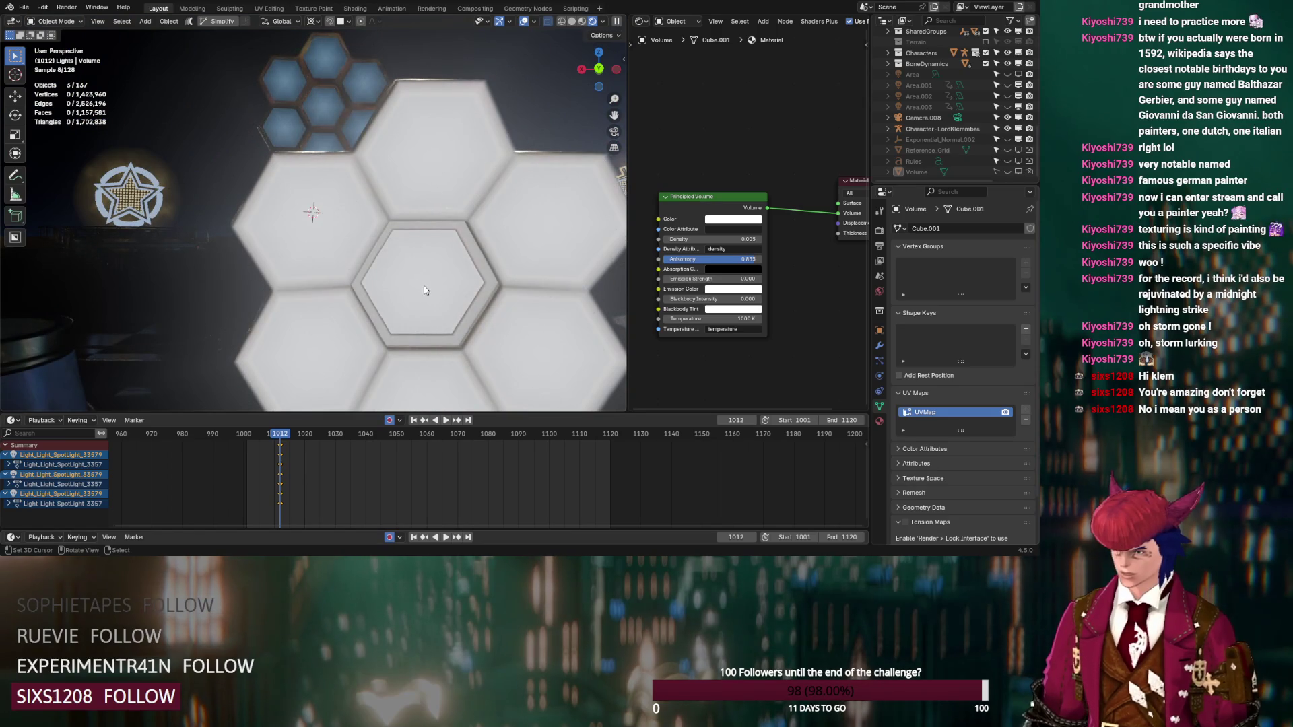
key(q)
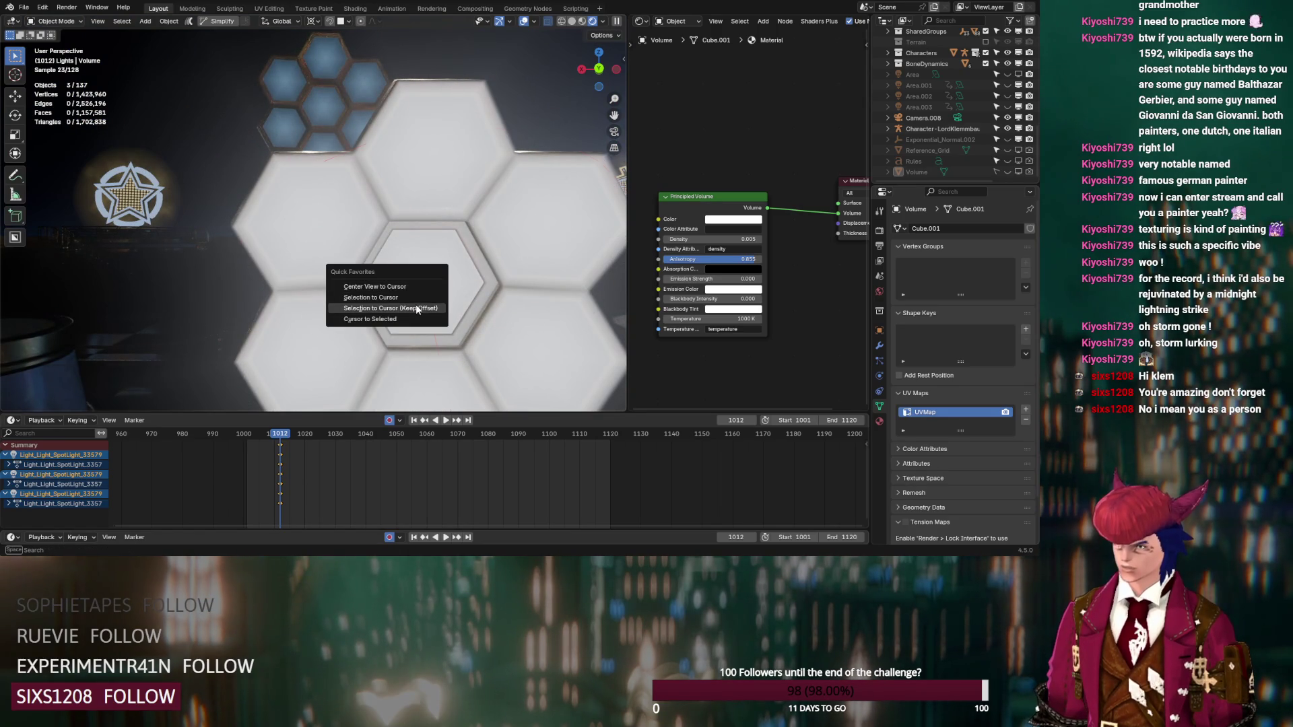
click(417, 309)
mouse_move(338, 286)
ctrl+middle_down()
mouse_move(338, 305)
mouse_move(363, 220)
mouse_move(312, 109)
ctrl+middle_up()
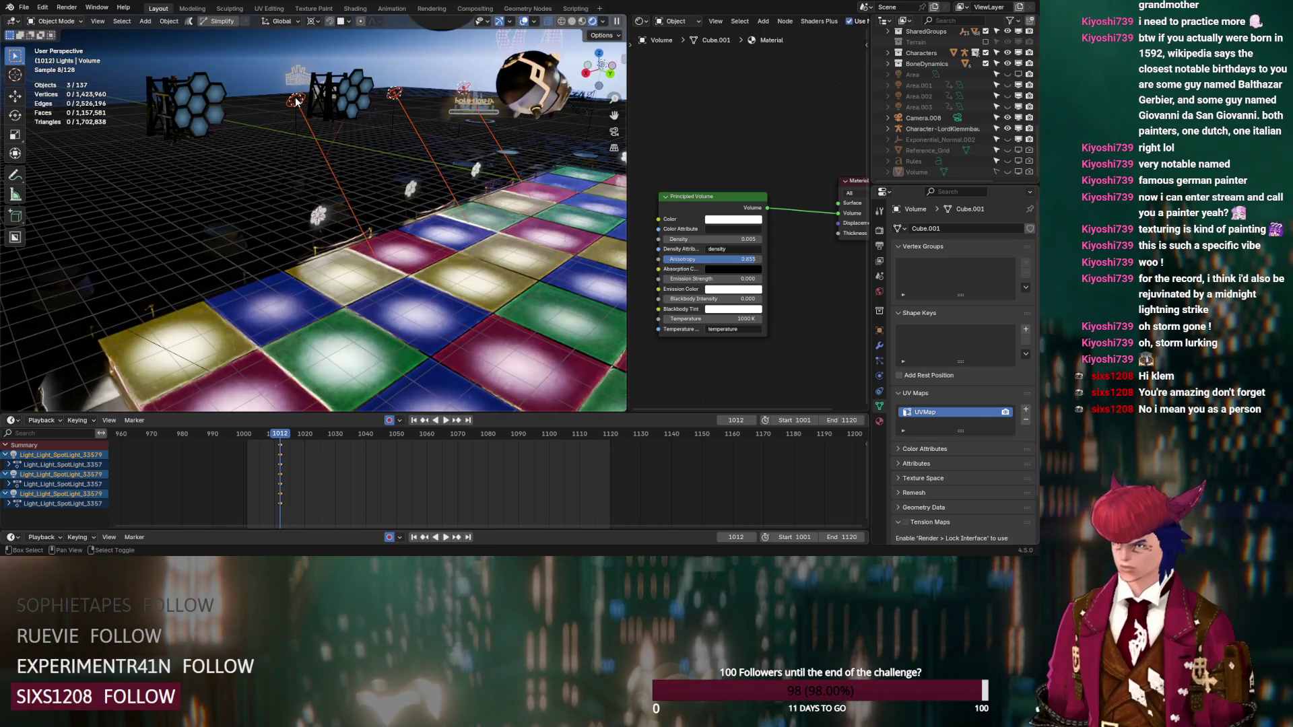
Step: Frame another spot light, retry Selection to Cursor (Keep Offset), then undo it
click(296, 101)
key(KP_Decimal)
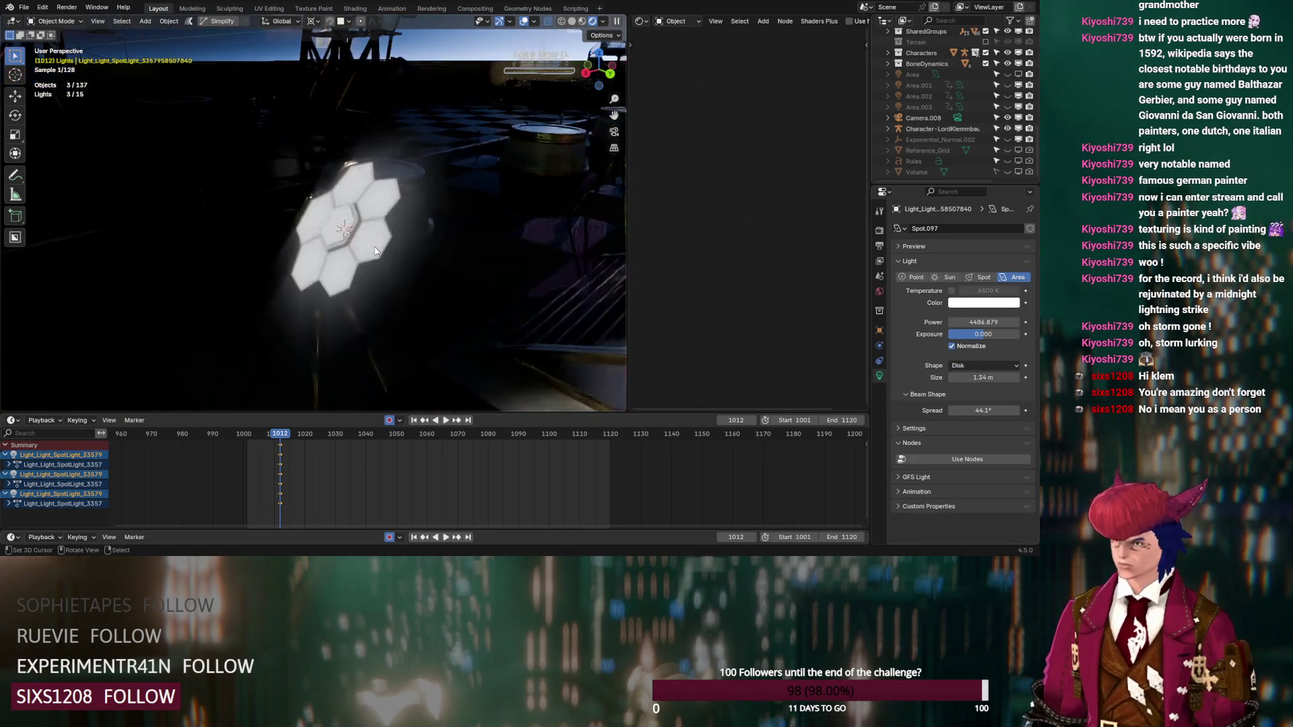
key(q)
key(Return)
scroll(450, 257, down, 5)
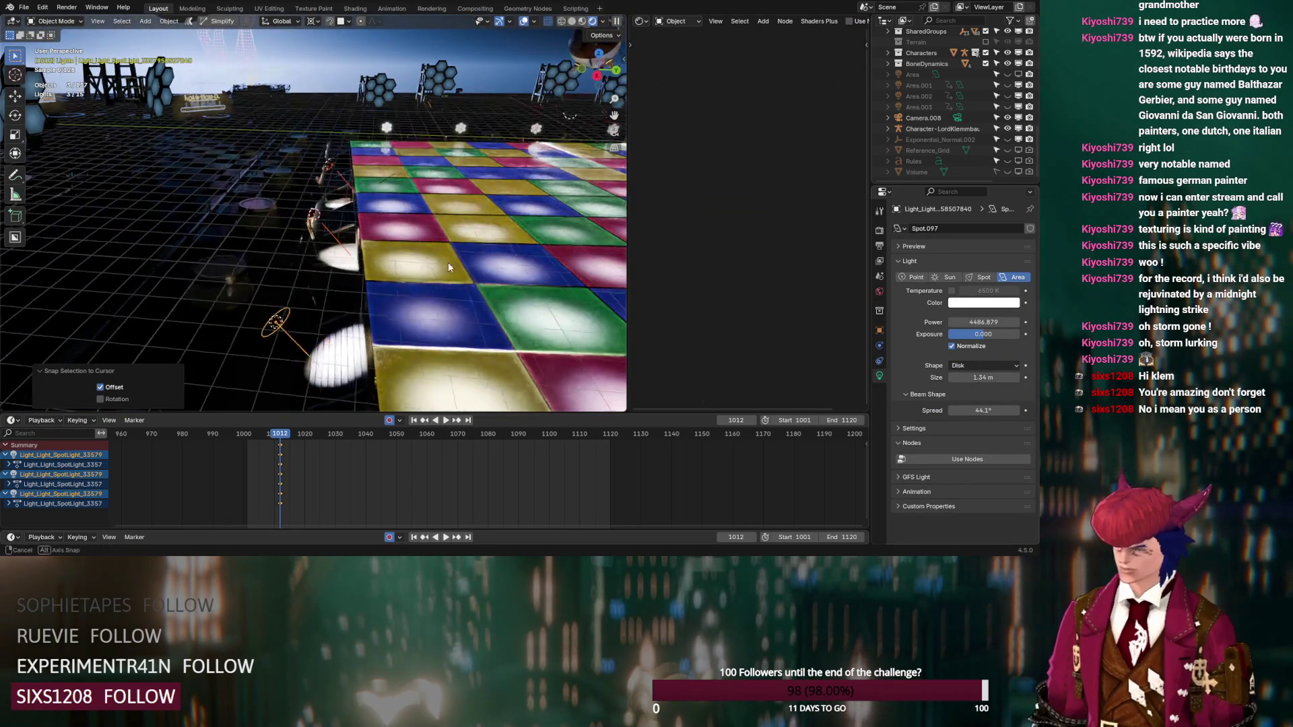
middle_drag(451, 257, 411, 269)
key(ctrl+z)
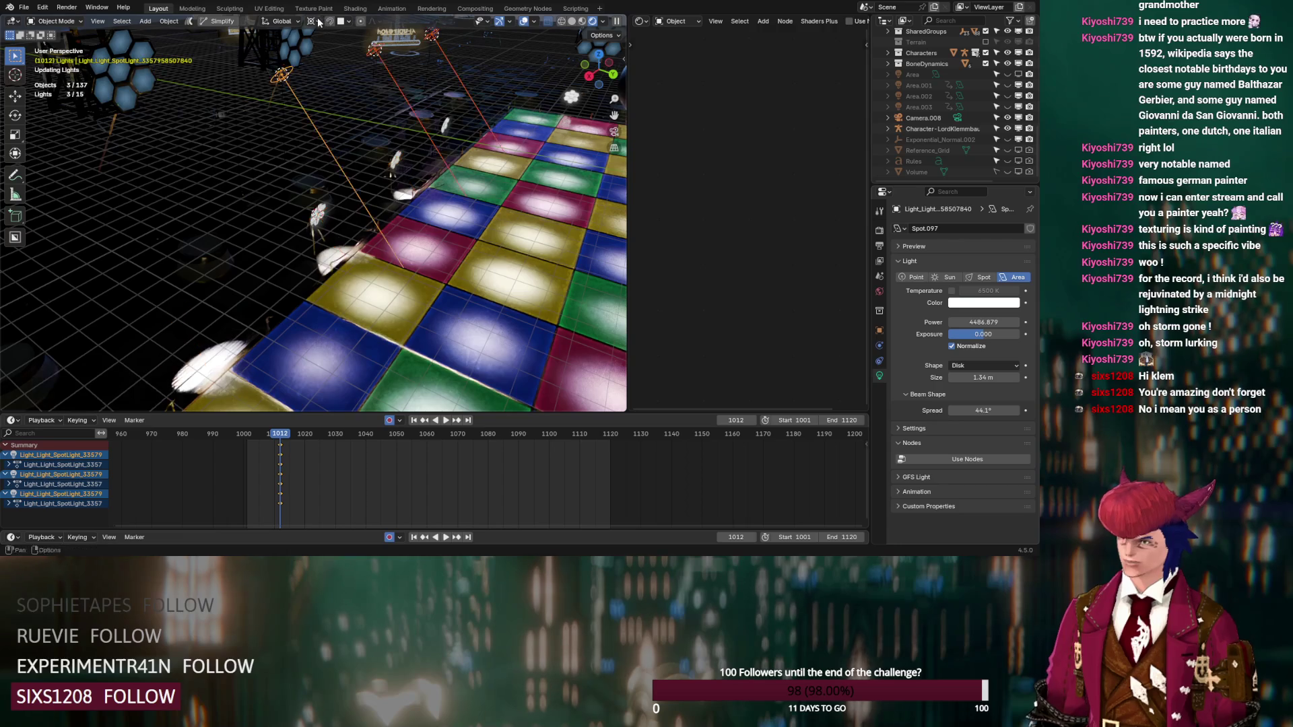
Step: Set the pivot point to Active Element and snap the lights onto the fixture with offsets kept
click(313, 21)
click(326, 97)
key(q)
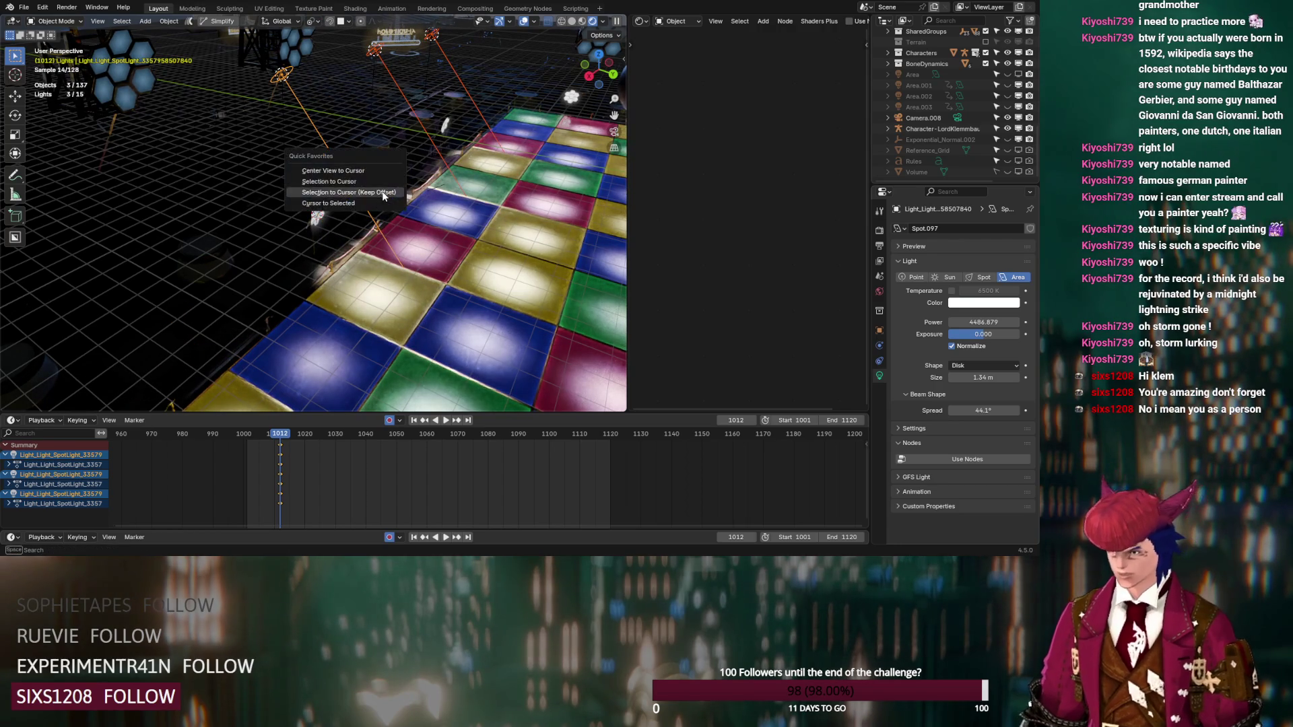
key(Return)
mouse_move(379, 213)
middle_down()
mouse_move(439, 191)
mouse_move(493, 194)
middle_up()
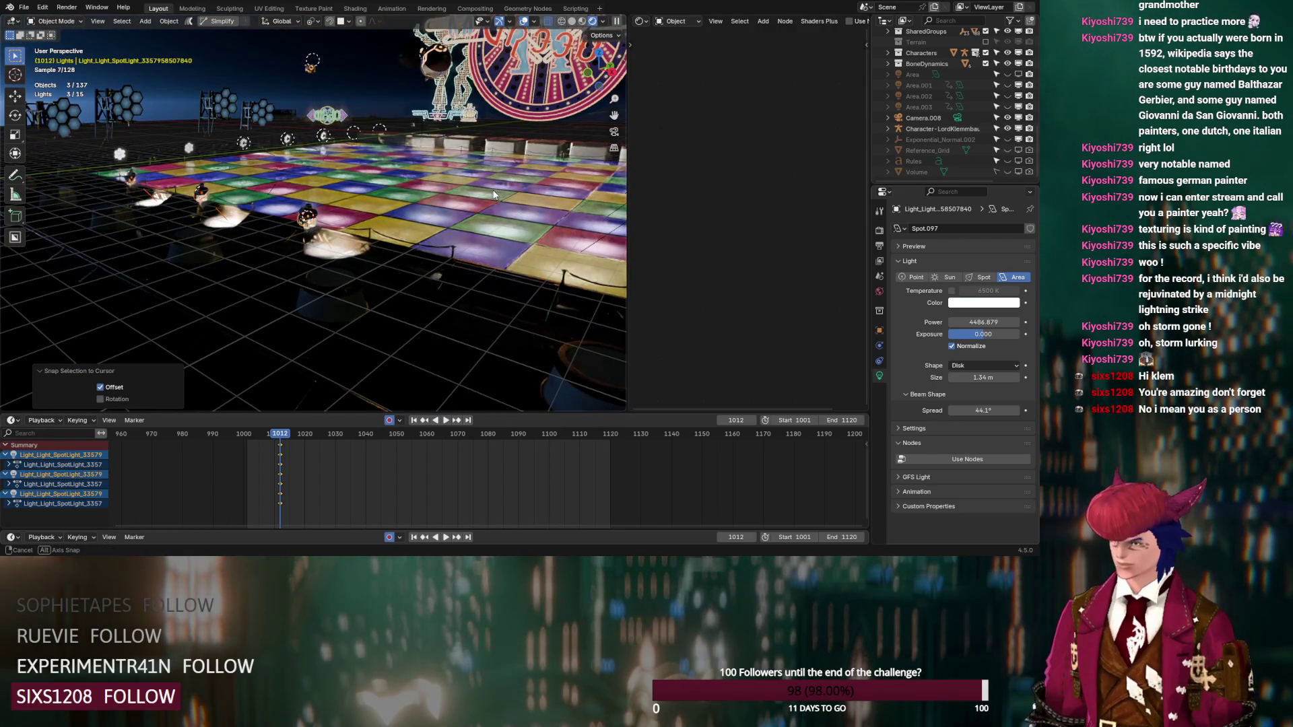
key(ctrl+z)
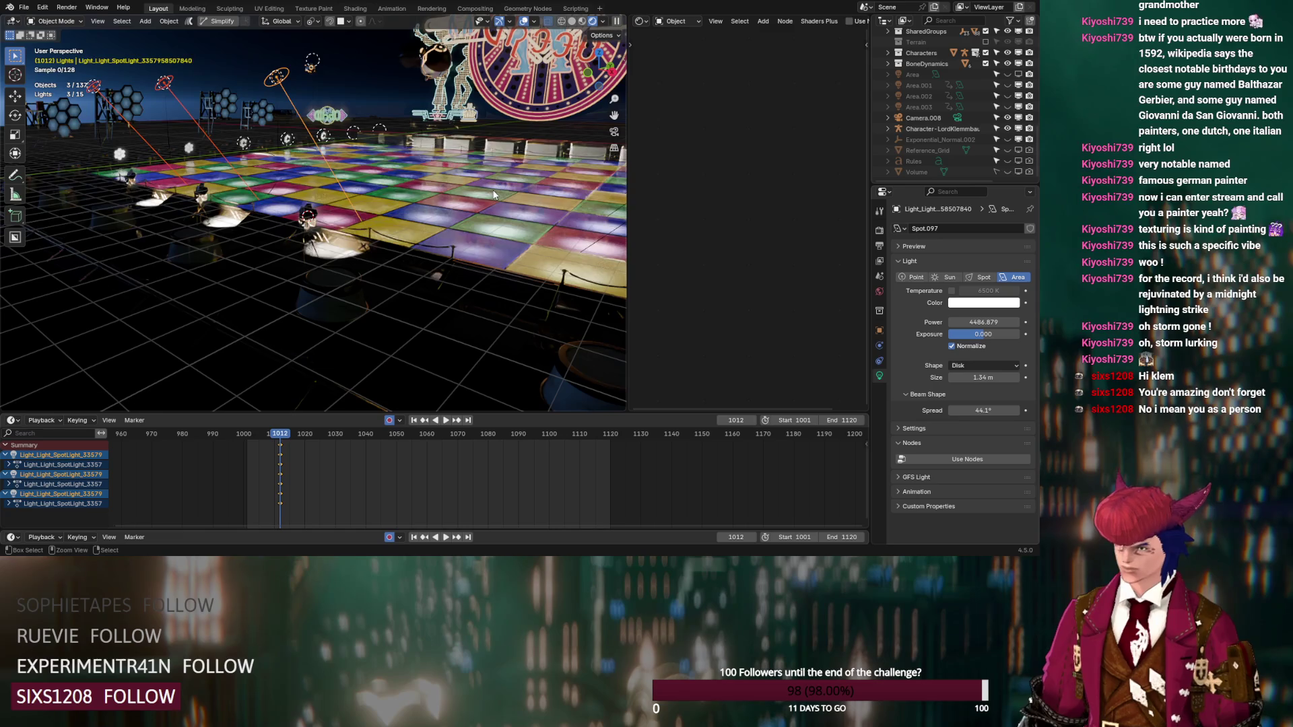
mouse_move(493, 194)
middle_down()
mouse_move(413, 191)
mouse_move(389, 229)
mouse_move(439, 253)
mouse_move(386, 243)
mouse_move(393, 234)
middle_up()
key(q)
click(414, 193)
Step: Tilt the three lights 38.8° about X and lower them along their local Z
key(r)
key(y)
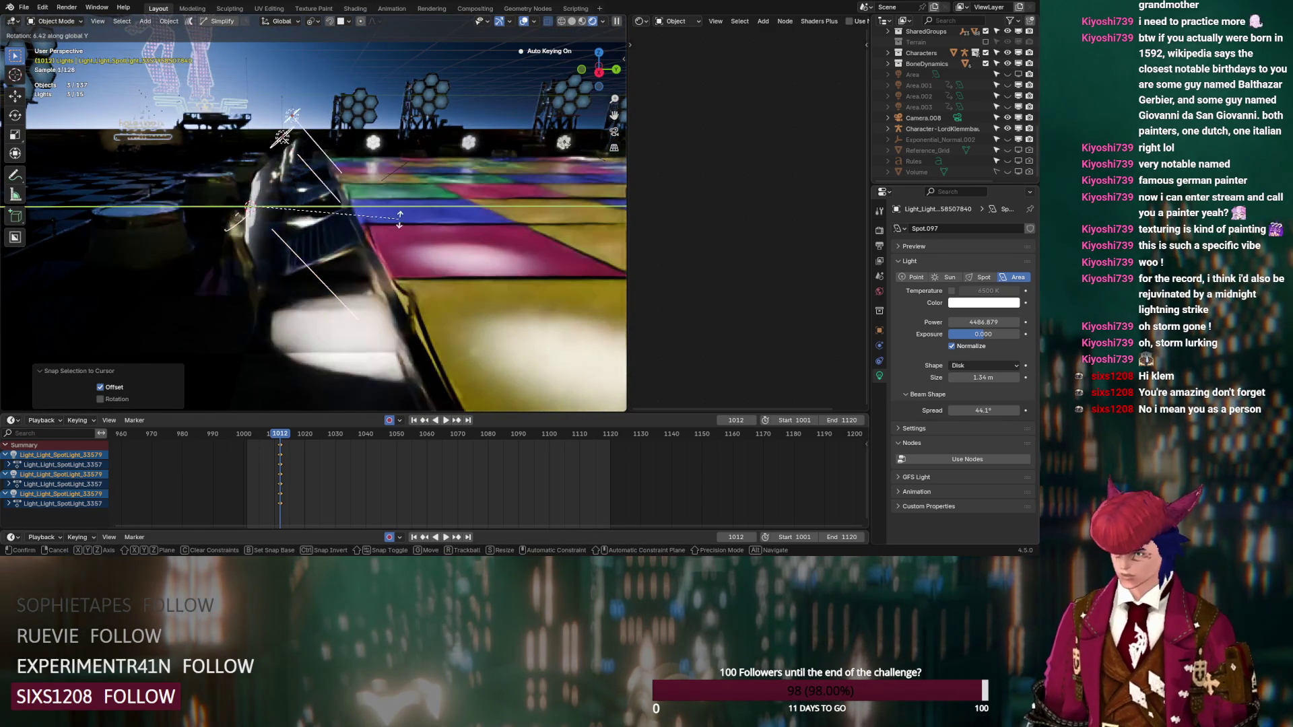
key(x)
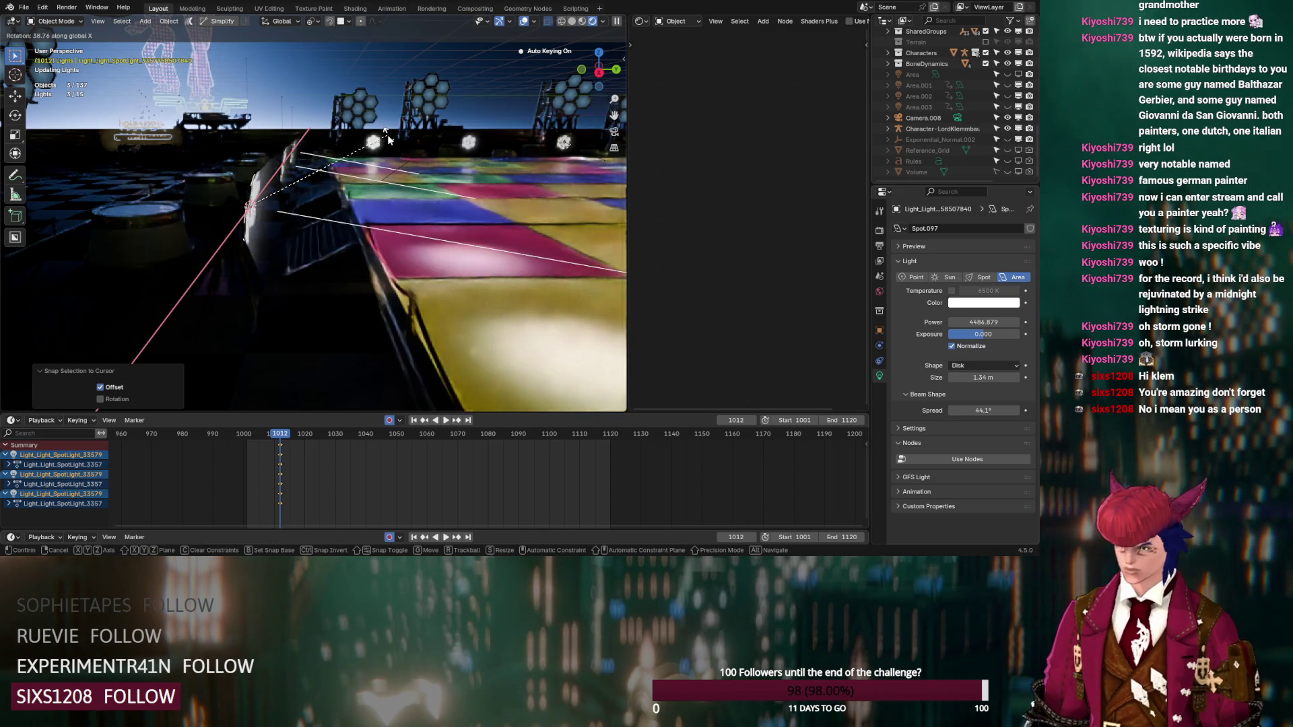
click(387, 134)
key(g)
key(z)
key(z)
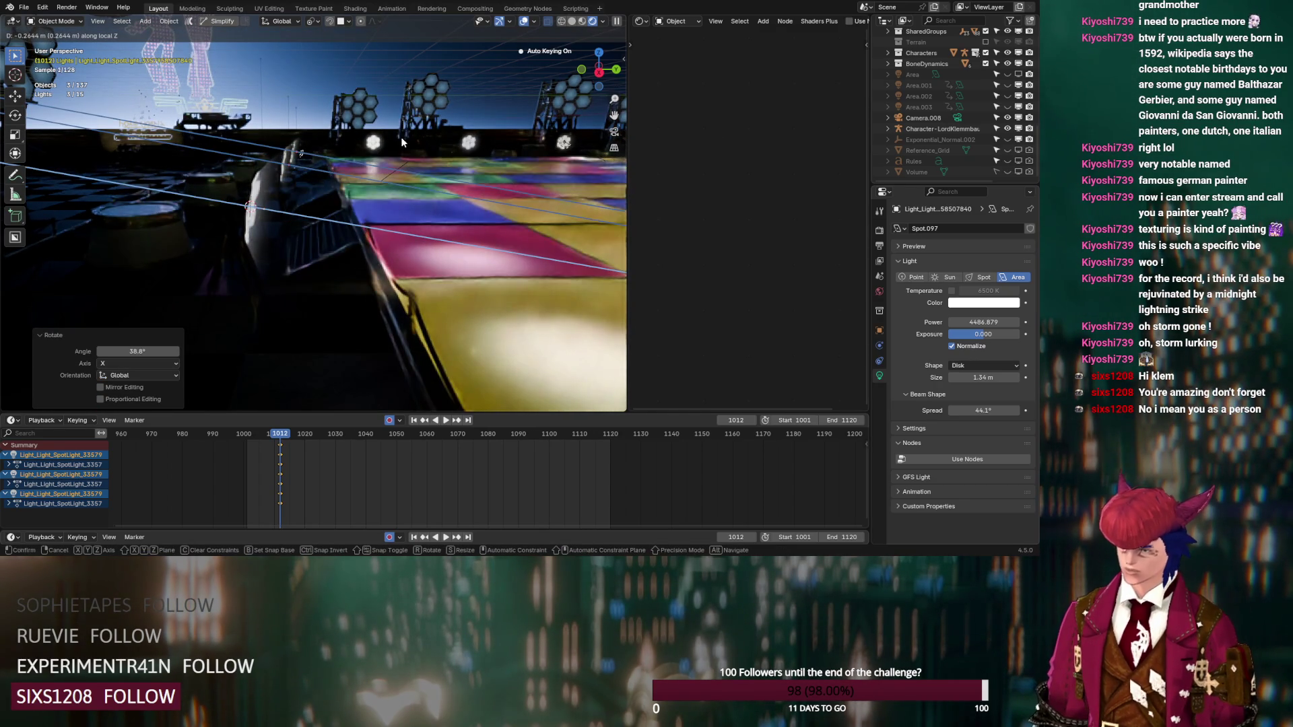
click(402, 141)
Step: Toggle the fog volume on and off, then take a high wide view of the floor
click(1009, 171)
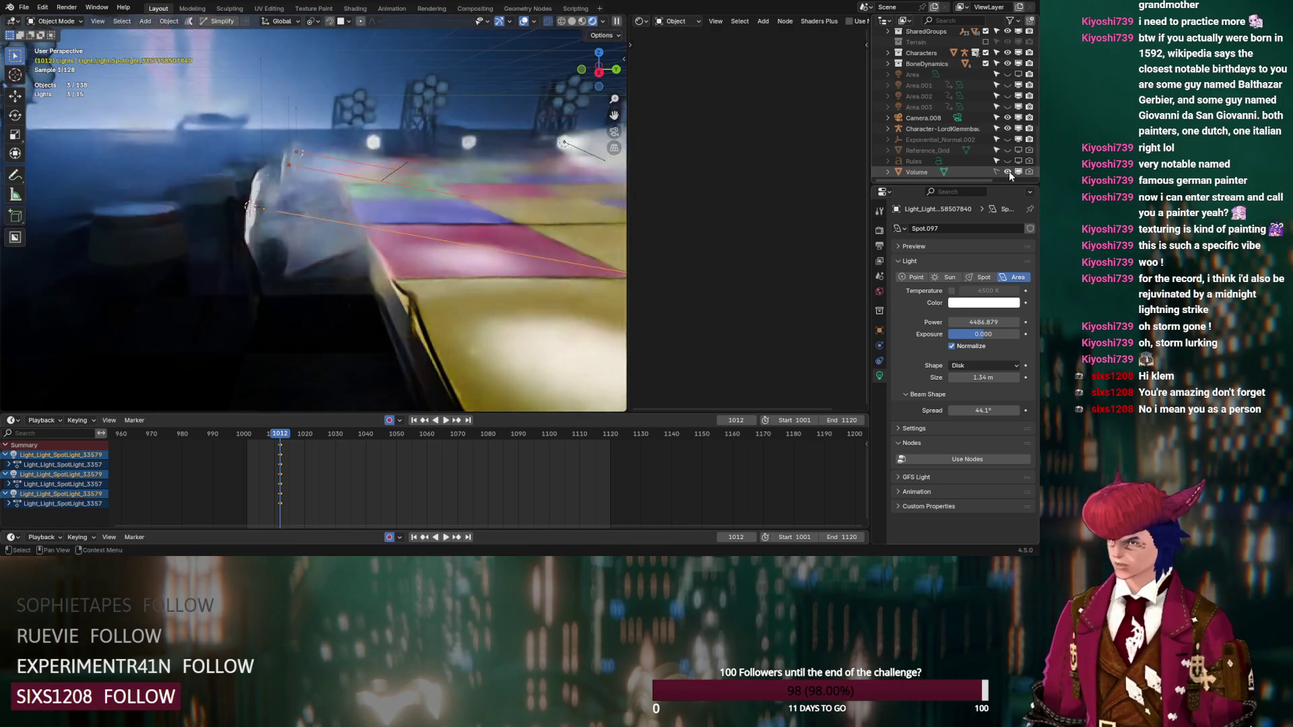
click(1008, 172)
mouse_move(538, 200)
middle_down()
mouse_move(381, 180)
mouse_move(421, 197)
mouse_move(359, 234)
mouse_move(403, 249)
mouse_move(407, 215)
middle_up()
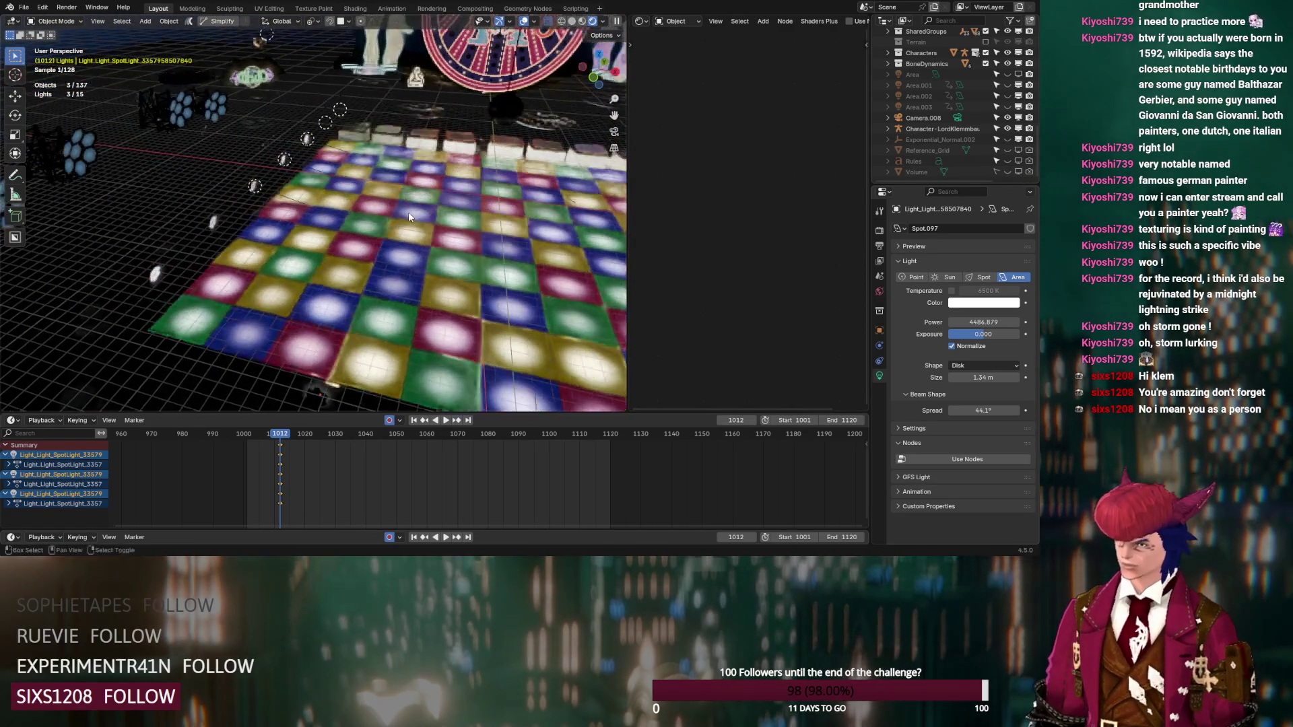
Step: Select a second spot light and move the pair about -49.84 m along Y
click(326, 123)
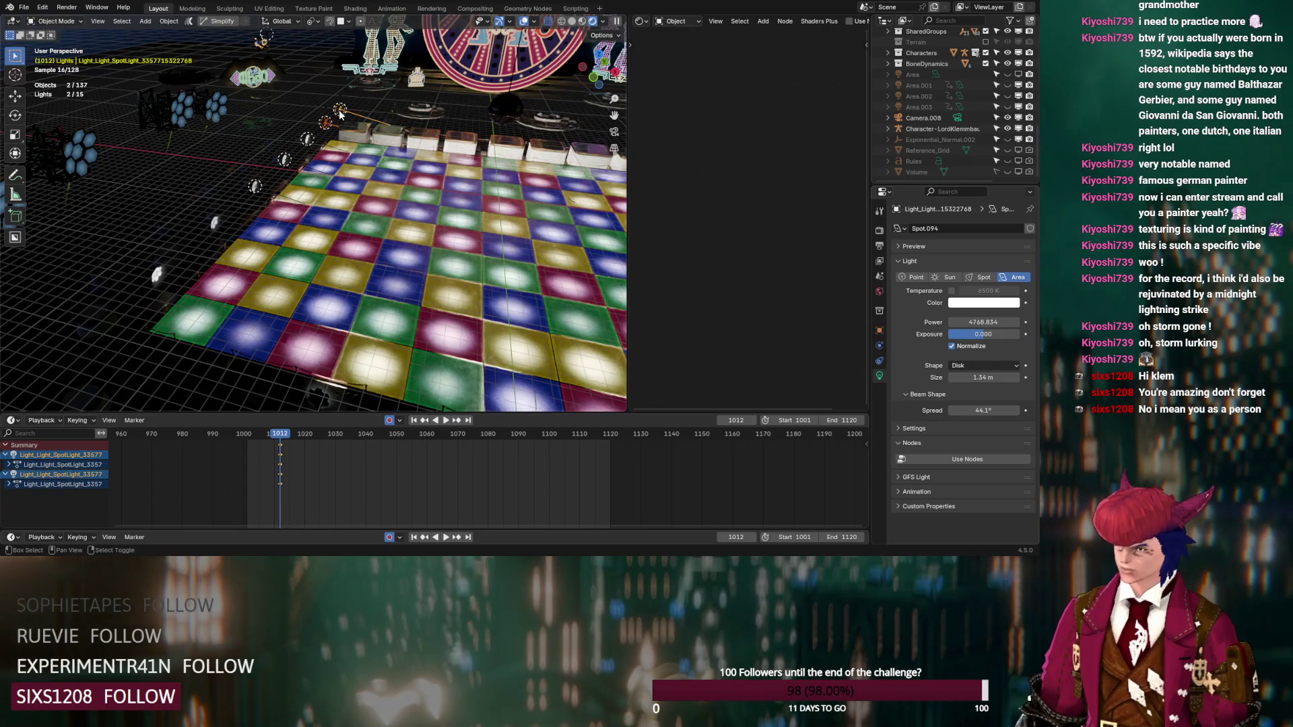
key(g)
key(y)
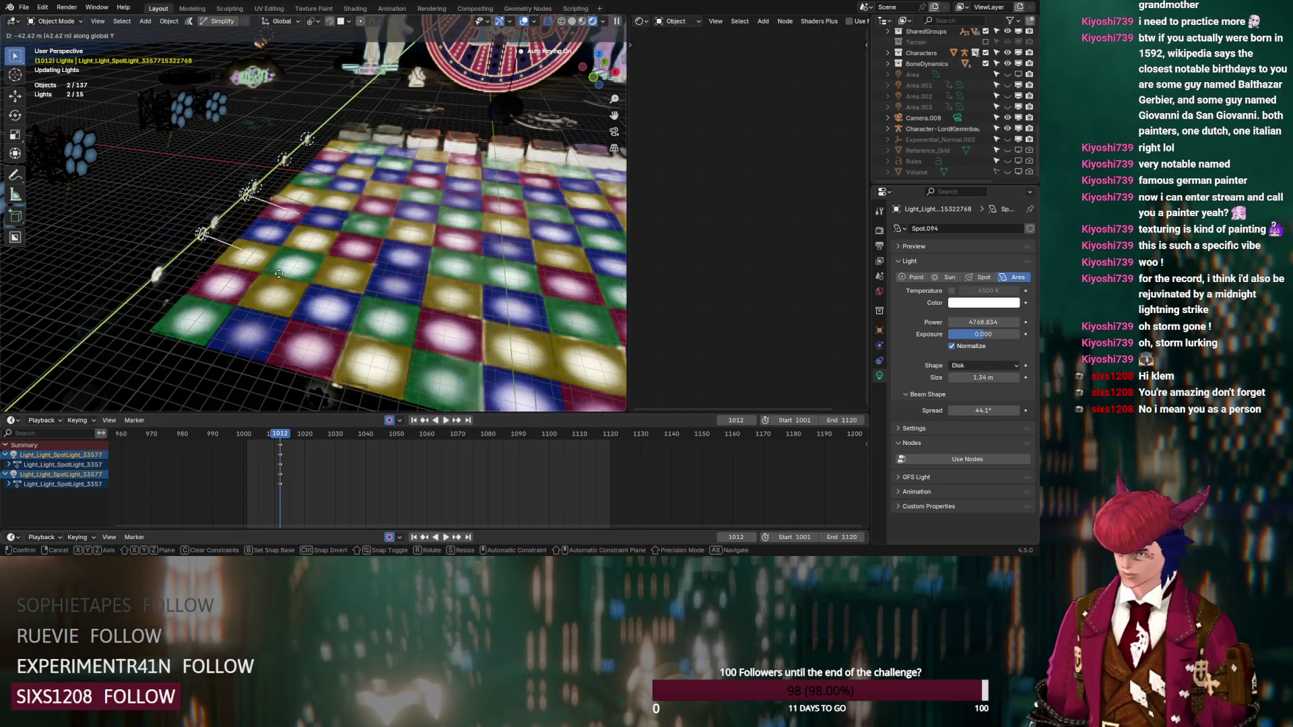
click(251, 296)
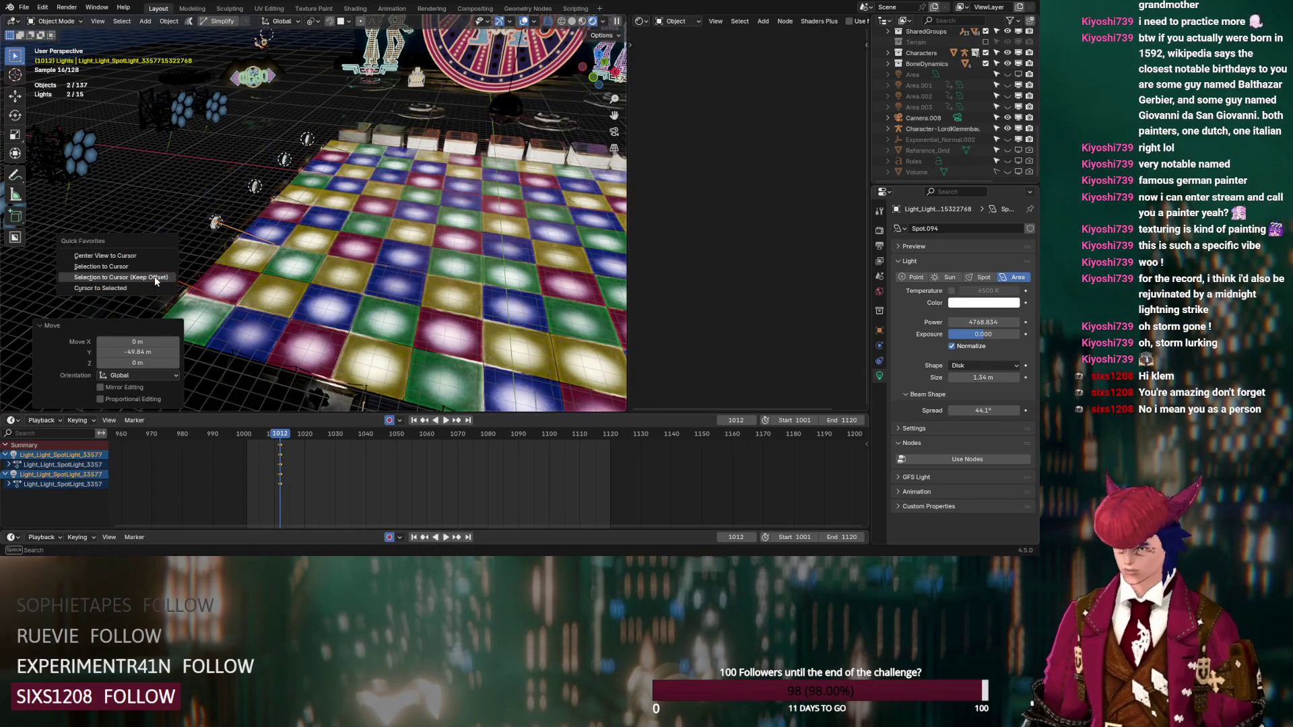
Step: Nudge the lights -0.371 m along Y, then box-select more spot lights from above
key(KP_Decimal)
middle_drag(369, 267, 419, 246)
key(g)
key(y)
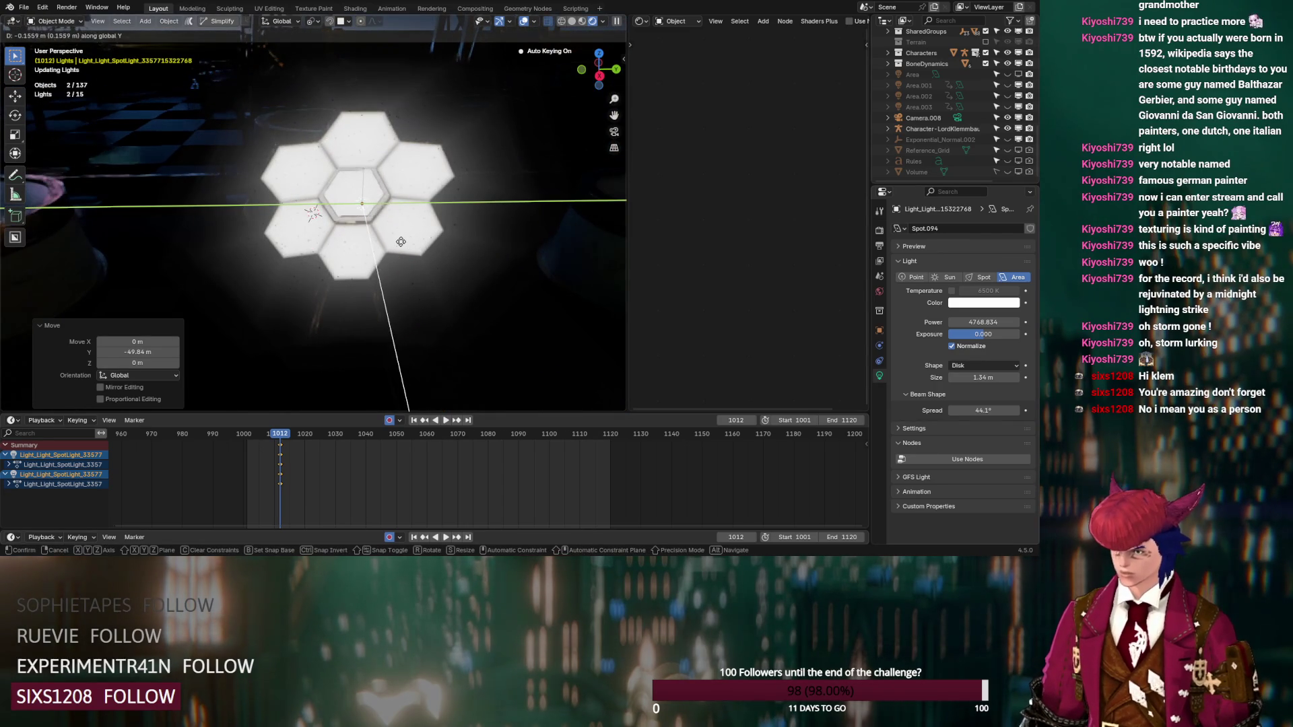
click(400, 242)
scroll(399, 252, down, 5)
mouse_move(399, 252)
middle_down()
mouse_move(362, 299)
mouse_move(364, 203)
mouse_move(414, 253)
mouse_move(458, 217)
mouse_move(352, 240)
mouse_move(405, 225)
mouse_move(359, 224)
mouse_move(504, 207)
mouse_move(406, 199)
middle_up()
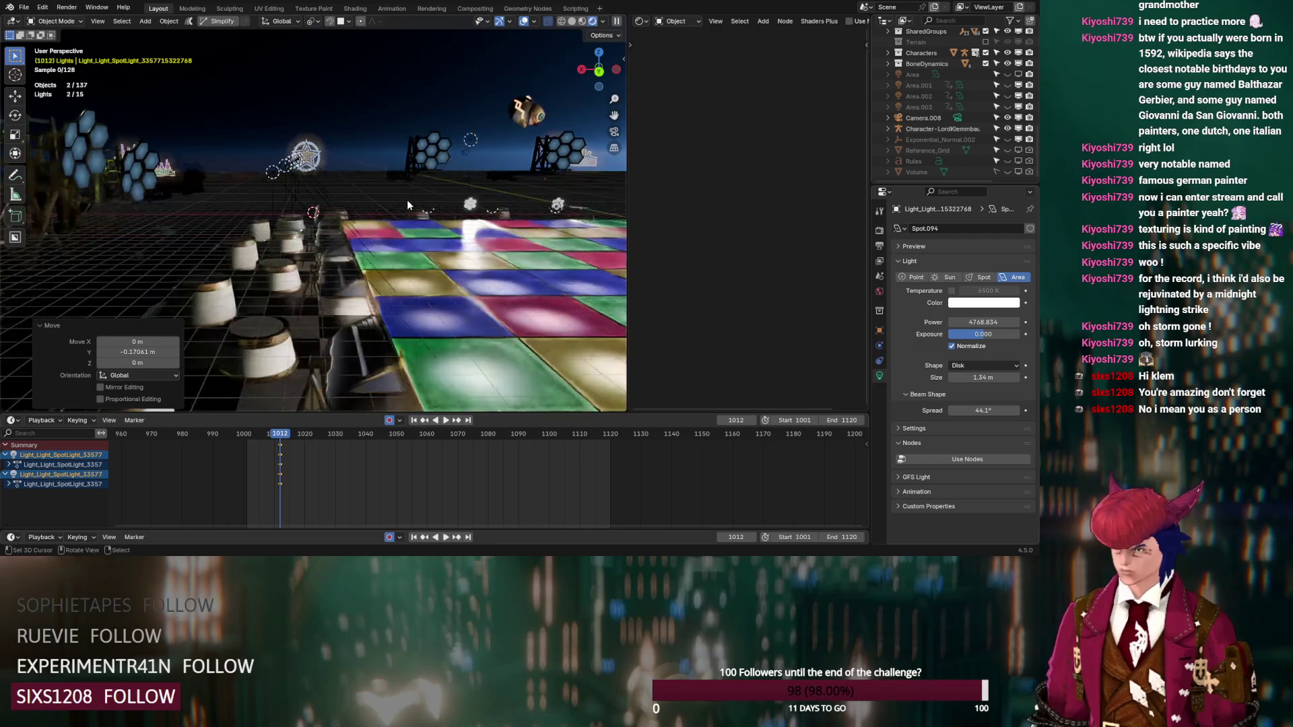
scroll(406, 200, down, 3)
drag(209, 94, 306, 160)
mouse_move(306, 160)
middle_down()
mouse_move(373, 217)
mouse_move(340, 247)
mouse_move(286, 101)
middle_up()
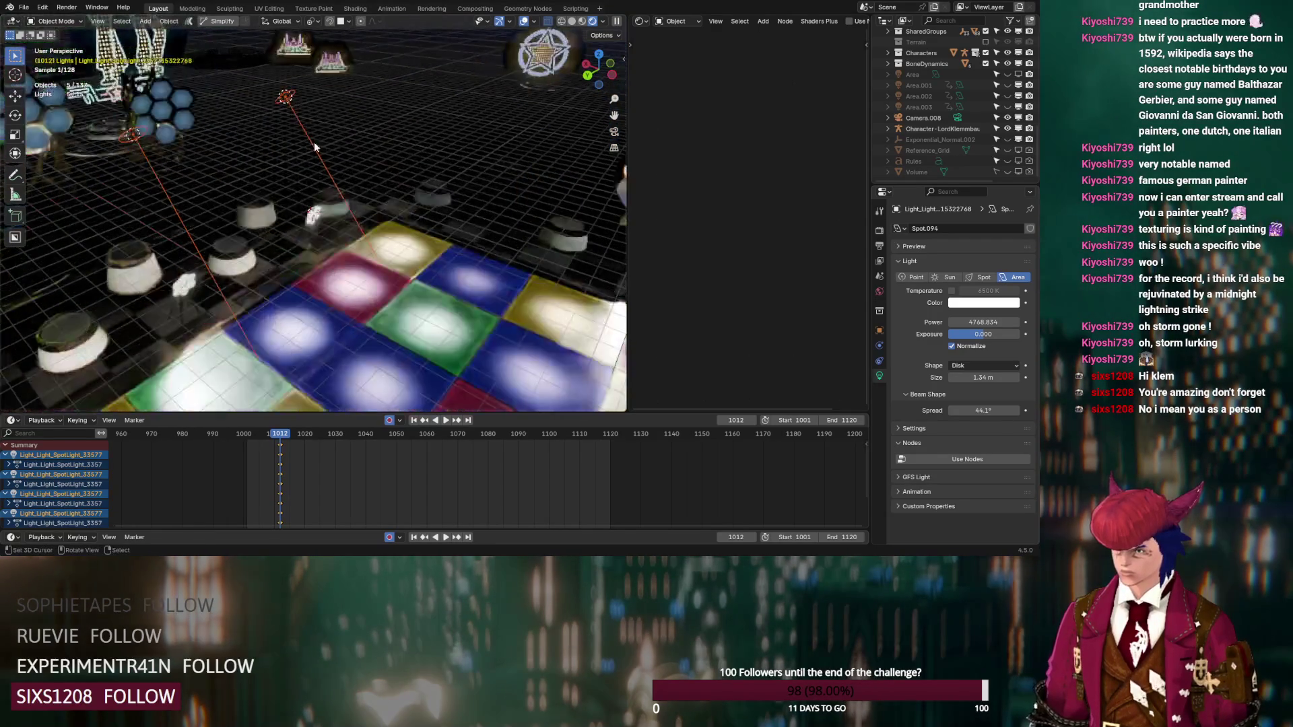
Step: Place the 3D cursor on the hexagon fixture and snap the lights there, keeping offsets
right_click(392, 226)
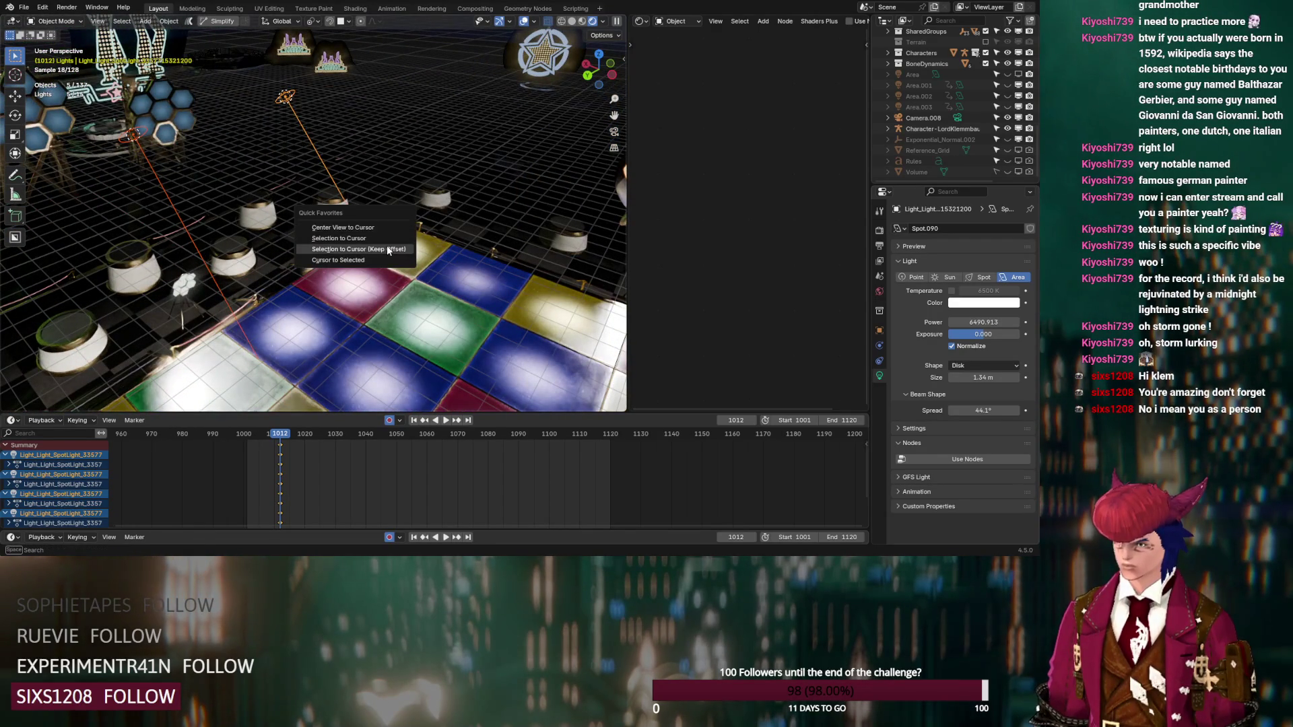
click(323, 249)
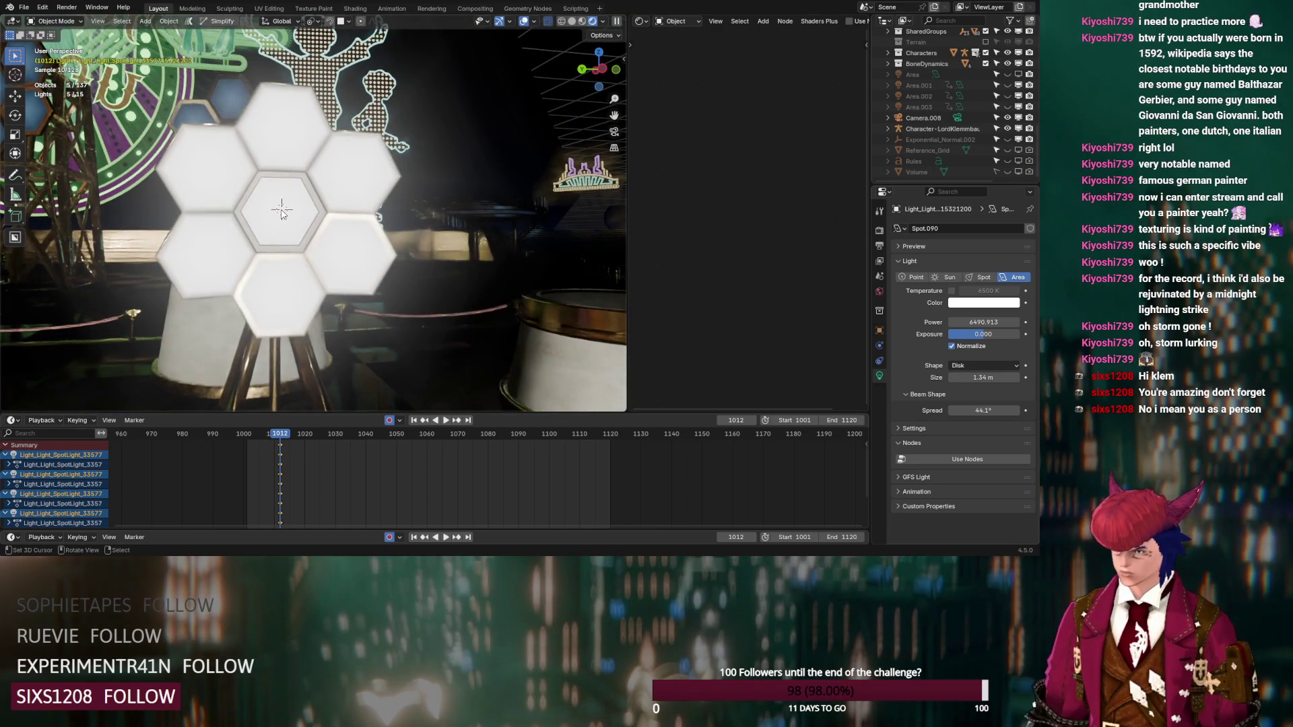
key(q)
click(278, 233)
mouse_move(279, 233)
middle_down()
mouse_move(390, 233)
mouse_move(261, 251)
middle_up()
Step: Rotate the lights 42.6° about Y and lower them about -0.150 m along local Z
key(r)
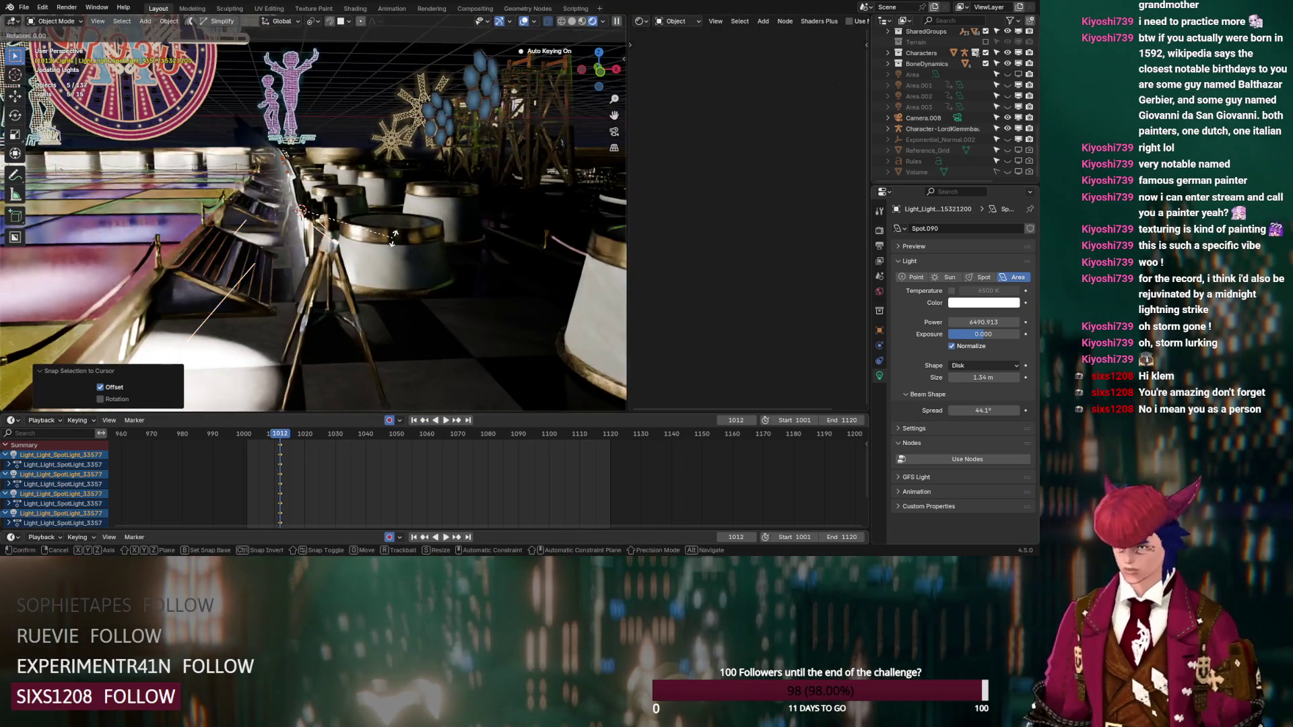
key(y)
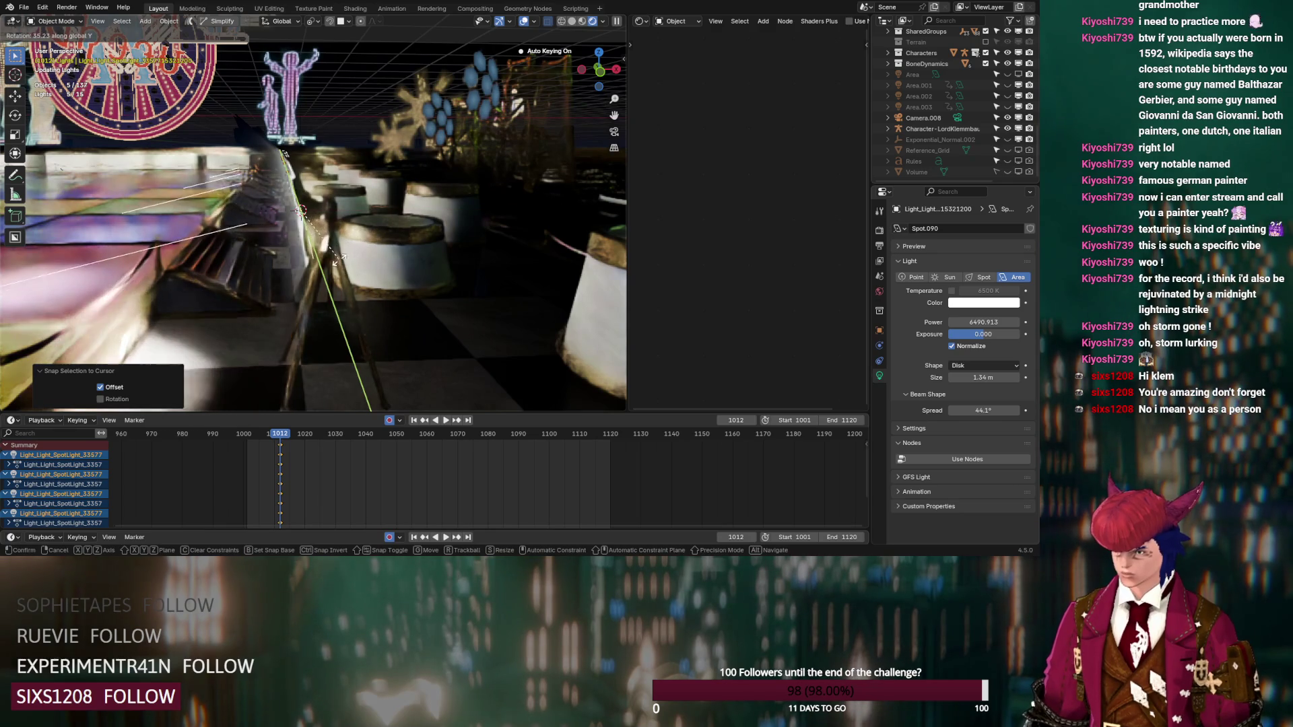
click(330, 261)
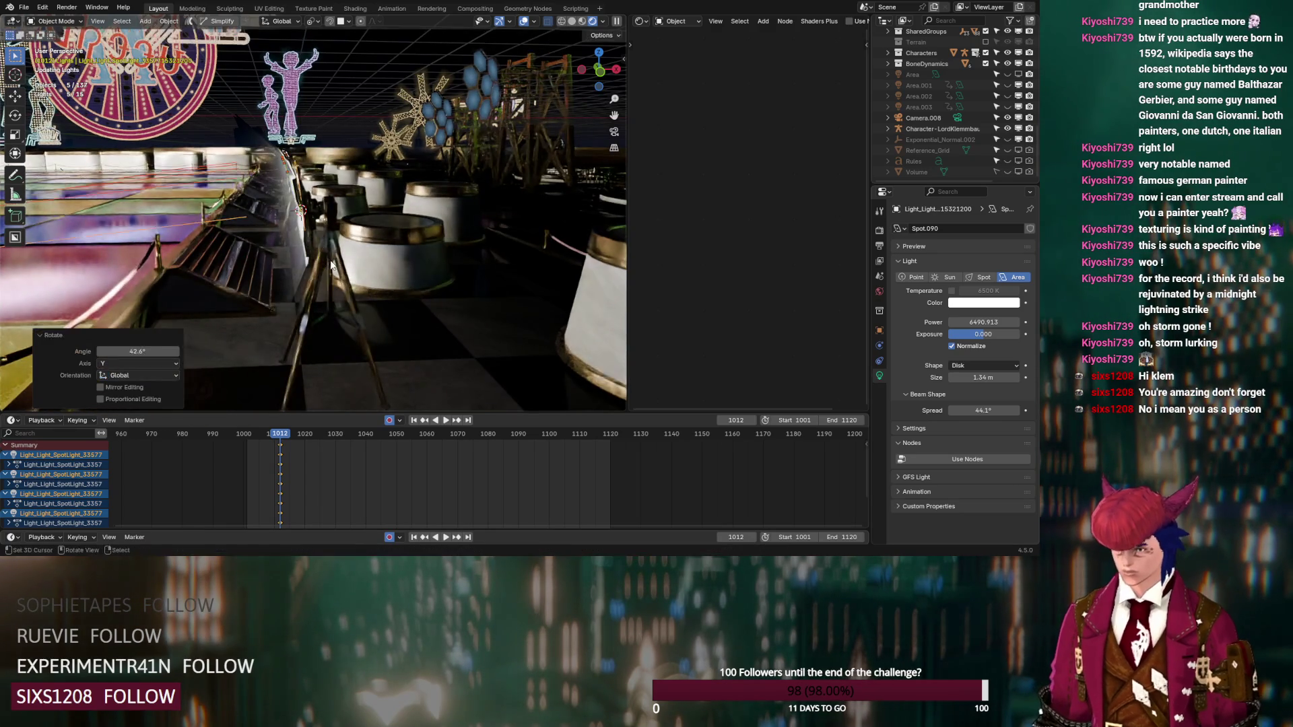
key(g)
key(z)
key(z)
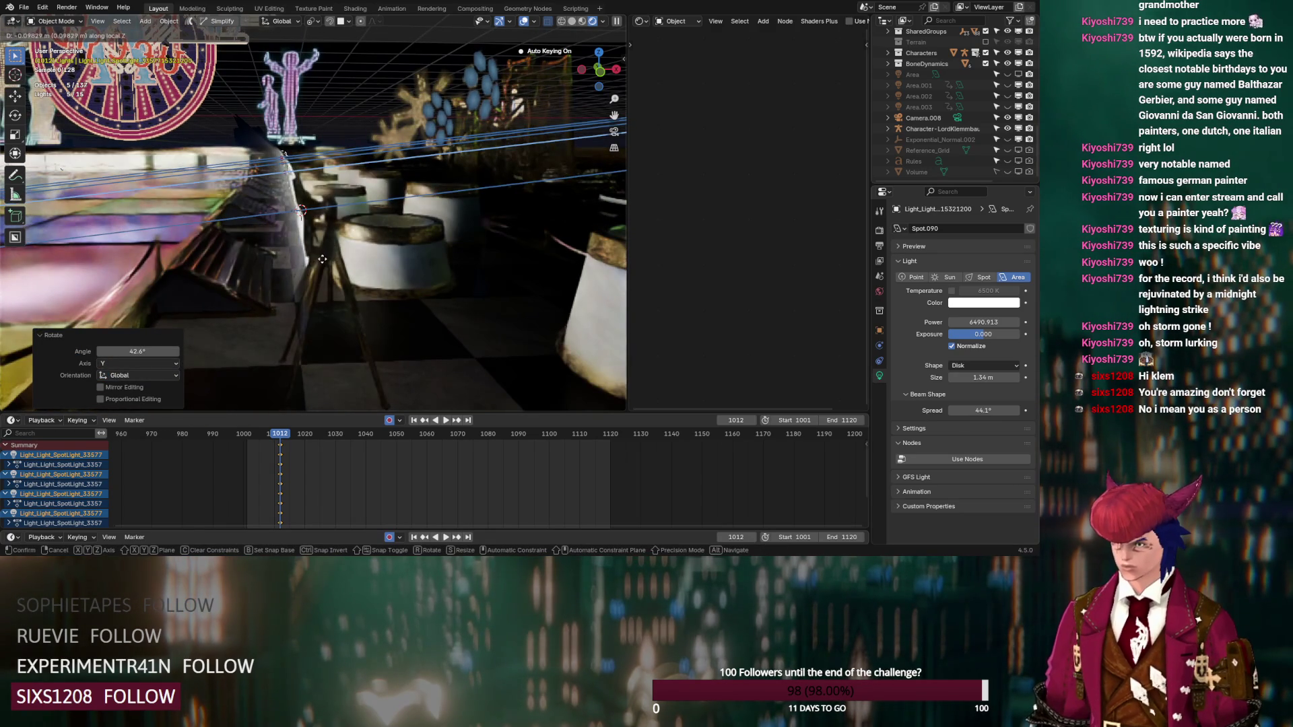
click(317, 258)
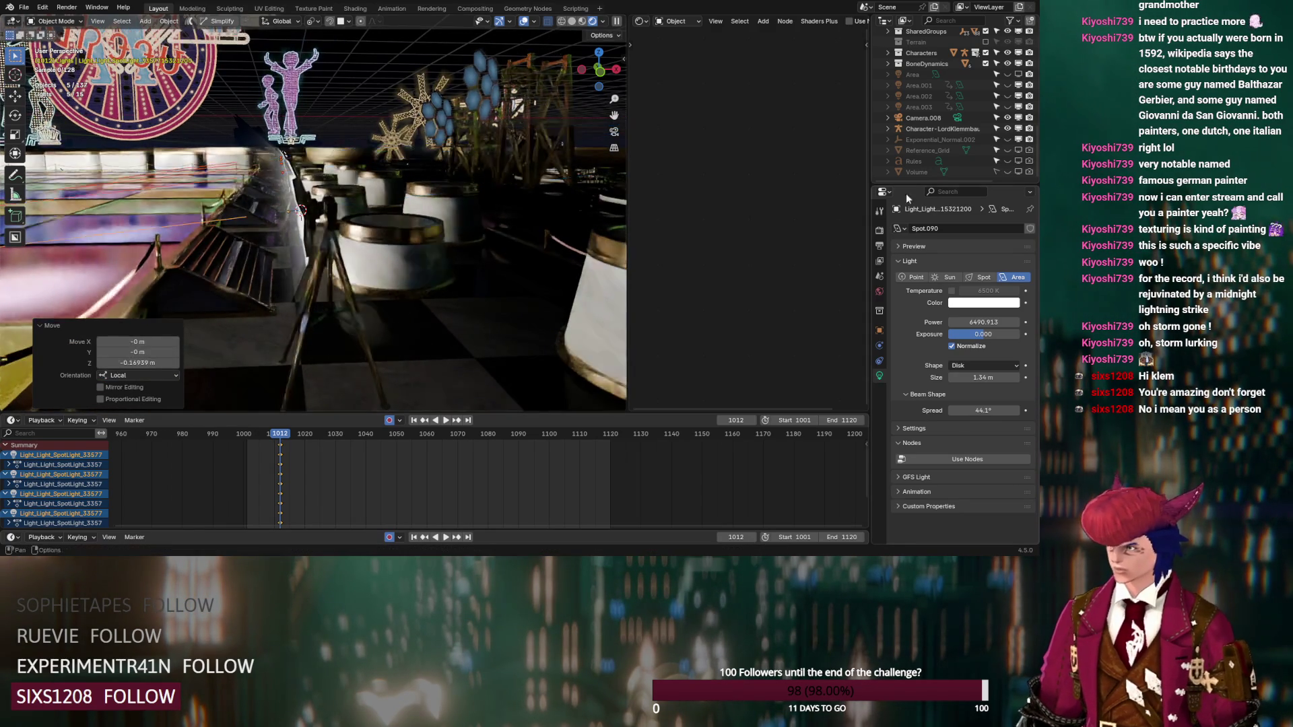
Step: Re-enable the fog Volume and view the stage through the scene camera
click(1007, 172)
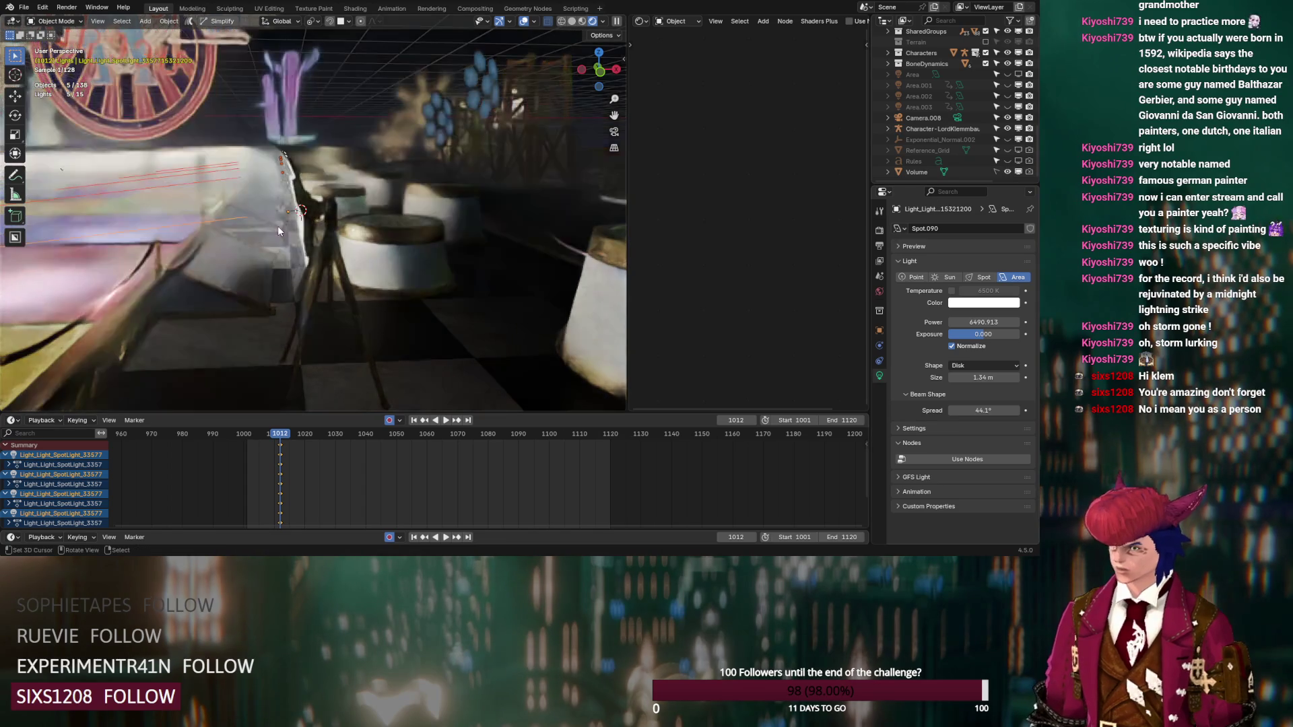
scroll(276, 225, down, 4)
key(KP_0)
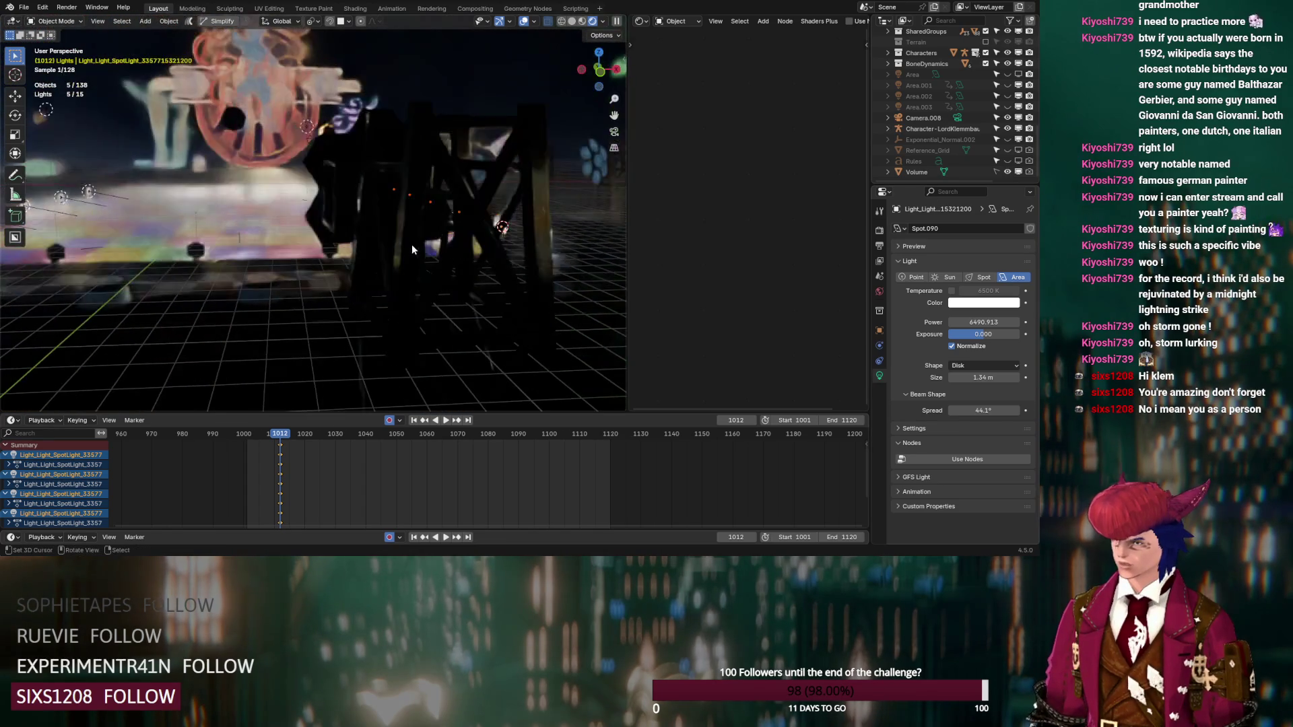
scroll(349, 192, down, 3)
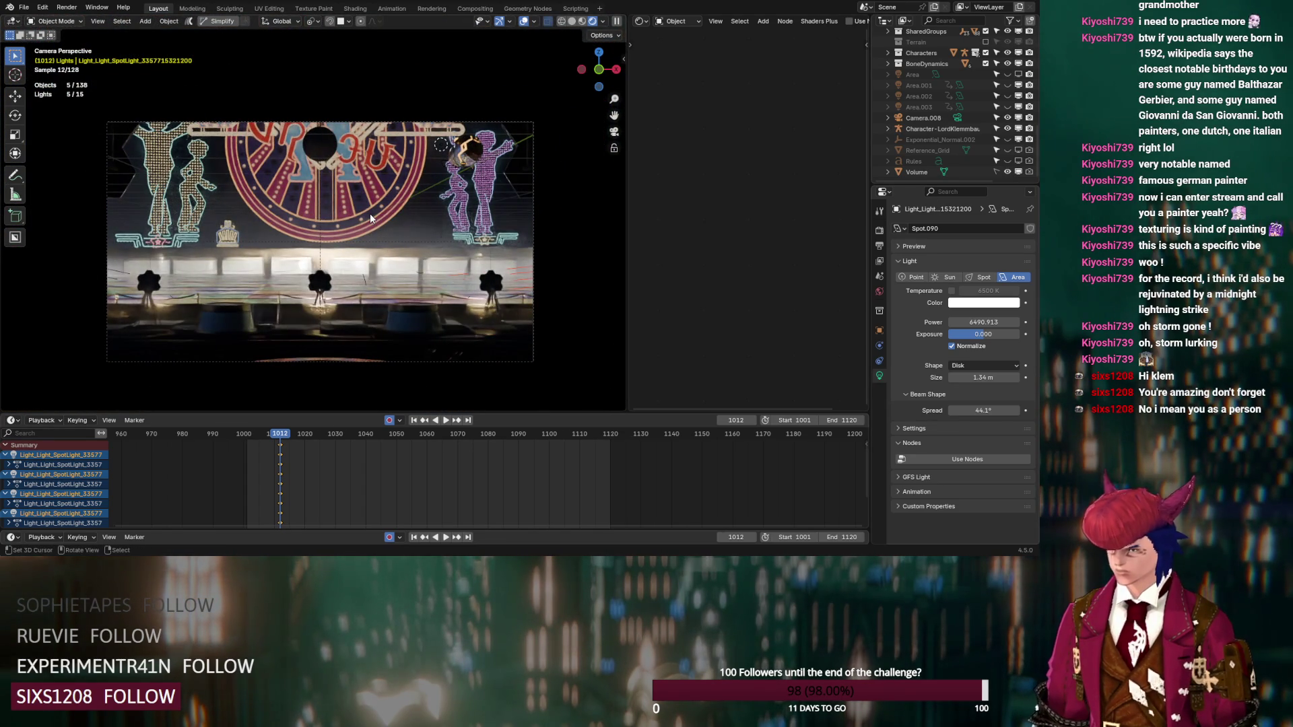
Step: Select all Small headlights spotlights and delete their keyframes
scroll(952, 70, down, 10)
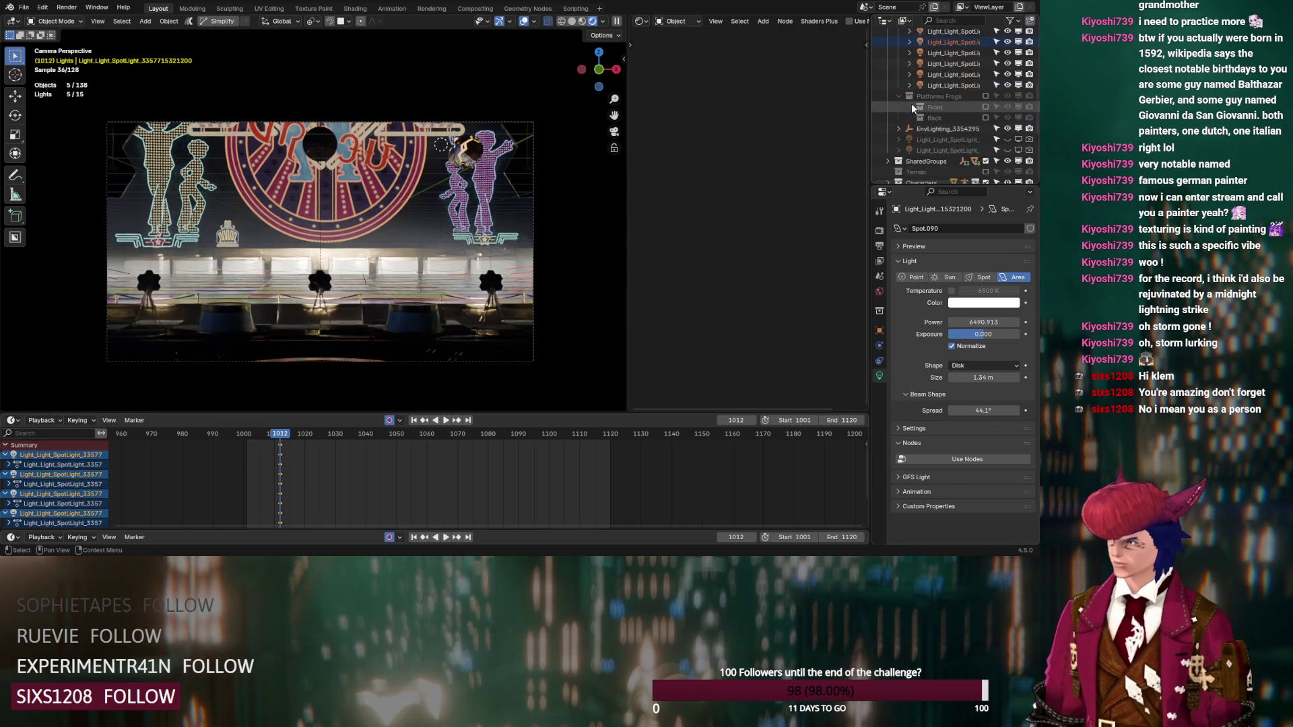
scroll(951, 74, down, 5)
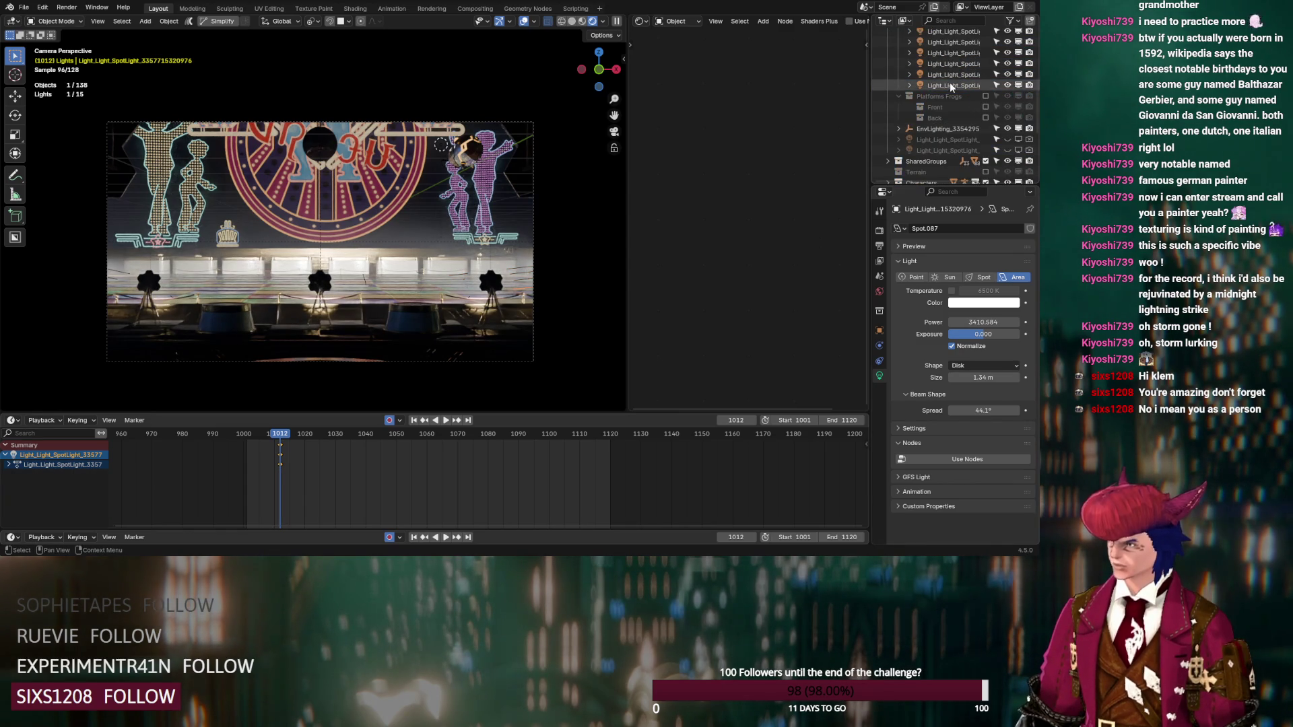
shift+click(952, 85)
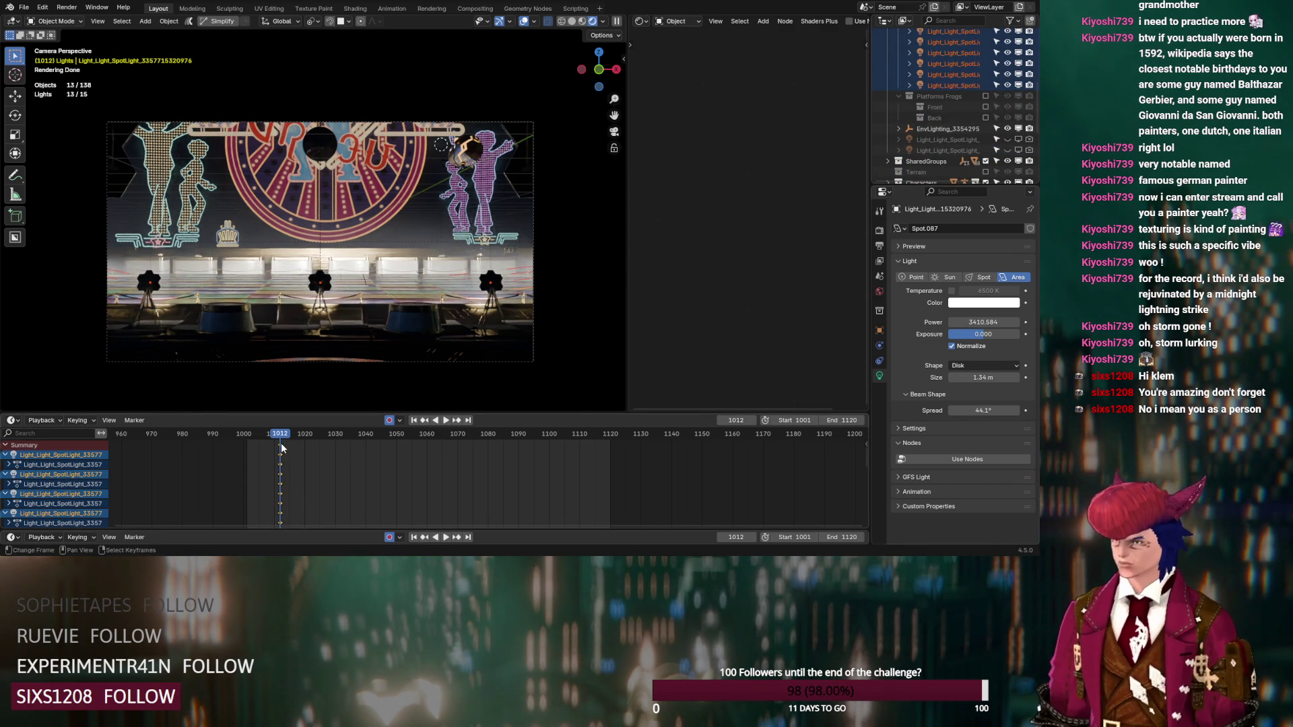
key(Delete)
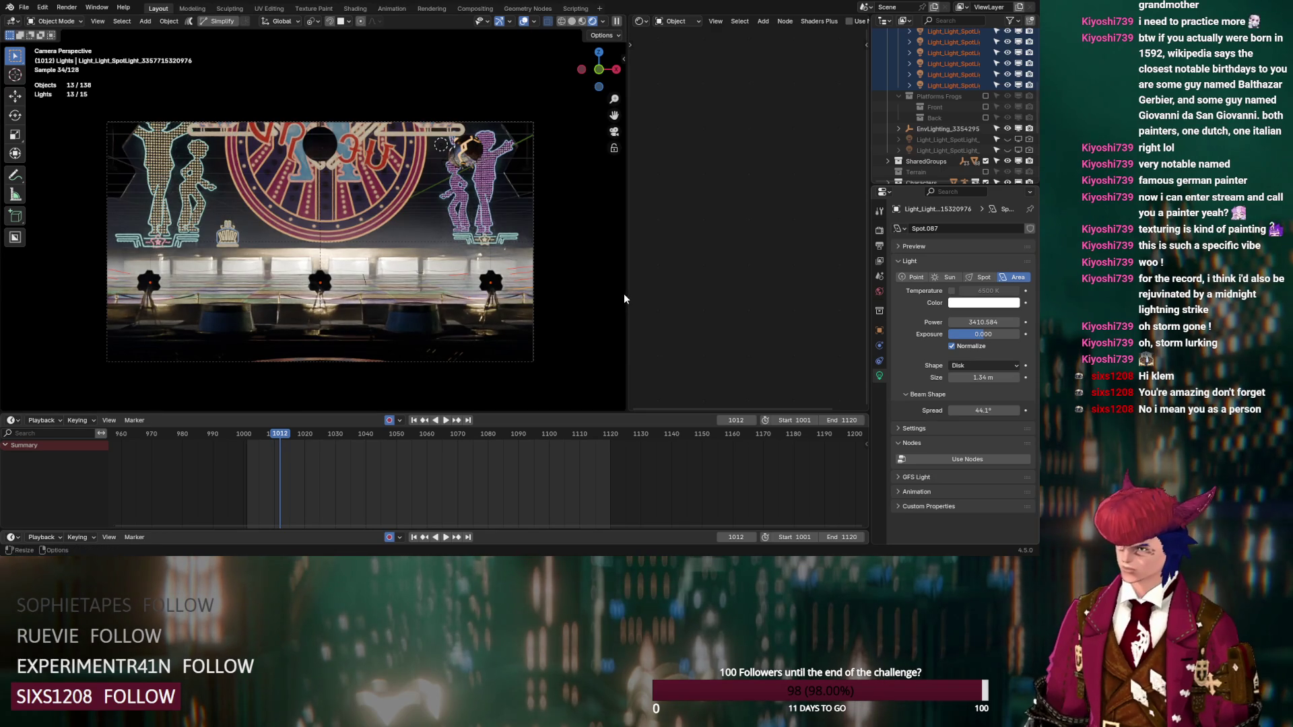
Step: Expand the Characters collection and enable Dancing Green Boss
scroll(958, 134, up, 5)
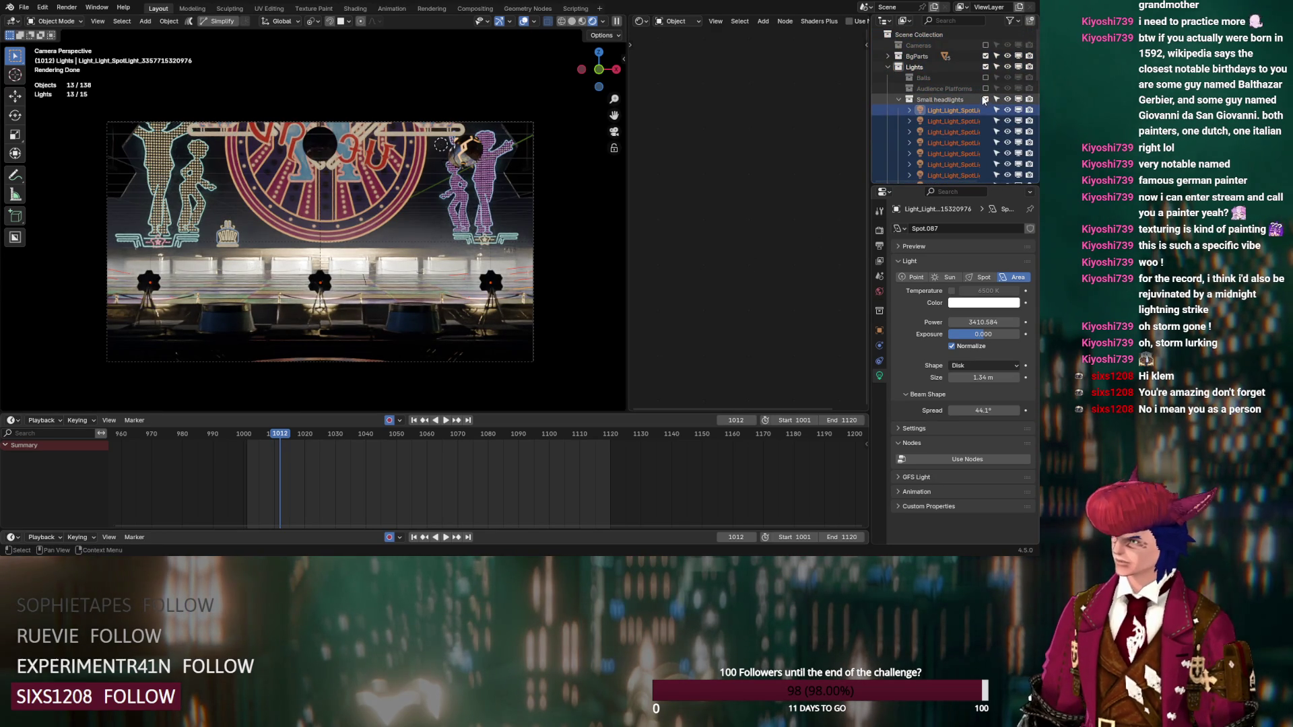
scroll(956, 133, down, 10)
scroll(954, 133, down, 2)
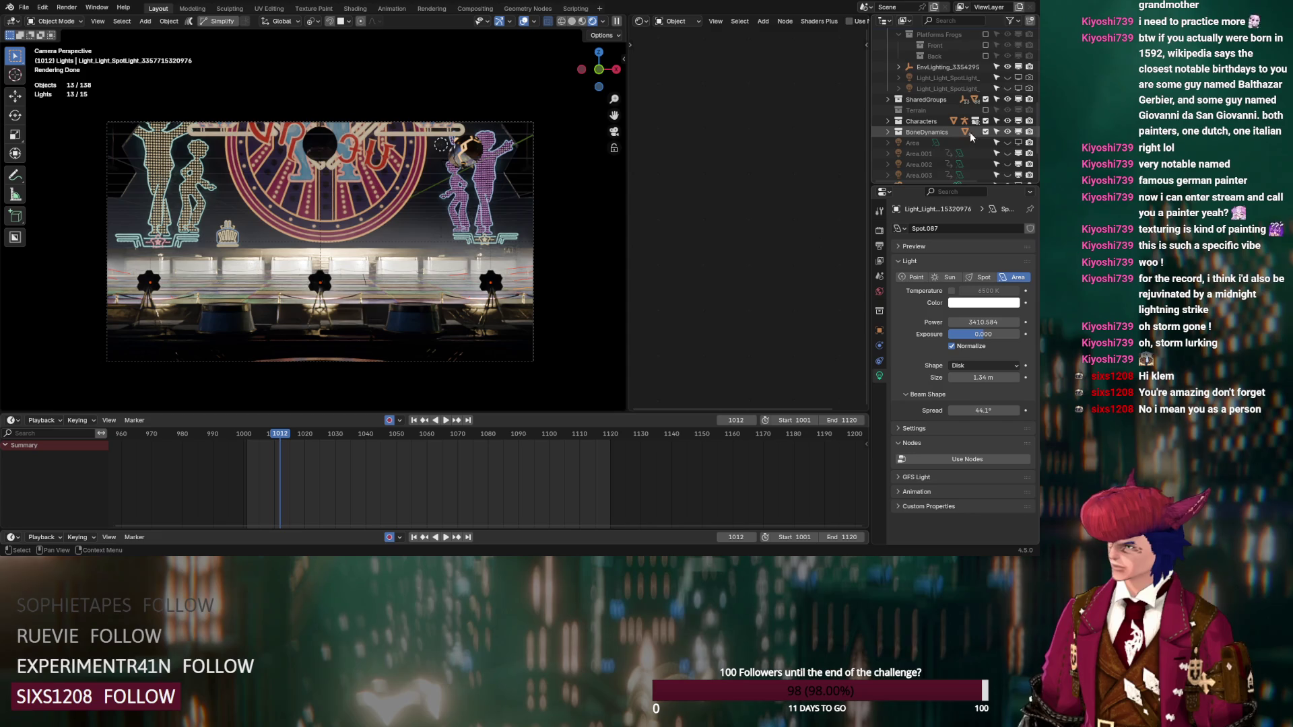
click(889, 77)
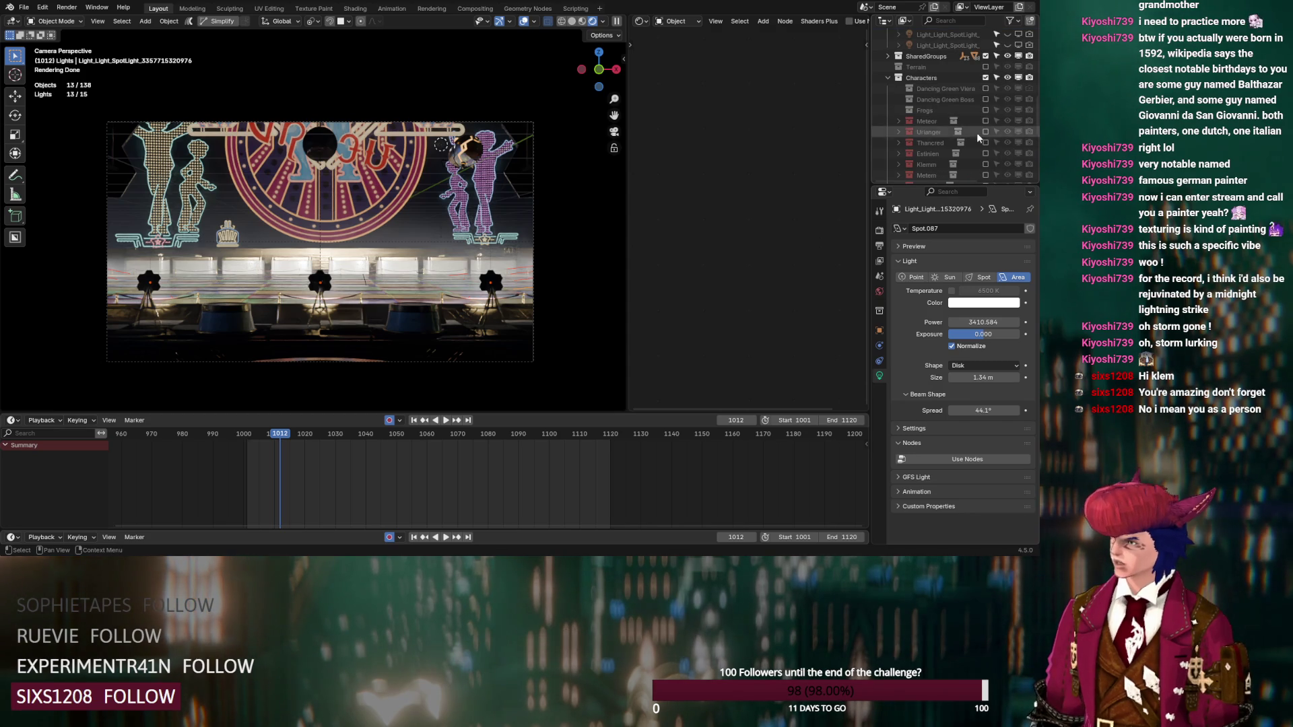
click(985, 99)
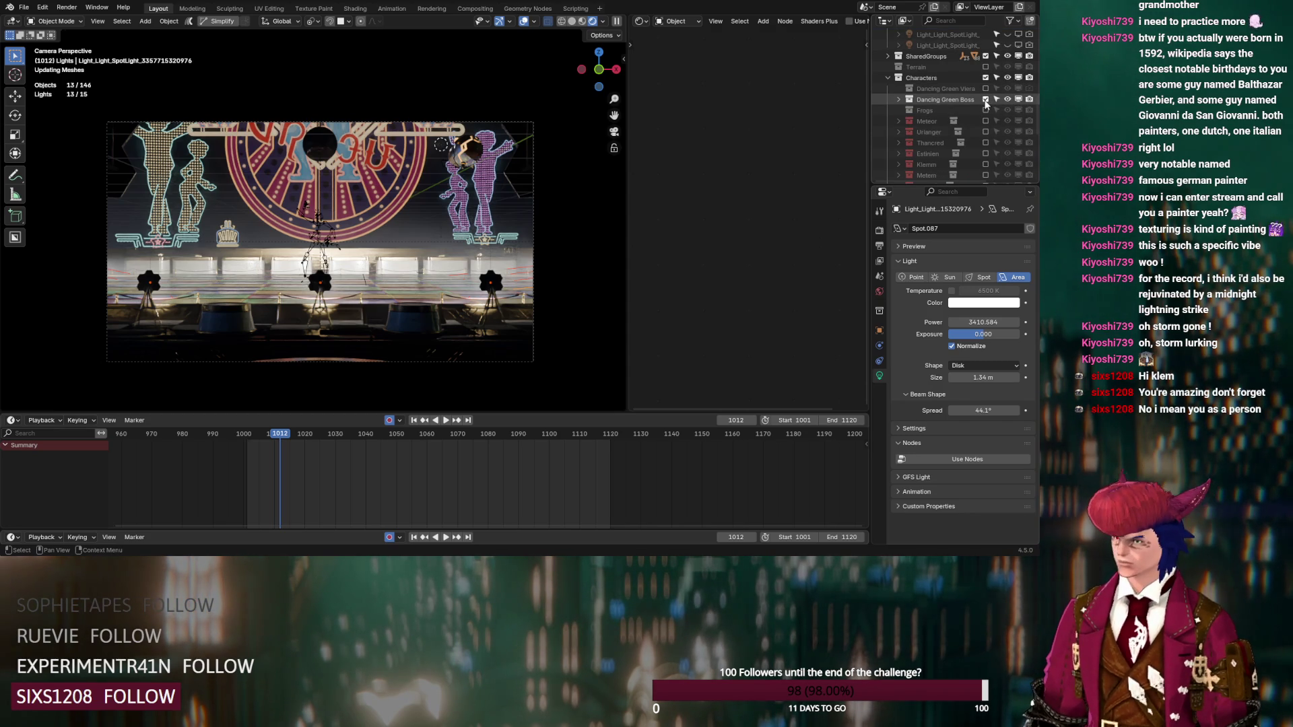
scroll(332, 233, up, 1)
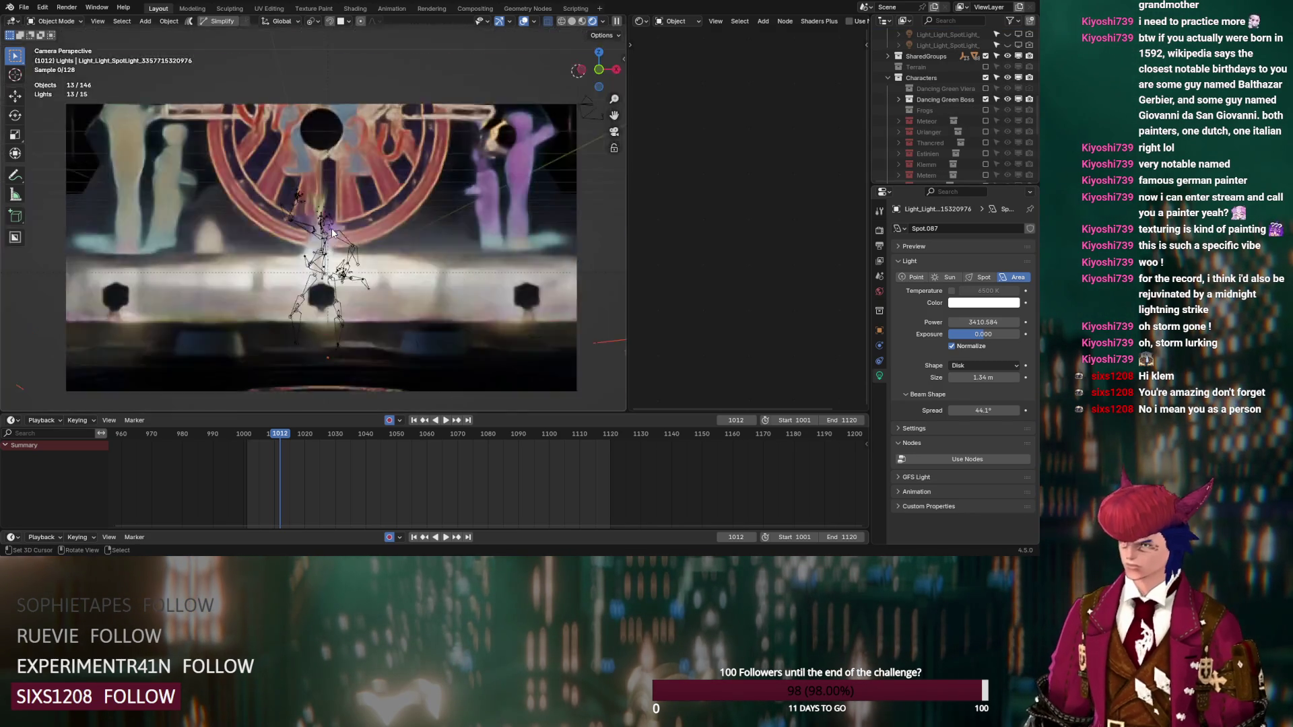
scroll(892, 112, down, 10)
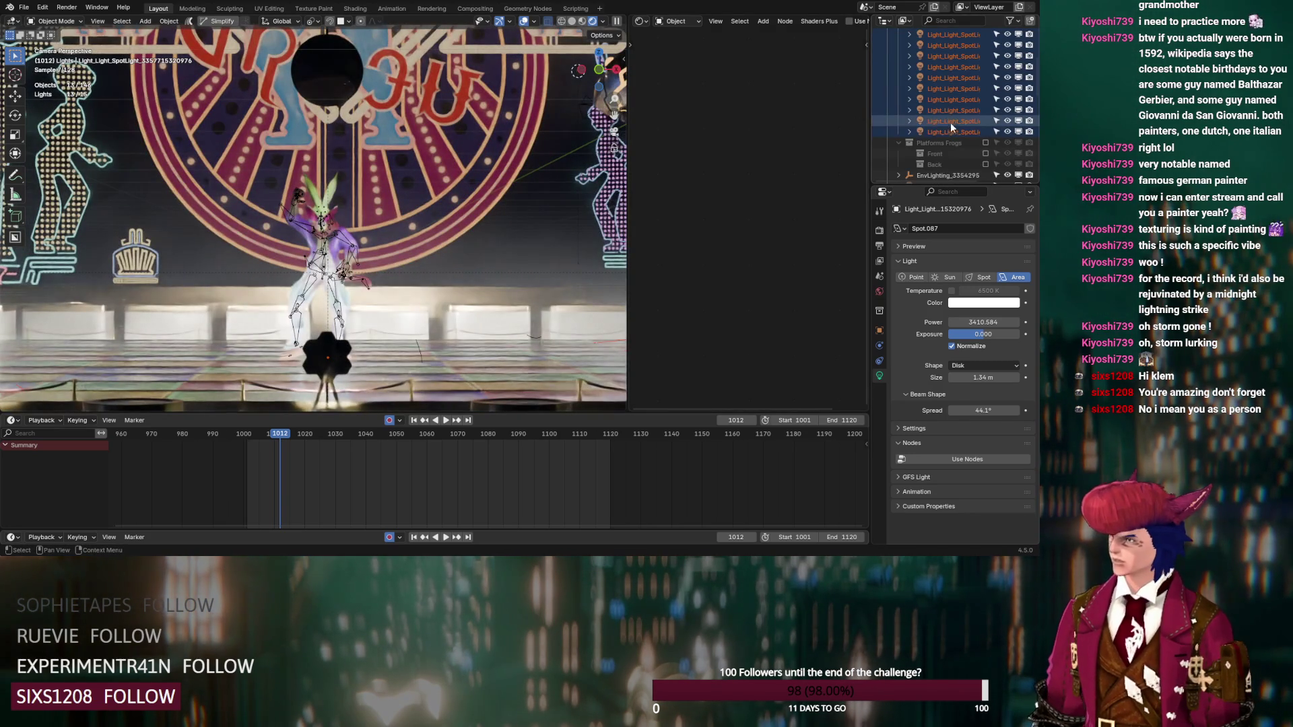
Step: Reselect every Small headlights spotlight and play the animation to frame 1074
click(945, 132)
scroll(940, 140, up, 10)
ctrl+click(952, 109)
click(446, 421)
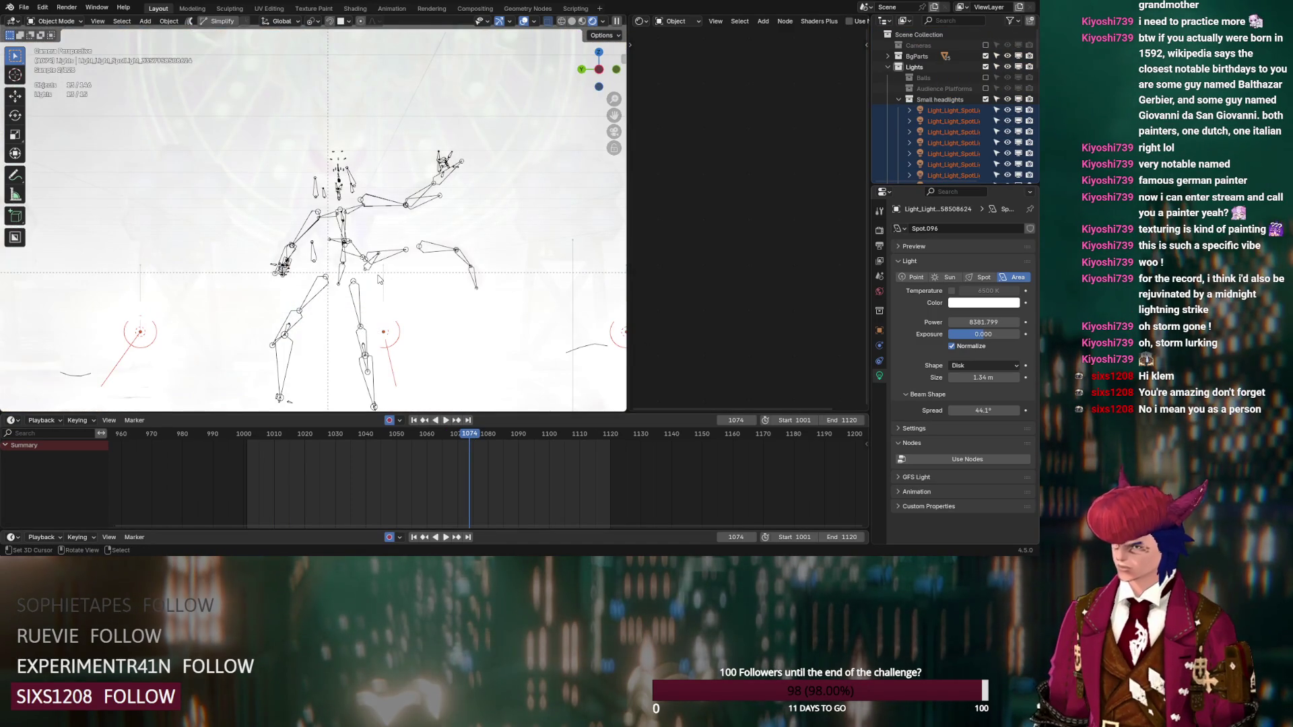
Step: Toggle the Small headlights collection and make the first headlight spotlight active
scroll(379, 279, down, 5)
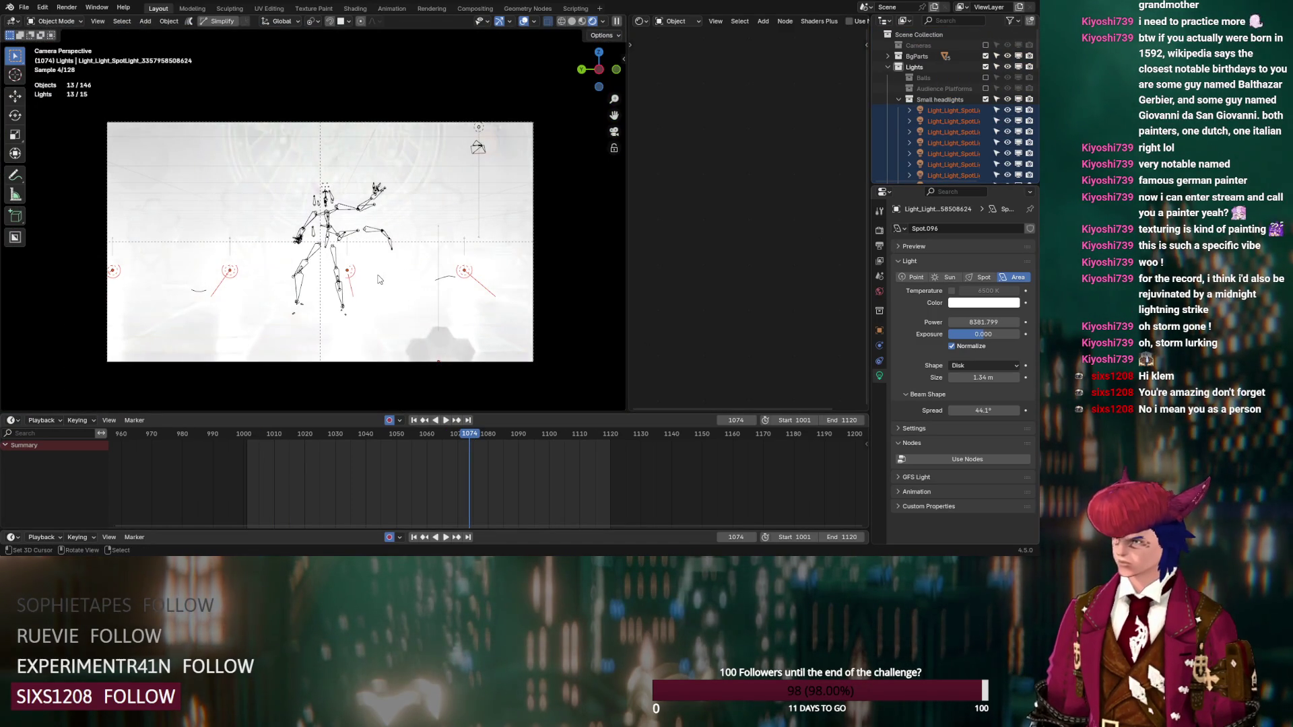
click(593, 37)
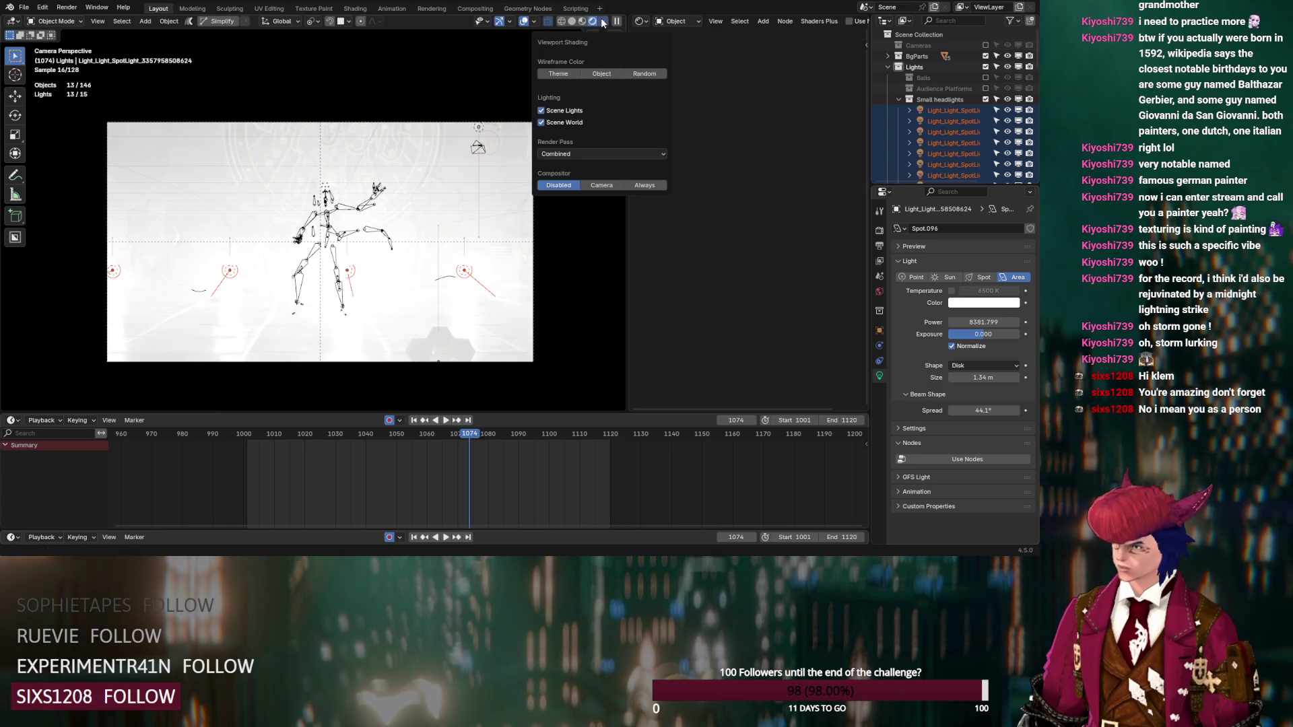
click(986, 99)
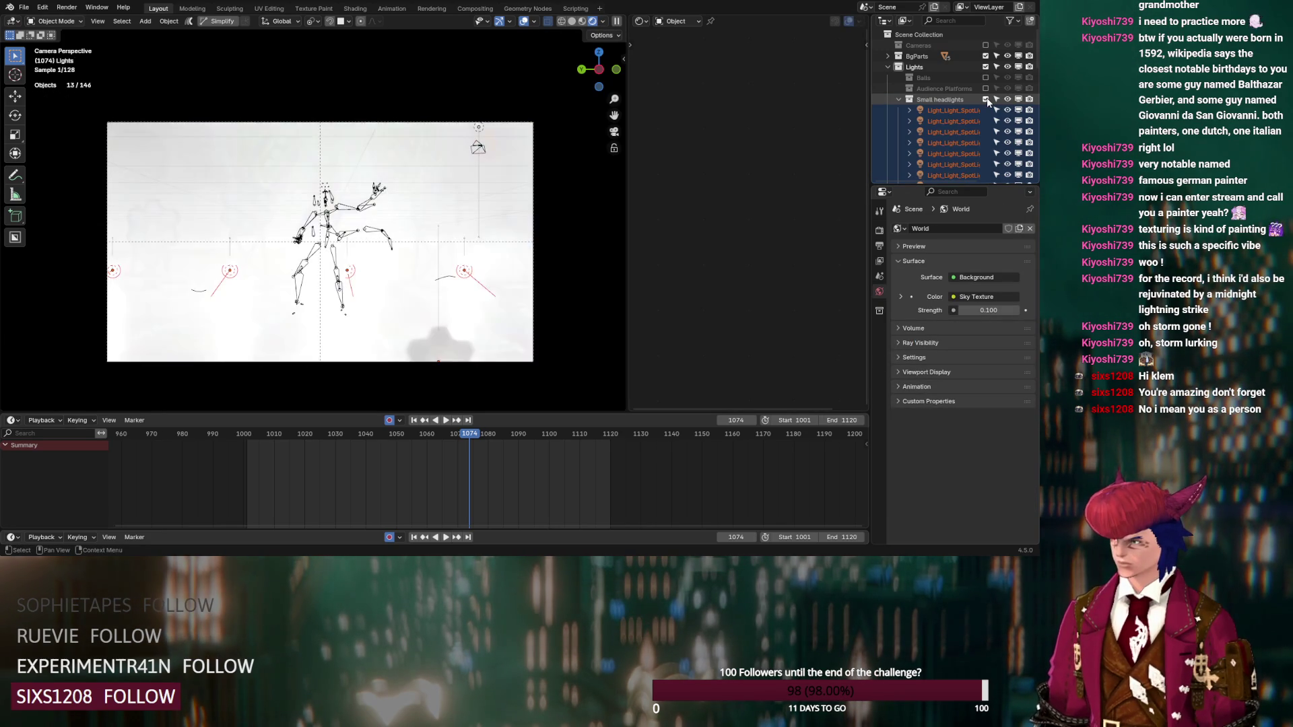
click(951, 111)
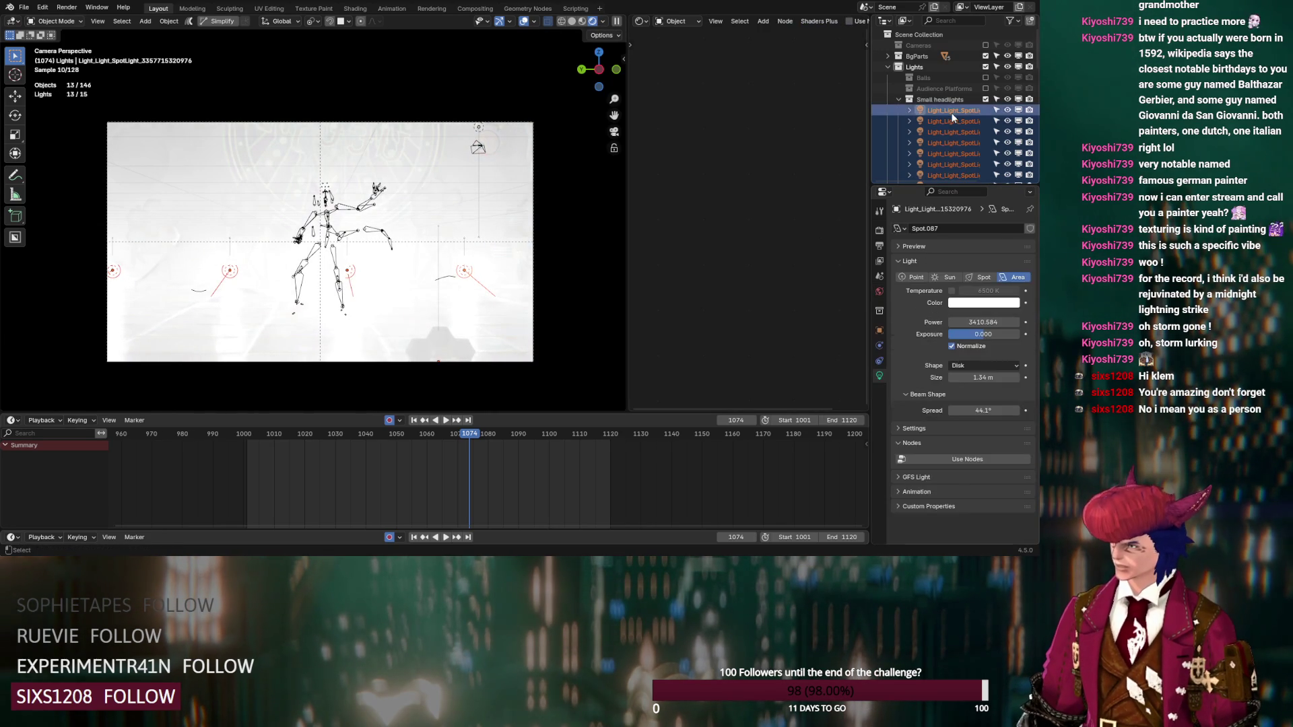
Step: Set headlight exposure to -5 and power to 2000, then adjust exposure to -4.03
click(984, 334)
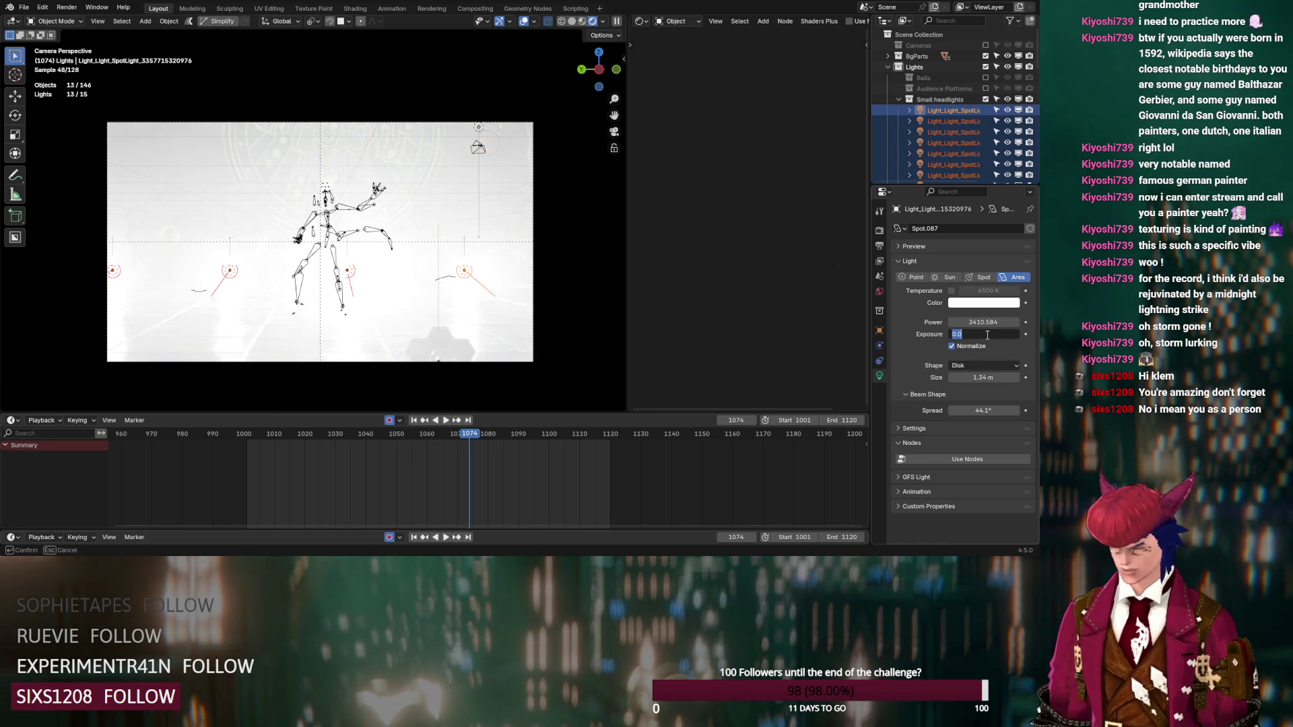
text(-5)
key(Return)
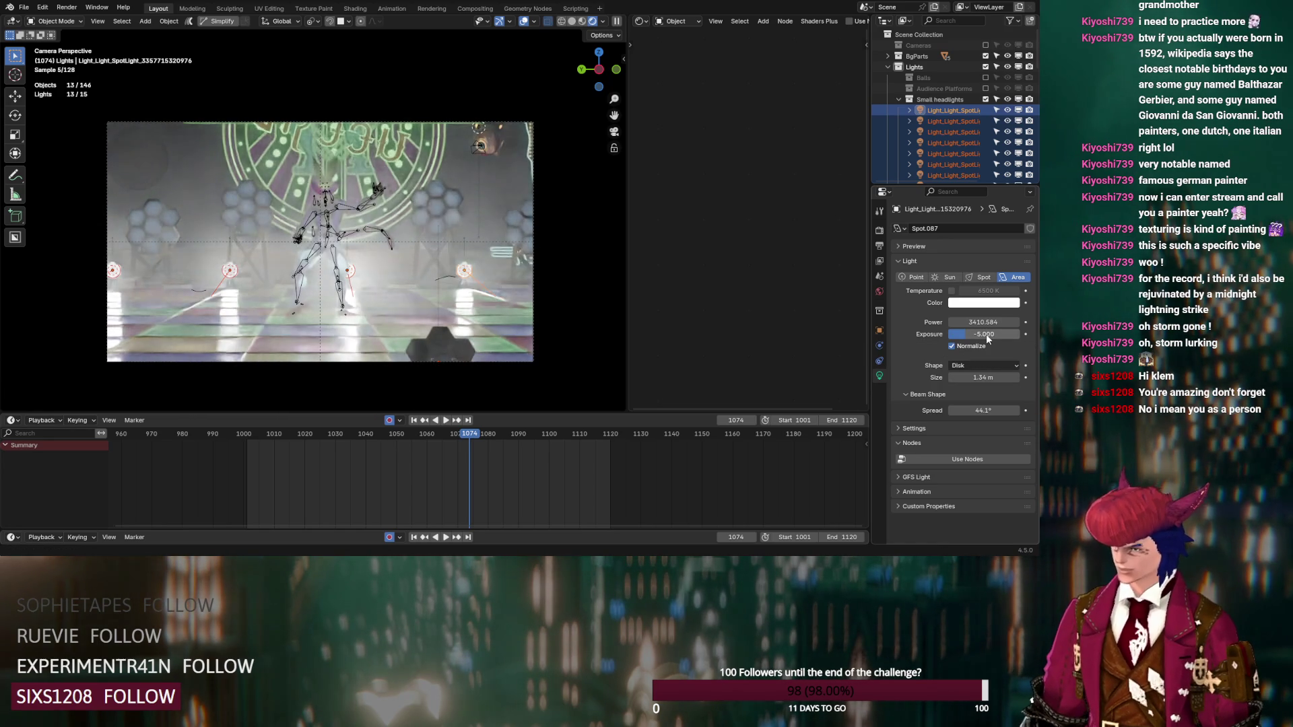
mouse_move(986, 334)
mouse_down()
mouse_move(970, 334)
mouse_move(984, 334)
mouse_up()
click(971, 322)
text(2)
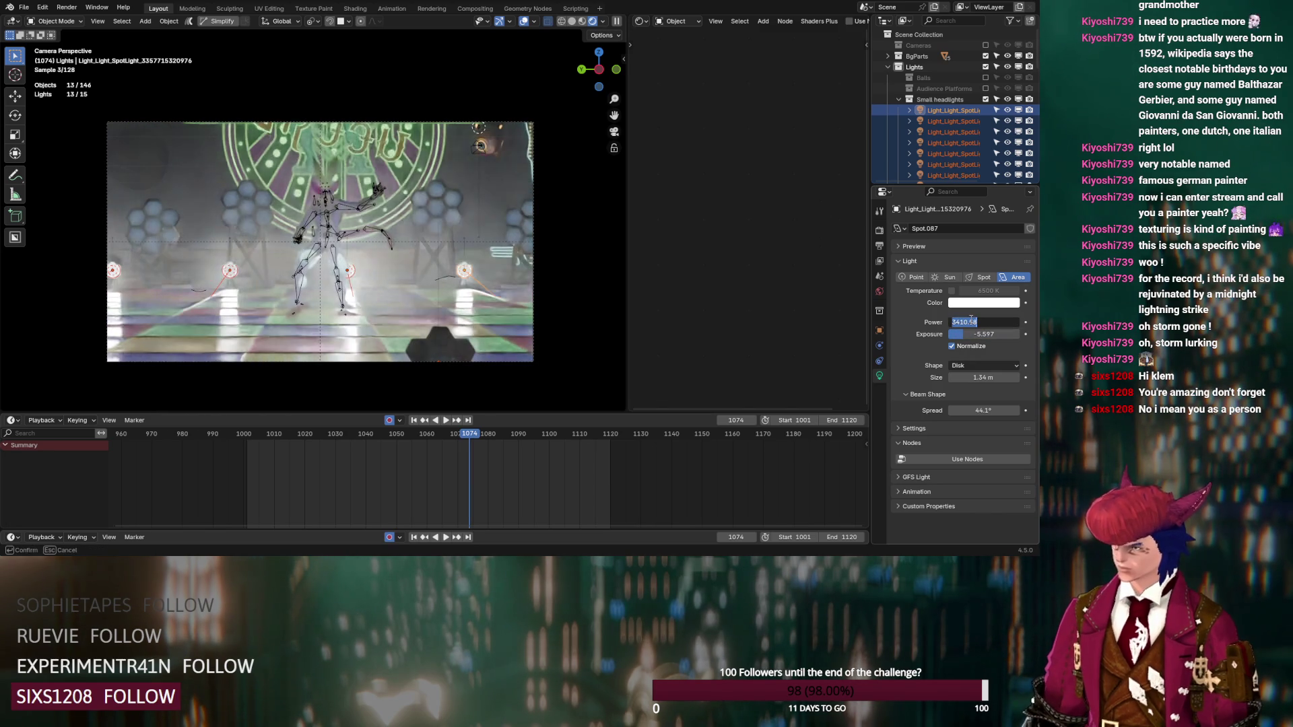
text(2000)
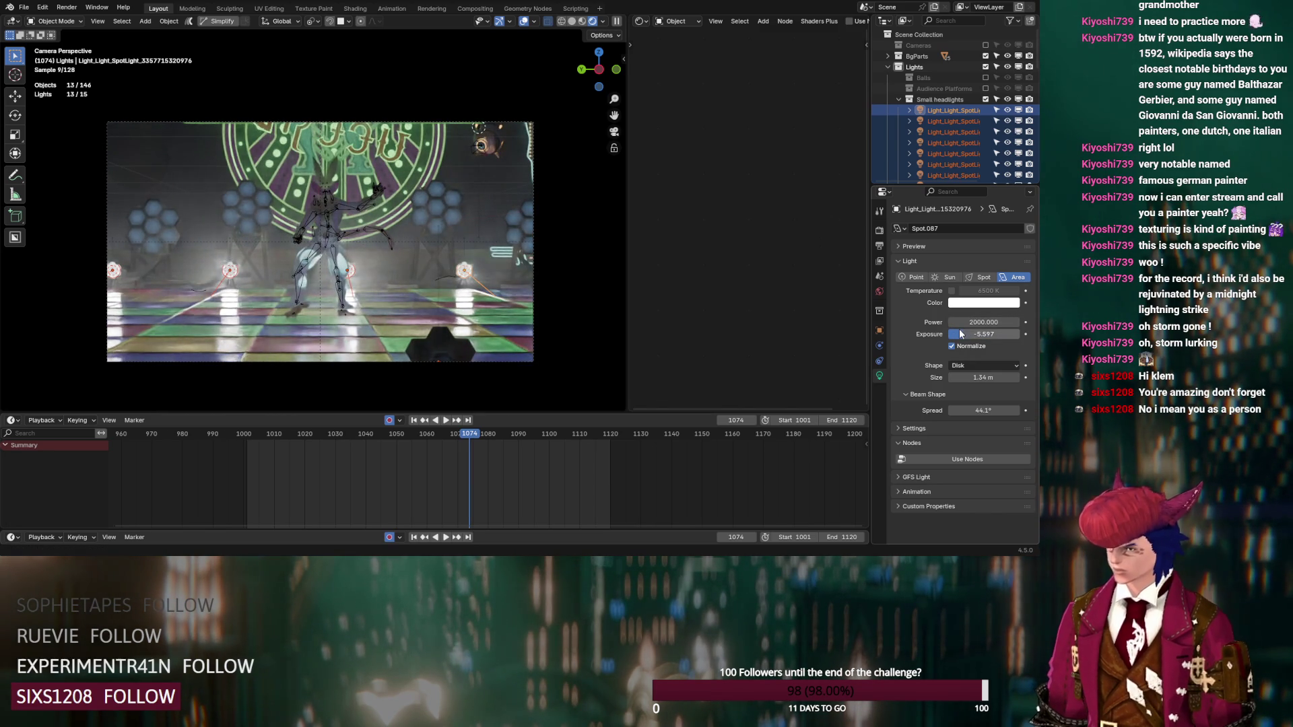
mouse_move(971, 334)
mouse_down()
mouse_move(948, 334)
mouse_move(995, 334)
mouse_move(969, 333)
mouse_up()
Step: Select the Volume object in the Outliner
scroll(947, 152, down, 5)
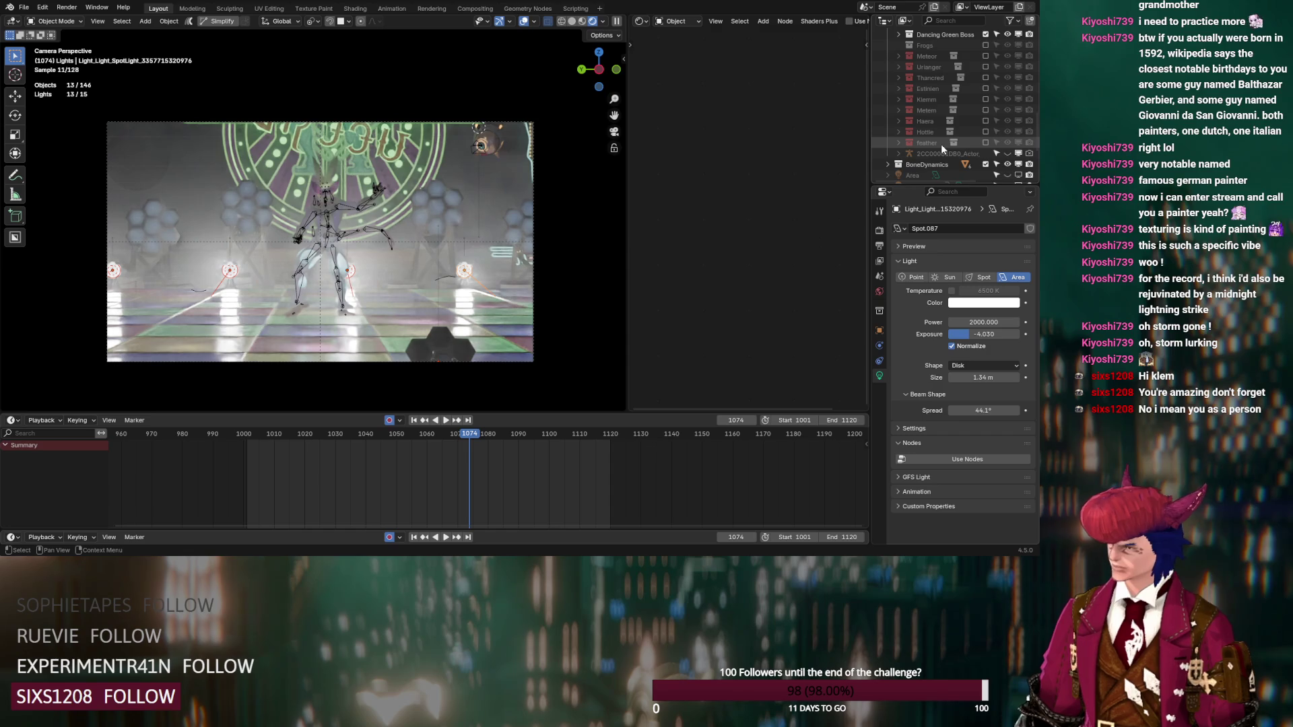
scroll(940, 144, down, 5)
click(924, 172)
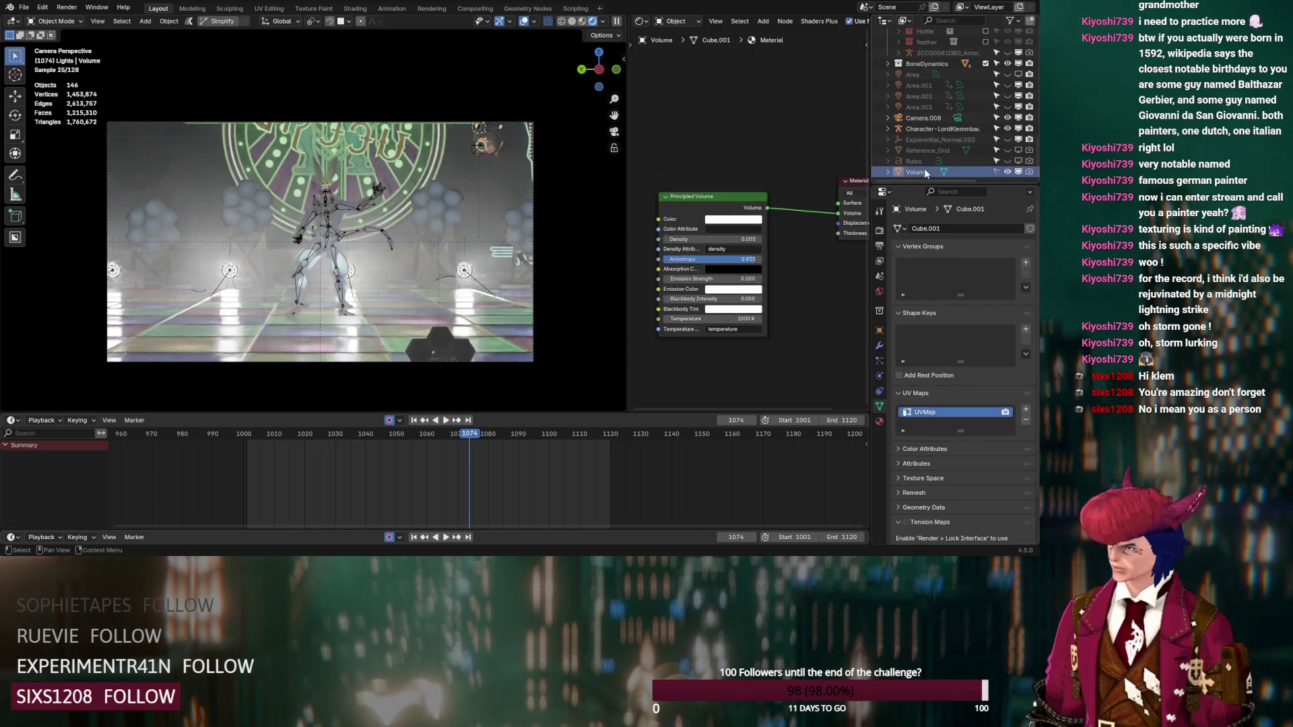
Step: Tune the Principled Volume anisotropy to about 0.87, then check the stage from the camera
drag(752, 259, 769, 259)
mouse_move(502, 269)
middle_down()
mouse_move(479, 284)
mouse_move(437, 269)
middle_up()
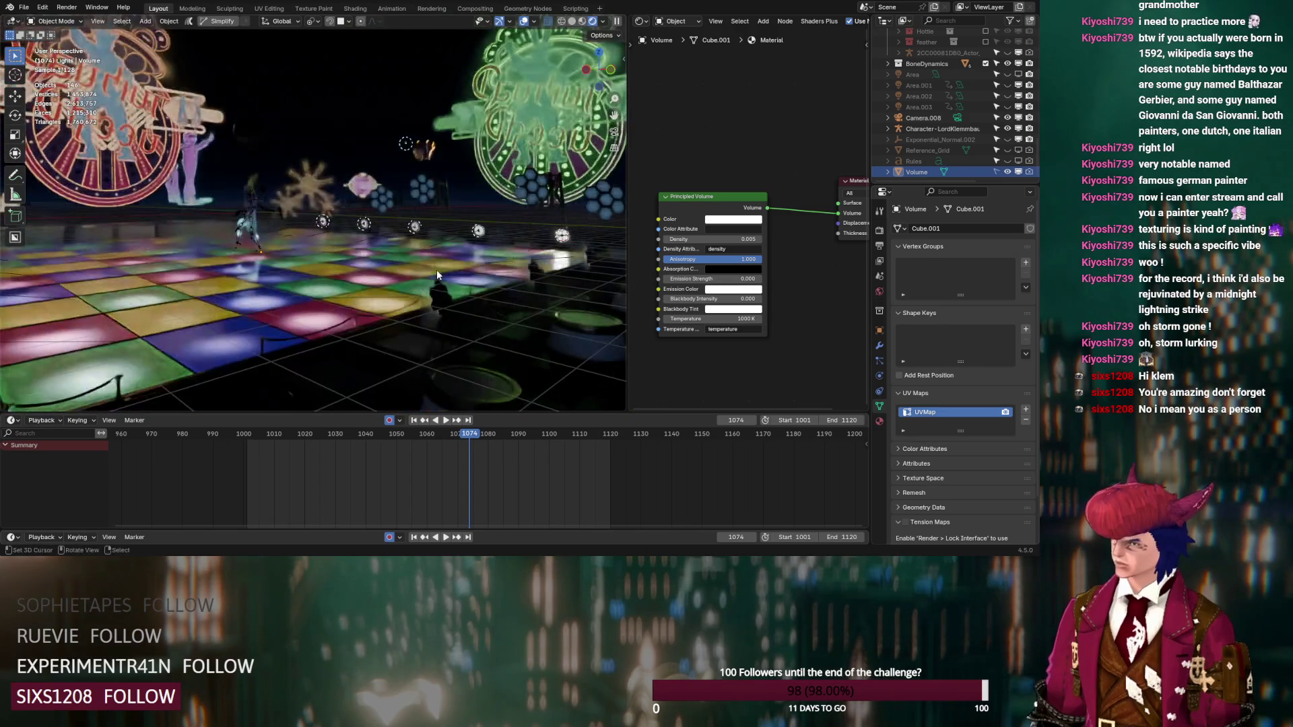
mouse_move(713, 259)
mouse_down()
mouse_move(680, 259)
mouse_move(757, 264)
mouse_up()
middle_drag(404, 249, 453, 247)
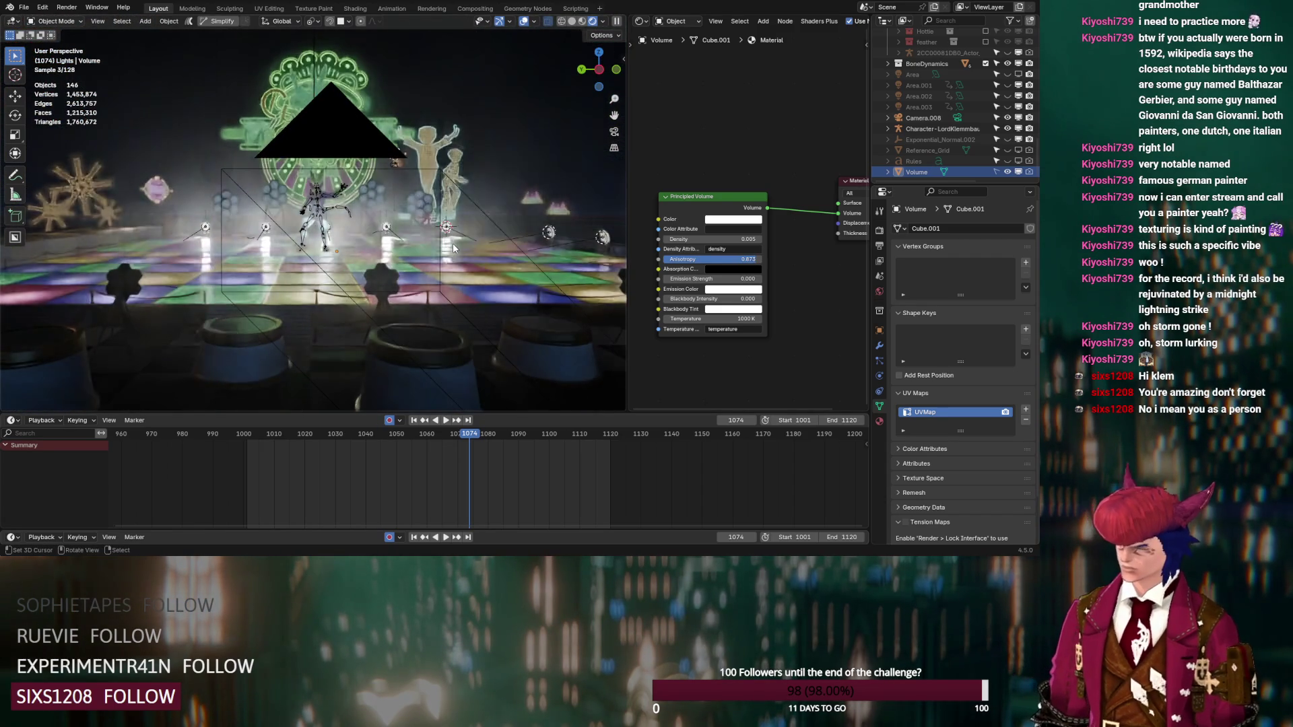
key(KP_0)
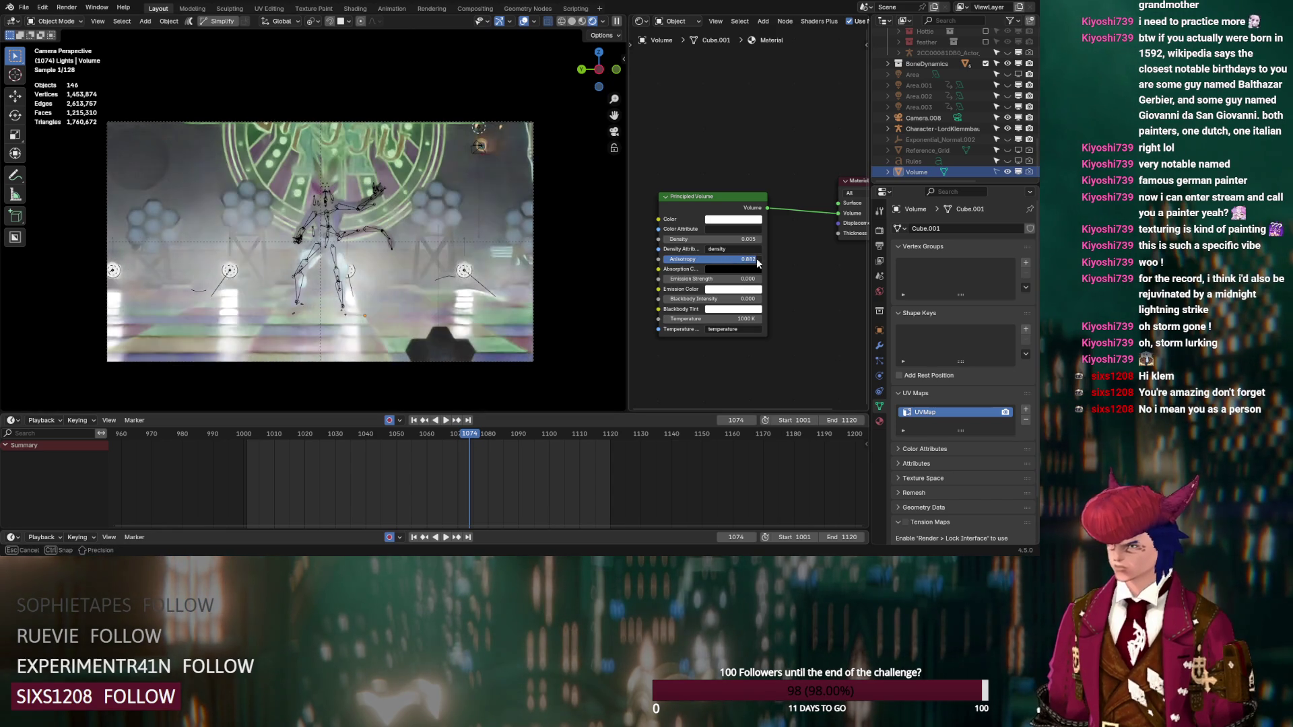
scroll(944, 78, up, 5)
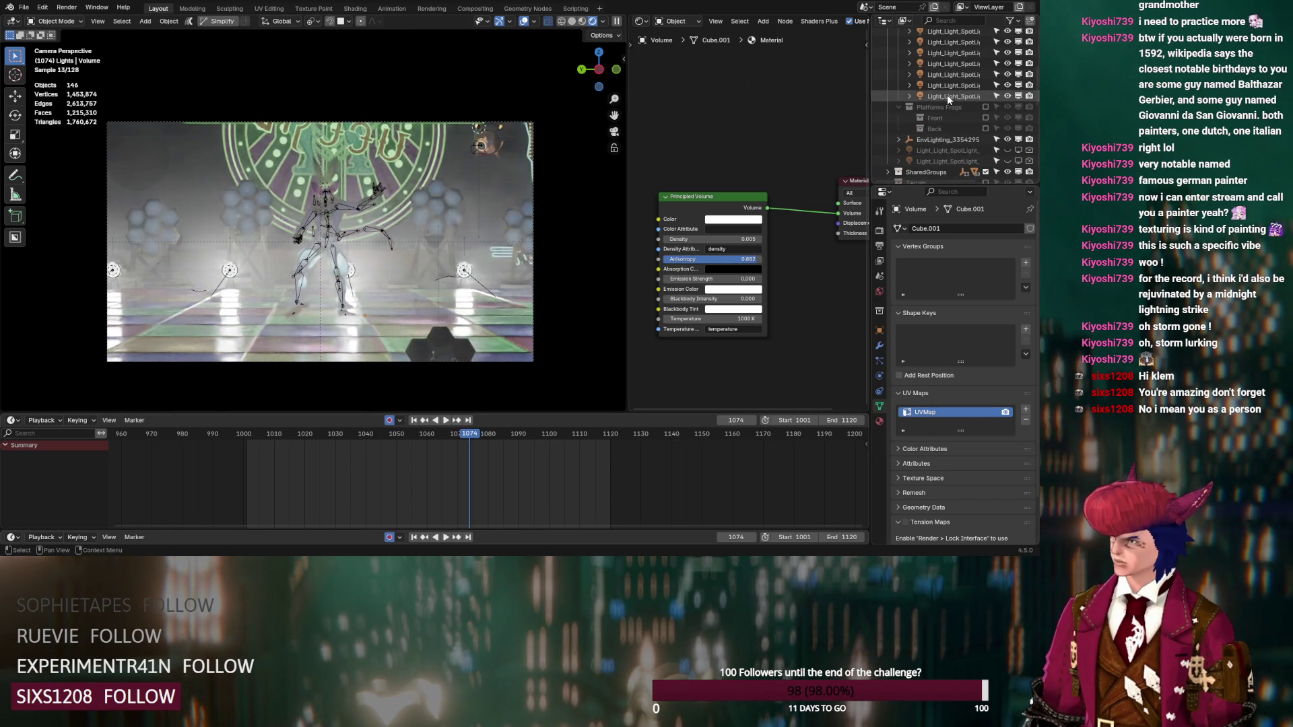
Step: Select a headlight spotlight, adjust its beam spread, and set its power to 1000
click(946, 96)
scroll(947, 94, up, 5)
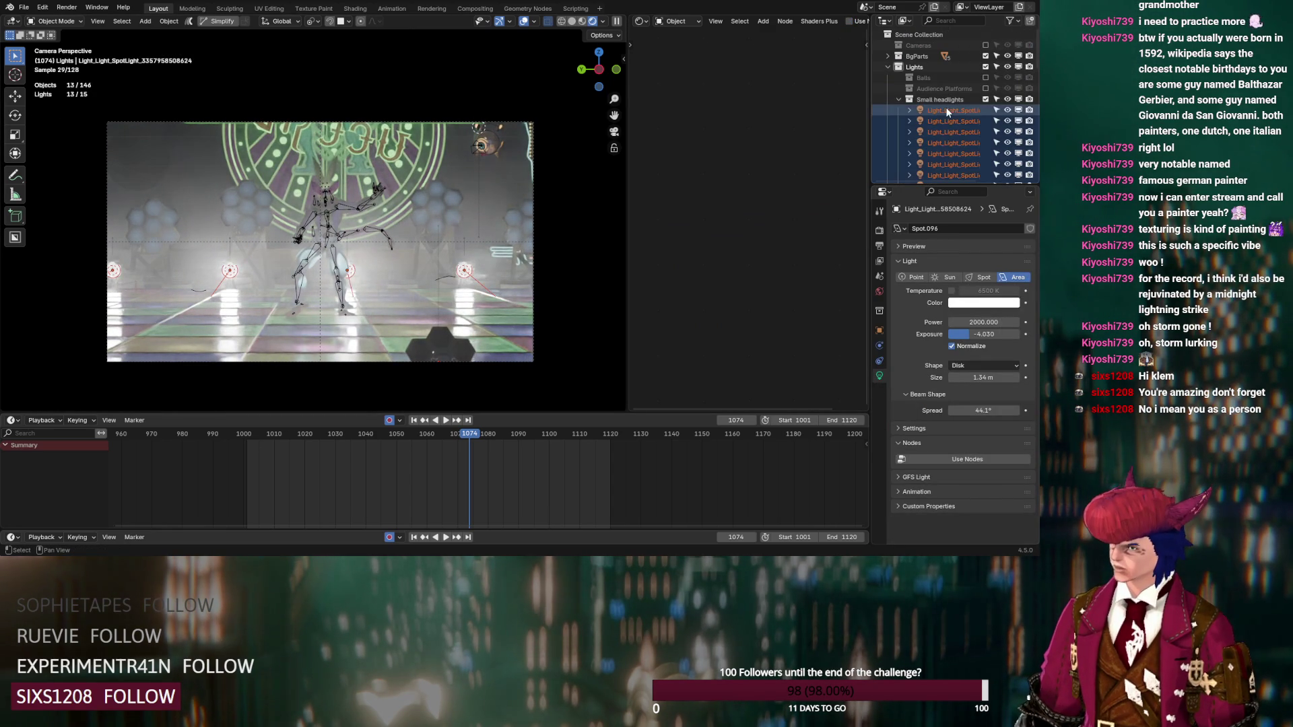
drag(983, 410, 871, 410)
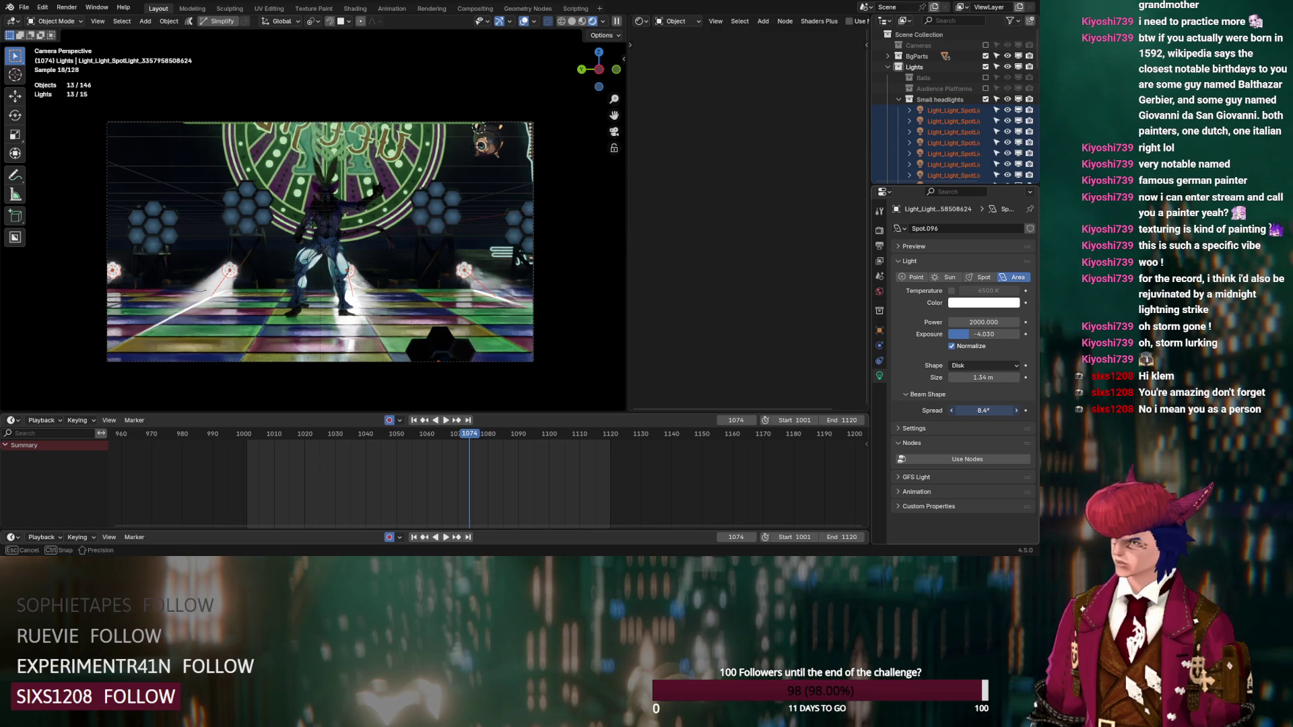
drag(870, 410, 883, 410)
click(996, 321)
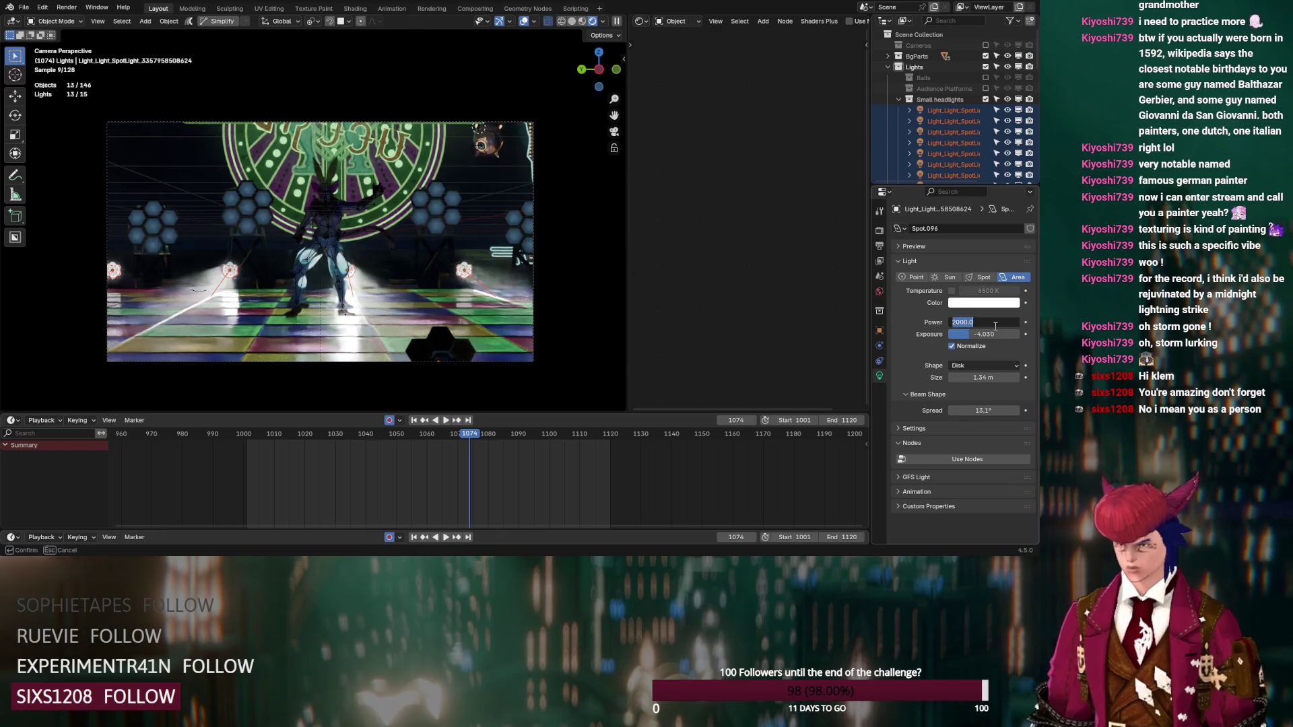
text(100)
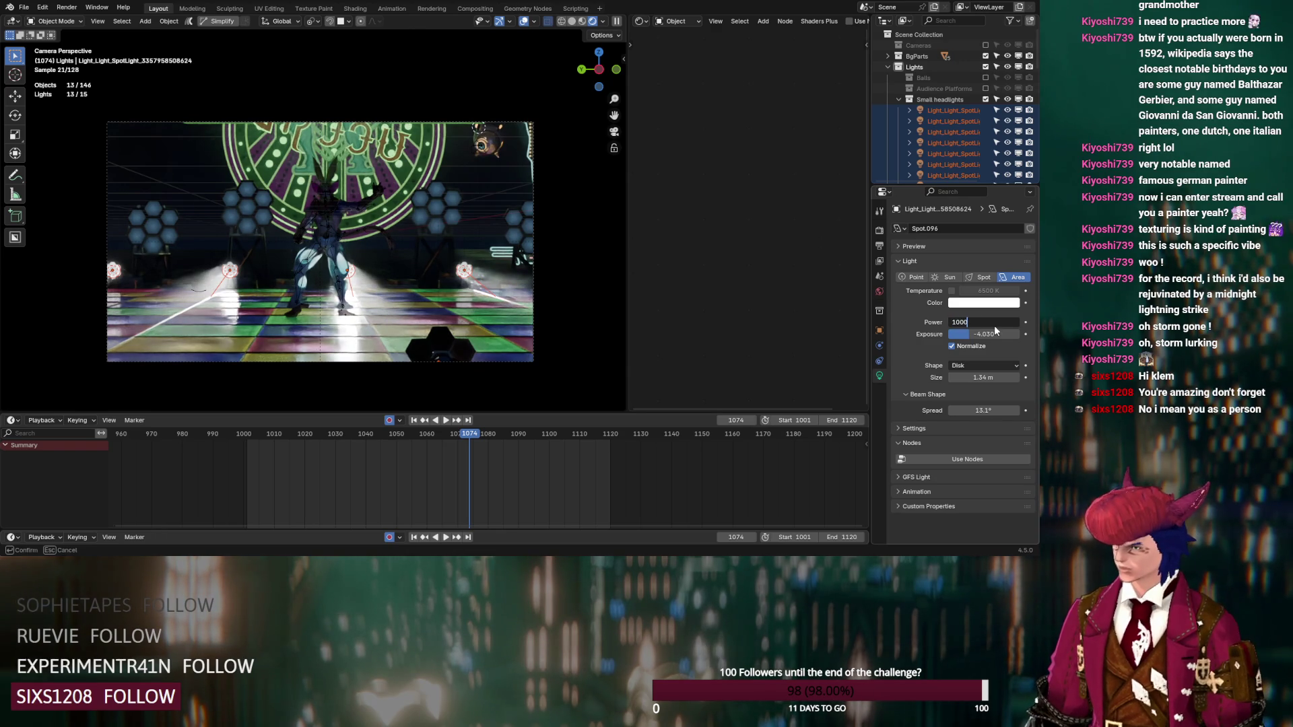
key(Return)
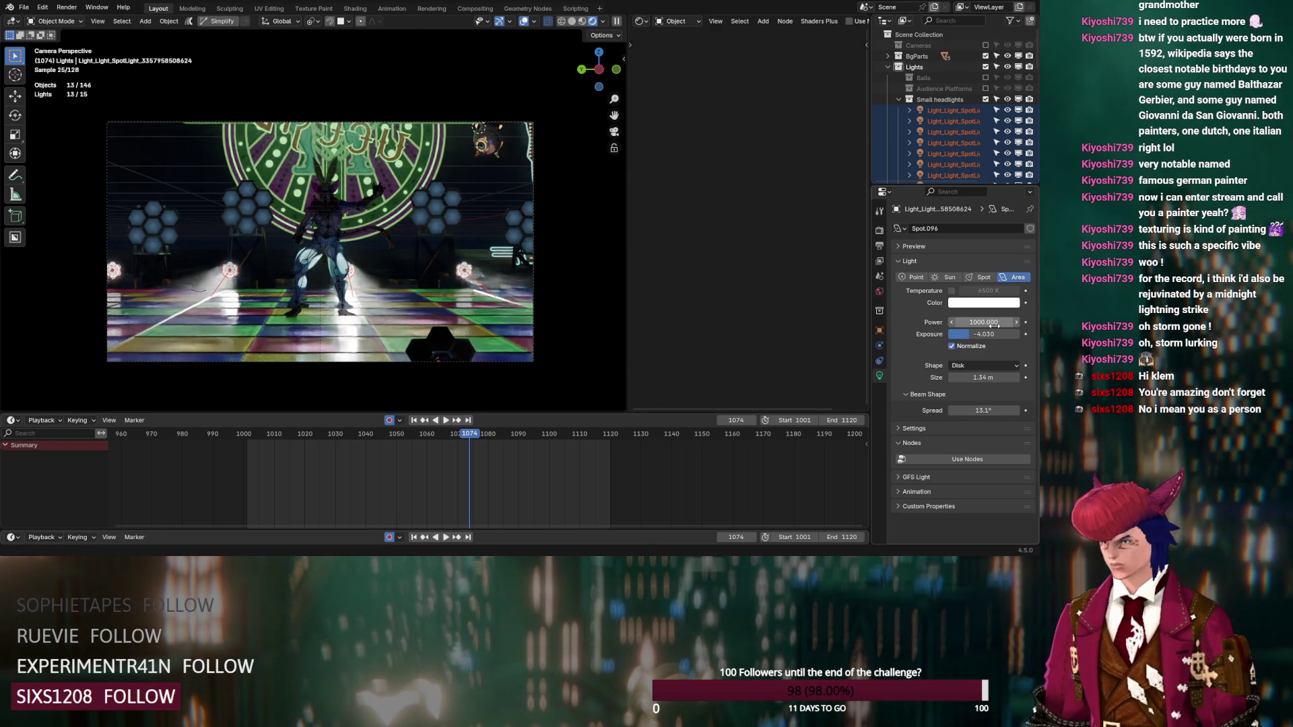
Step: Set the headlight beam spread to 20°, then change it to 15°
click(988, 411)
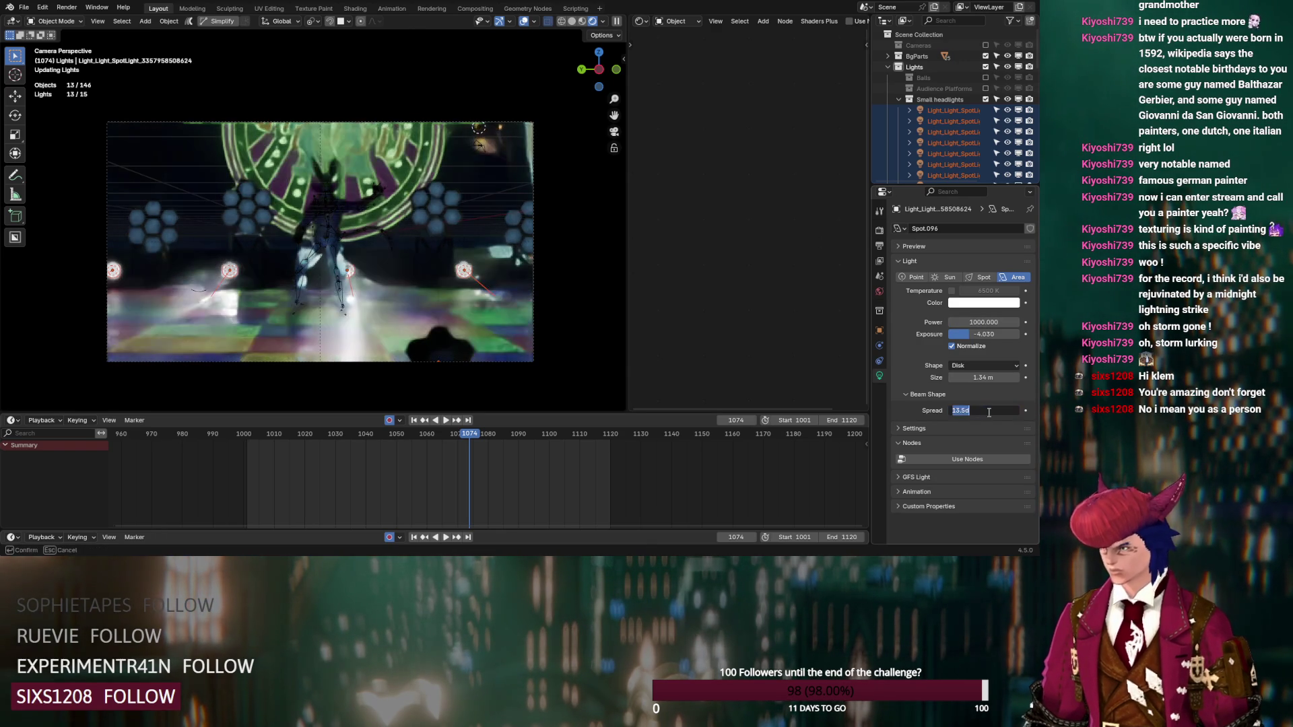
text(20)
key(Return)
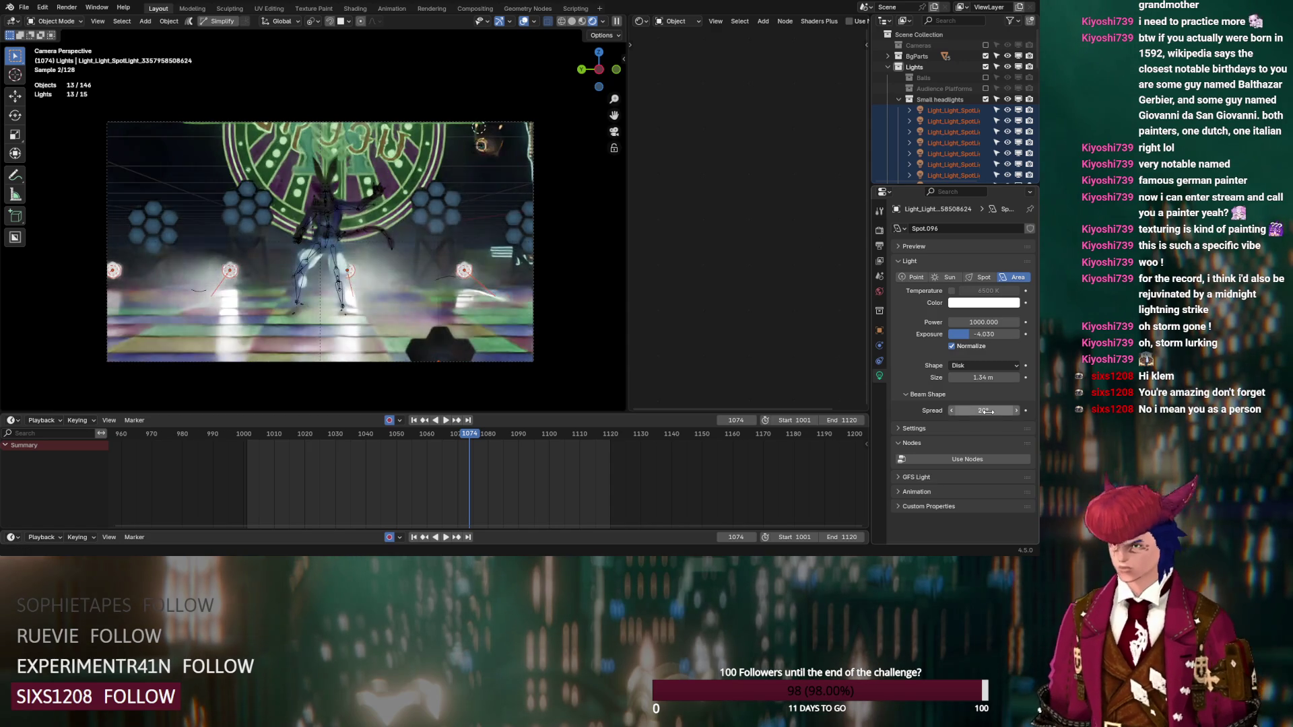
click(988, 411)
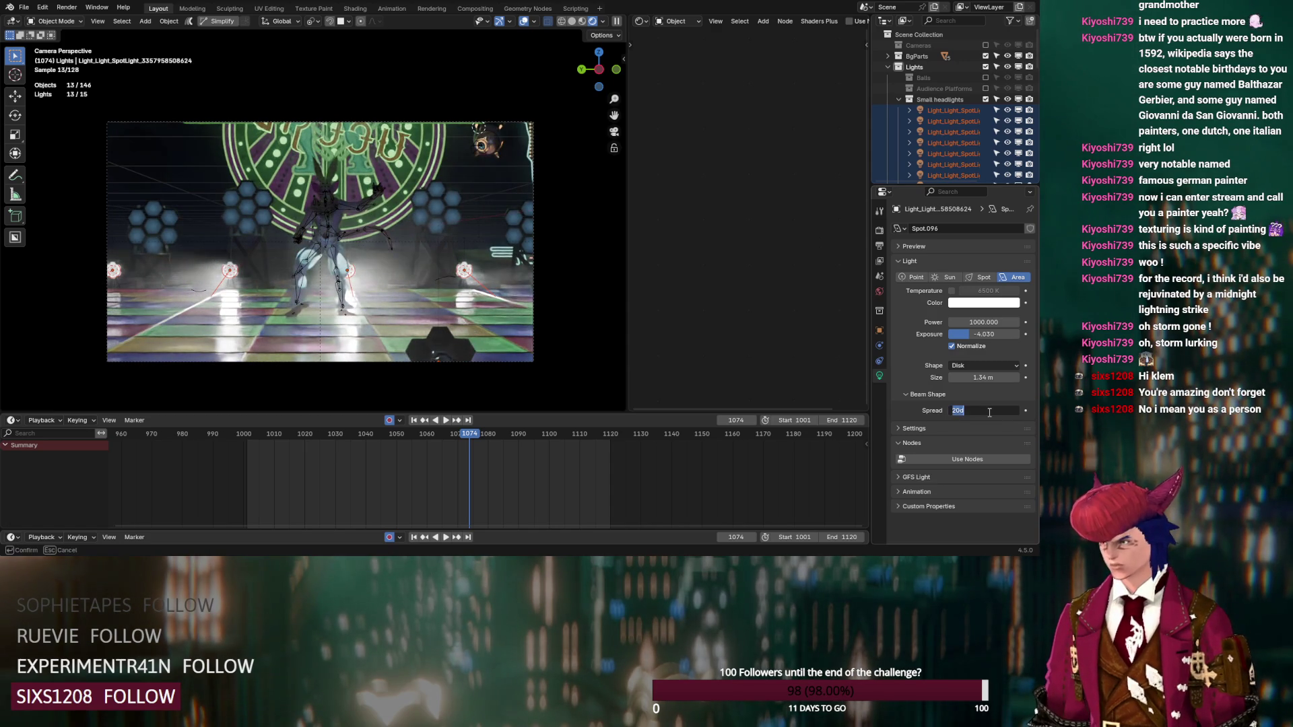
text(15)
text(35)
key(Return)
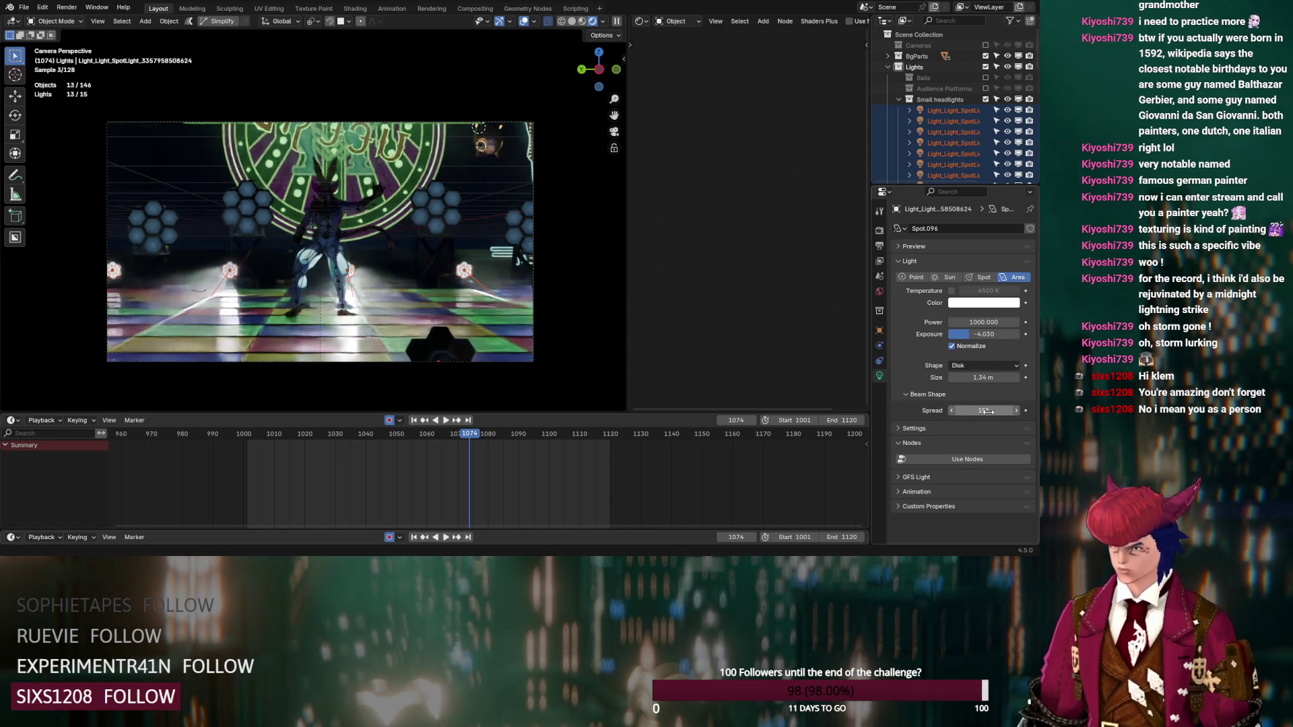
Step: Preview the lights by scrubbing frames 1089, 1104, 1016, 1055 and 1074
click(514, 435)
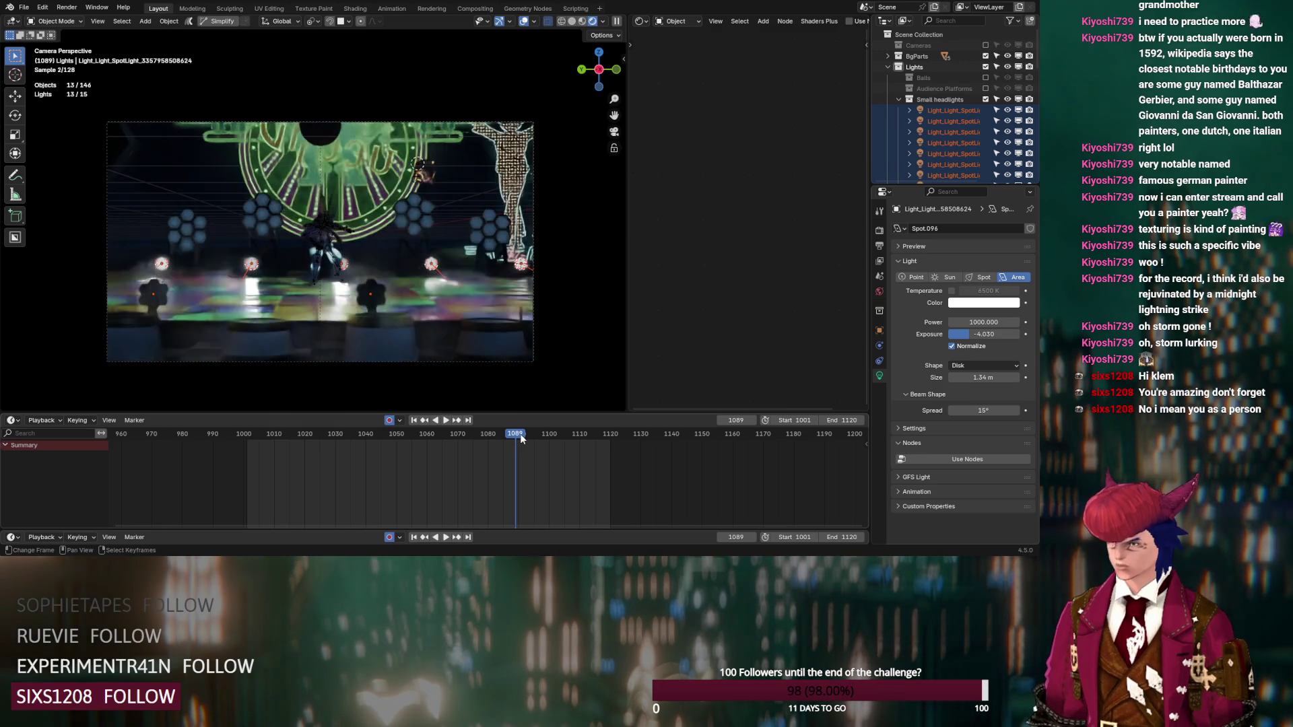
click(559, 434)
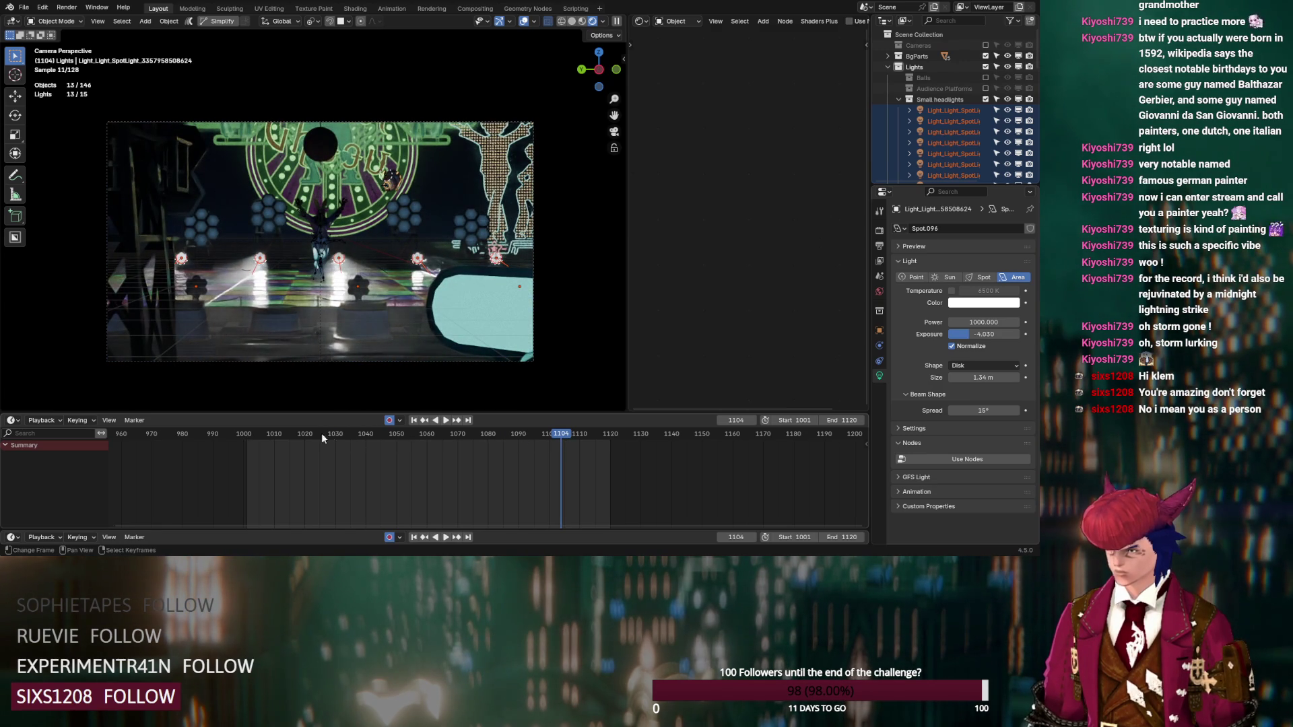
key(space)
key(space)
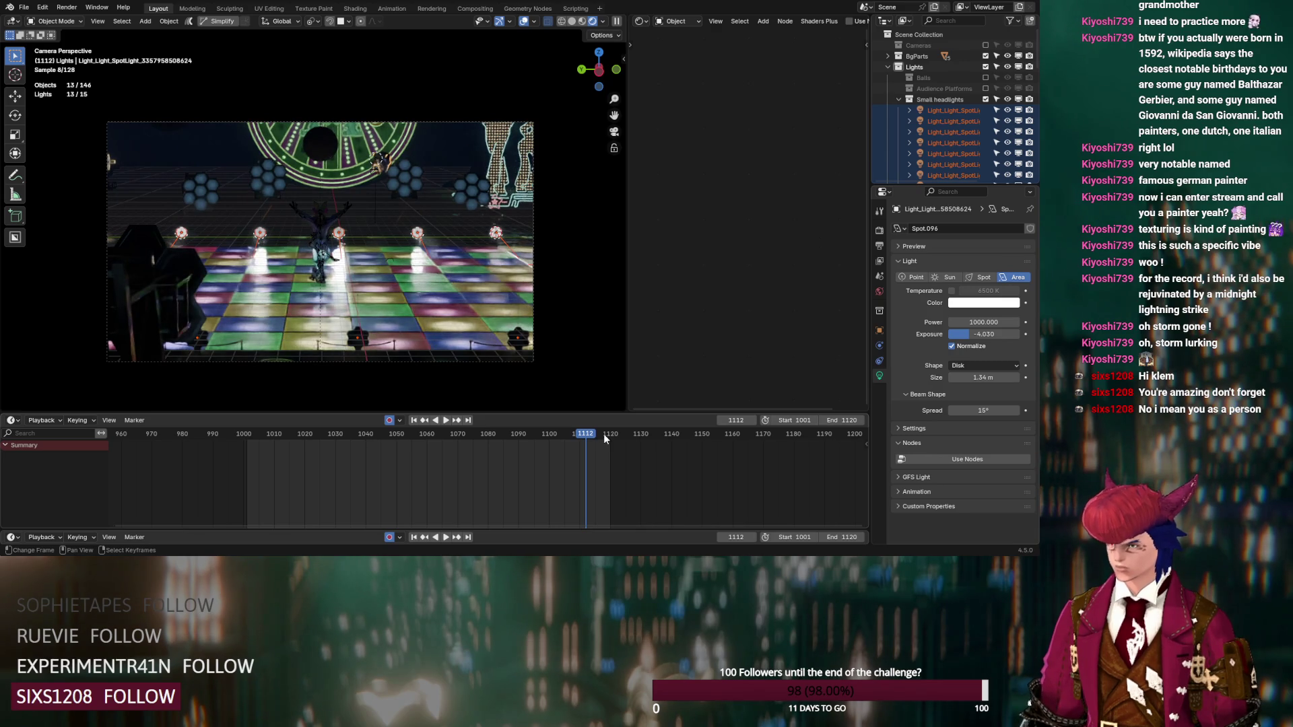
click(293, 438)
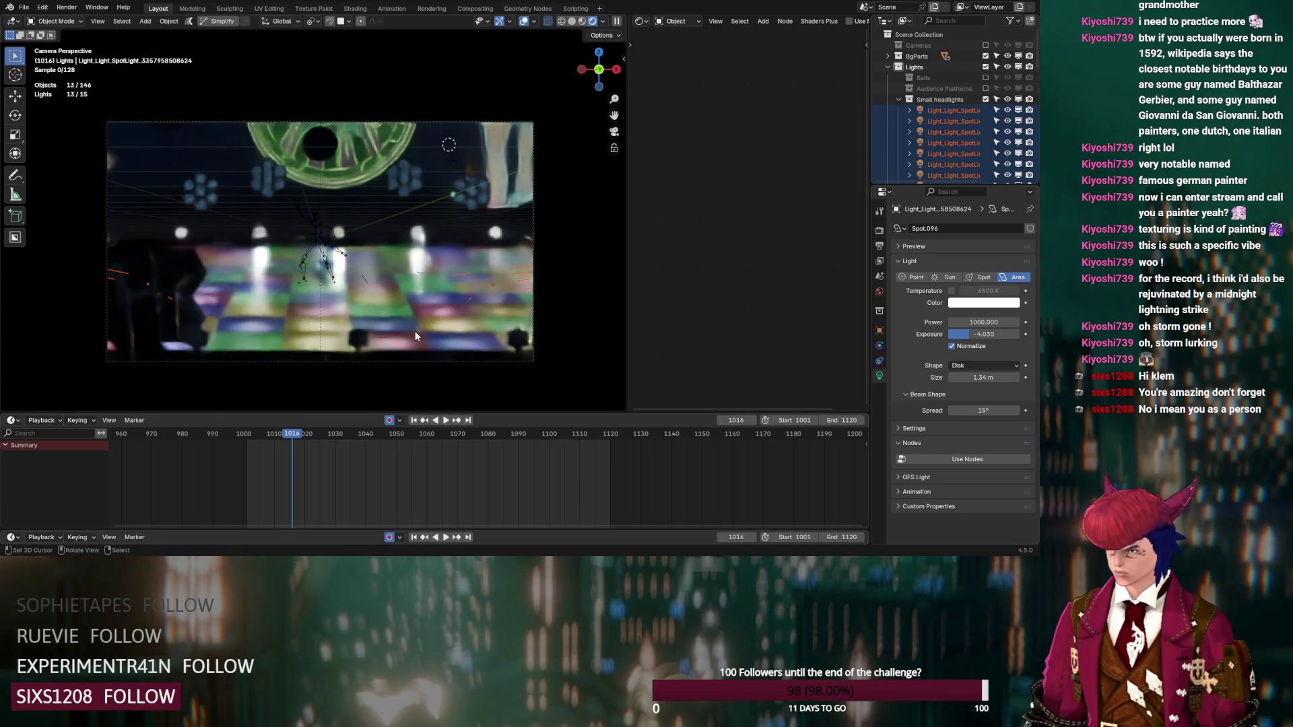
scroll(344, 318, up, 5)
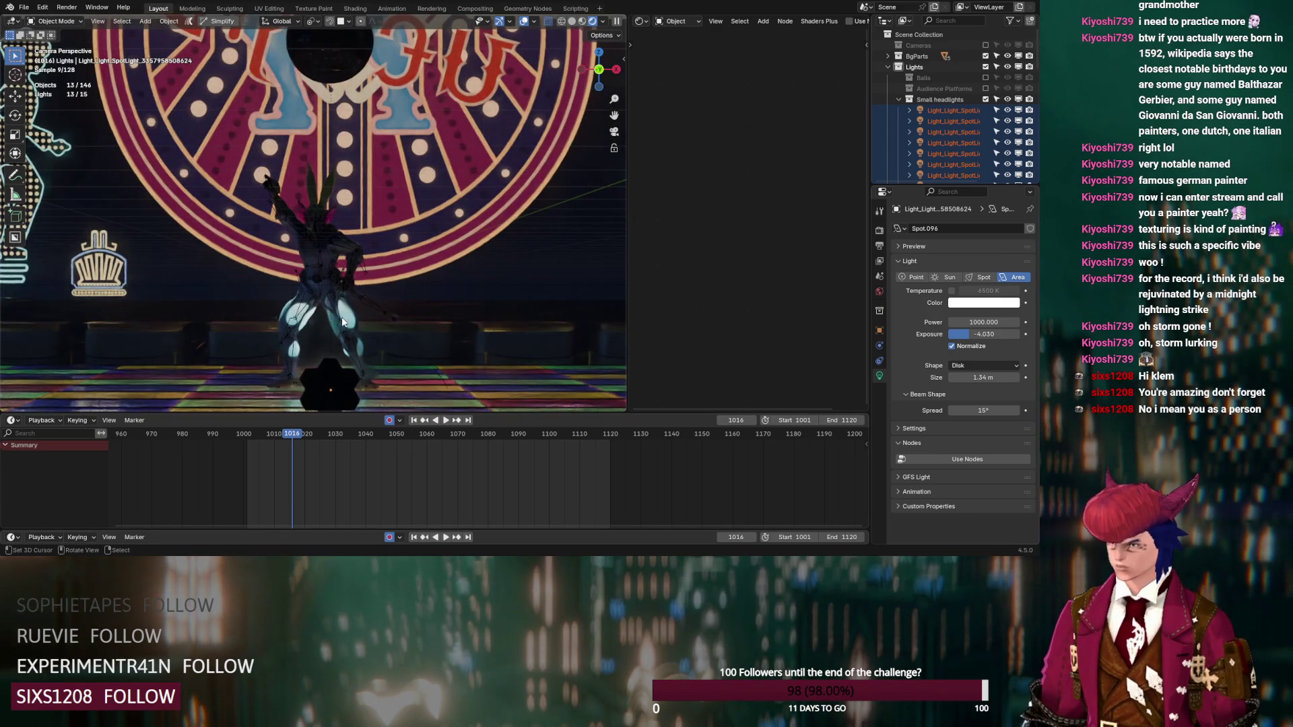
scroll(342, 322, down, 5)
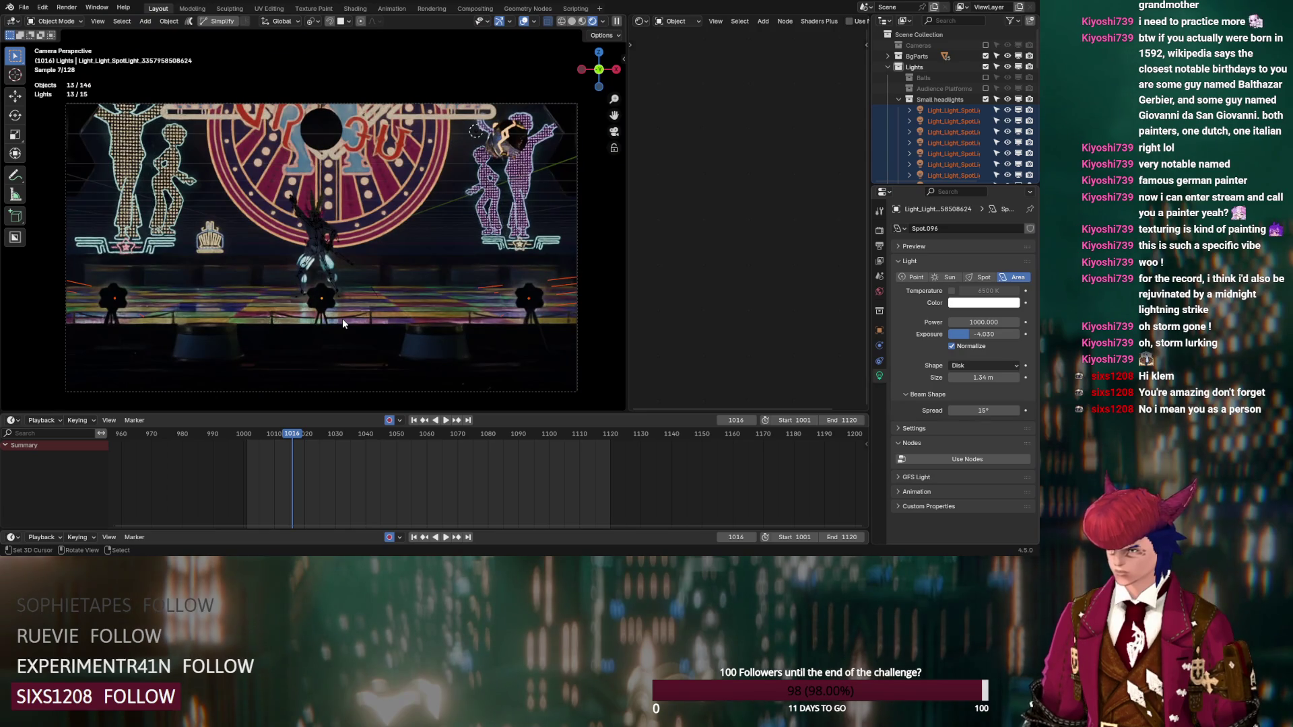
click(410, 434)
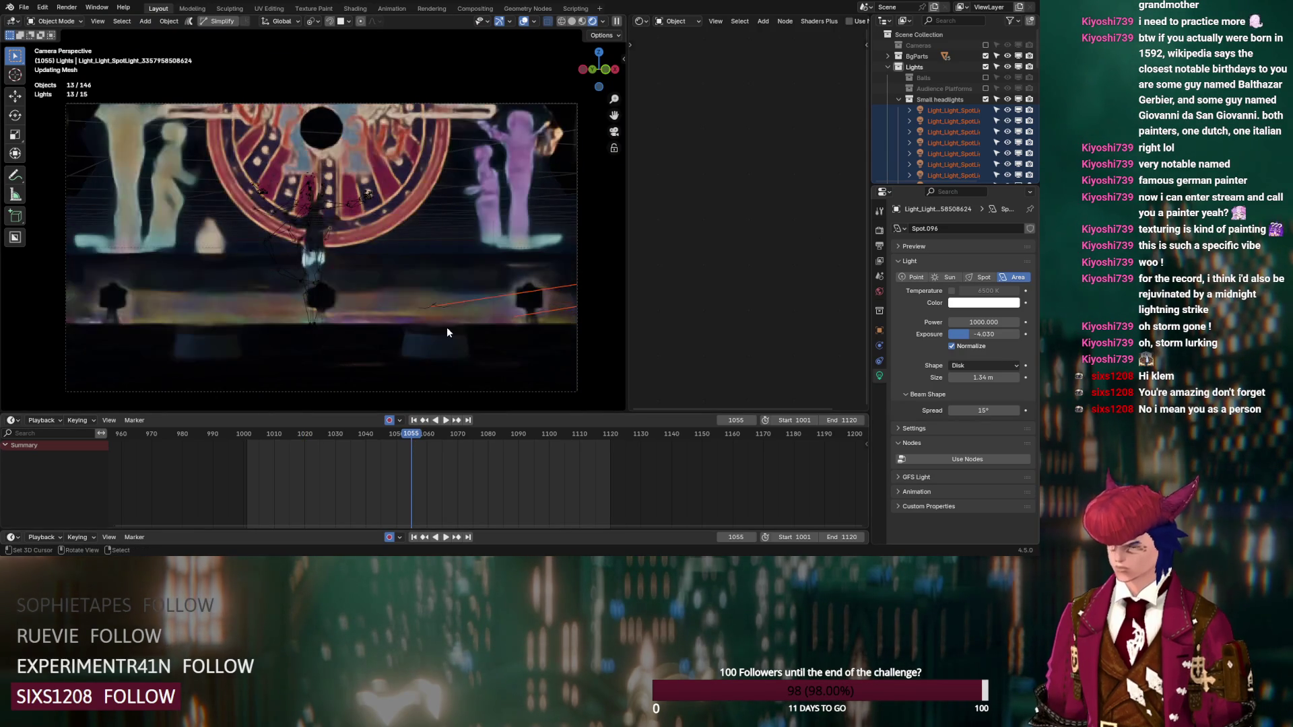
click(470, 434)
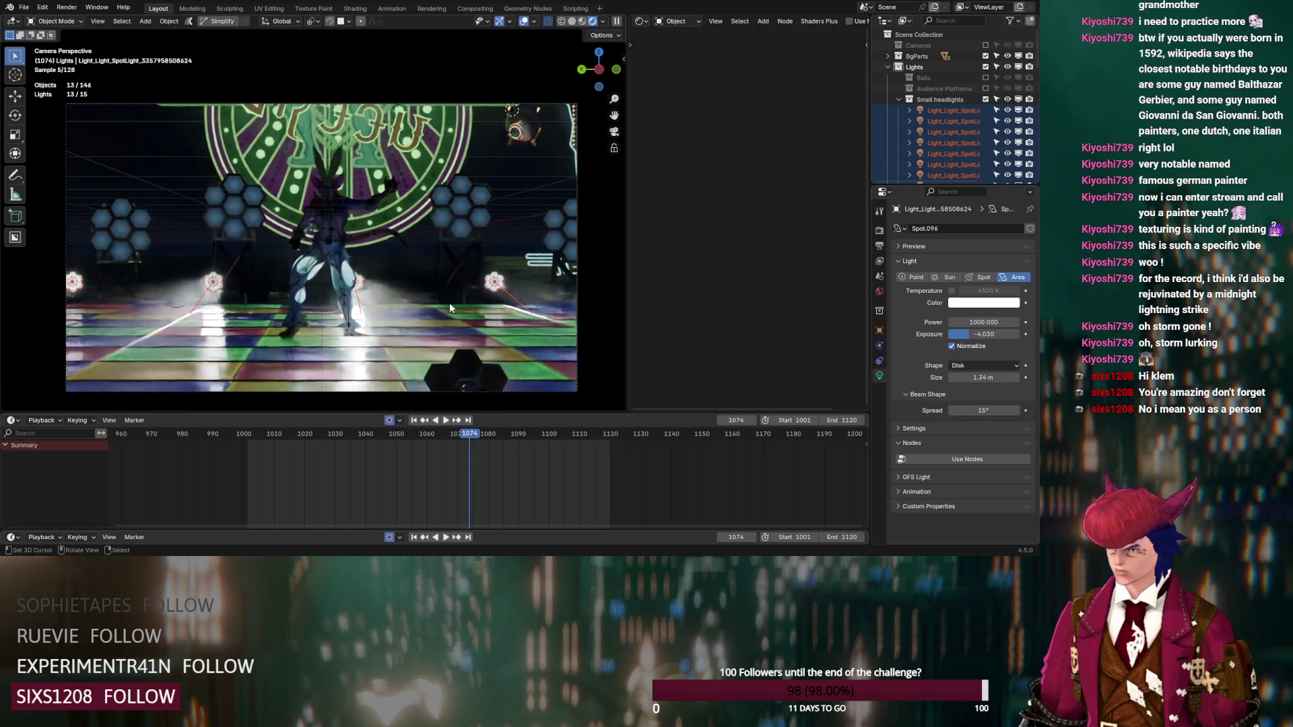
Step: Set the headlights' exposure to -2 and beam spread to 14°
drag(963, 334, 964, 334)
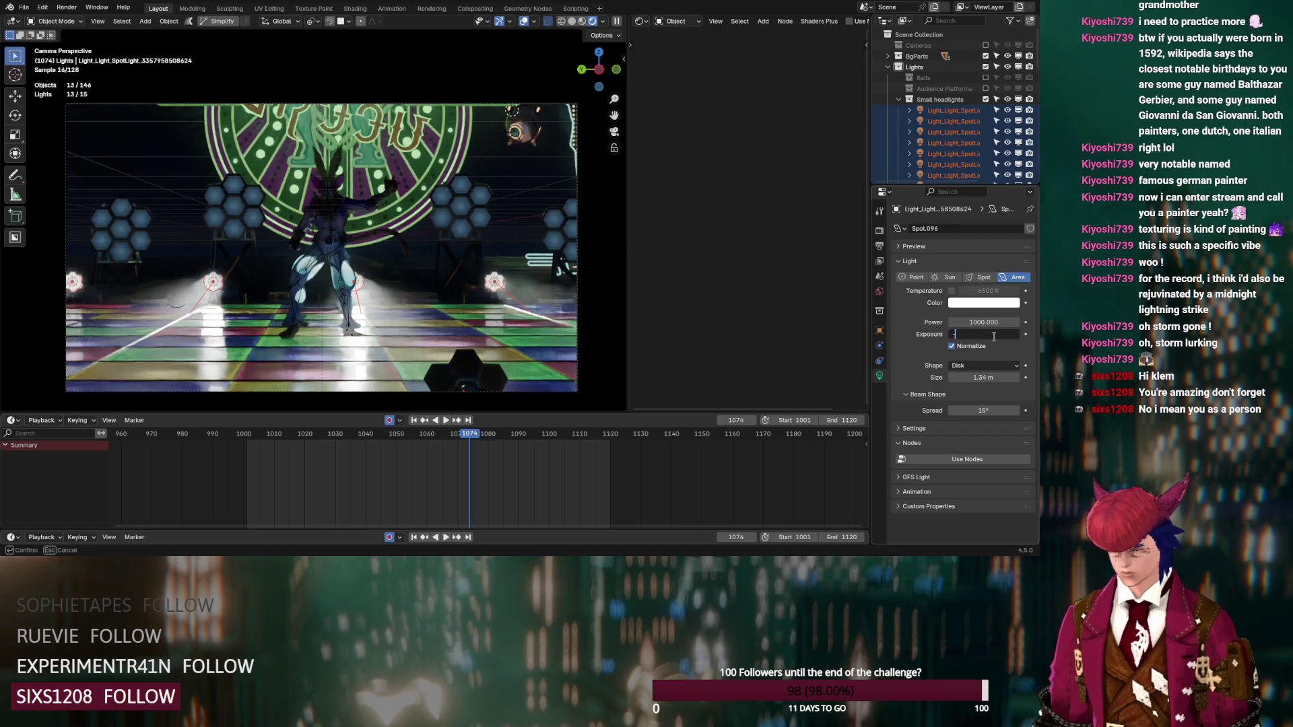
text(-2)
key(Return)
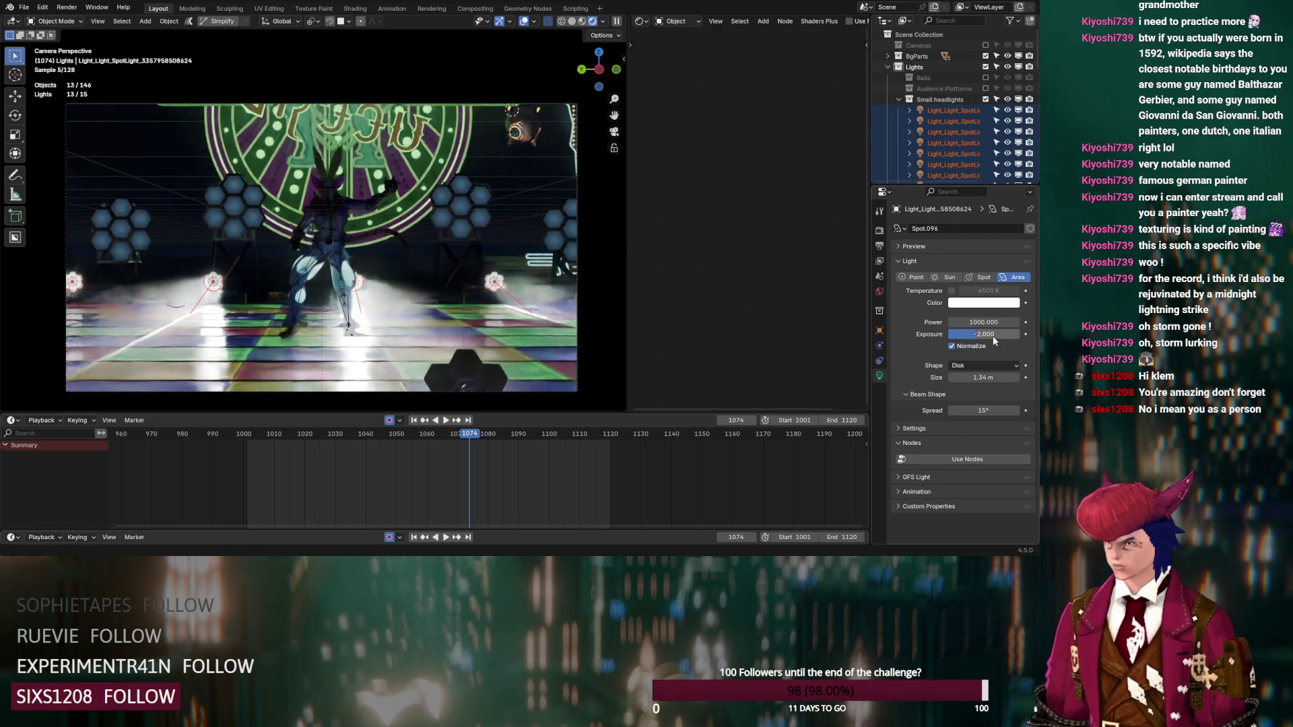
click(994, 410)
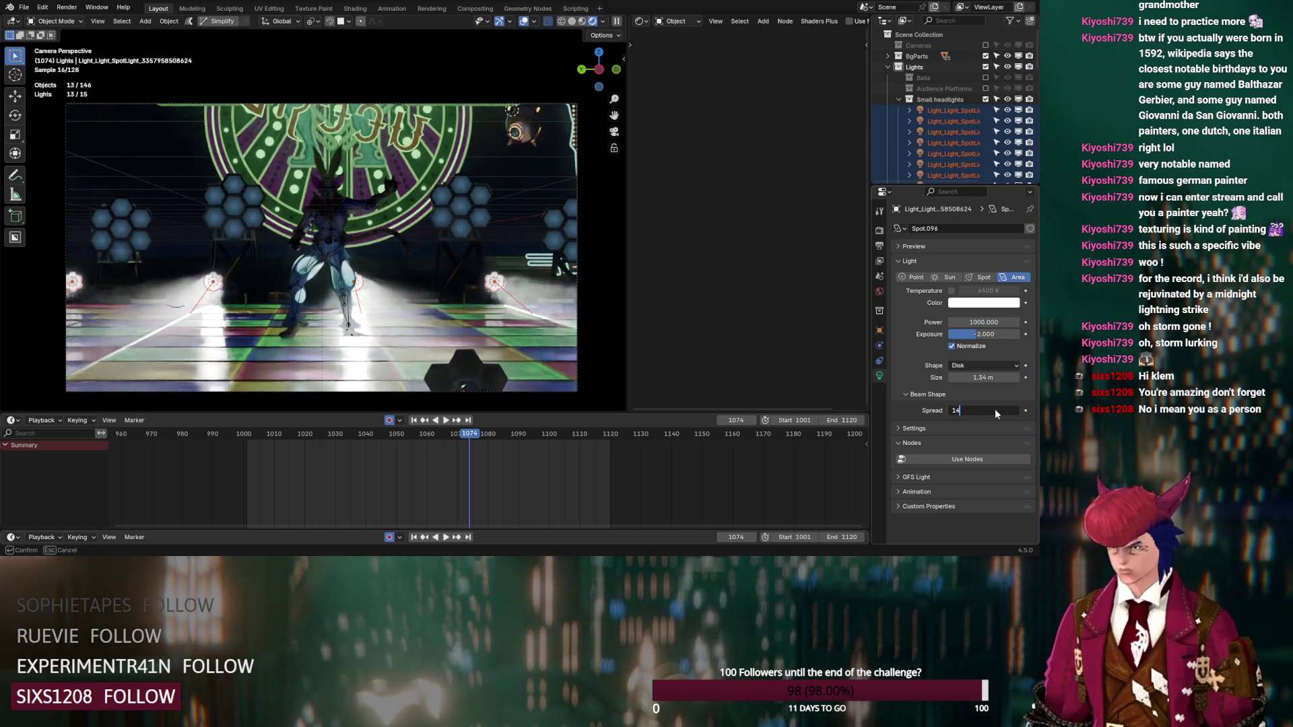
text(4)
key(Return)
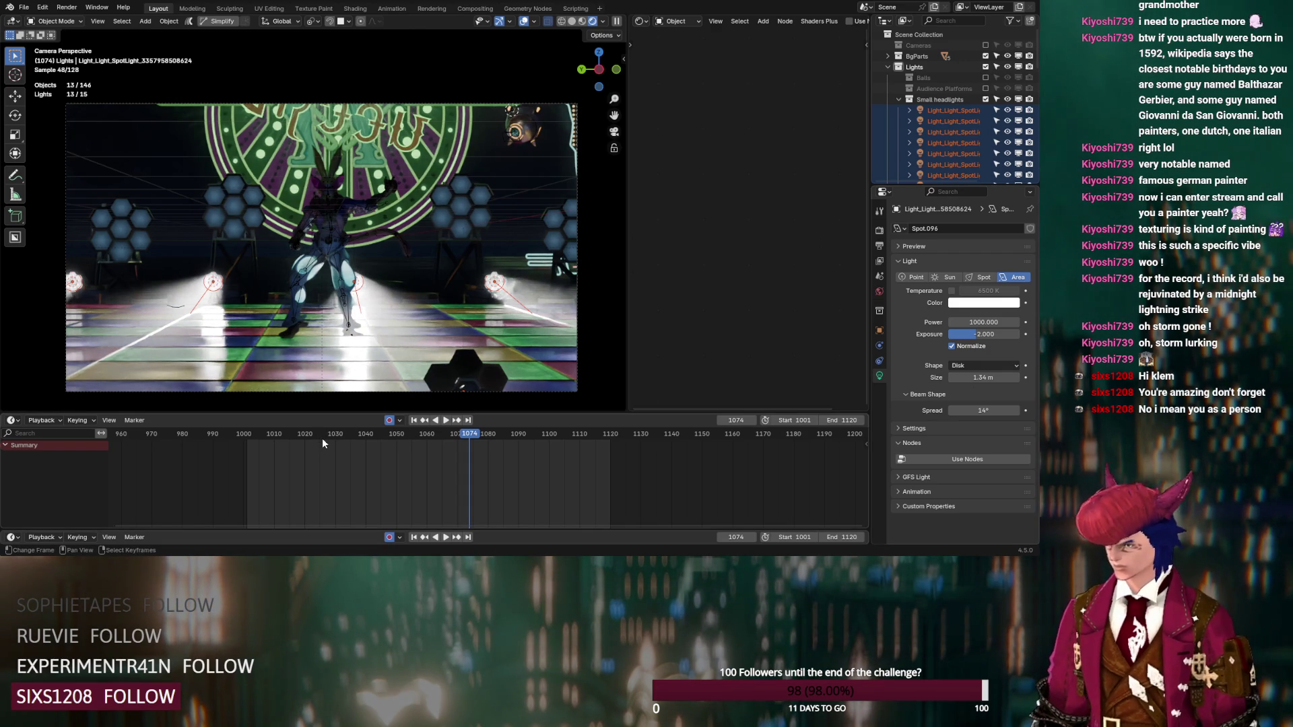
Step: Preview around frame 1061, then at frame 1056 raise exposure to 0
click(437, 420)
click(430, 434)
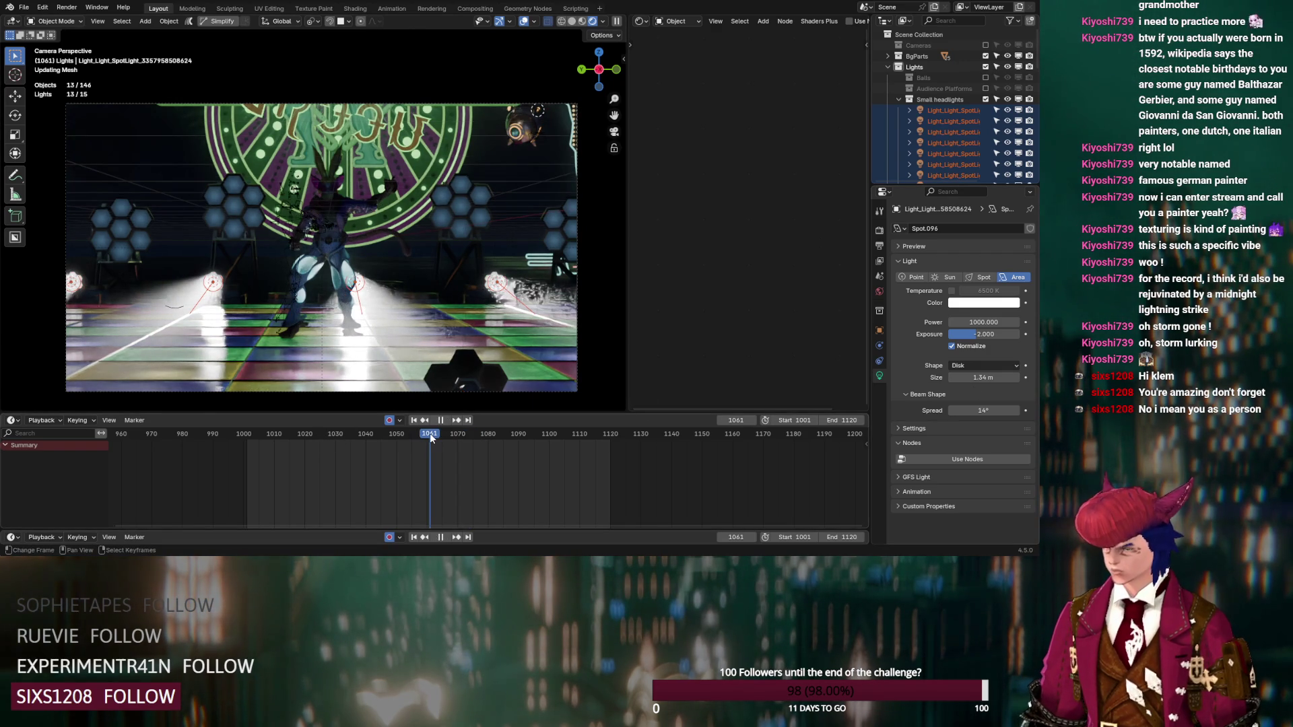
key(space)
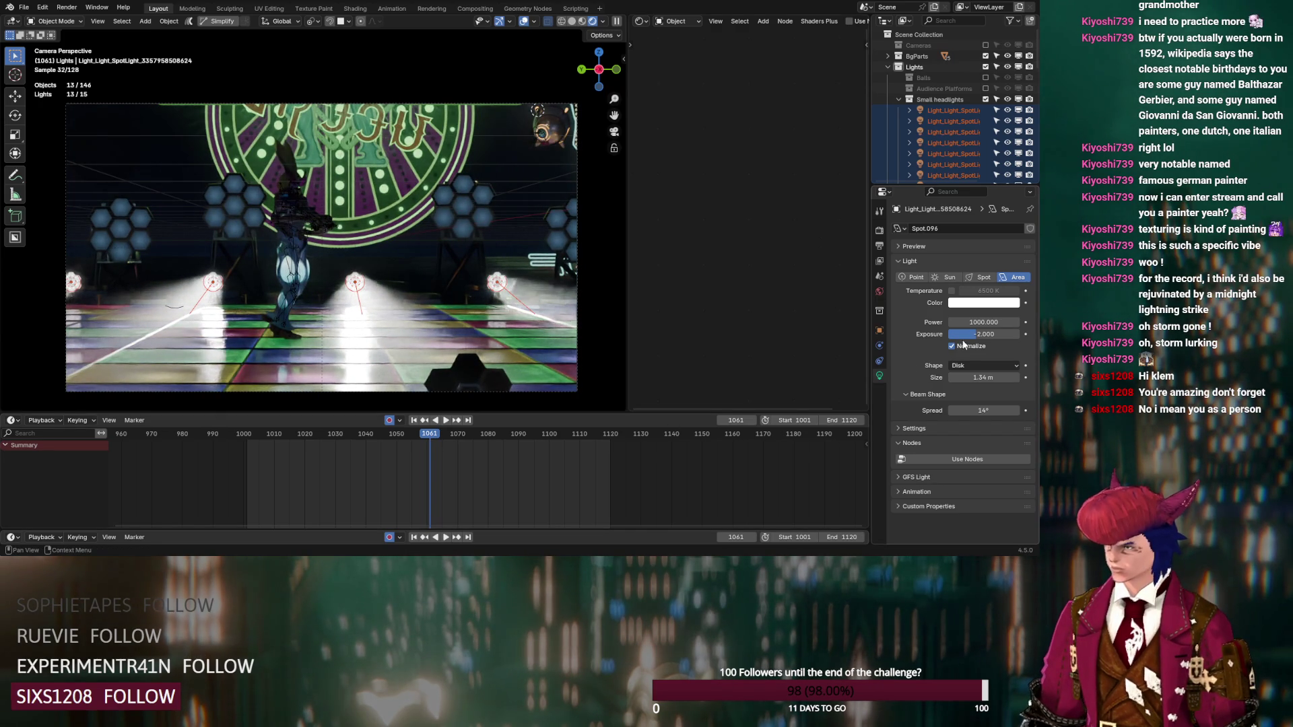
click(413, 435)
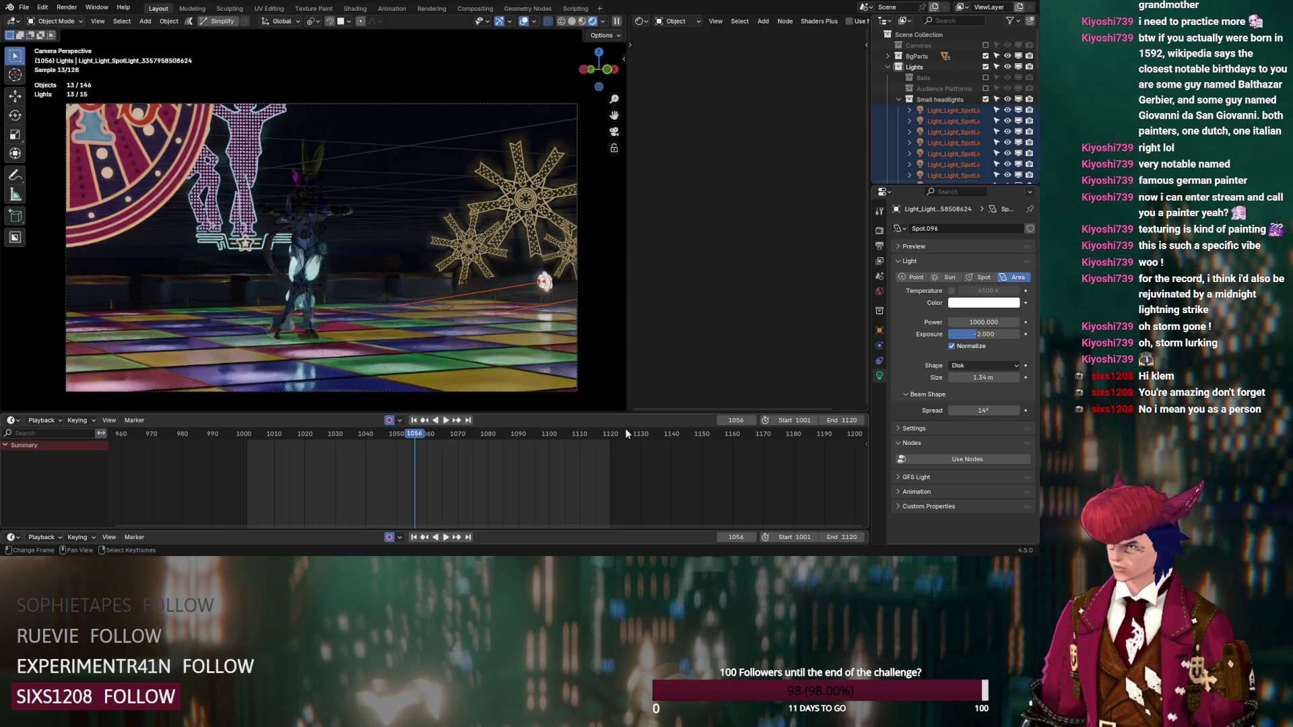
drag(987, 335, 989, 340)
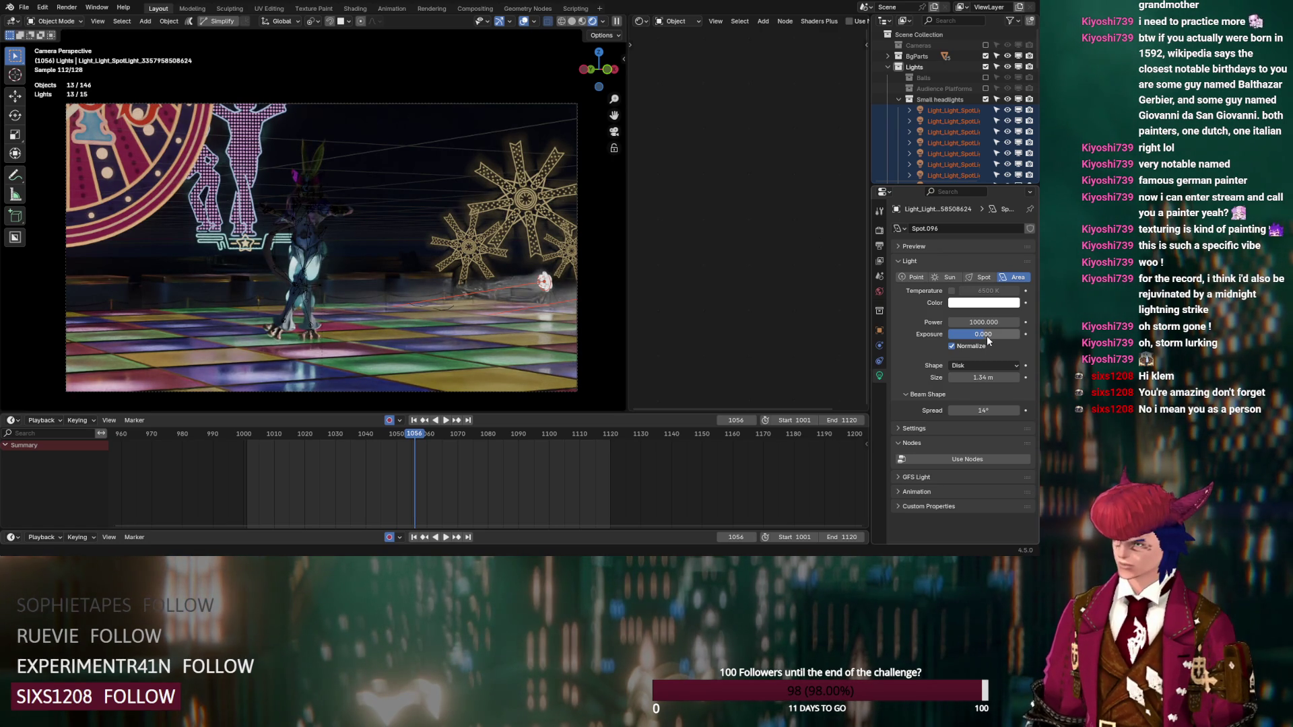
Step: Keyframe exposure 0 on frame 1056 and advance to frame 1061
click(1025, 333)
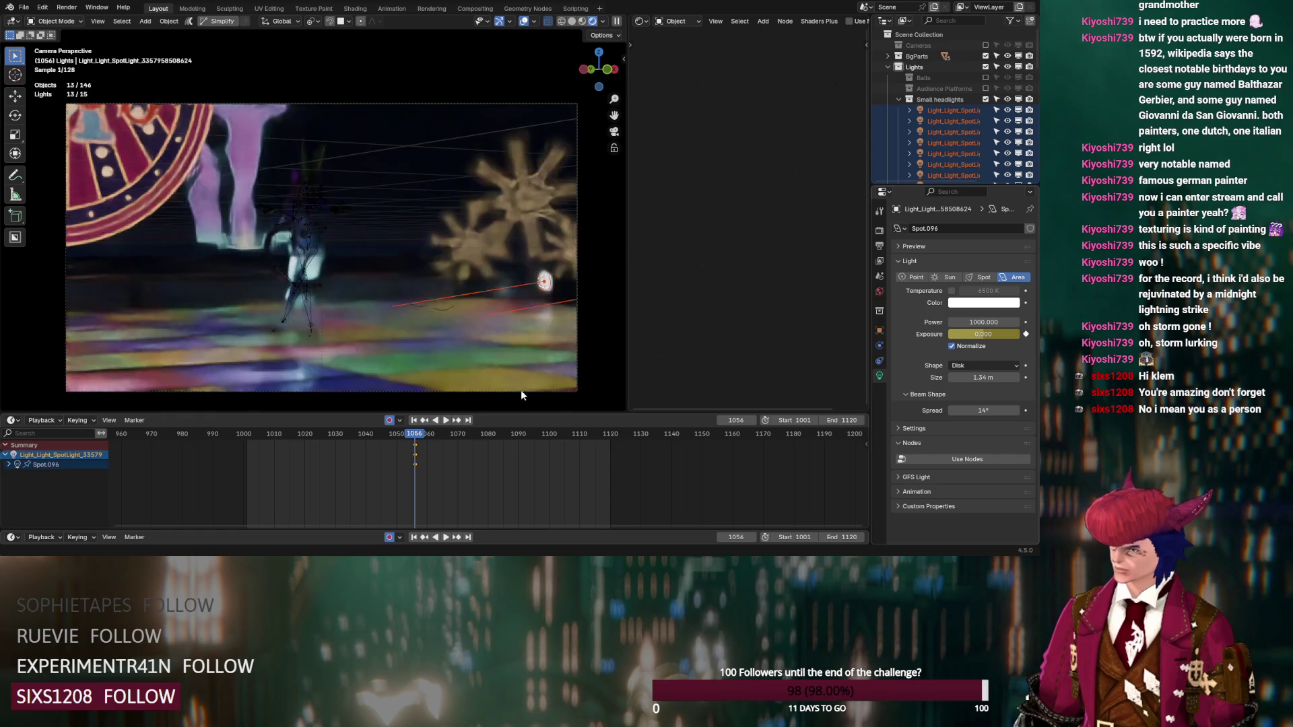
key(space)
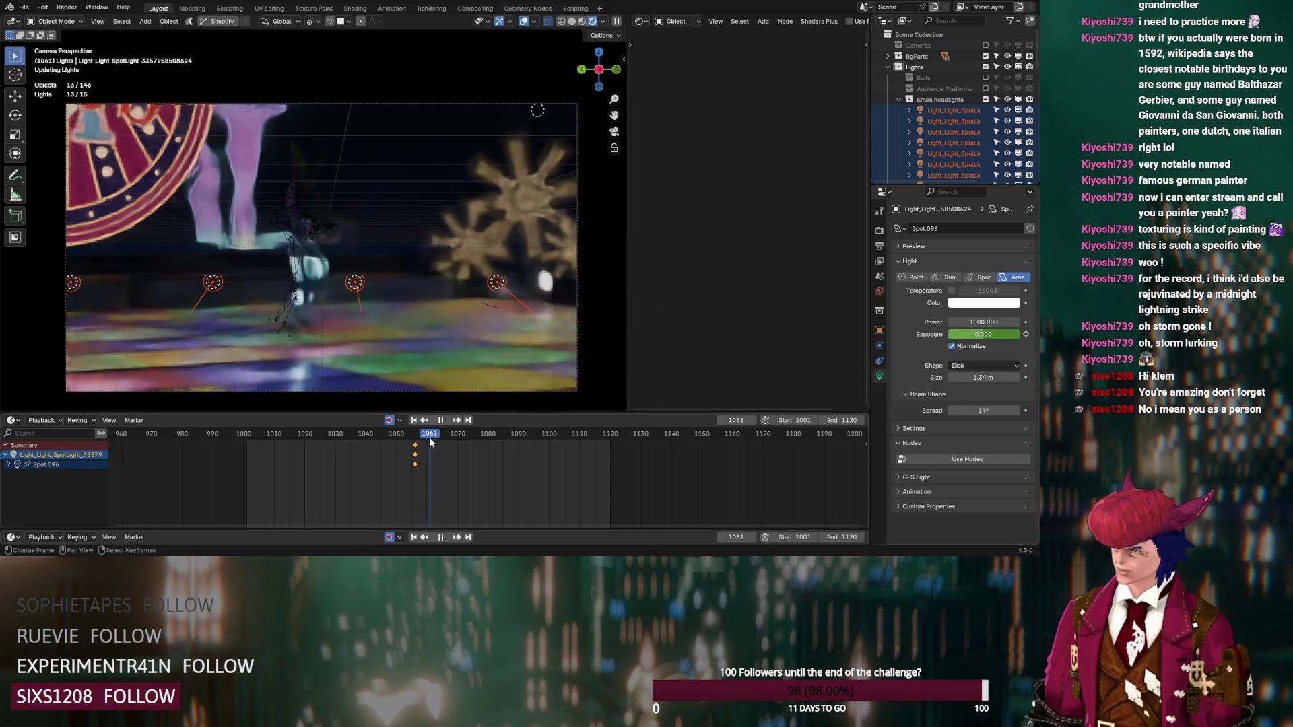
key(space)
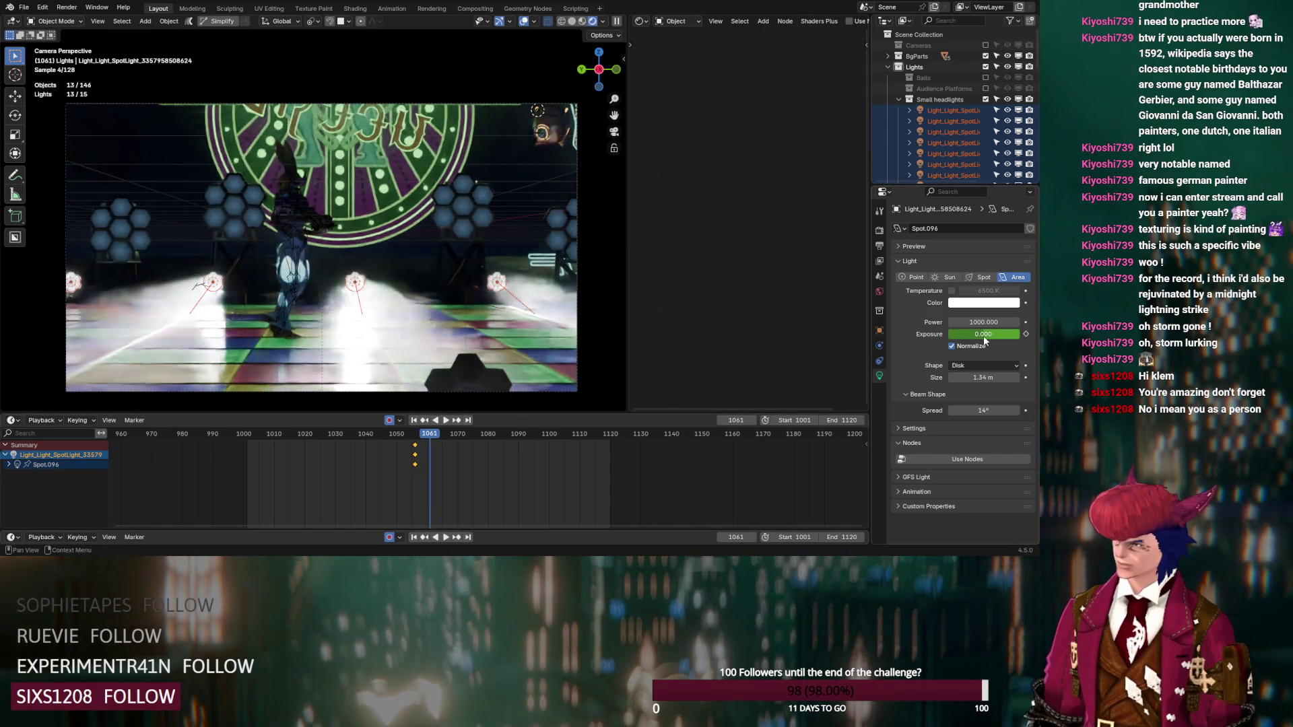
Step: Key exposure -6 on frame 1061 after trying -8, and preview compositor glare in the viewport
click(983, 335)
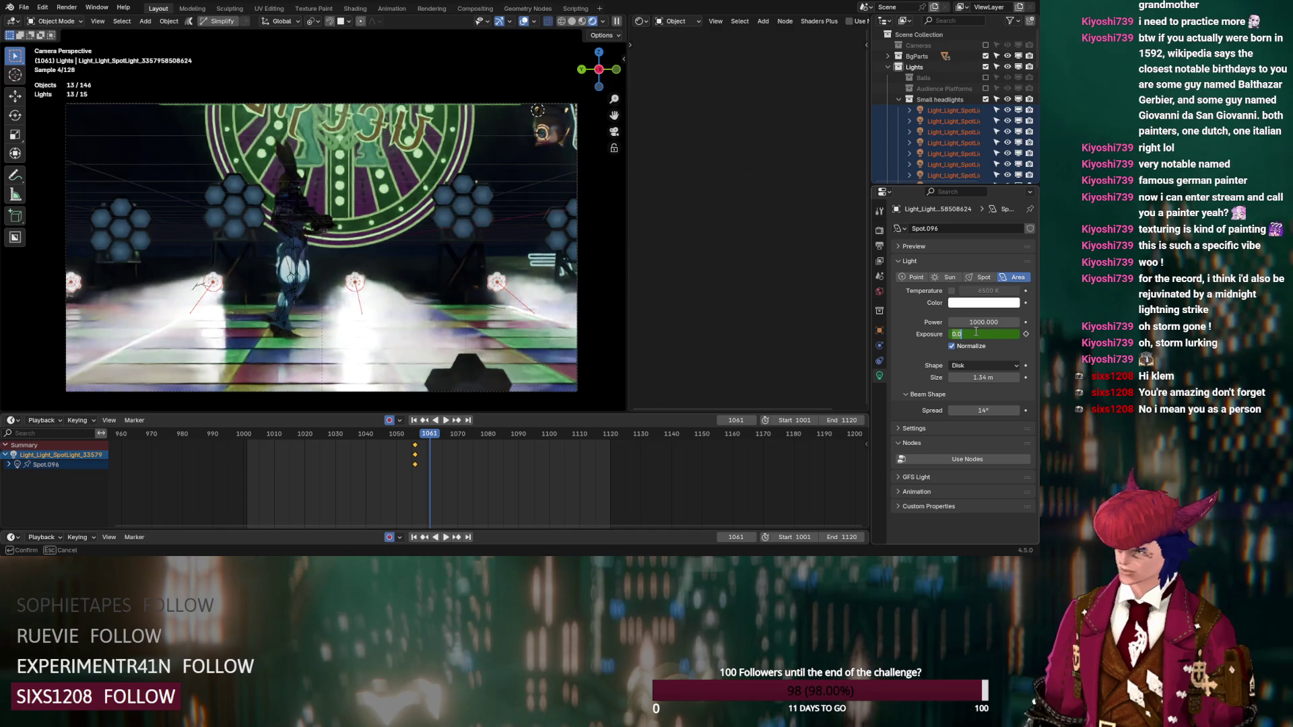
text(-8)
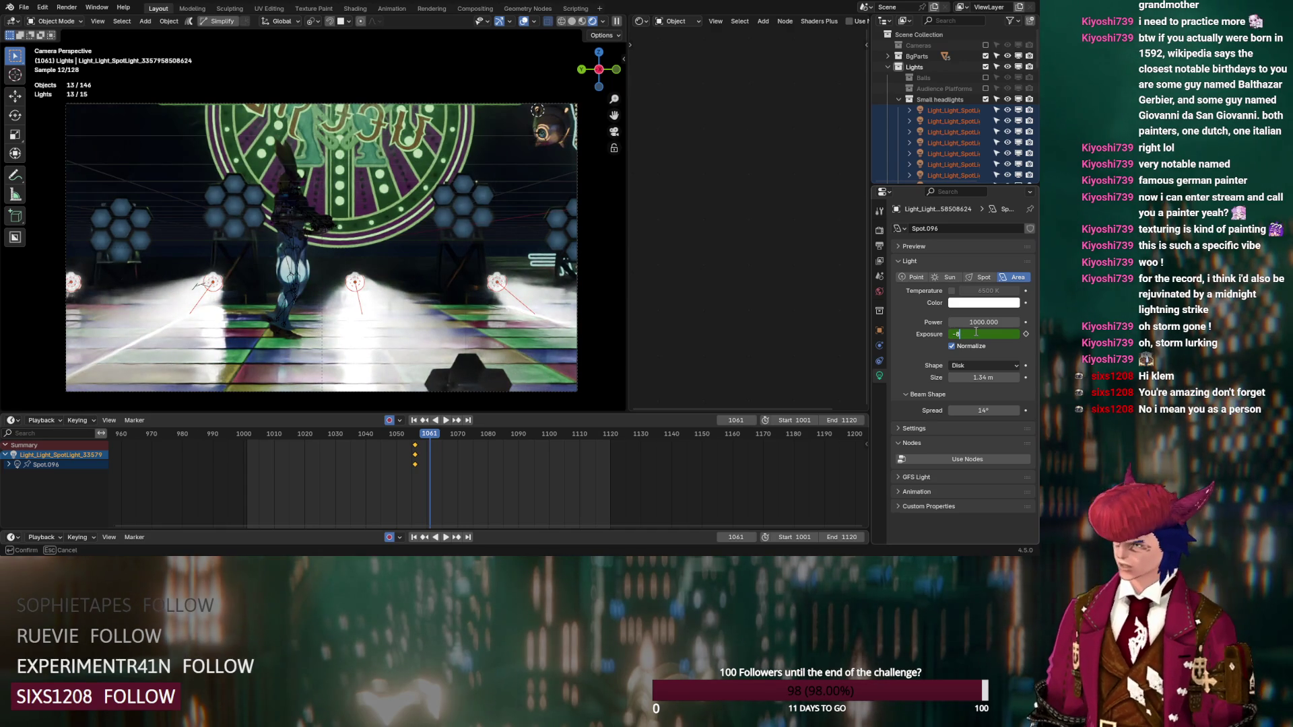
key(Return)
key(i)
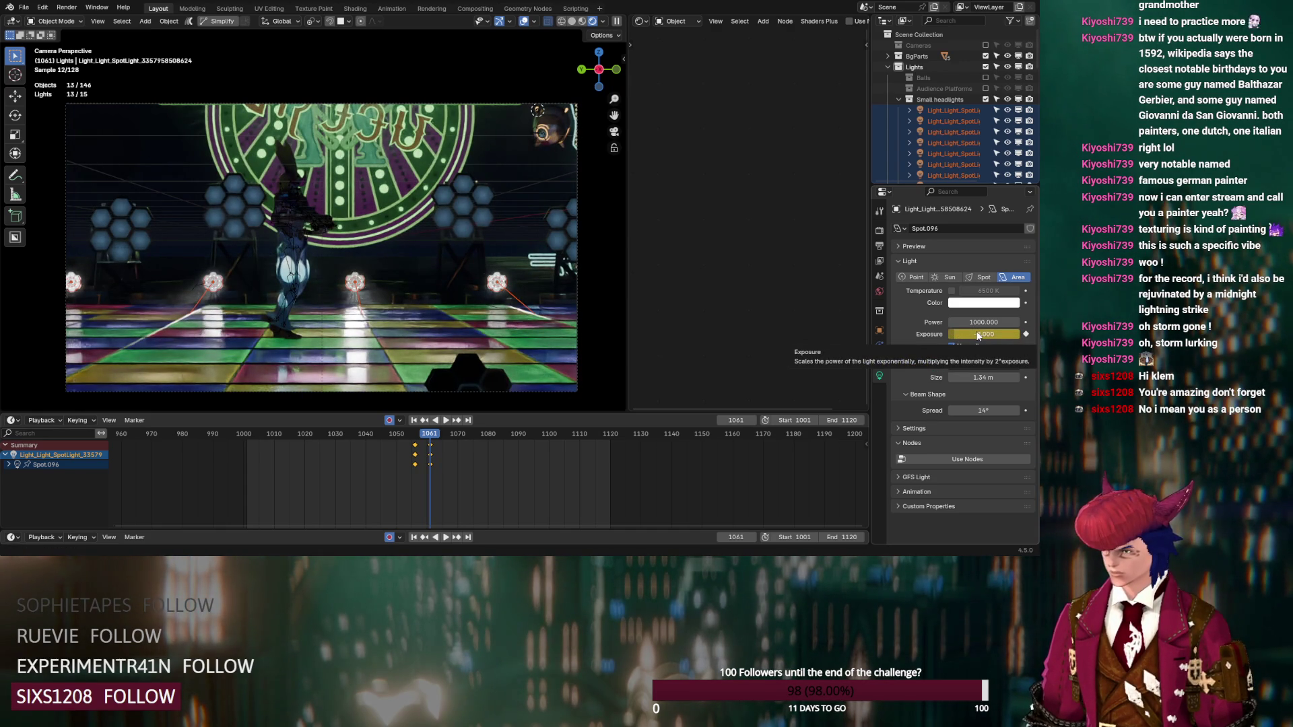
double_click(977, 334)
text(-6)
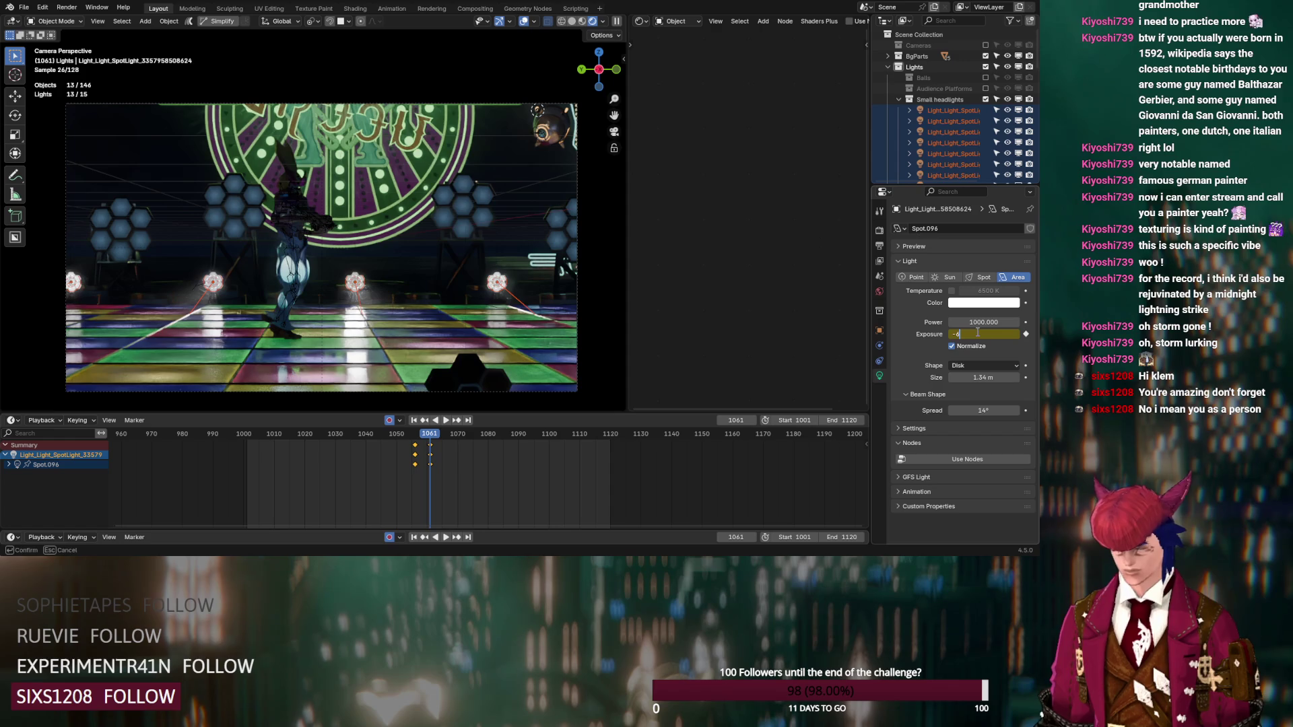
key(Return)
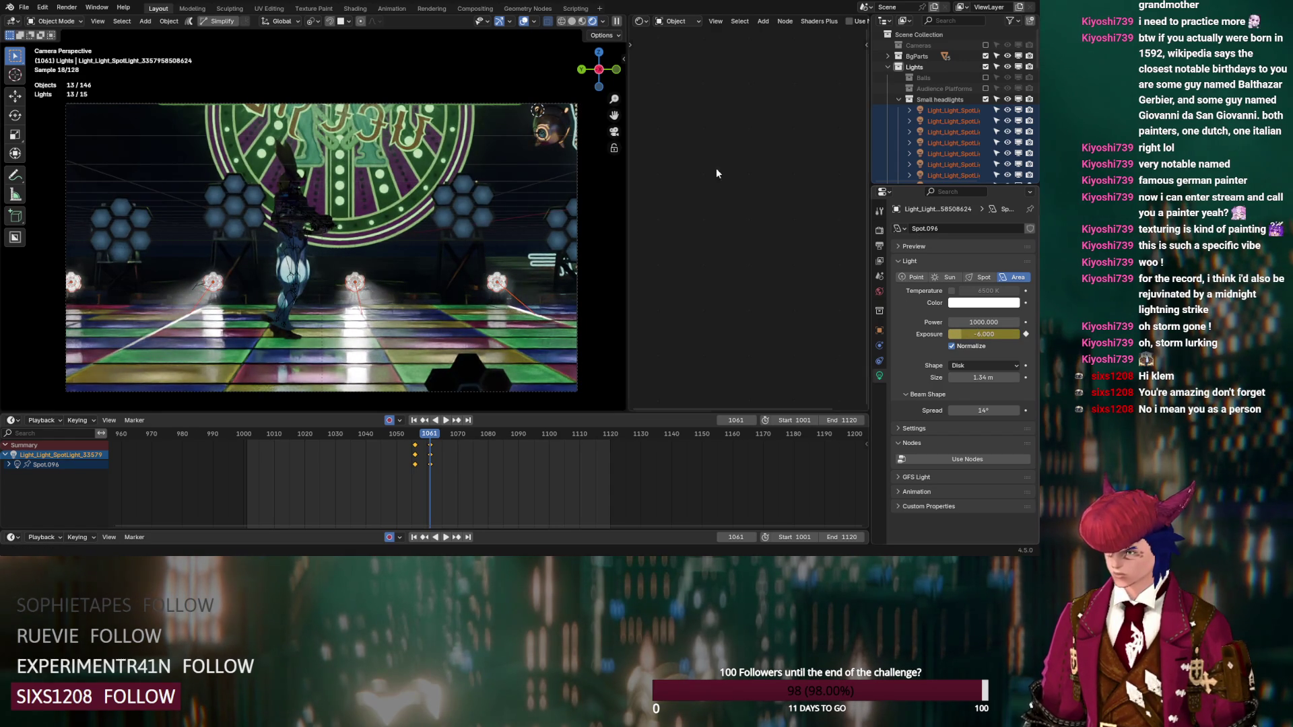
click(604, 21)
click(591, 182)
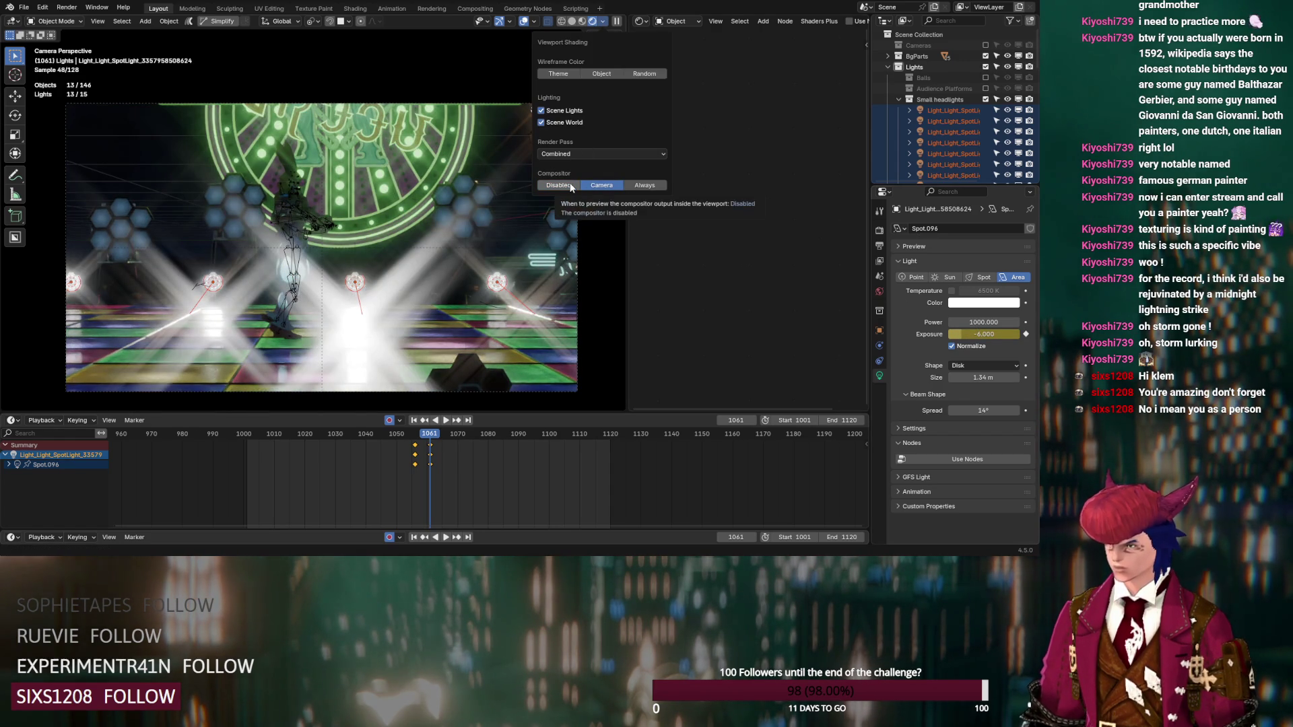
Step: Turn off viewport compositing and show the headlight spot lamp's object properties
click(557, 185)
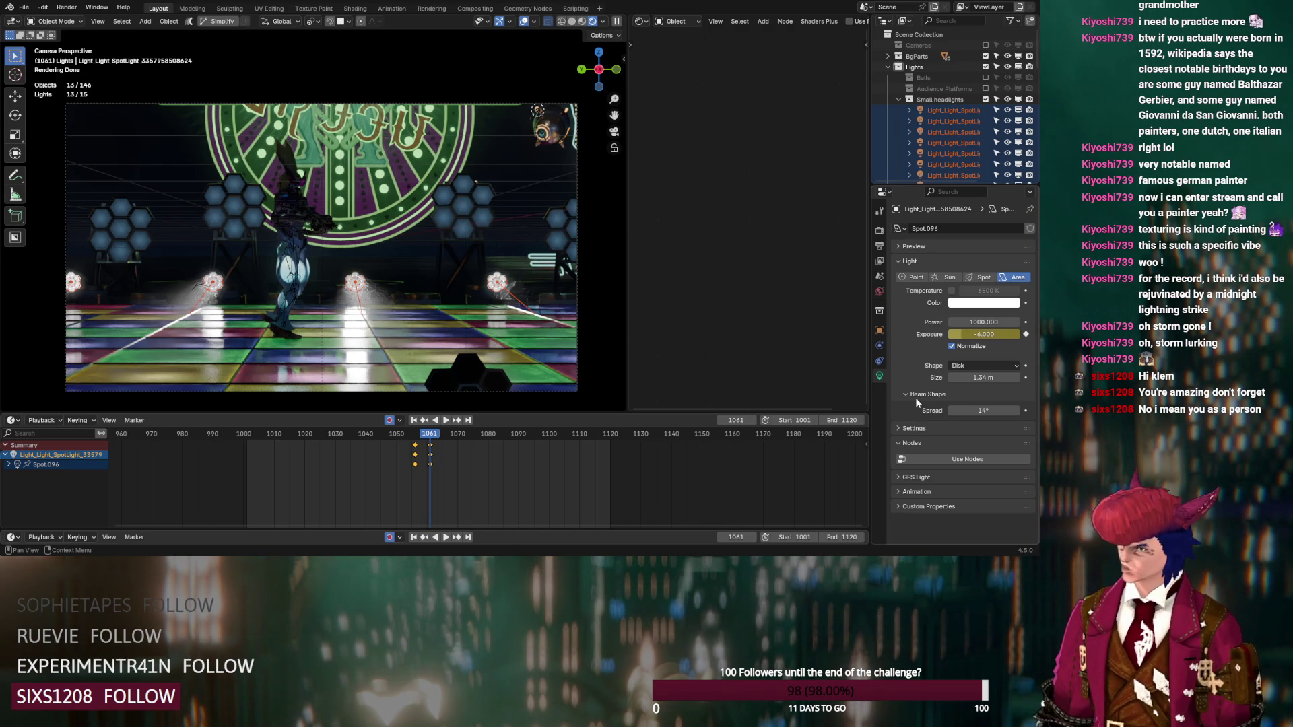
click(878, 332)
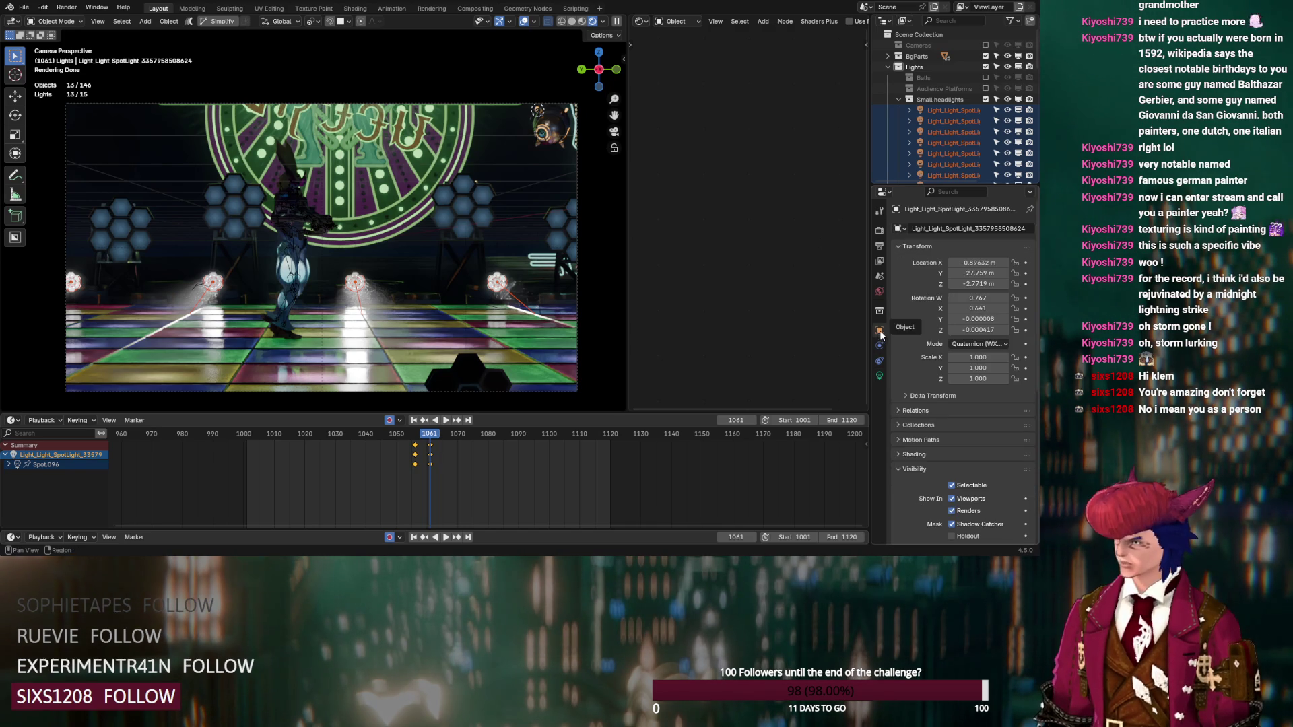
Step: Hide the lamp from glossy rays, briefly previewing viewport compositing before switching it off
scroll(919, 372, down, 8)
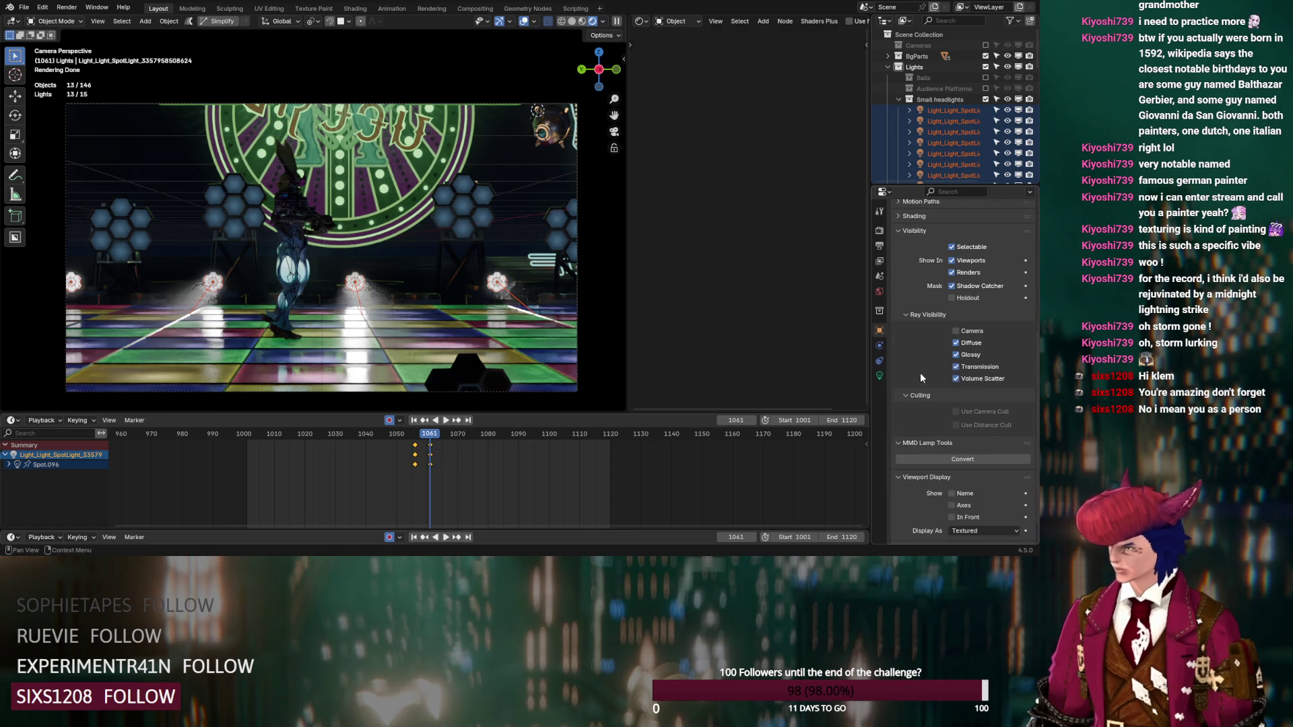
click(957, 356)
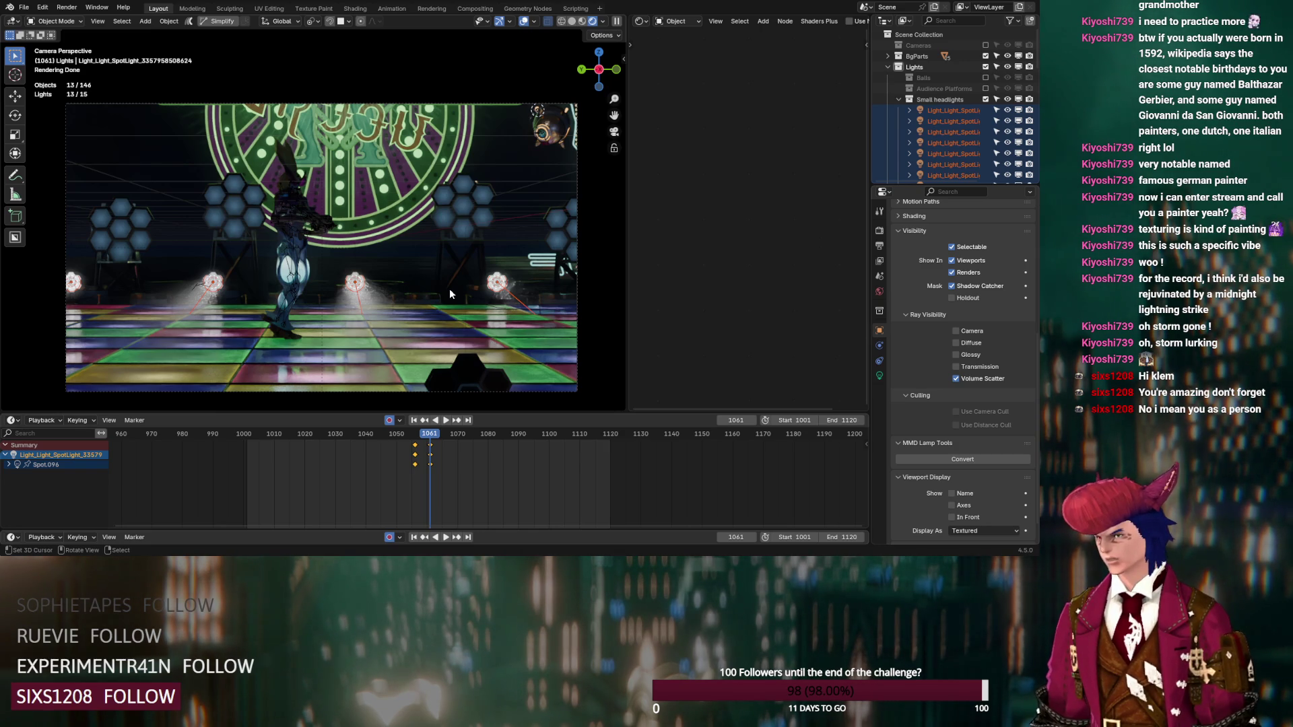
click(604, 22)
click(595, 185)
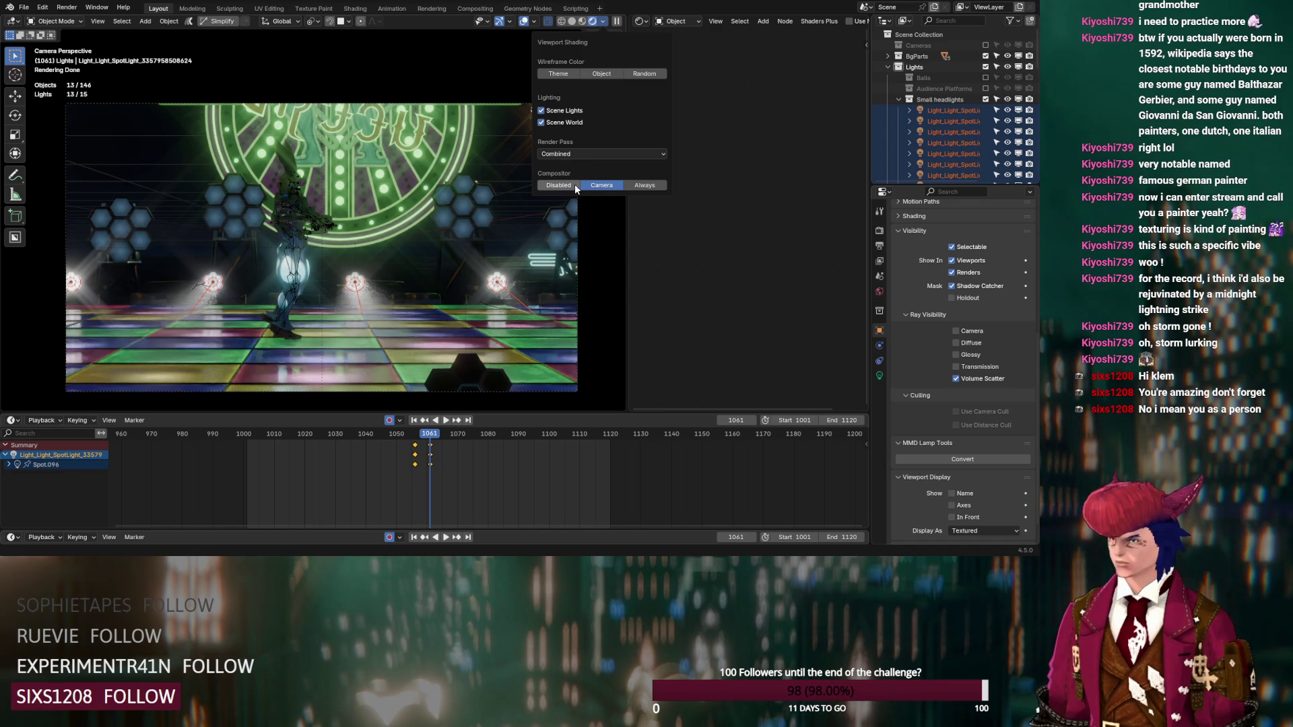
click(571, 184)
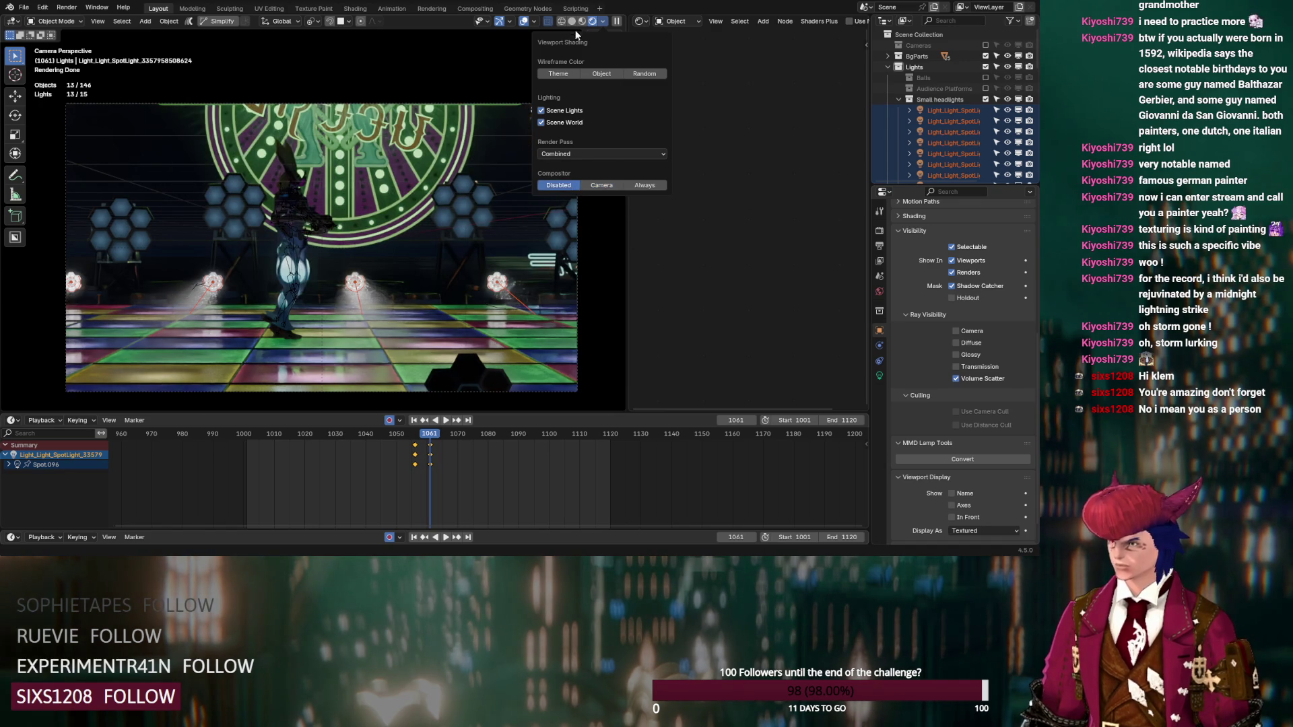
Step: Collapse Small headlights, re-include the Platforms Frogs collection, and go to frame 1027
click(898, 100)
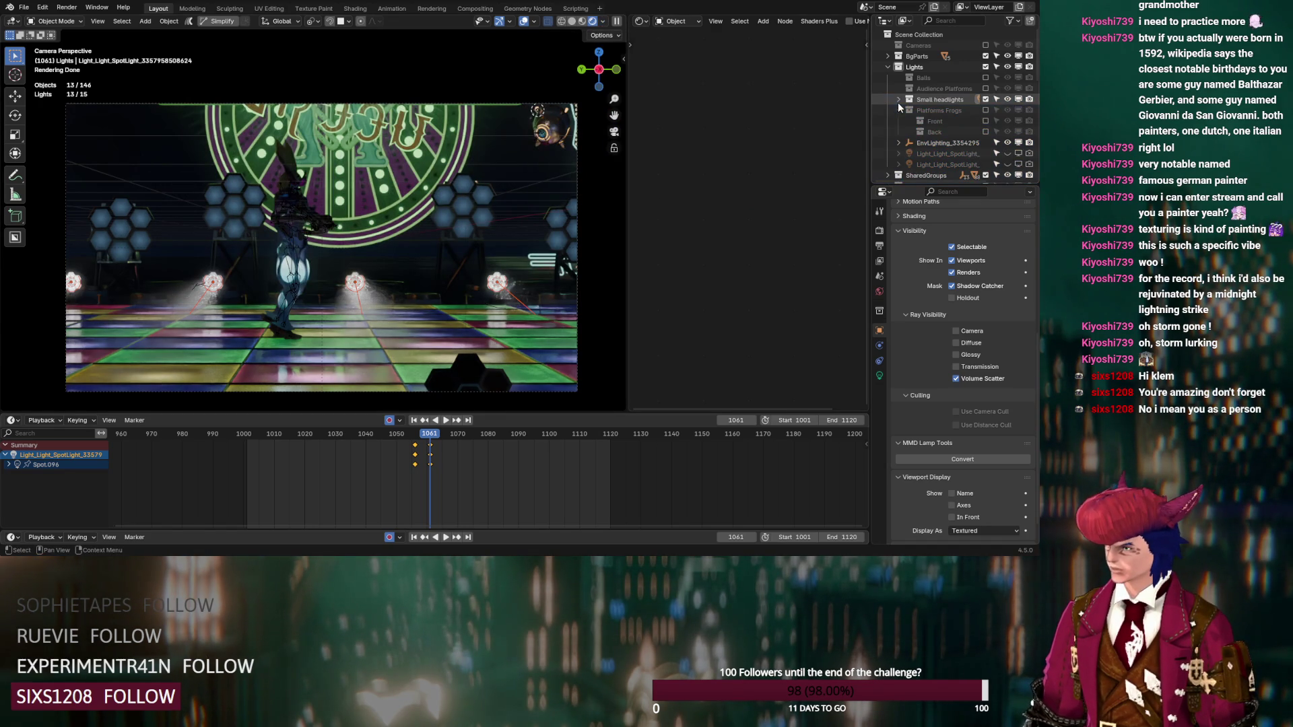
click(986, 110)
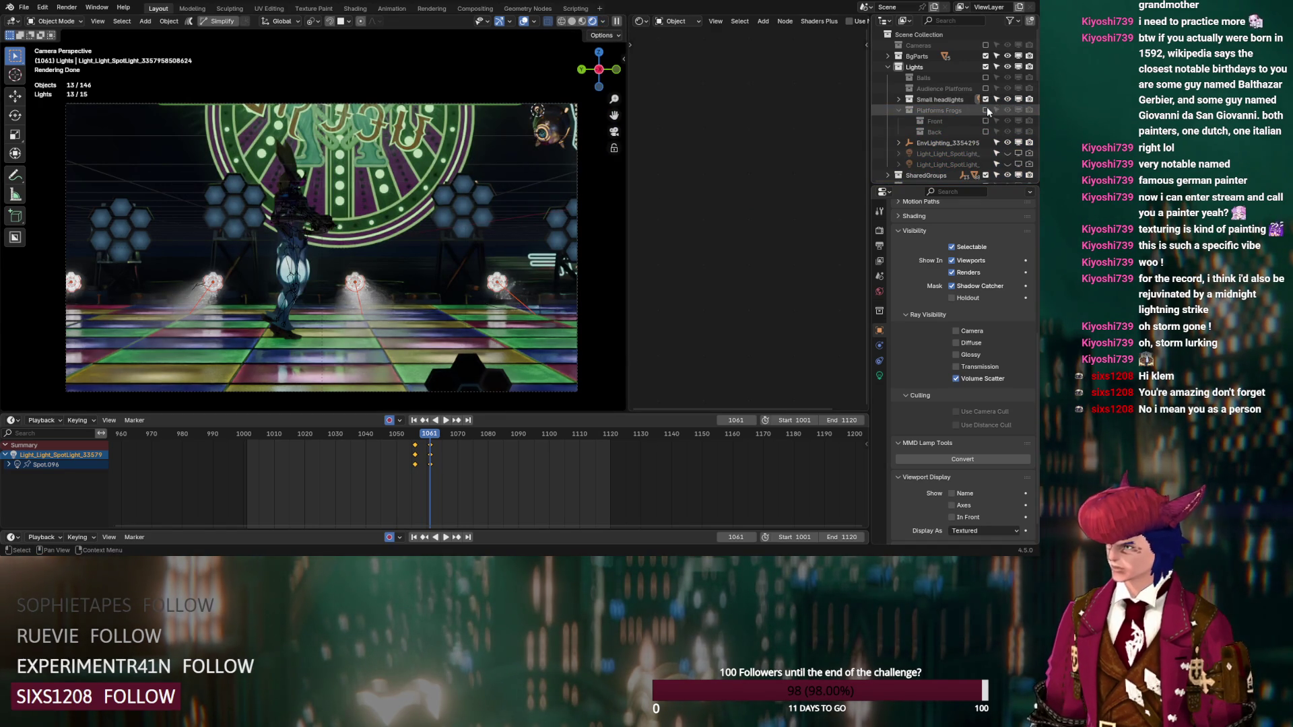
click(326, 434)
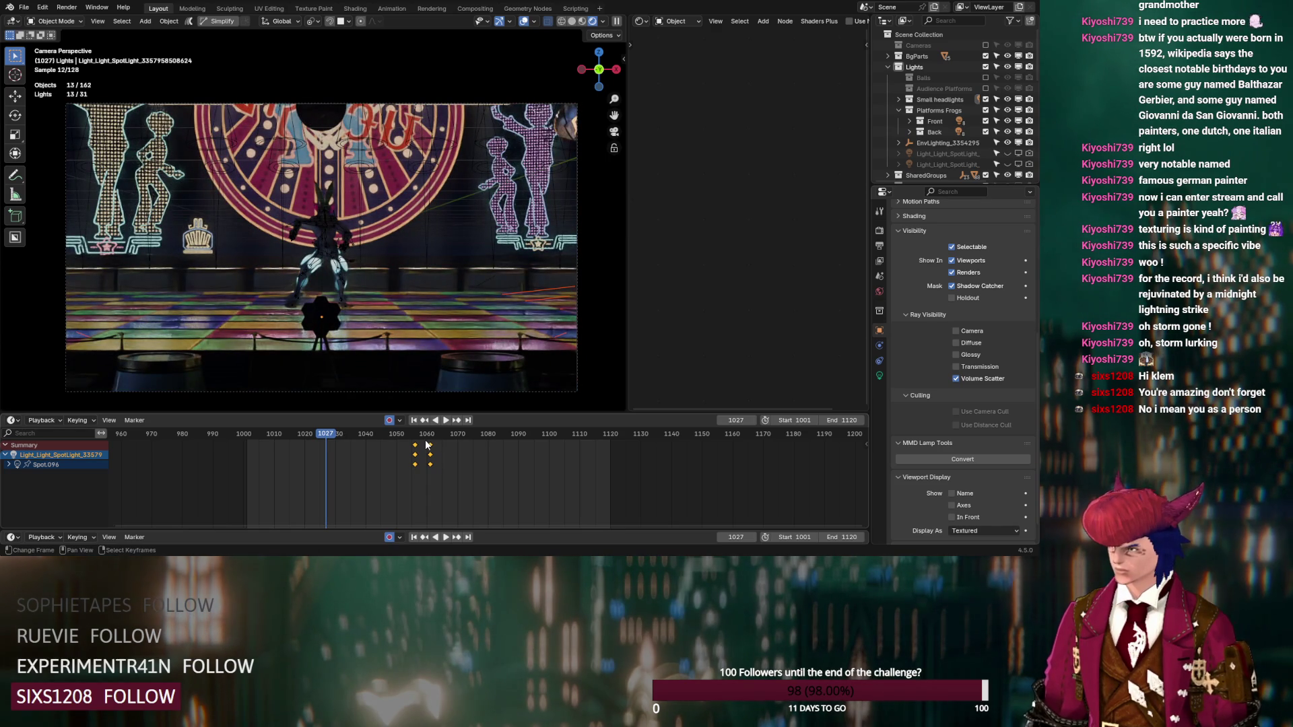
Step: Hide the small headlights from diffuse and glossy rays, then move to keyframe 1056
click(899, 99)
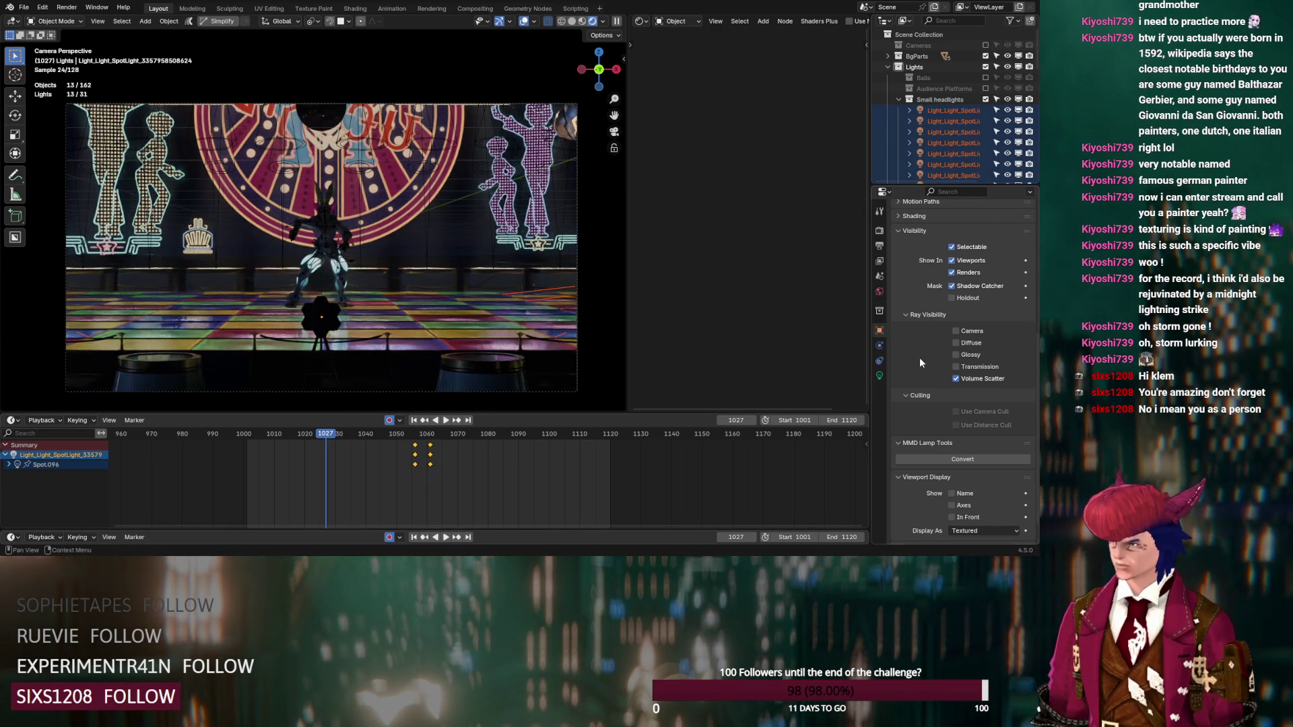
click(955, 354)
click(956, 343)
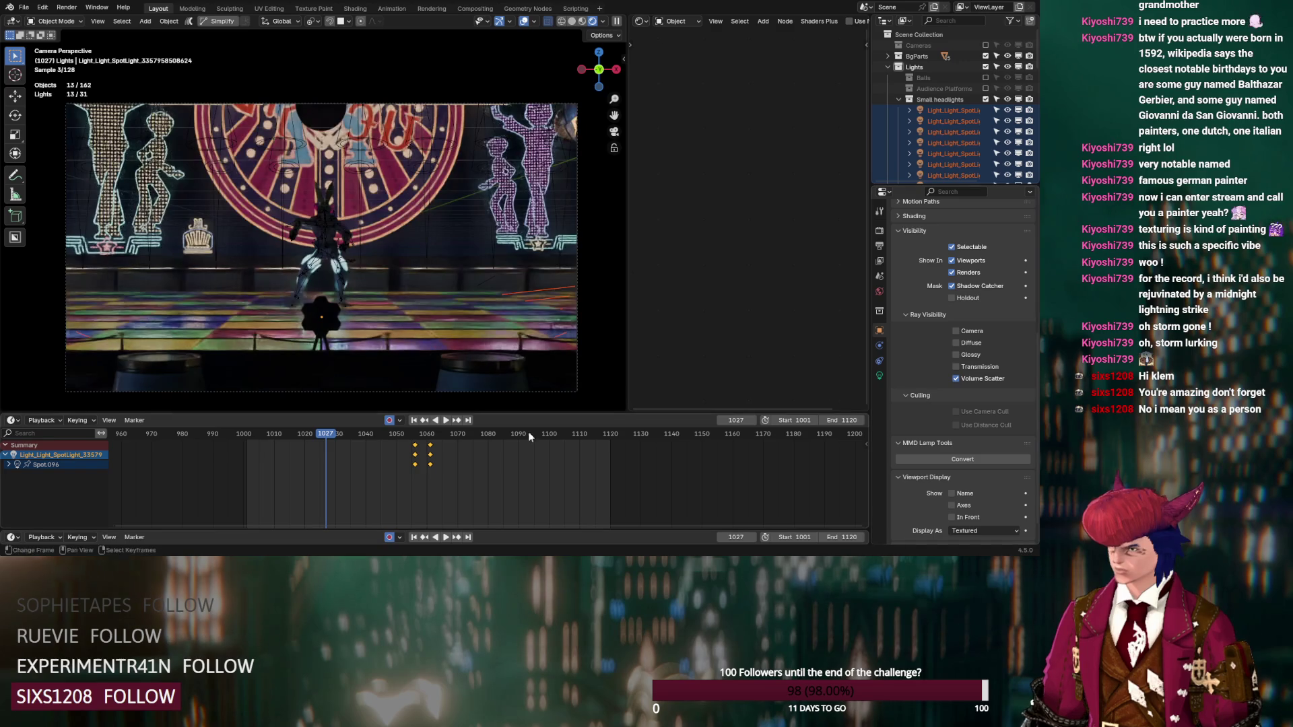
click(456, 420)
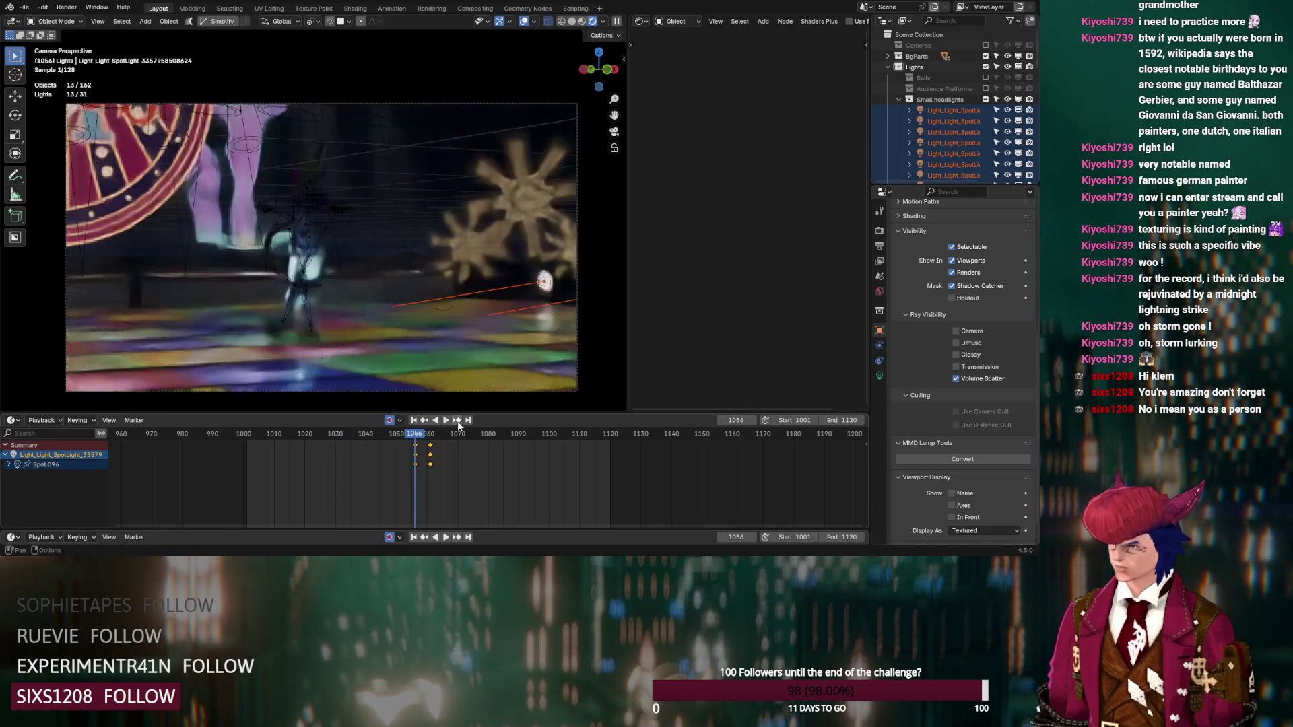
click(879, 376)
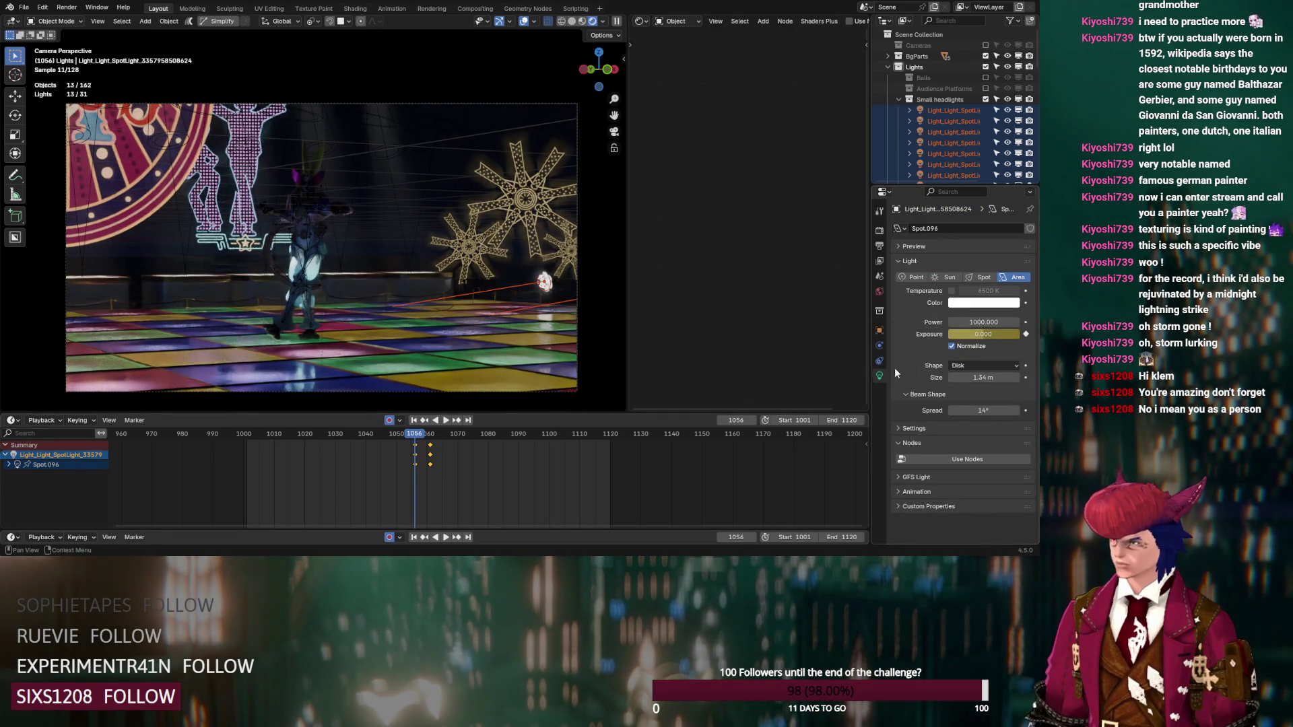
Step: Select all 13 headlights in the Small headlights collection
ctrl+click(943, 111)
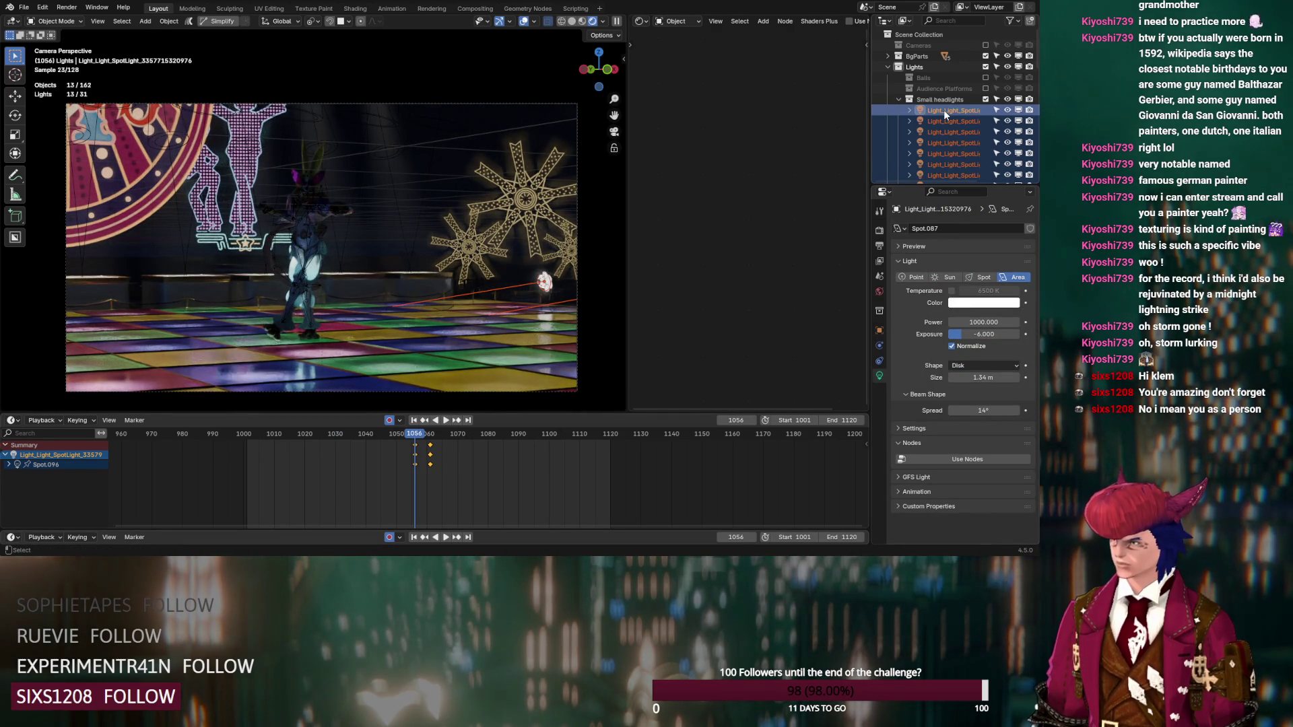
scroll(933, 148, down, 4)
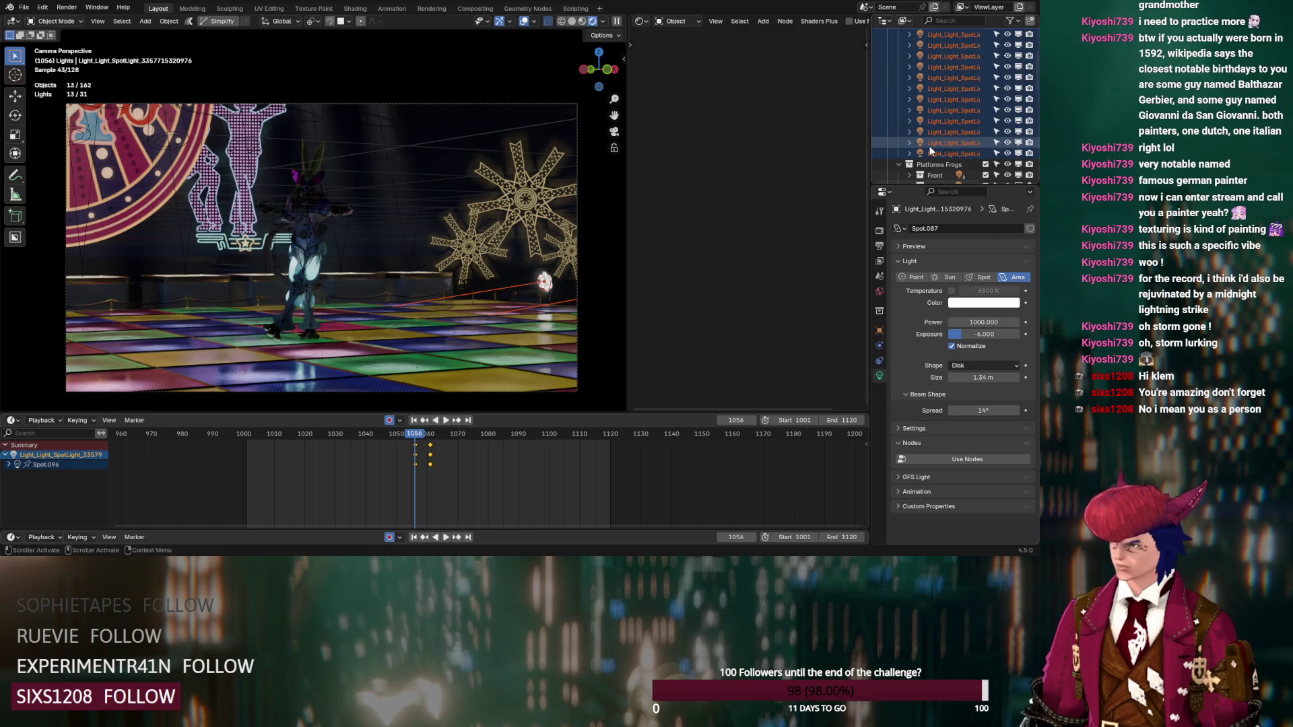
click(931, 154)
scroll(940, 119, up, 5)
shift+click(942, 69)
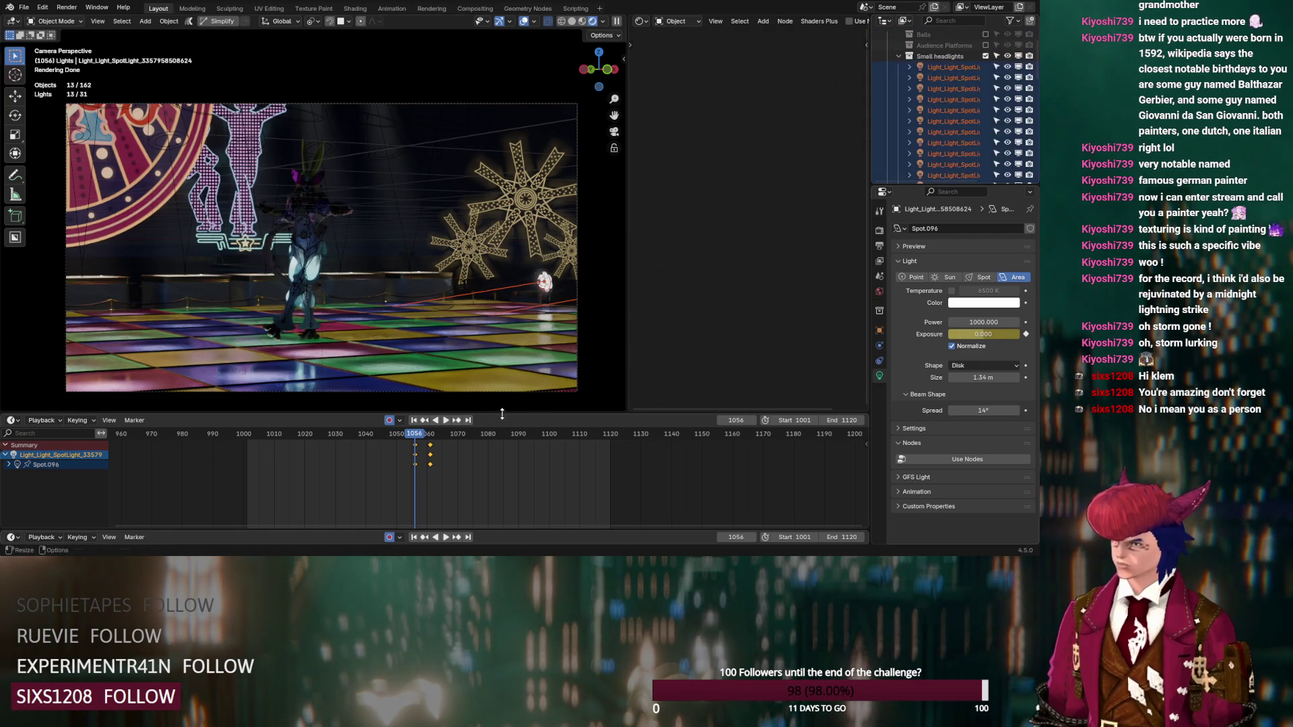
Step: Return to frame 1056 and set the headlight exposure to 0
key(Up)
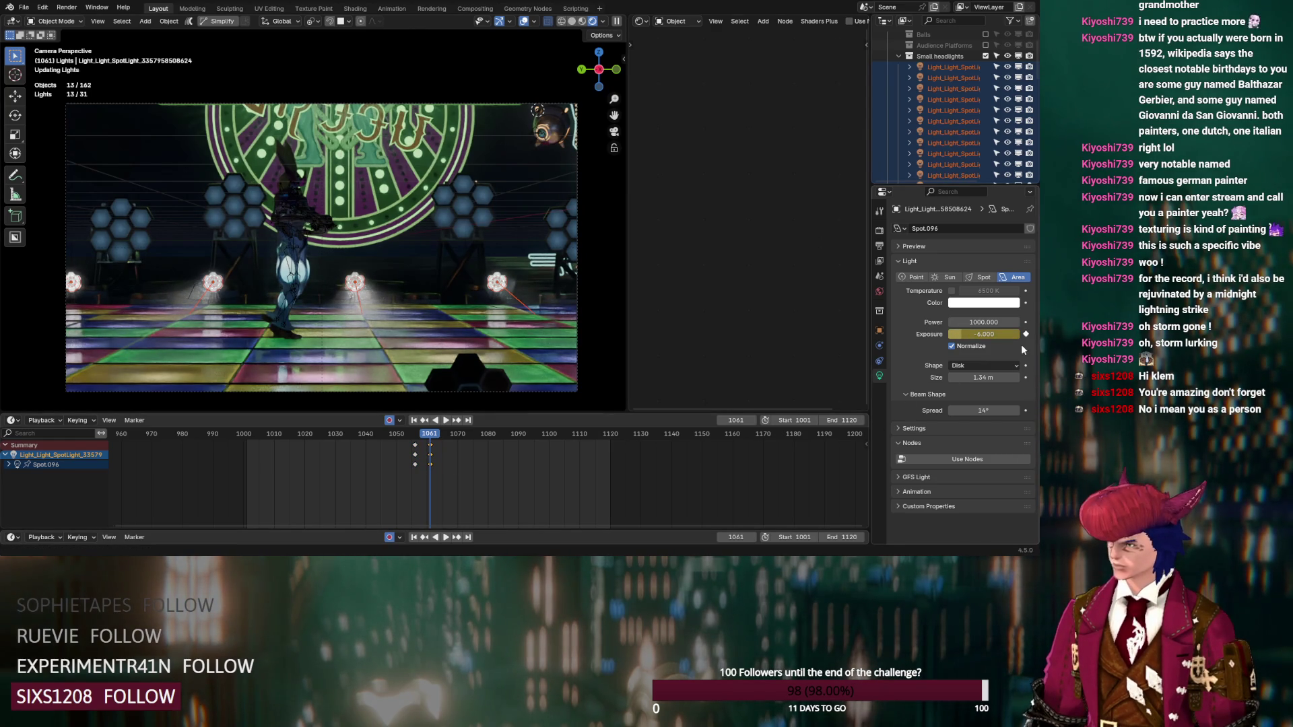
click(518, 472)
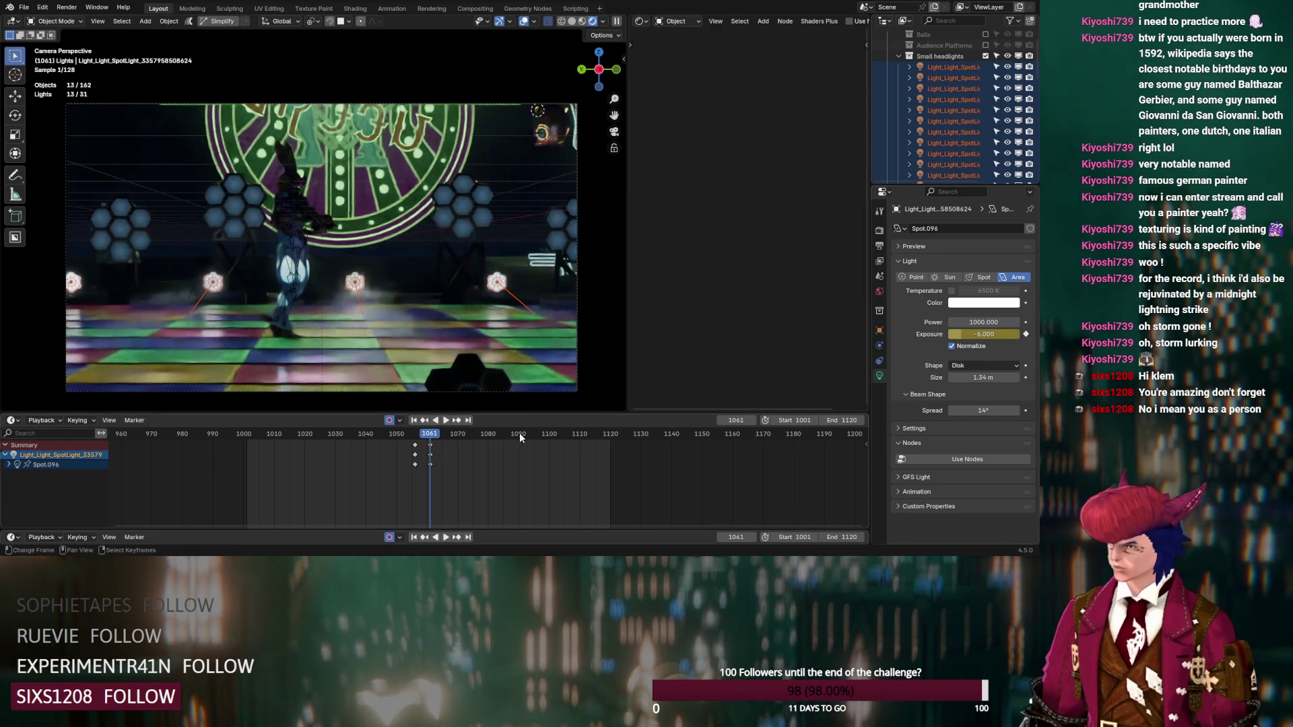
click(425, 420)
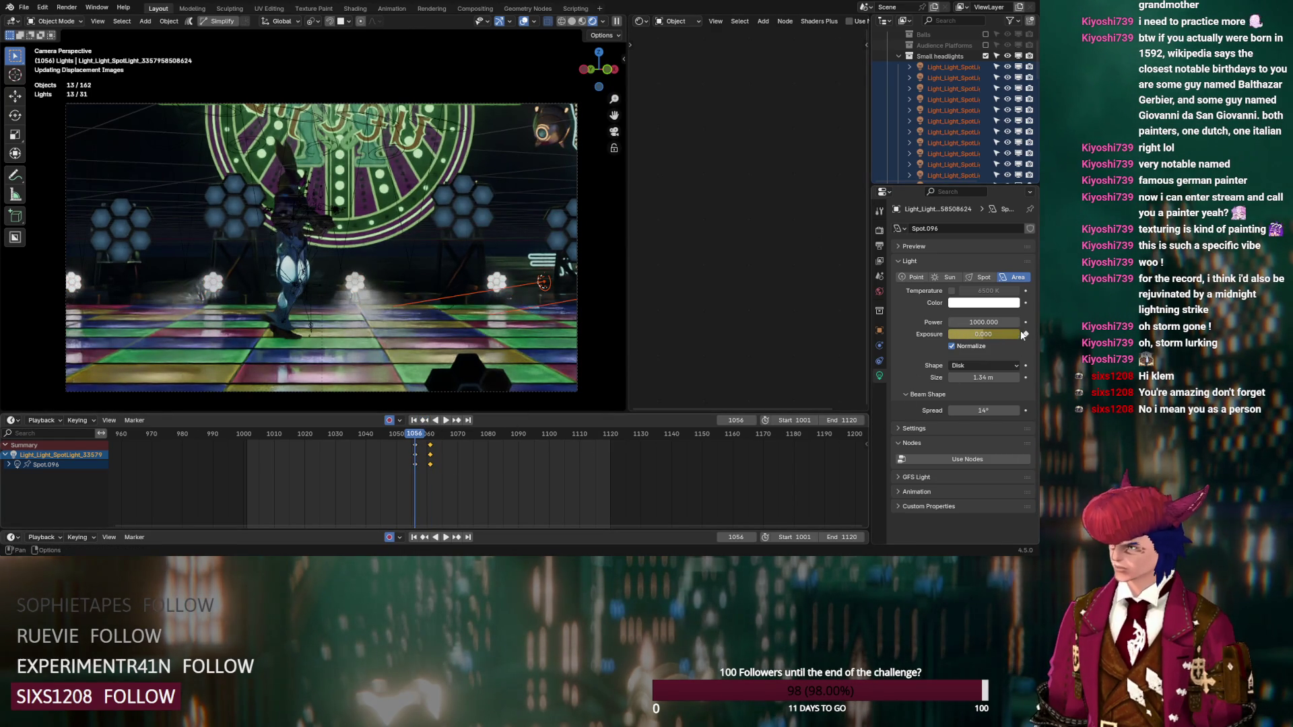
click(992, 334)
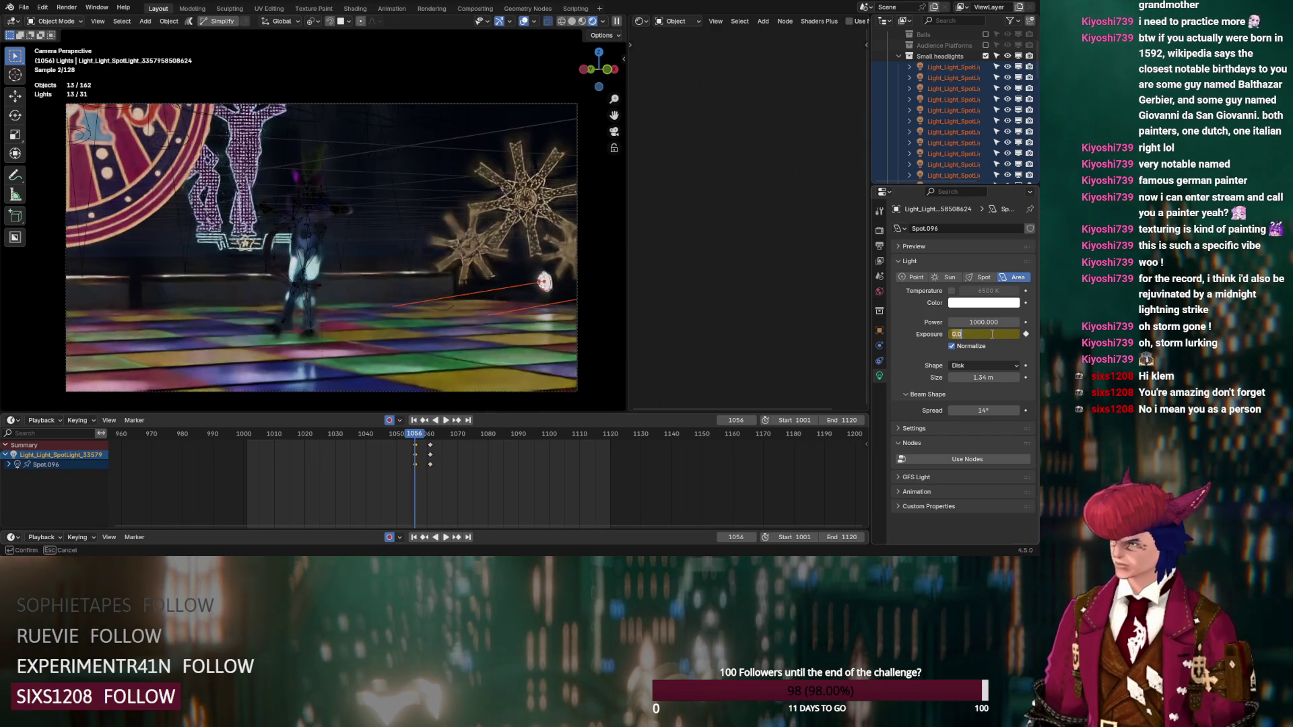
key(Return)
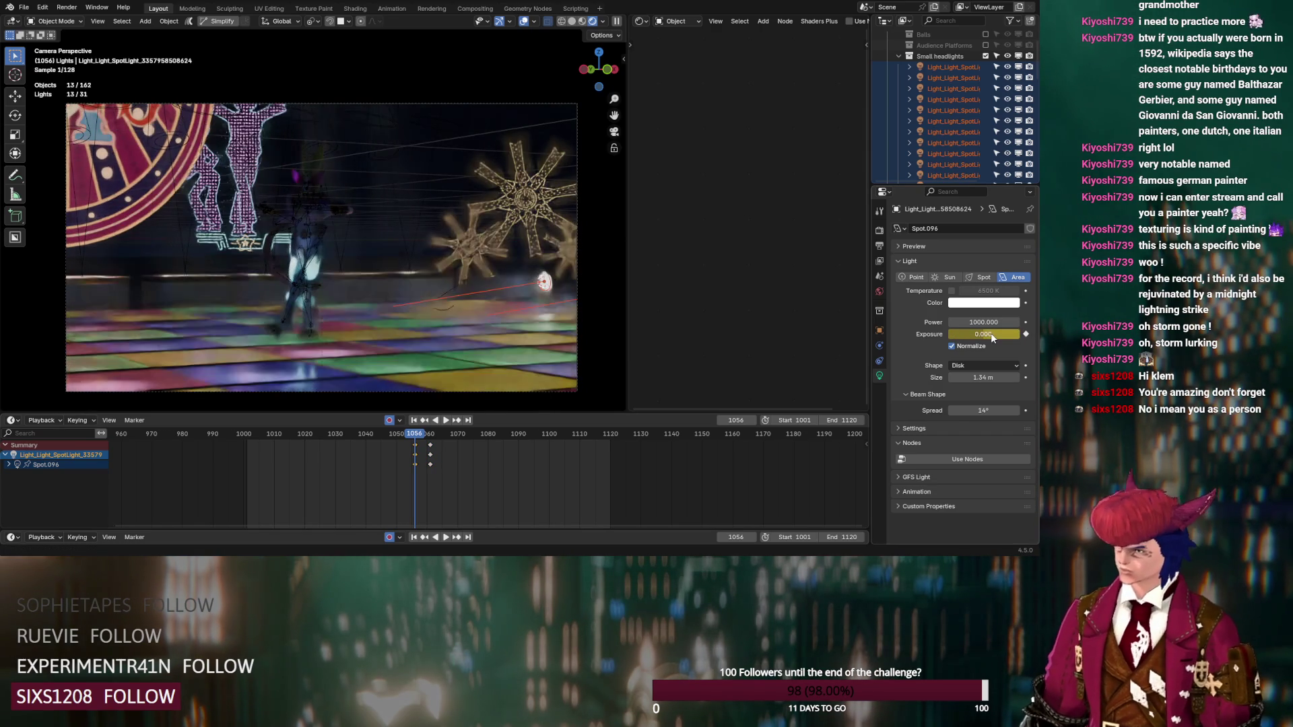
Step: Select the headlights and keyframe all their channels at frame 1056
click(944, 78)
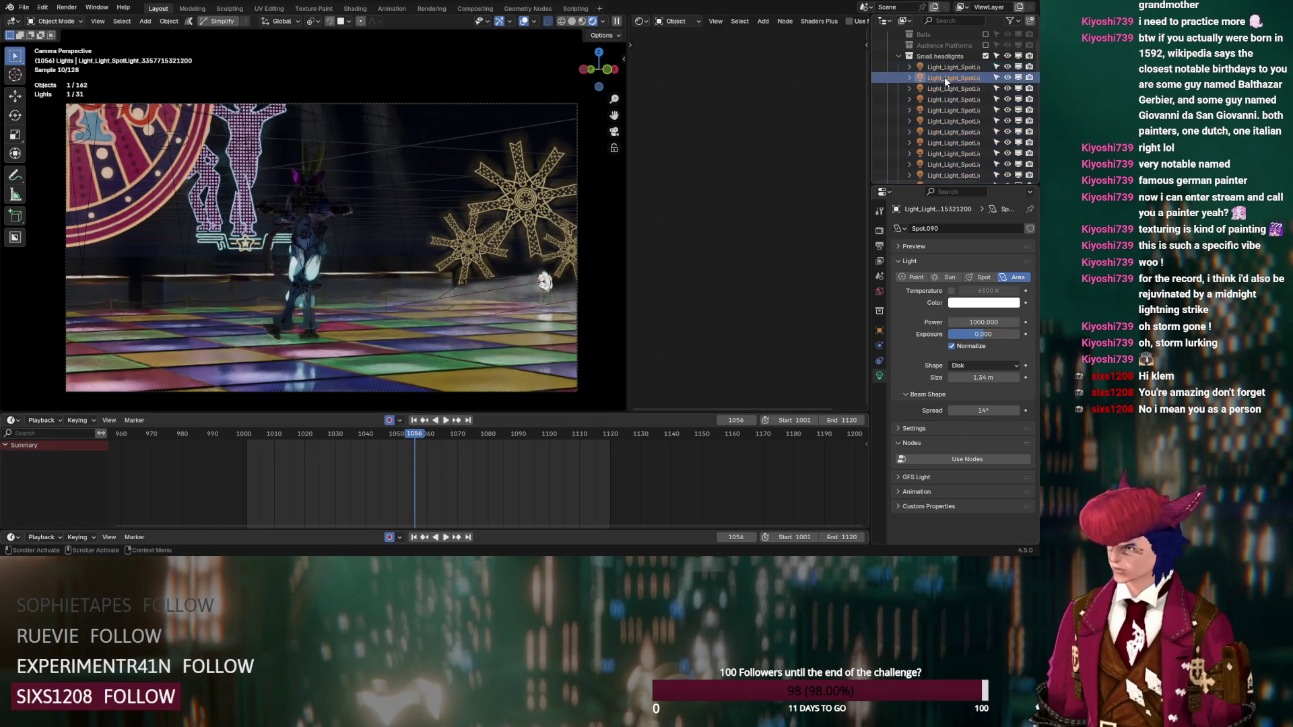
click(950, 71)
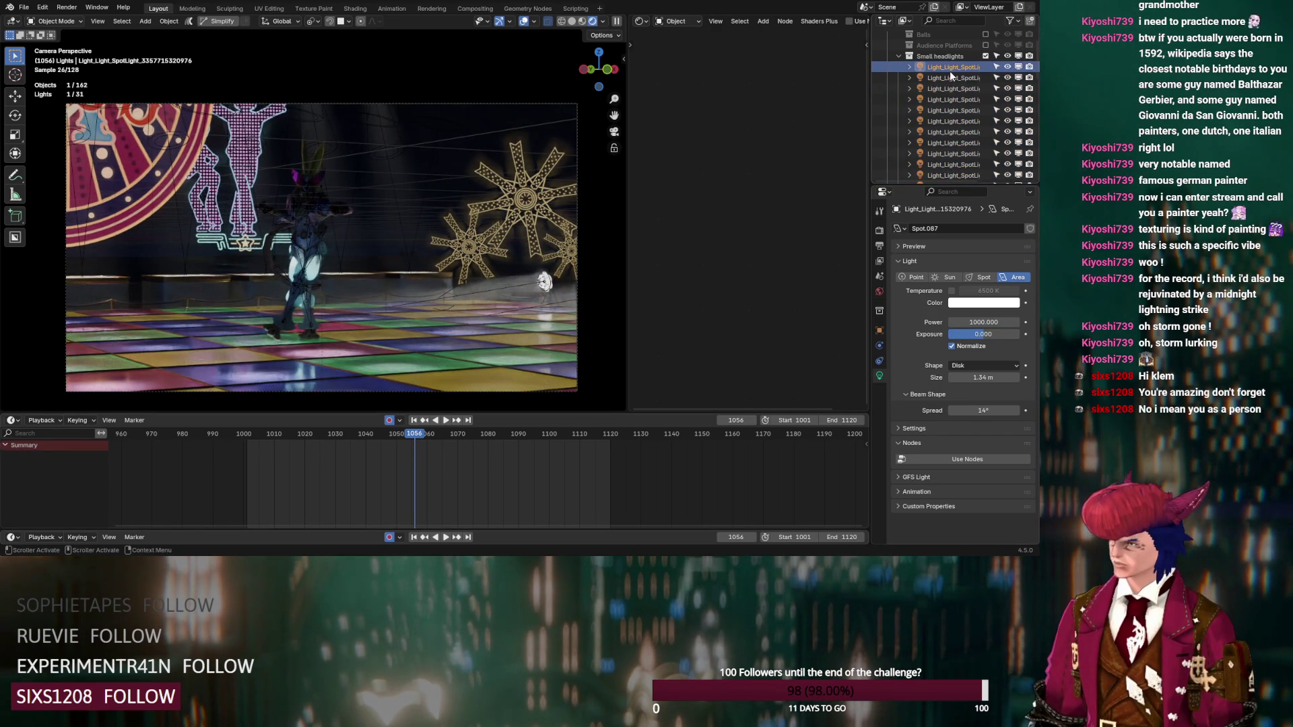
scroll(950, 71, down, 3)
shift+click(950, 118)
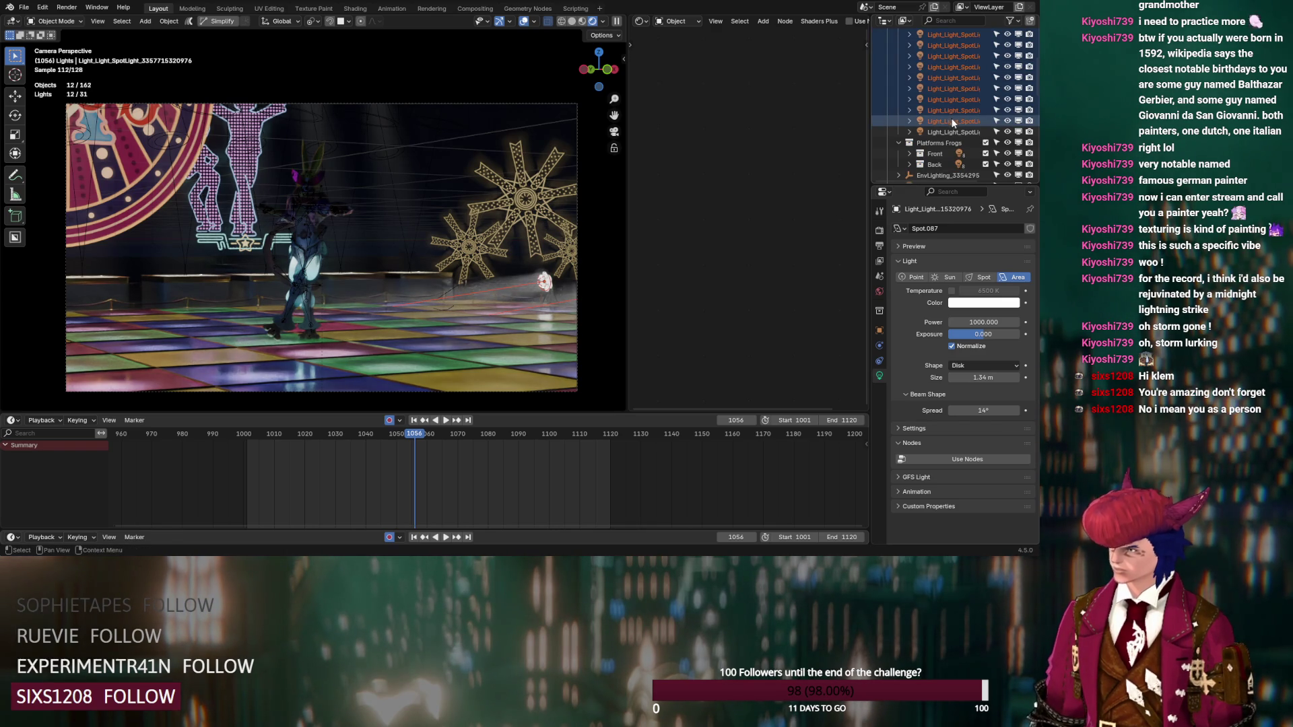
shift+click(952, 133)
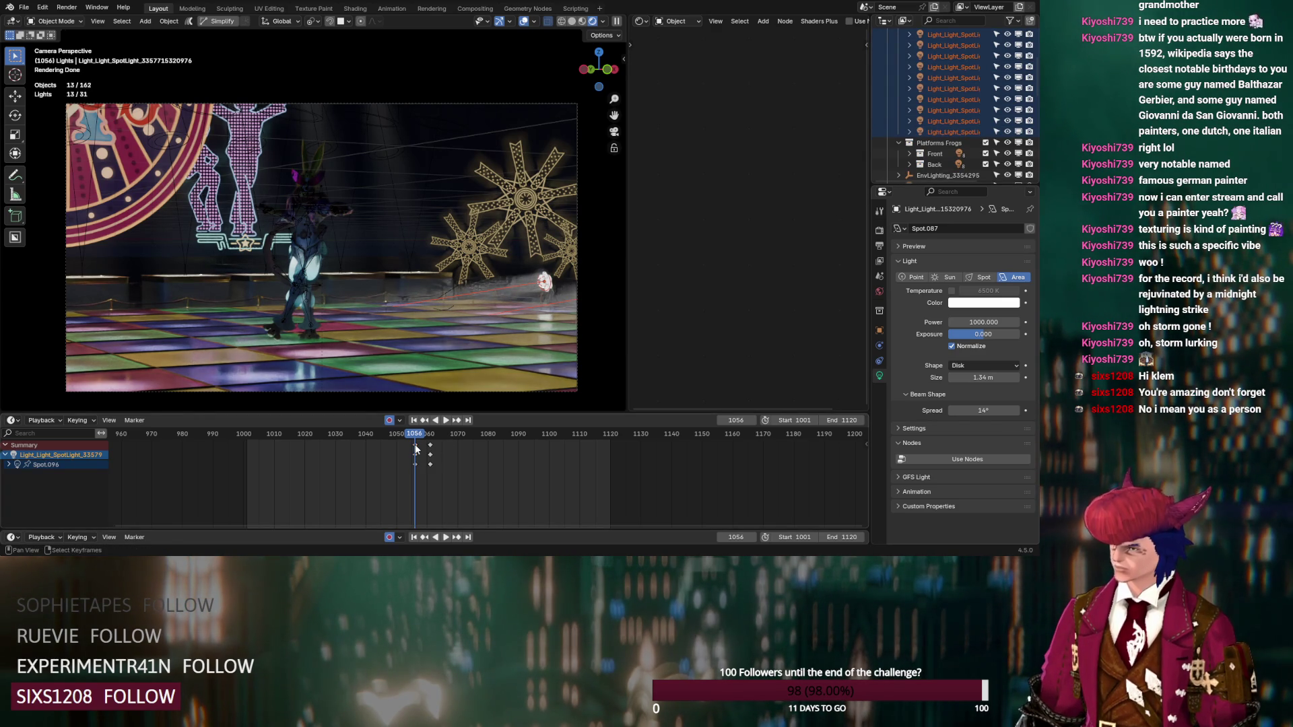
key(i)
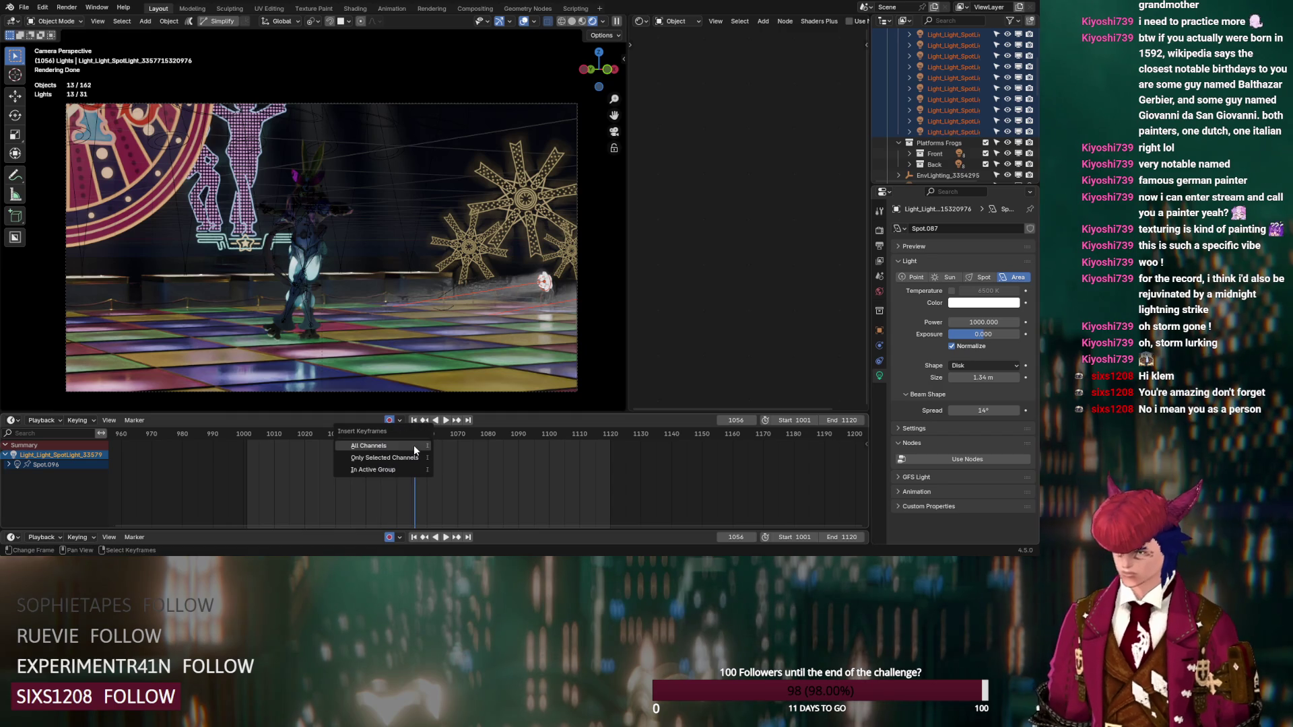
click(414, 458)
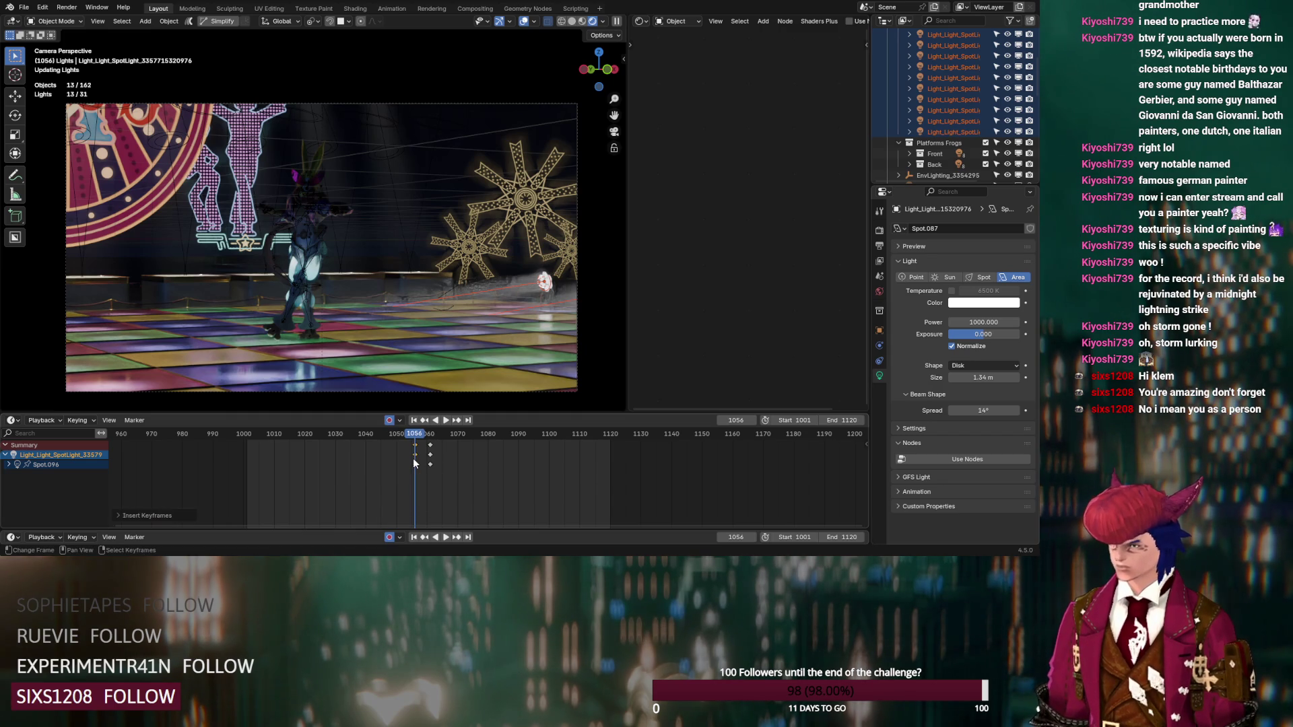
Step: Try keying all visible headlights at frame 1056, then undo it
click(939, 121)
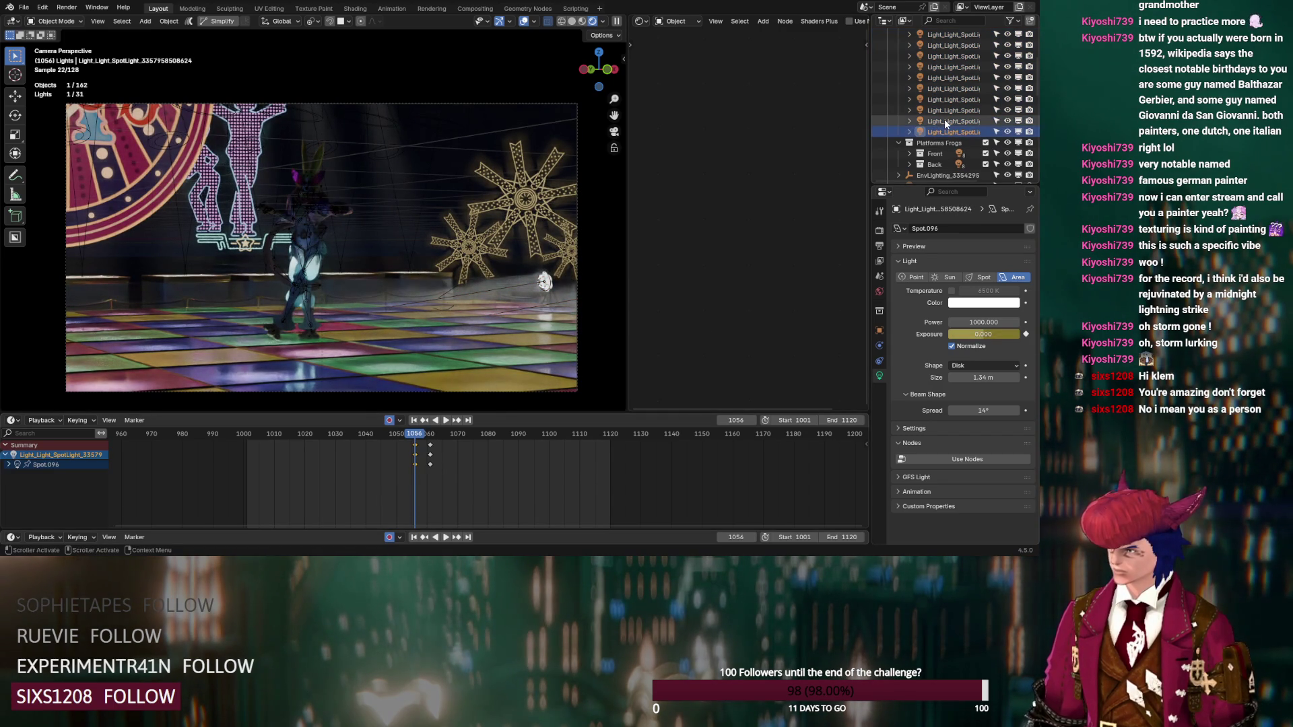
scroll(944, 120, up, 3)
shift+click(962, 70)
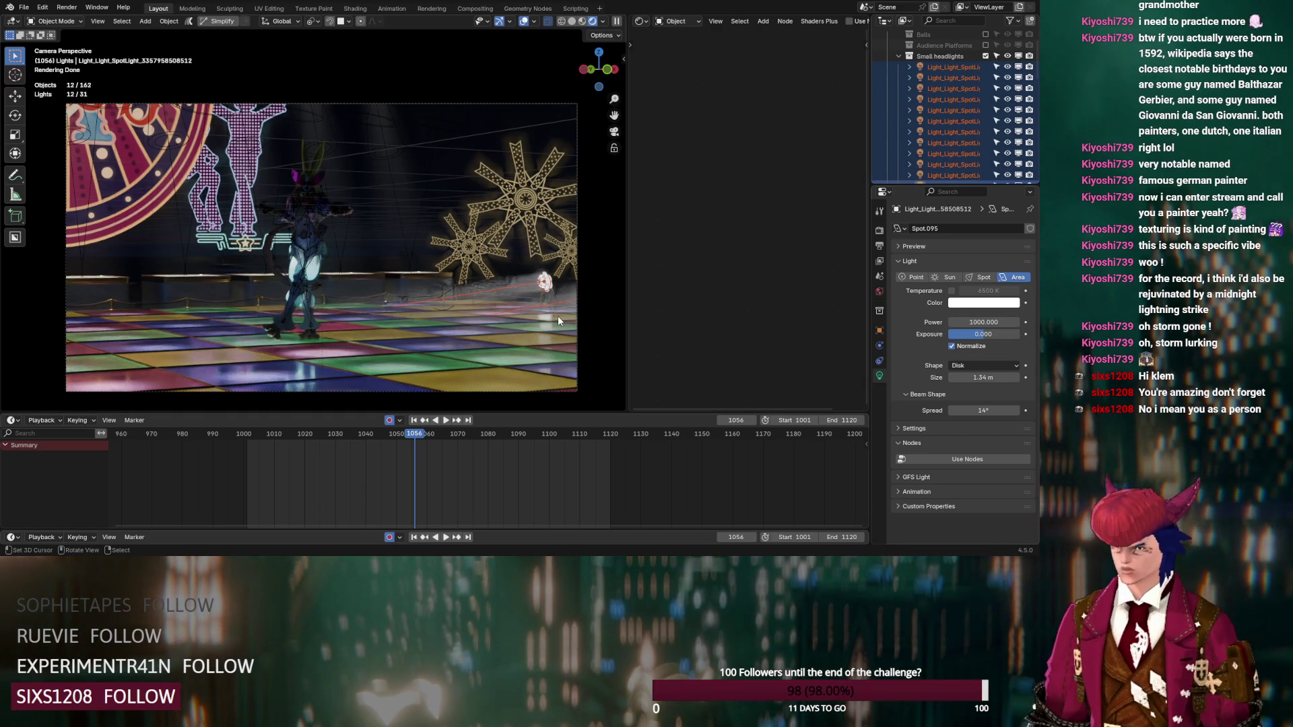
key(i)
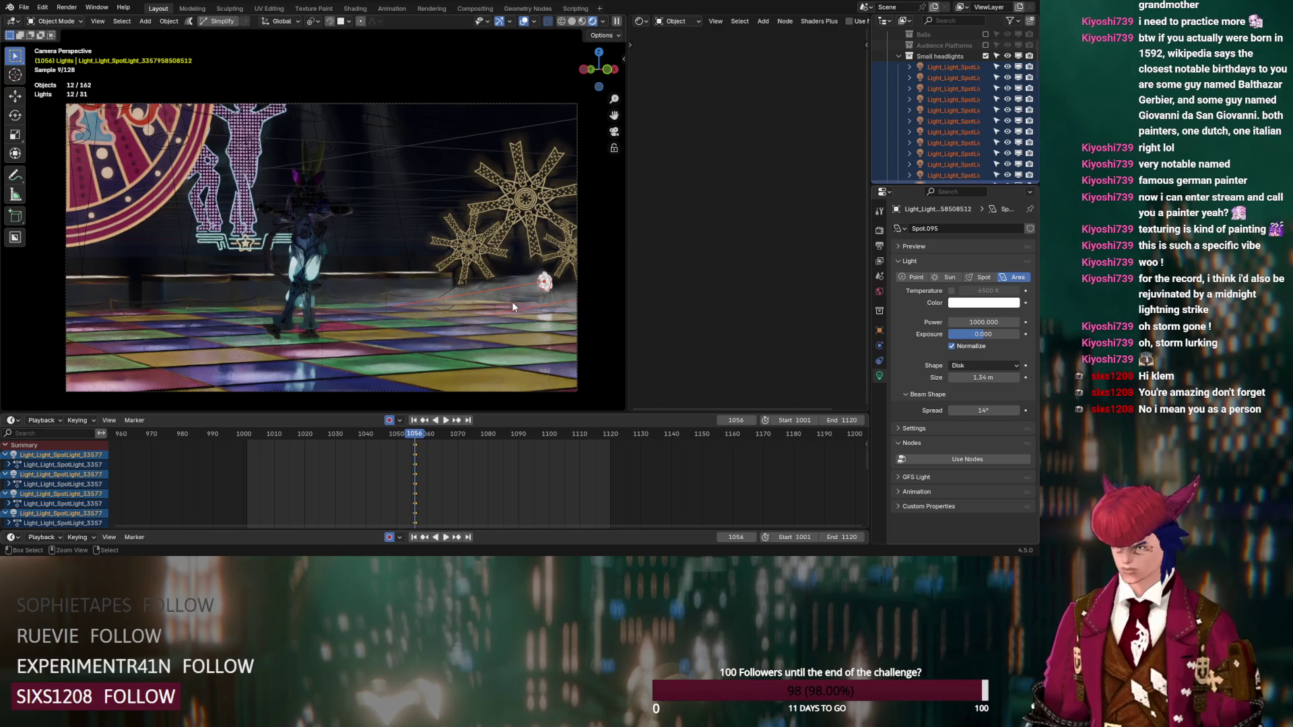
key(ctrl+z)
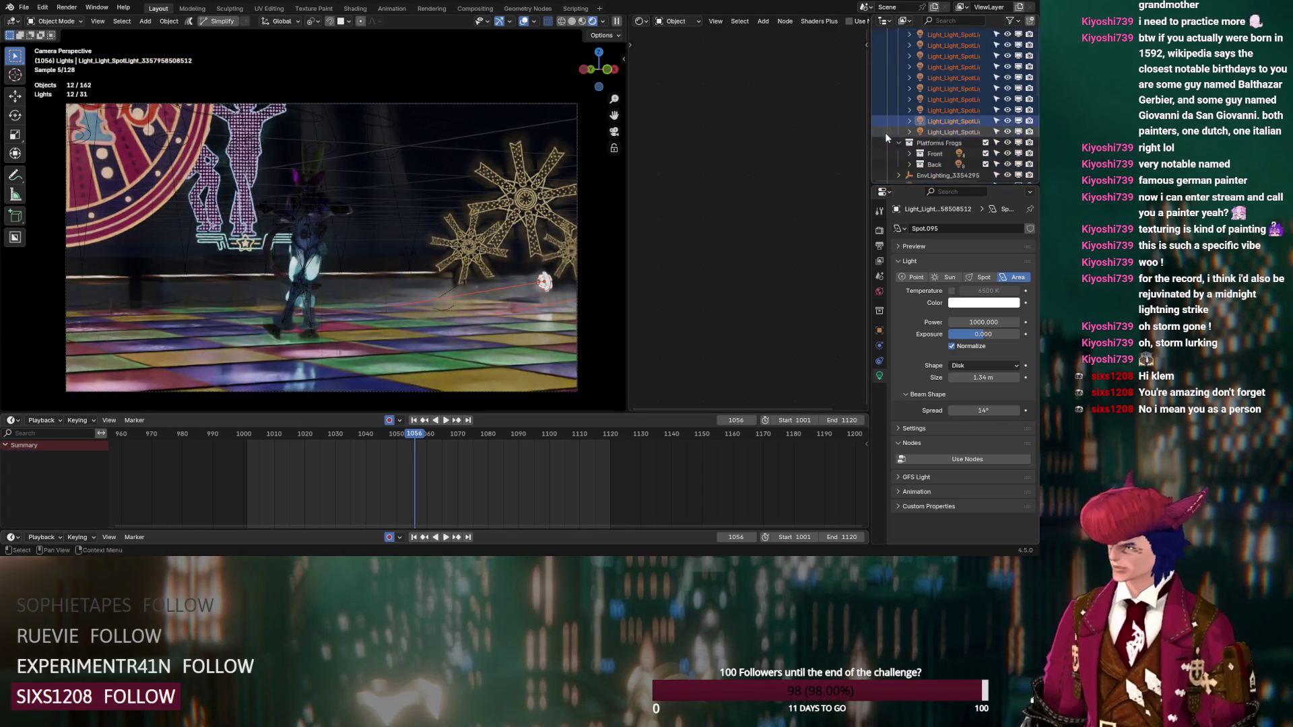
Step: Key one headlight's exposure at frame 1056 and select its frame-1061 flash keys
click(948, 132)
key(i)
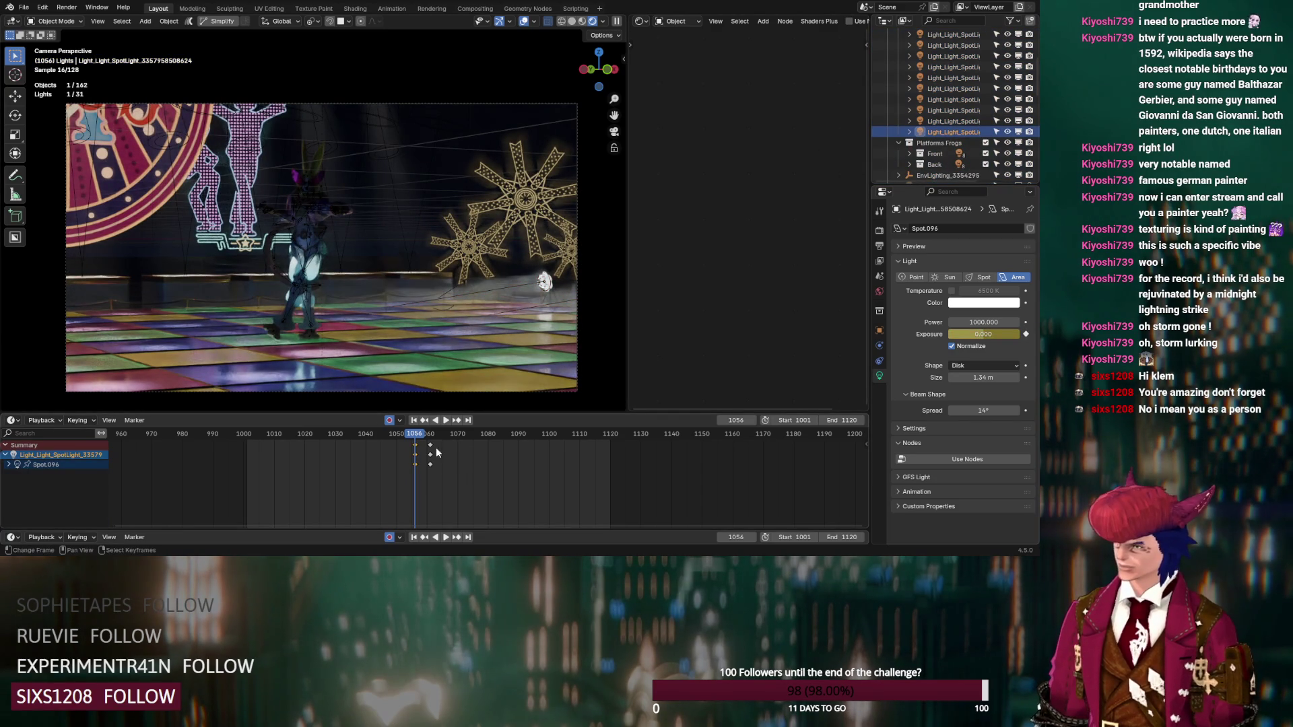
click(430, 445)
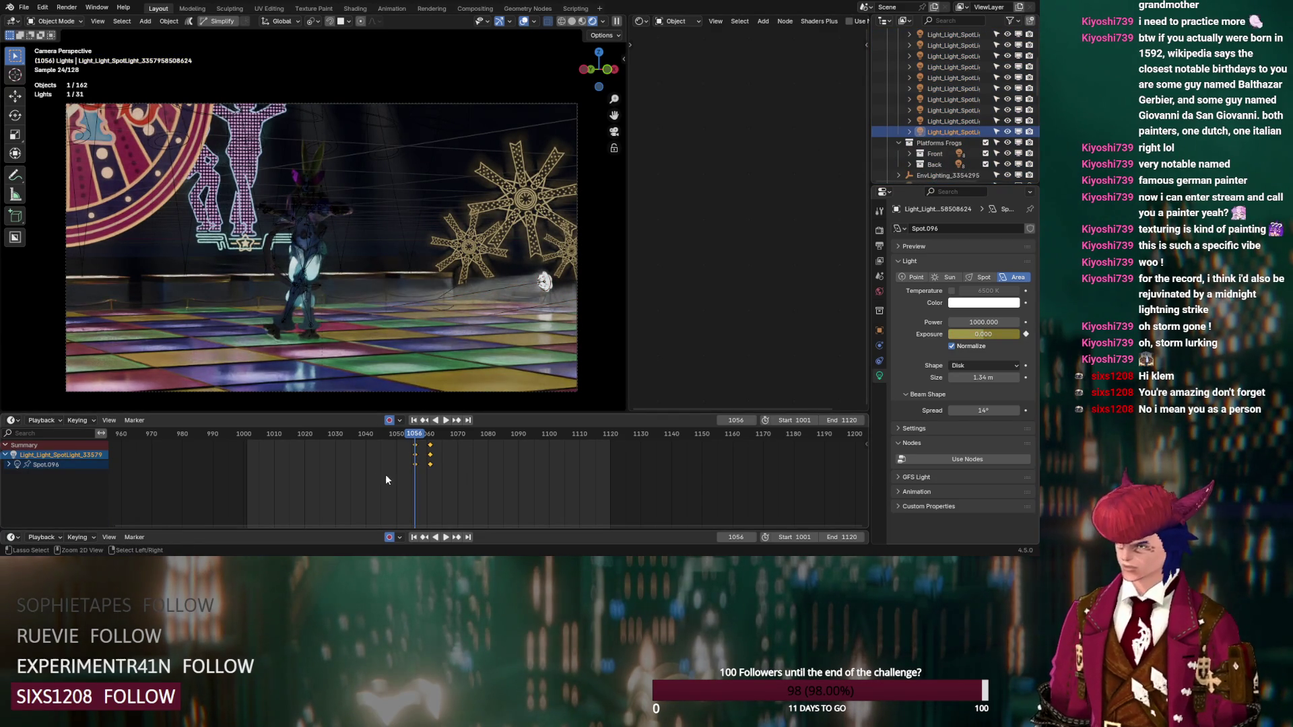
click(934, 119)
scroll(935, 119, up, 5)
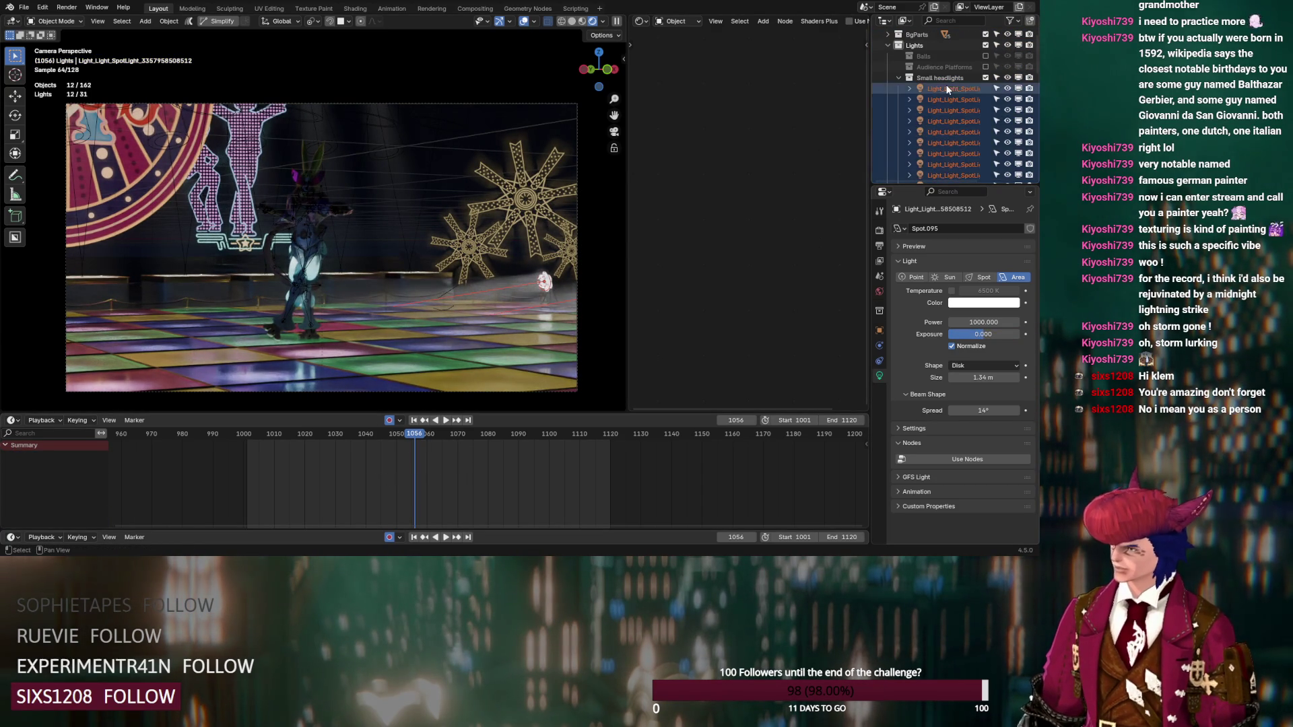
Step: After pasting fails on all headlights, key one light's exposure at 0
drag(946, 88, 491, 458)
key(ctrl+v)
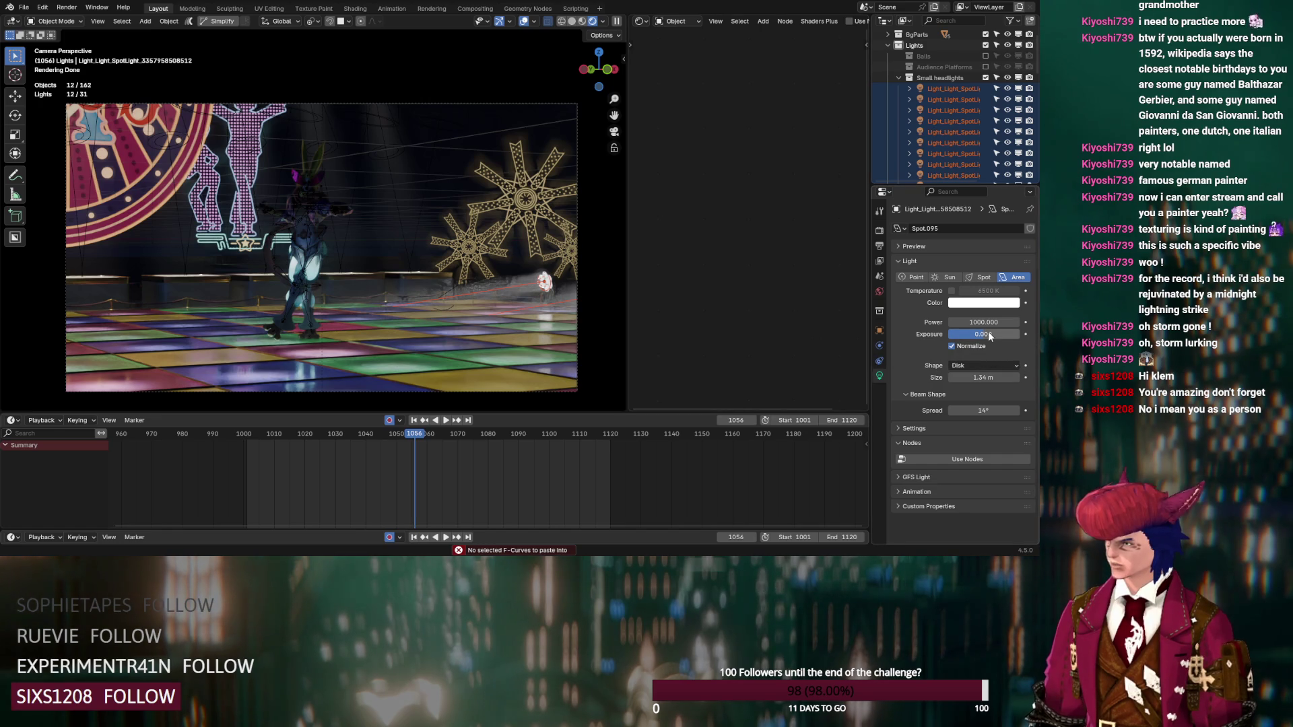
drag(986, 336, 986, 335)
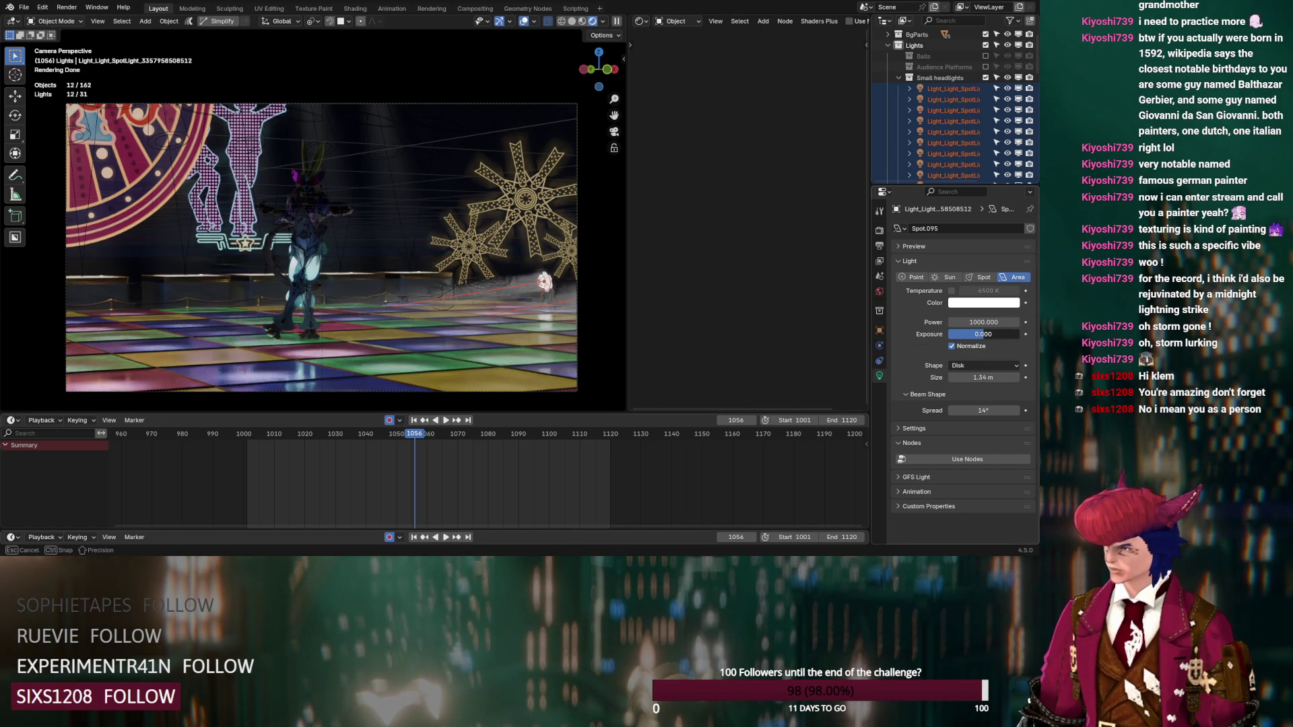
key(Return)
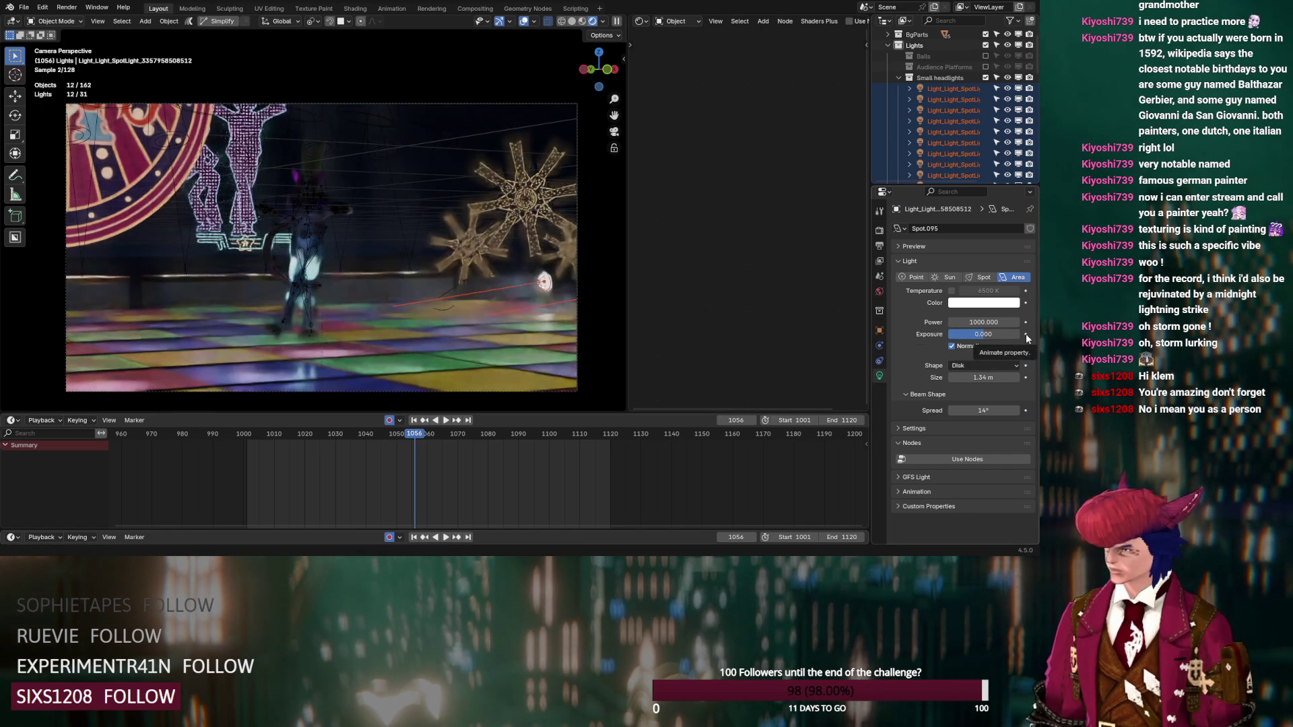
click(1025, 334)
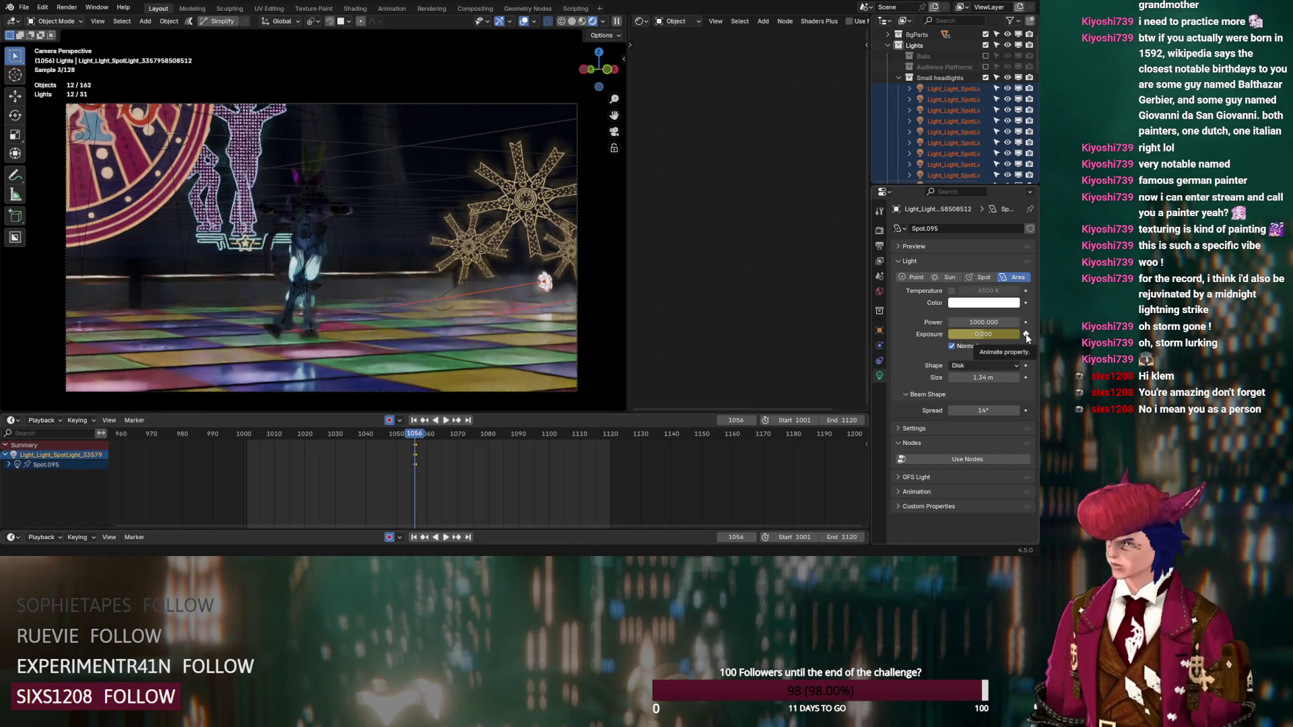
Step: Keyframe exposure on Spot.094, Spot.091 and Spot.093 at frame 1056
scroll(929, 136, down, 5)
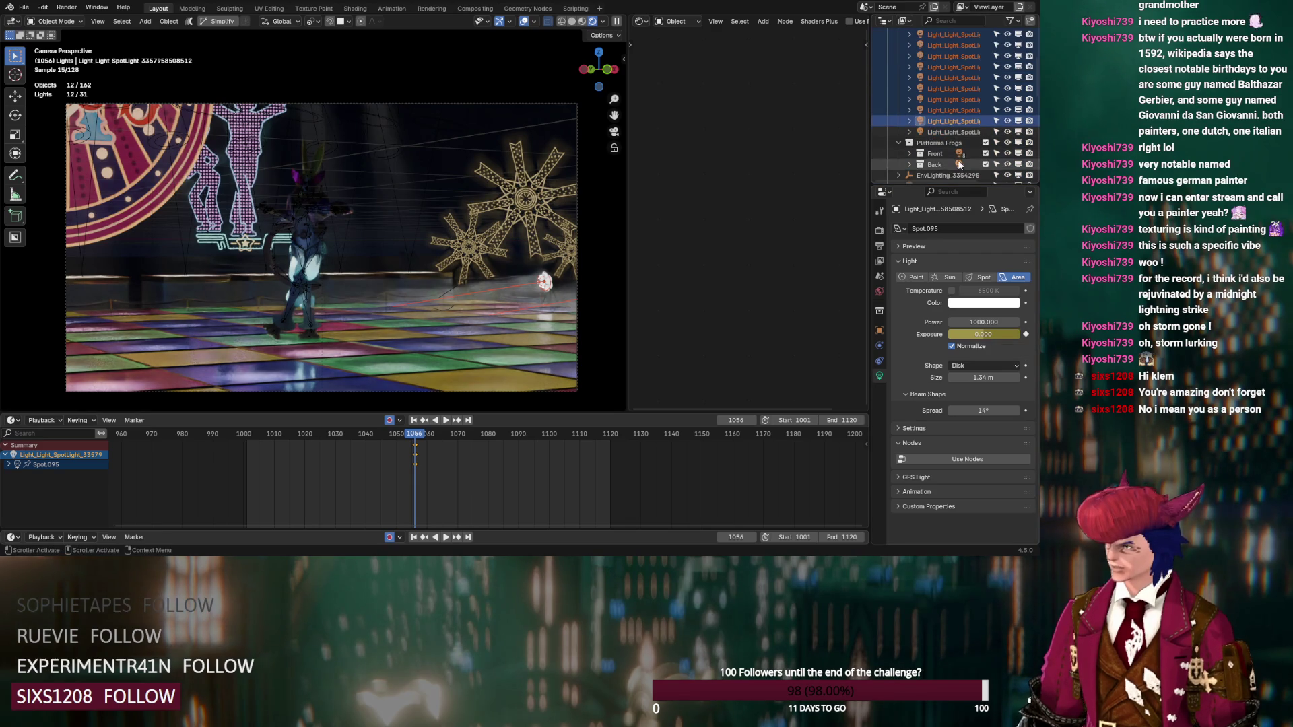
click(950, 109)
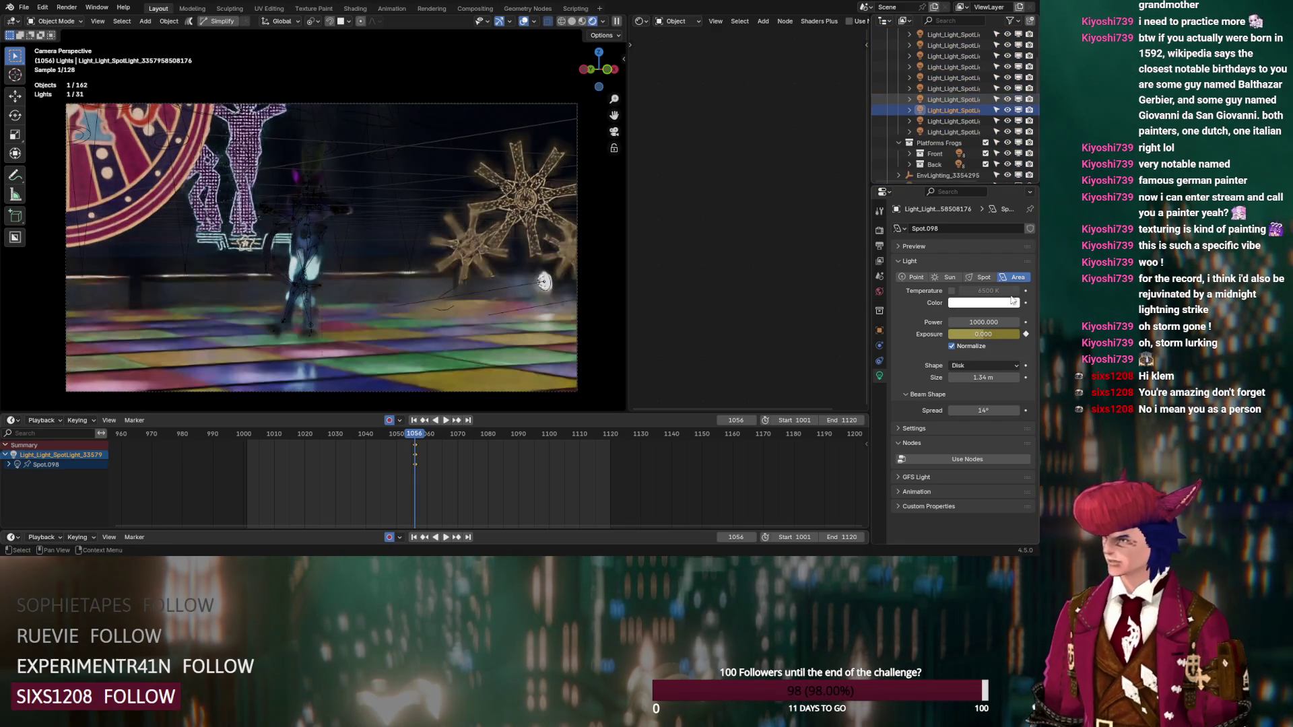
click(960, 99)
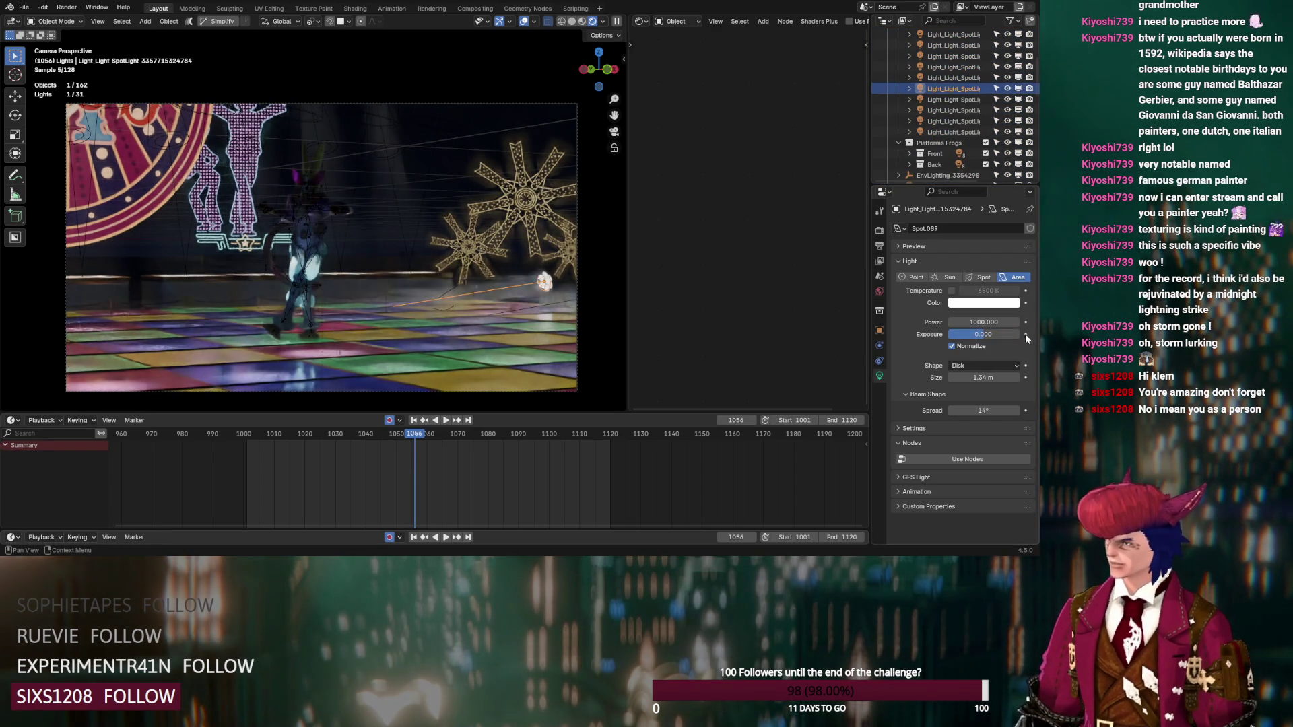
click(943, 78)
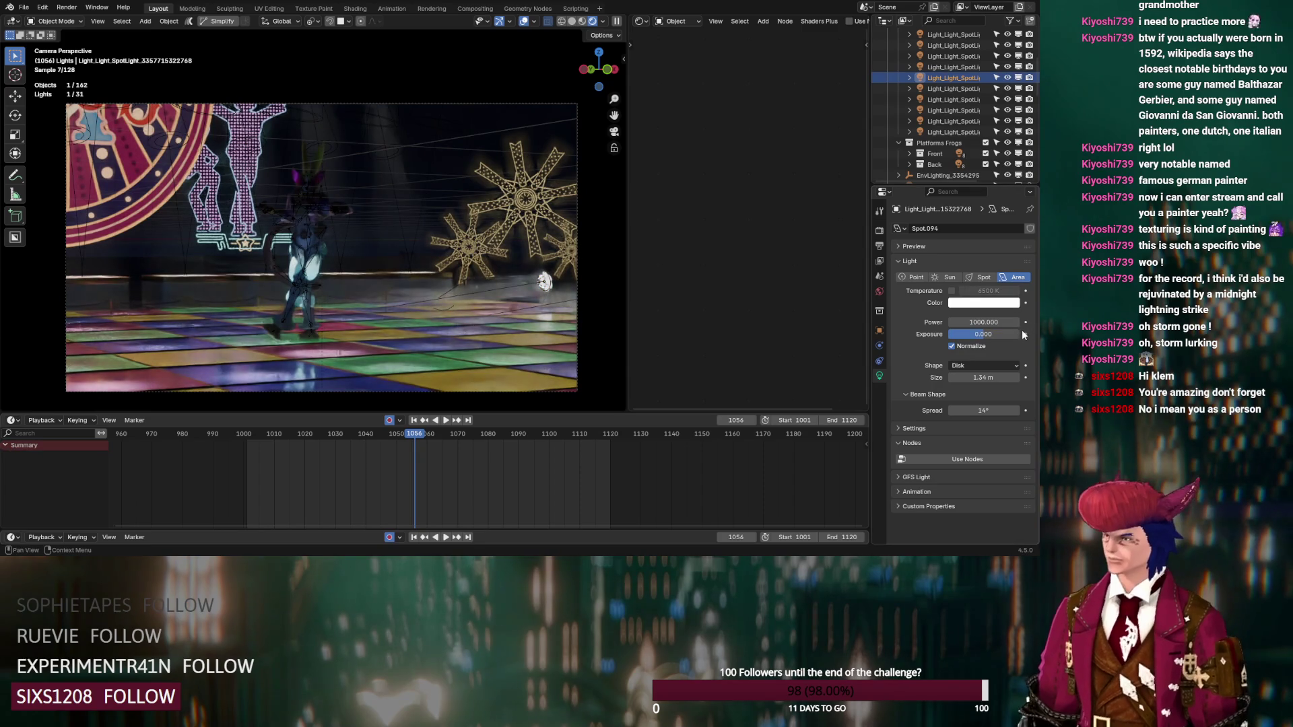
click(1025, 334)
click(944, 66)
click(1025, 334)
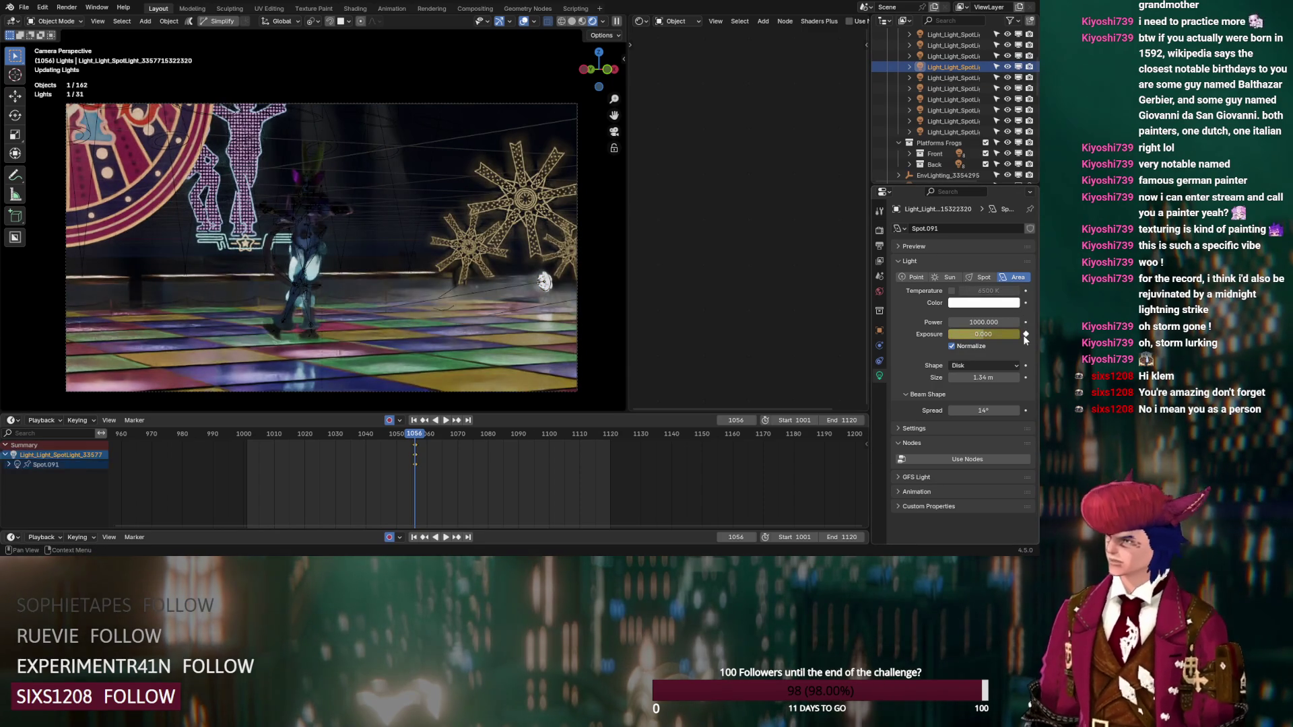
click(941, 56)
click(1025, 334)
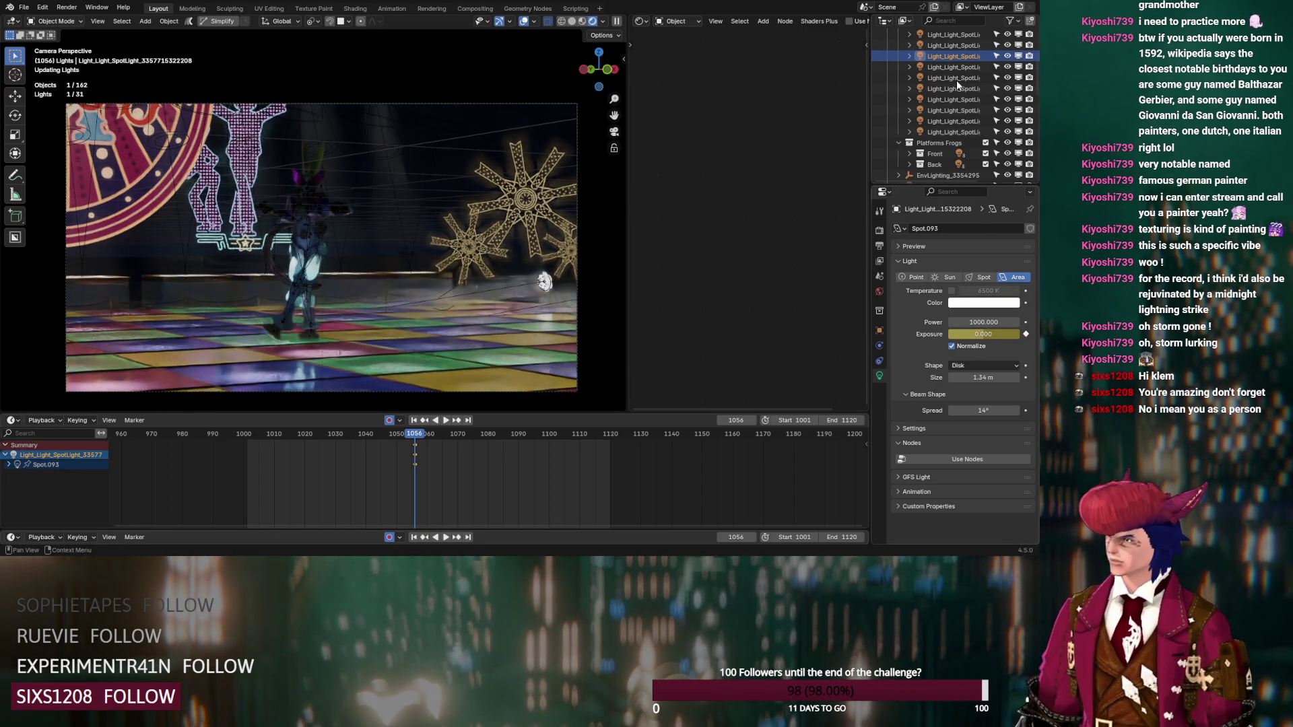
Step: Keyframe exposure on Spot.088, Spot.086, Spot.092, Spot.090 and Spot.087, then select all headlights
scroll(955, 83, up, 2)
click(955, 89)
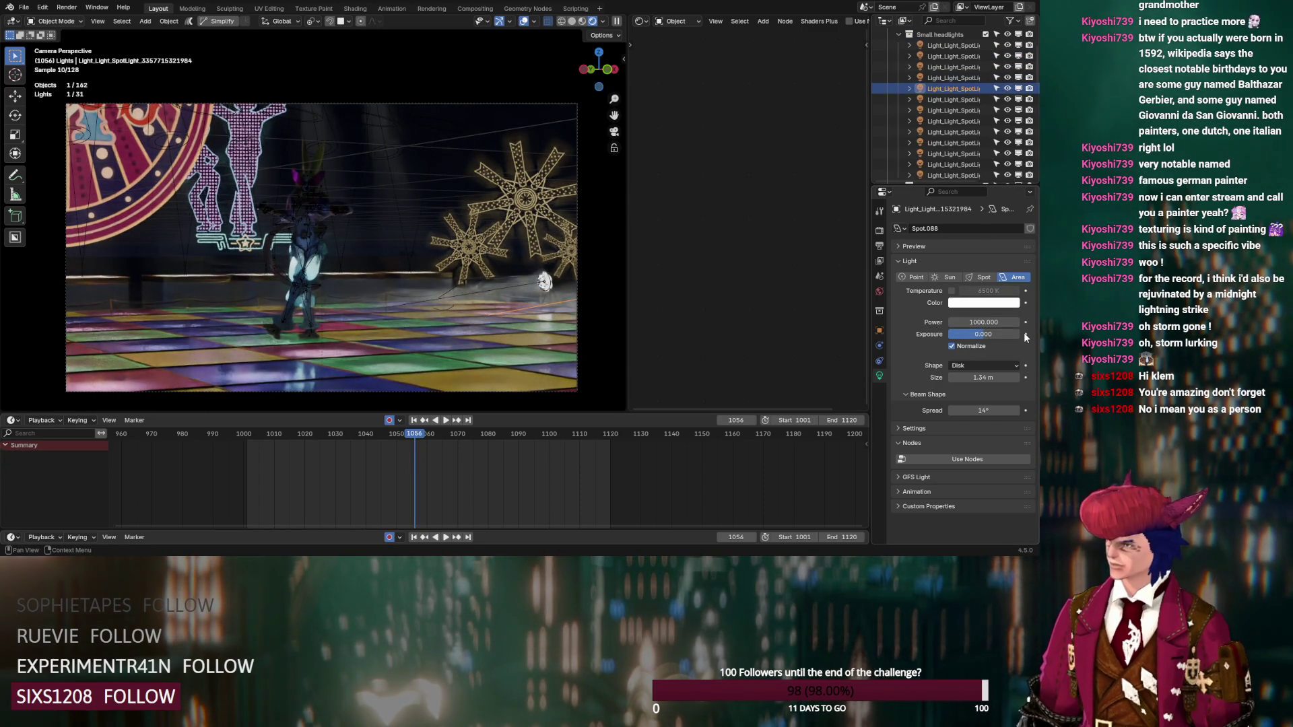
click(1025, 334)
click(956, 78)
click(1025, 334)
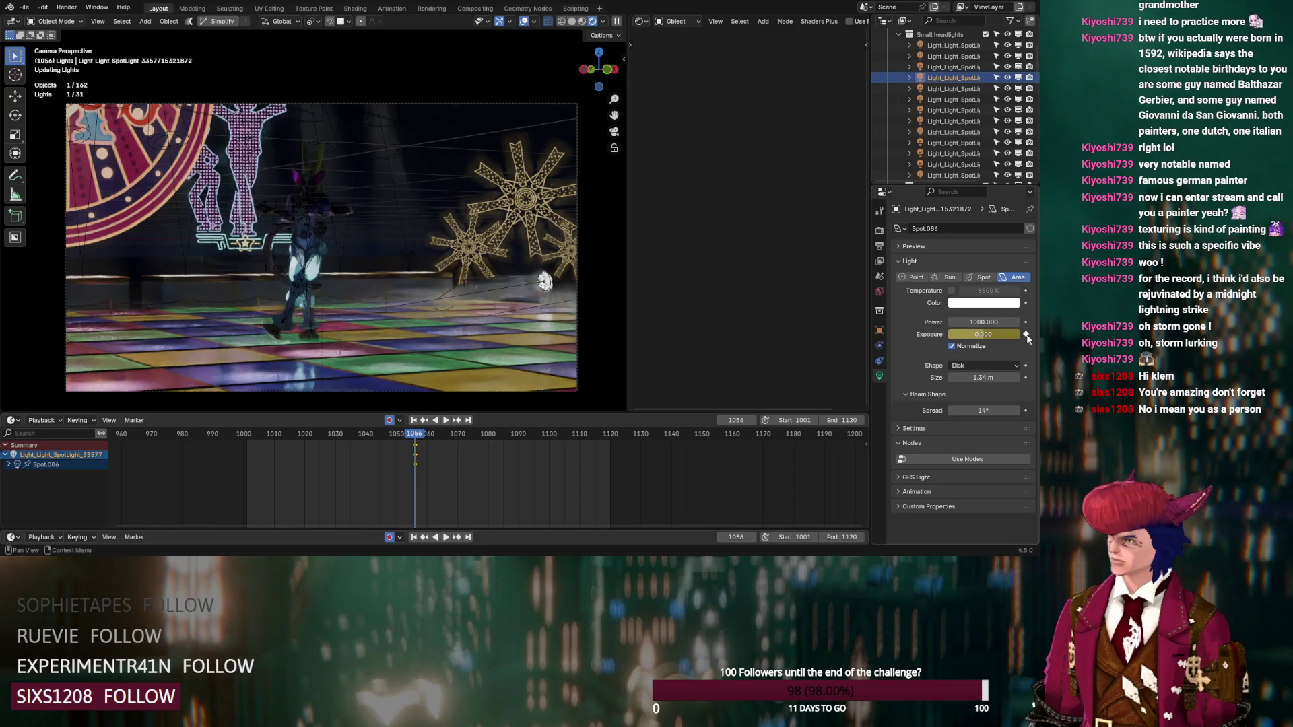
click(944, 66)
click(1025, 334)
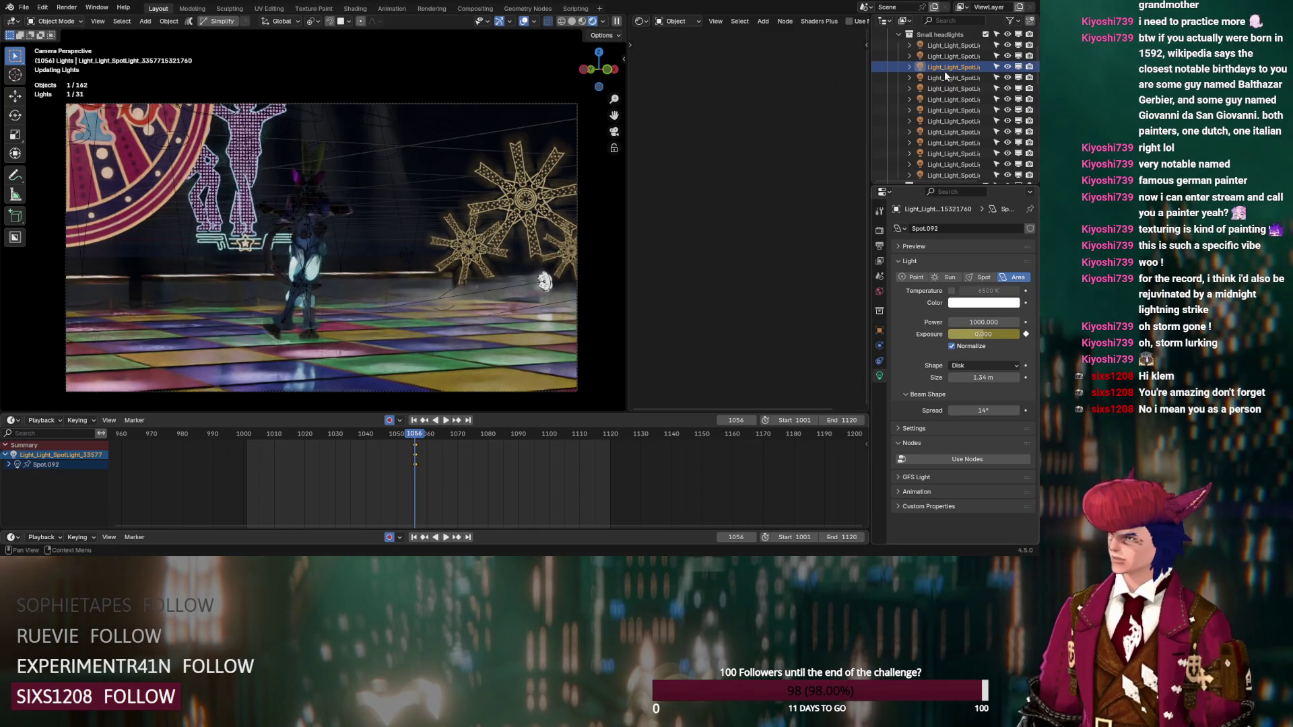
click(953, 55)
click(1025, 334)
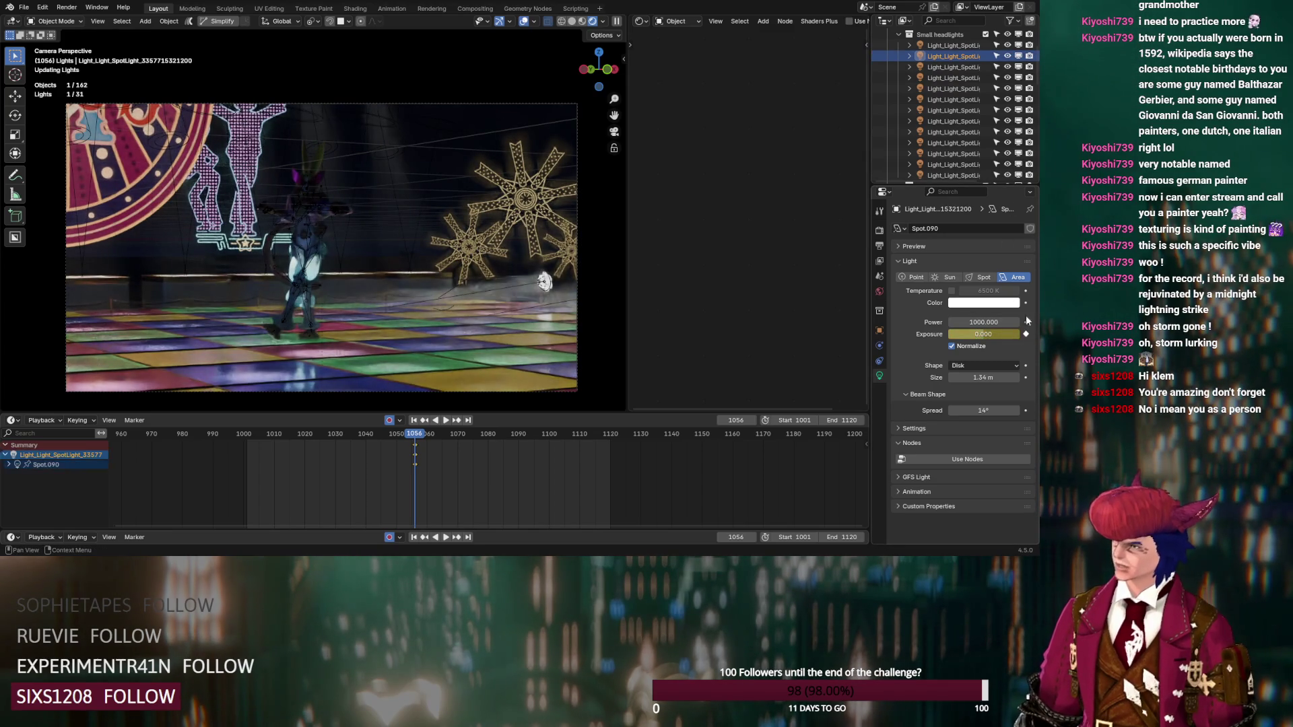
click(951, 46)
click(1025, 334)
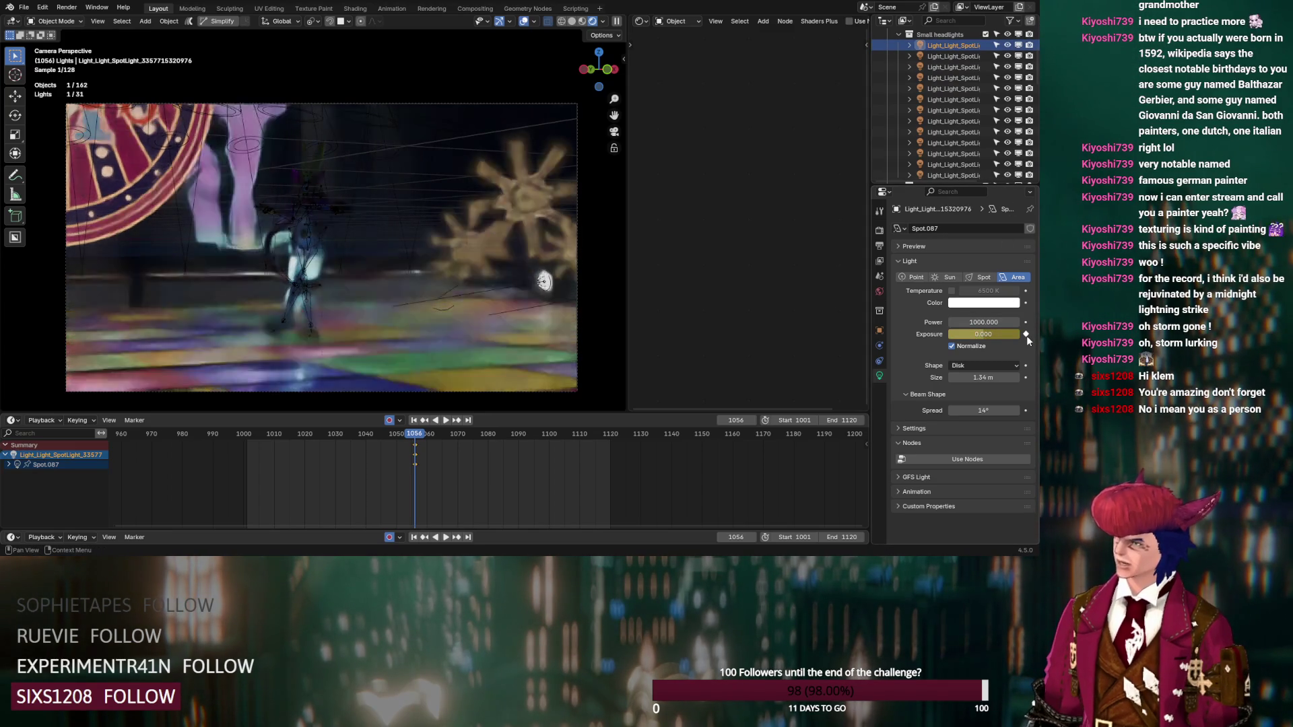
scroll(957, 135, down, 5)
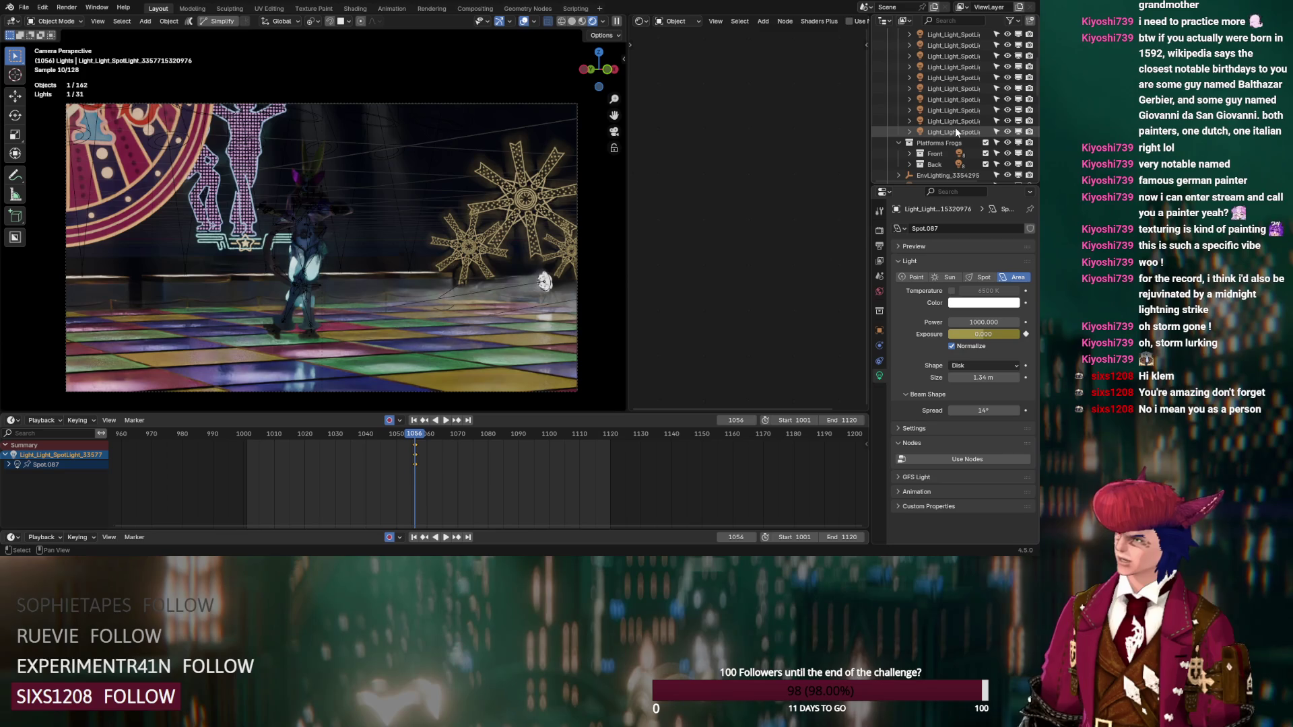
shift+click(956, 130)
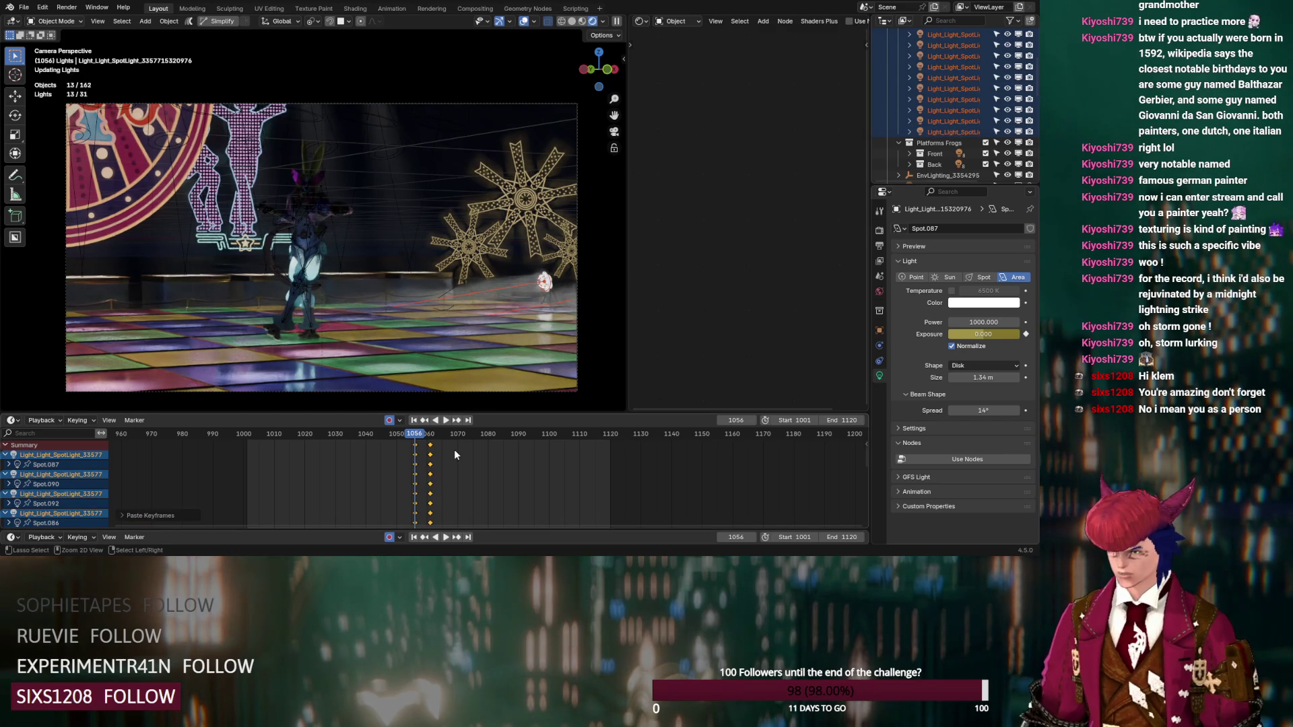
Step: Paste the frame-1061 flash keys onto all 13 headlights, then edit exposure at frame 1050
key(ctrl+v)
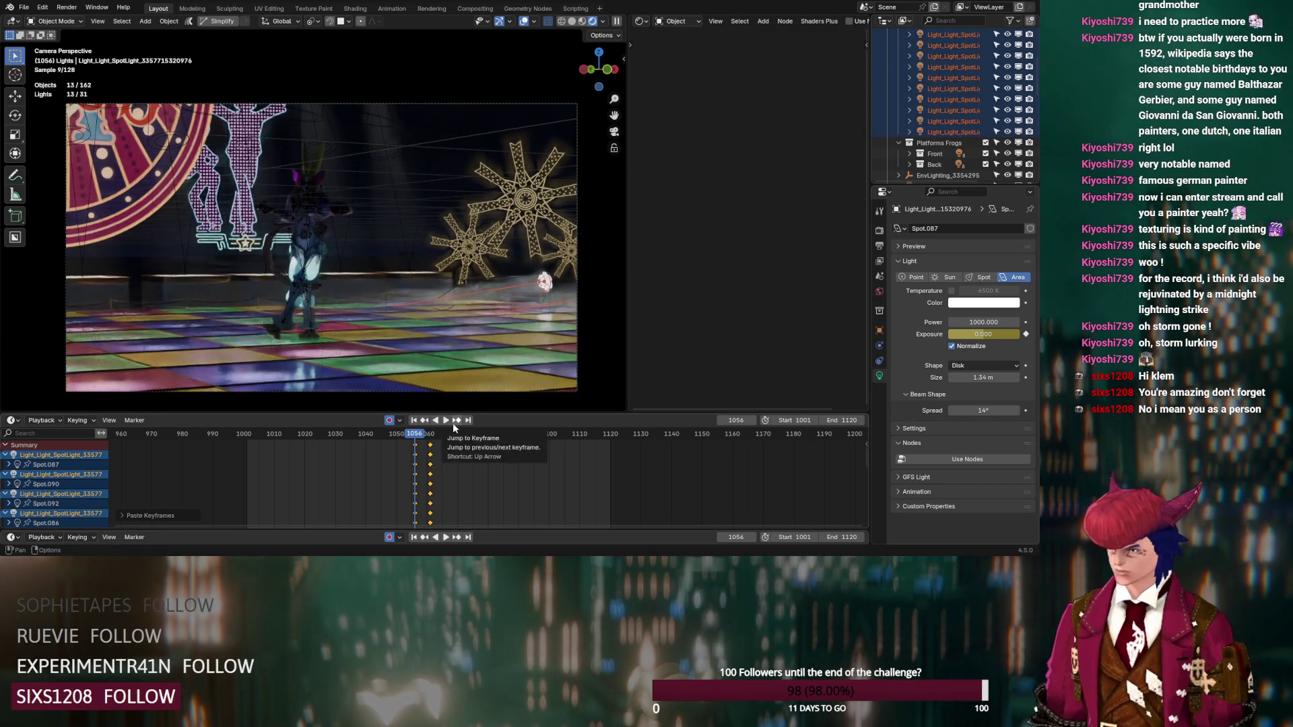
click(369, 436)
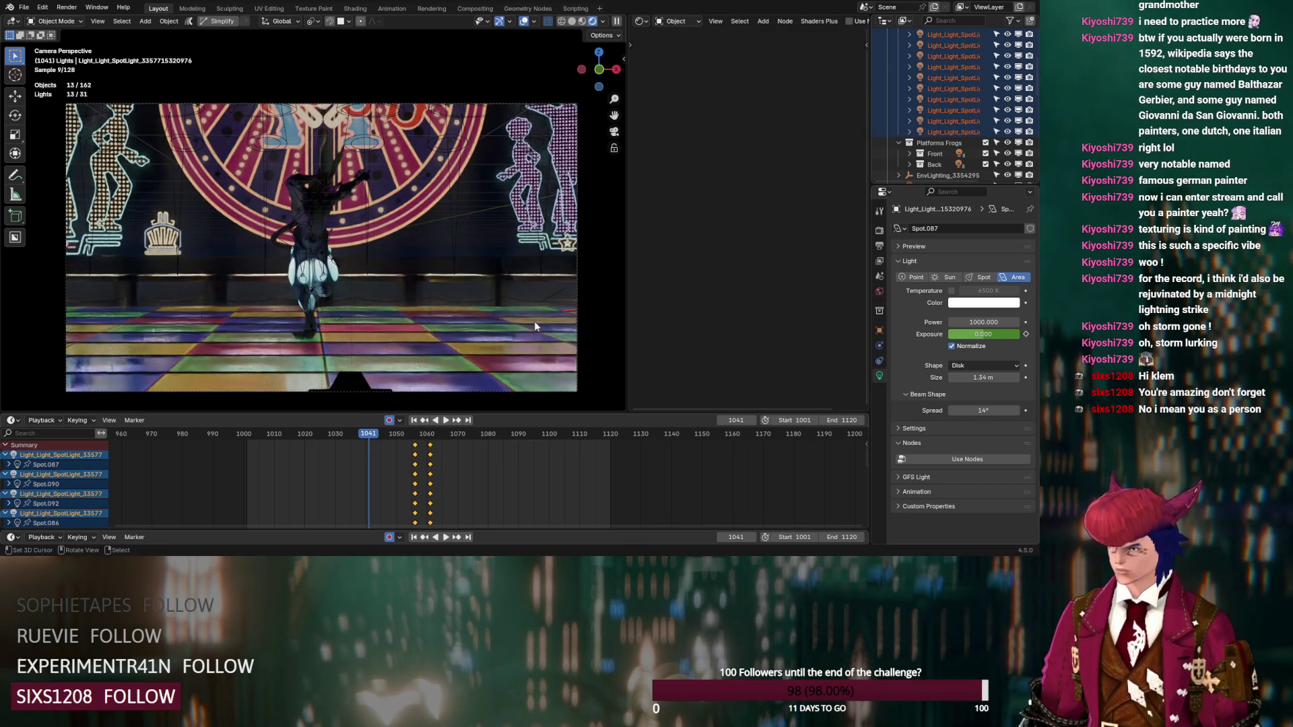
click(397, 434)
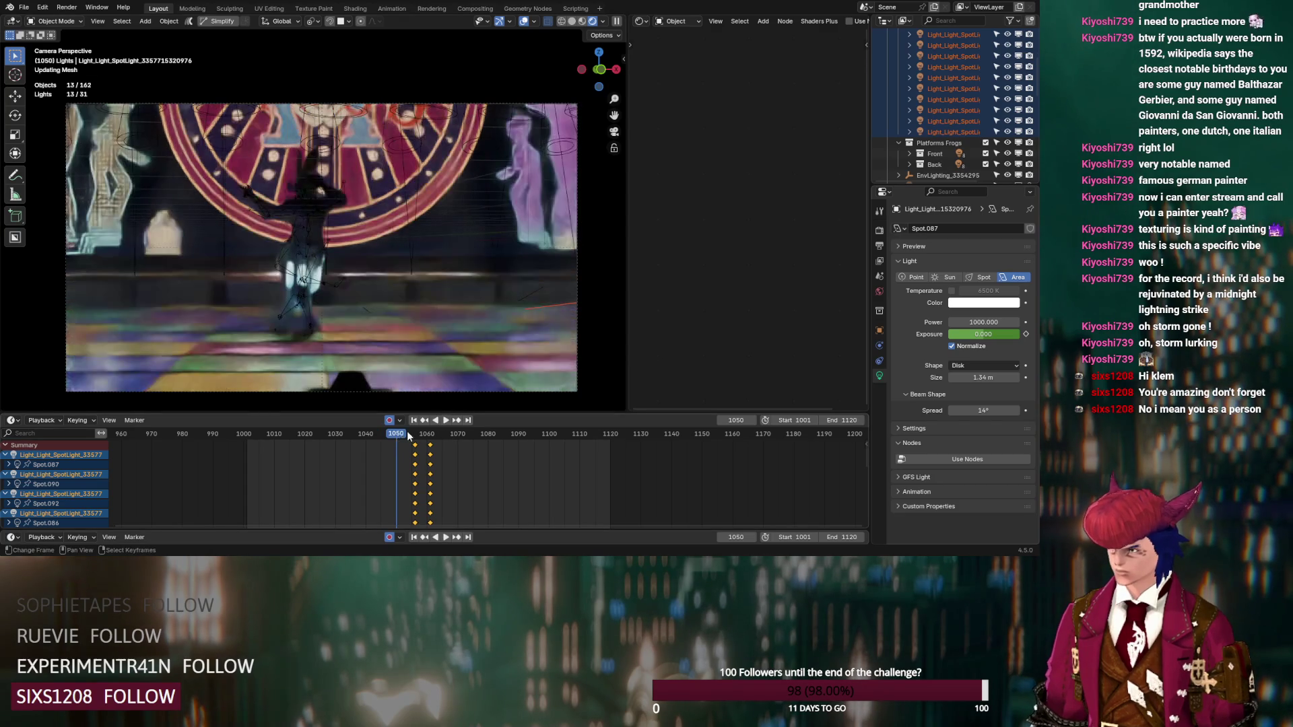
click(968, 335)
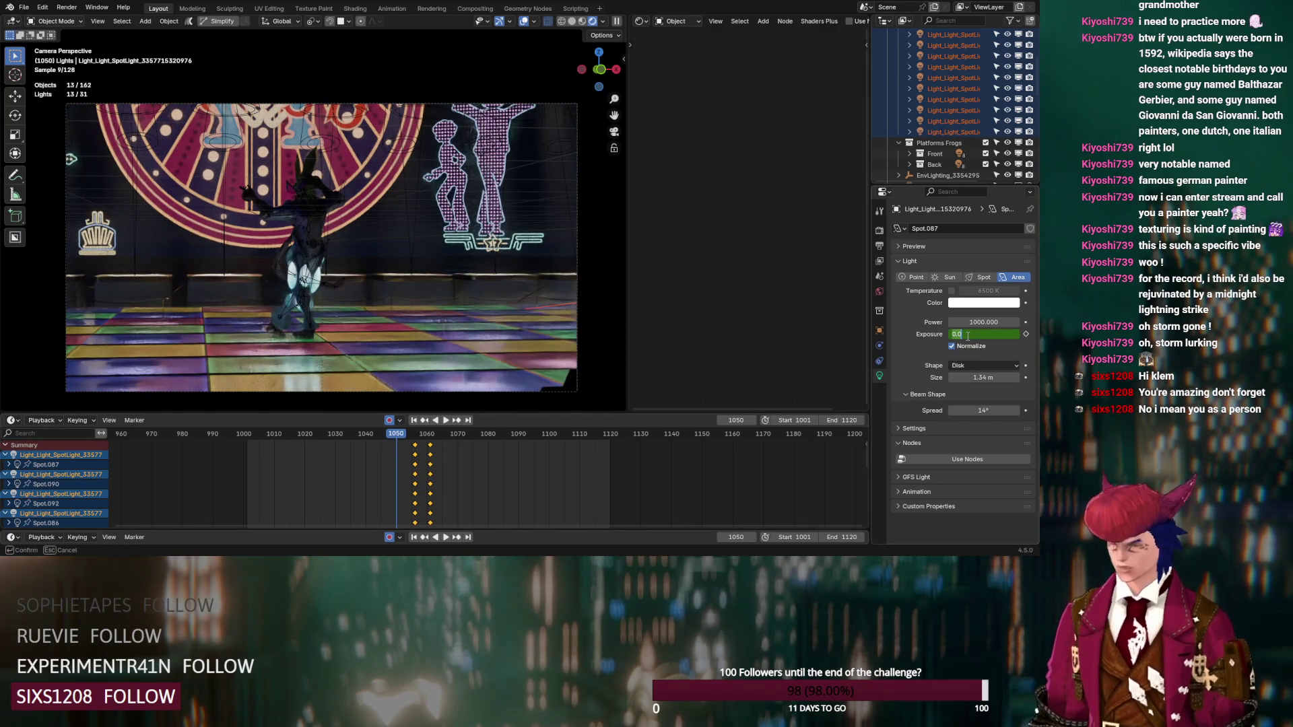
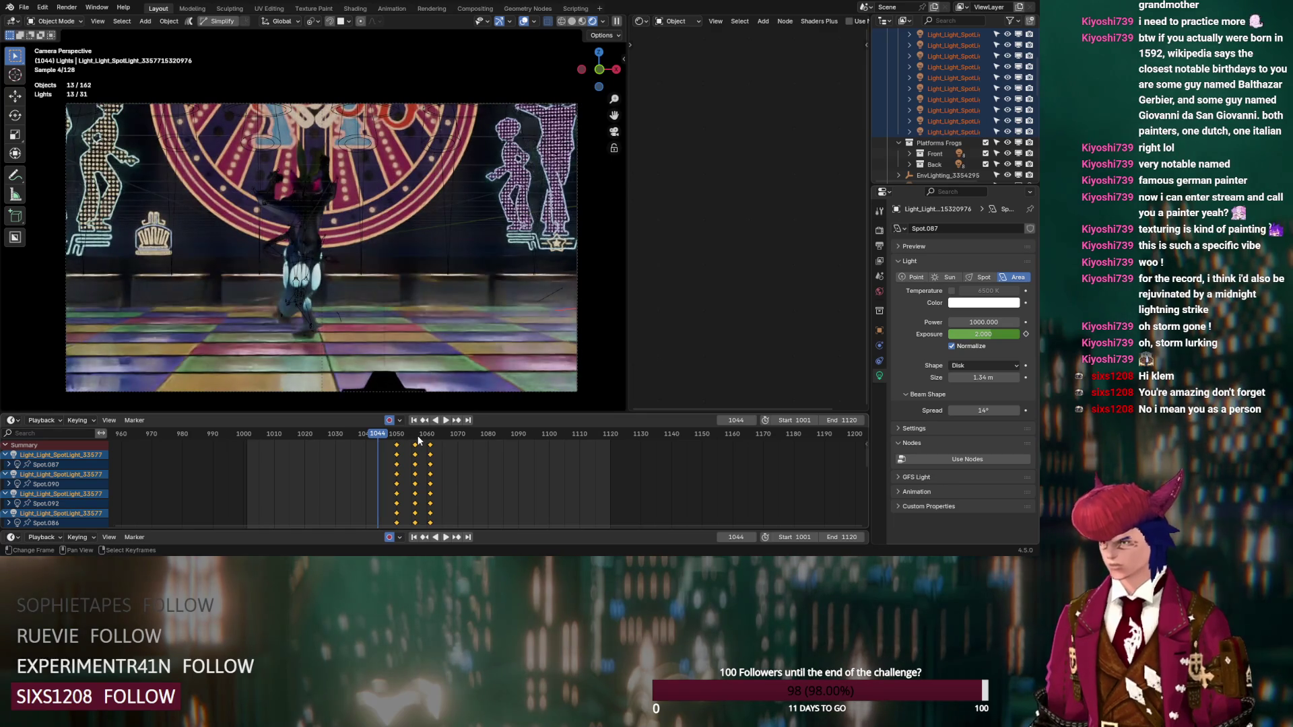
Step: Scrub the timeline between frames 1005 and 1064 to preview the spotlight exposure animation
click(323, 435)
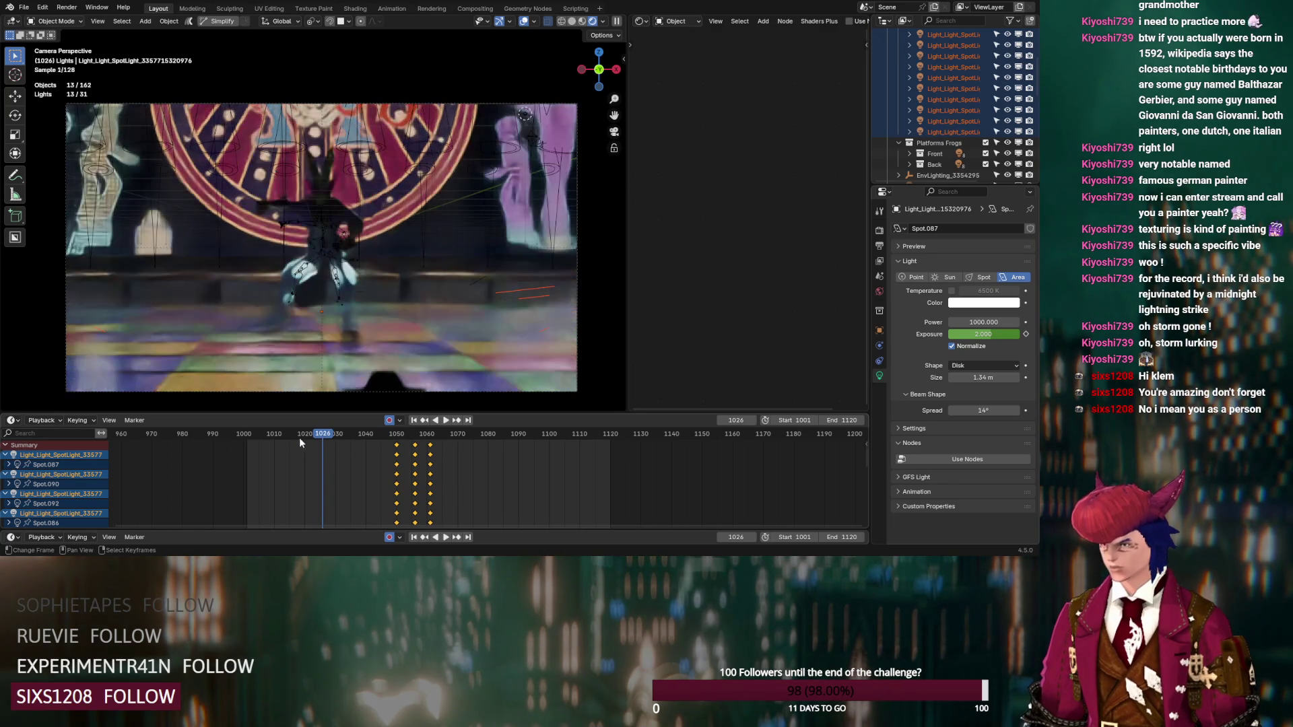
click(290, 438)
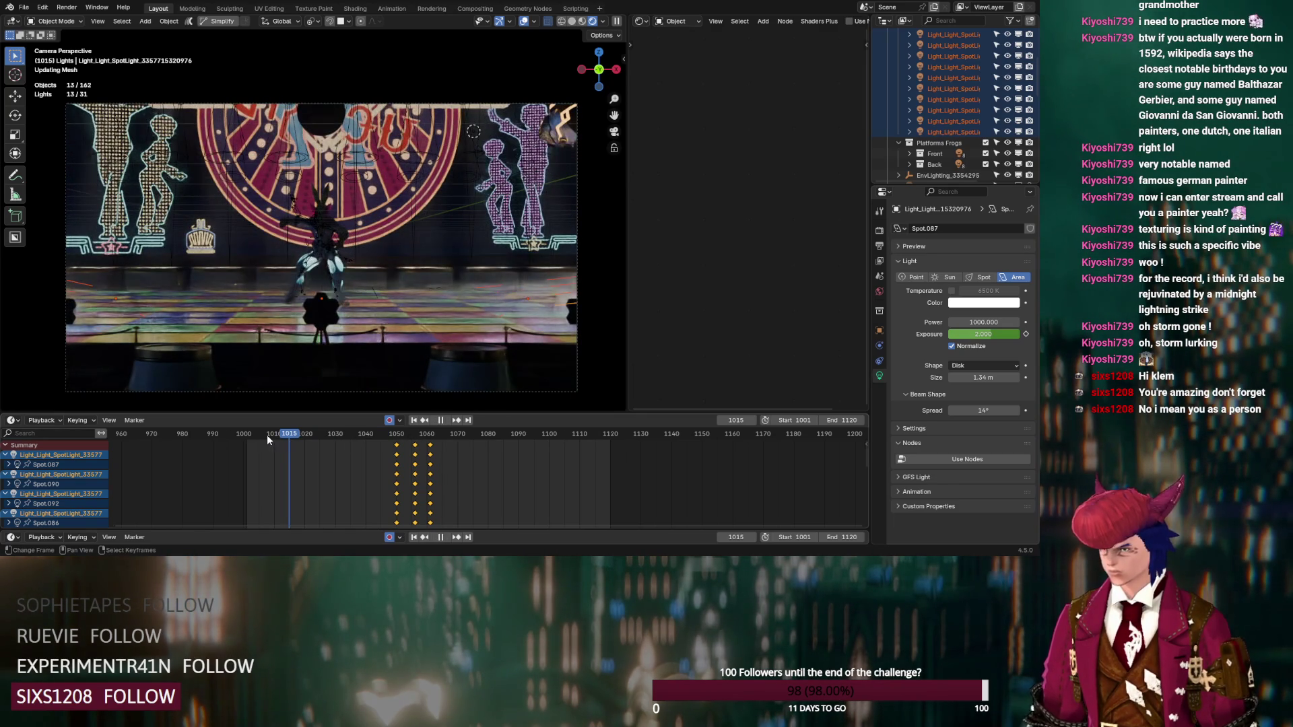
click(258, 434)
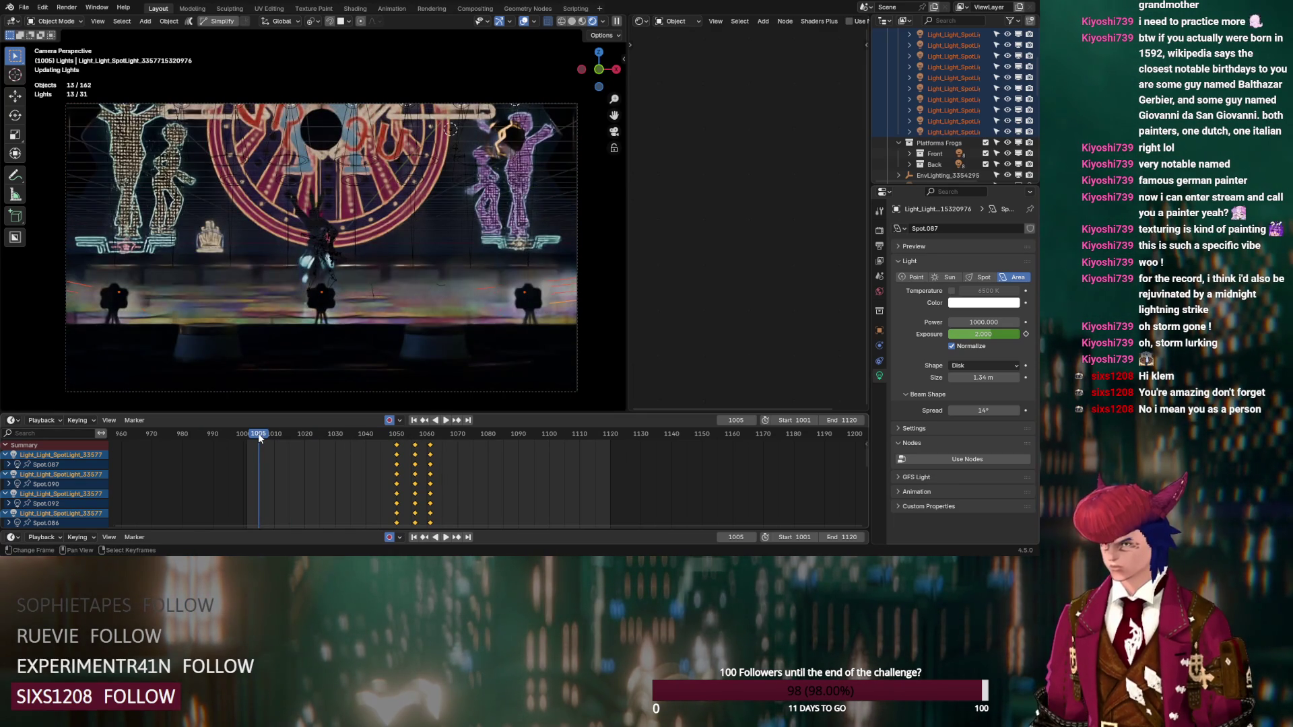
drag(263, 438, 439, 436)
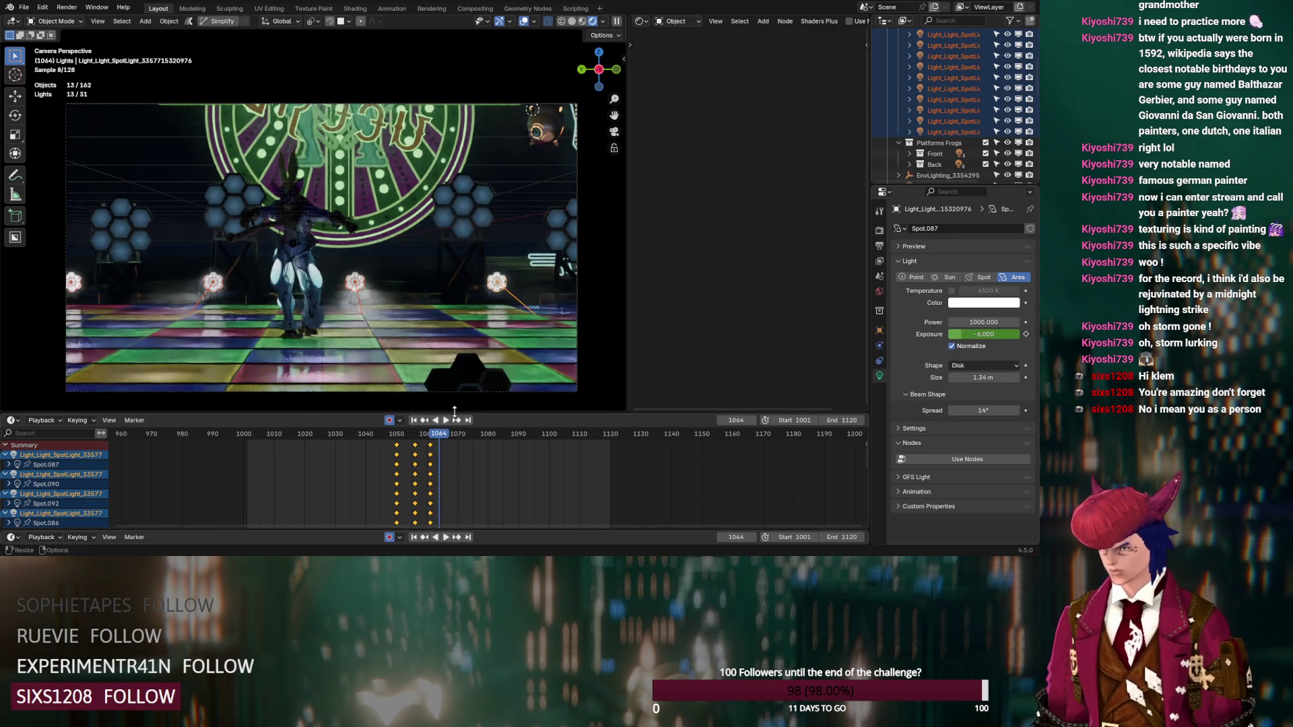
click(403, 433)
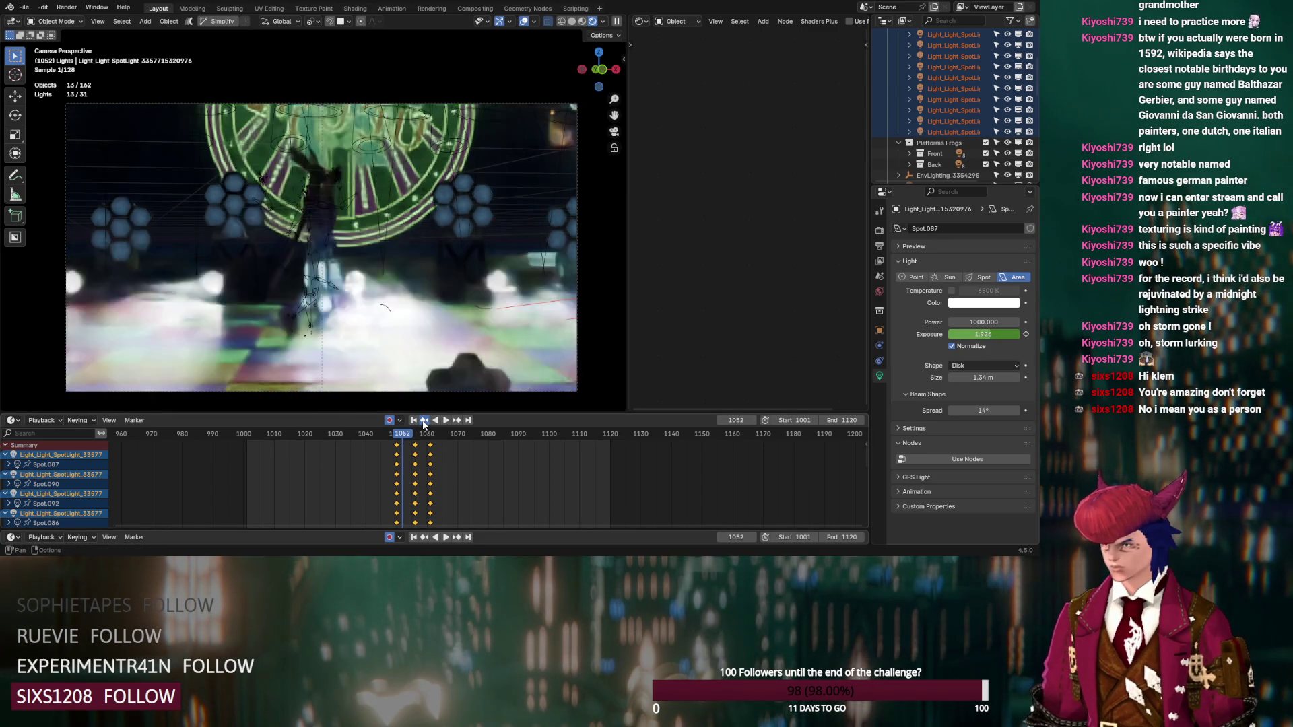
Step: Set the spotlights' Exposure to 0 at the previous keyframe, frame 1050
click(424, 420)
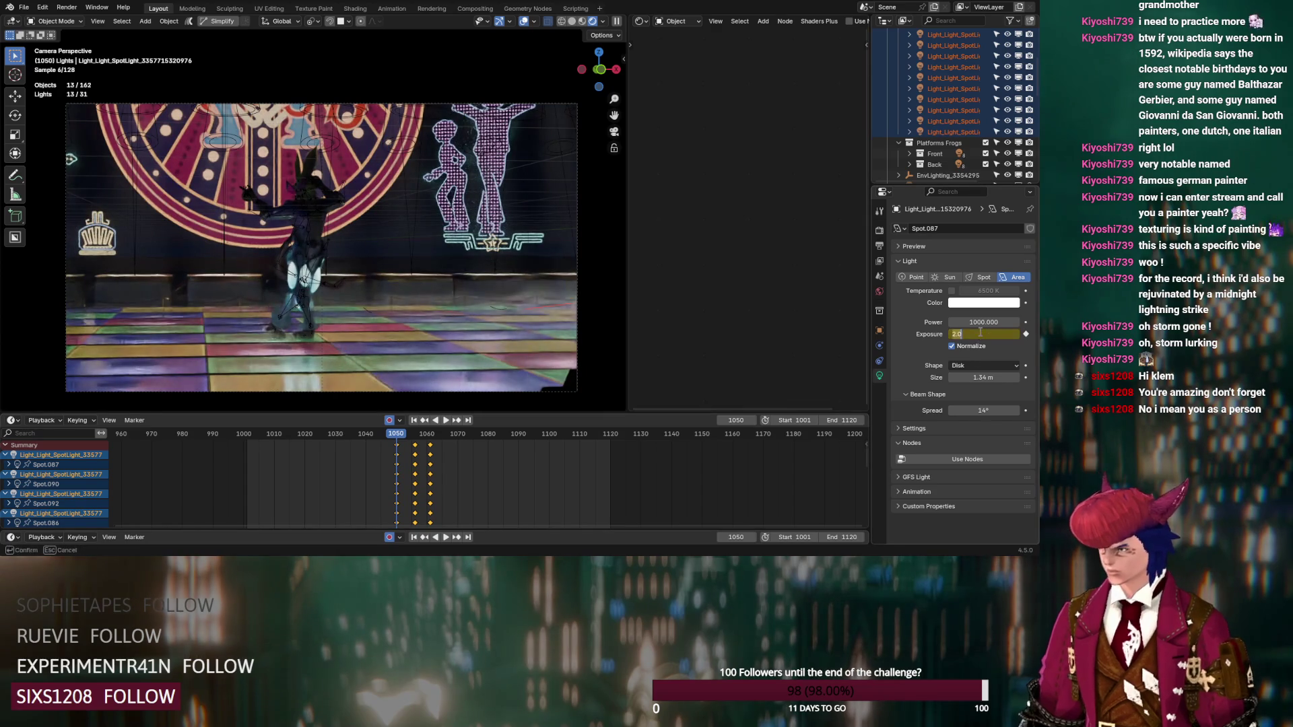
text(0)
key(Return)
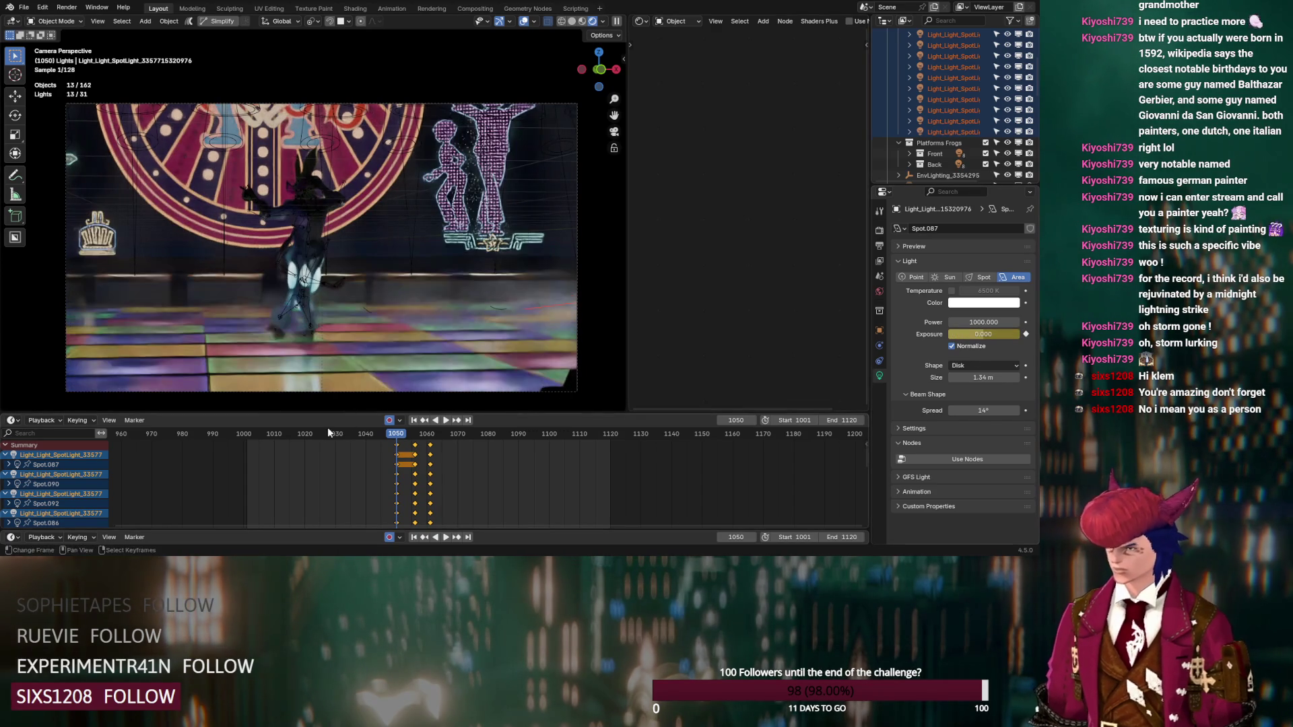
Step: Shift the exposure keyframe column later to about frame 1055 and play back the timing
click(395, 451)
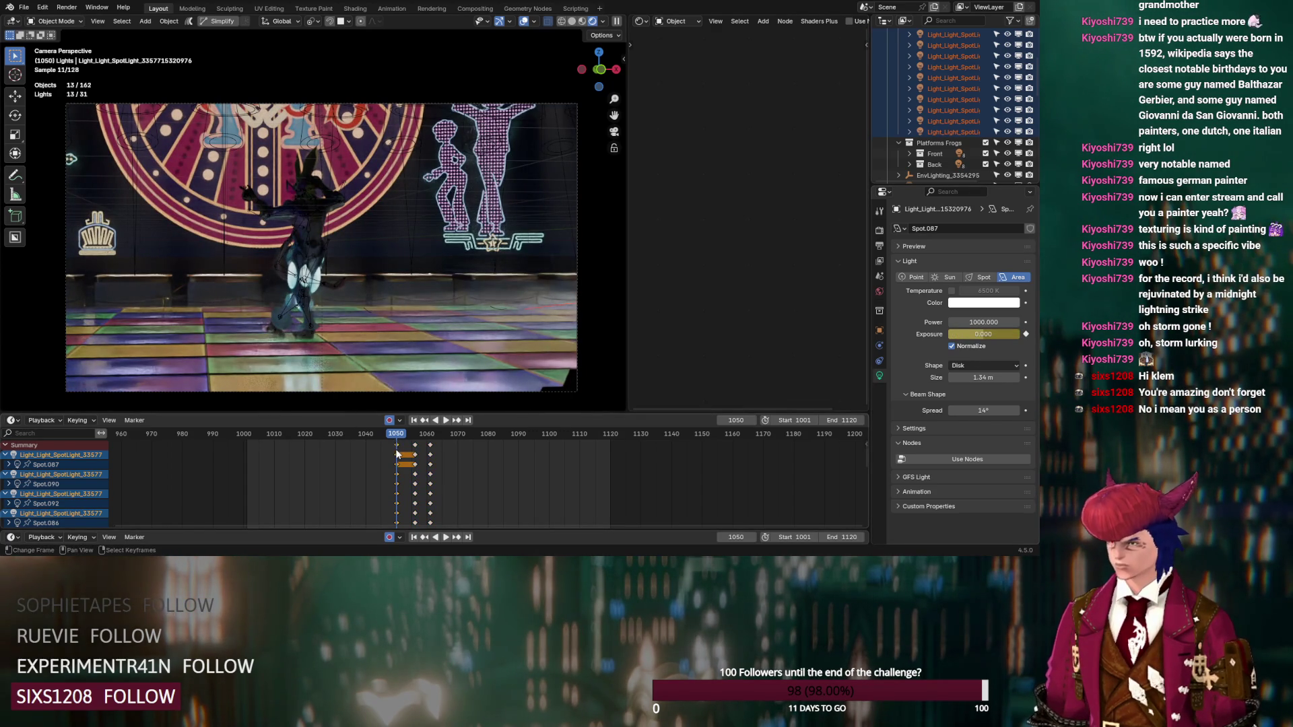
mouse_move(415, 445)
mouse_down()
mouse_move(404, 445)
mouse_move(418, 442)
mouse_up()
key(space)
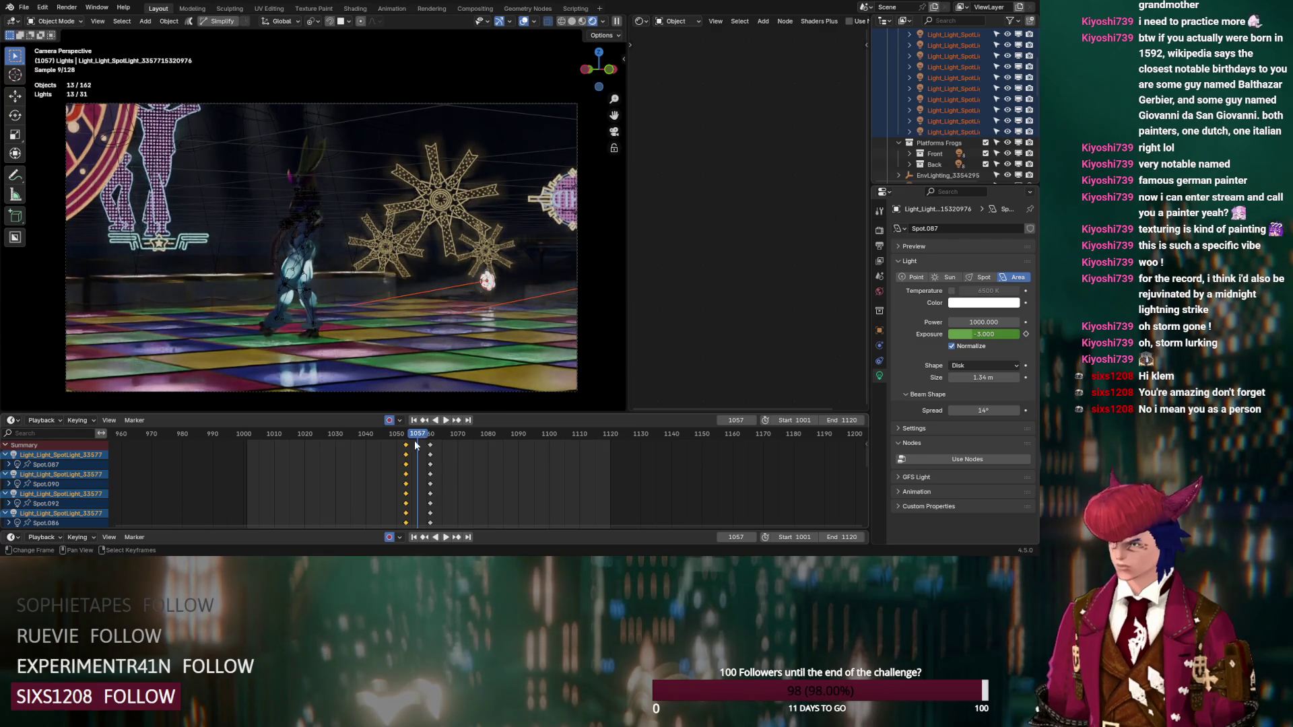
drag(406, 448, 422, 439)
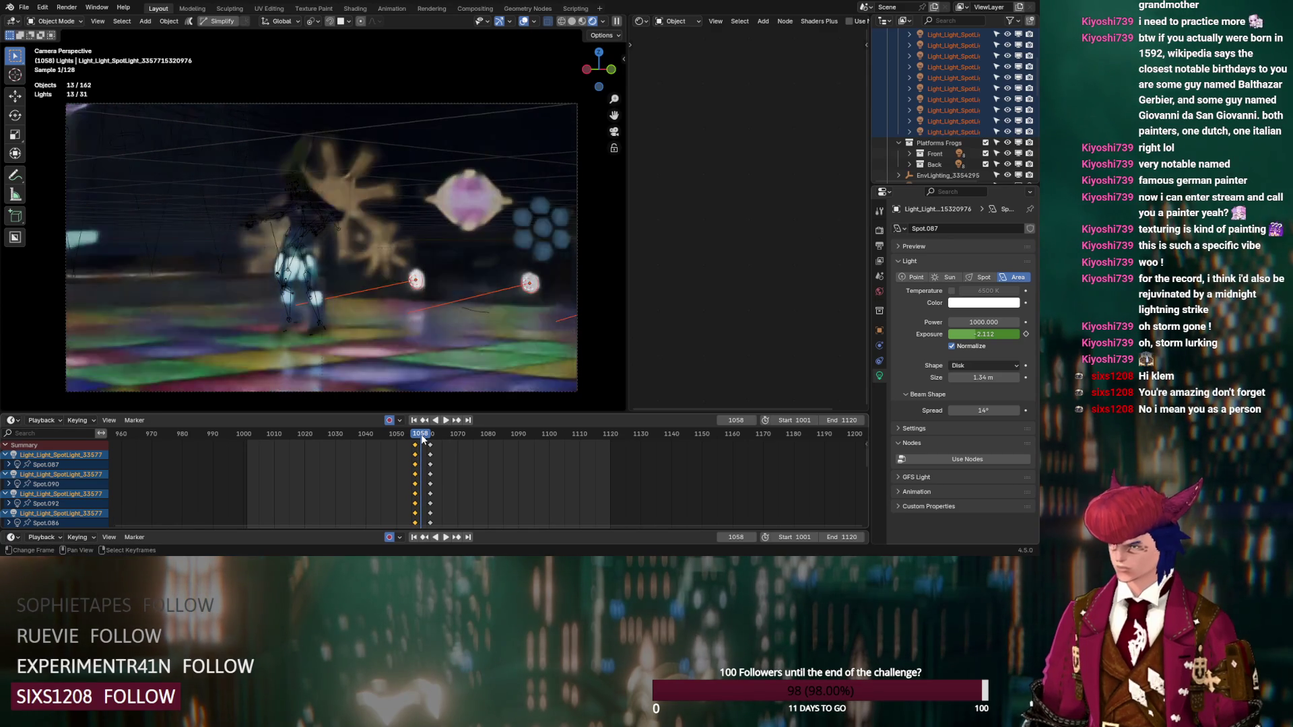
Step: Check the exposure at frames 1059 and 1060, then return to frame 1022
click(424, 438)
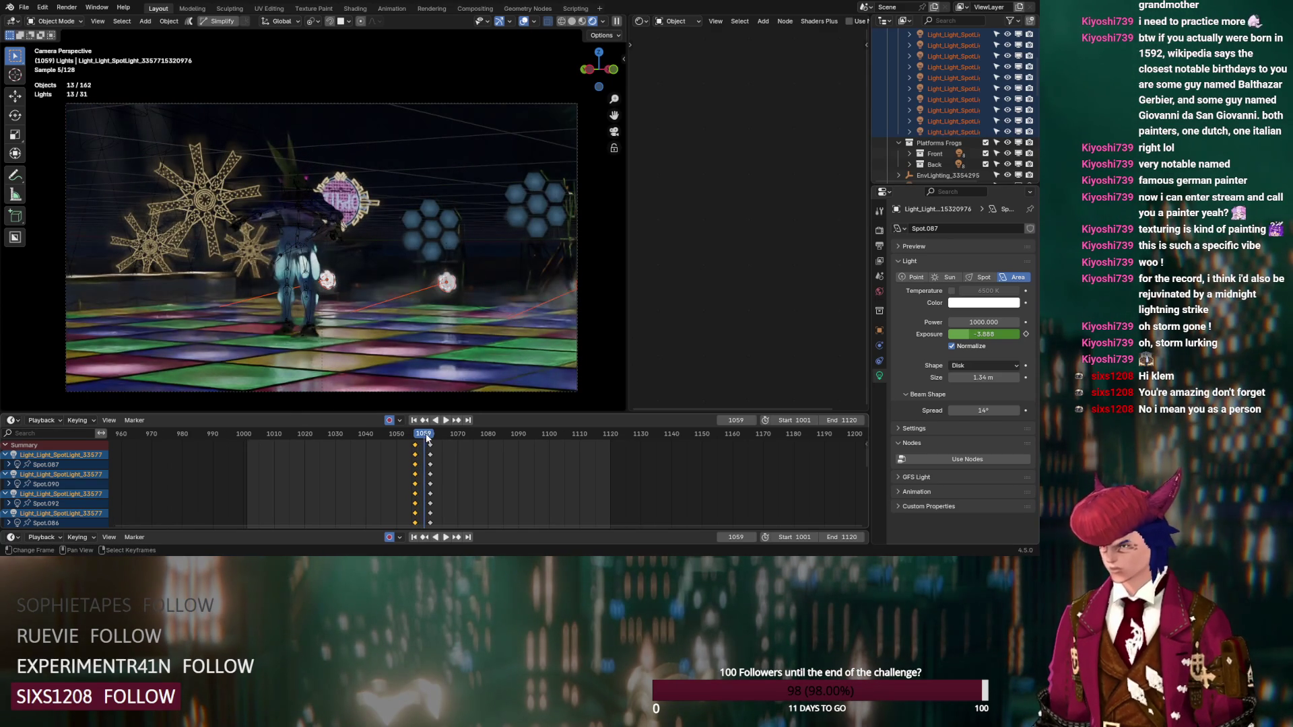
click(429, 439)
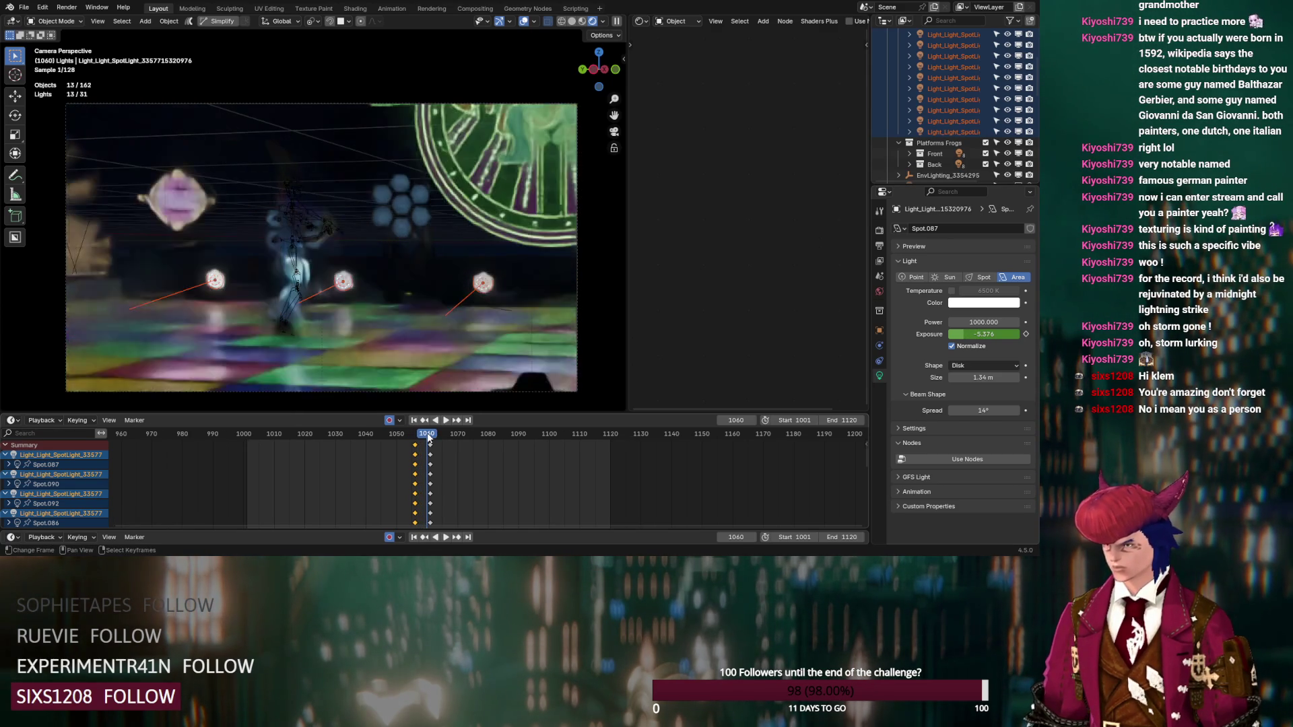
drag(429, 438, 312, 436)
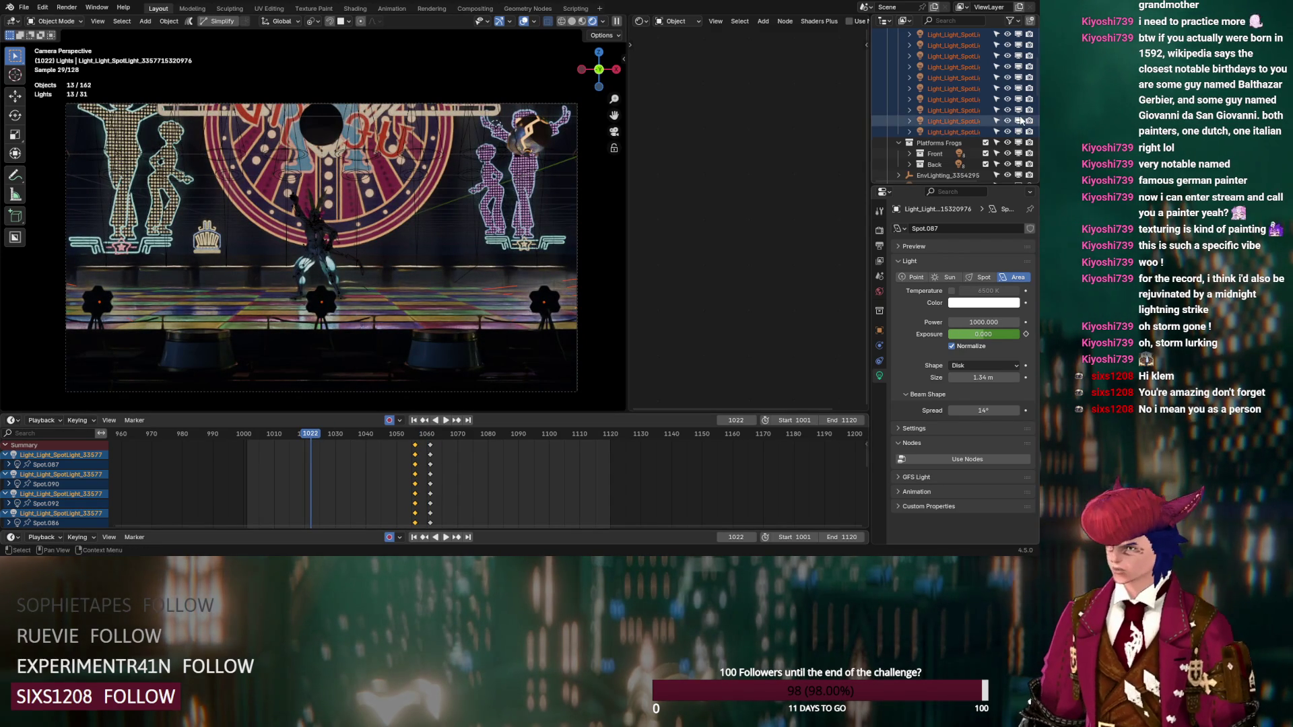
Step: Include the Audience Platforms collection and orbit out of the camera view to show its platforms
scroll(1020, 120, up, 5)
click(986, 89)
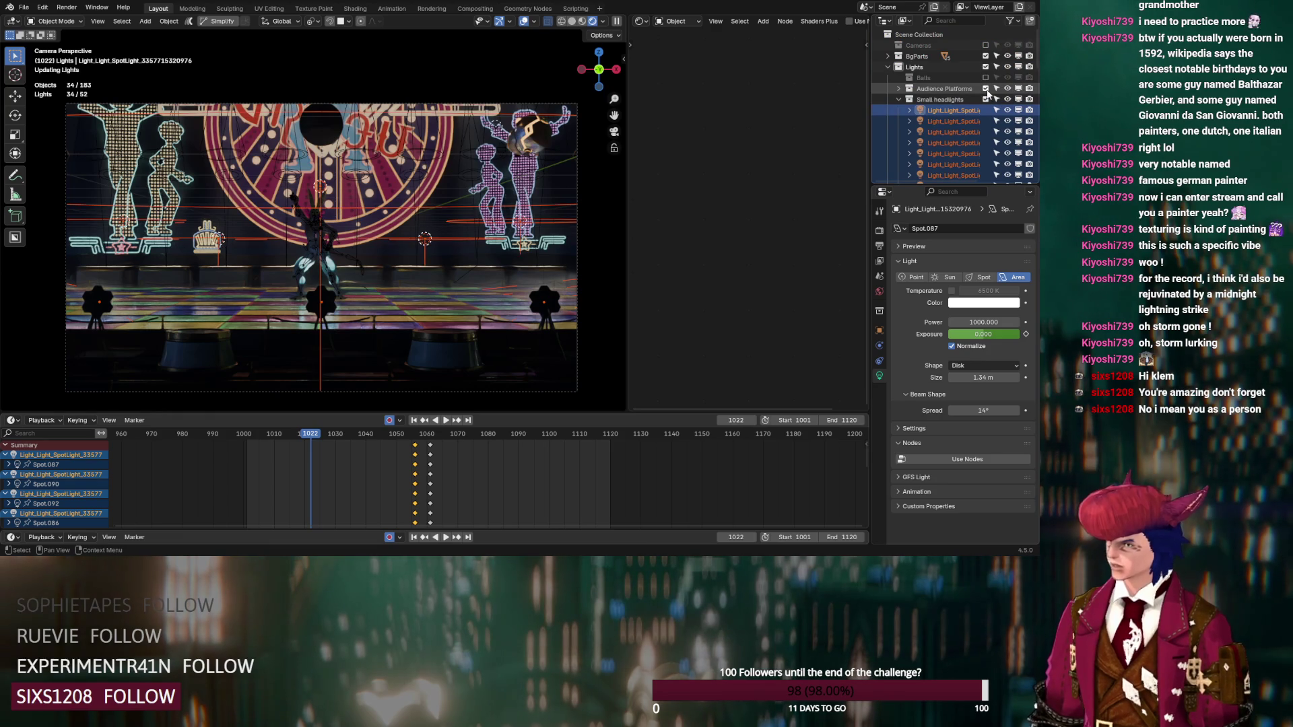
click(906, 99)
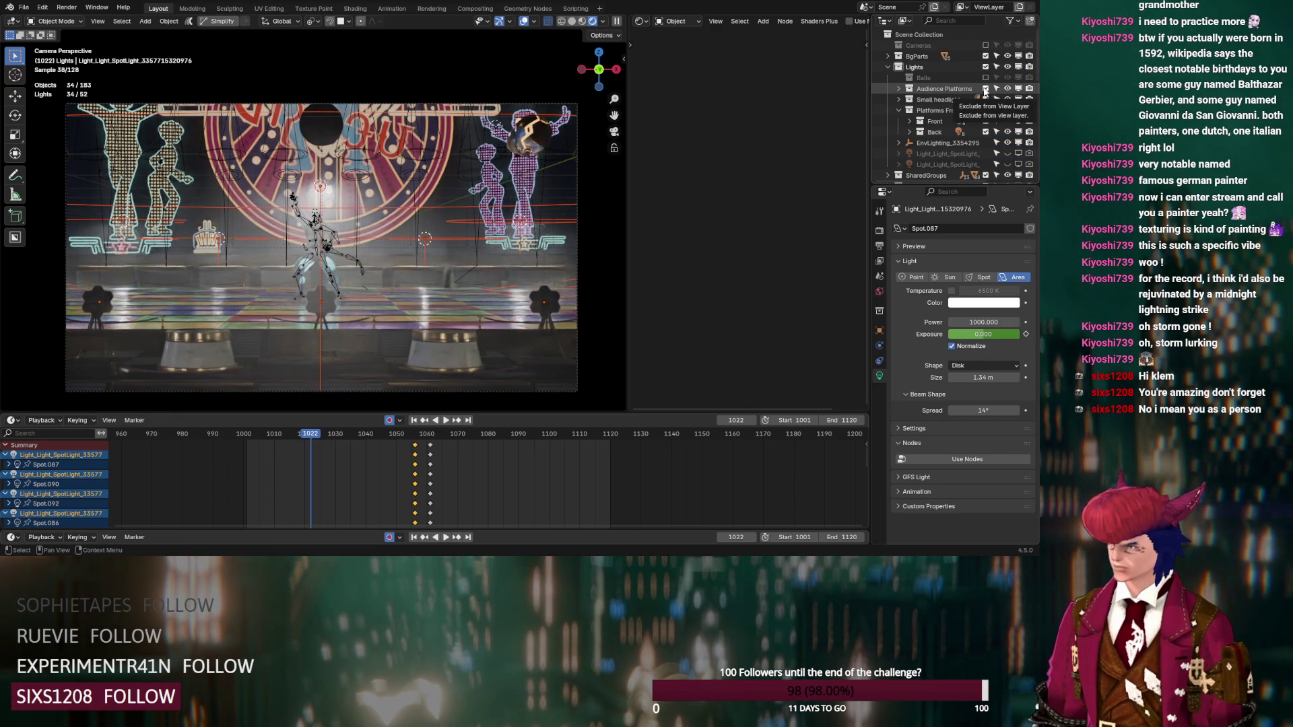
click(985, 89)
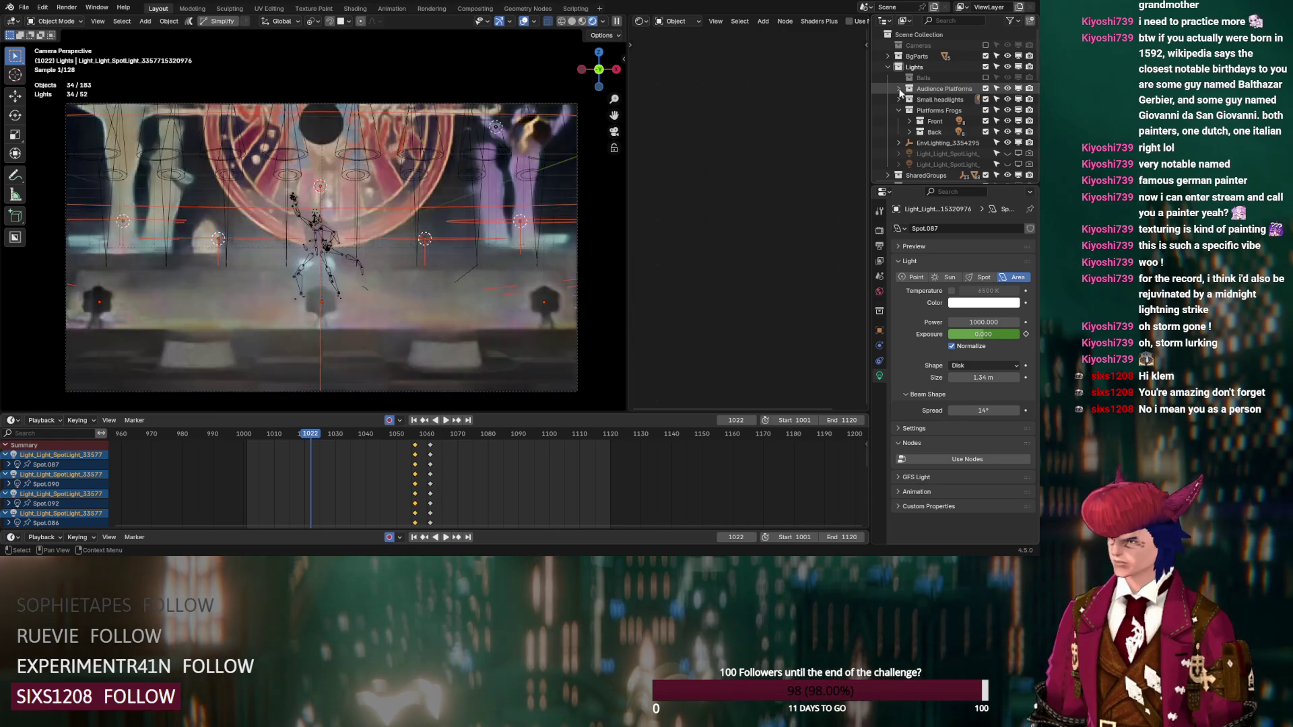
click(898, 89)
middle_drag(404, 222, 351, 172)
scroll(350, 172, down, 5)
click(899, 88)
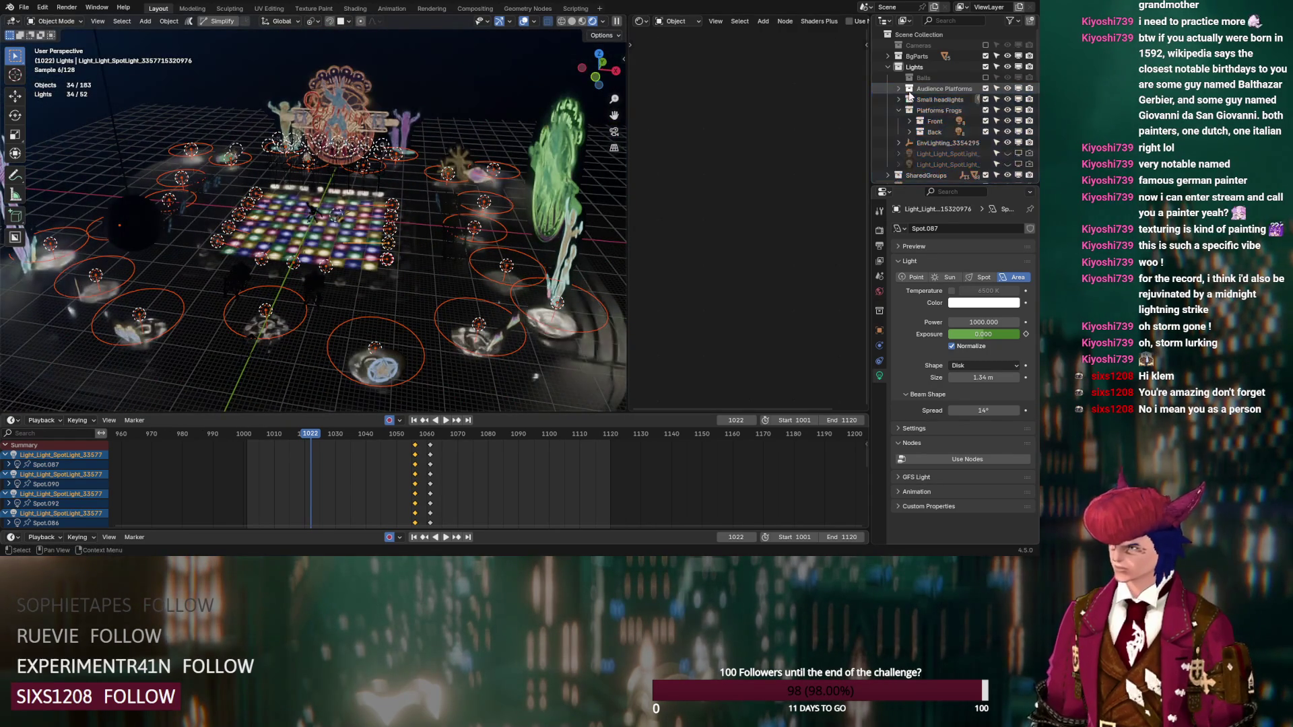
Step: Select all objects in the Audience Platforms collection and make Spot.019 the active light
click(943, 89)
right_click(957, 88)
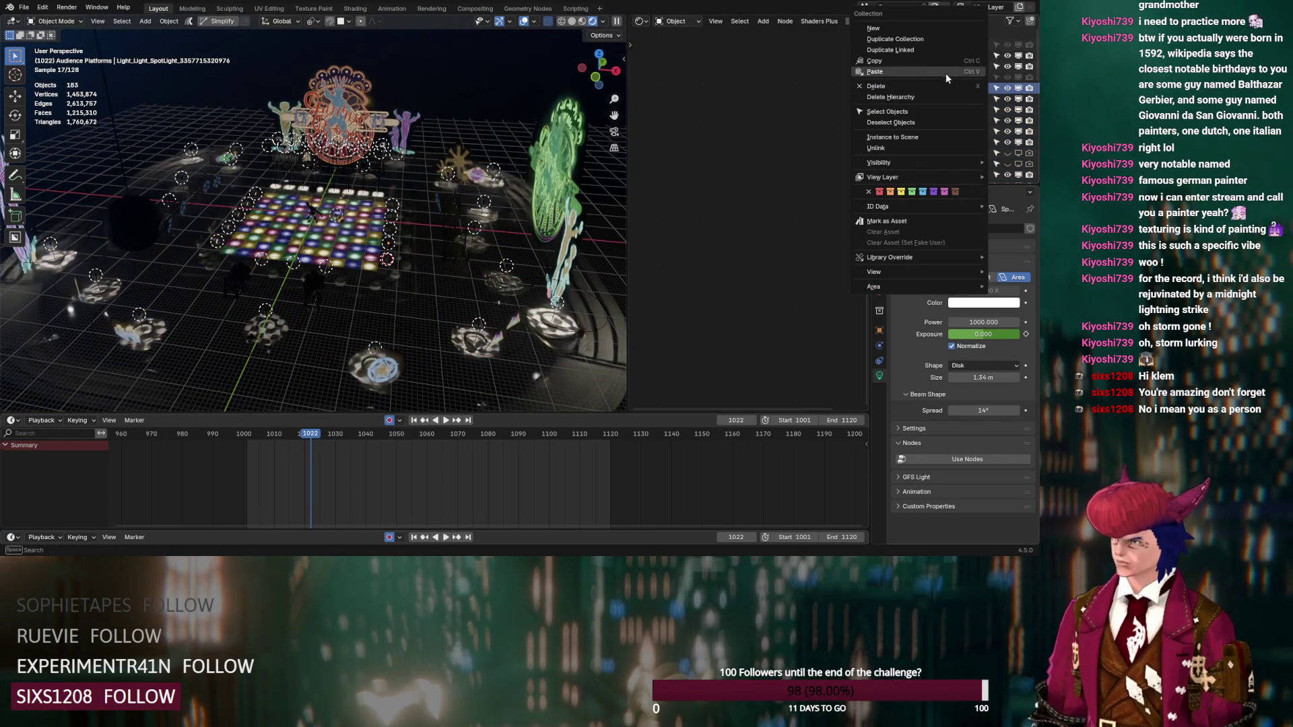
click(927, 111)
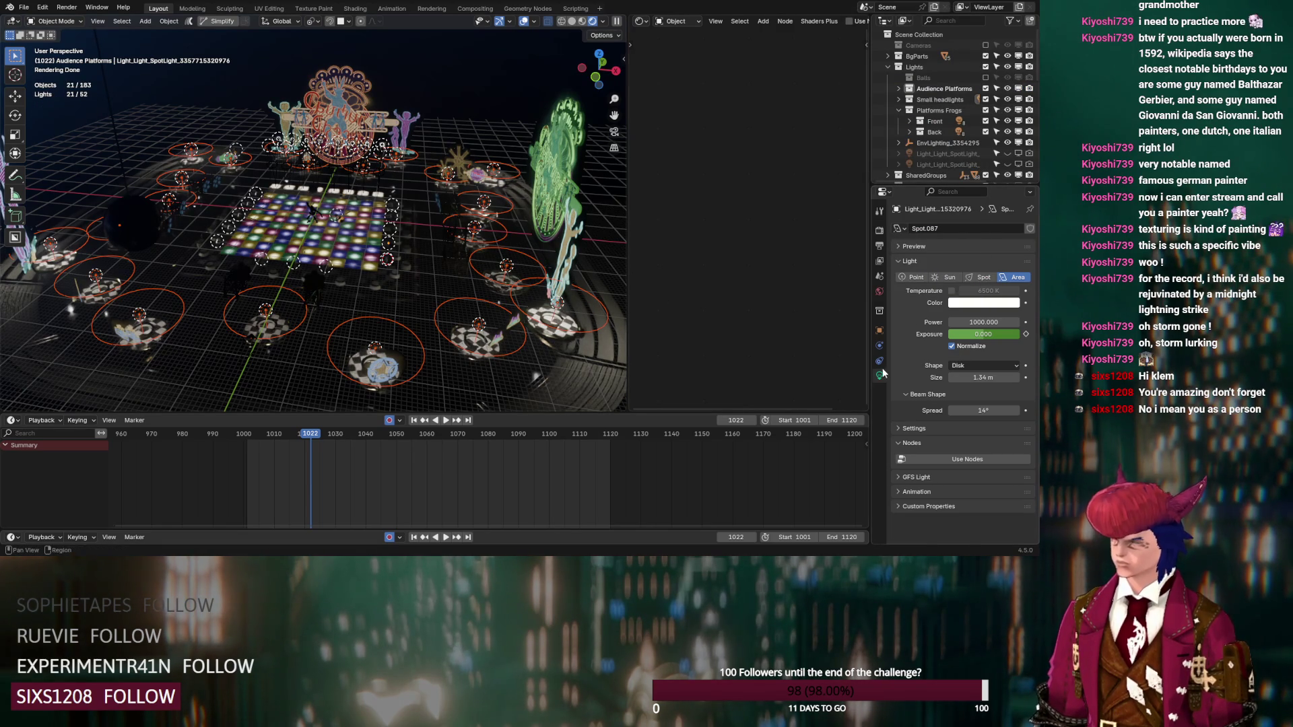
shift+click(478, 325)
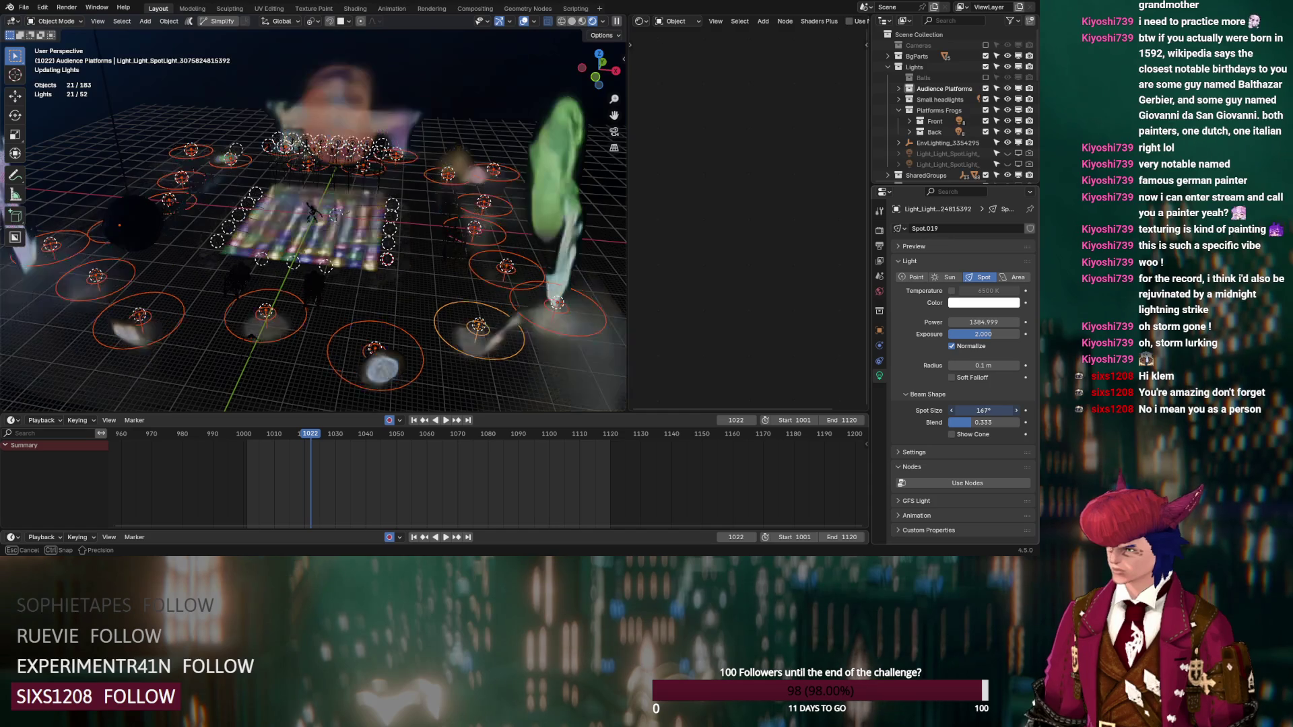